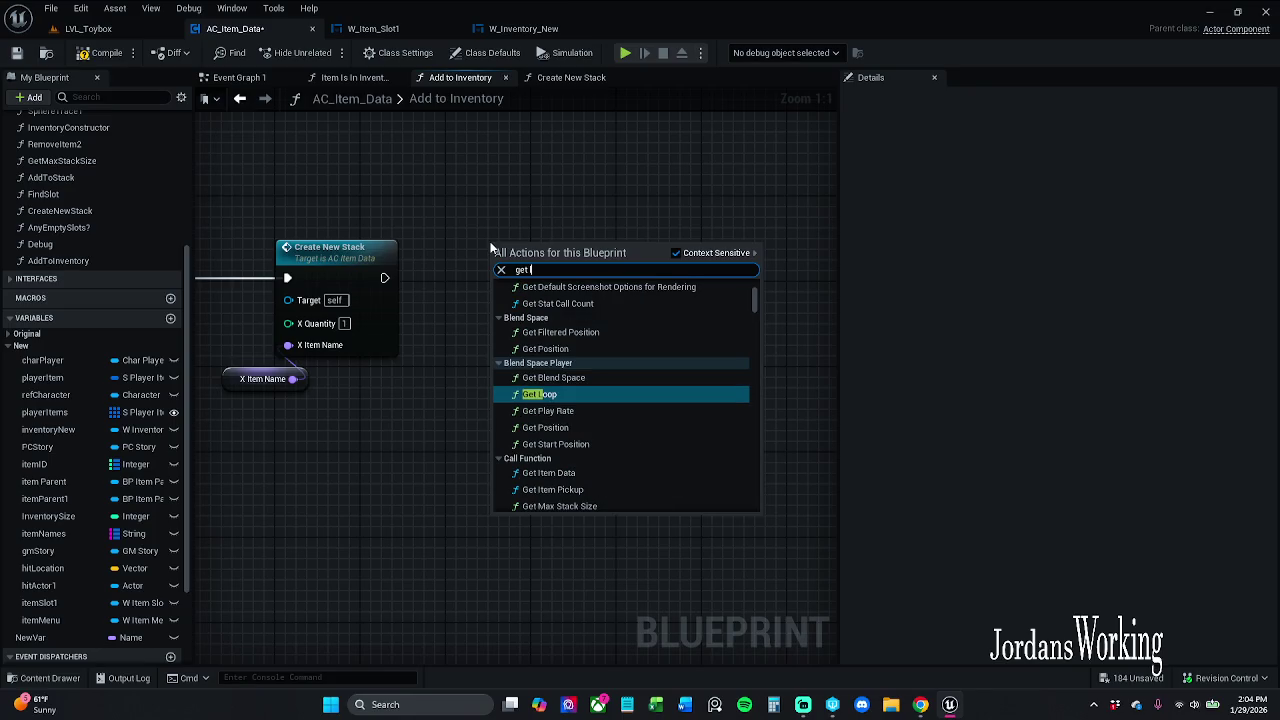
Add an L Quantity getter node near the Create New Stack call
{"action": "type", "text": "q"}
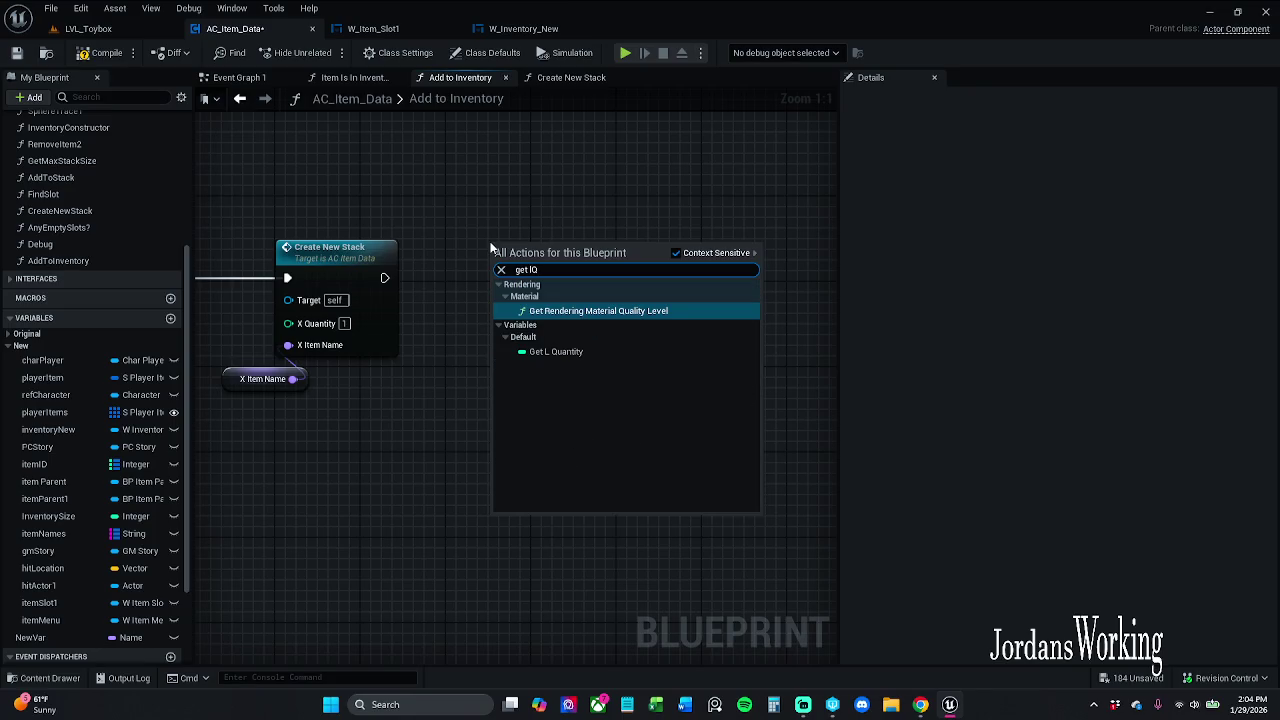
{"action": "key", "text": "Down"}
{"action": "key", "text": "Return"}
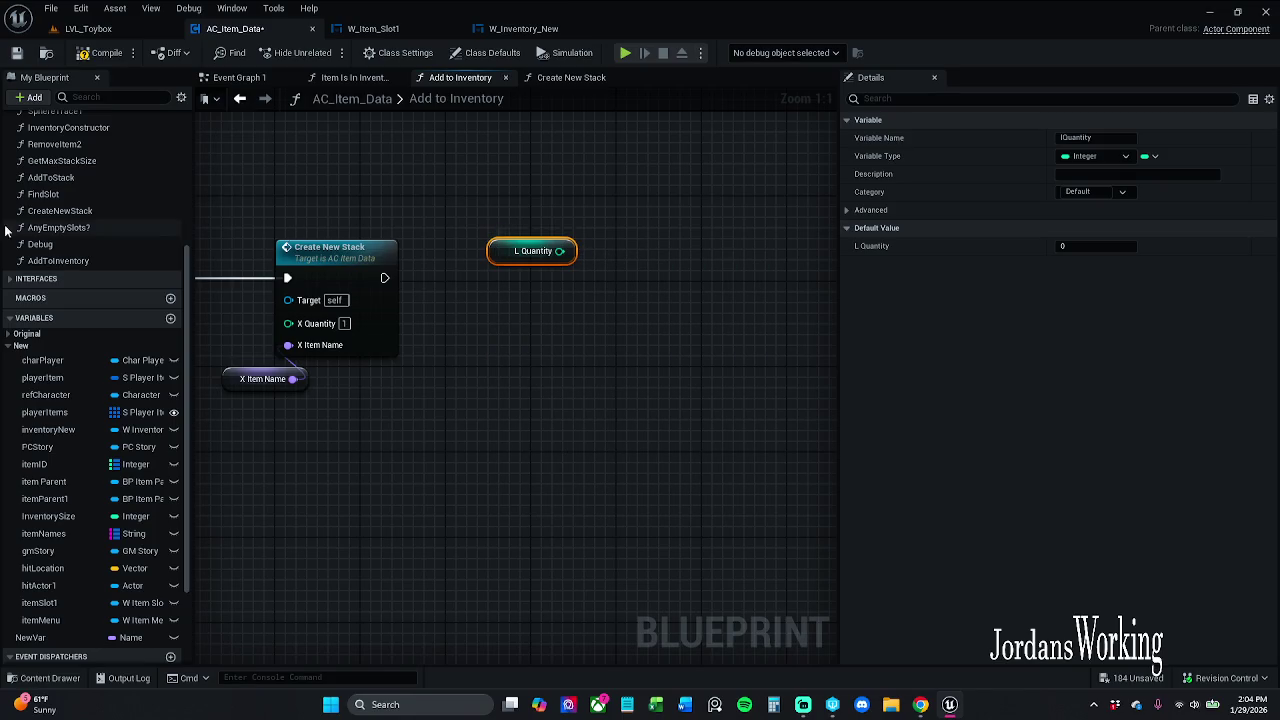
{"action": "left_click_drag", "start_coordinate": [259, 375], "coordinate": [494, 407]}
{"action": "scroll", "coordinate": [594, 306], "scroll_direction": "down", "scroll_amount": 3}
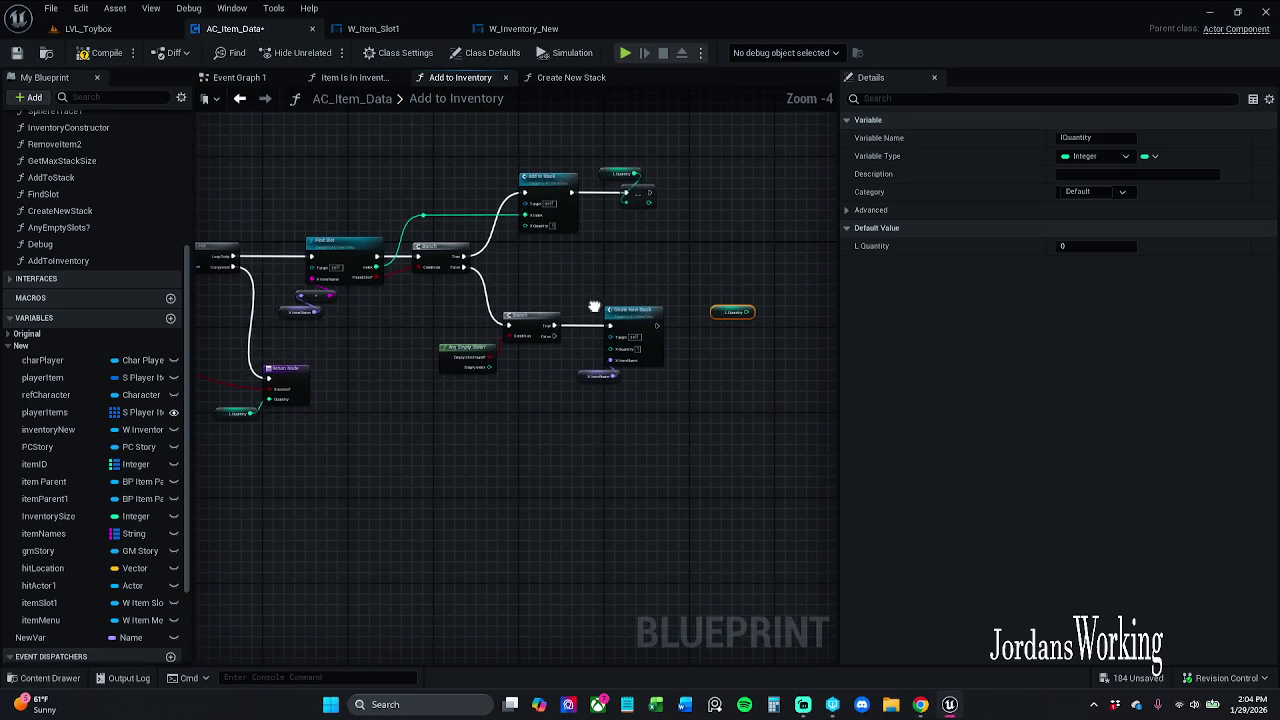
{"action": "scroll", "coordinate": [622, 129], "scroll_direction": "up", "scroll_amount": 2}
{"action": "mouse_move", "coordinate": [688, 213]}
{"action": "left_mouse_down"}
{"action": "mouse_move", "coordinate": [858, 213]}
{"action": "mouse_move", "coordinate": [900, 300]}
{"action": "mouse_move", "coordinate": [1100, 180]}
{"action": "left_mouse_up"}
{"action": "mouse_move", "coordinate": [700, 400]}
{"action": "left_mouse_down"}
{"action": "mouse_move", "coordinate": [711, 398]}
{"action": "mouse_move", "coordinate": [215, 367]}
{"action": "mouse_move", "coordinate": [622, 354]}
{"action": "left_mouse_up"}
{"action": "mouse_move", "coordinate": [800, 300]}
{"action": "left_mouse_down"}
{"action": "mouse_move", "coordinate": [770, 265]}
{"action": "mouse_move", "coordinate": [520, 285]}
{"action": "mouse_move", "coordinate": [519, 246]}
{"action": "left_mouse_up"}
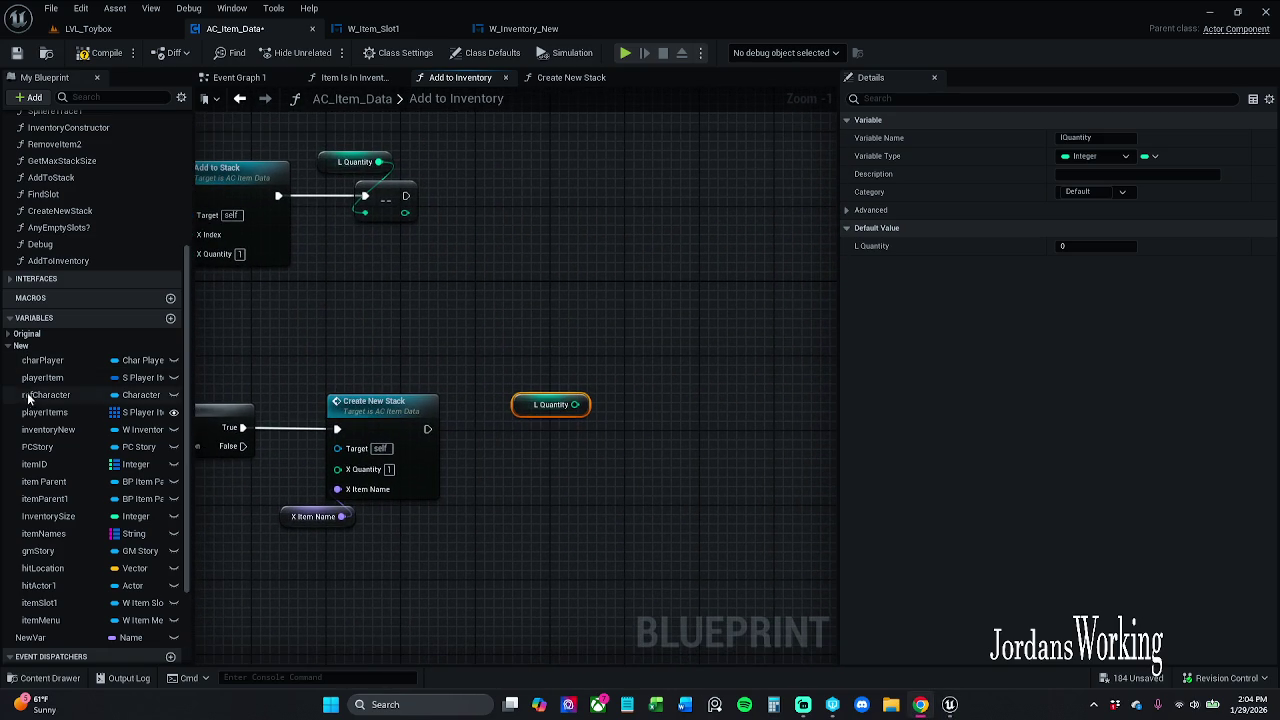
Decrement L Quantity with a Decrement Int after Create New Stack, tidy the nodes, and save AC_Item_Data
{"action": "mouse_move", "coordinate": [576, 410]}
{"action": "left_mouse_down"}
{"action": "mouse_move", "coordinate": [591, 410]}
{"action": "mouse_move", "coordinate": [462, 460]}
{"action": "left_mouse_up"}
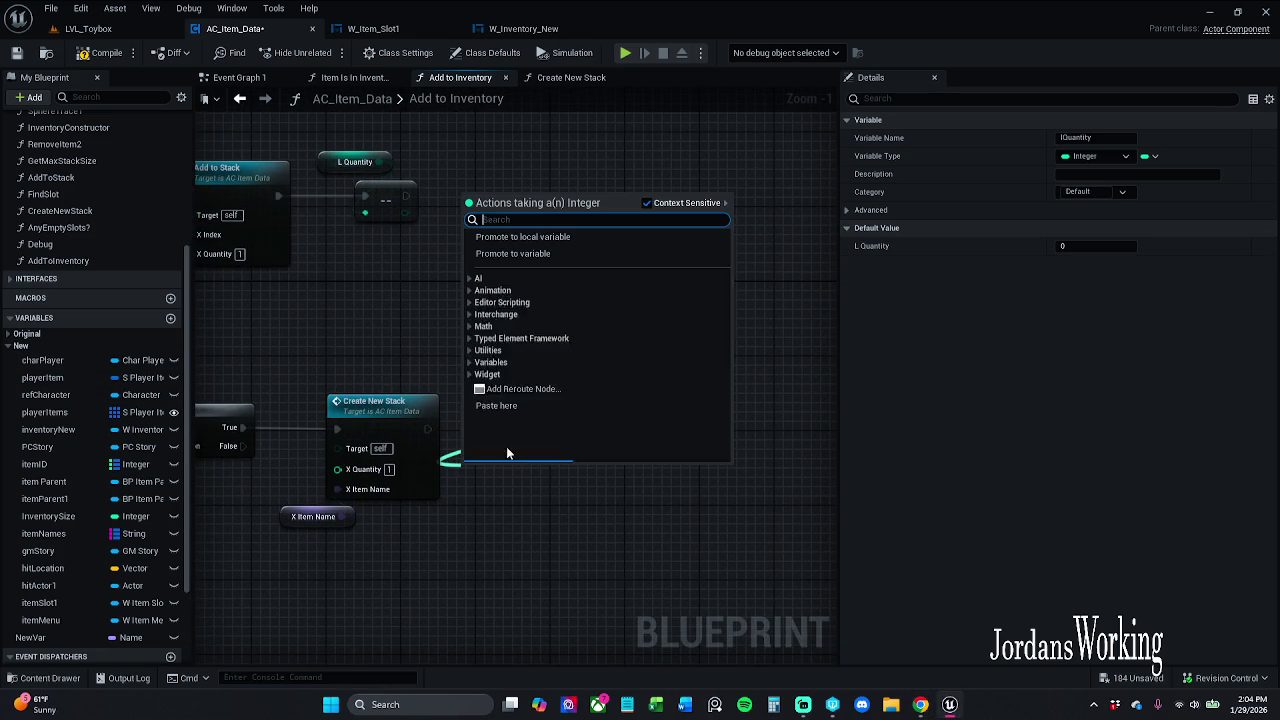
{"action": "left_click", "coordinate": [142, 318]}
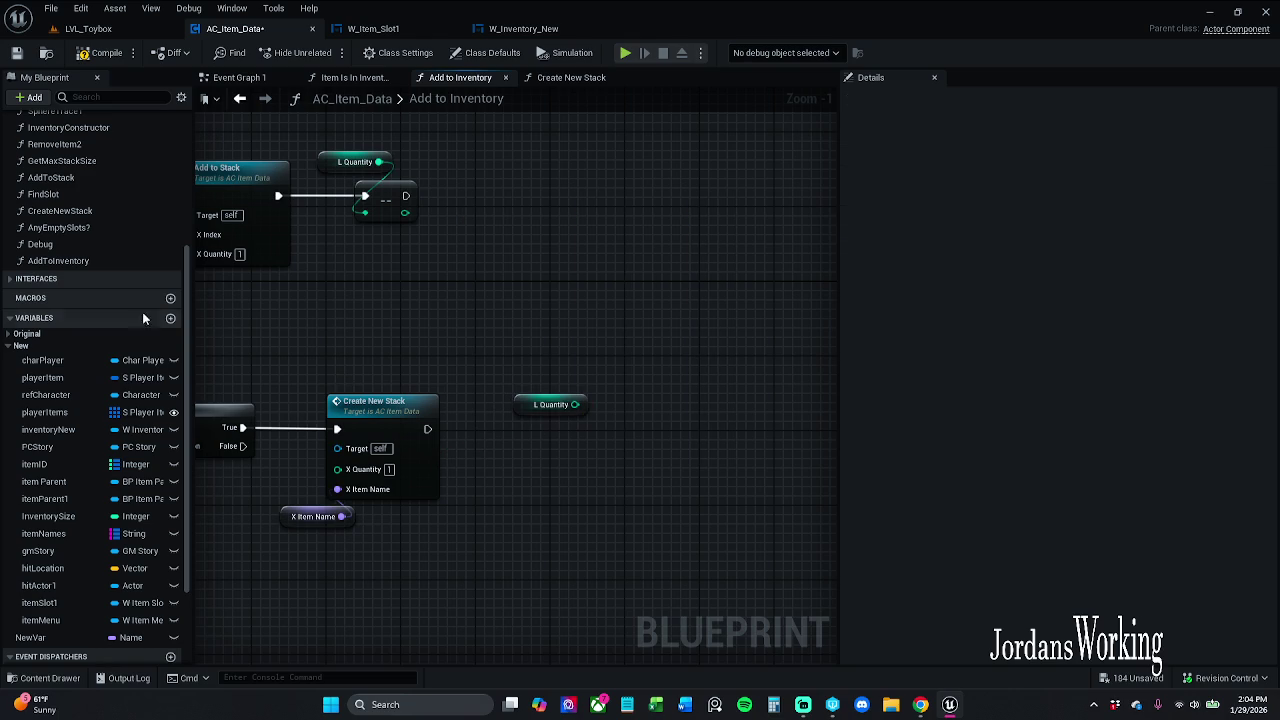
{"action": "key", "text": "alt+Tab"}
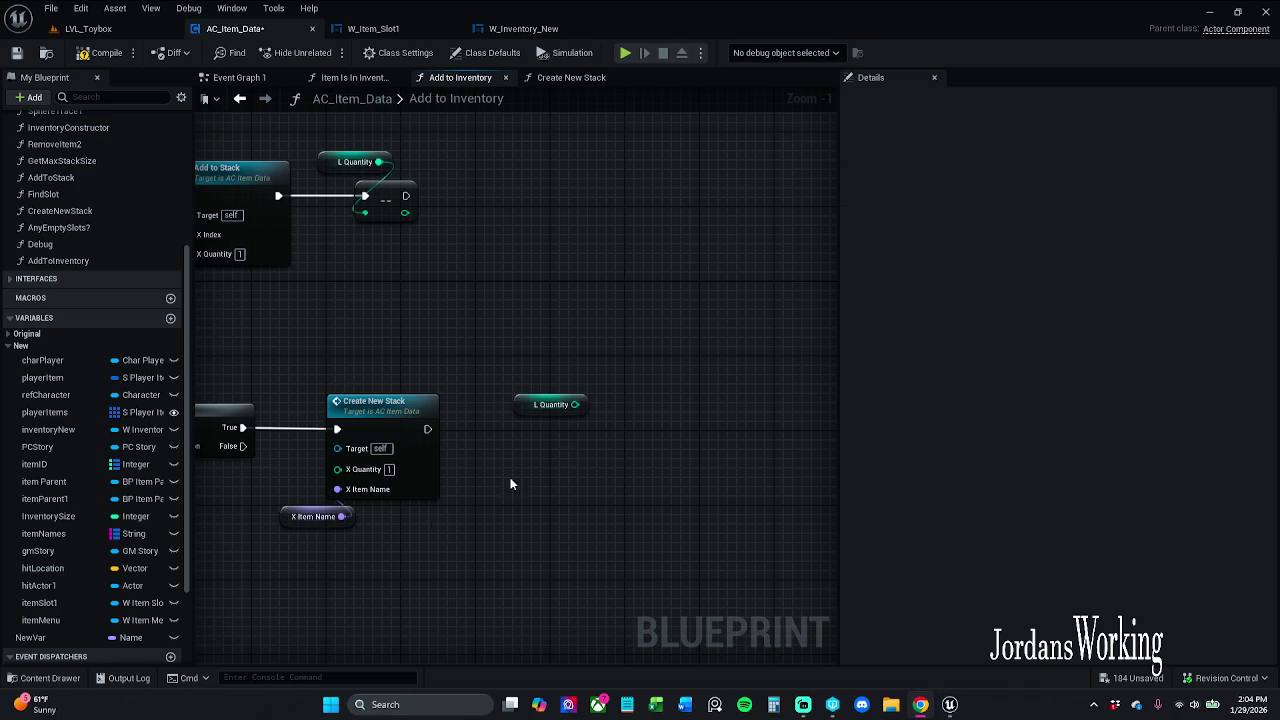
{"action": "left_click_drag", "start_coordinate": [535, 396], "coordinate": [490, 443]}
{"action": "type", "text": "decrement"}
{"action": "key", "text": "Return"}
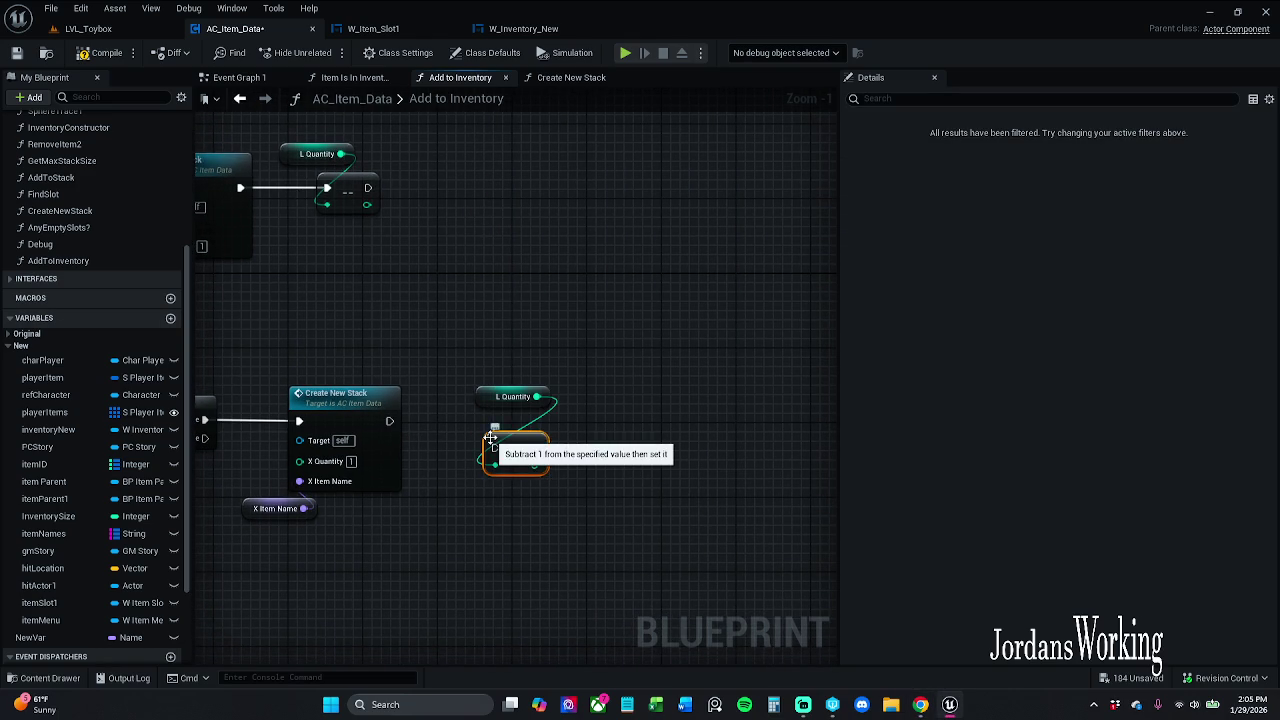
{"action": "left_click_drag", "start_coordinate": [494, 448], "coordinate": [391, 421]}
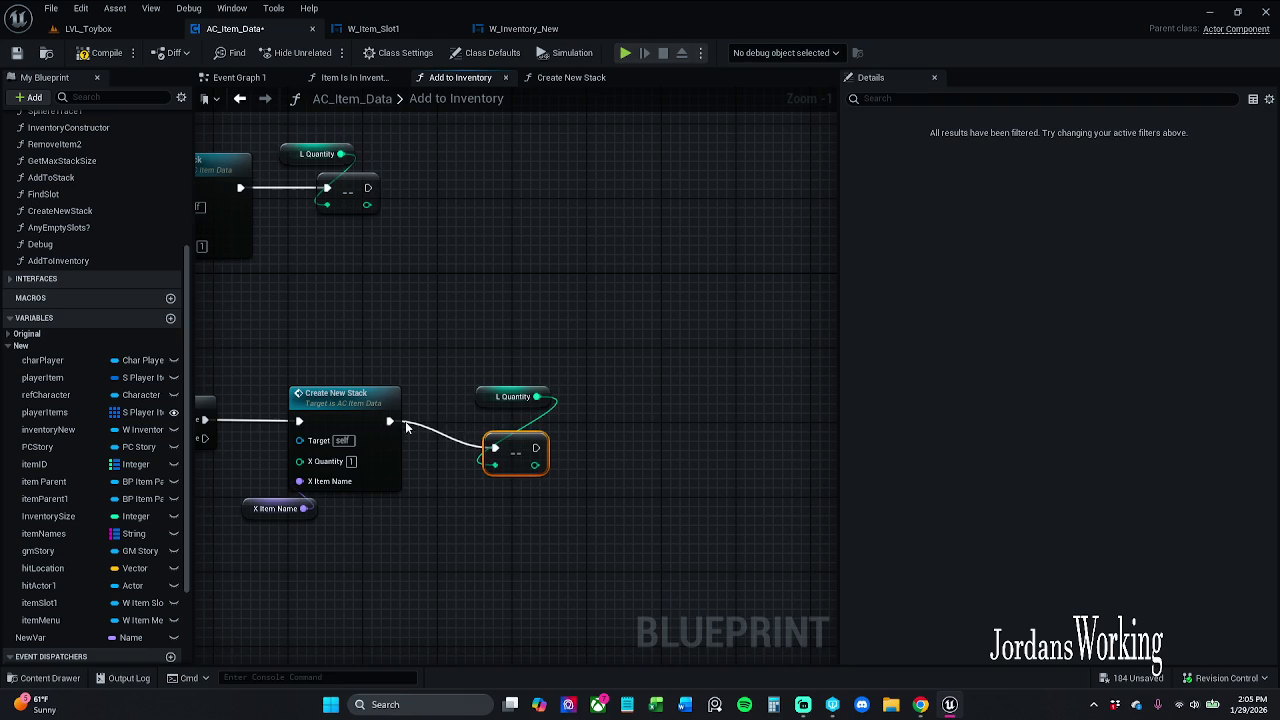
{"action": "mouse_move", "coordinate": [510, 397]}
{"action": "left_mouse_down"}
{"action": "mouse_move", "coordinate": [490, 415]}
{"action": "mouse_move", "coordinate": [512, 417]}
{"action": "left_mouse_up"}
{"action": "left_click", "coordinate": [512, 445], "text": "ctrl"}
{"action": "left_click", "coordinate": [510, 307]}
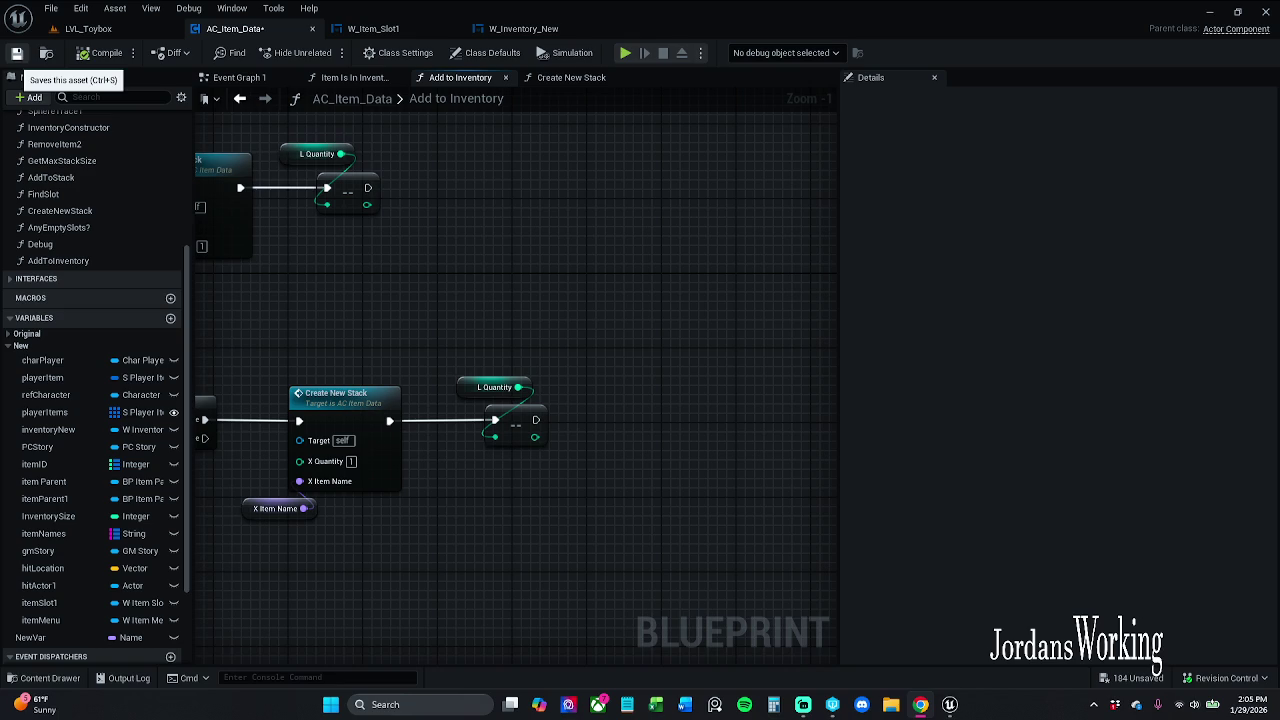
{"action": "left_click", "coordinate": [16, 53]}
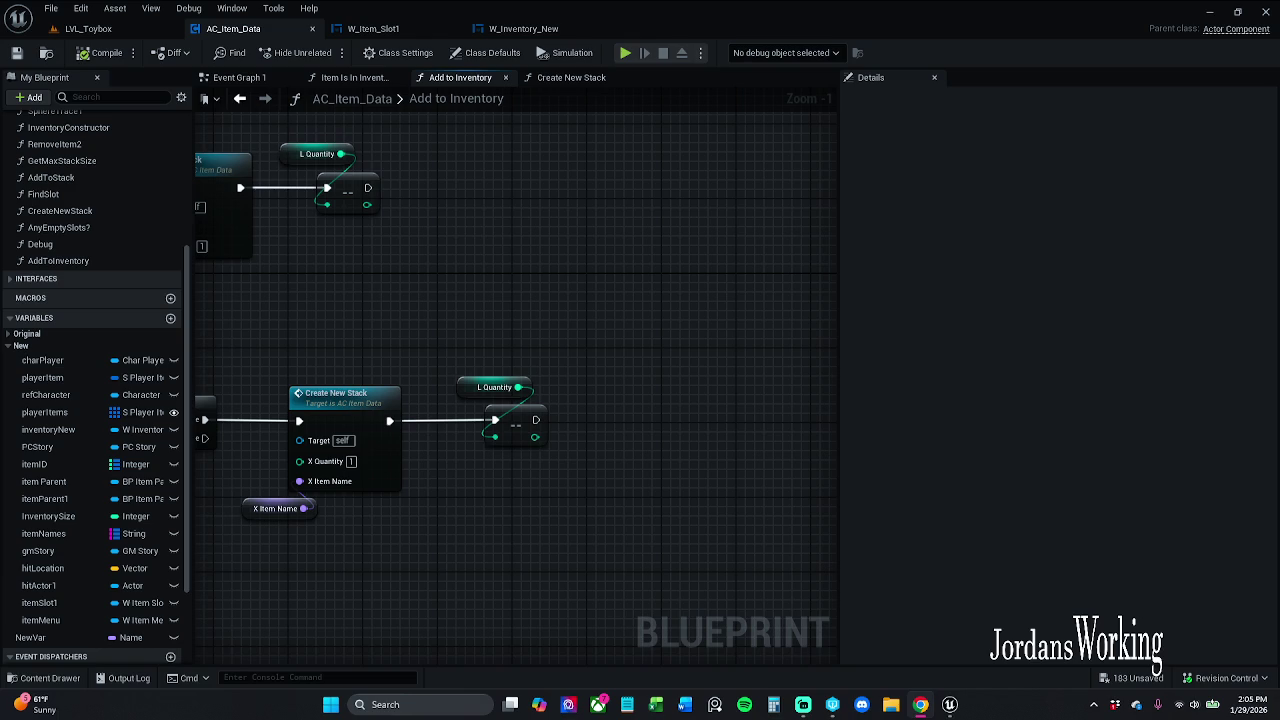
Slide the L Quantity decrement pair, Create New Stack and X Item Name further right along the True path
{"action": "left_click_drag", "start_coordinate": [574, 440], "coordinate": [660, 380]}
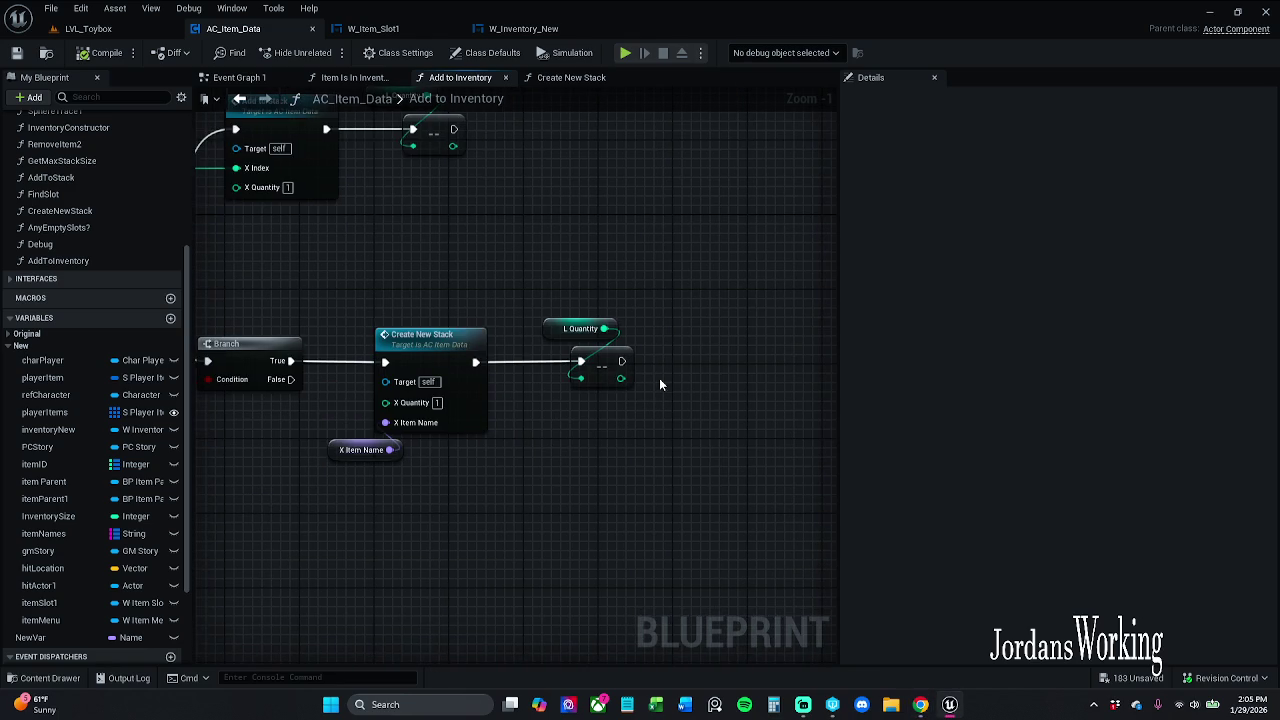
{"action": "mouse_move", "coordinate": [574, 308]}
{"action": "left_mouse_down"}
{"action": "mouse_move", "coordinate": [598, 364]}
{"action": "mouse_move", "coordinate": [580, 364]}
{"action": "left_mouse_up"}
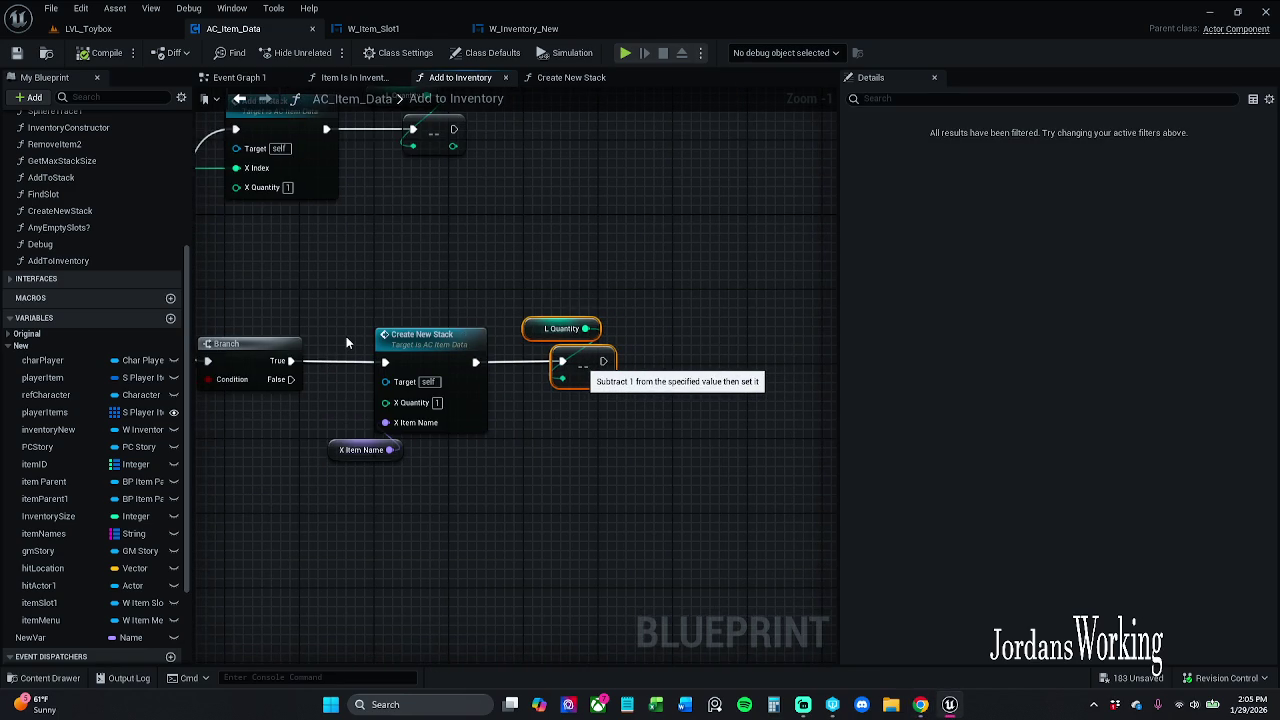
{"action": "left_click", "coordinate": [540, 400]}
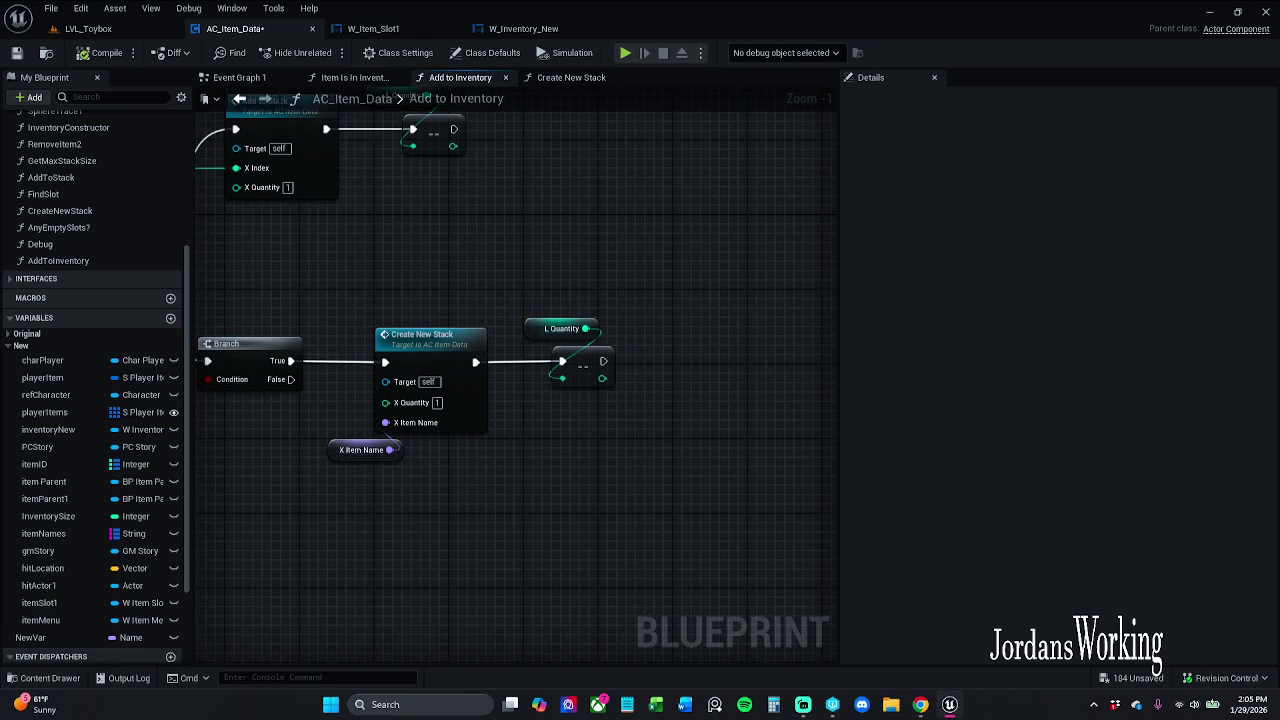
{"action": "mouse_move", "coordinate": [373, 314]}
{"action": "left_mouse_down"}
{"action": "mouse_move", "coordinate": [524, 276]}
{"action": "mouse_move", "coordinate": [776, 433]}
{"action": "left_mouse_up"}
{"action": "left_click_drag", "start_coordinate": [596, 322], "coordinate": [754, 320]}
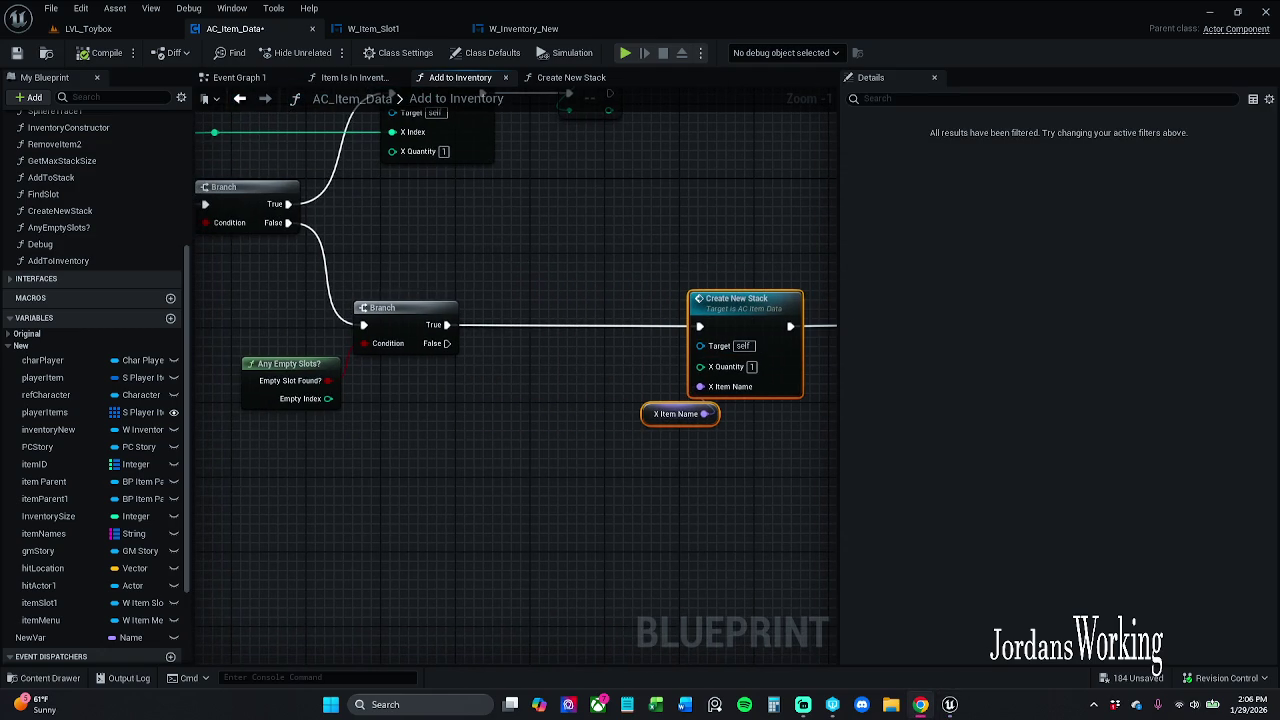
Attach a new Branch node to the second Branch's False output, condition left unconnected
{"action": "left_click_drag", "start_coordinate": [613, 527], "coordinate": [543, 486]}
{"action": "left_click", "coordinate": [506, 449]}
{"action": "mouse_move", "coordinate": [377, 302]}
{"action": "left_mouse_down"}
{"action": "mouse_move", "coordinate": [440, 357]}
{"action": "mouse_move", "coordinate": [407, 398]}
{"action": "left_mouse_up"}
{"action": "type", "text": "bre"}
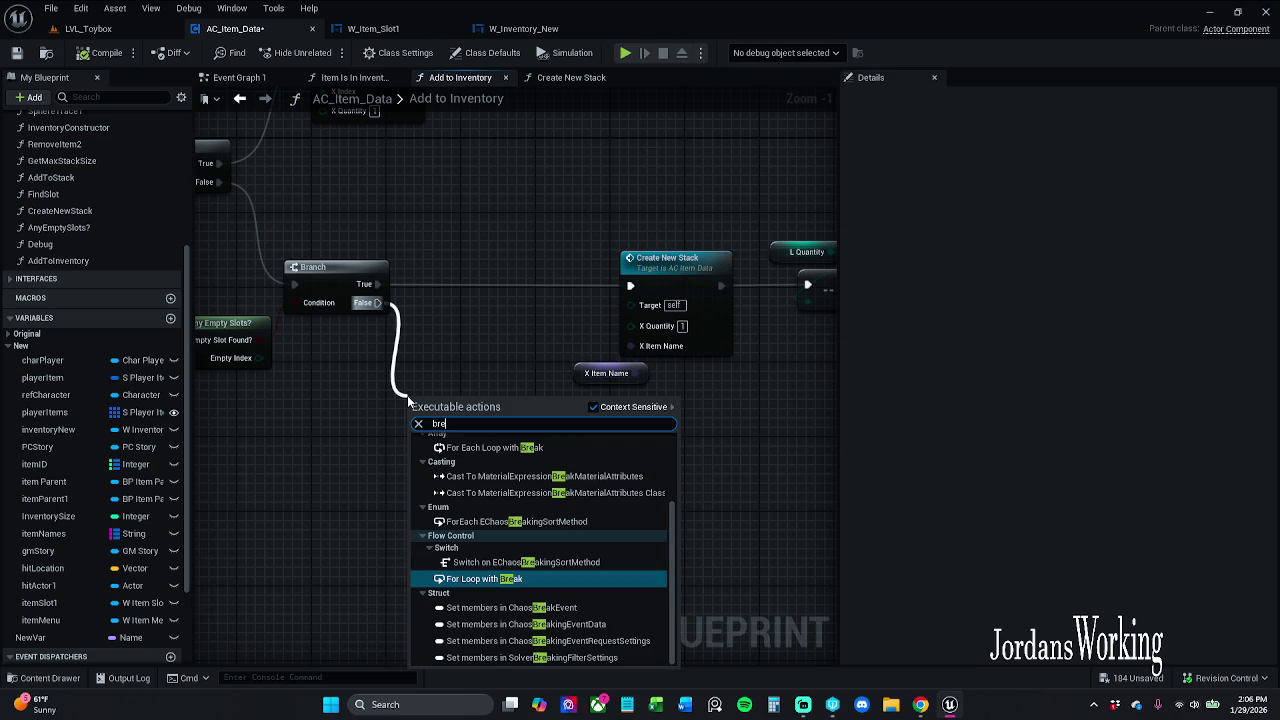
{"action": "key", "text": "BackSpace"}
{"action": "type", "text": "anch"}
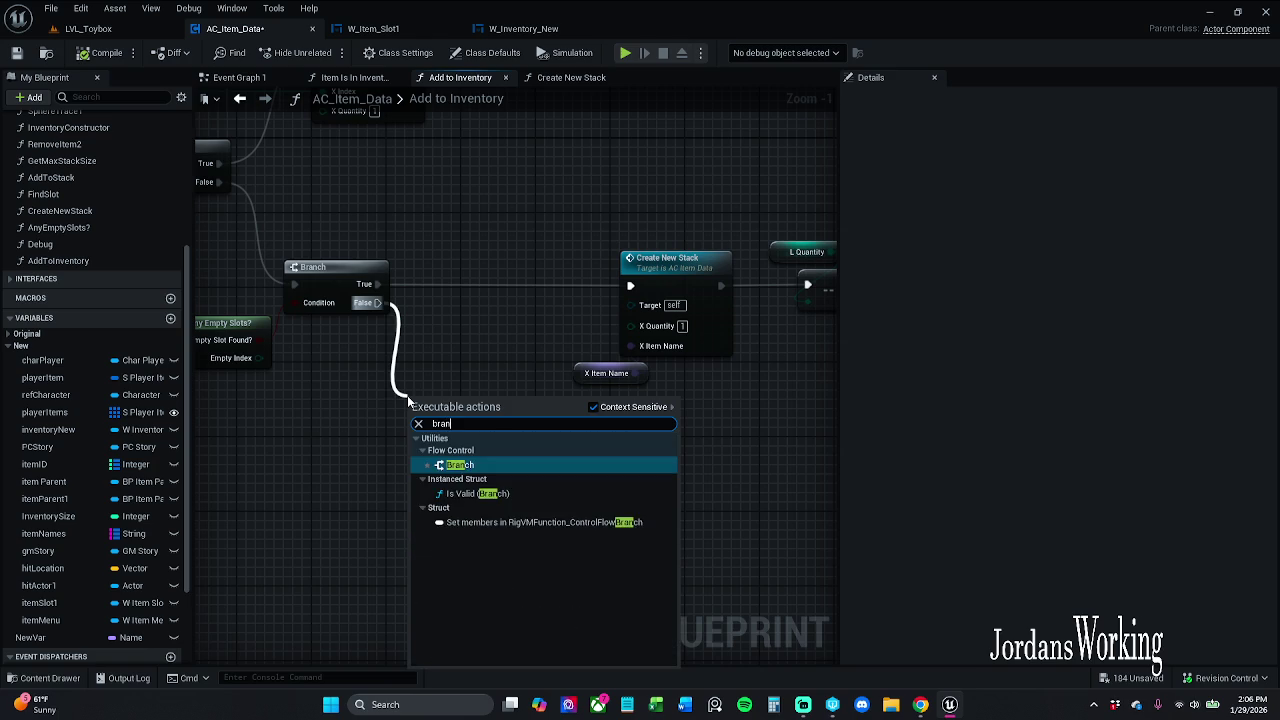
{"action": "key", "text": "Return"}
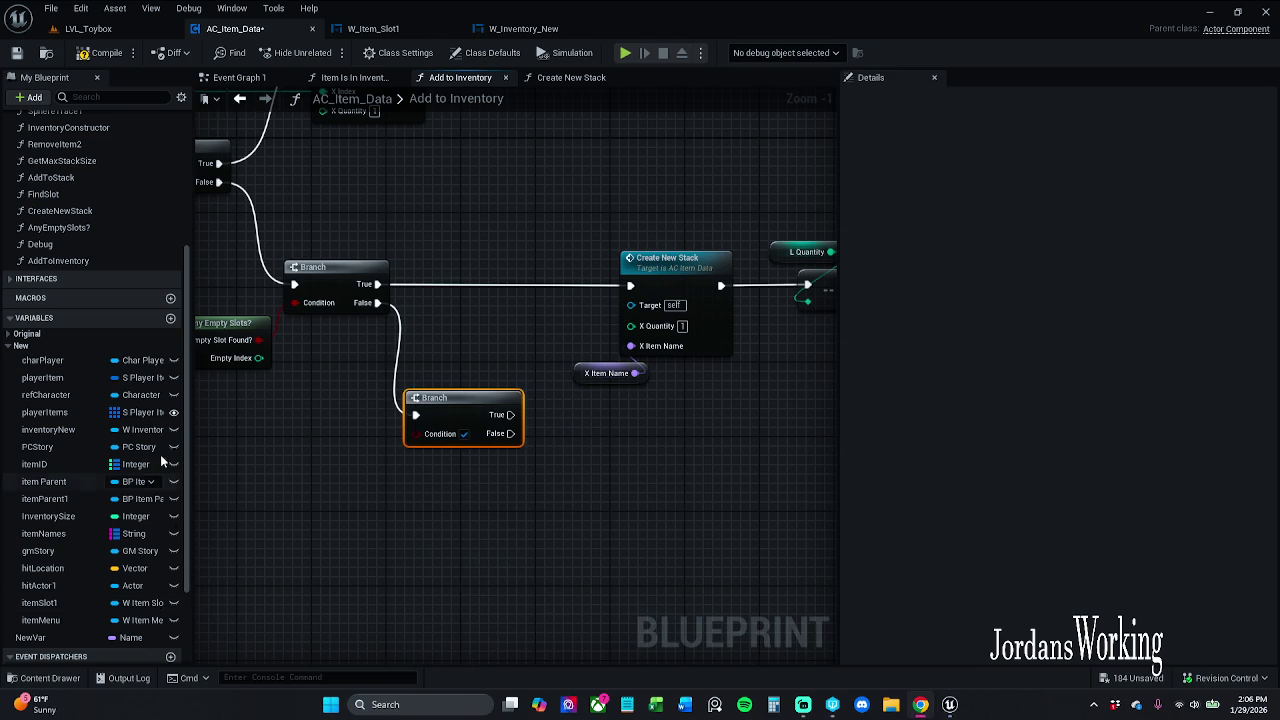
{"action": "mouse_move", "coordinate": [442, 496]}
{"action": "left_mouse_down"}
{"action": "mouse_move", "coordinate": [572, 515]}
{"action": "mouse_move", "coordinate": [749, 642]}
{"action": "mouse_move", "coordinate": [780, 437]}
{"action": "mouse_move", "coordinate": [989, 471]}
{"action": "mouse_move", "coordinate": [969, 405]}
{"action": "left_mouse_up"}
{"action": "mouse_move", "coordinate": [906, 335]}
{"action": "left_mouse_down"}
{"action": "mouse_move", "coordinate": [394, 280]}
{"action": "mouse_move", "coordinate": [346, 225]}
{"action": "left_mouse_up"}
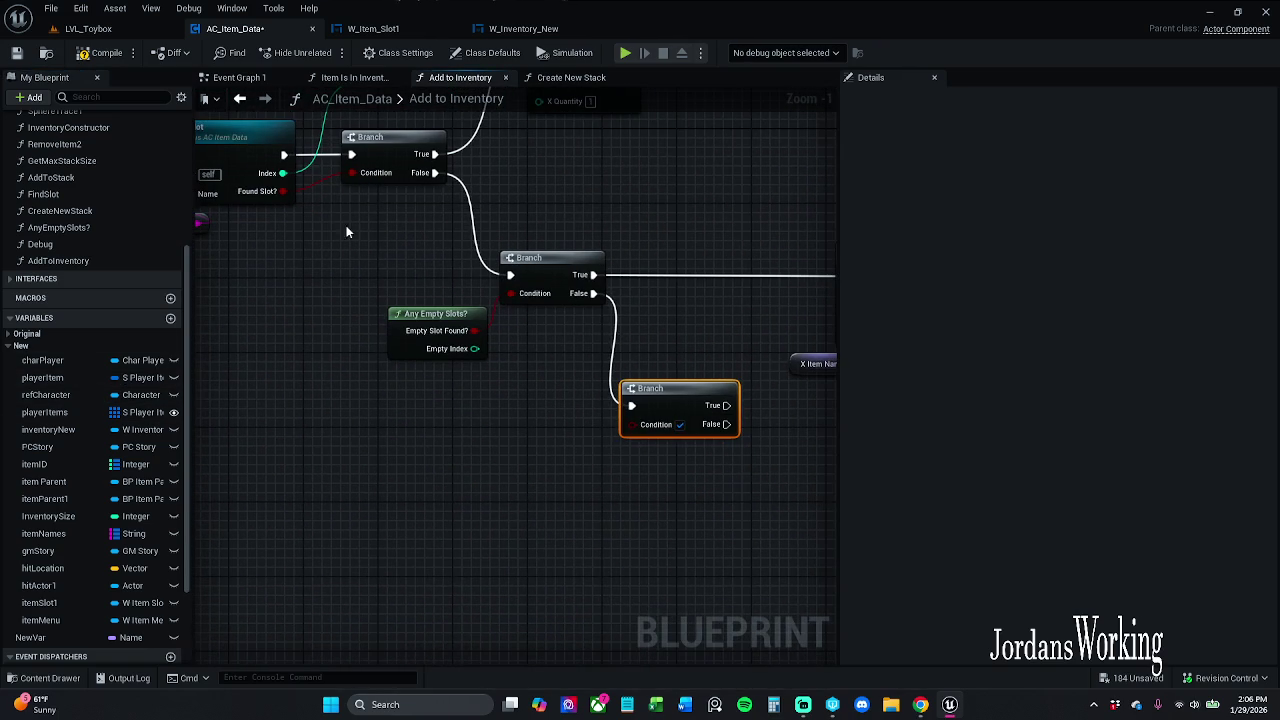
Place a Player Items getter feeding a Length node and arrange both below the Branch nodes
{"action": "mouse_move", "coordinate": [60, 411]}
{"action": "left_mouse_down"}
{"action": "mouse_move", "coordinate": [369, 474]}
{"action": "mouse_move", "coordinate": [396, 450]}
{"action": "left_mouse_up"}
{"action": "left_click", "coordinate": [468, 474]}
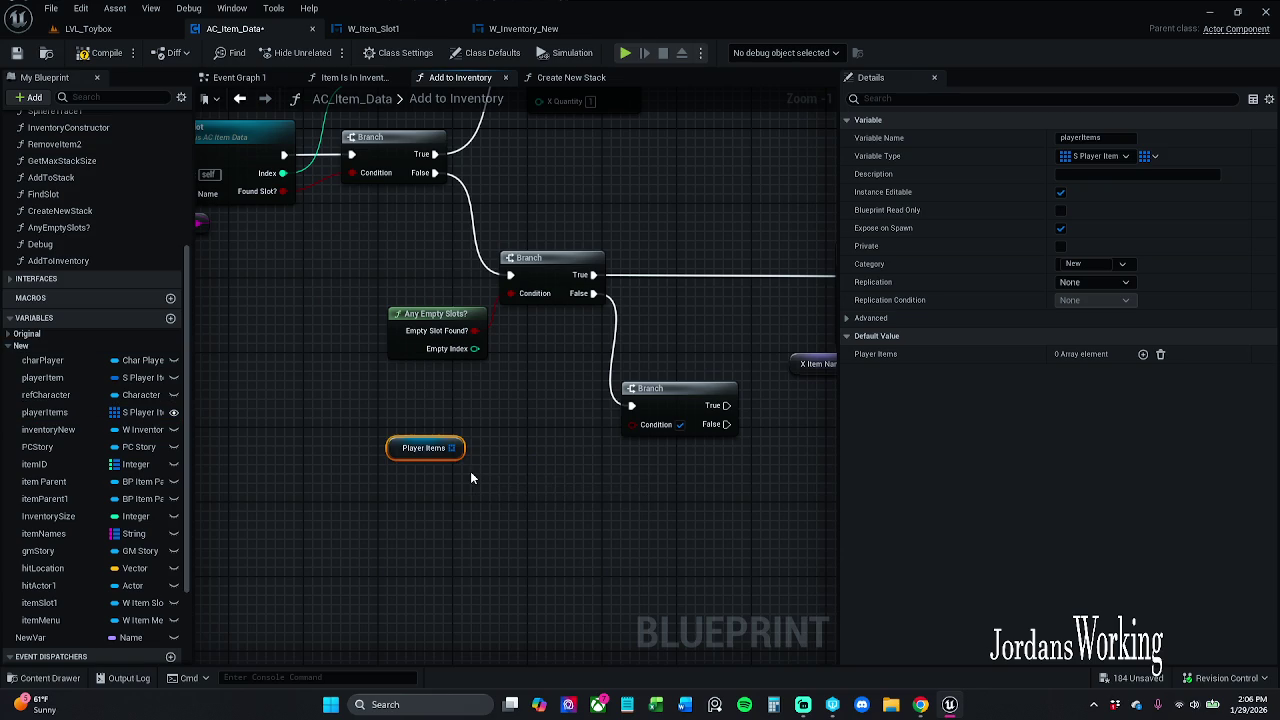
{"action": "left_click_drag", "start_coordinate": [452, 448], "coordinate": [506, 478]}
{"action": "type", "text": "length"}
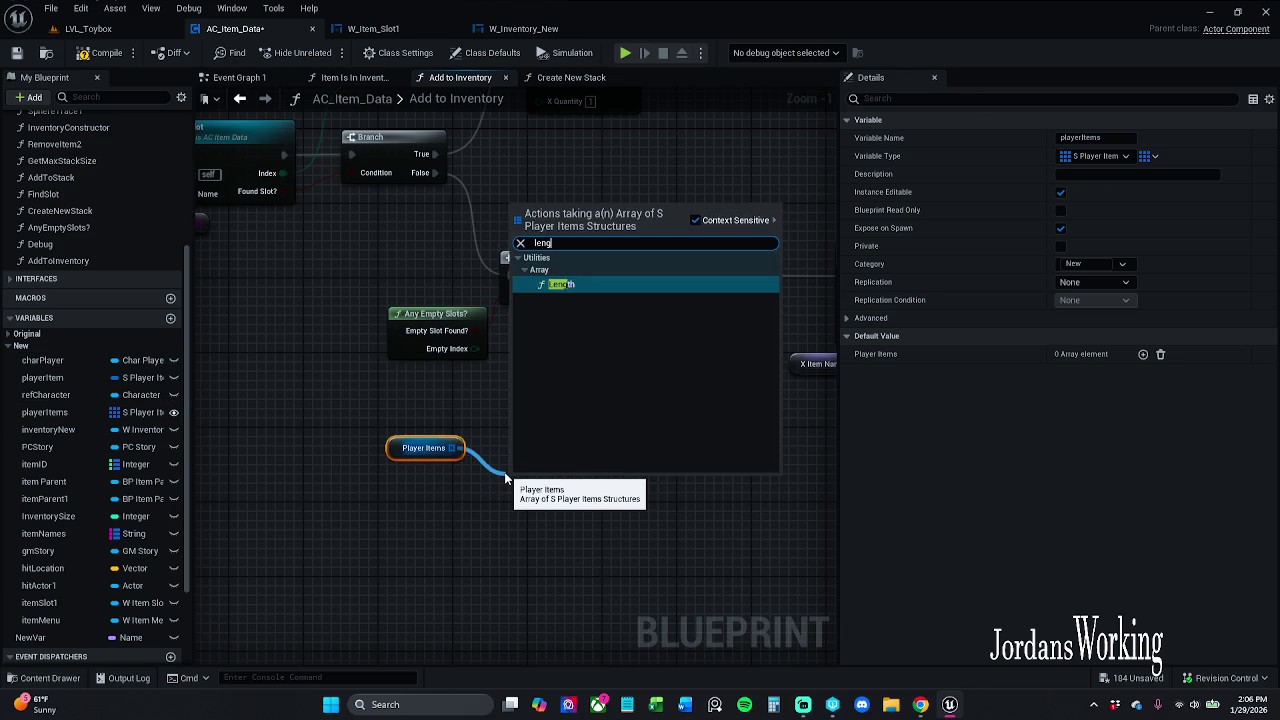
{"action": "key", "text": "Return"}
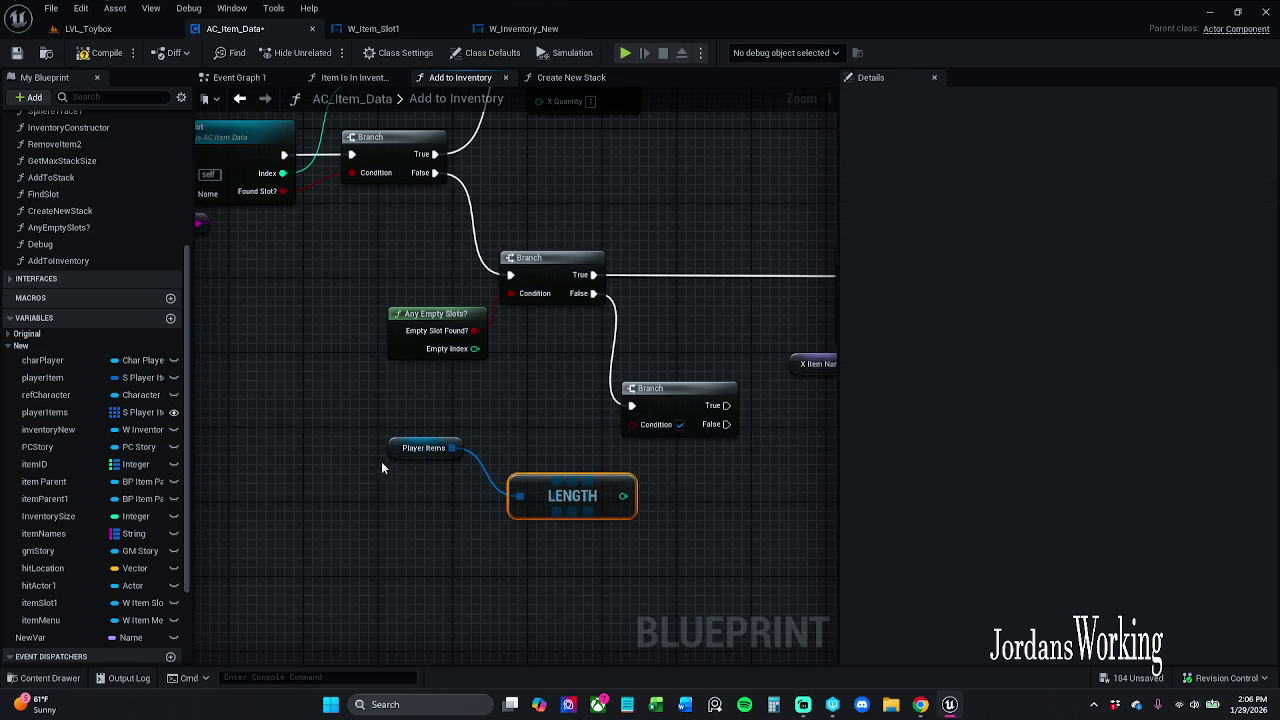
{"action": "left_click_drag", "start_coordinate": [392, 448], "coordinate": [392, 522]}
{"action": "mouse_move", "coordinate": [540, 507]}
{"action": "left_mouse_down"}
{"action": "mouse_move", "coordinate": [497, 511]}
{"action": "mouse_move", "coordinate": [504, 520]}
{"action": "left_mouse_up"}
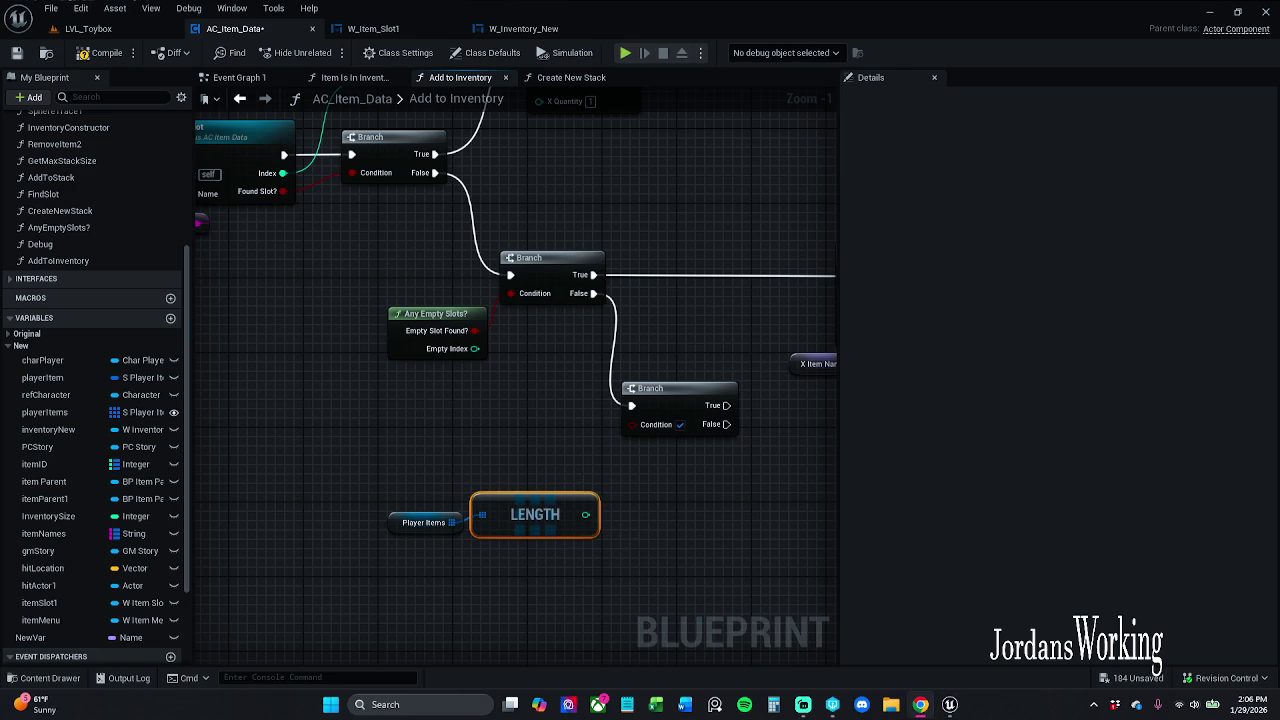
{"action": "left_click_drag", "start_coordinate": [471, 400], "coordinate": [394, 385]}
{"action": "mouse_move", "coordinate": [258, 480]}
{"action": "left_mouse_down"}
{"action": "mouse_move", "coordinate": [460, 528]}
{"action": "mouse_move", "coordinate": [358, 509]}
{"action": "left_mouse_up"}
{"action": "left_click", "coordinate": [449, 428]}
{"action": "mouse_move", "coordinate": [609, 390]}
{"action": "left_mouse_down"}
{"action": "mouse_move", "coordinate": [597, 427]}
{"action": "mouse_move", "coordinate": [660, 427]}
{"action": "left_mouse_up"}
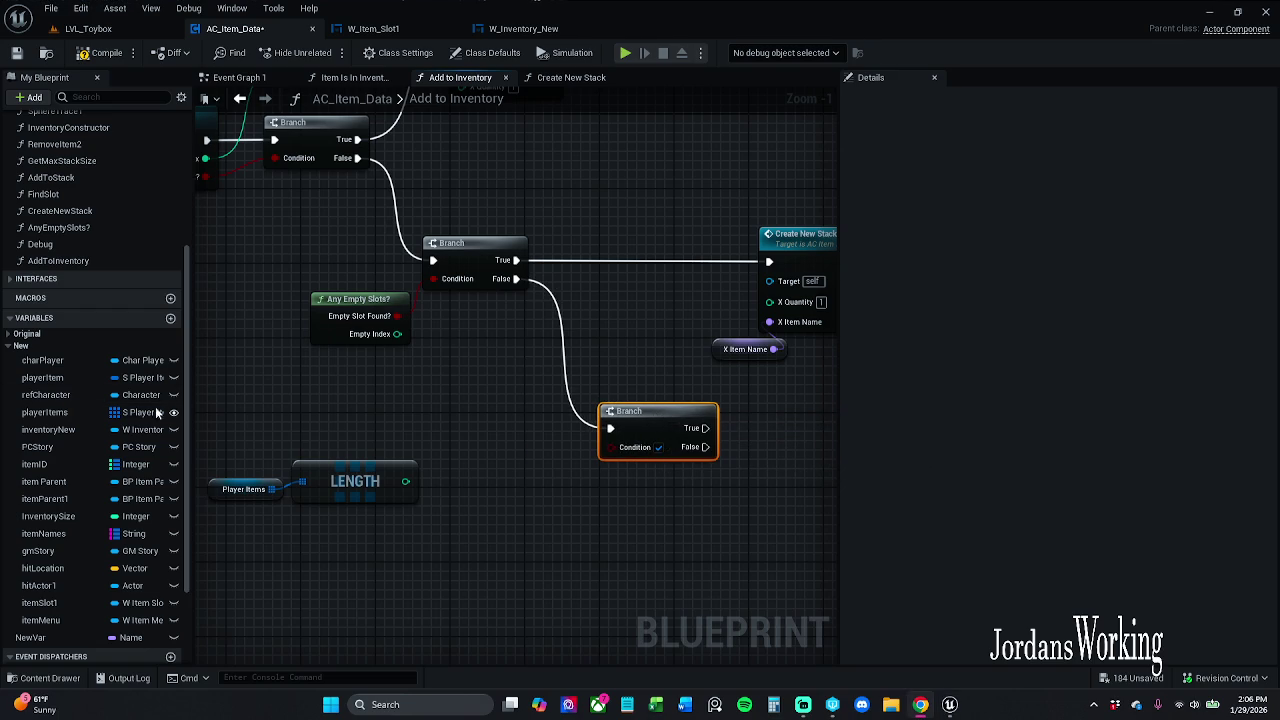
{"action": "mouse_move", "coordinate": [316, 257]}
{"action": "left_mouse_down"}
{"action": "mouse_move", "coordinate": [330, 290]}
{"action": "mouse_move", "coordinate": [320, 305]}
{"action": "mouse_move", "coordinate": [474, 317]}
{"action": "mouse_move", "coordinate": [516, 380]}
{"action": "mouse_move", "coordinate": [299, 494]}
{"action": "mouse_move", "coordinate": [472, 386]}
{"action": "left_mouse_up"}
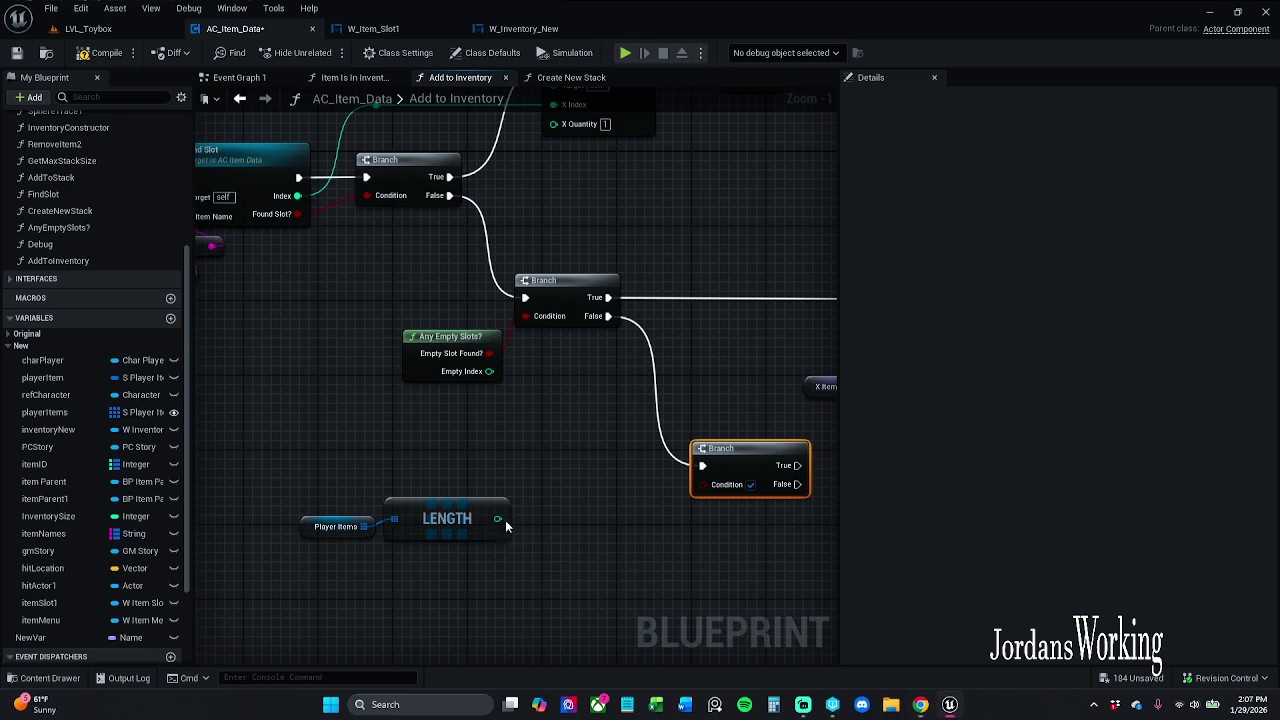
{"action": "left_click_drag", "start_coordinate": [505, 535], "coordinate": [454, 473]}
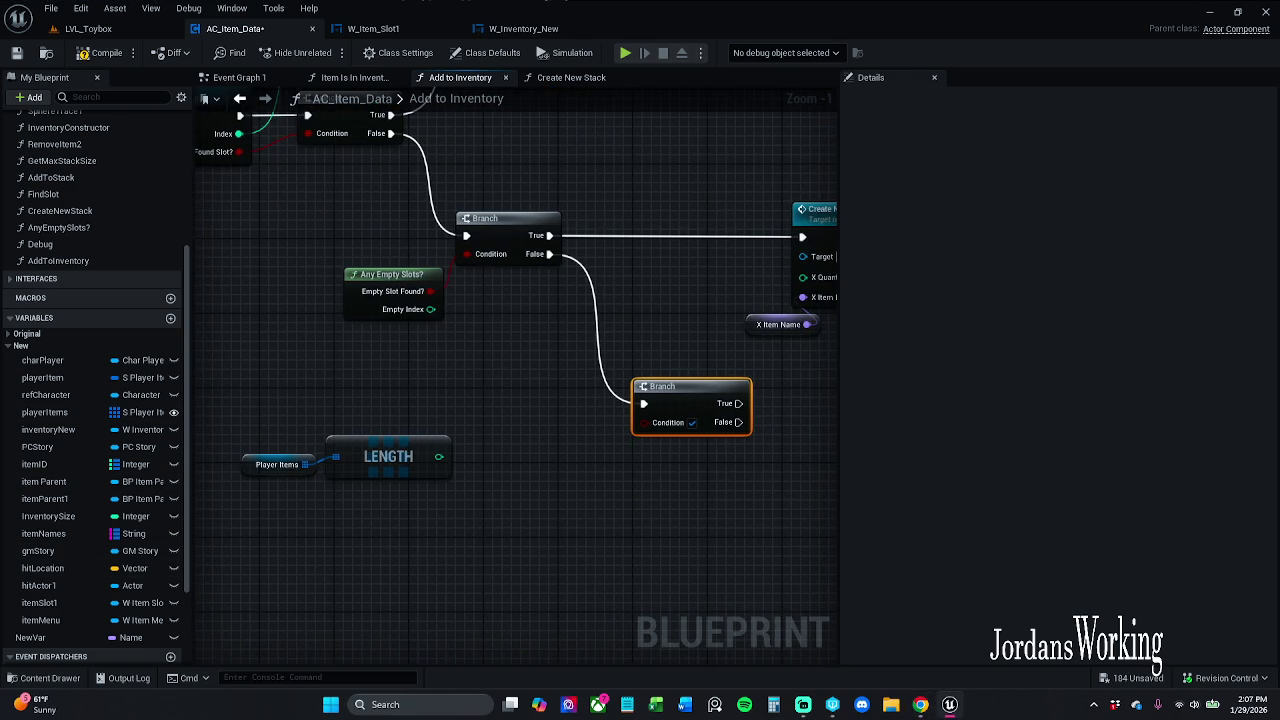
Drop an InventorySize getter (default 16) from the New variables into the graph beside Length
{"action": "left_click", "coordinate": [8, 334]}
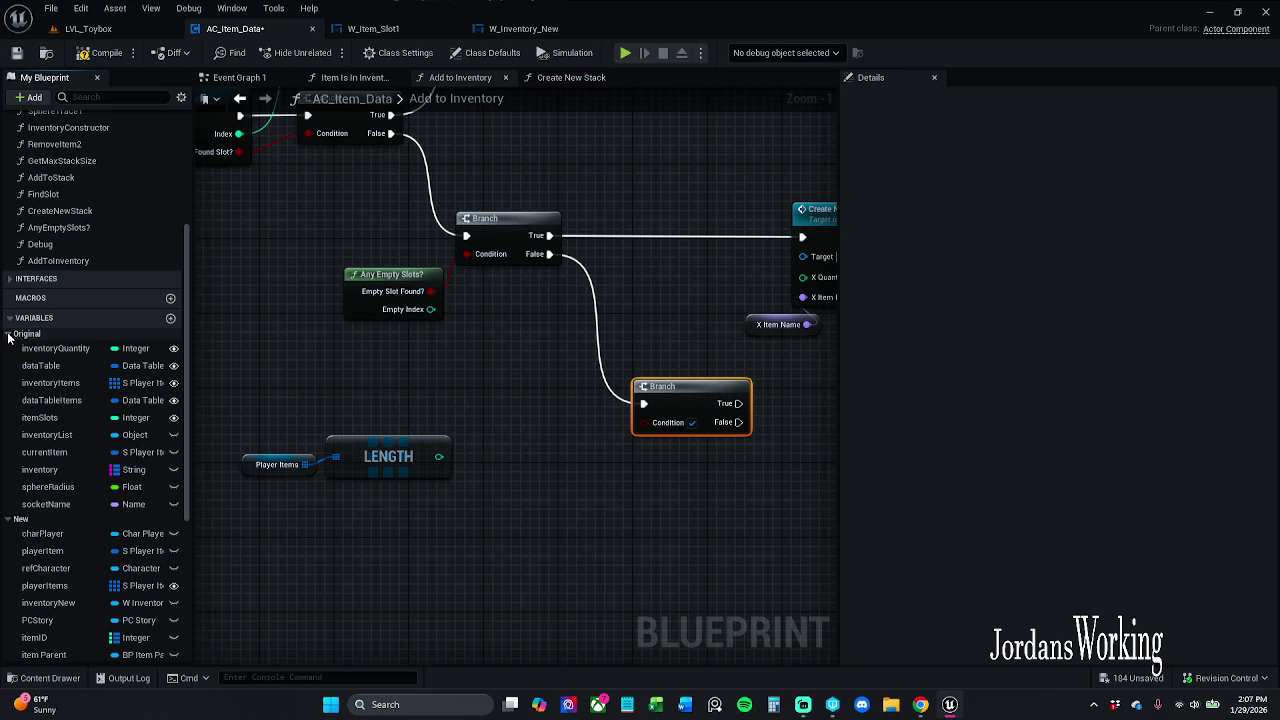
{"action": "left_click", "coordinate": [55, 349]}
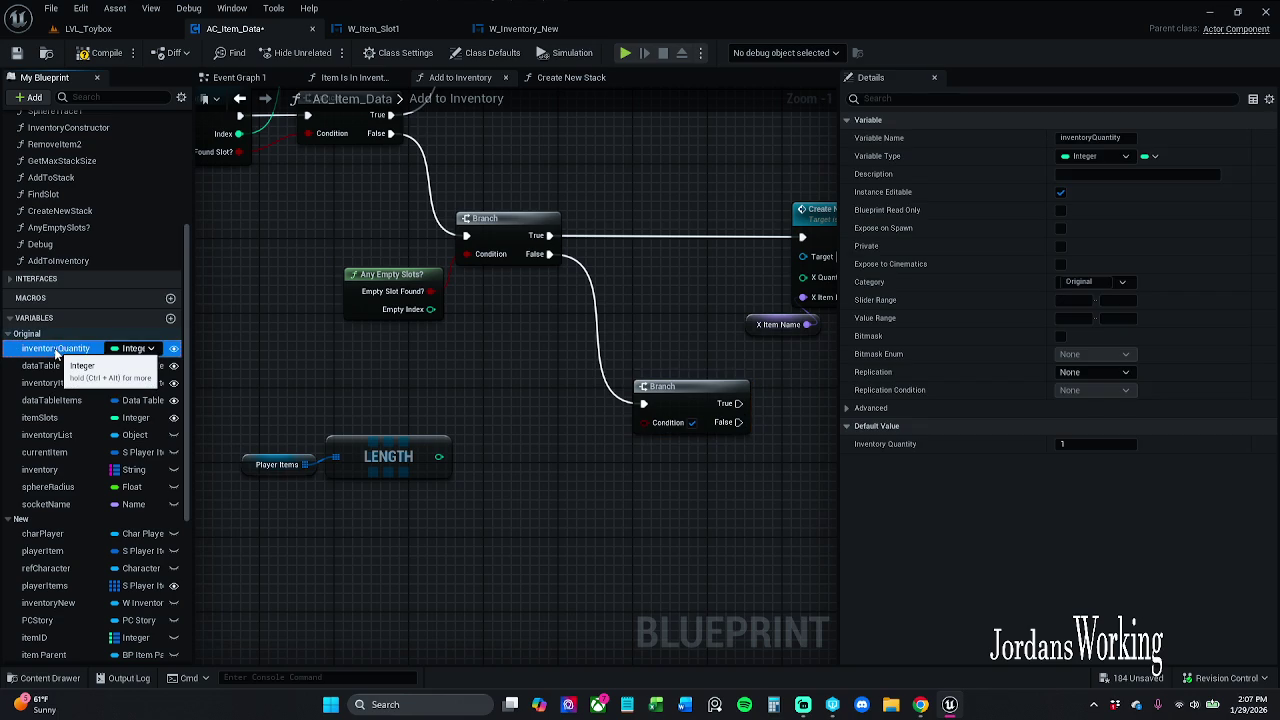
{"action": "left_click", "coordinate": [55, 418]}
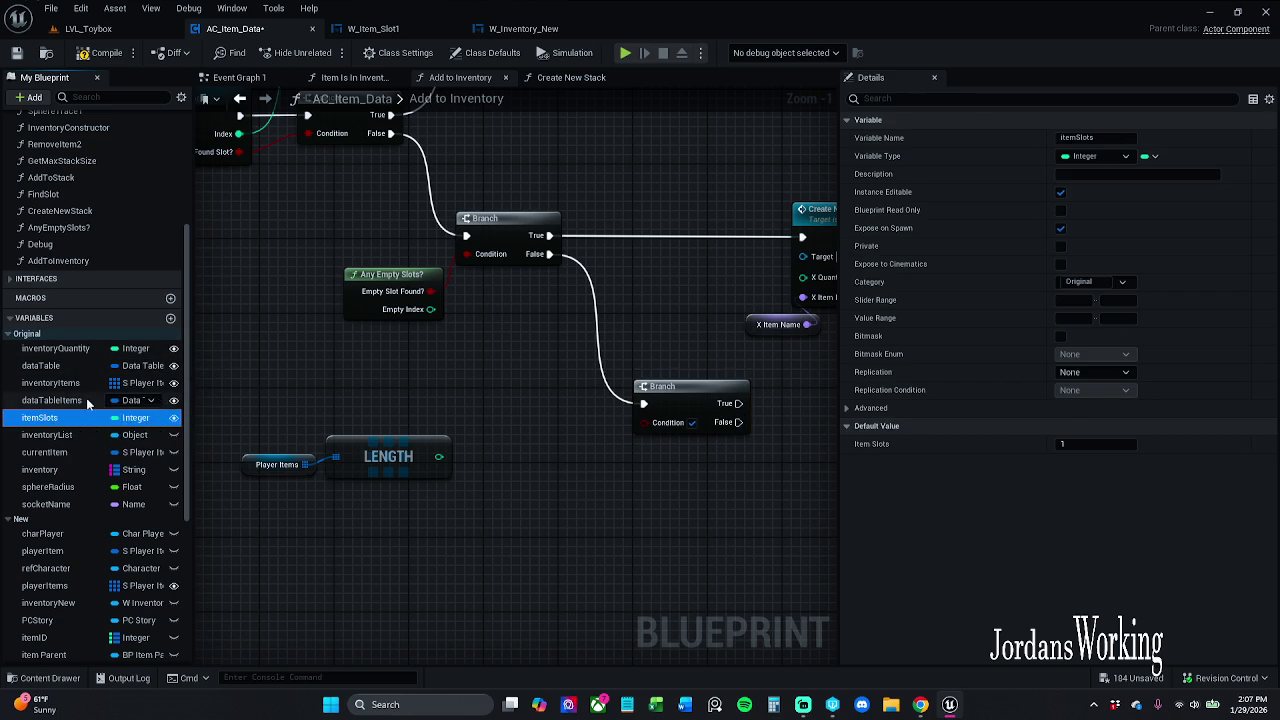
{"action": "left_click", "coordinate": [76, 351]}
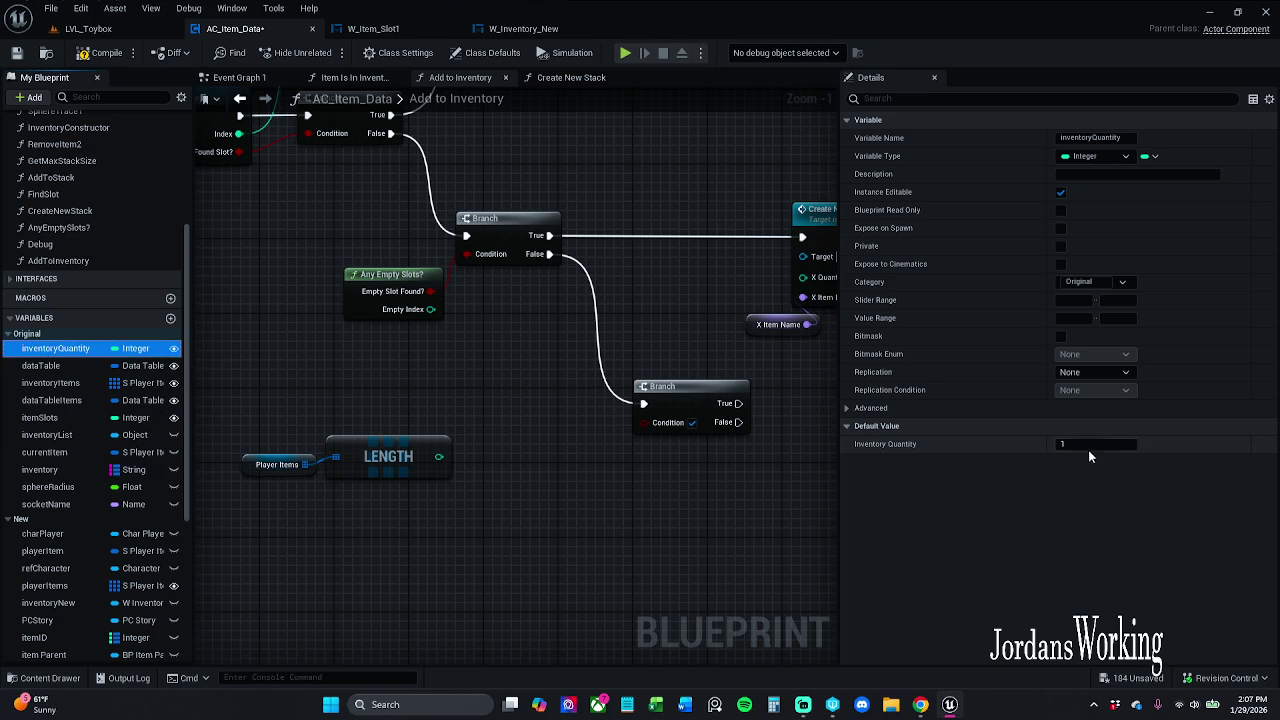
{"action": "left_click", "coordinate": [10, 334]}
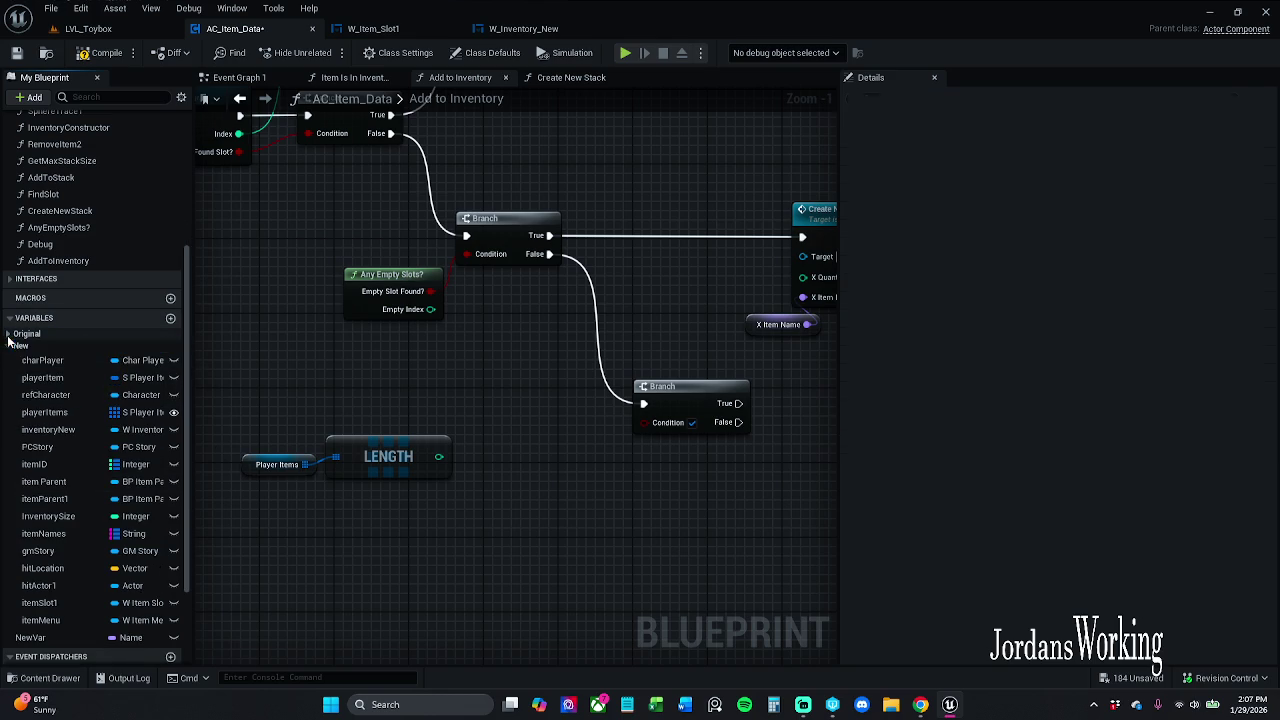
{"action": "left_click", "coordinate": [68, 516]}
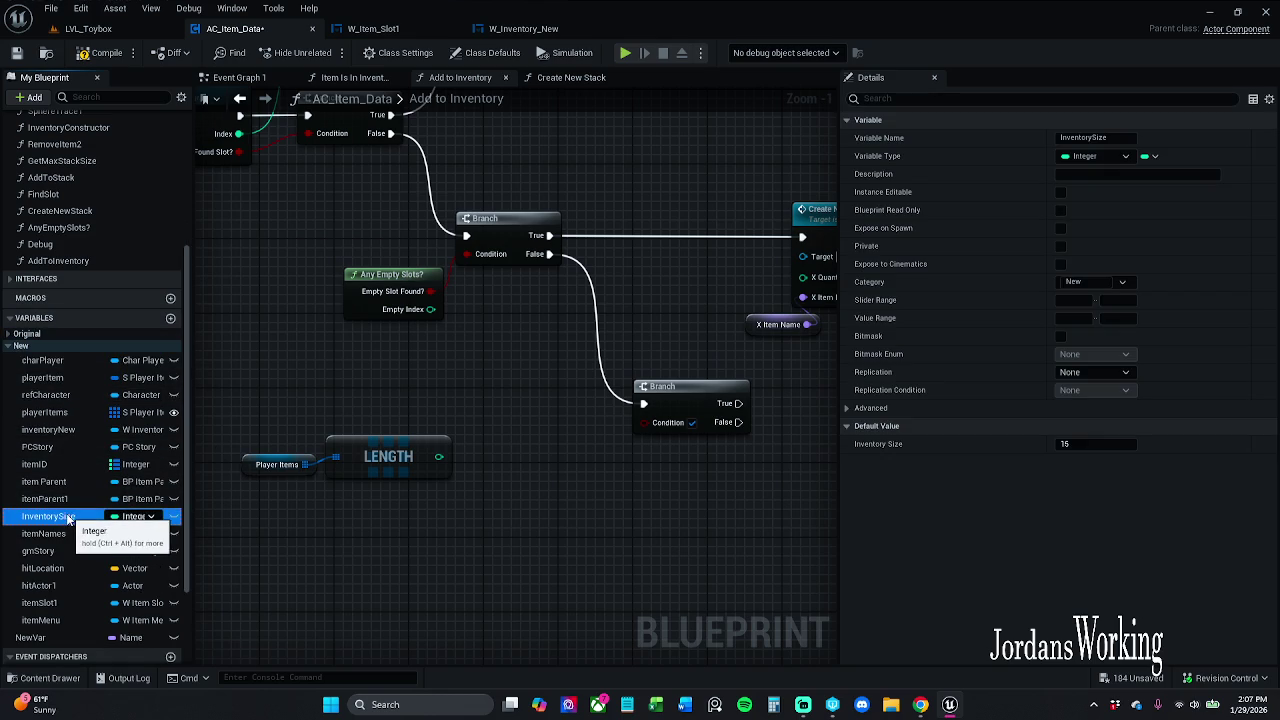
{"action": "mouse_move", "coordinate": [66, 518]}
{"action": "left_mouse_down"}
{"action": "mouse_move", "coordinate": [642, 450]}
{"action": "mouse_move", "coordinate": [450, 510]}
{"action": "mouse_move", "coordinate": [452, 484]}
{"action": "mouse_move", "coordinate": [457, 515]}
{"action": "mouse_move", "coordinate": [425, 546]}
{"action": "left_mouse_up"}
{"action": "left_click", "coordinate": [519, 550]}
Compare the Player Items length to Inventory Size with an == node
{"action": "left_click_drag", "start_coordinate": [438, 457], "coordinate": [575, 488]}
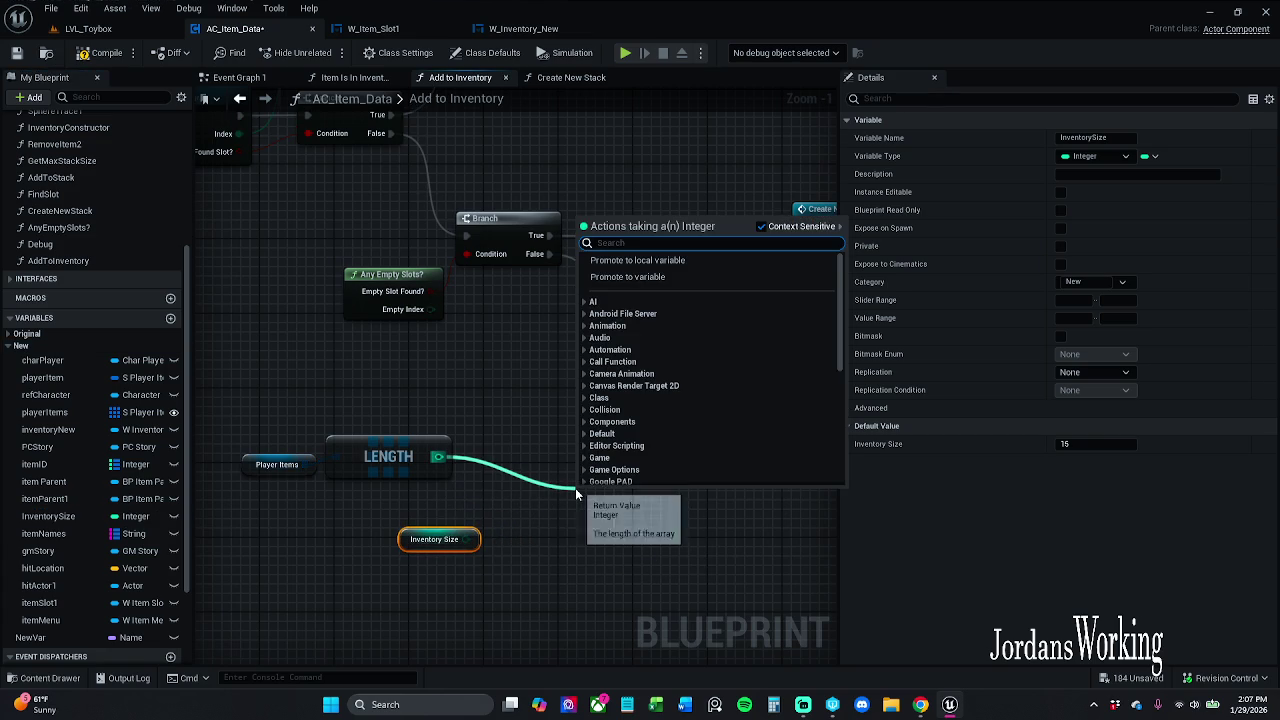
{"action": "type", "text": "=="}
{"action": "key", "text": "Return"}
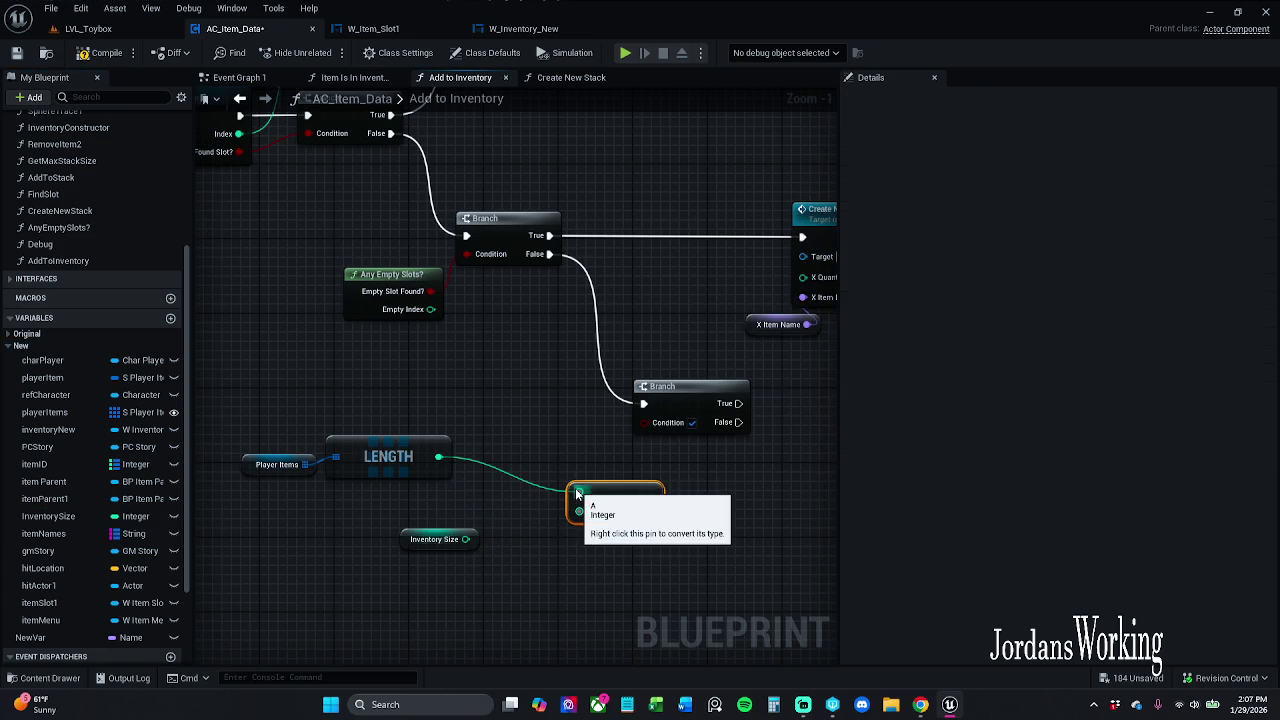
{"action": "mouse_move", "coordinate": [465, 539]}
{"action": "left_mouse_down"}
{"action": "mouse_move", "coordinate": [553, 530]}
{"action": "mouse_move", "coordinate": [664, 424]}
{"action": "mouse_move", "coordinate": [644, 422]}
{"action": "left_mouse_up"}
Group the Player Items, LENGTH, Inventory Size and == nodes neatly together
{"action": "left_click_drag", "start_coordinate": [613, 515], "coordinate": [528, 513]}
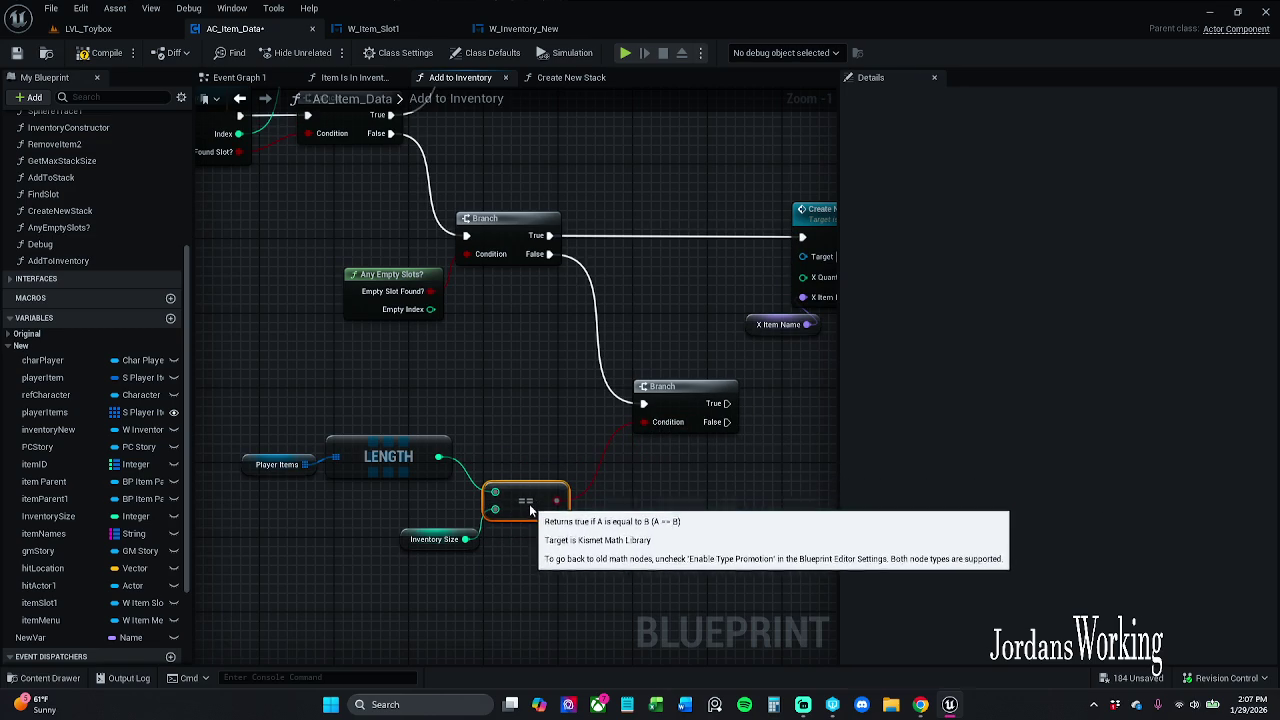
{"action": "left_click_drag", "start_coordinate": [436, 550], "coordinate": [459, 541]}
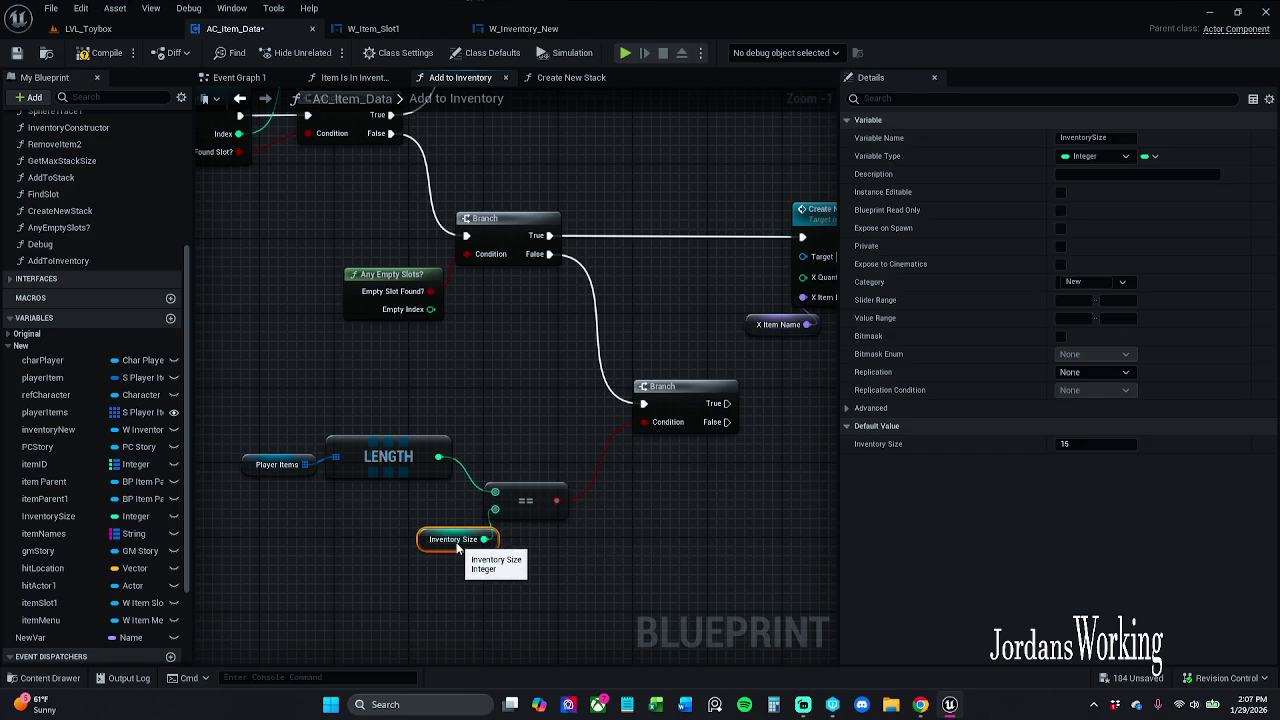
{"action": "mouse_move", "coordinate": [278, 410]}
{"action": "left_mouse_down"}
{"action": "mouse_move", "coordinate": [380, 486]}
{"action": "mouse_move", "coordinate": [436, 470]}
{"action": "mouse_move", "coordinate": [417, 470]}
{"action": "left_mouse_up"}
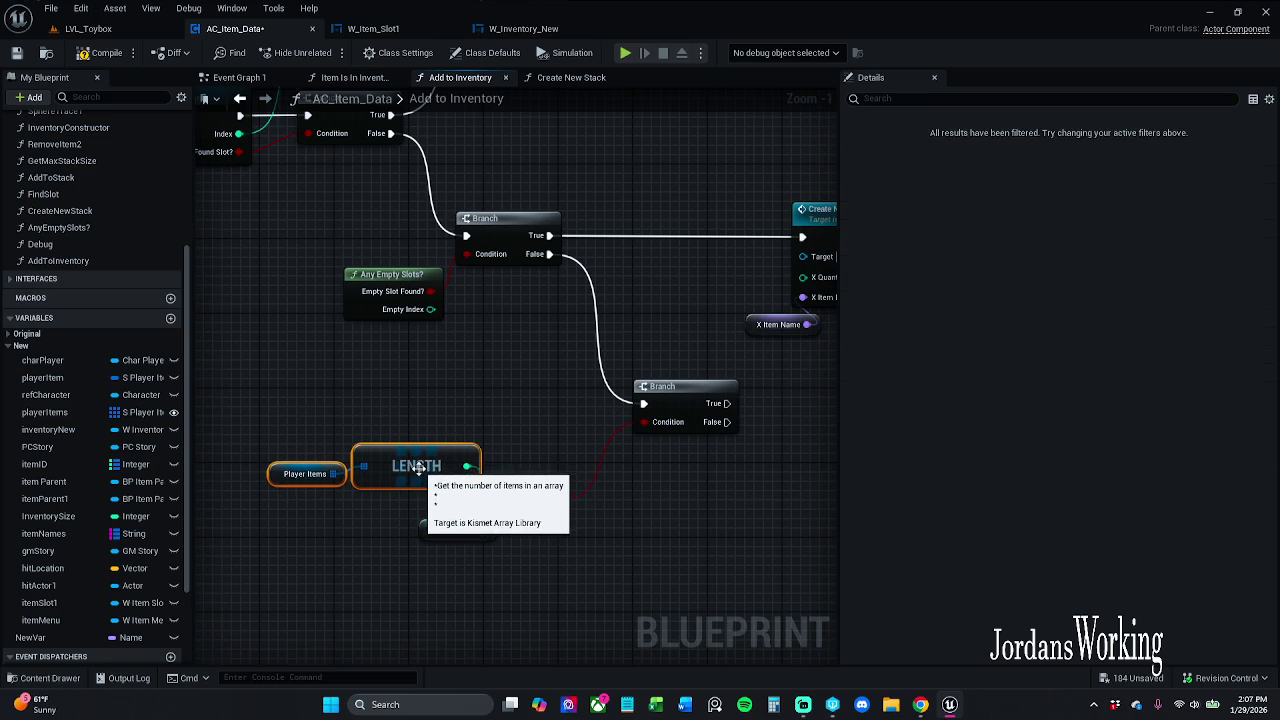
{"action": "left_click", "coordinate": [532, 440]}
{"action": "mouse_move", "coordinate": [240, 432]}
{"action": "left_mouse_down"}
{"action": "mouse_move", "coordinate": [408, 526]}
{"action": "mouse_move", "coordinate": [523, 545]}
{"action": "left_mouse_up"}
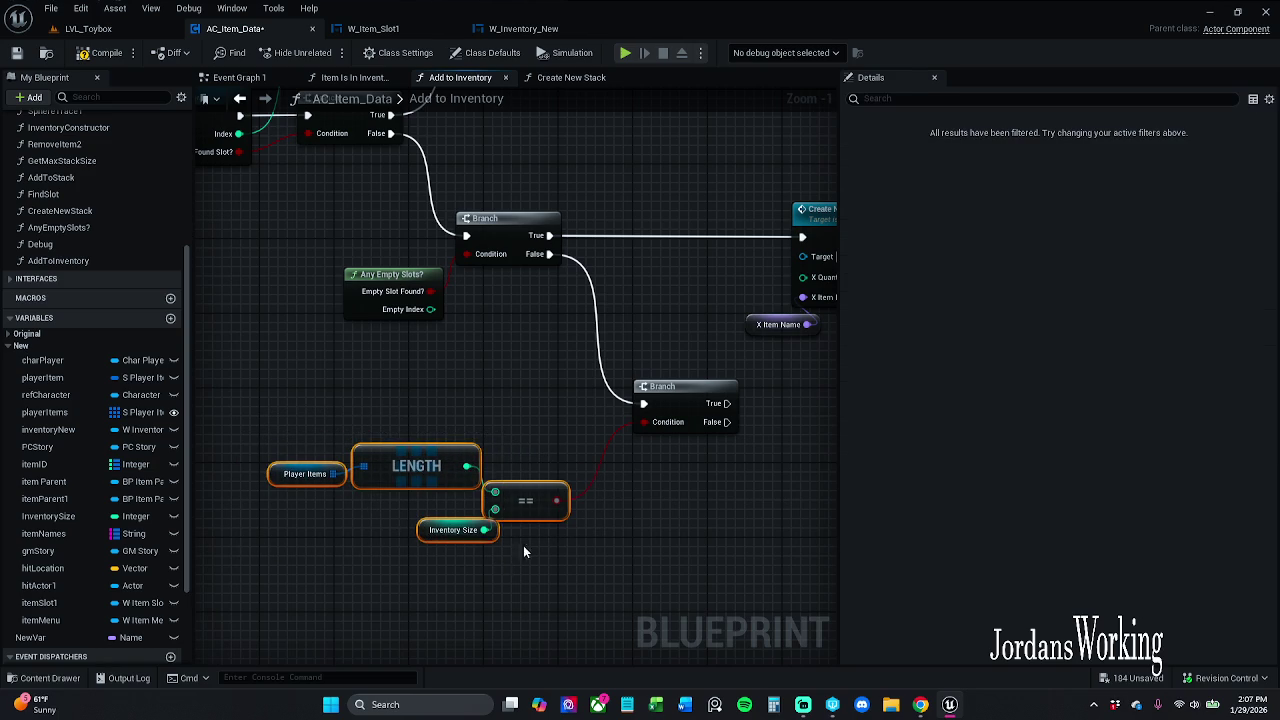
{"action": "left_click_drag", "start_coordinate": [541, 497], "coordinate": [557, 423]}
{"action": "left_click_drag", "start_coordinate": [563, 459], "coordinate": [566, 456]}
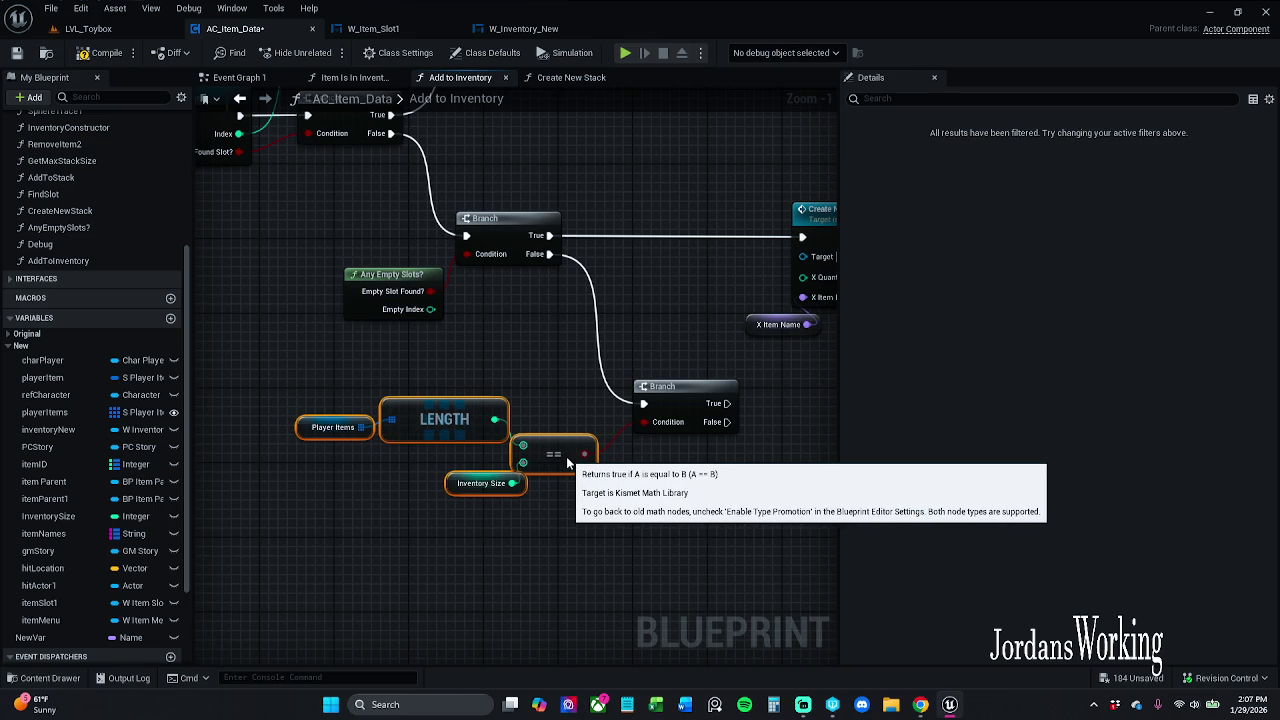
{"action": "left_click", "coordinate": [545, 517]}
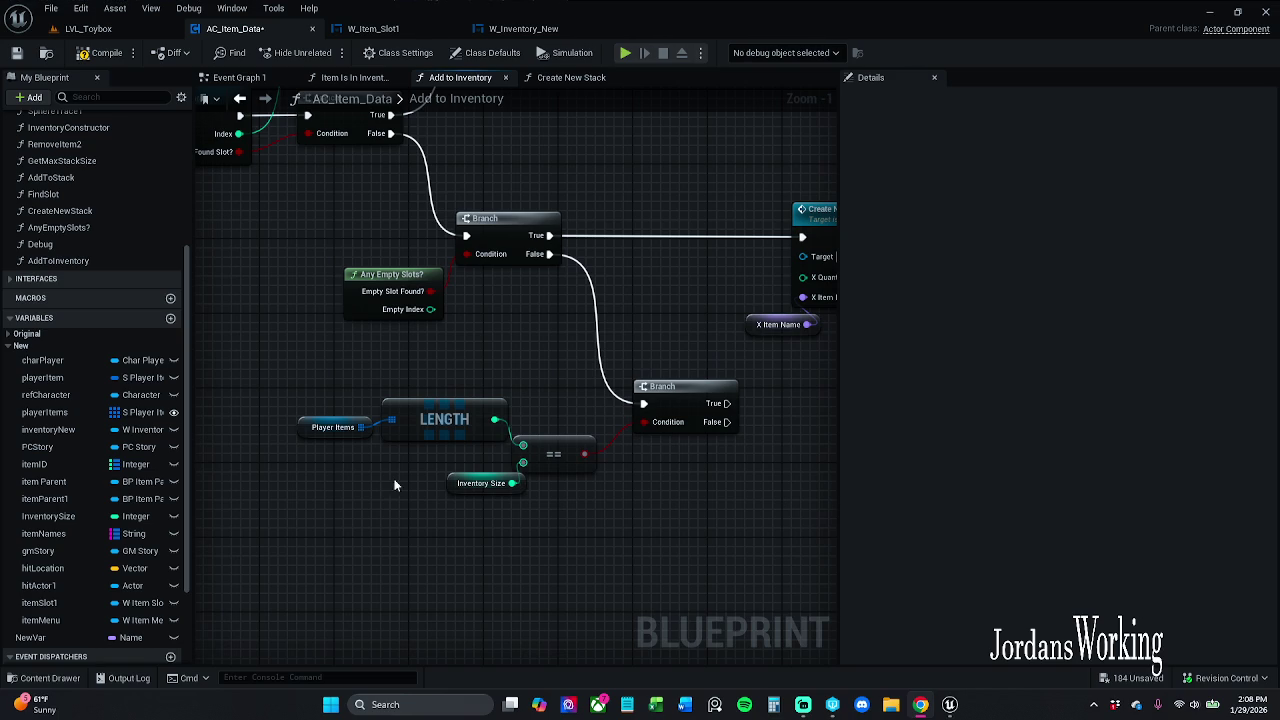
{"action": "left_click_drag", "start_coordinate": [614, 450], "coordinate": [356, 440]}
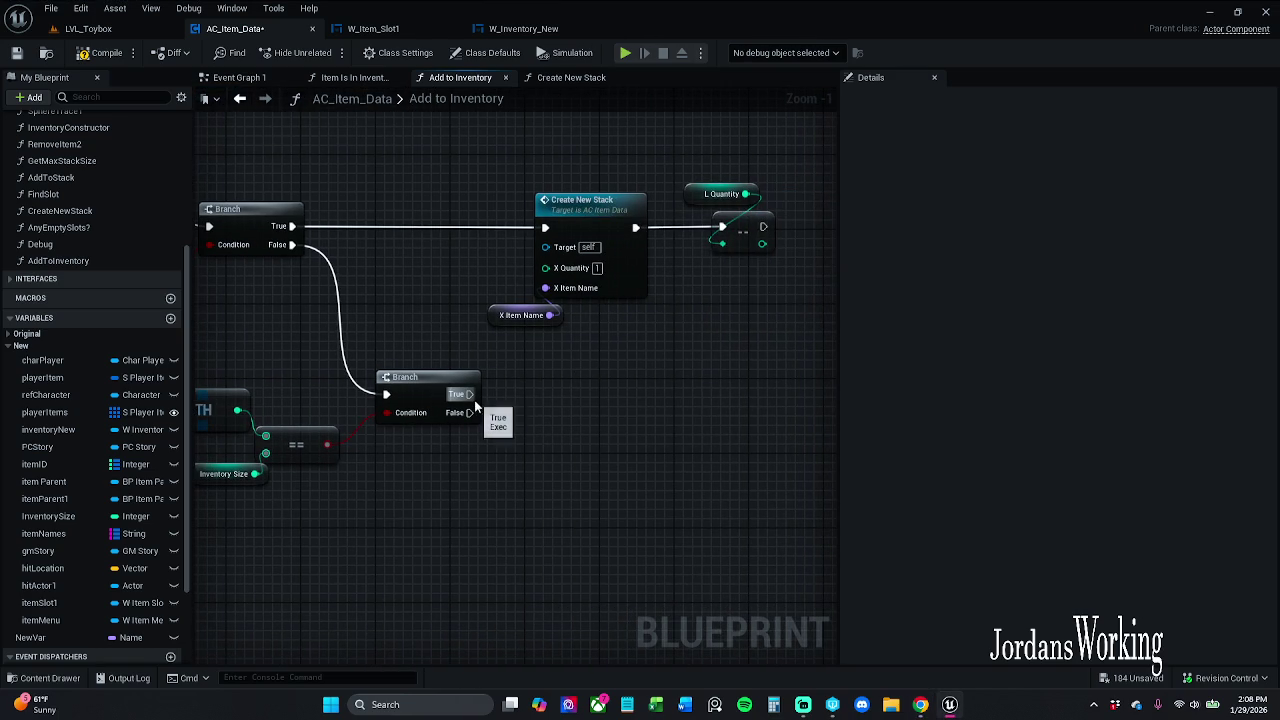
Add a Set L Fail node on the lower Branch's True output with L Fail ticked true
{"action": "left_click_drag", "start_coordinate": [468, 394], "coordinate": [551, 392]}
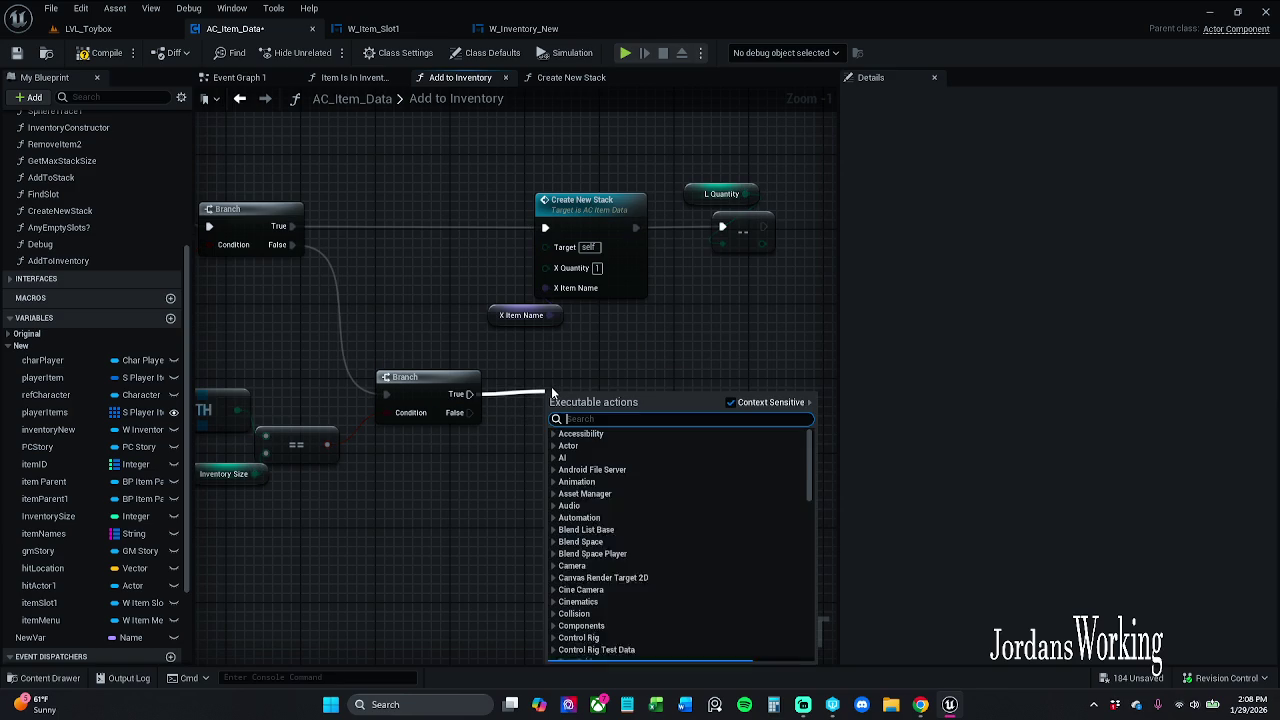
{"action": "type", "text": "x"}
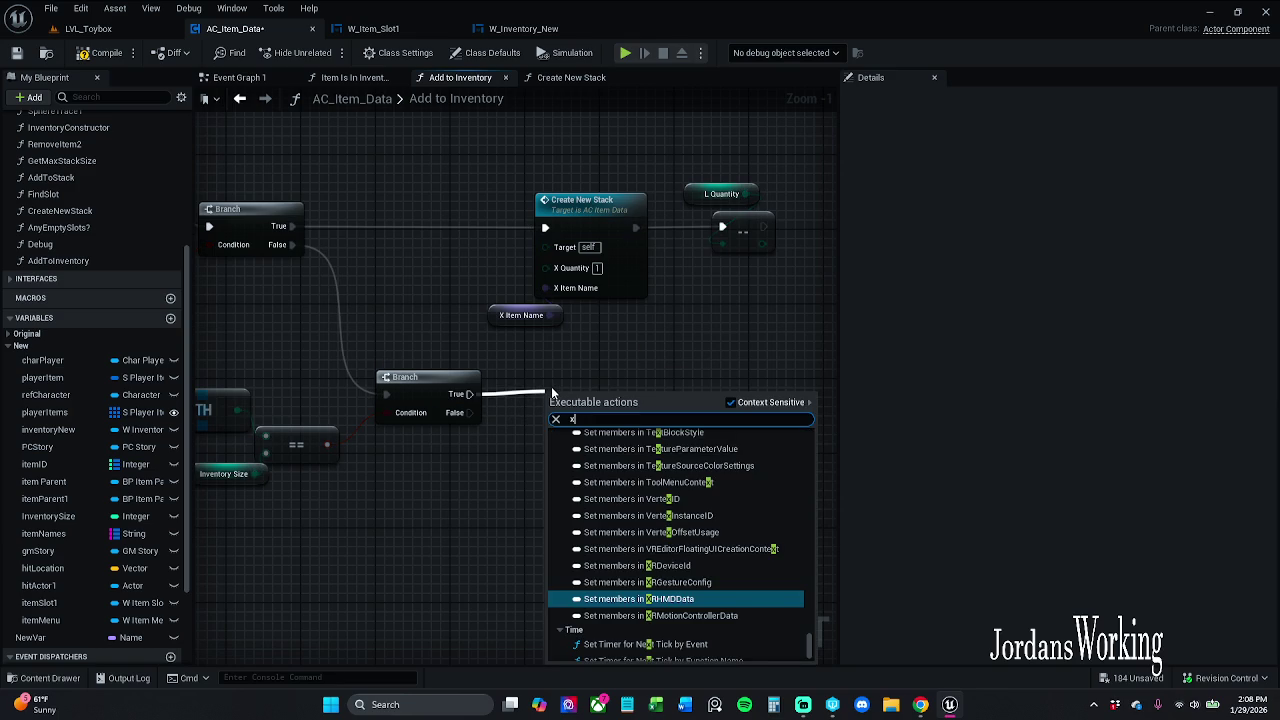
{"action": "type", "text": "Fa"}
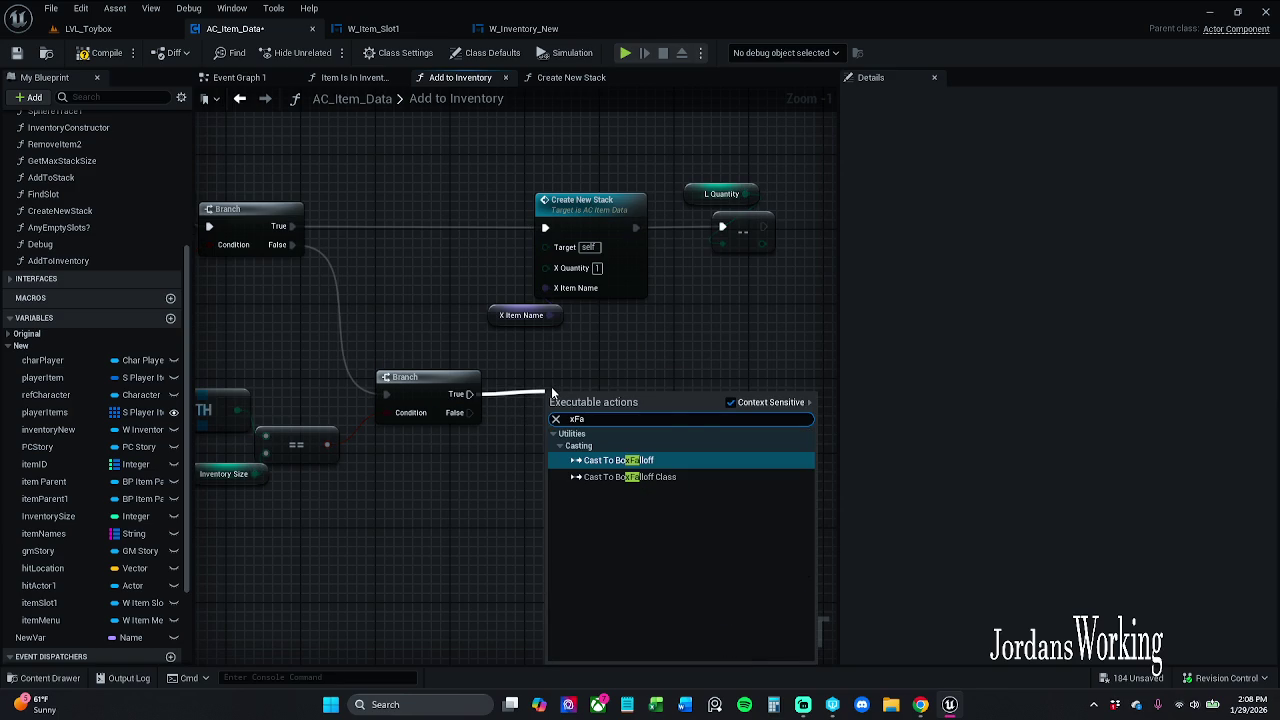
{"action": "key", "text": "Delete"}
{"action": "key", "text": "Escape"}
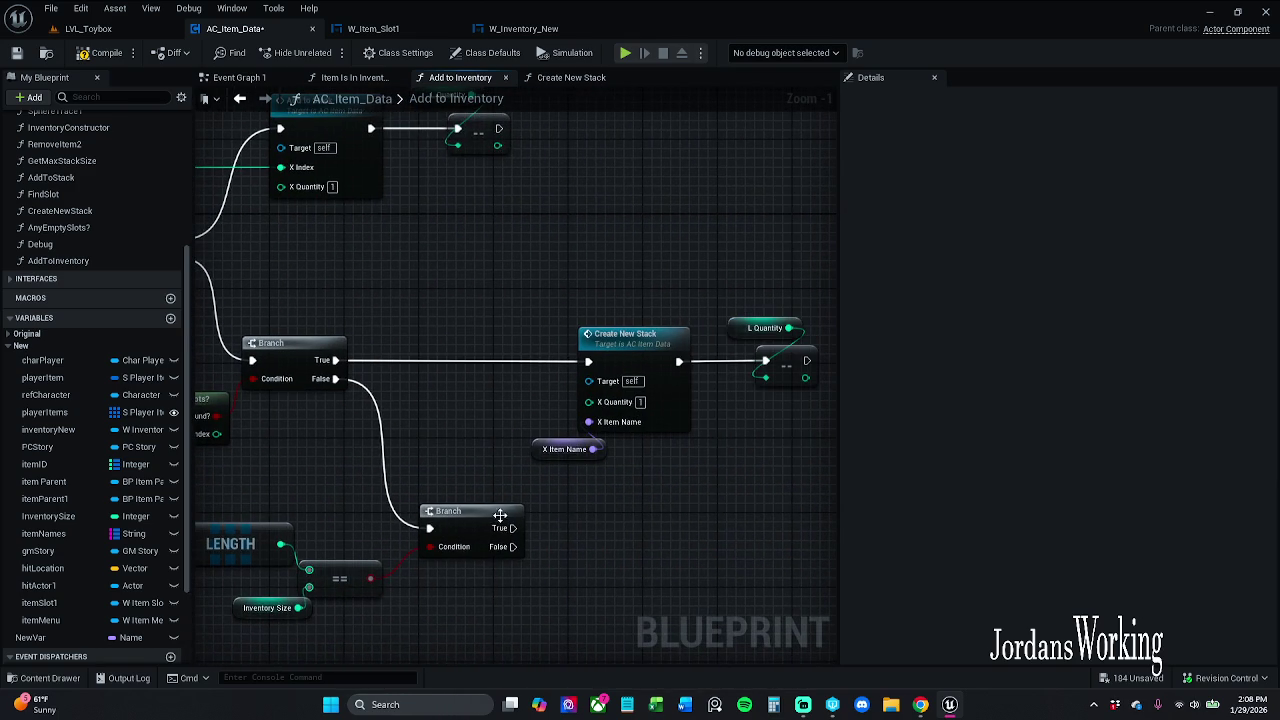
{"action": "left_click_drag", "start_coordinate": [507, 528], "coordinate": [587, 533]}
{"action": "type", "text": "lFail"}
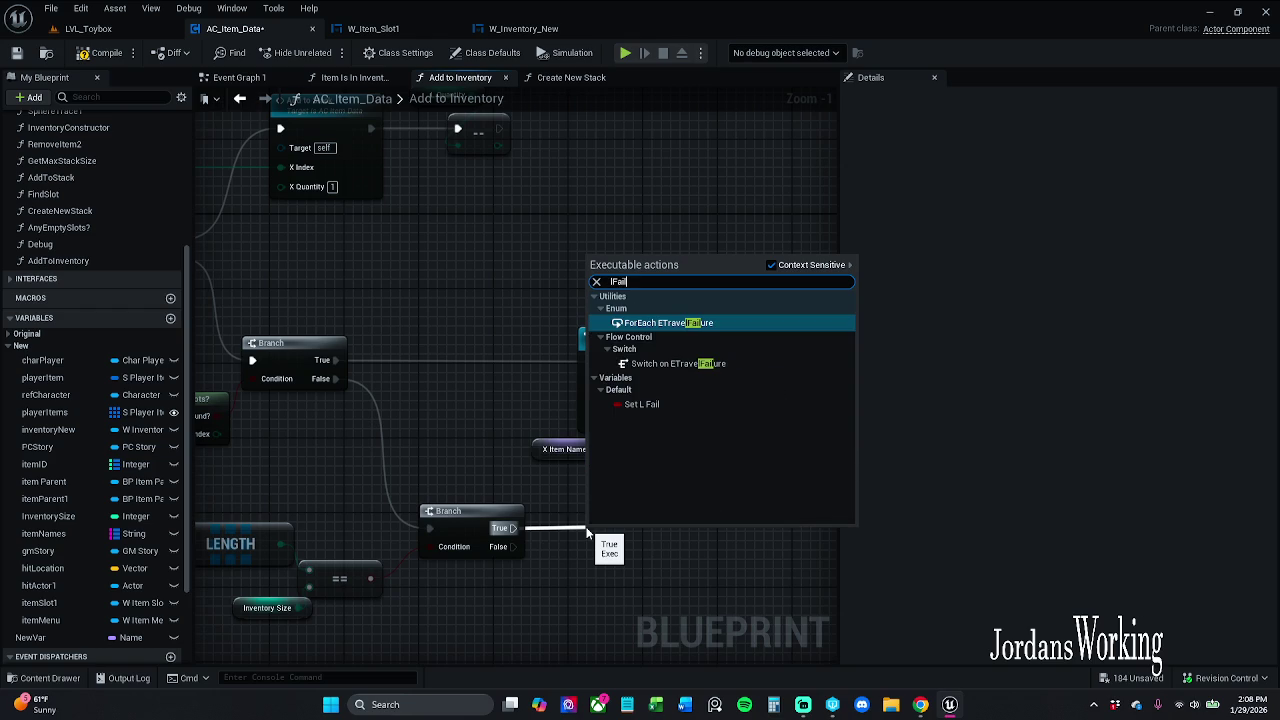
{"action": "key", "text": "Down"}
{"action": "key", "text": "Down"}
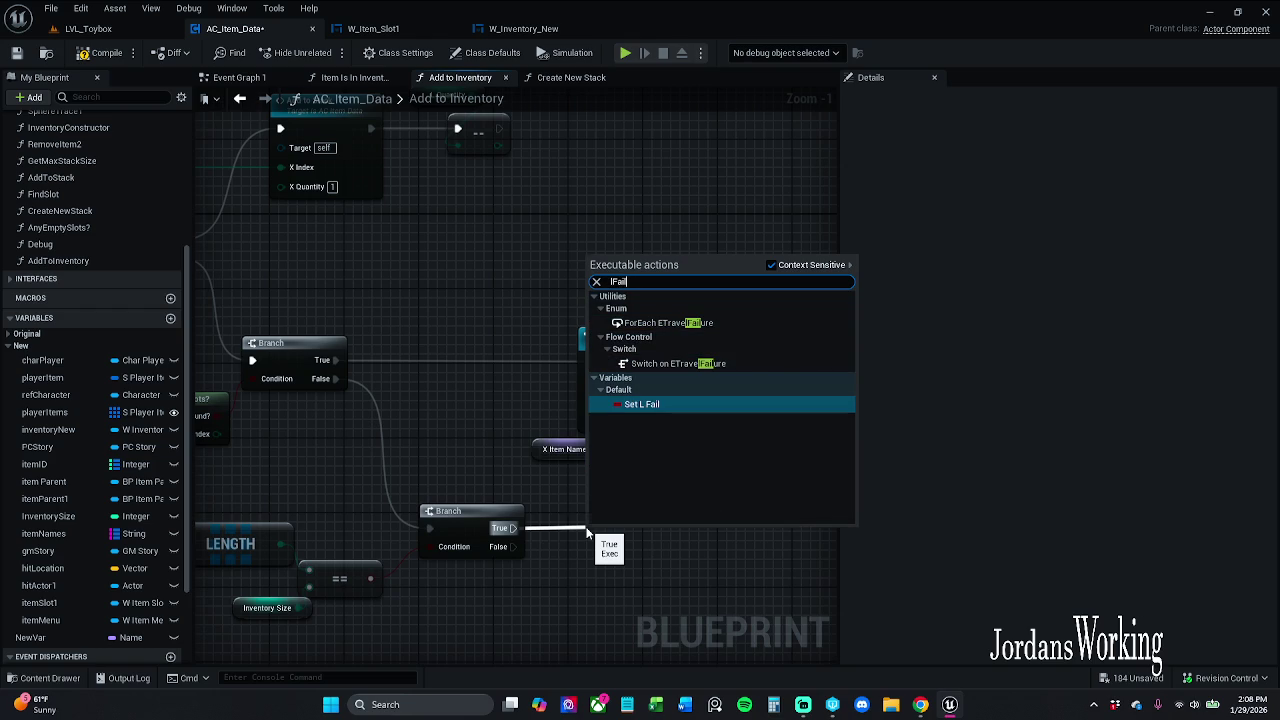
{"action": "key", "text": "Return"}
{"action": "mouse_move", "coordinate": [628, 556]}
{"action": "left_mouse_down"}
{"action": "mouse_move", "coordinate": [545, 476]}
{"action": "mouse_move", "coordinate": [569, 448]}
{"action": "left_mouse_up"}
{"action": "left_click", "coordinate": [543, 476]}
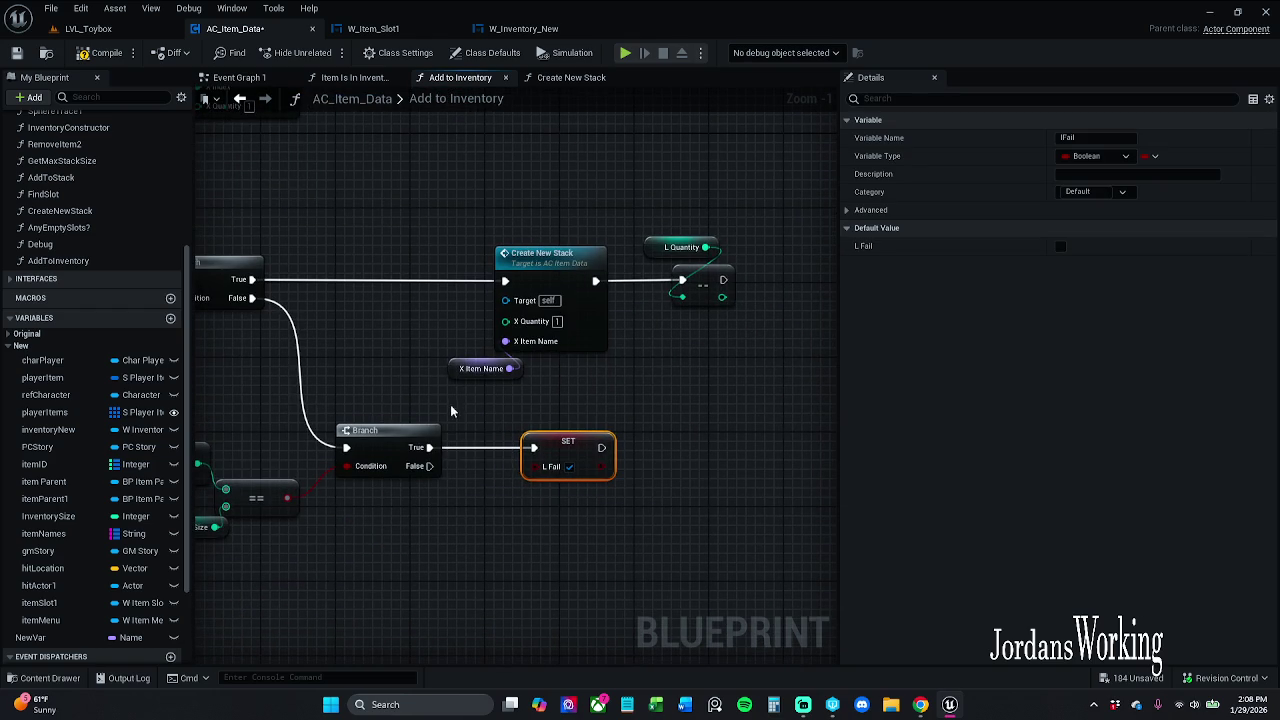
Rearrange the comparison and Branch nodes, then select the SET L Fail node
{"action": "left_click", "coordinate": [369, 475]}
{"action": "left_click", "coordinate": [478, 531]}
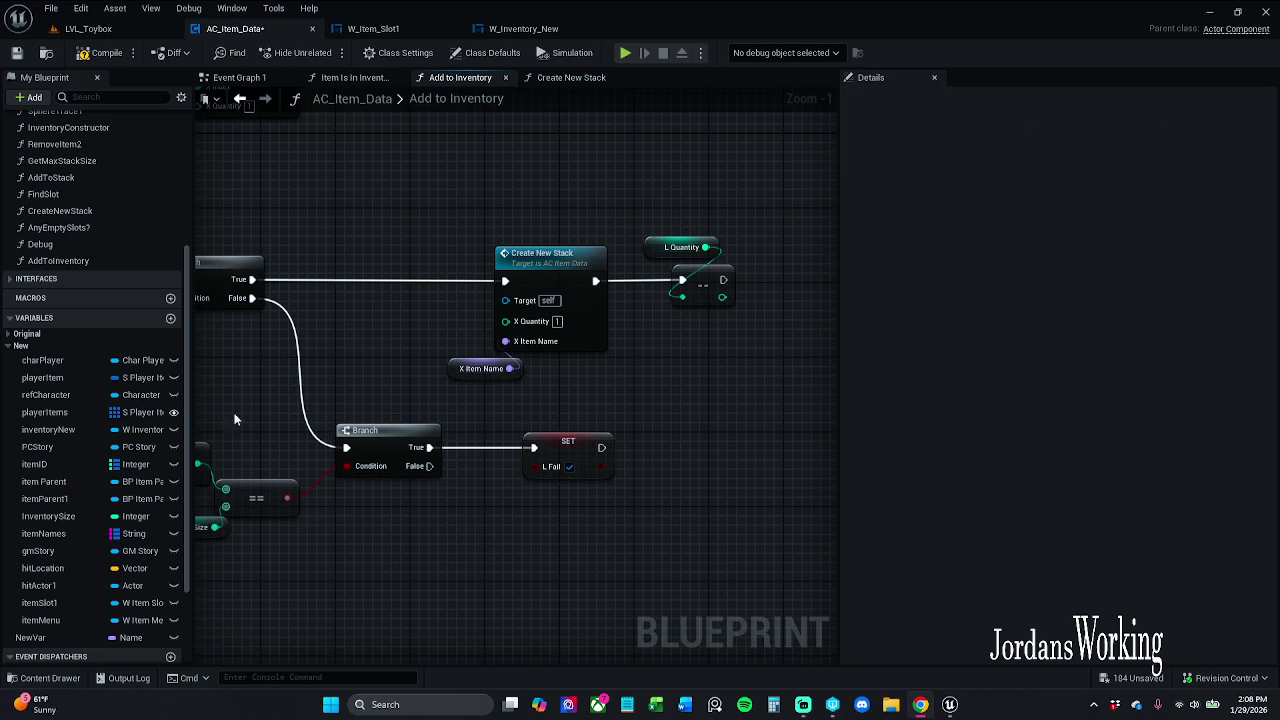
{"action": "mouse_move", "coordinate": [386, 443]}
{"action": "left_mouse_down"}
{"action": "mouse_move", "coordinate": [374, 566]}
{"action": "mouse_move", "coordinate": [283, 551]}
{"action": "mouse_move", "coordinate": [702, 444]}
{"action": "mouse_move", "coordinate": [686, 323]}
{"action": "left_mouse_up"}
{"action": "left_click_drag", "start_coordinate": [233, 400], "coordinate": [597, 374]}
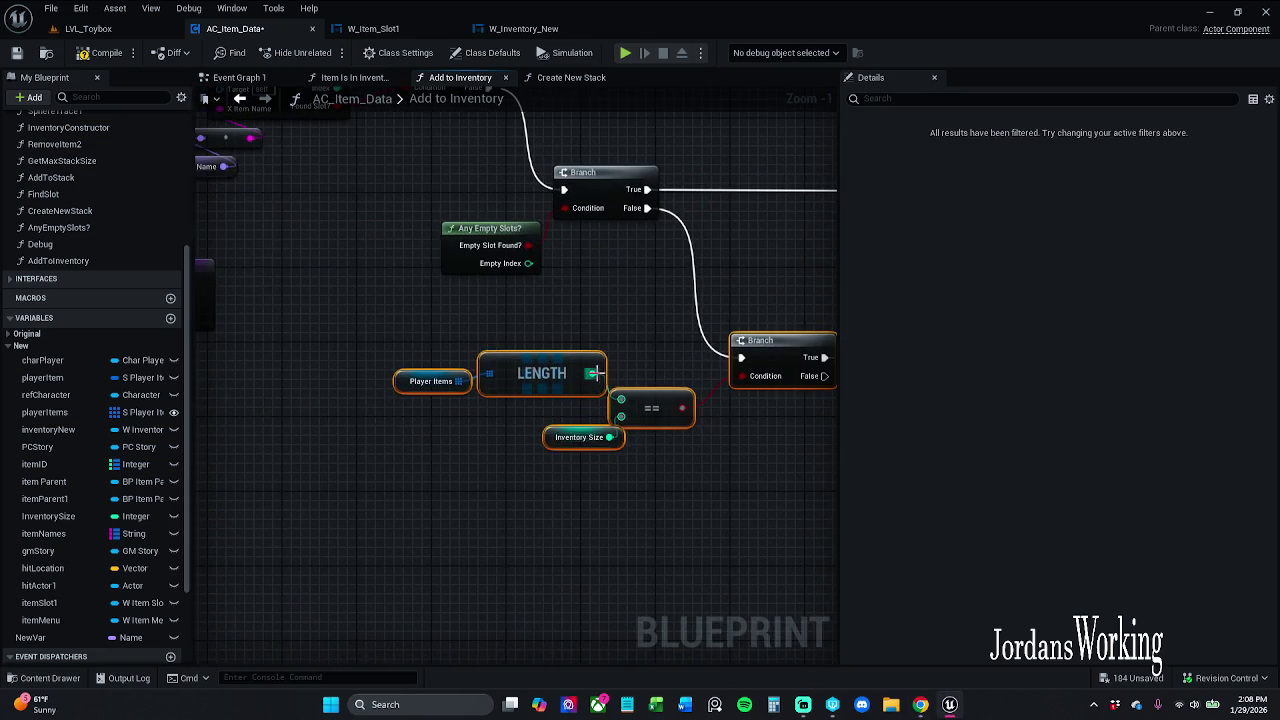
{"action": "right_click", "coordinate": [597, 374]}
{"action": "mouse_move", "coordinate": [514, 394]}
{"action": "left_mouse_down"}
{"action": "mouse_move", "coordinate": [464, 370]}
{"action": "mouse_move", "coordinate": [469, 414]}
{"action": "mouse_move", "coordinate": [465, 398]}
{"action": "left_mouse_up"}
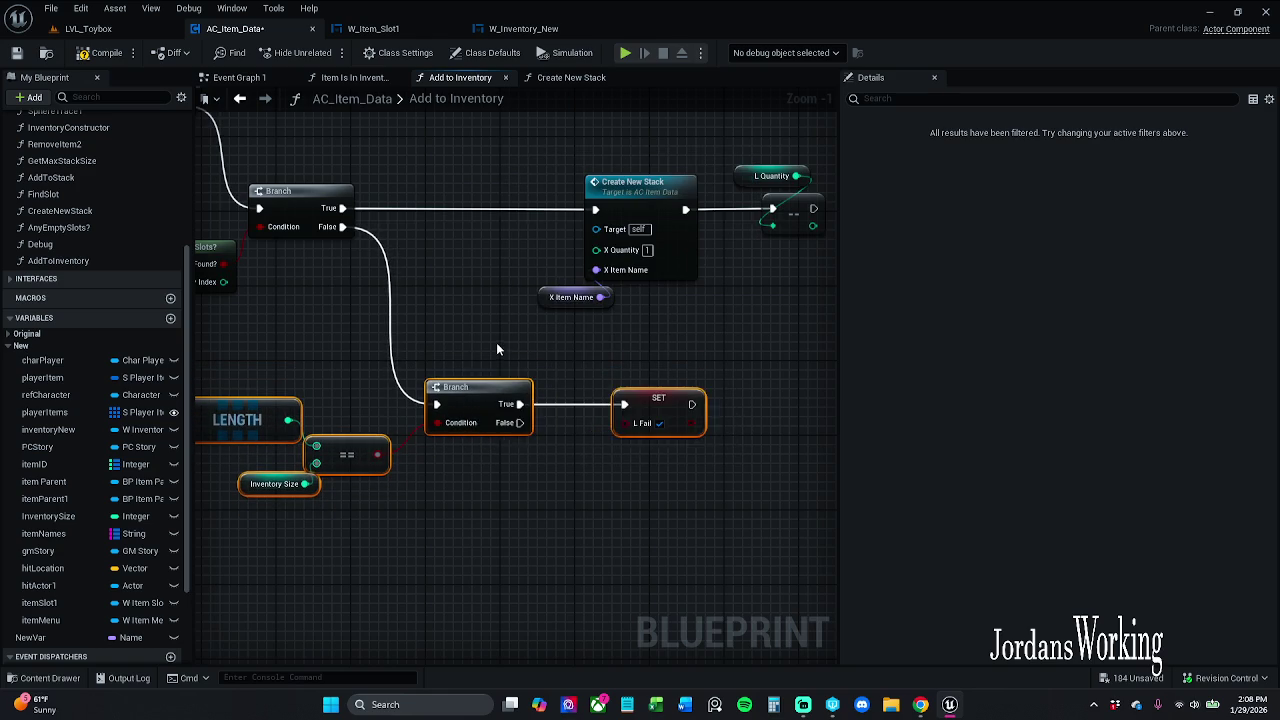
{"action": "left_click", "coordinate": [497, 349]}
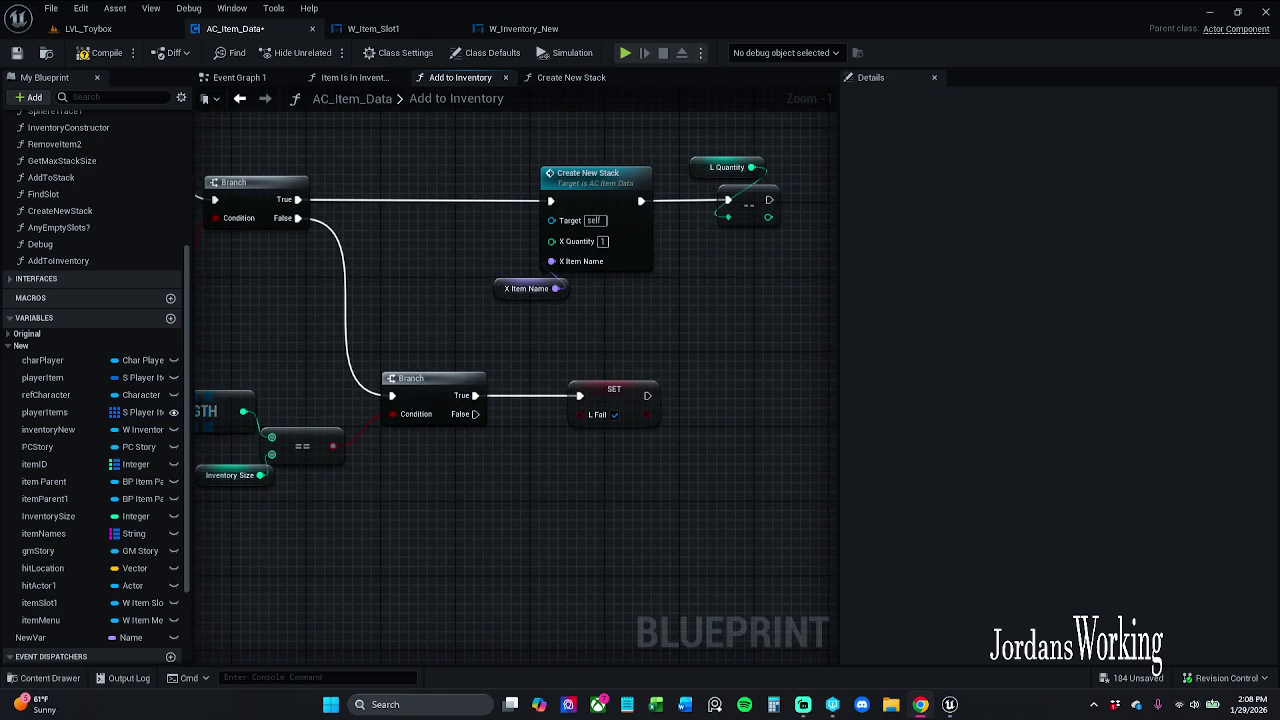
{"action": "left_click_drag", "start_coordinate": [605, 461], "coordinate": [453, 484]}
{"action": "left_click", "coordinate": [457, 426]}
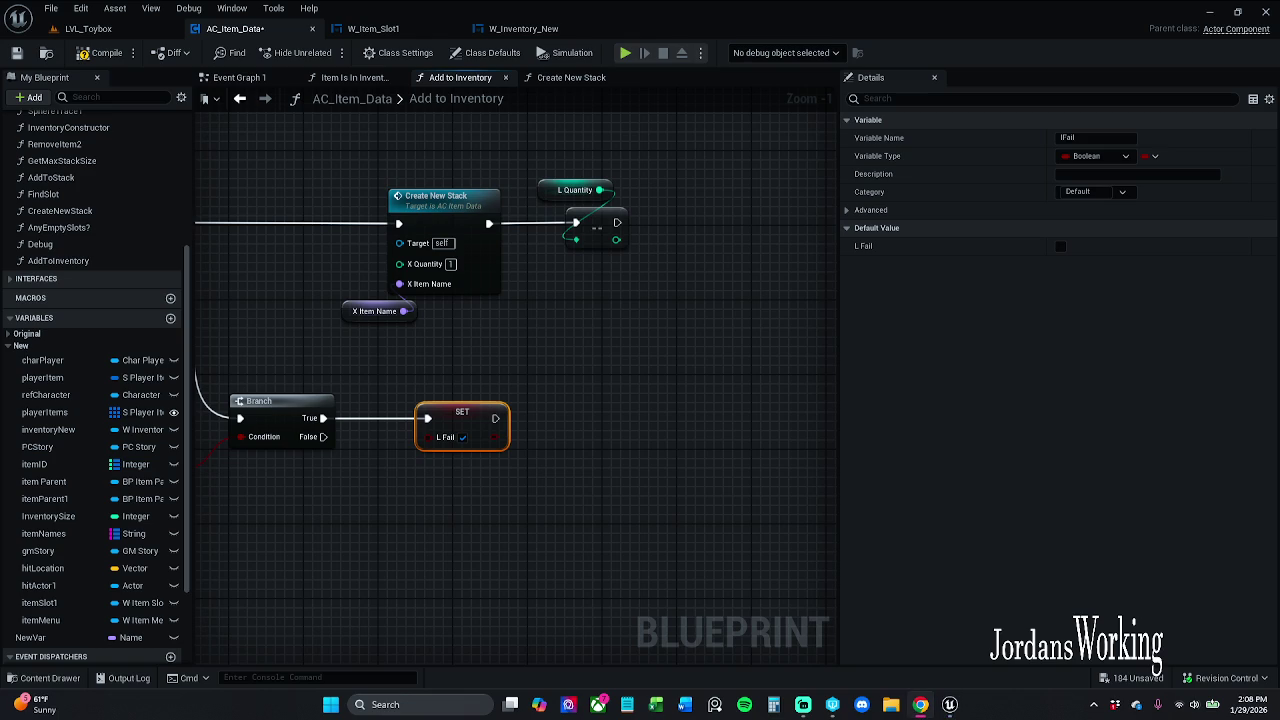
{"action": "left_click_drag", "start_coordinate": [334, 328], "coordinate": [208, 387]}
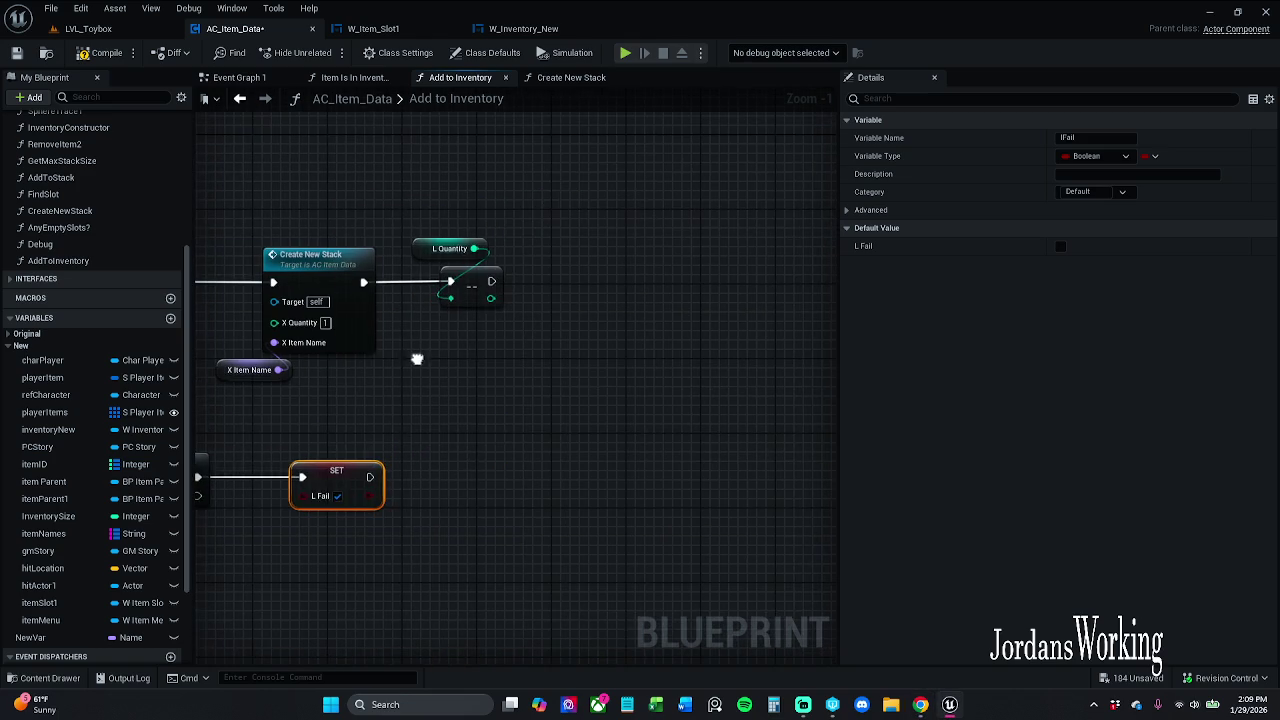
Paste a copy of SET L Fail into the Add to Stack path and delete the extra copy
{"action": "key", "text": "ctrl+c"}
{"action": "key", "text": "ctrl+v"}
{"action": "mouse_move", "coordinate": [270, 138]}
{"action": "left_mouse_down"}
{"action": "mouse_move", "coordinate": [407, 464]}
{"action": "mouse_move", "coordinate": [516, 399]}
{"action": "left_mouse_up"}
{"action": "key", "text": "ctrl+v"}
{"action": "mouse_move", "coordinate": [544, 336]}
{"action": "left_mouse_down"}
{"action": "mouse_move", "coordinate": [524, 314]}
{"action": "mouse_move", "coordinate": [428, 310]}
{"action": "left_mouse_up"}
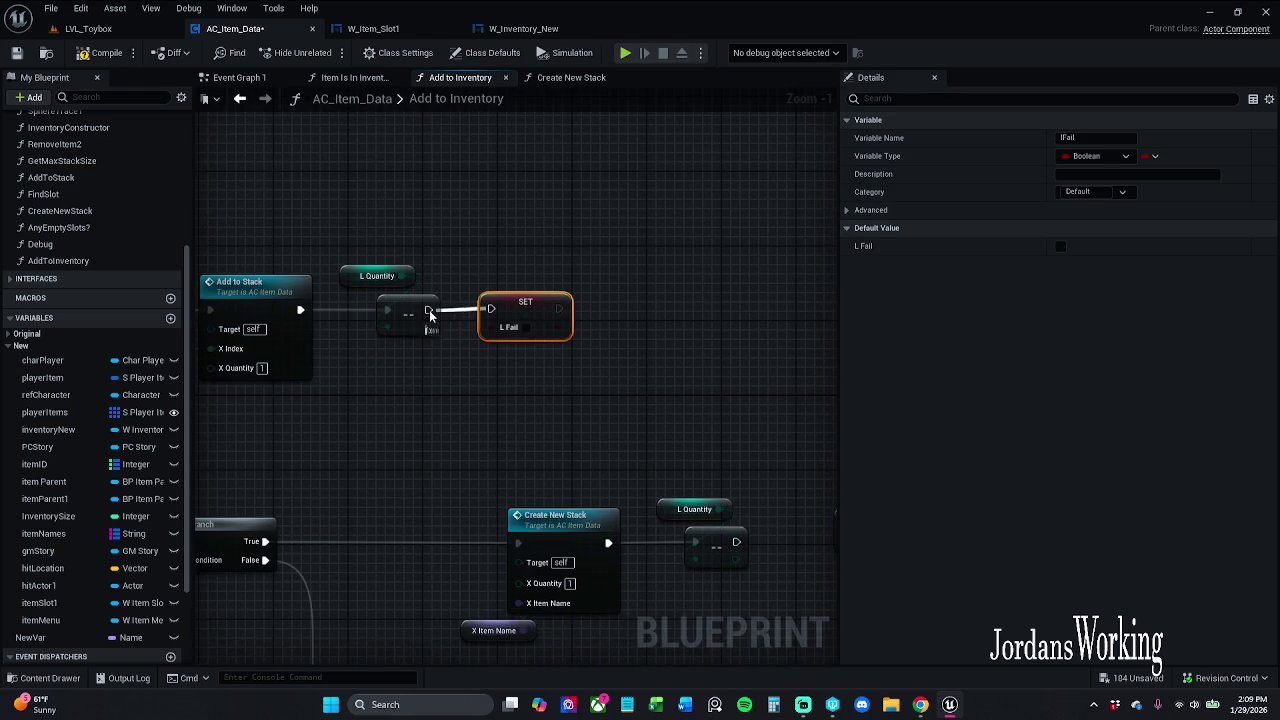
{"action": "left_click_drag", "start_coordinate": [646, 356], "coordinate": [480, 306]}
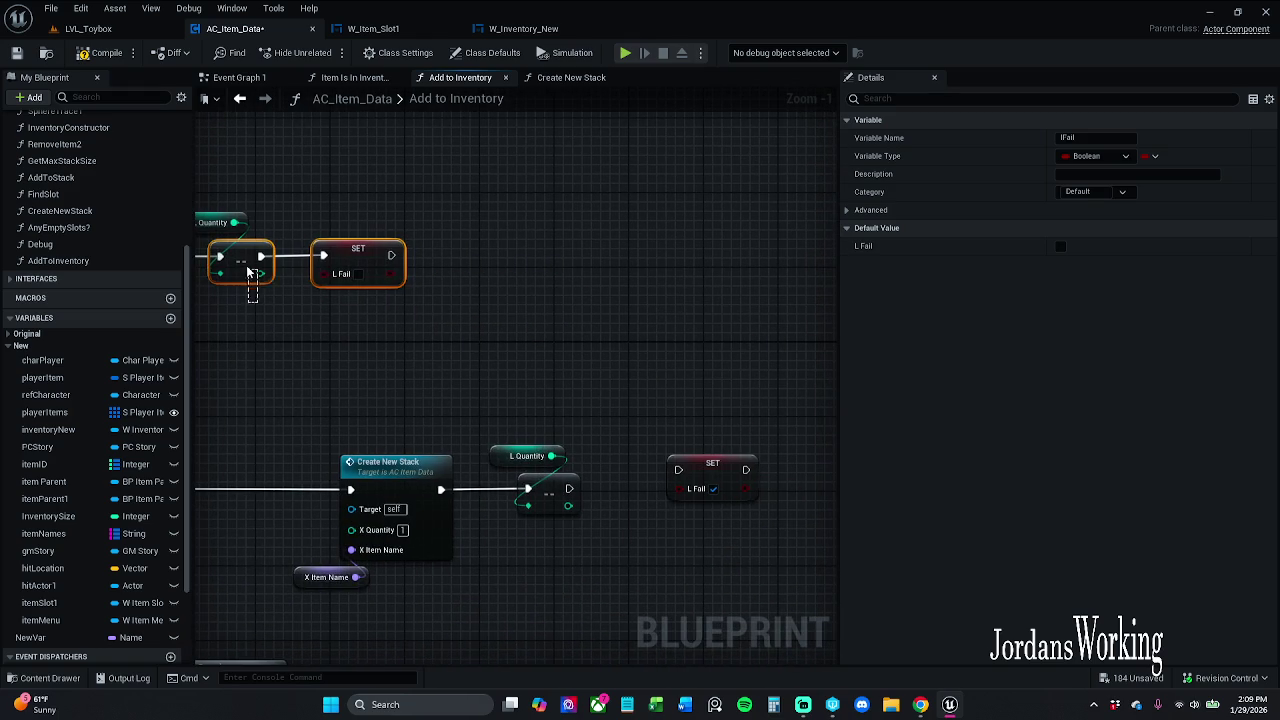
{"action": "left_click", "coordinate": [325, 333]}
{"action": "left_click", "coordinate": [358, 264]}
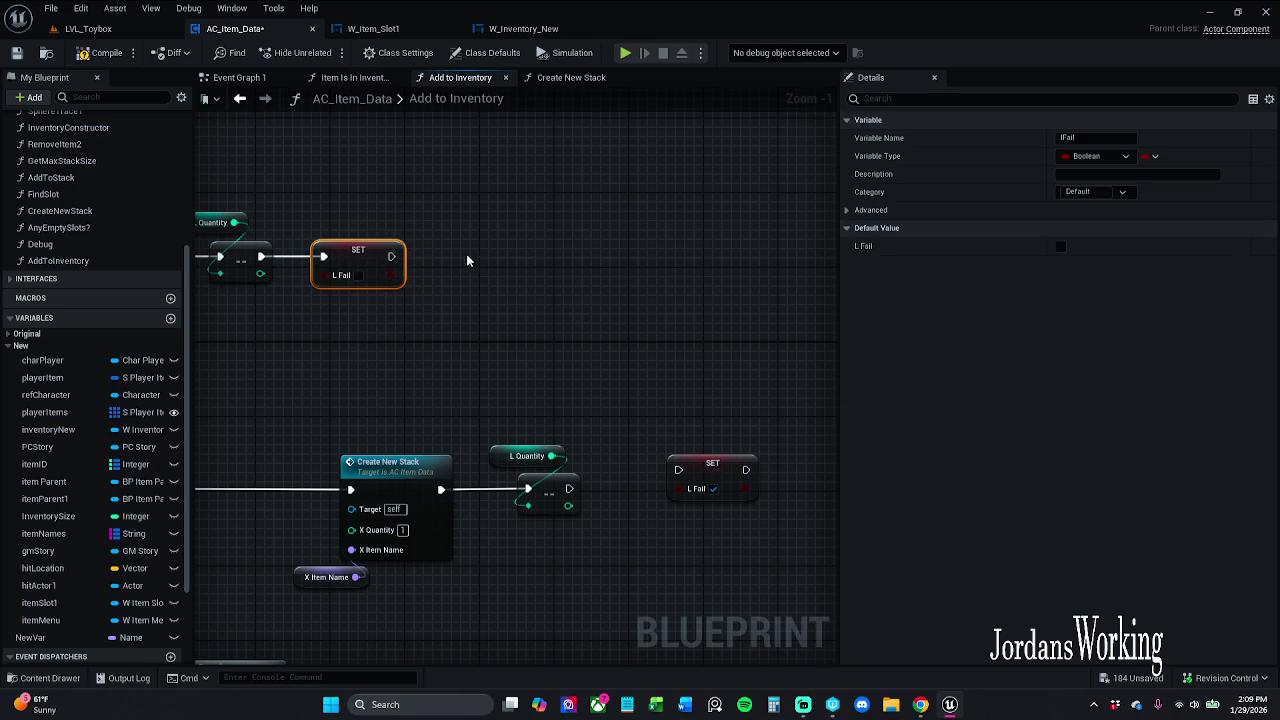
{"action": "left_click_drag", "start_coordinate": [631, 338], "coordinate": [464, 271]}
{"action": "left_click", "coordinate": [513, 401]}
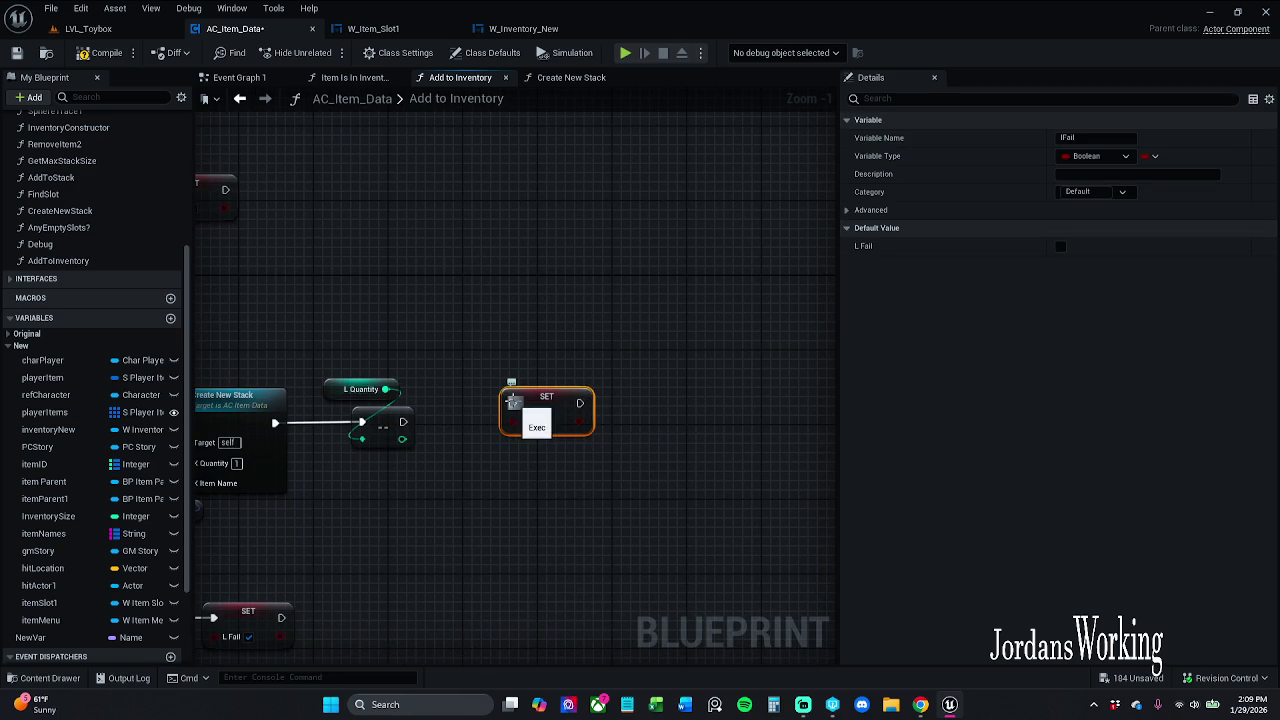
{"action": "key", "text": "Delete"}
Duplicate SET L Fail, left false, and wire it after the L Quantity decrement
{"action": "left_click", "coordinate": [220, 198]}
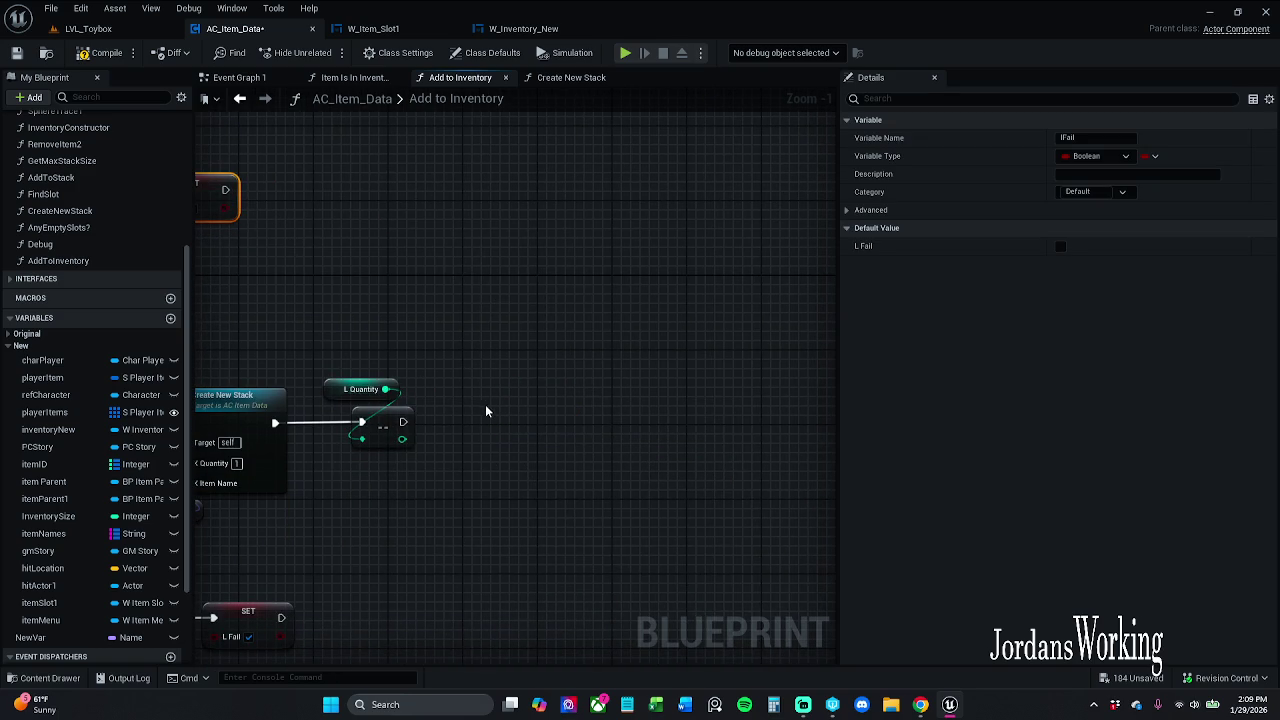
{"action": "key", "text": "ctrl+d"}
{"action": "left_click_drag", "start_coordinate": [497, 432], "coordinate": [403, 422]}
{"action": "mouse_move", "coordinate": [404, 476]}
{"action": "left_mouse_down"}
{"action": "mouse_move", "coordinate": [757, 443]}
{"action": "mouse_move", "coordinate": [693, 403]}
{"action": "left_mouse_up"}
{"action": "left_click", "coordinate": [586, 386], "text": "ctrl"}
{"action": "left_click", "coordinate": [235, 368], "text": "ctrl"}
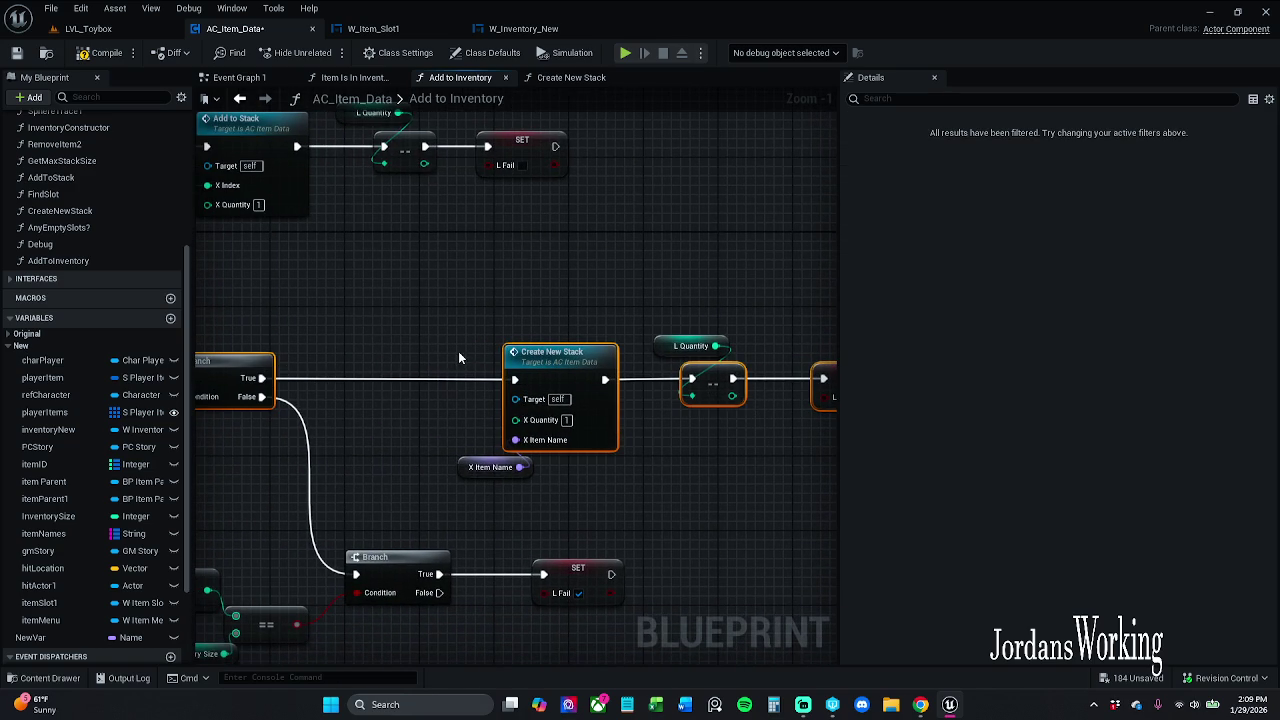
{"action": "left_click", "coordinate": [488, 330]}
{"action": "mouse_move", "coordinate": [488, 330]}
{"action": "left_mouse_down"}
{"action": "mouse_move", "coordinate": [700, 325]}
{"action": "mouse_move", "coordinate": [609, 319]}
{"action": "mouse_move", "coordinate": [418, 256]}
{"action": "left_mouse_up"}
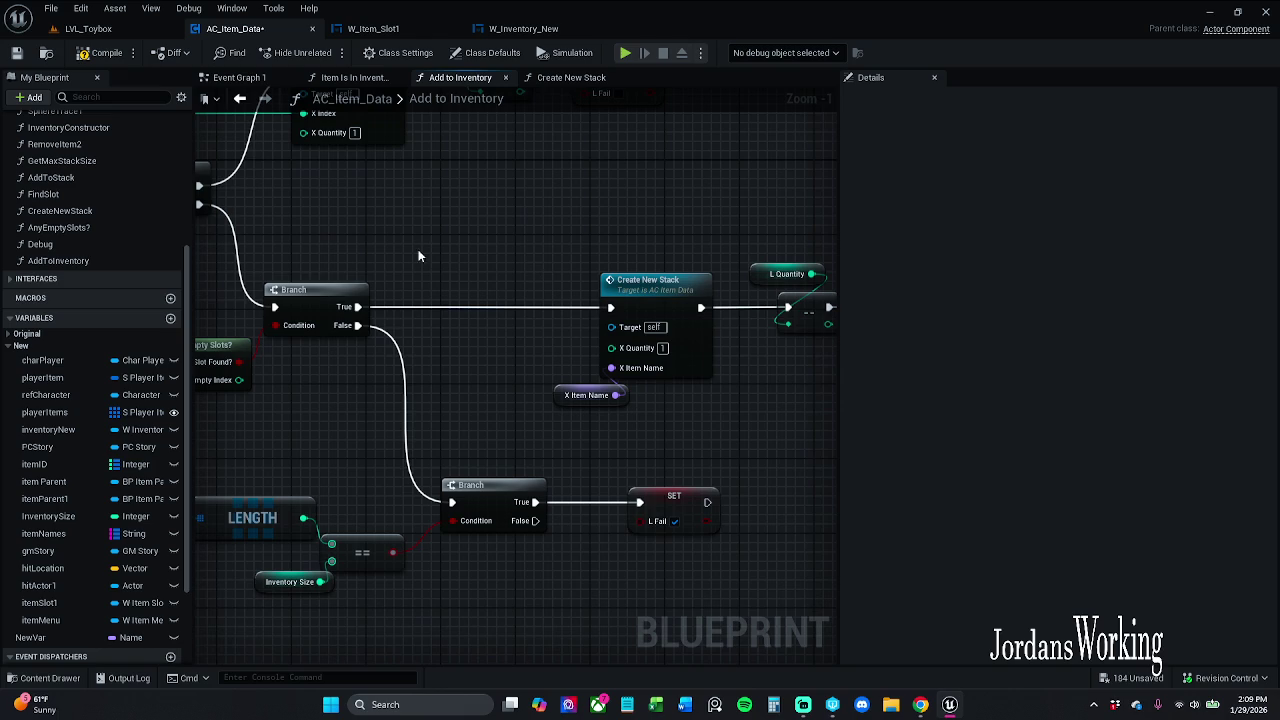
Compile AC_Item_Data, then zoom out over both the Add to Stack and Create New Stack paths
{"action": "left_click", "coordinate": [90, 58]}
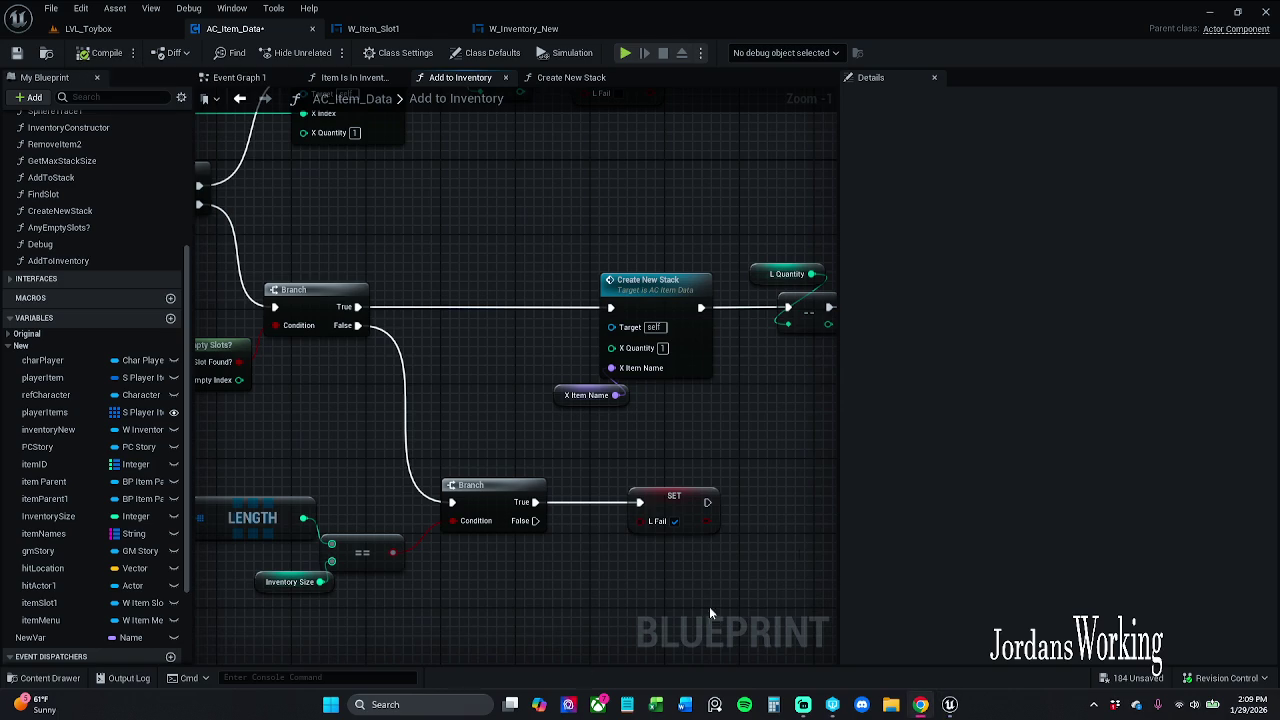
{"action": "left_click_drag", "start_coordinate": [805, 464], "coordinate": [661, 420]}
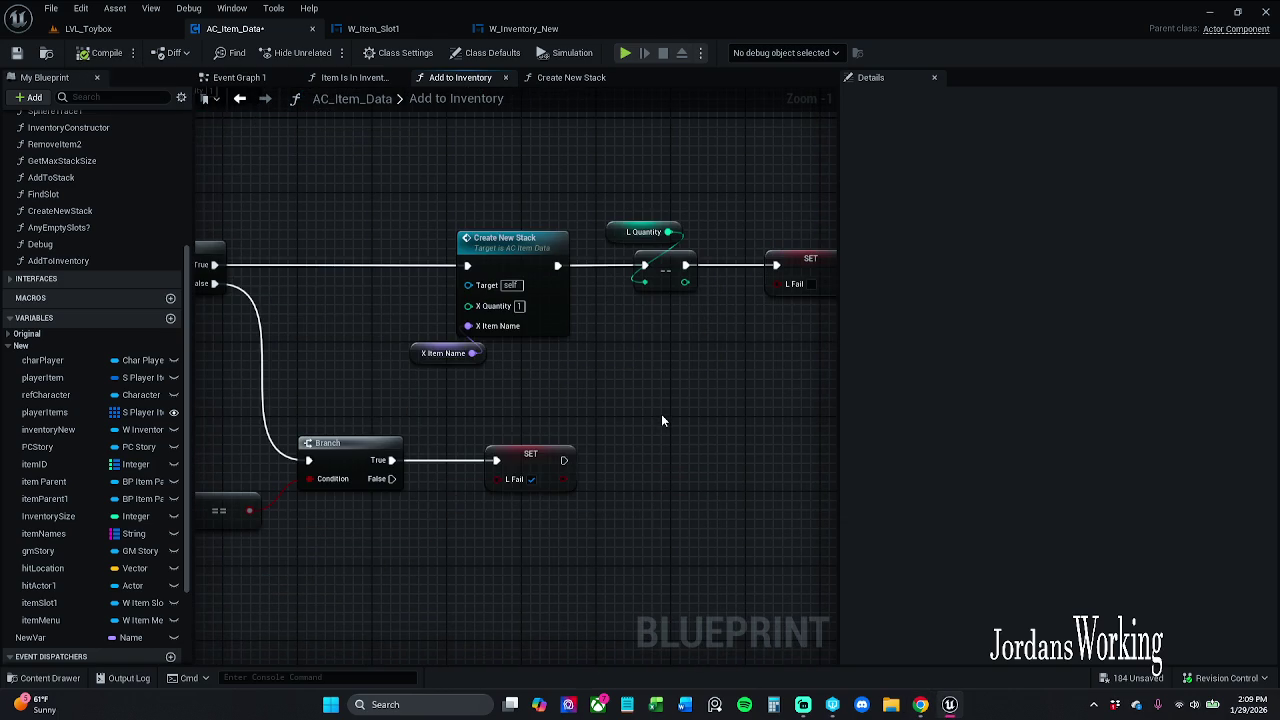
{"action": "left_click_drag", "start_coordinate": [591, 377], "coordinate": [657, 360]}
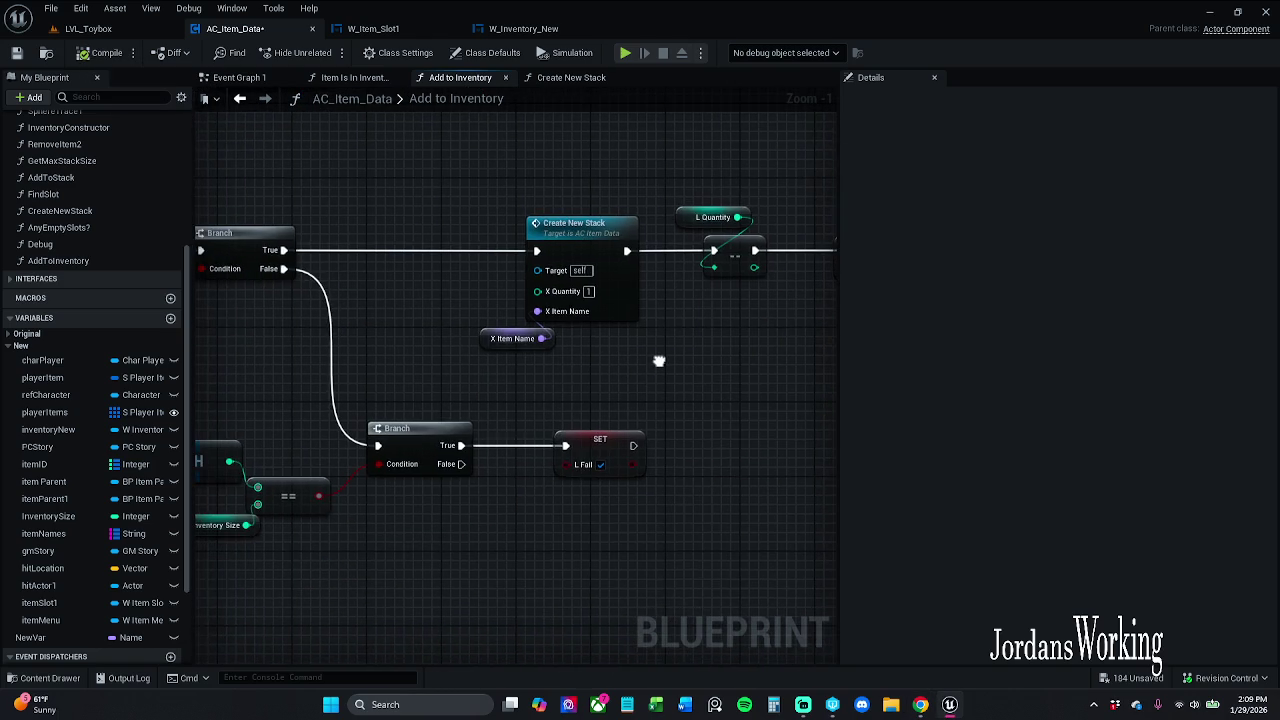
{"action": "scroll", "coordinate": [654, 363], "scroll_direction": "down", "scroll_amount": 1}
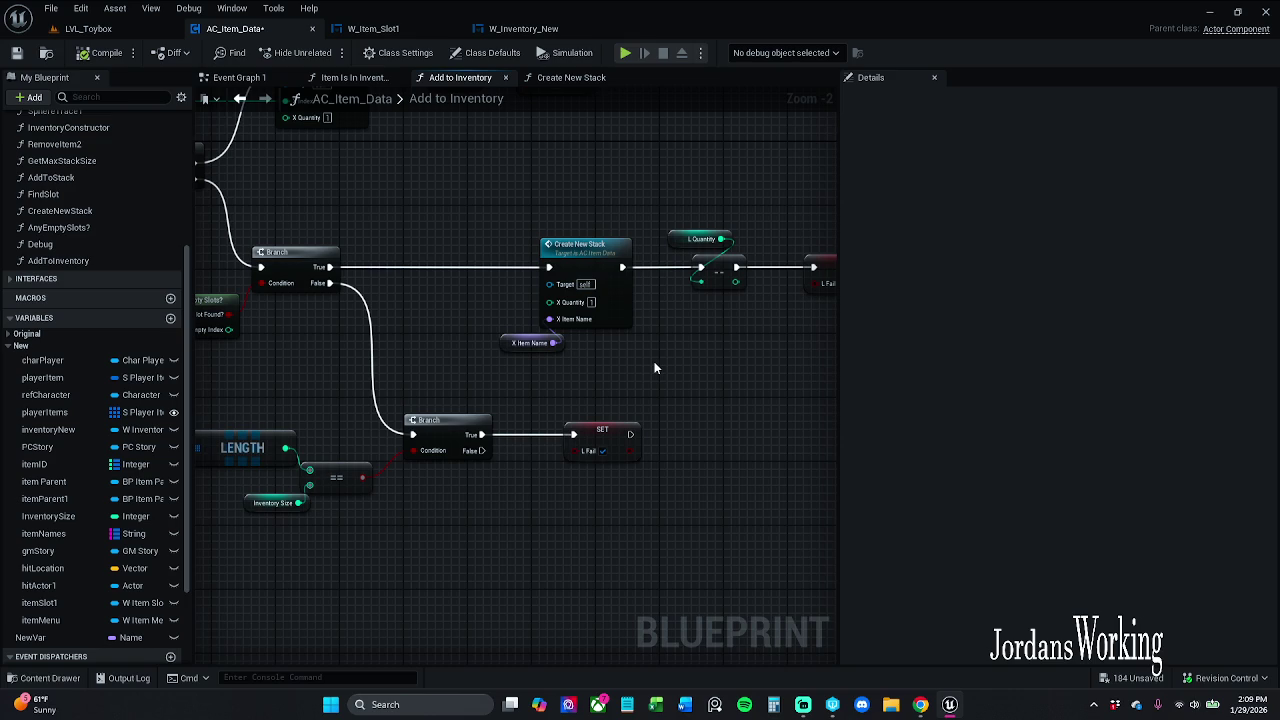
{"action": "scroll", "coordinate": [660, 380], "scroll_direction": "down", "scroll_amount": 2}
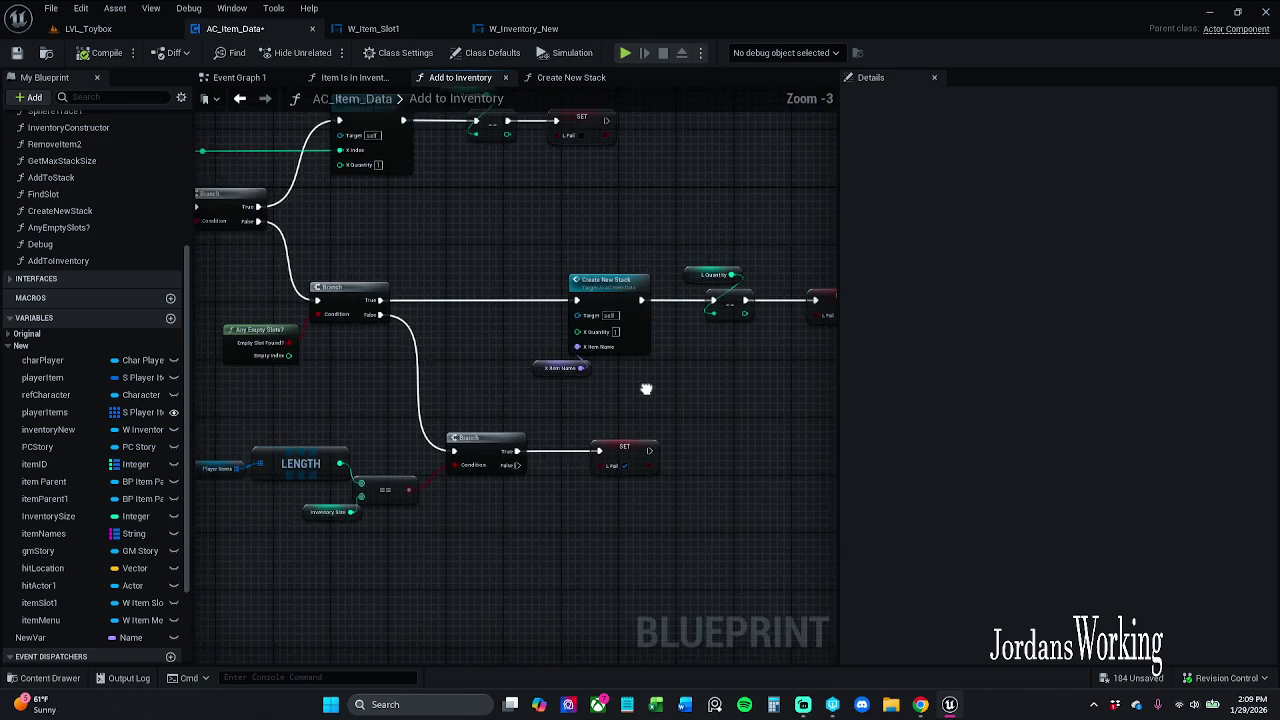
{"action": "mouse_move", "coordinate": [644, 386]}
{"action": "left_mouse_down"}
{"action": "mouse_move", "coordinate": [1054, 341]}
{"action": "mouse_move", "coordinate": [486, 363]}
{"action": "mouse_move", "coordinate": [600, 359]}
{"action": "left_mouse_up"}
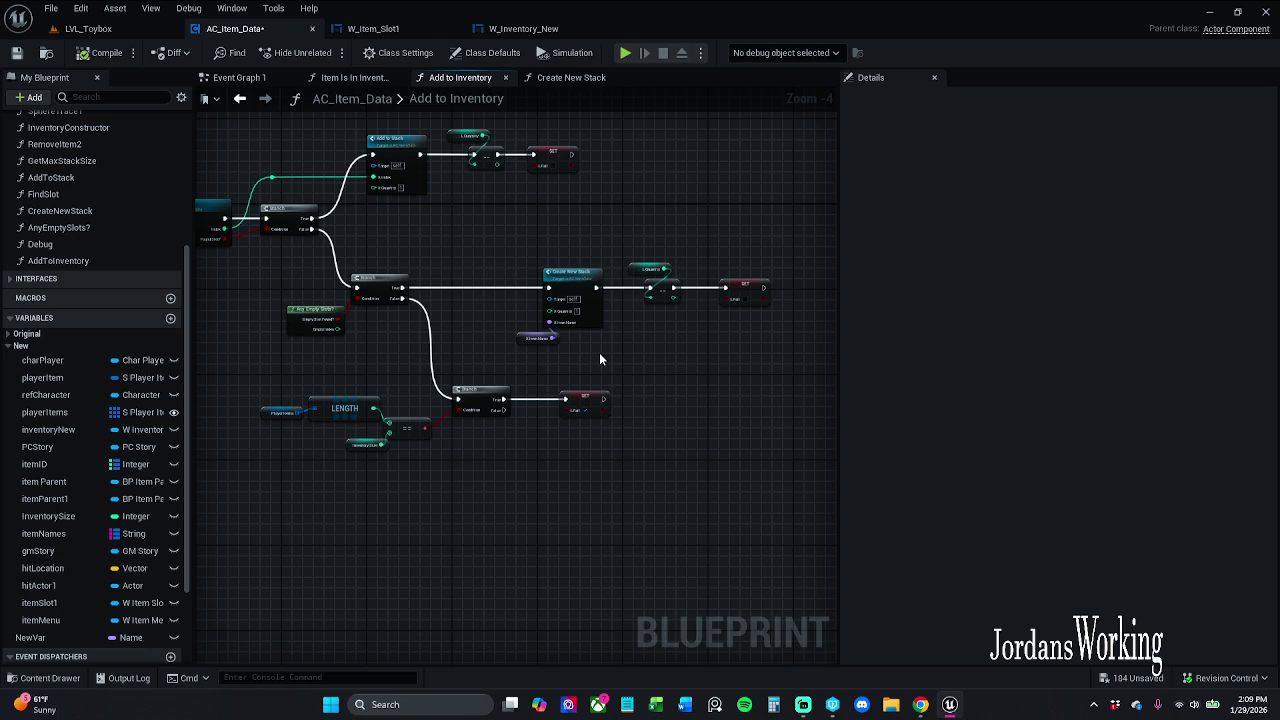
Save AC_Item_Data, close the Add to Inventory and Create New Stack graphs, and scroll the function list up
{"action": "left_click", "coordinate": [16, 53]}
{"action": "left_click", "coordinate": [506, 78]}
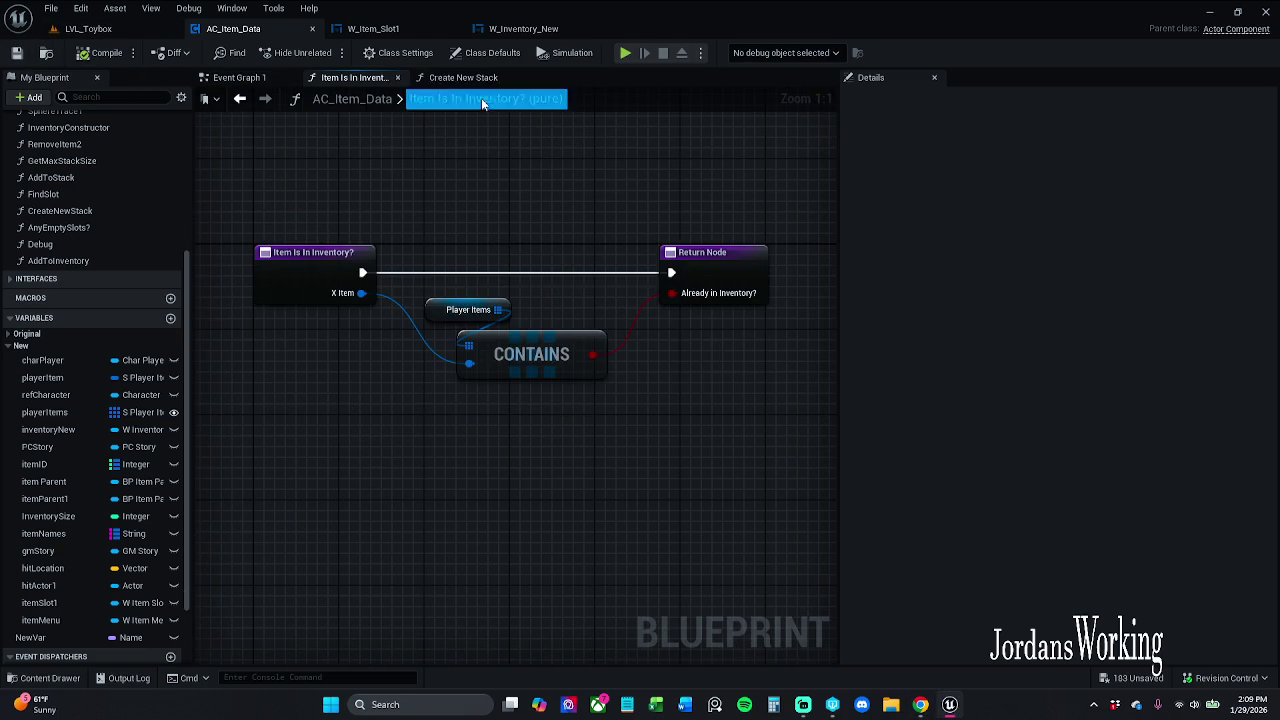
{"action": "left_click", "coordinate": [476, 79]}
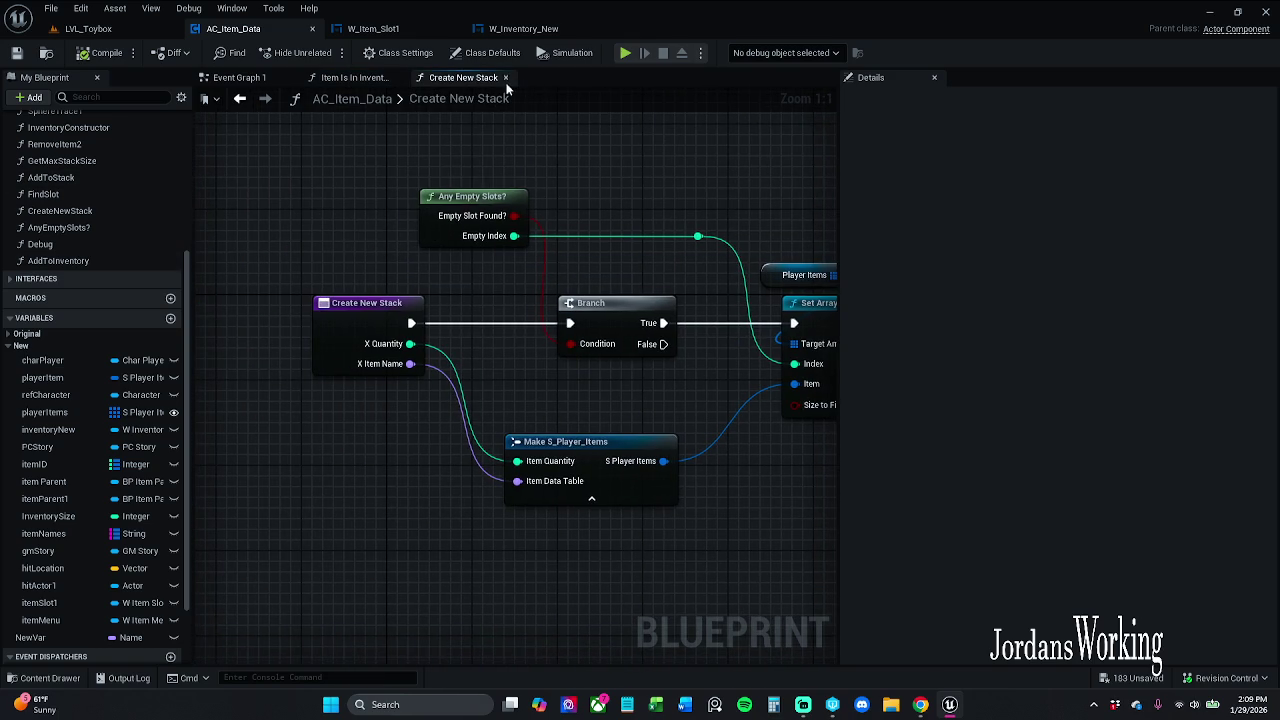
{"action": "left_click", "coordinate": [506, 78]}
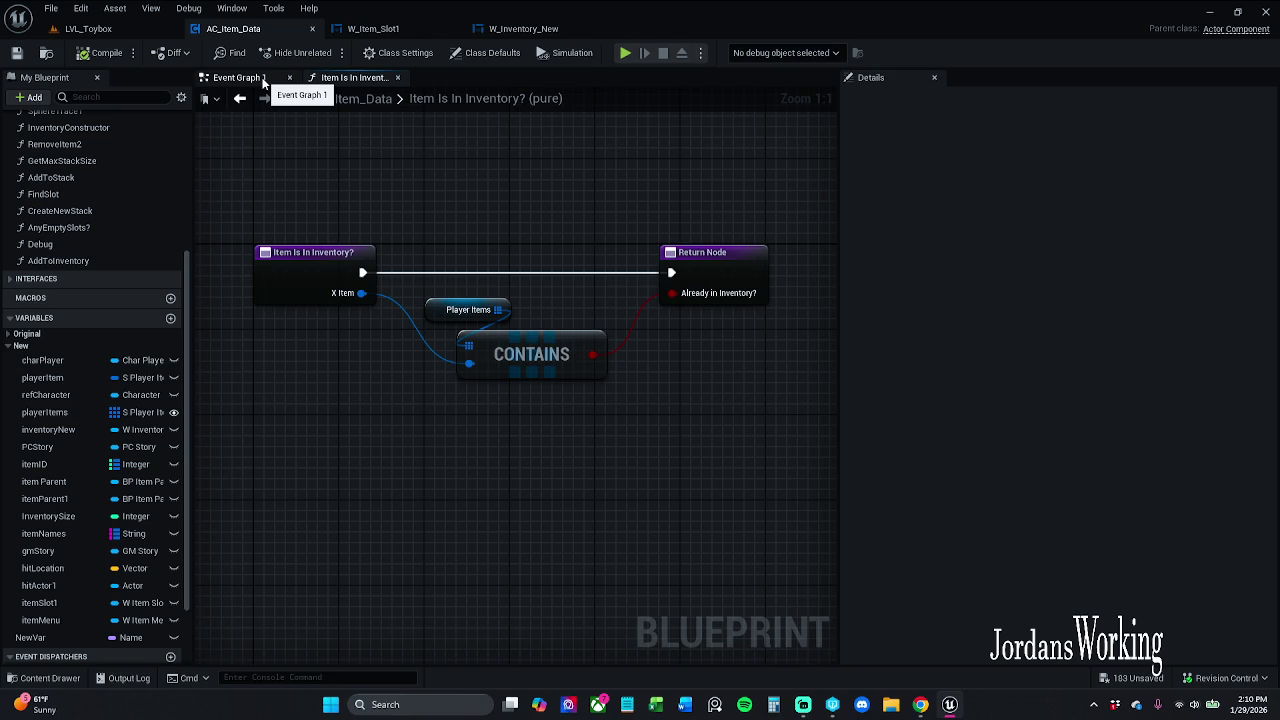
{"action": "scroll", "coordinate": [62, 202], "scroll_direction": "up", "scroll_amount": 3}
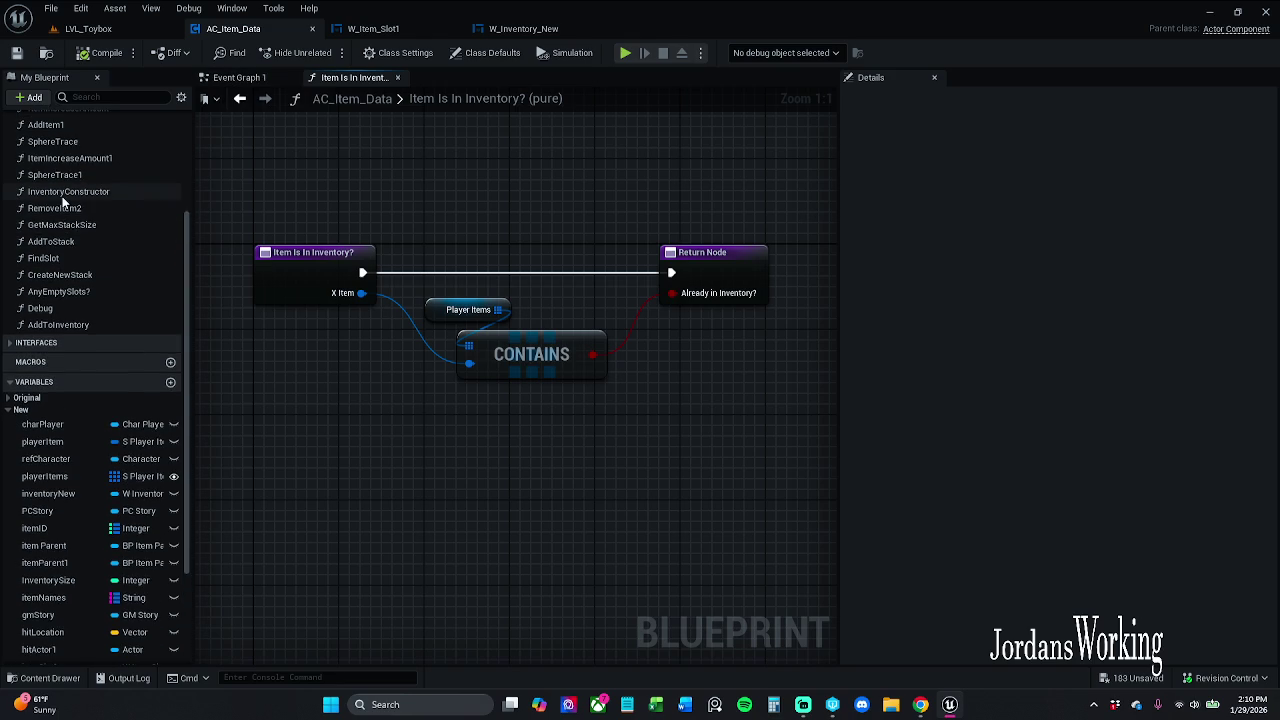
{"action": "scroll", "coordinate": [72, 174], "scroll_direction": "up", "scroll_amount": 2}
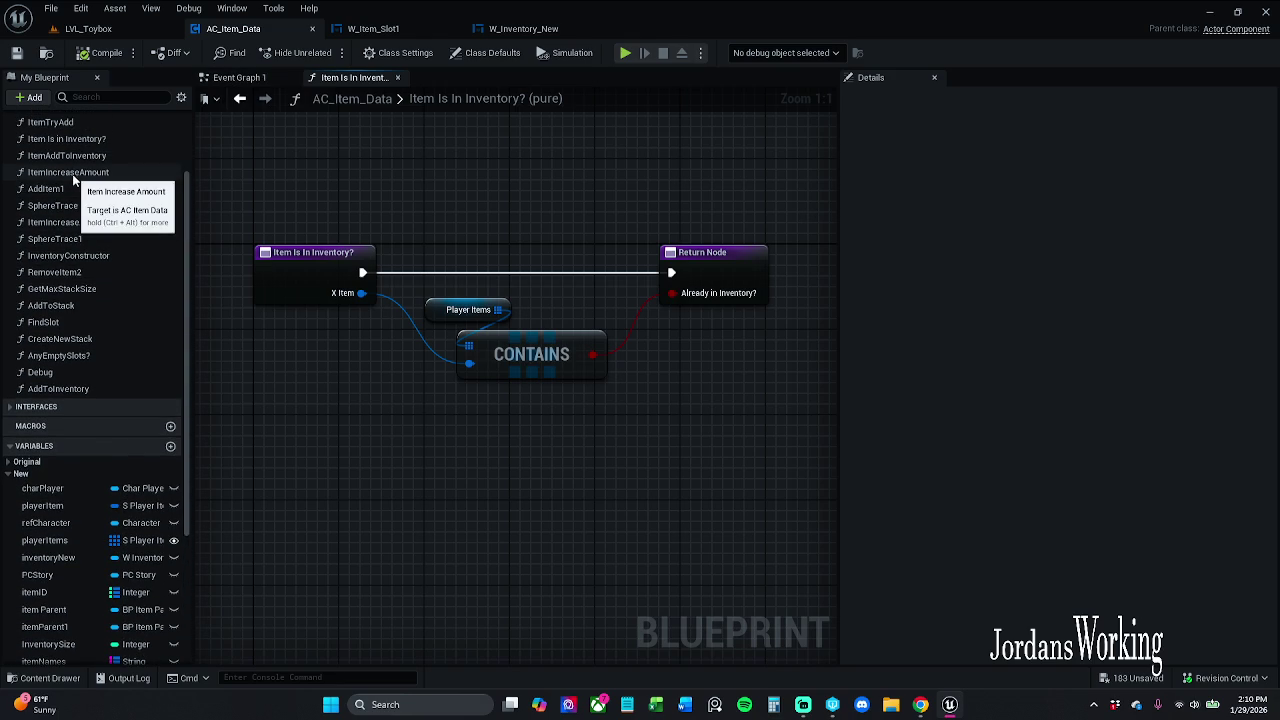
{"action": "scroll", "coordinate": [73, 178], "scroll_direction": "up", "scroll_amount": 3}
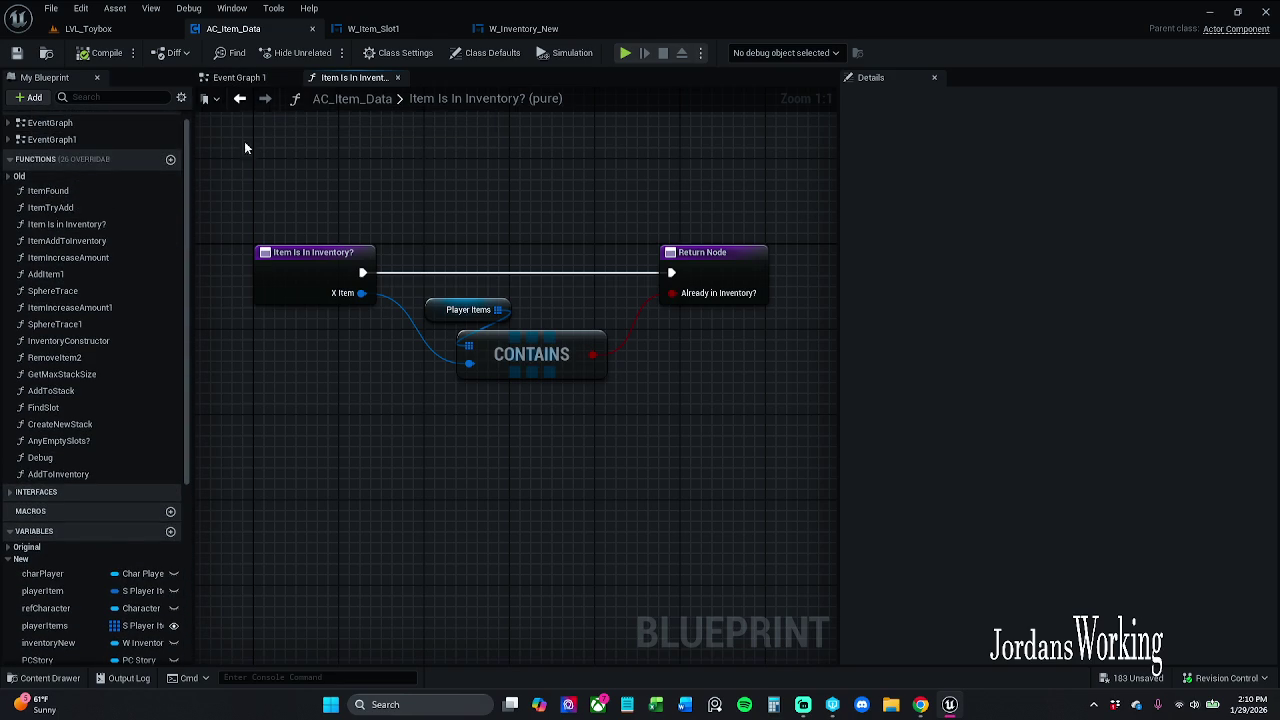
Open the Debug function and add a For Each Loop fed by a playerItems getter
{"action": "double_click", "coordinate": [81, 457]}
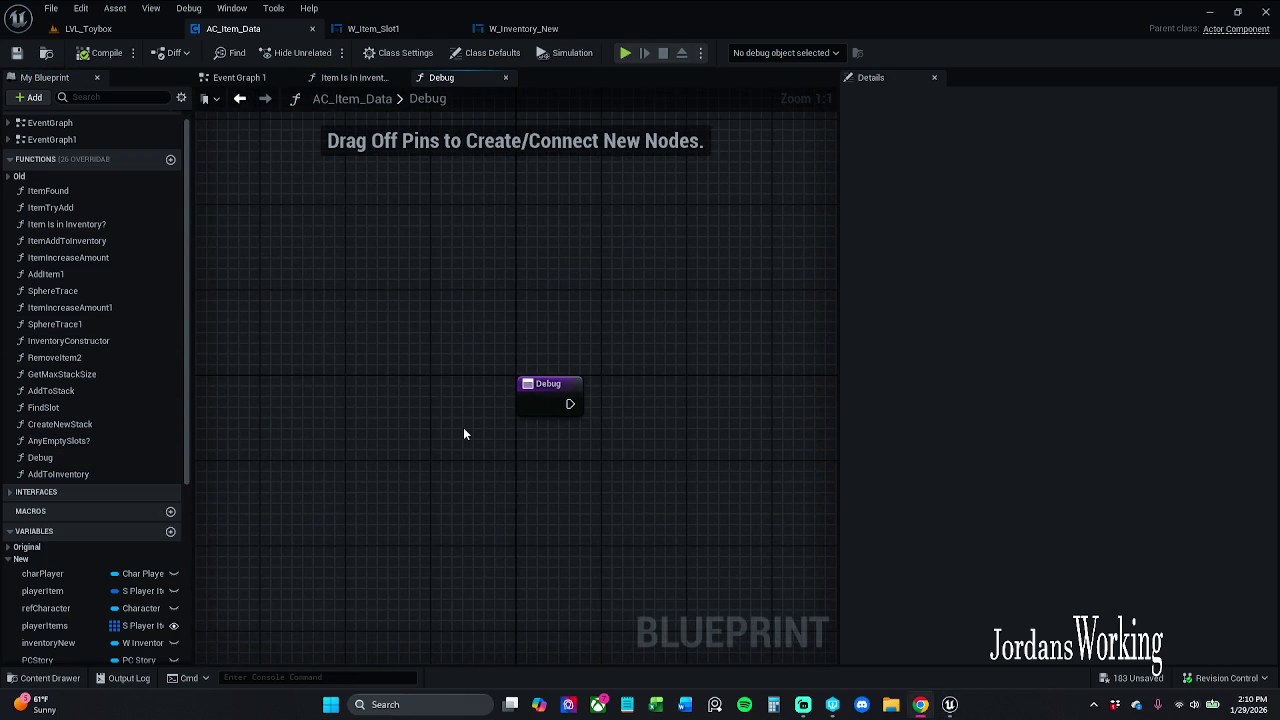
{"action": "mouse_move", "coordinate": [150, 625]}
{"action": "left_mouse_down"}
{"action": "mouse_move", "coordinate": [370, 631]}
{"action": "mouse_move", "coordinate": [522, 494]}
{"action": "mouse_move", "coordinate": [505, 497]}
{"action": "mouse_move", "coordinate": [649, 425]}
{"action": "left_mouse_up"}
{"action": "left_click", "coordinate": [552, 519]}
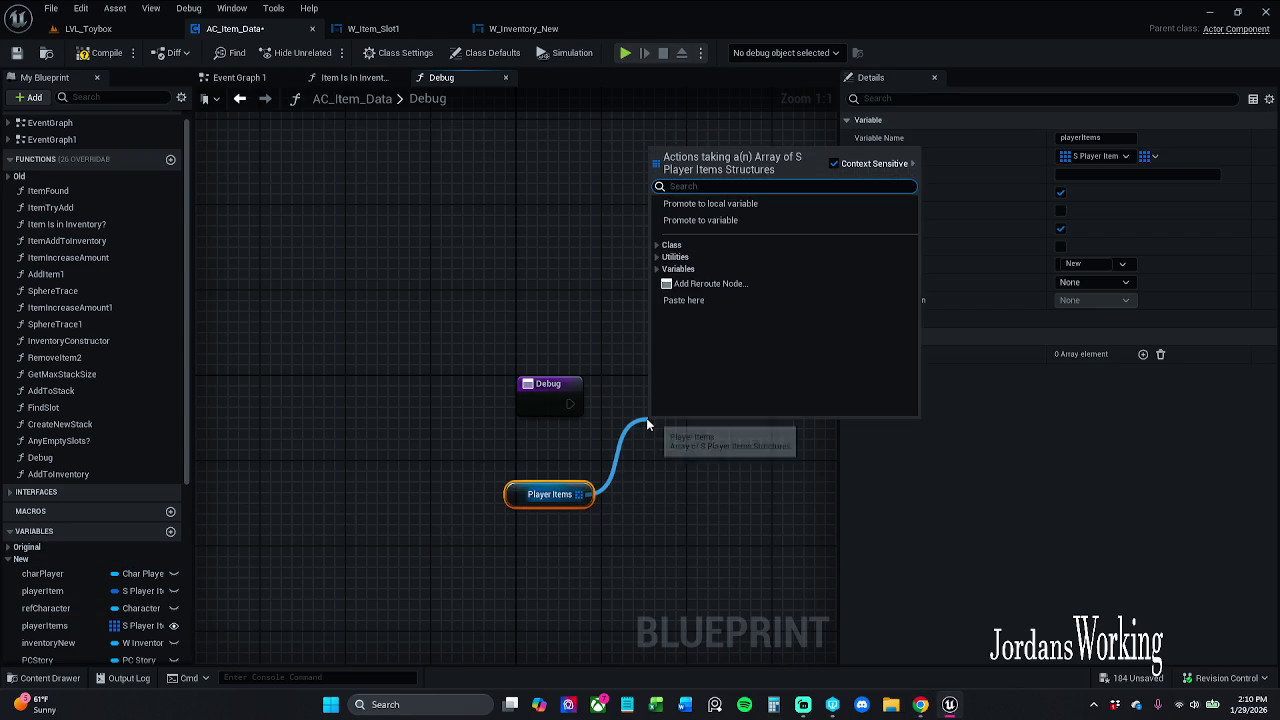
{"action": "type", "text": "for"}
{"action": "key", "text": "Return"}
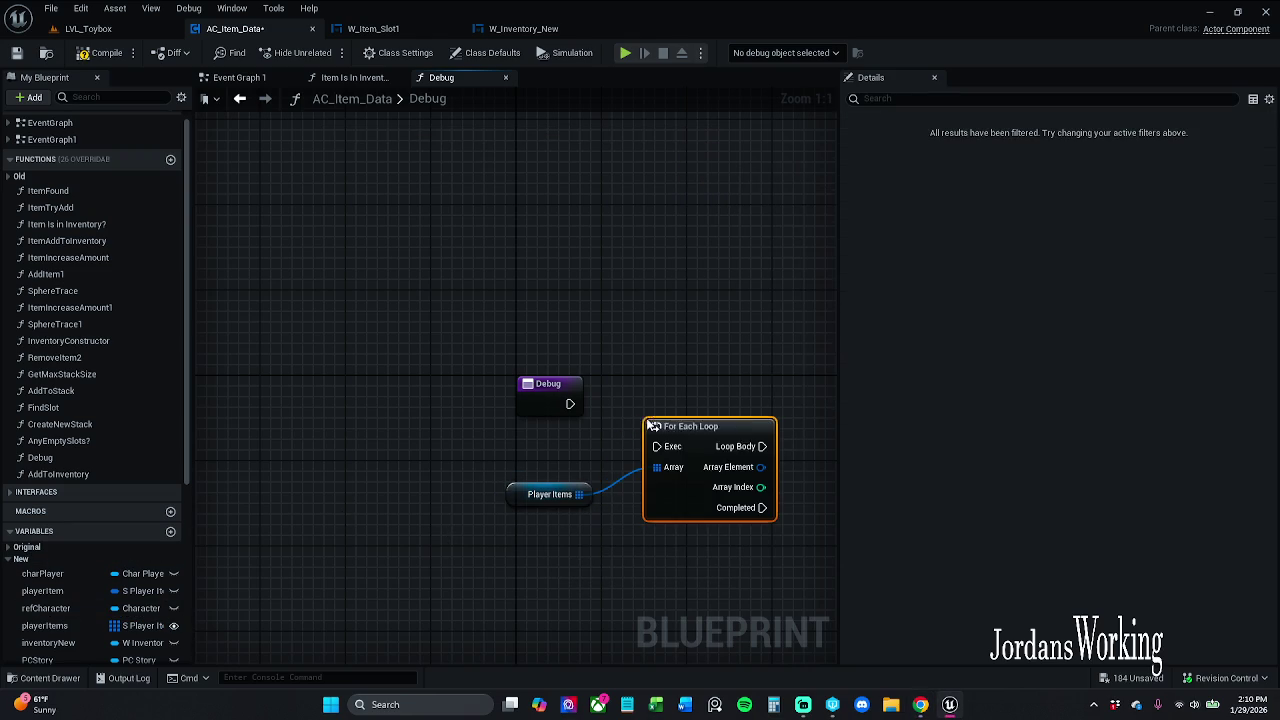
Wire the Debug entry's execution into the For Each Loop's Exec and straighten the layout
{"action": "left_click", "coordinate": [550, 400]}
{"action": "mouse_move", "coordinate": [570, 403]}
{"action": "left_mouse_down"}
{"action": "mouse_move", "coordinate": [642, 467]}
{"action": "mouse_move", "coordinate": [657, 446]}
{"action": "left_mouse_up"}
{"action": "left_click", "coordinate": [700, 426]}
{"action": "left_click_drag", "start_coordinate": [569, 332], "coordinate": [477, 428]}
{"action": "key", "text": "q"}
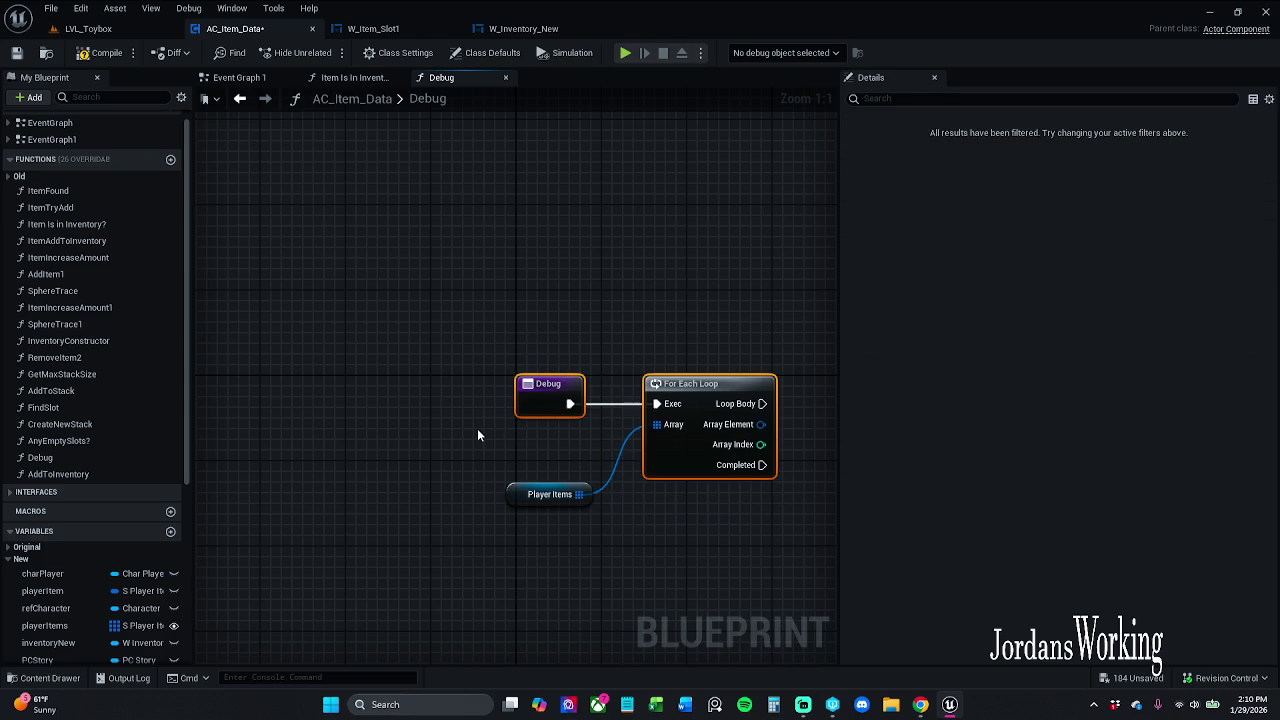
{"action": "mouse_move", "coordinate": [422, 488]}
{"action": "left_mouse_down"}
{"action": "mouse_move", "coordinate": [512, 328]}
{"action": "mouse_move", "coordinate": [539, 347]}
{"action": "left_mouse_up"}
{"action": "mouse_move", "coordinate": [795, 335]}
{"action": "left_mouse_down"}
{"action": "mouse_move", "coordinate": [353, 372]}
{"action": "mouse_move", "coordinate": [578, 383]}
{"action": "left_mouse_up"}
Add a Print String on the loop body fed by an Append node with extra input pins
{"action": "type", "text": "print"}
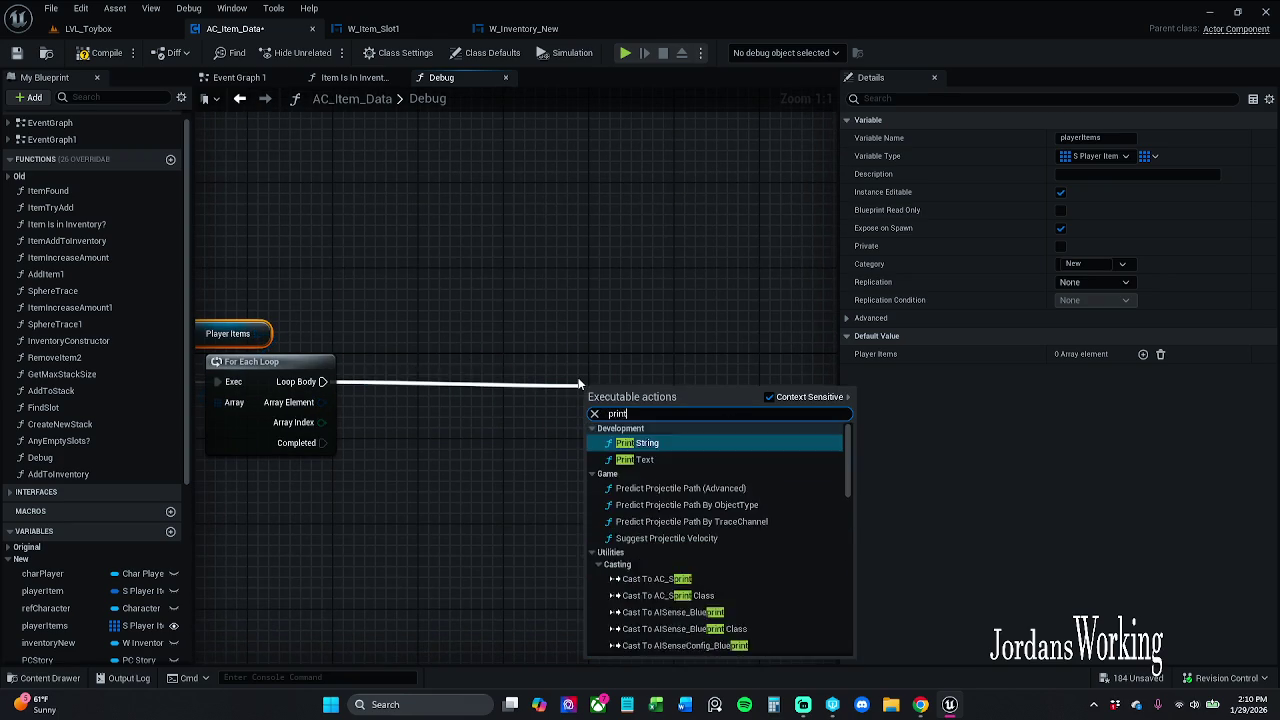
{"action": "key", "text": "Return"}
{"action": "left_click_drag", "start_coordinate": [674, 417], "coordinate": [864, 384]}
{"action": "left_click_drag", "start_coordinate": [782, 410], "coordinate": [616, 478]}
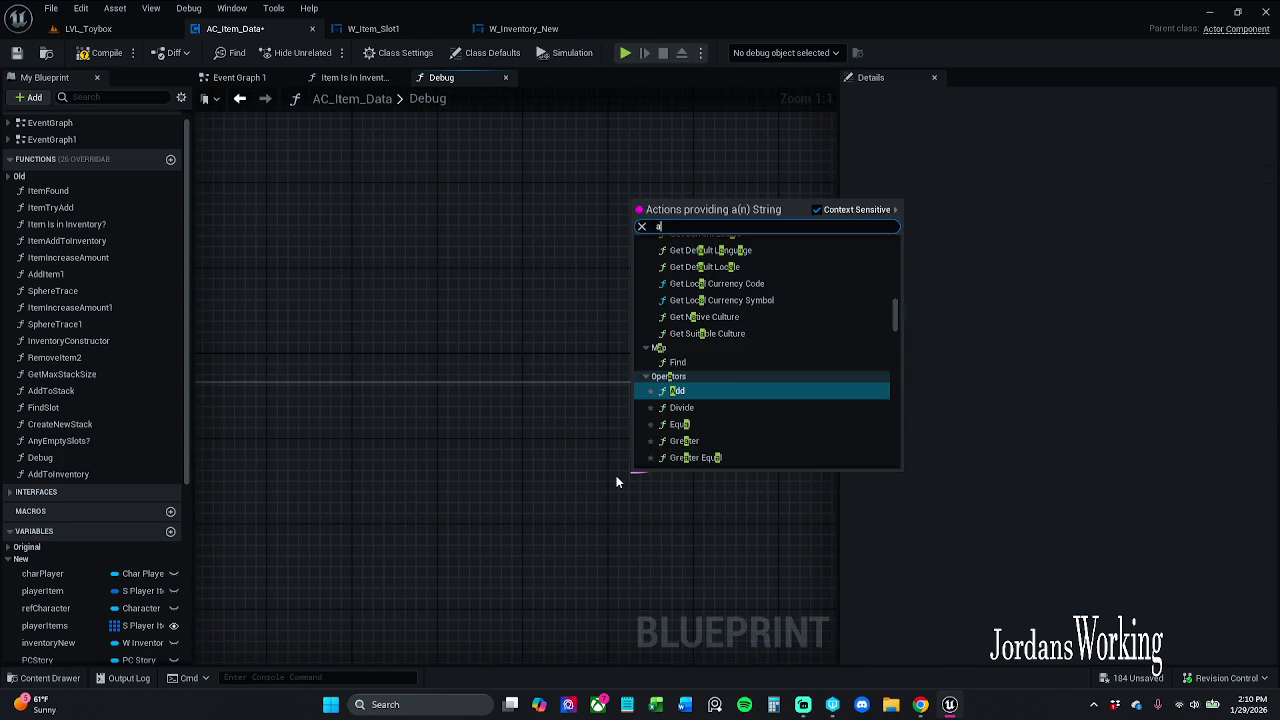
{"action": "type", "text": "append"}
{"action": "key", "text": "Return"}
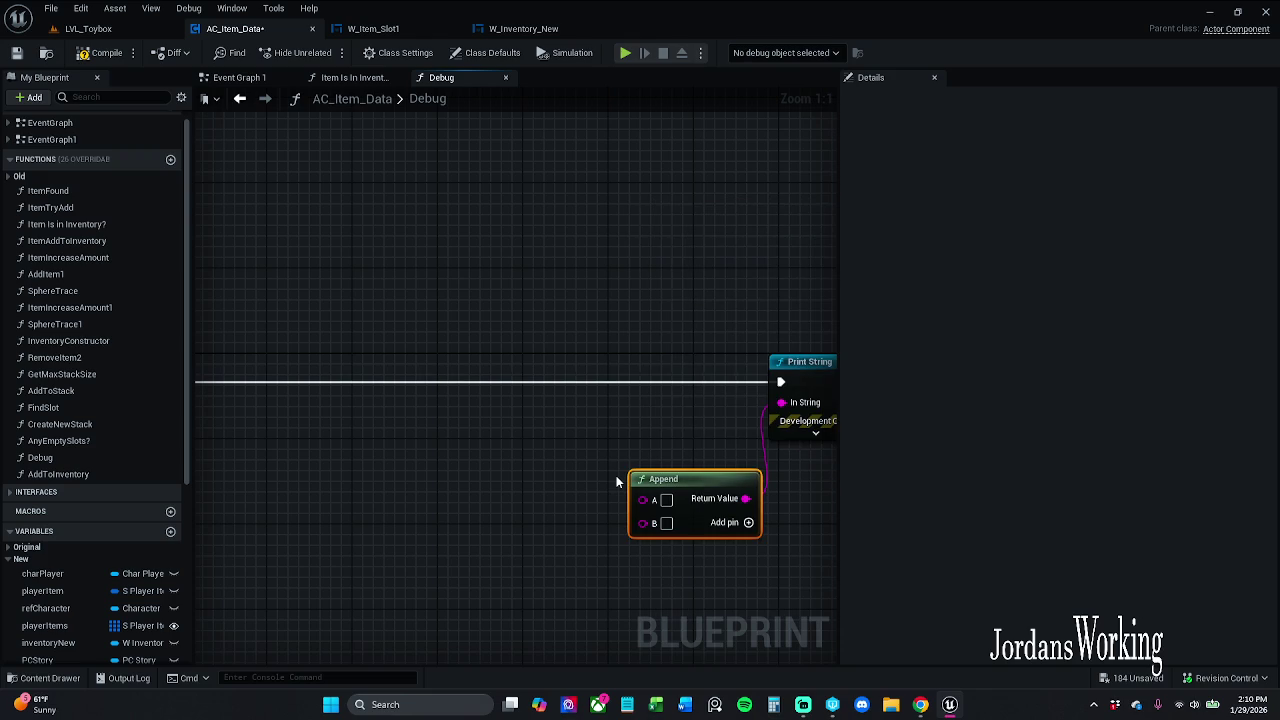
{"action": "left_click", "coordinate": [690, 482]}
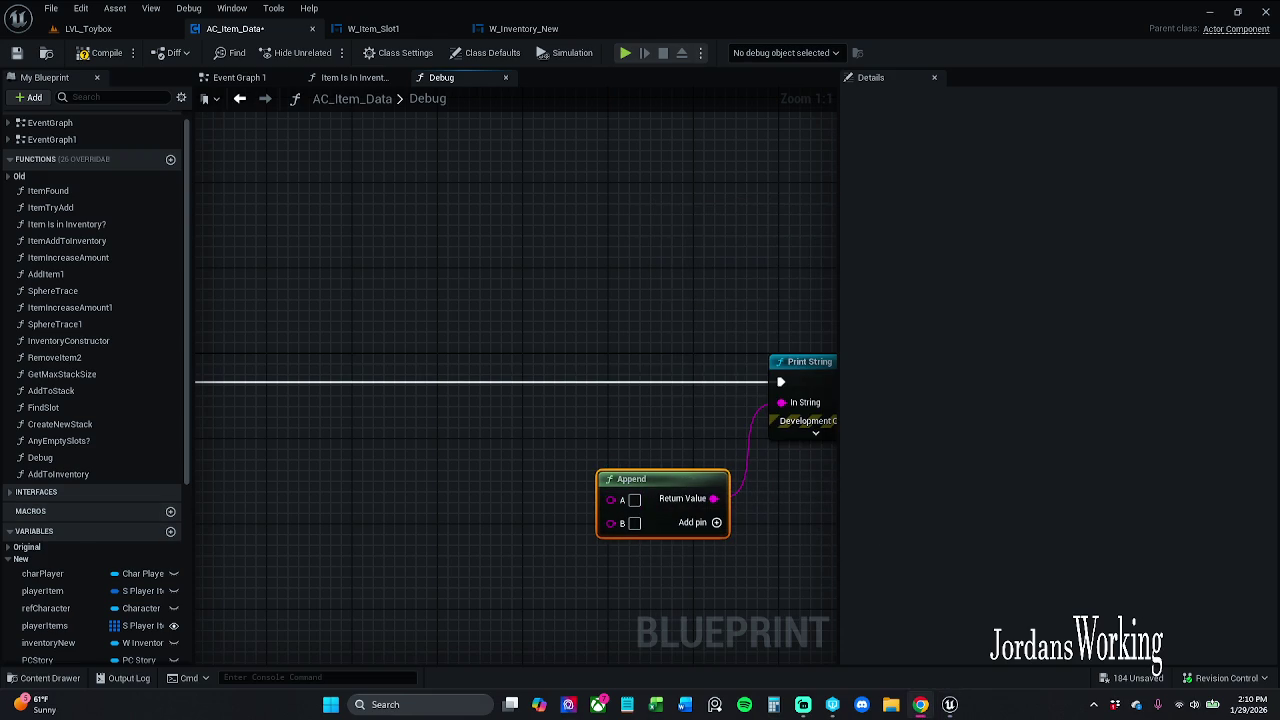
{"action": "left_click", "coordinate": [634, 500]}
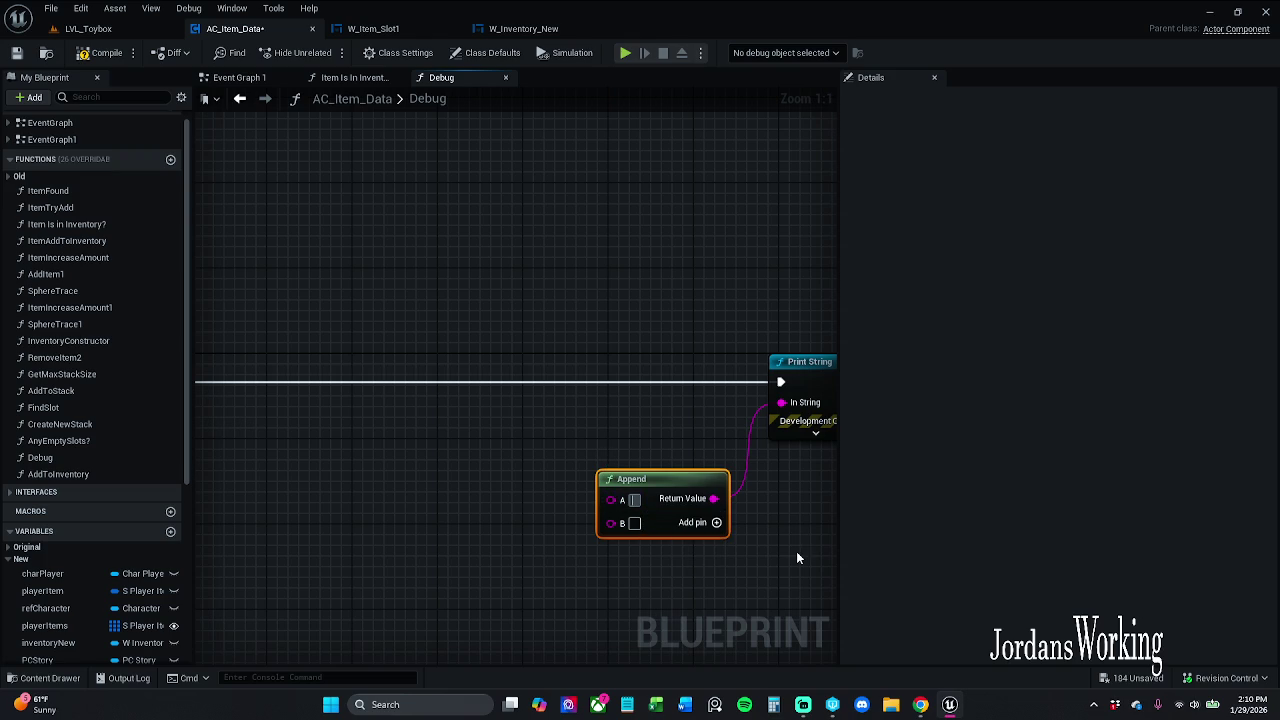
{"action": "key", "text": "Tab"}
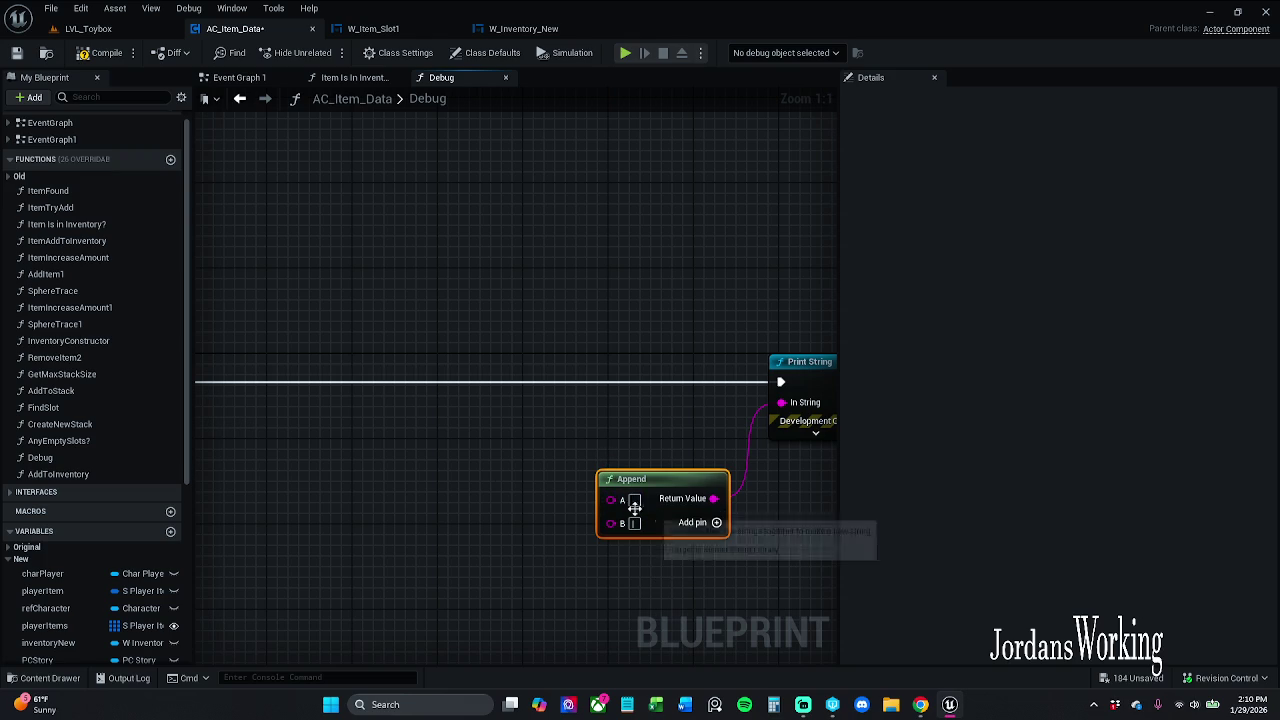
{"action": "left_click", "coordinate": [716, 522]}
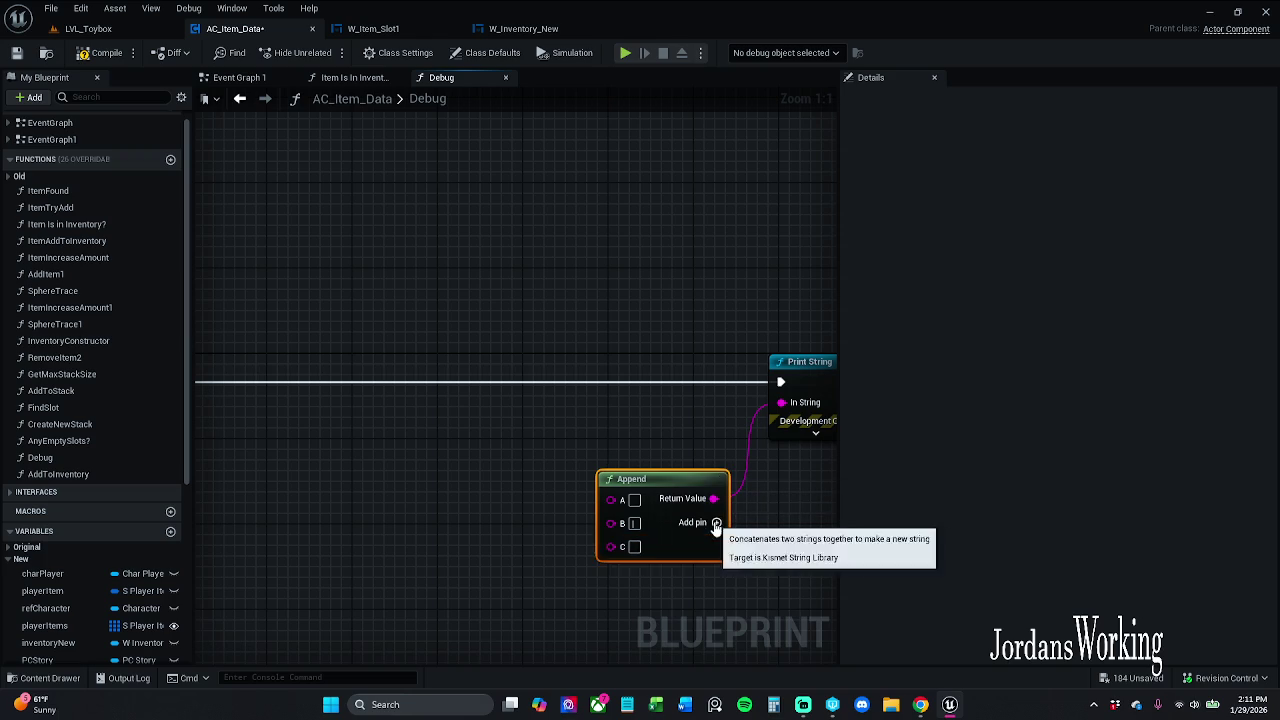
{"action": "left_click", "coordinate": [716, 522]}
{"action": "left_click", "coordinate": [716, 522]}
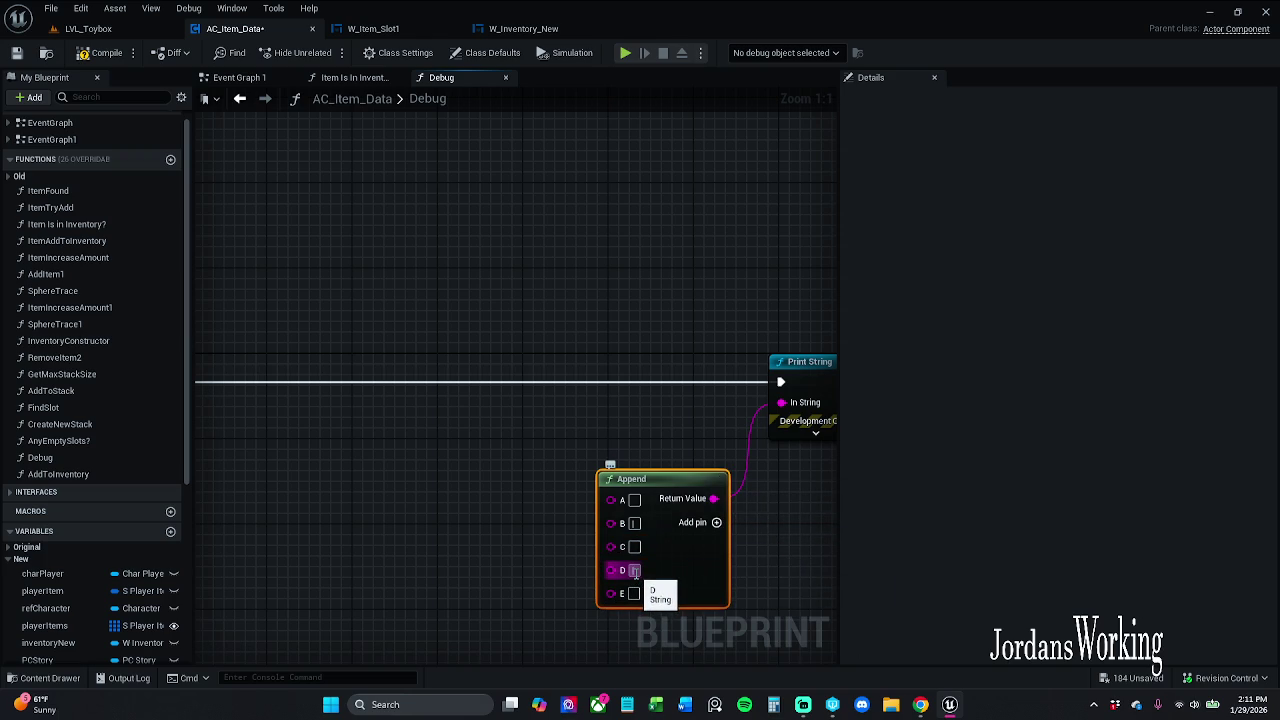
Connect the loop's Array Index through a conversion node into Append's A input
{"action": "left_click_drag", "start_coordinate": [537, 520], "coordinate": [657, 384]}
{"action": "scroll", "coordinate": [657, 384], "scroll_direction": "down", "scroll_amount": 2}
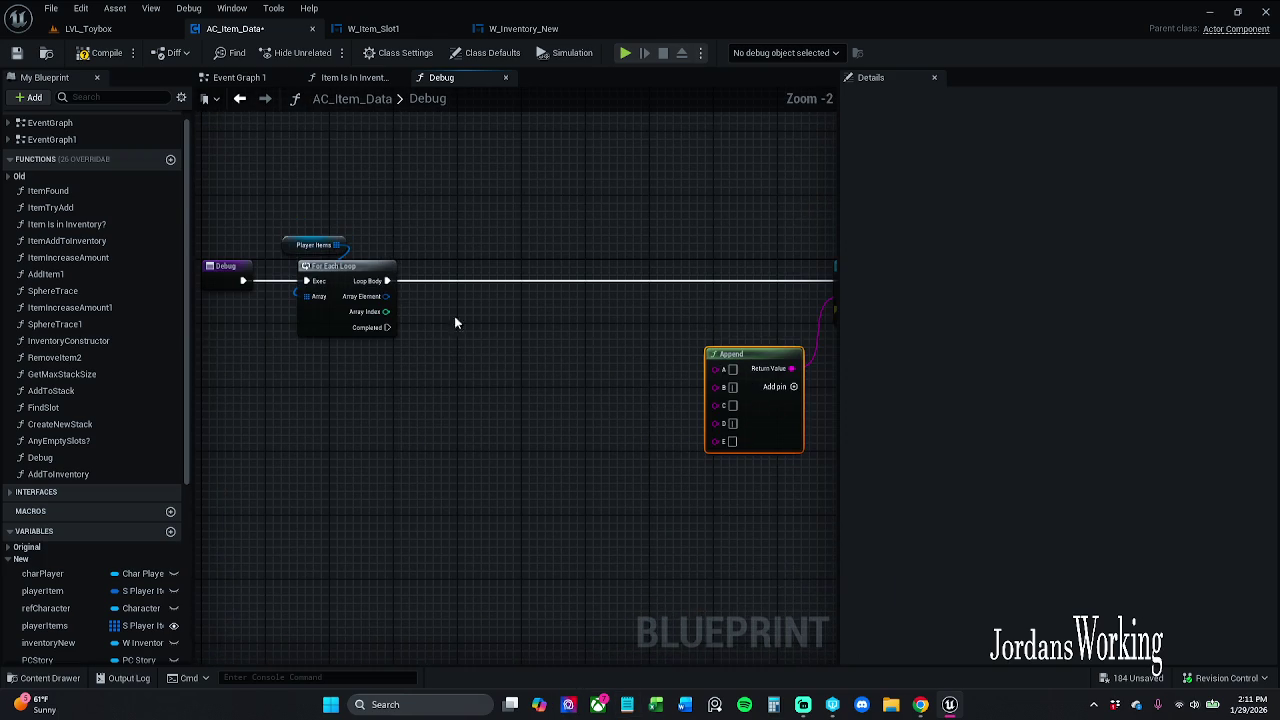
{"action": "mouse_move", "coordinate": [362, 345]}
{"action": "left_mouse_down"}
{"action": "mouse_move", "coordinate": [317, 345]}
{"action": "mouse_move", "coordinate": [331, 345]}
{"action": "left_mouse_up"}
{"action": "left_click_drag", "start_coordinate": [331, 293], "coordinate": [336, 429]}
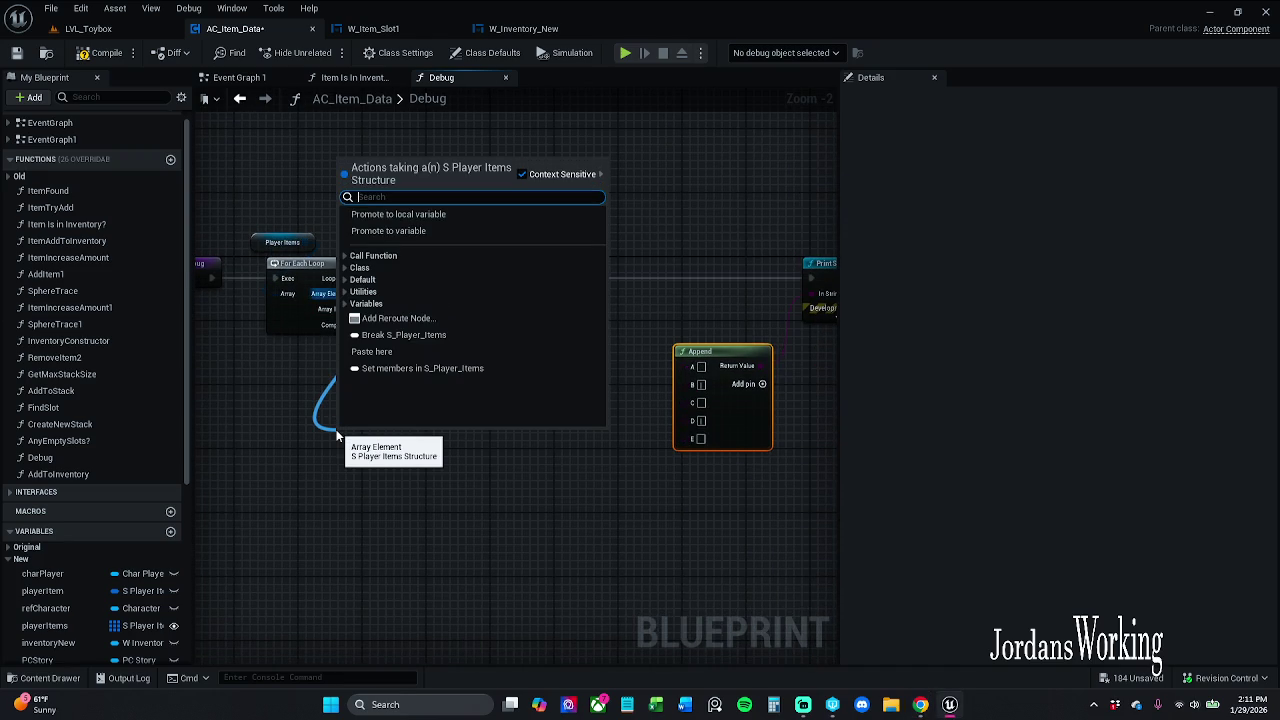
{"action": "left_click", "coordinate": [286, 461]}
{"action": "left_click_drag", "start_coordinate": [355, 309], "coordinate": [686, 368]}
{"action": "left_click", "coordinate": [528, 425]}
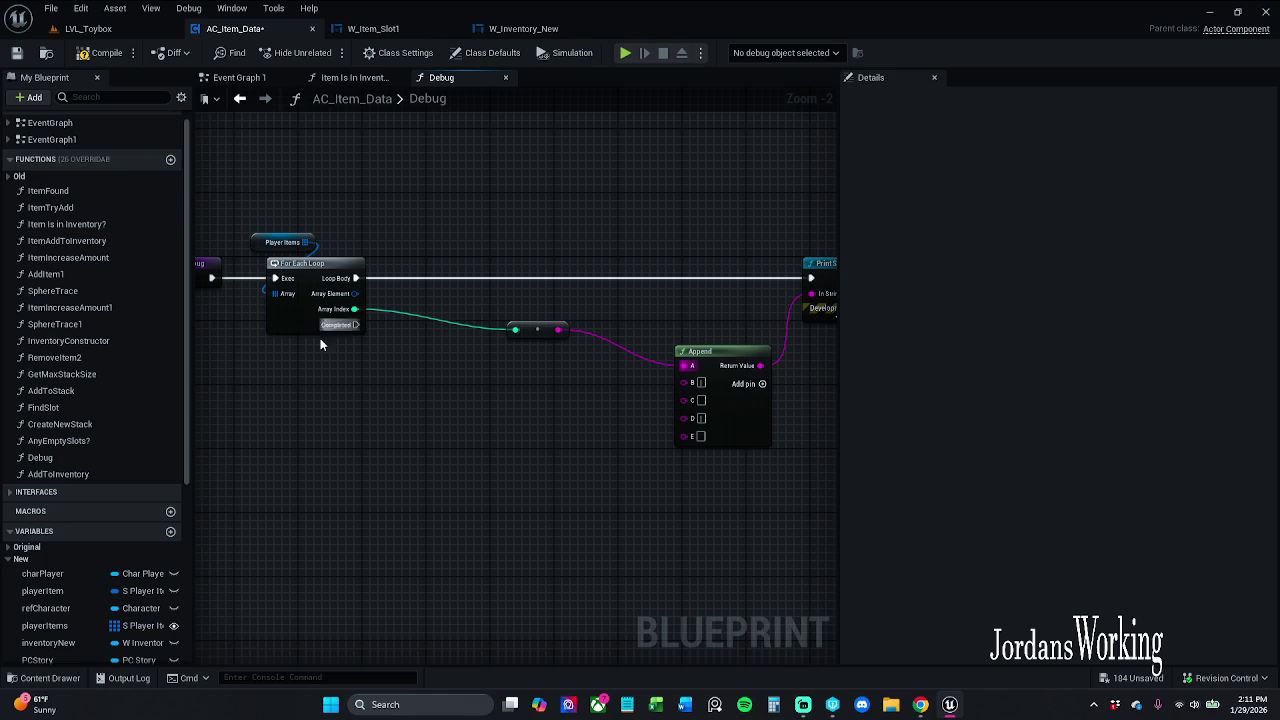
{"action": "mouse_move", "coordinate": [364, 300]}
{"action": "left_mouse_down"}
{"action": "mouse_move", "coordinate": [440, 380]}
{"action": "mouse_move", "coordinate": [377, 336]}
{"action": "mouse_move", "coordinate": [379, 300]}
{"action": "left_mouse_up"}
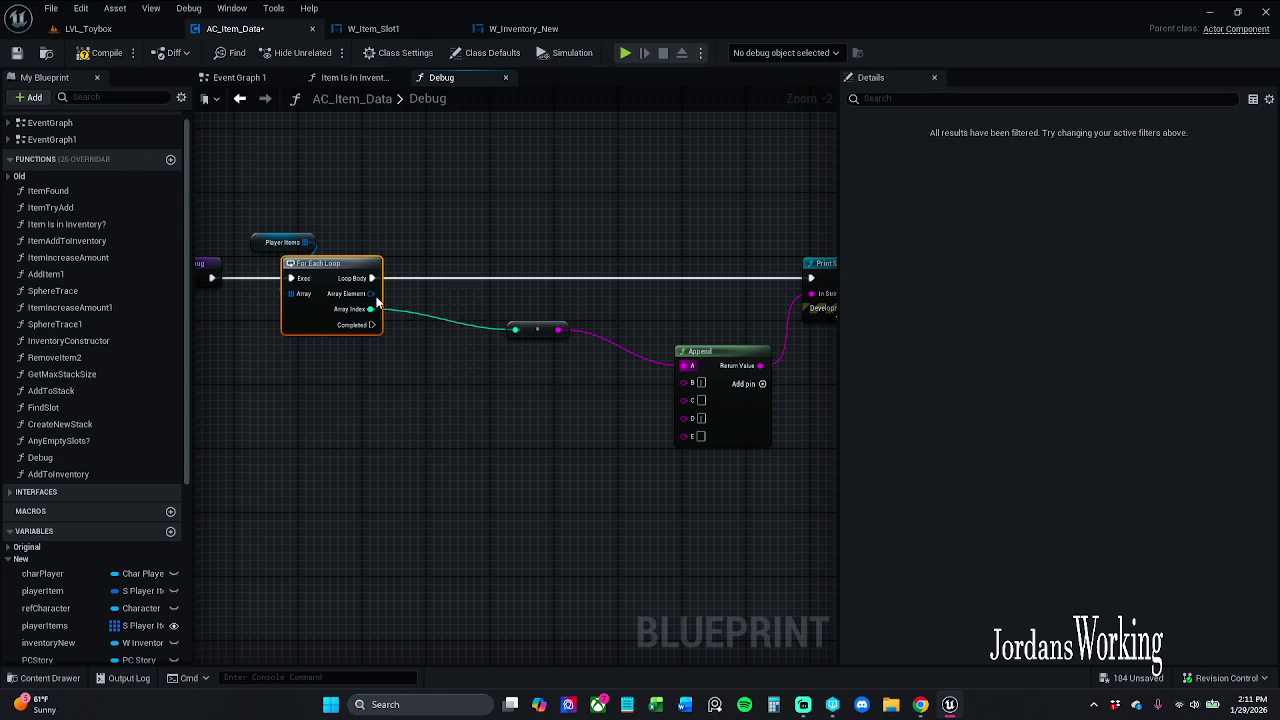
{"action": "left_click_drag", "start_coordinate": [340, 466], "coordinate": [298, 459]}
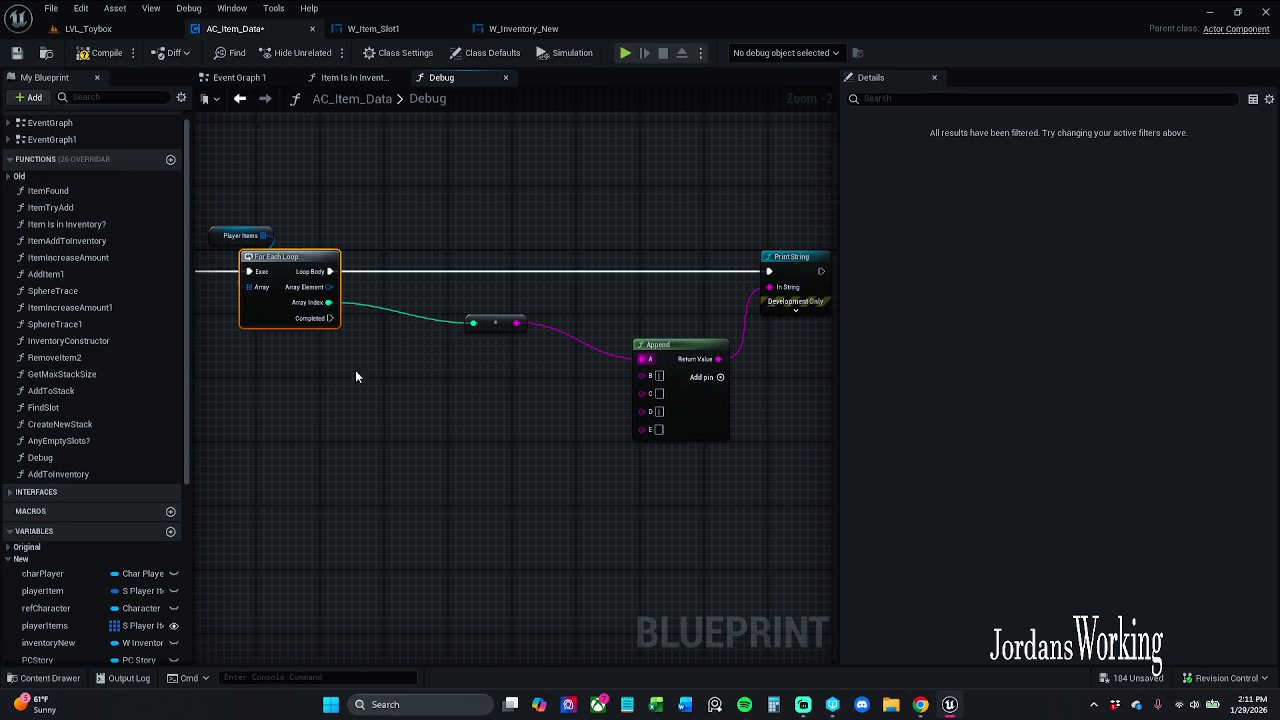
Break the loop's Array Element with an expanded Break S_Player_Items node
{"action": "mouse_move", "coordinate": [331, 288]}
{"action": "left_mouse_down"}
{"action": "mouse_move", "coordinate": [379, 370]}
{"action": "mouse_move", "coordinate": [354, 403]}
{"action": "left_mouse_up"}
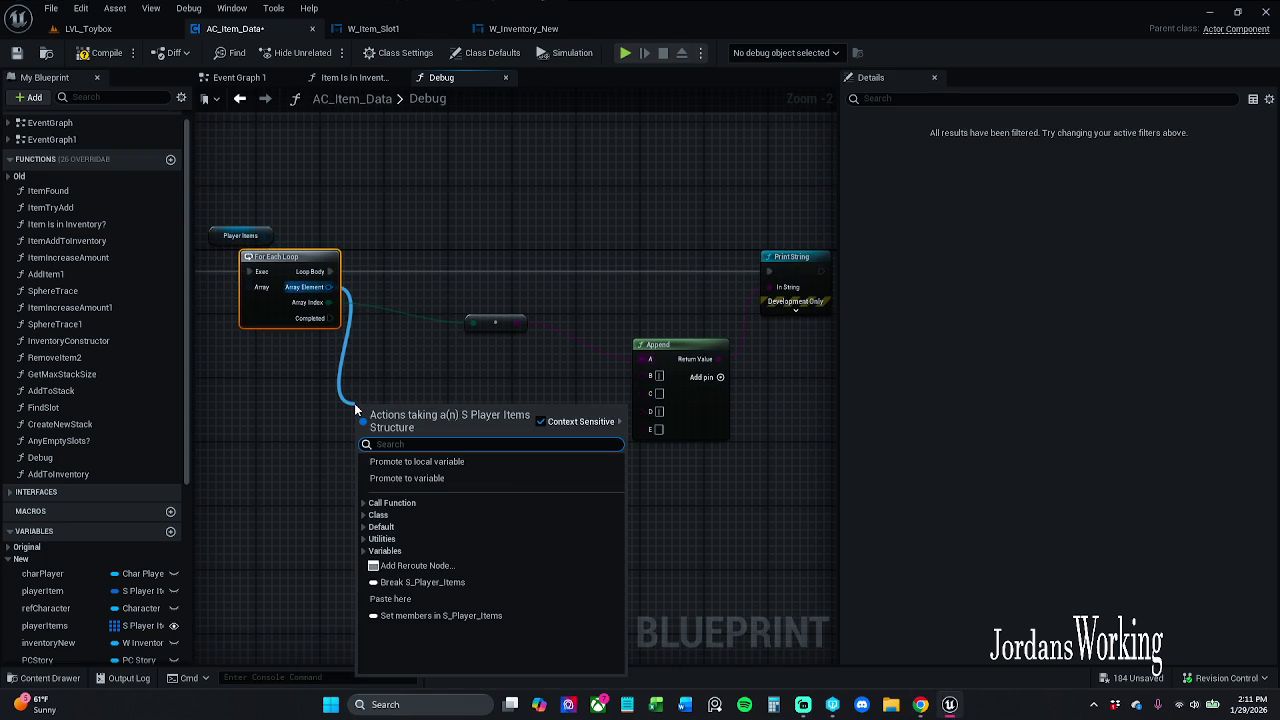
{"action": "type", "text": "br"}
{"action": "key", "text": "Return"}
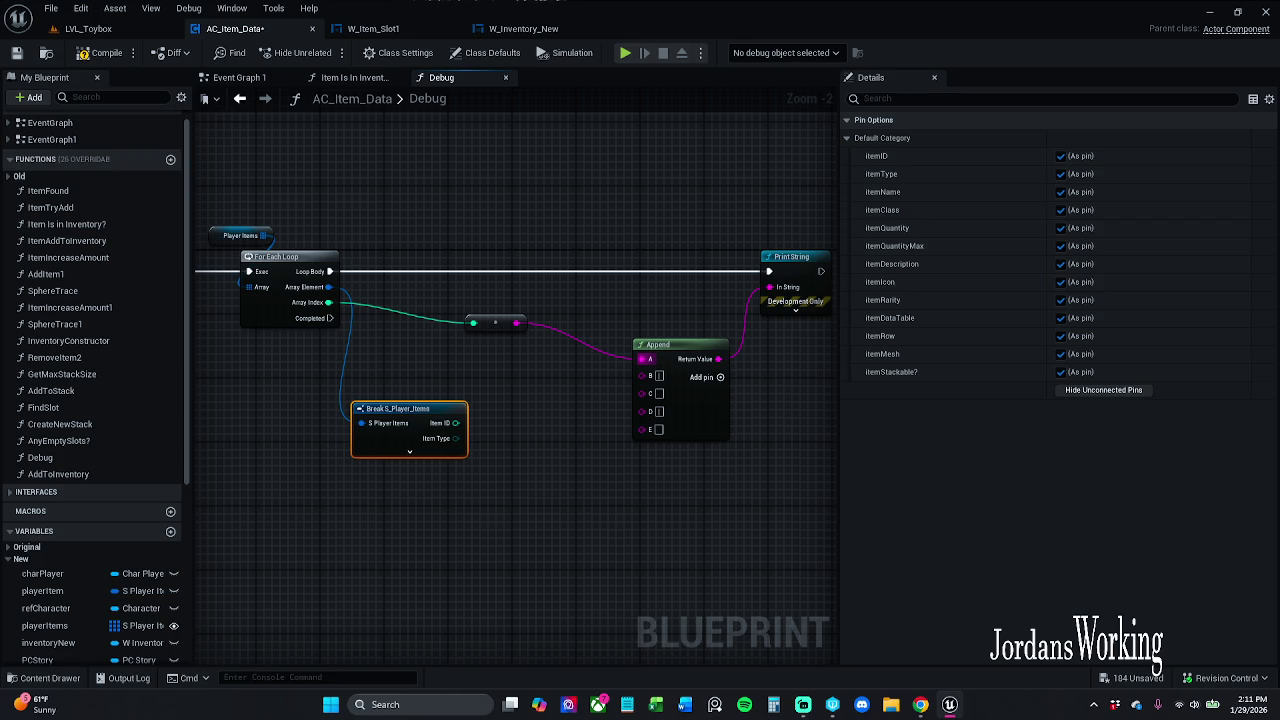
{"action": "mouse_move", "coordinate": [425, 450]}
{"action": "left_mouse_down"}
{"action": "mouse_move", "coordinate": [373, 420]}
{"action": "mouse_move", "coordinate": [466, 429]}
{"action": "left_mouse_up"}
{"action": "left_click", "coordinate": [358, 421]}
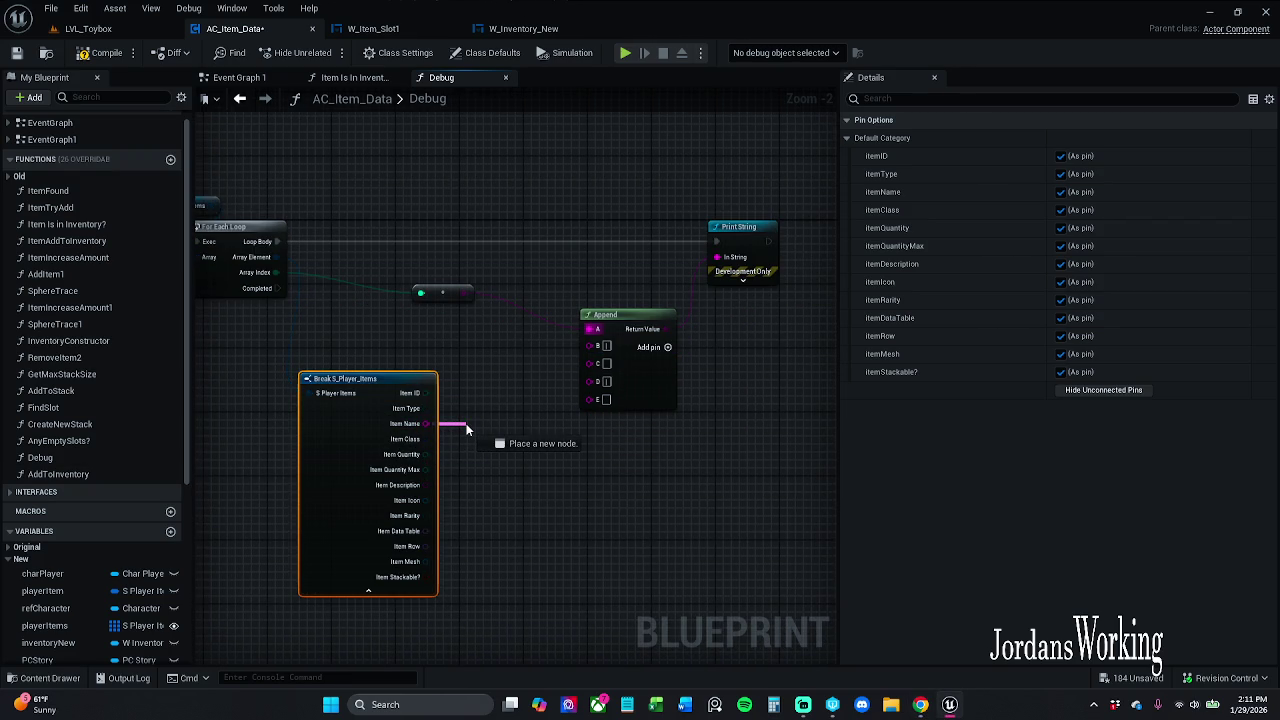
Wire Item Name to Append C and Item Quantity to Append E, then save AC_Item_Data
{"action": "mouse_move", "coordinate": [466, 429]}
{"action": "left_mouse_down"}
{"action": "mouse_move", "coordinate": [530, 424]}
{"action": "mouse_move", "coordinate": [589, 362]}
{"action": "left_mouse_up"}
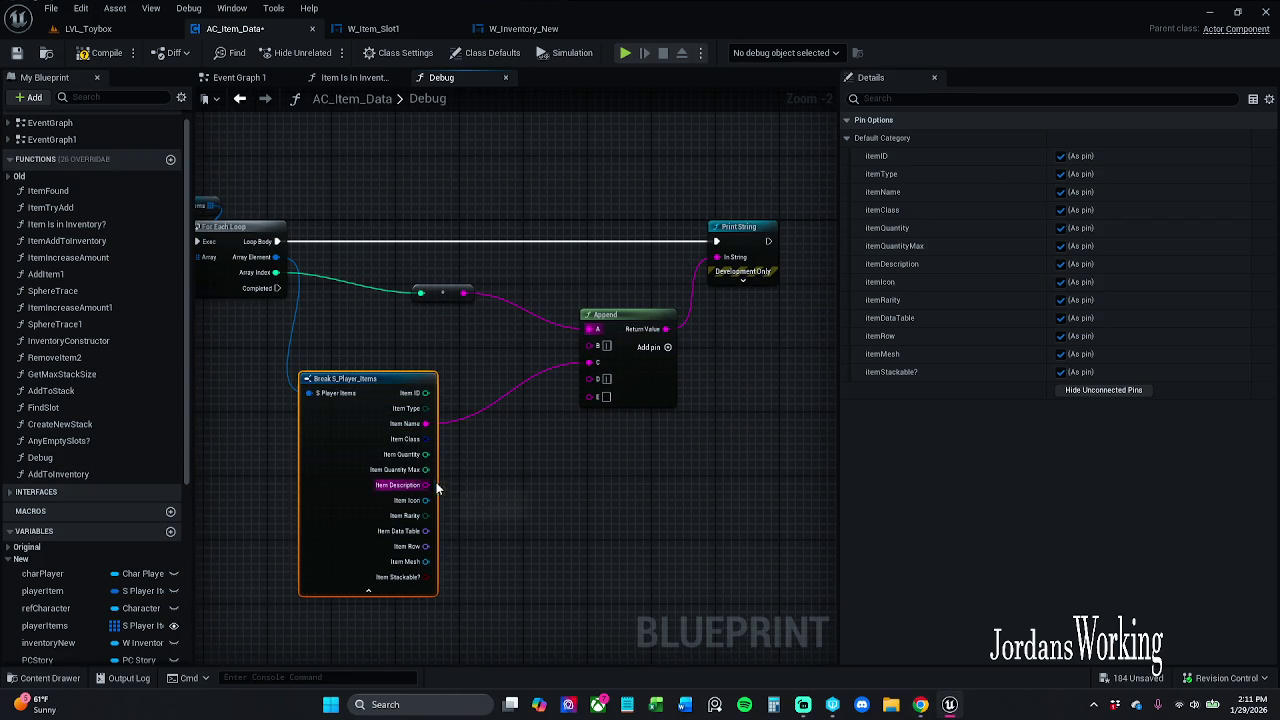
{"action": "left_click_drag", "start_coordinate": [425, 454], "coordinate": [599, 397]}
{"action": "left_click_drag", "start_coordinate": [461, 355], "coordinate": [534, 464]}
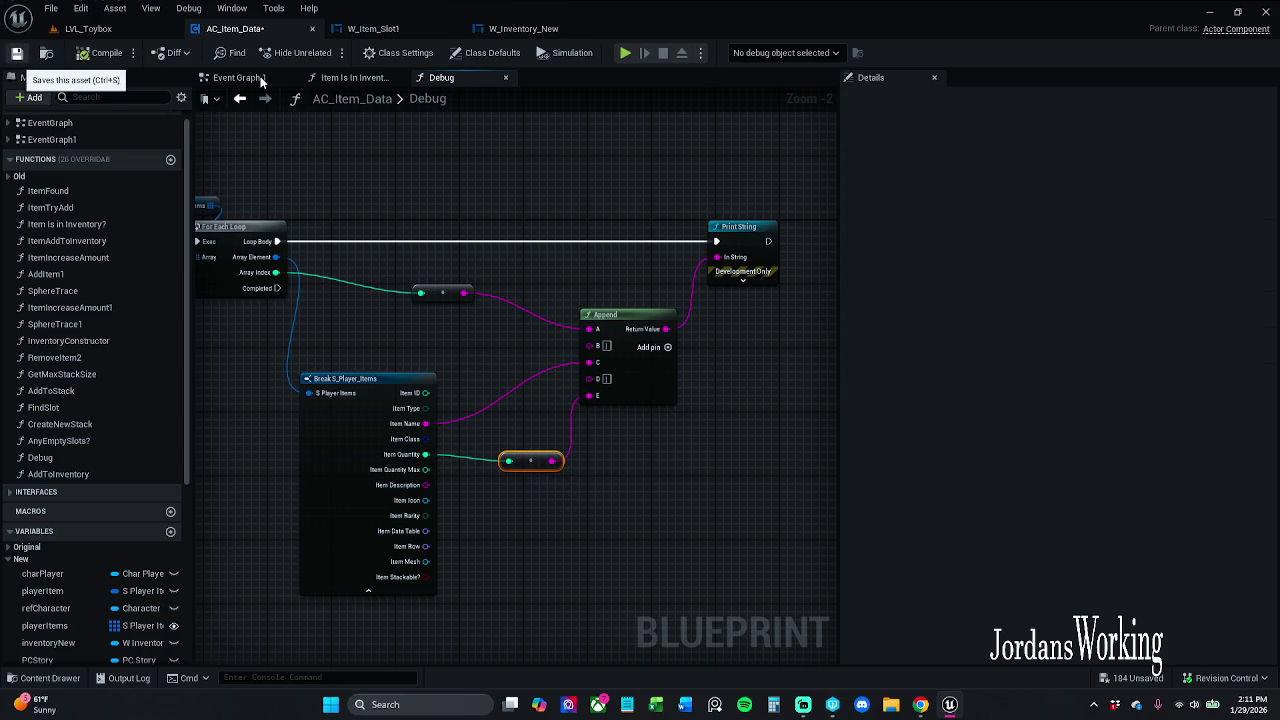
{"action": "key", "text": "ctrl+s"}
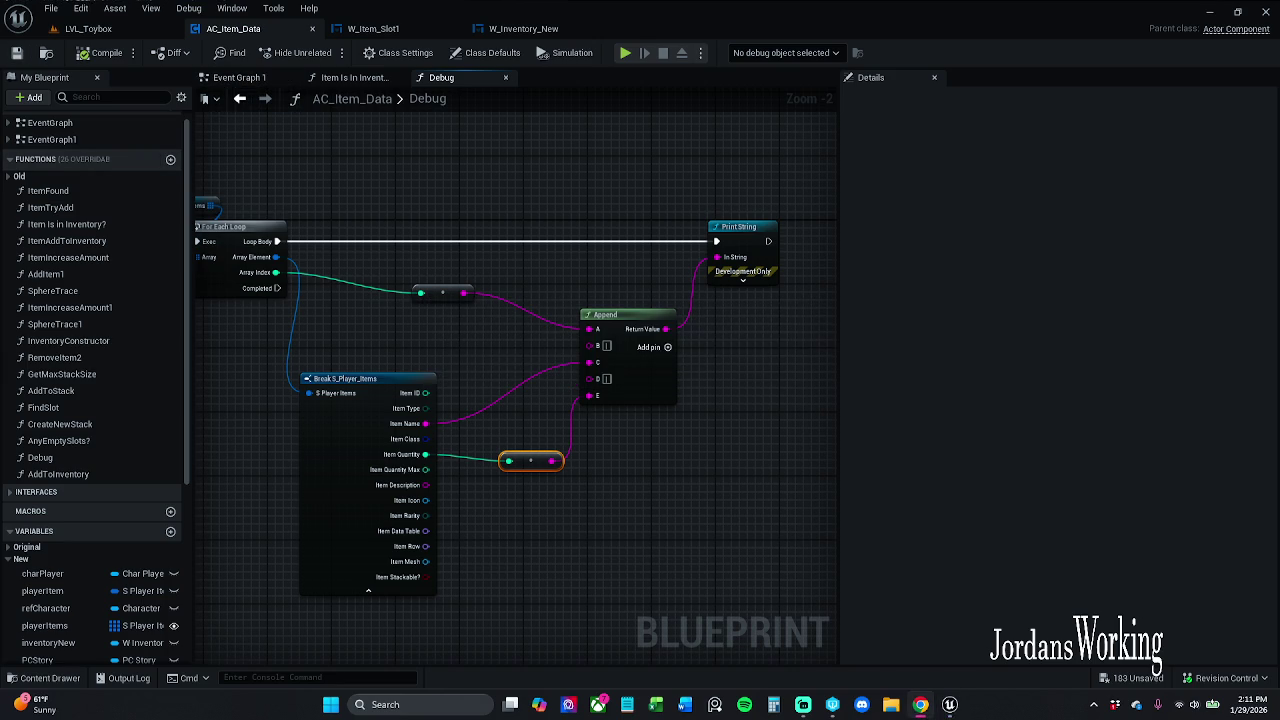
{"action": "left_click", "coordinate": [88, 28]}
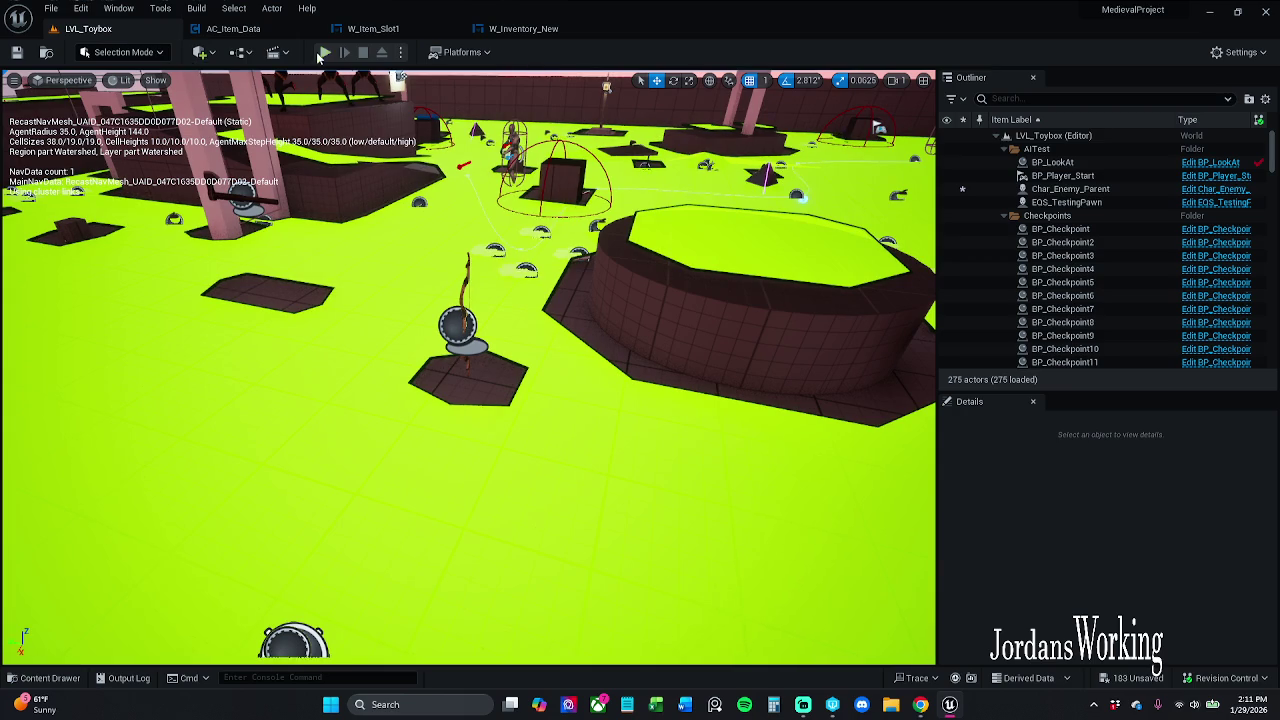
Test-play the level briefly and go back to the AC_Item_Data blueprint
{"action": "left_click", "coordinate": [327, 53]}
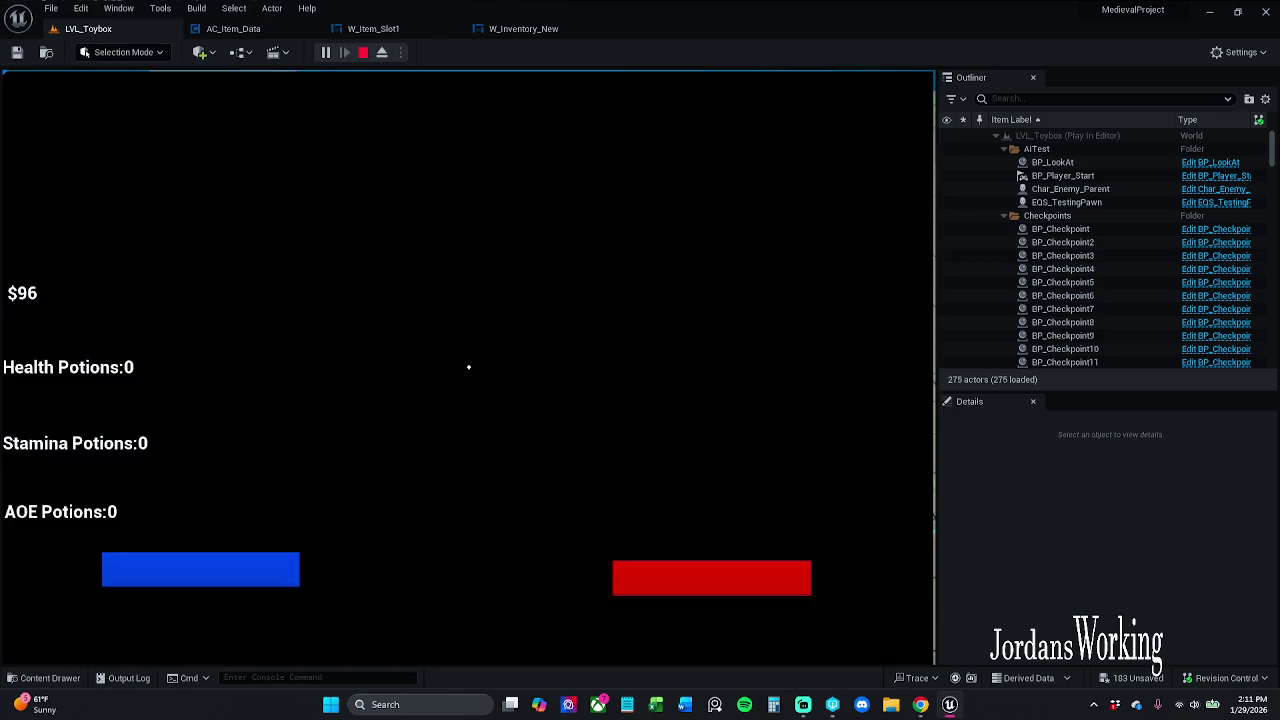
{"action": "key", "text": "Escape"}
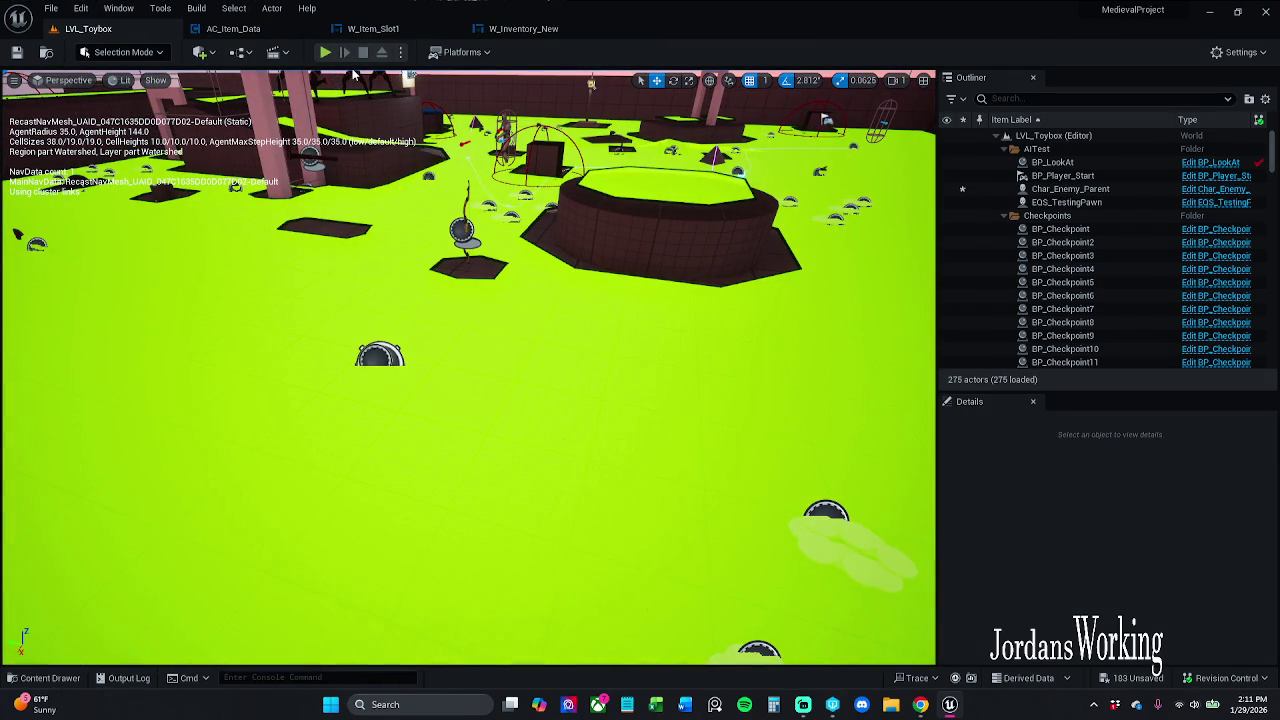
{"action": "left_click", "coordinate": [233, 28]}
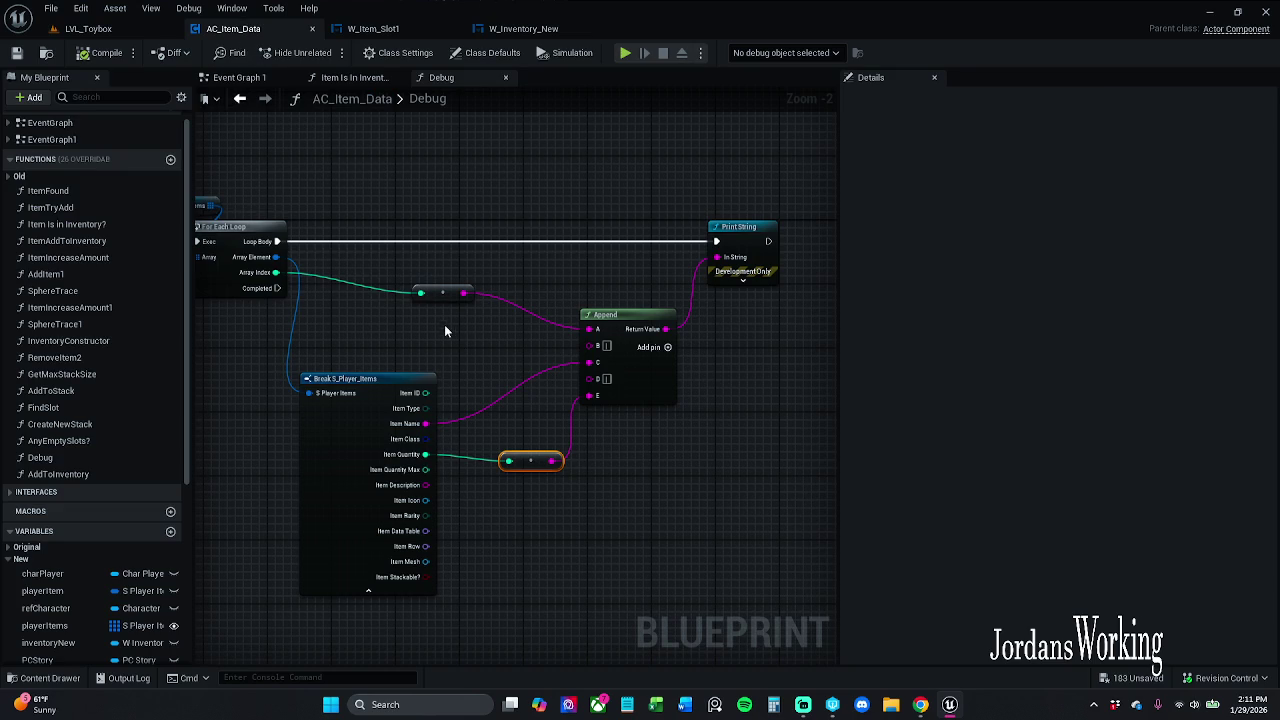
Move the Array Index conversion node slightly down and bring the Debug entry into view
{"action": "left_click_drag", "start_coordinate": [452, 297], "coordinate": [459, 321]}
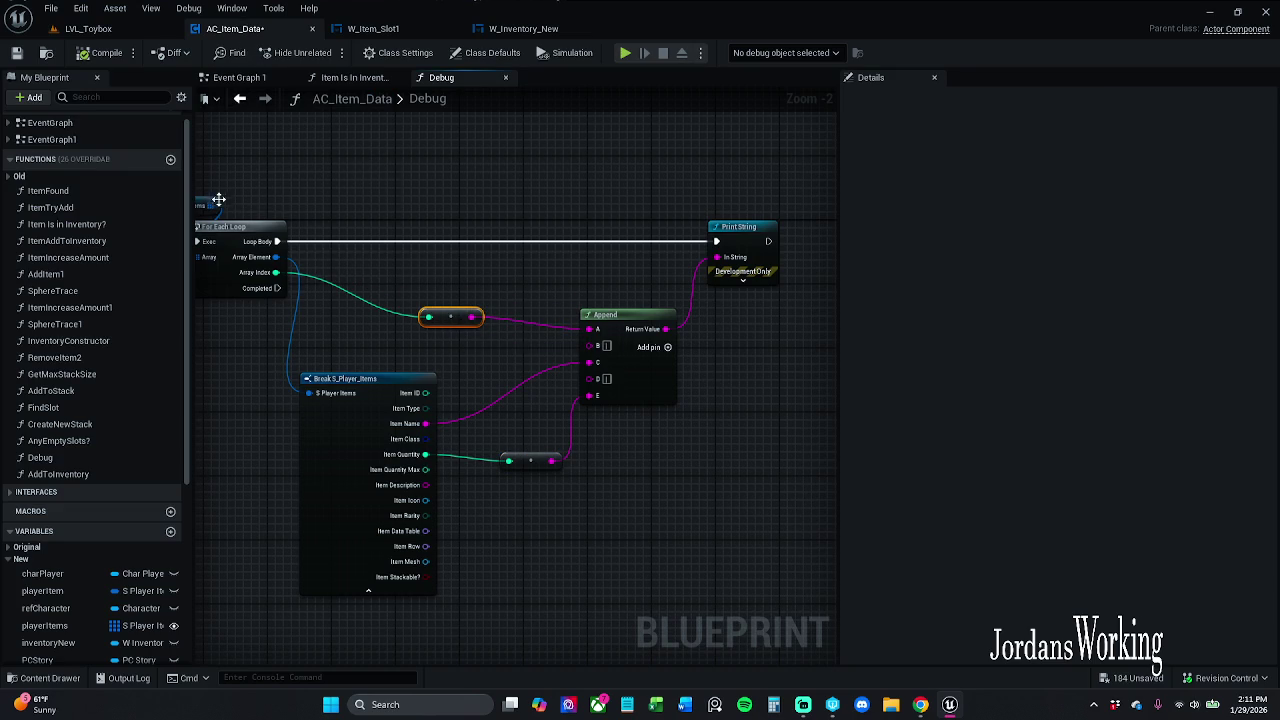
{"action": "left_click_drag", "start_coordinate": [218, 199], "coordinate": [368, 200]}
{"action": "scroll", "coordinate": [380, 223], "scroll_direction": "down", "scroll_amount": 1}
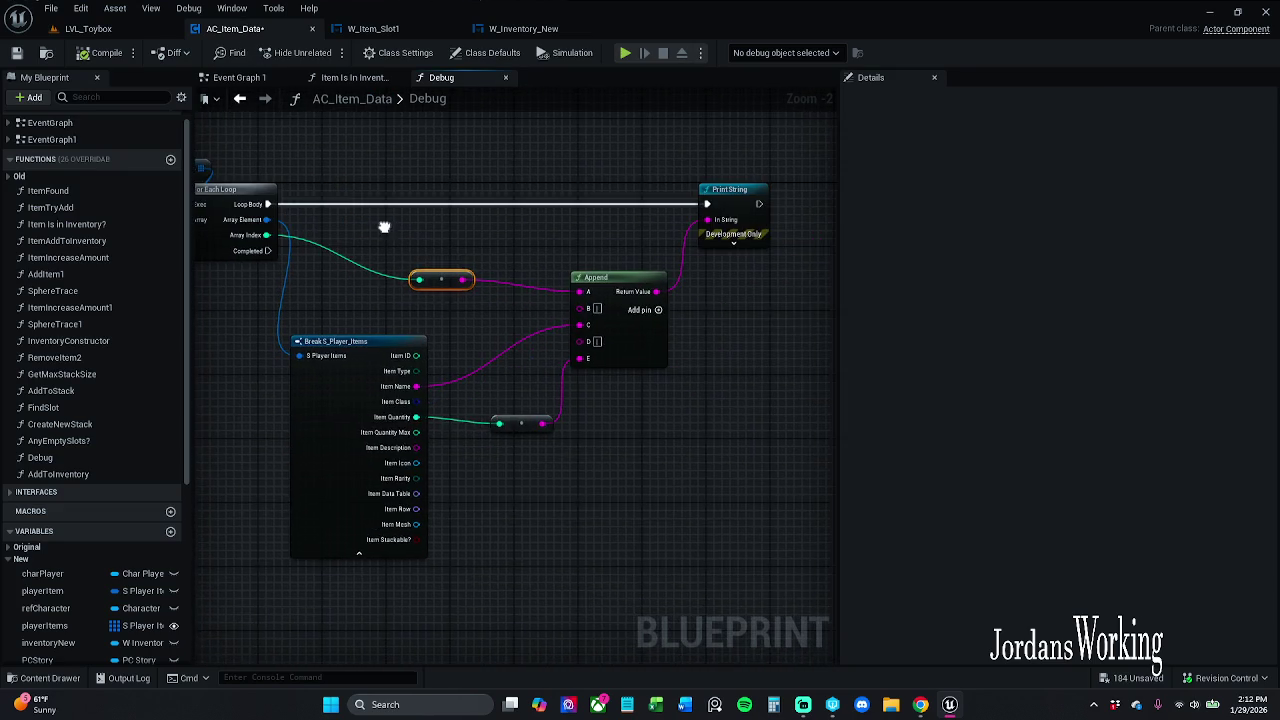
Add a '1' keyboard event node in an empty area of Event Graph 1
{"action": "left_click", "coordinate": [240, 77]}
{"action": "mouse_move", "coordinate": [429, 356]}
{"action": "left_mouse_down"}
{"action": "mouse_move", "coordinate": [517, 423]}
{"action": "mouse_move", "coordinate": [521, 472]}
{"action": "mouse_move", "coordinate": [720, 649]}
{"action": "left_mouse_up"}
{"action": "scroll", "coordinate": [720, 649], "scroll_direction": "down", "scroll_amount": 1}
{"action": "left_click_drag", "start_coordinate": [610, 640], "coordinate": [604, 489]}
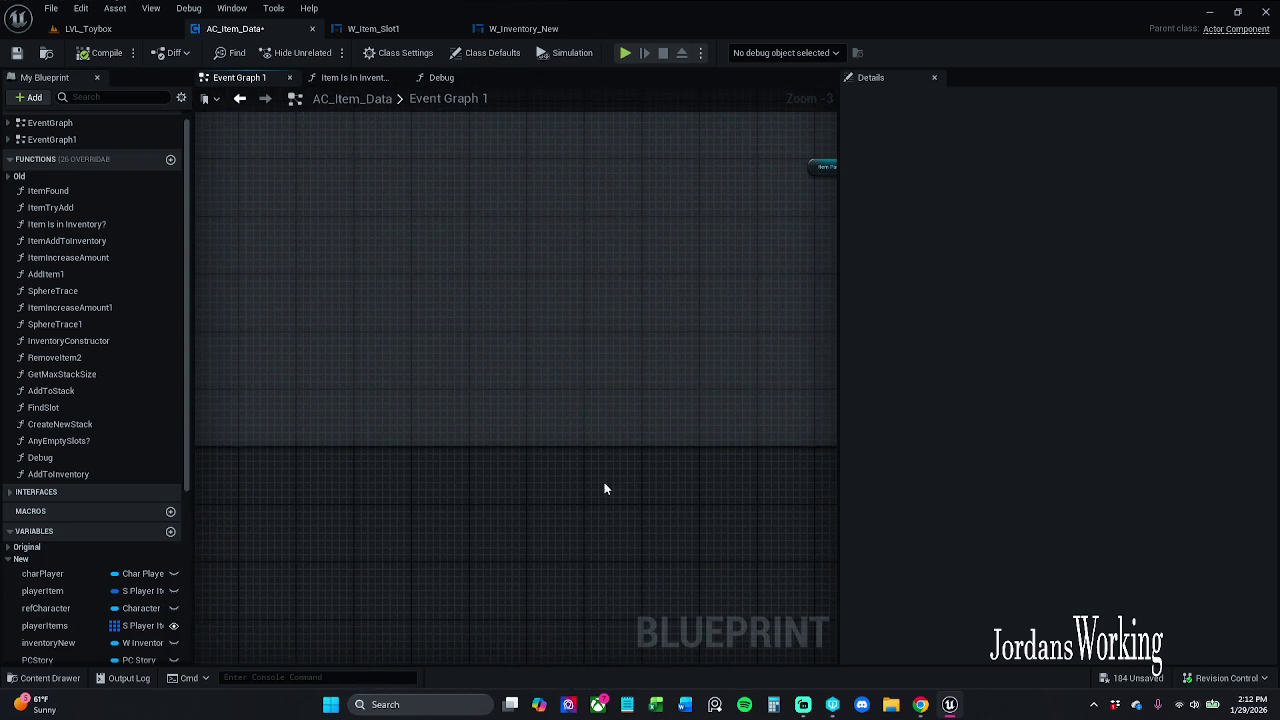
{"action": "right_click", "coordinate": [460, 299]}
{"action": "type", "text": "1 key"}
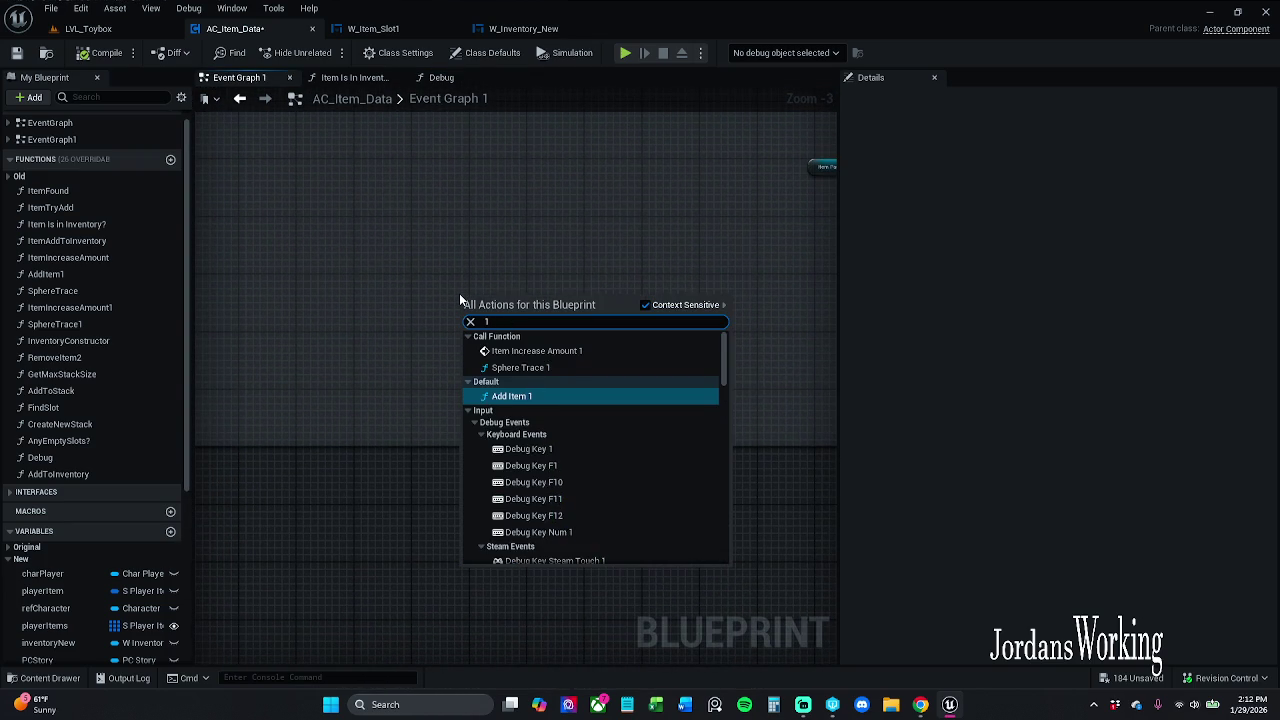
{"action": "type", "text": "board"}
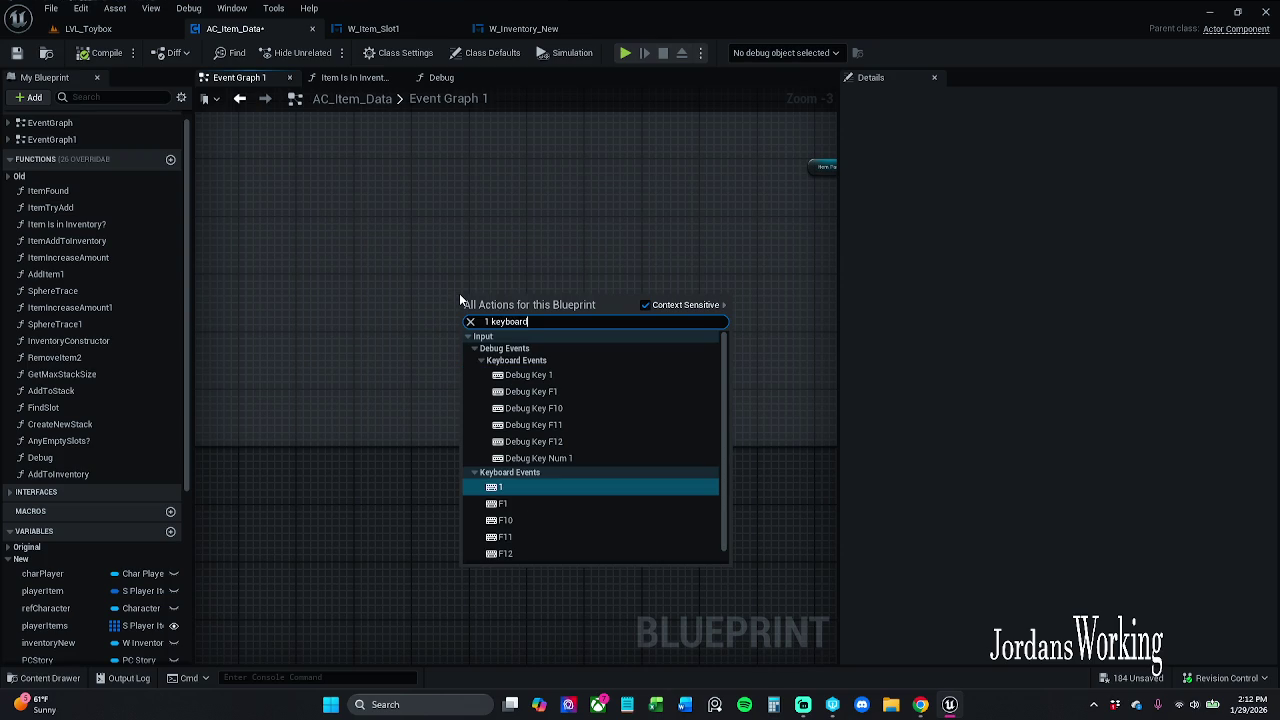
{"action": "key", "text": "Return"}
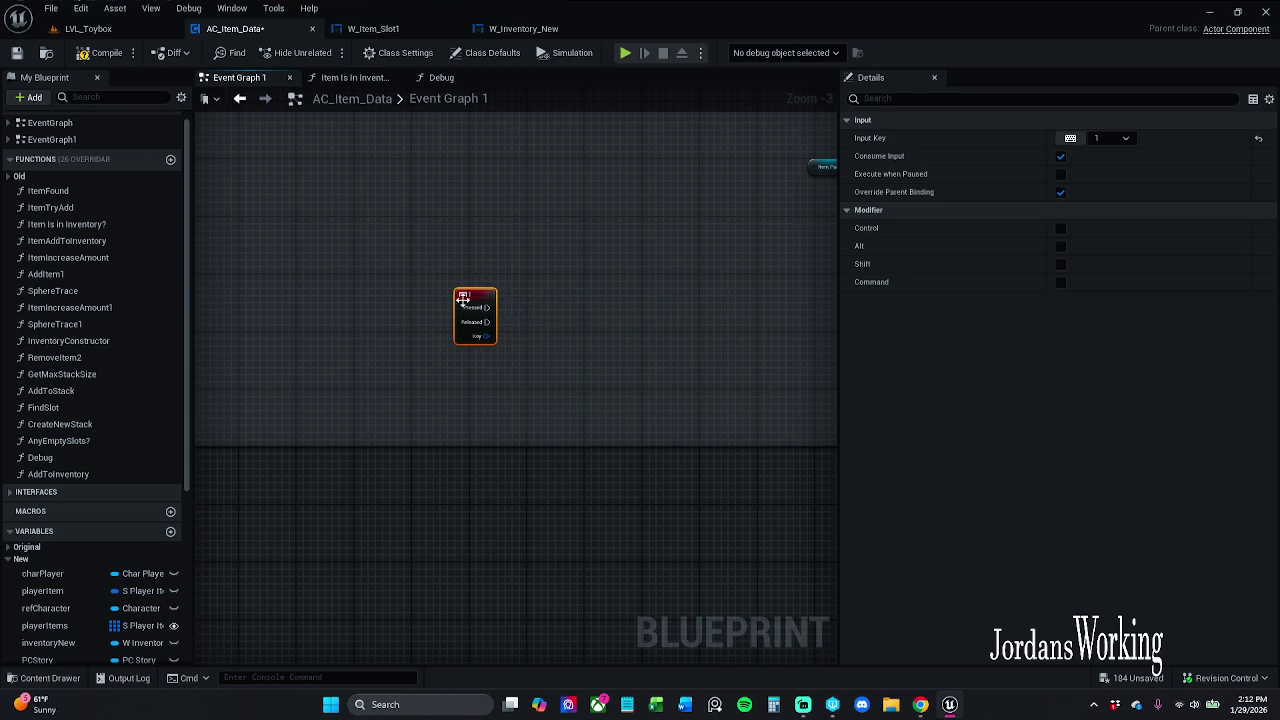
Call Debug from the 1 key's Pressed output, save AC_Item_Data, and return to LVL_Toybox
{"action": "left_click_drag", "start_coordinate": [463, 298], "coordinate": [420, 284]}
{"action": "mouse_move", "coordinate": [40, 457]}
{"action": "left_mouse_down"}
{"action": "mouse_move", "coordinate": [252, 434]}
{"action": "mouse_move", "coordinate": [450, 305]}
{"action": "mouse_move", "coordinate": [444, 293]}
{"action": "left_mouse_up"}
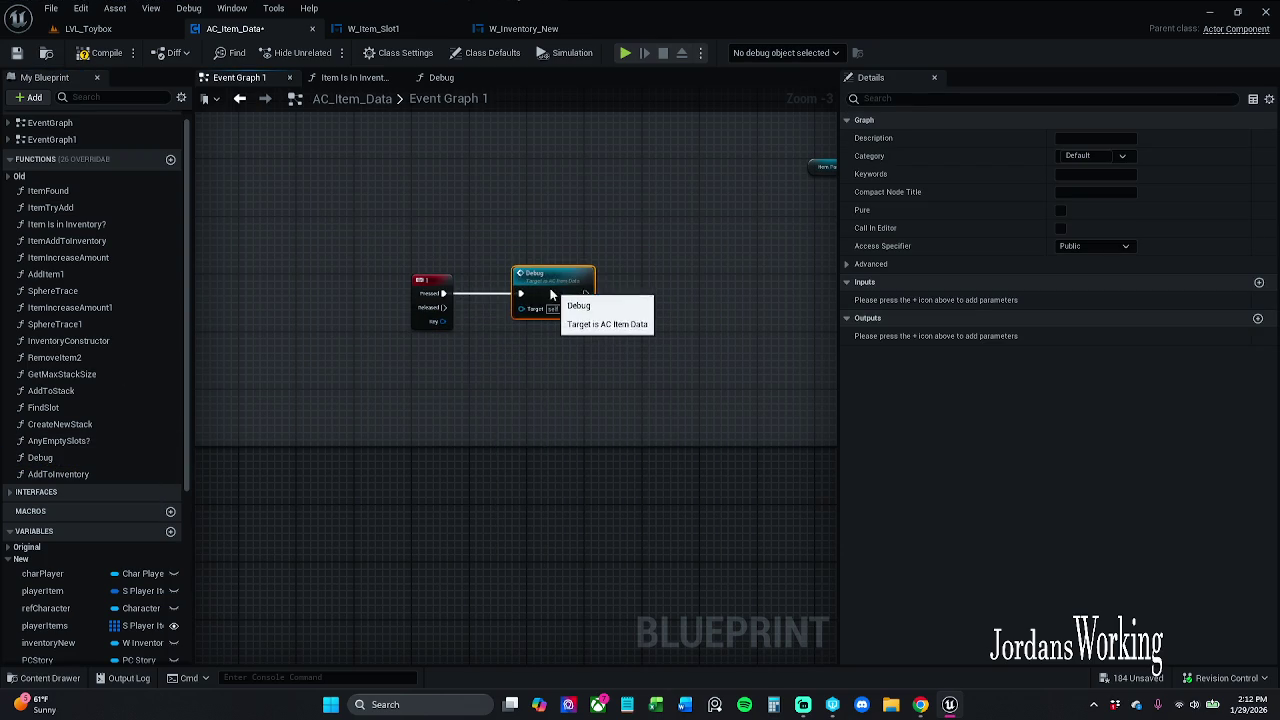
{"action": "left_click_drag", "start_coordinate": [549, 292], "coordinate": [534, 292]}
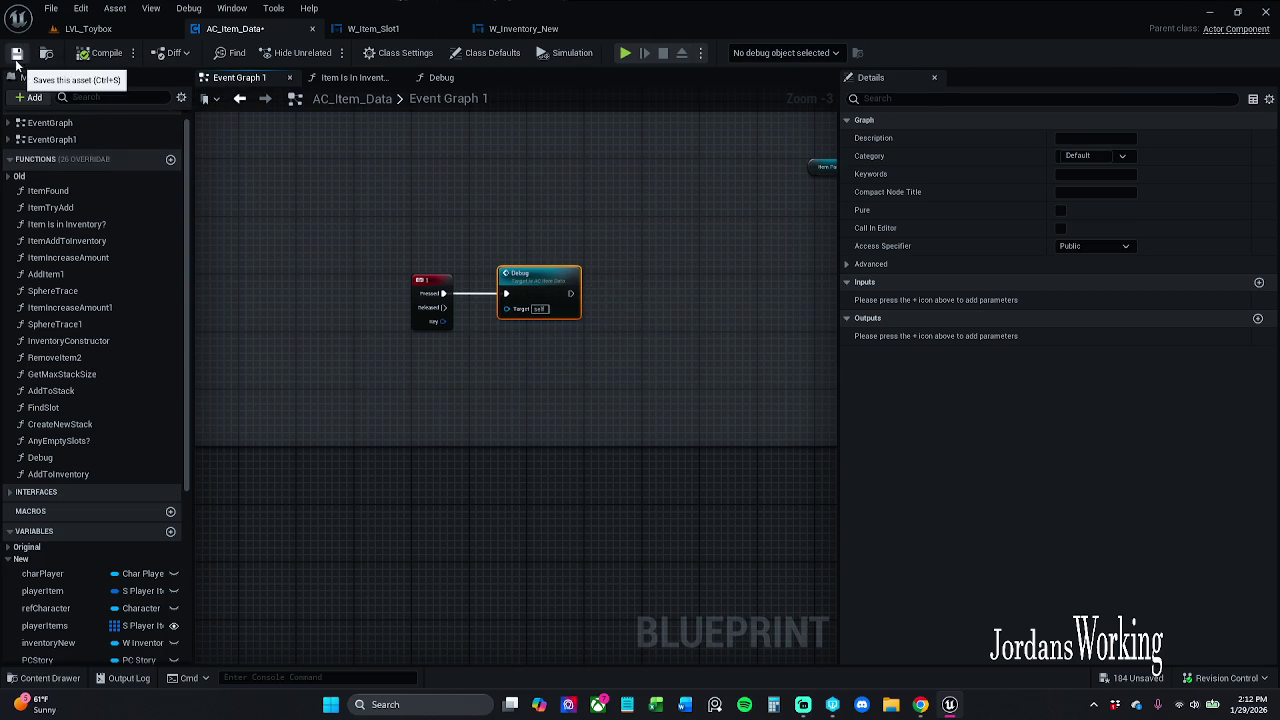
{"action": "left_click", "coordinate": [16, 53]}
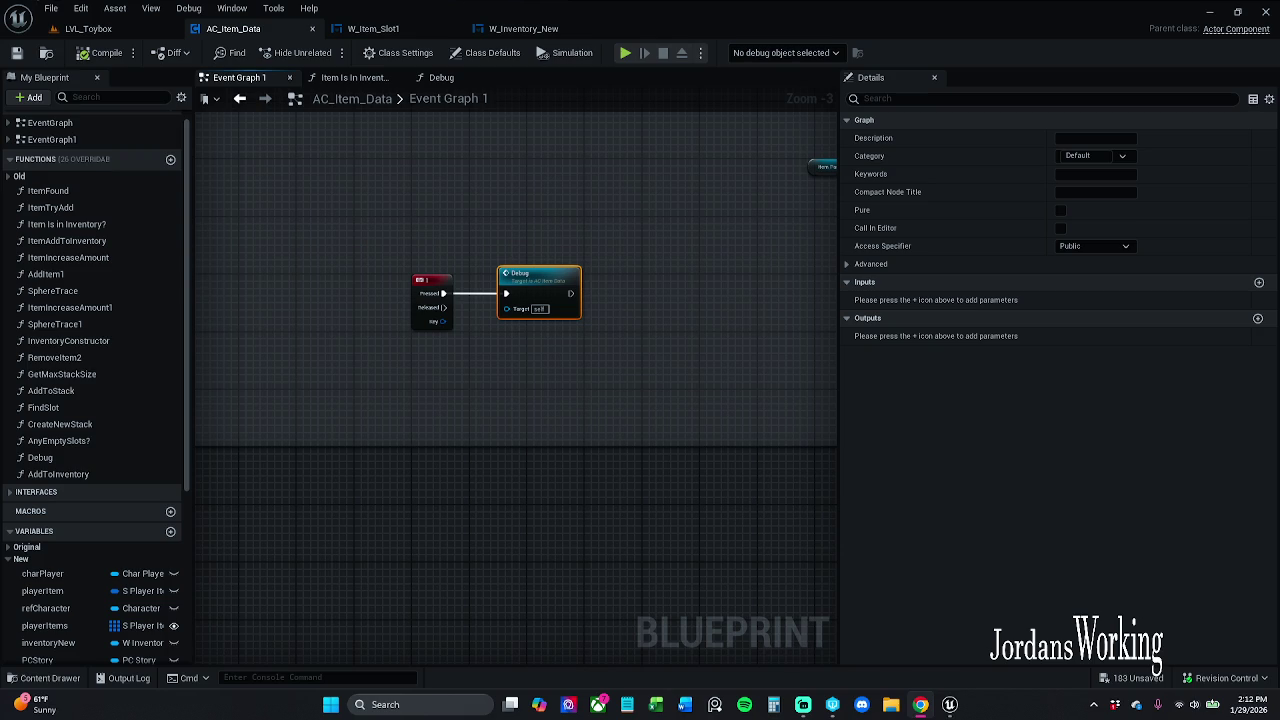
{"action": "left_click", "coordinate": [105, 32]}
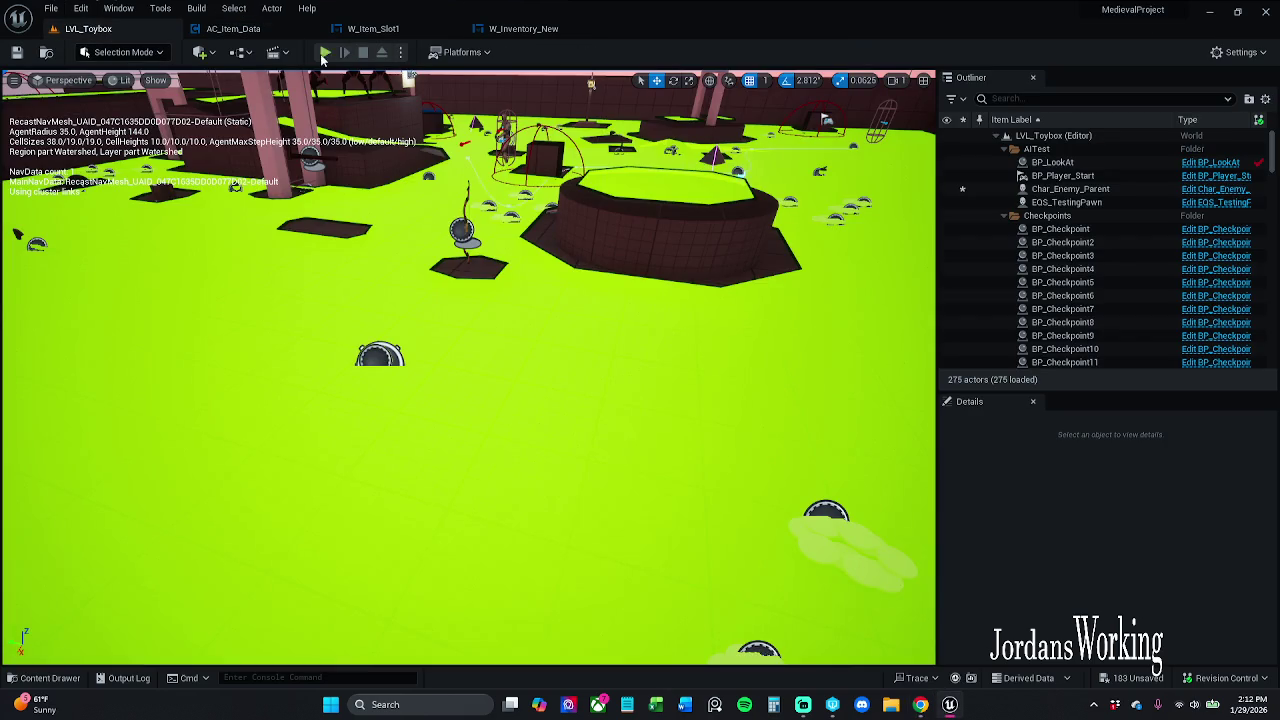
Test-play the level briefly and go back to the AC_Item_Data blueprint
{"action": "left_click", "coordinate": [323, 53]}
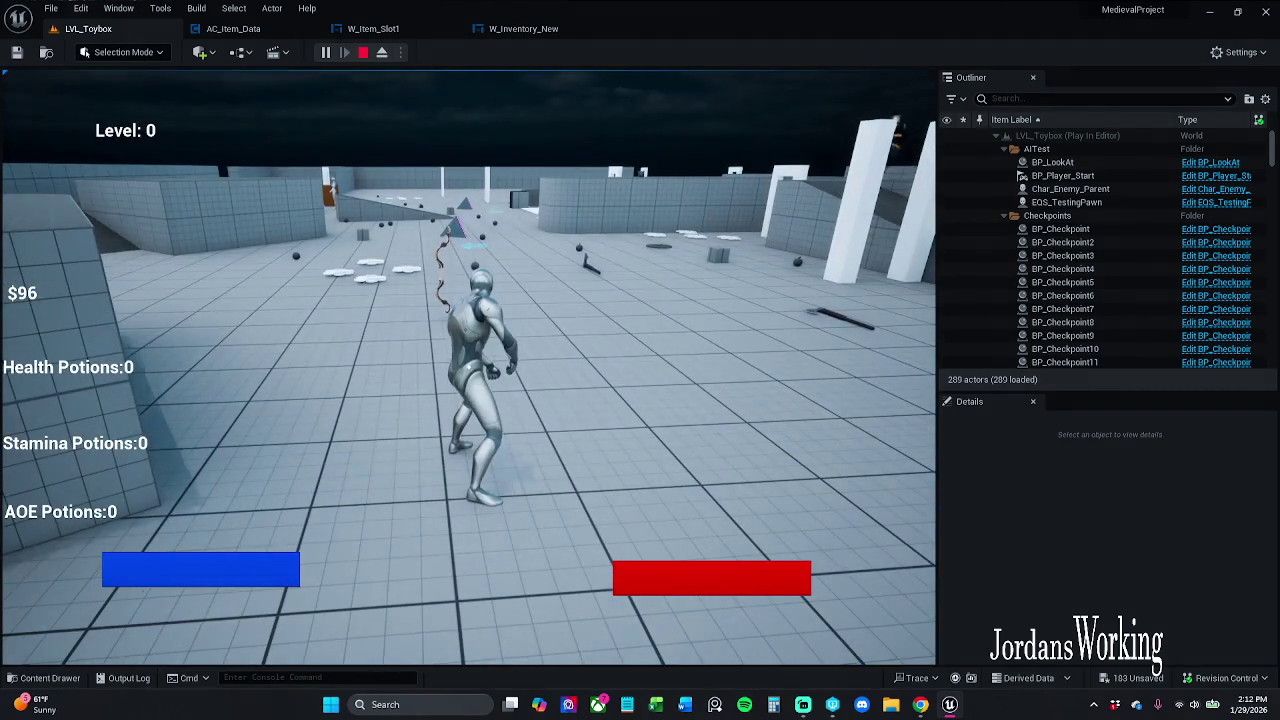
{"action": "key", "text": "Escape"}
{"action": "left_click", "coordinate": [254, 29]}
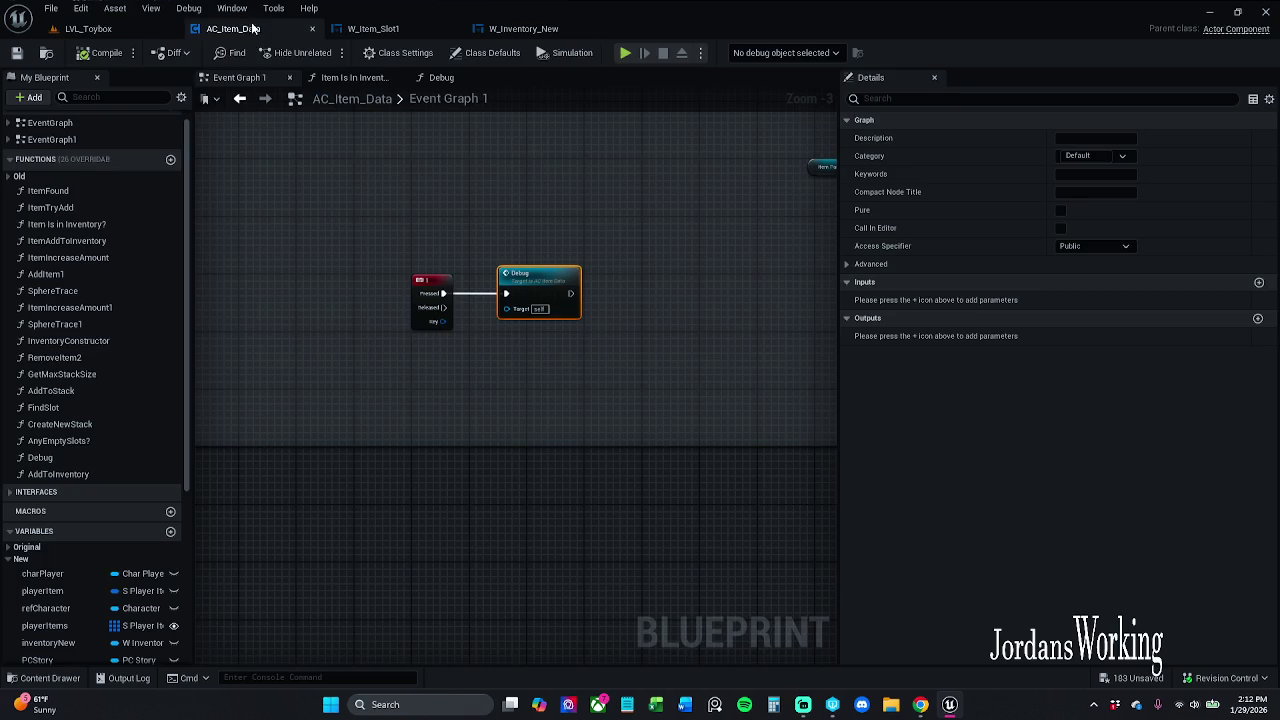
Set Debug's Print String Duration to 25, compile and save AC_Item_Data, and return to LVL_Toybox
{"action": "double_click", "coordinate": [540, 292]}
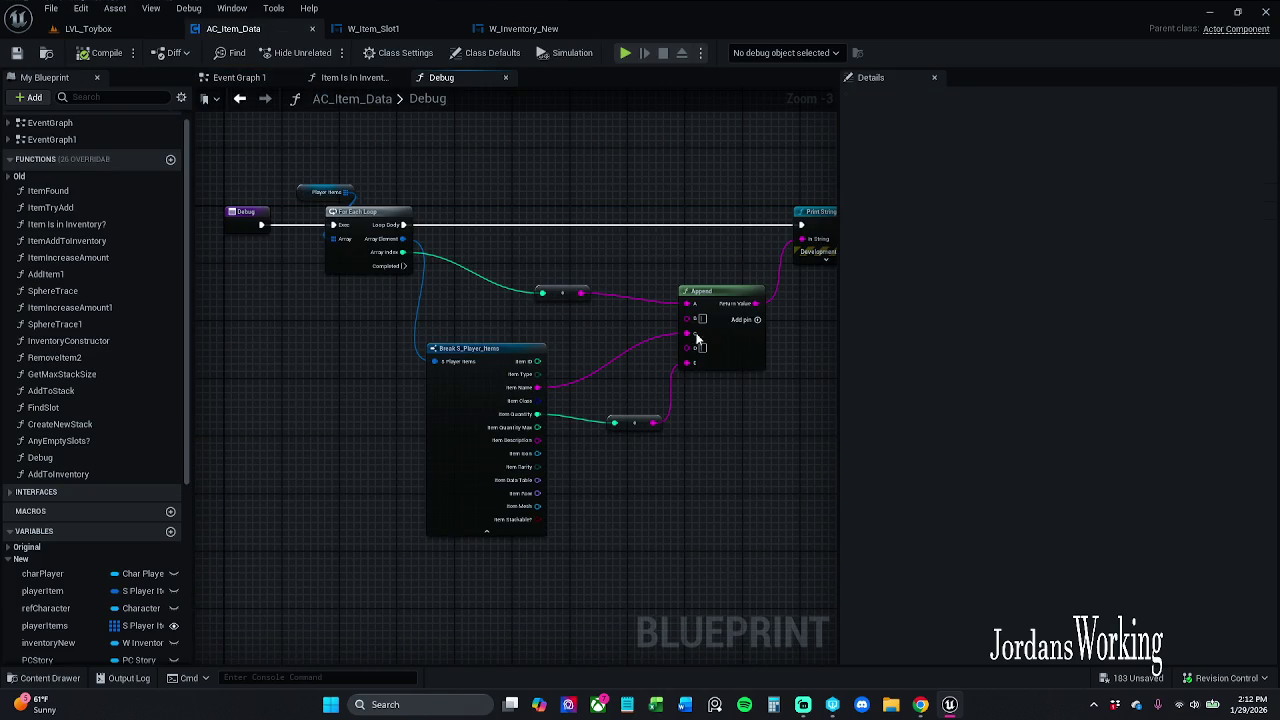
{"action": "left_click", "coordinate": [628, 255]}
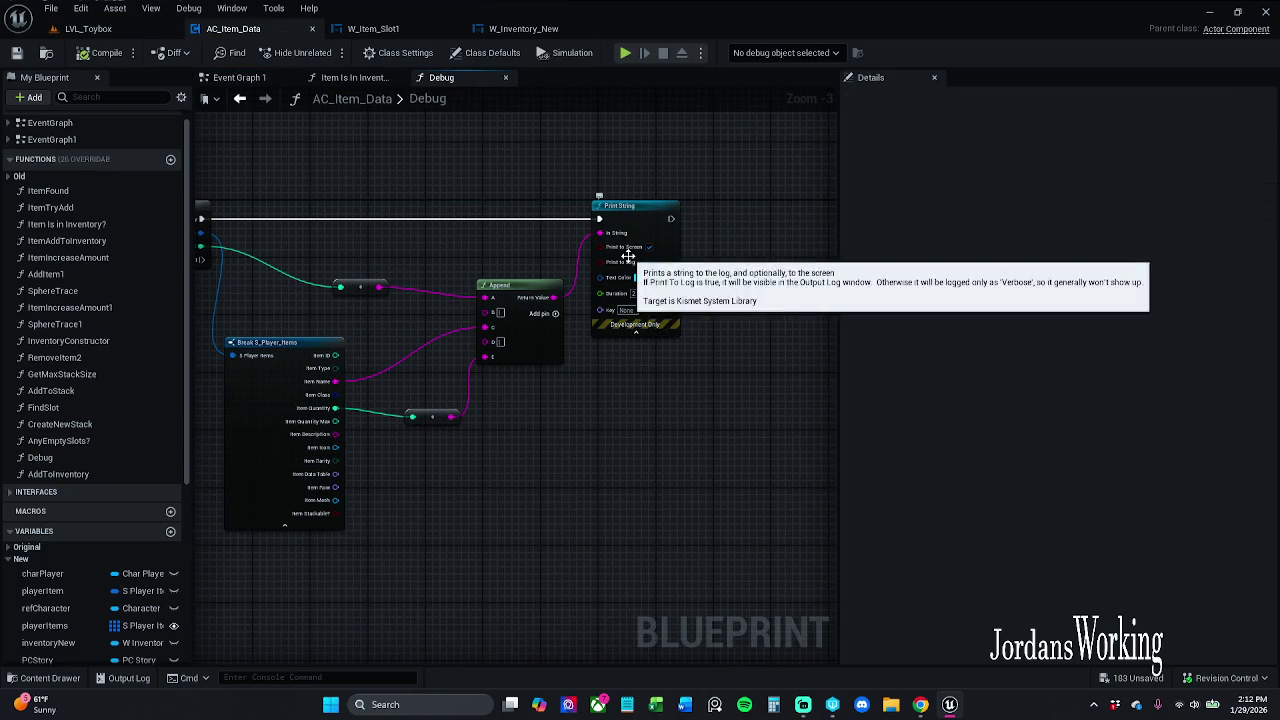
{"action": "scroll", "coordinate": [637, 293], "scroll_direction": "up", "scroll_amount": 3}
{"action": "left_click", "coordinate": [634, 289]}
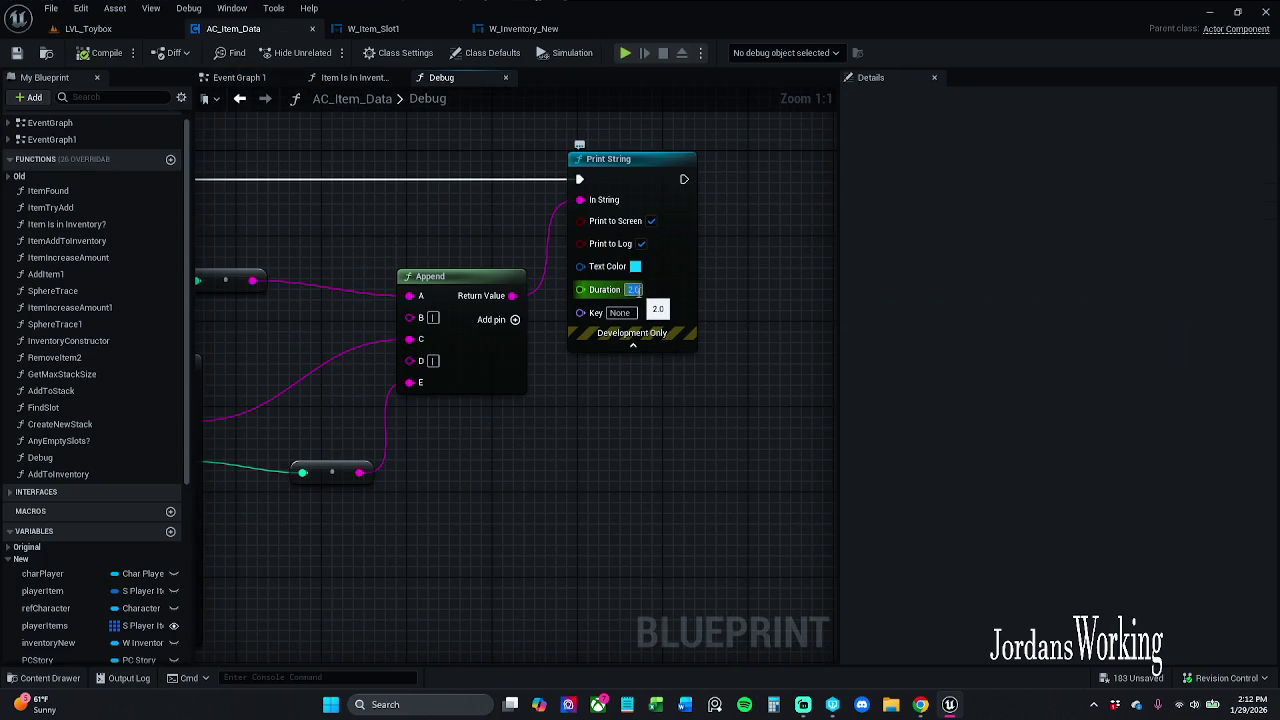
{"action": "type", "text": "25"}
{"action": "key", "text": "Return"}
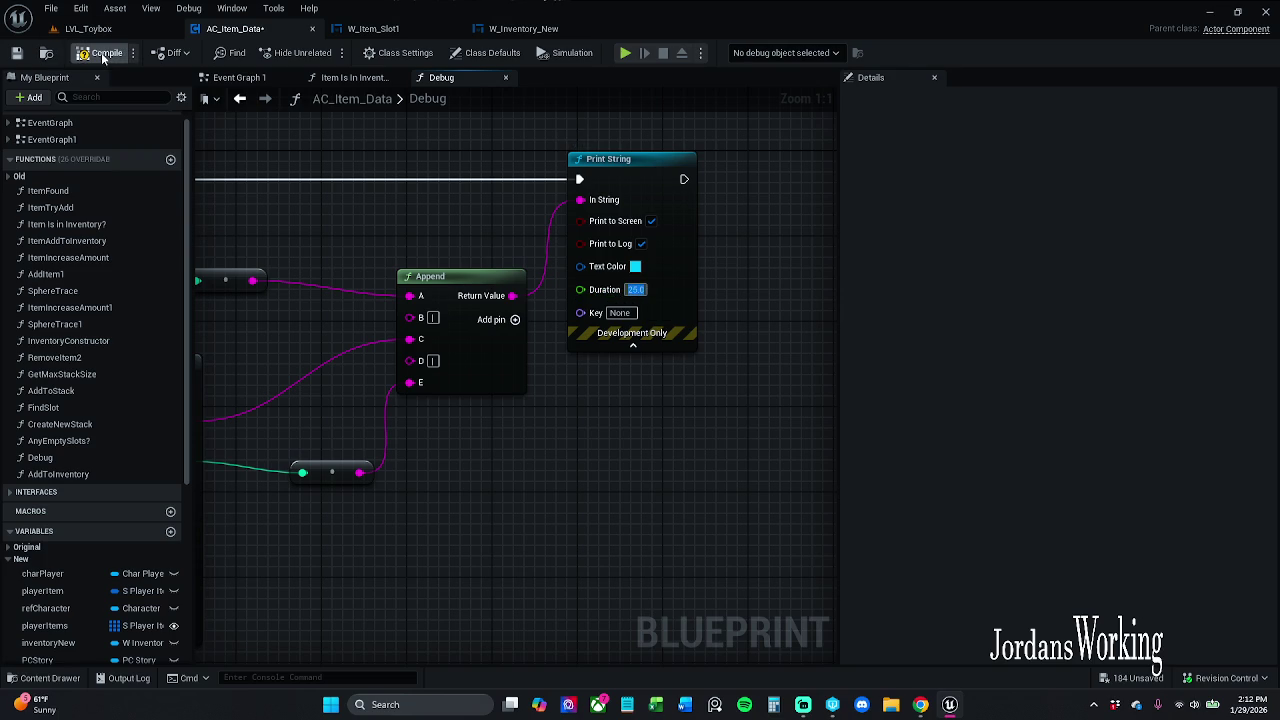
{"action": "left_click", "coordinate": [75, 62]}
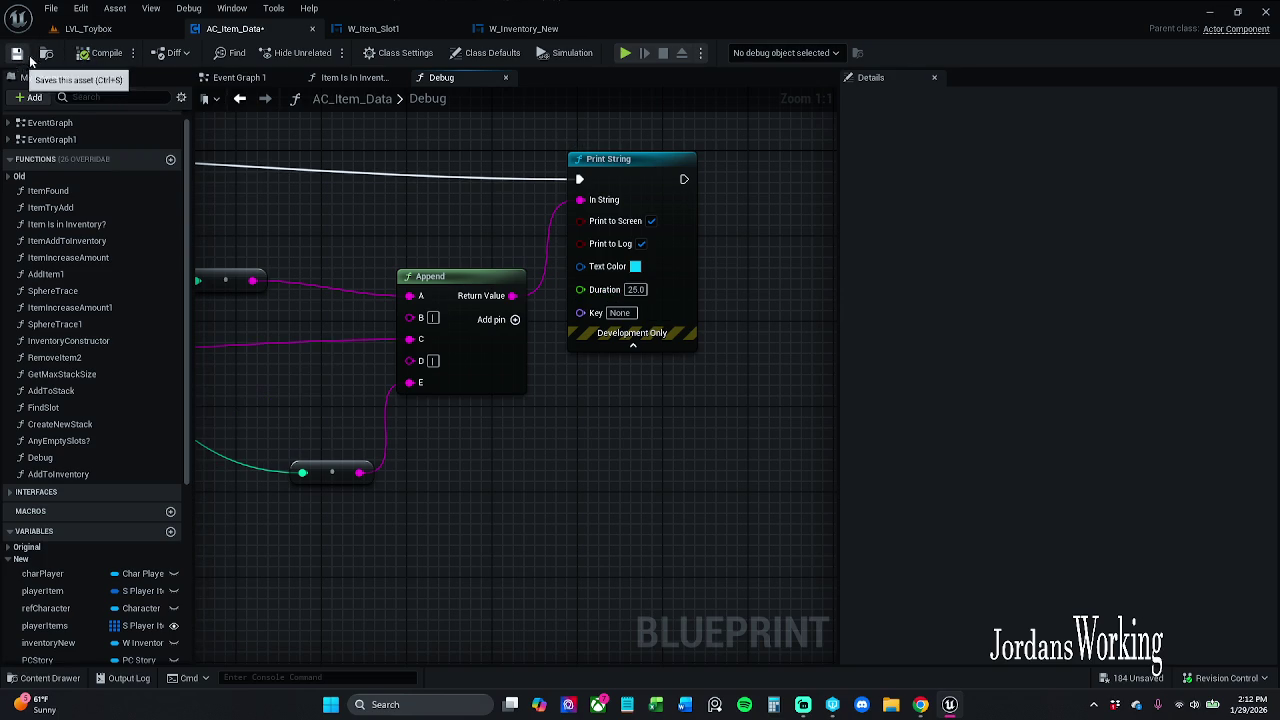
{"action": "key", "text": "ctrl+s"}
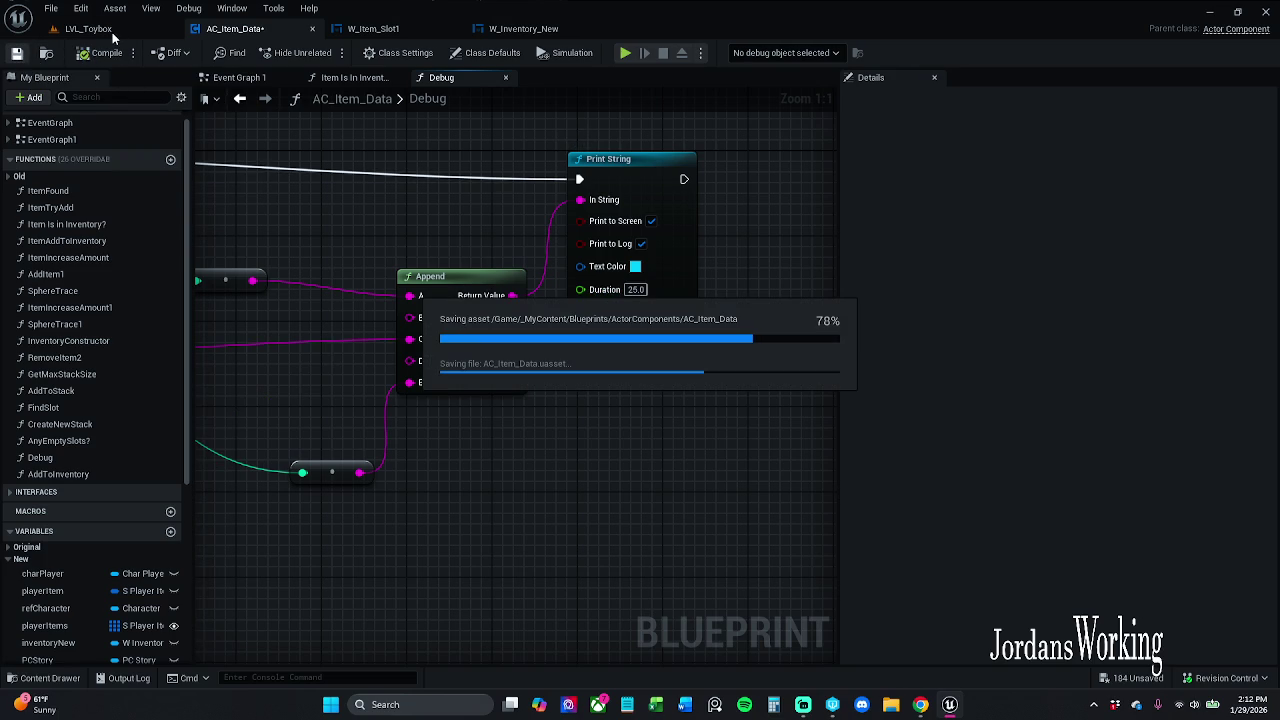
{"action": "left_click", "coordinate": [112, 30]}
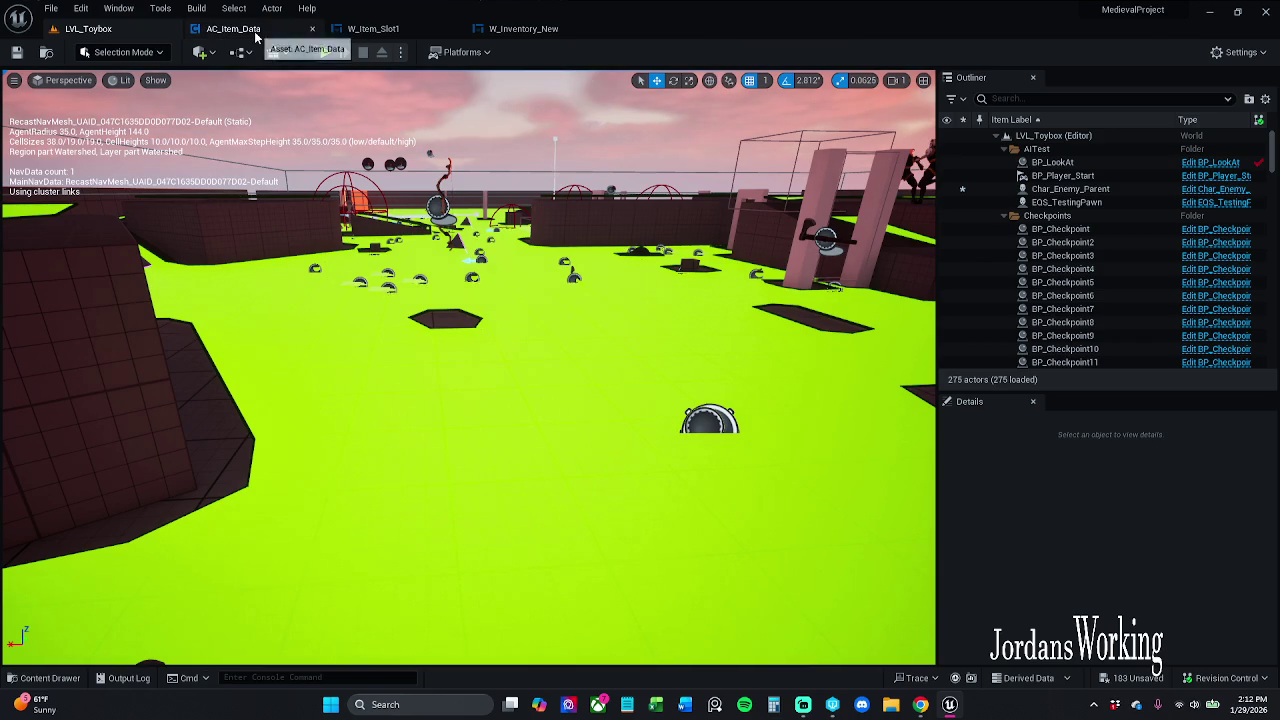
Change Print String's text colour to grey (zero saturation, lower value) and save AC_Item_Data
{"action": "left_click", "coordinate": [255, 30]}
{"action": "left_click", "coordinate": [635, 267]}
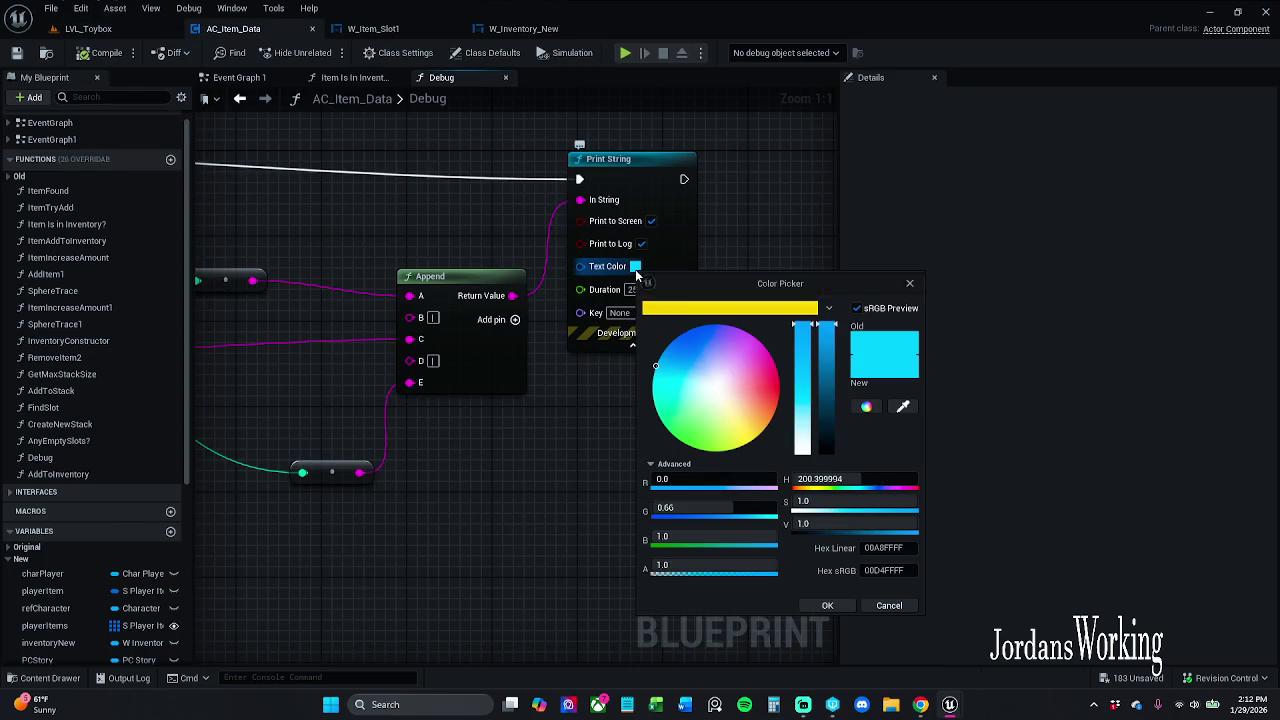
{"action": "left_click", "coordinate": [802, 450]}
{"action": "left_click_drag", "start_coordinate": [831, 392], "coordinate": [831, 404]}
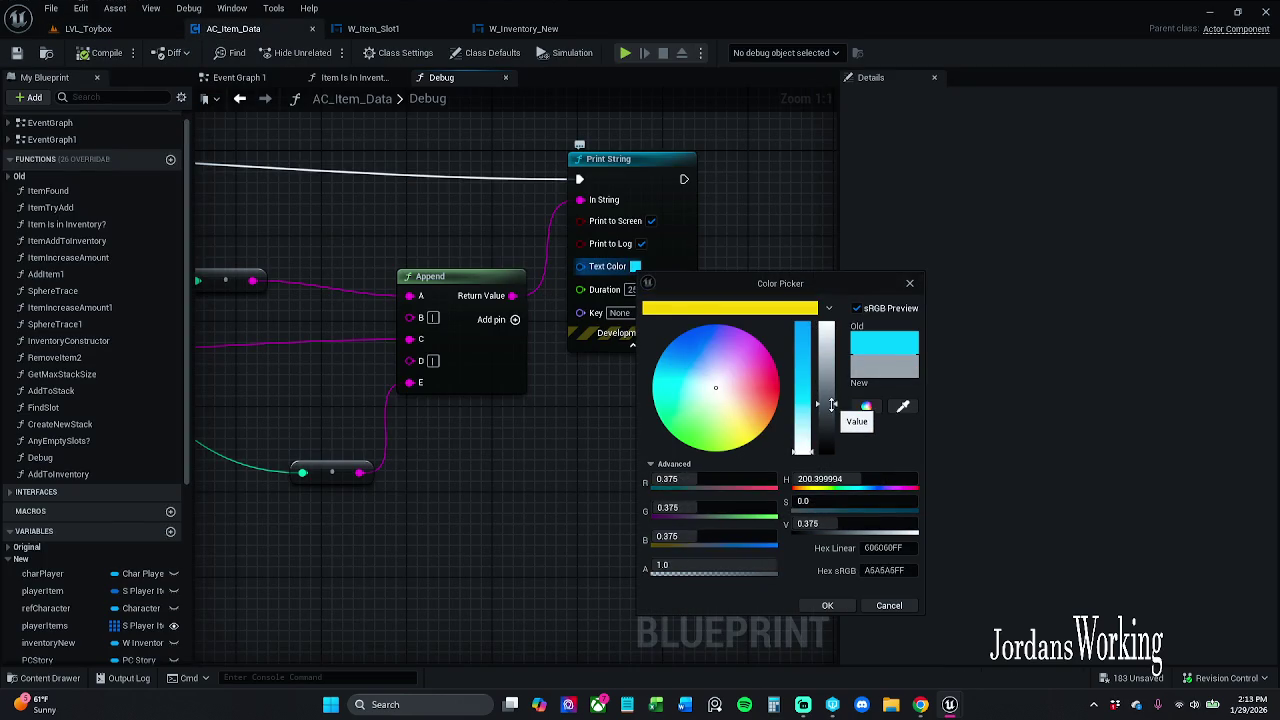
{"action": "left_click", "coordinate": [827, 605]}
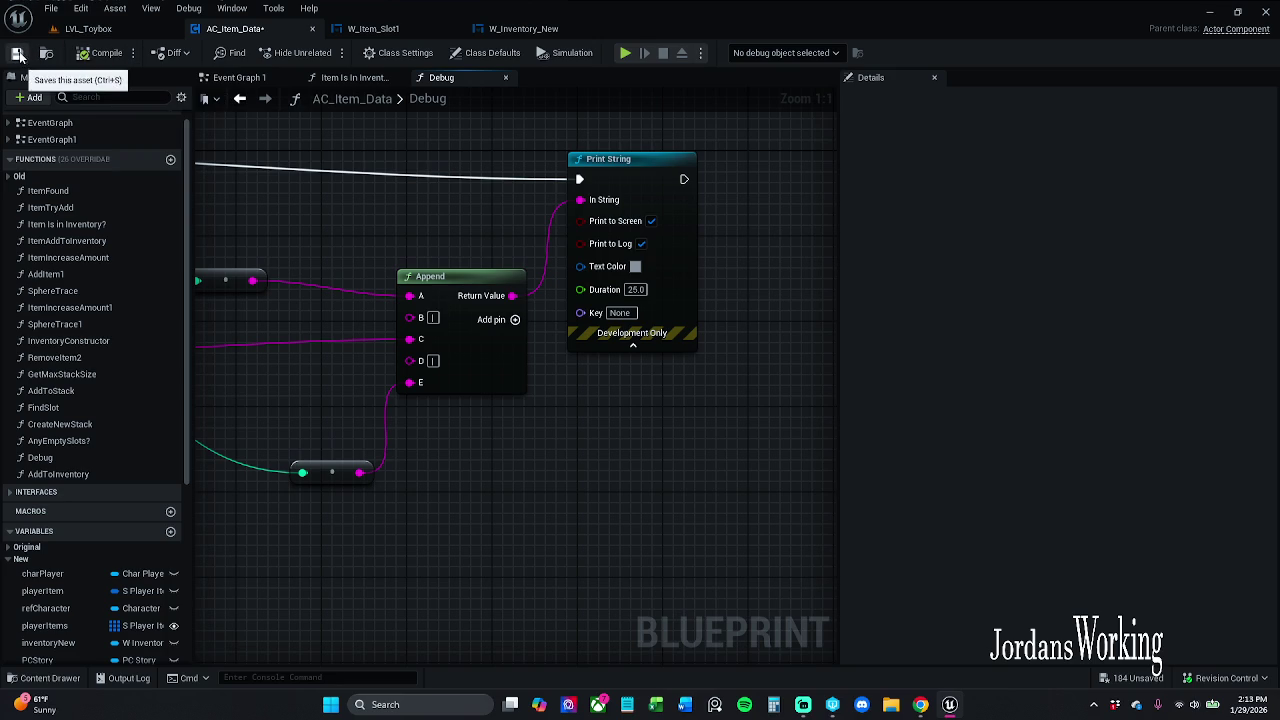
{"action": "left_click", "coordinate": [16, 53]}
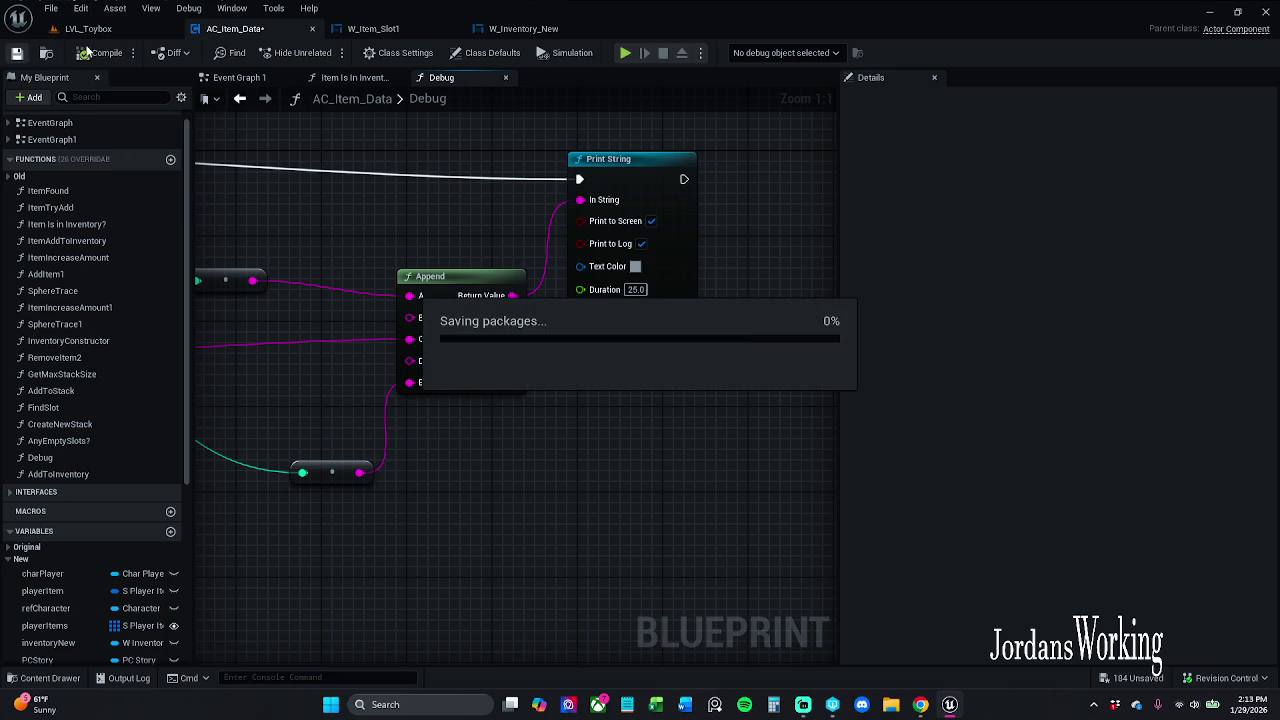
Store the grey swatch in the colour theme, create a new empty theme, and close the picker
{"action": "left_click", "coordinate": [635, 267]}
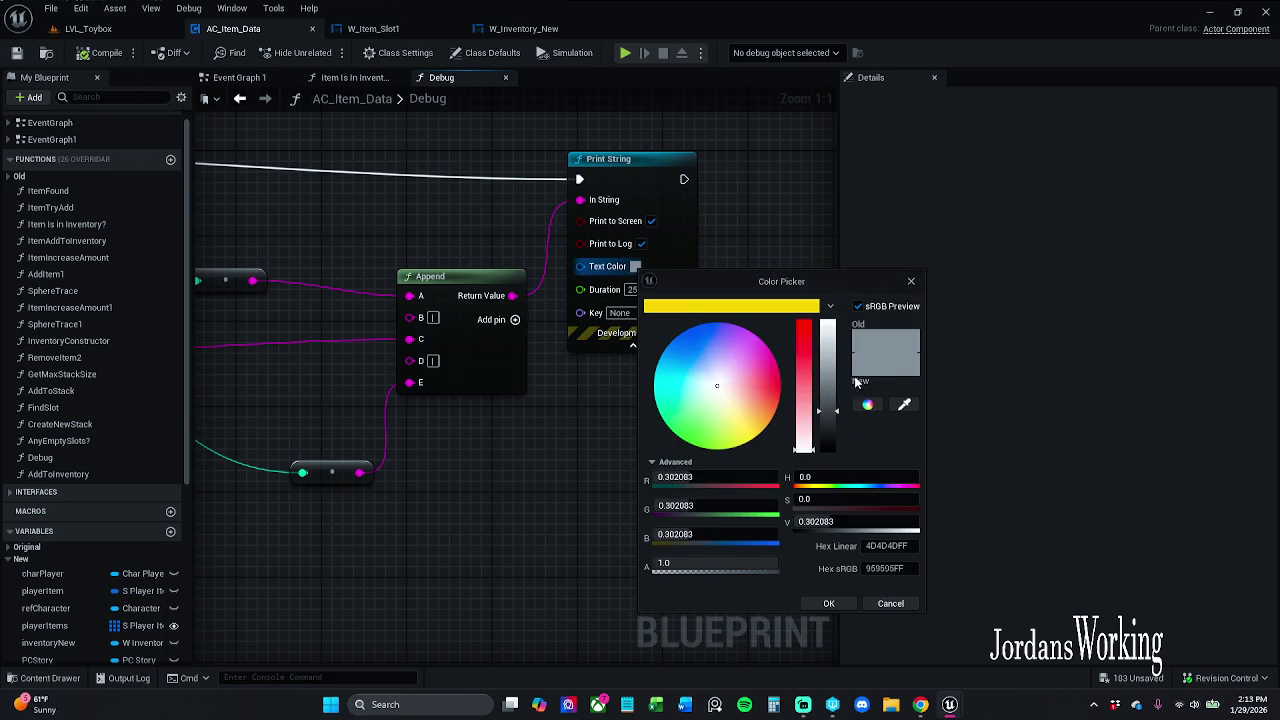
{"action": "left_click_drag", "start_coordinate": [888, 368], "coordinate": [728, 312]}
{"action": "mouse_move", "coordinate": [896, 361]}
{"action": "left_mouse_down"}
{"action": "mouse_move", "coordinate": [785, 308]}
{"action": "mouse_move", "coordinate": [733, 313]}
{"action": "left_mouse_up"}
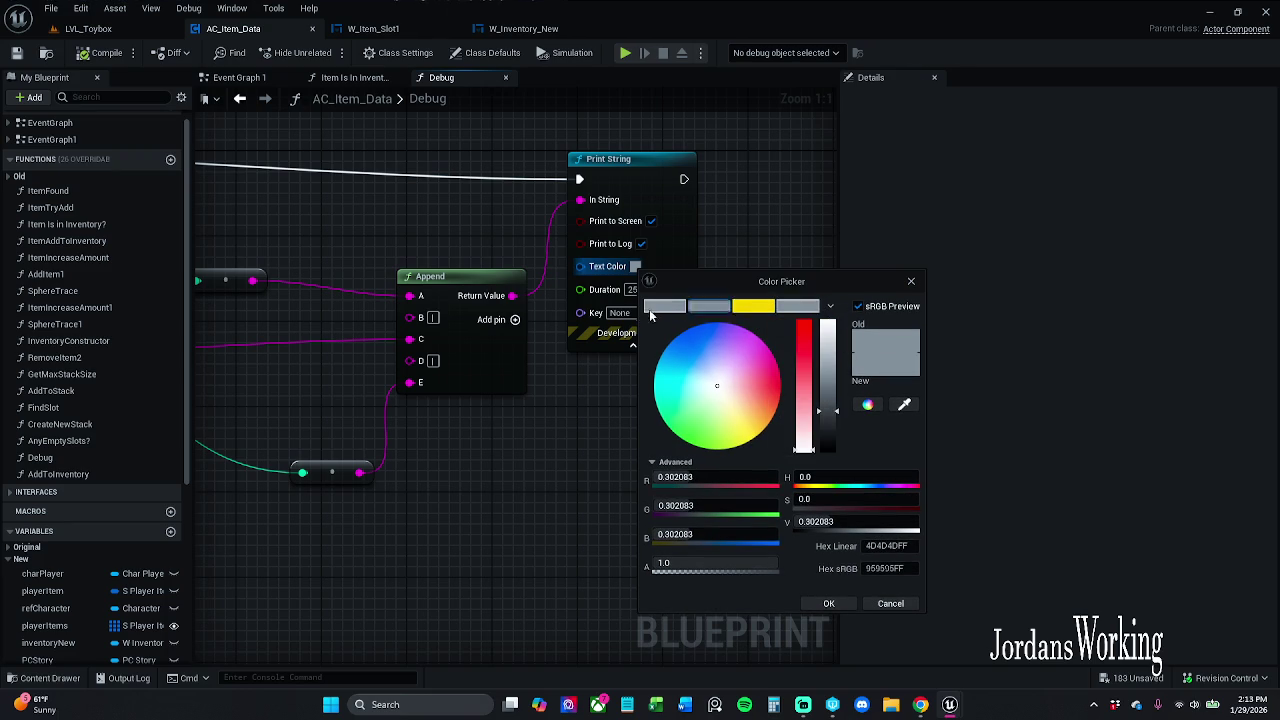
{"action": "left_click", "coordinate": [753, 306]}
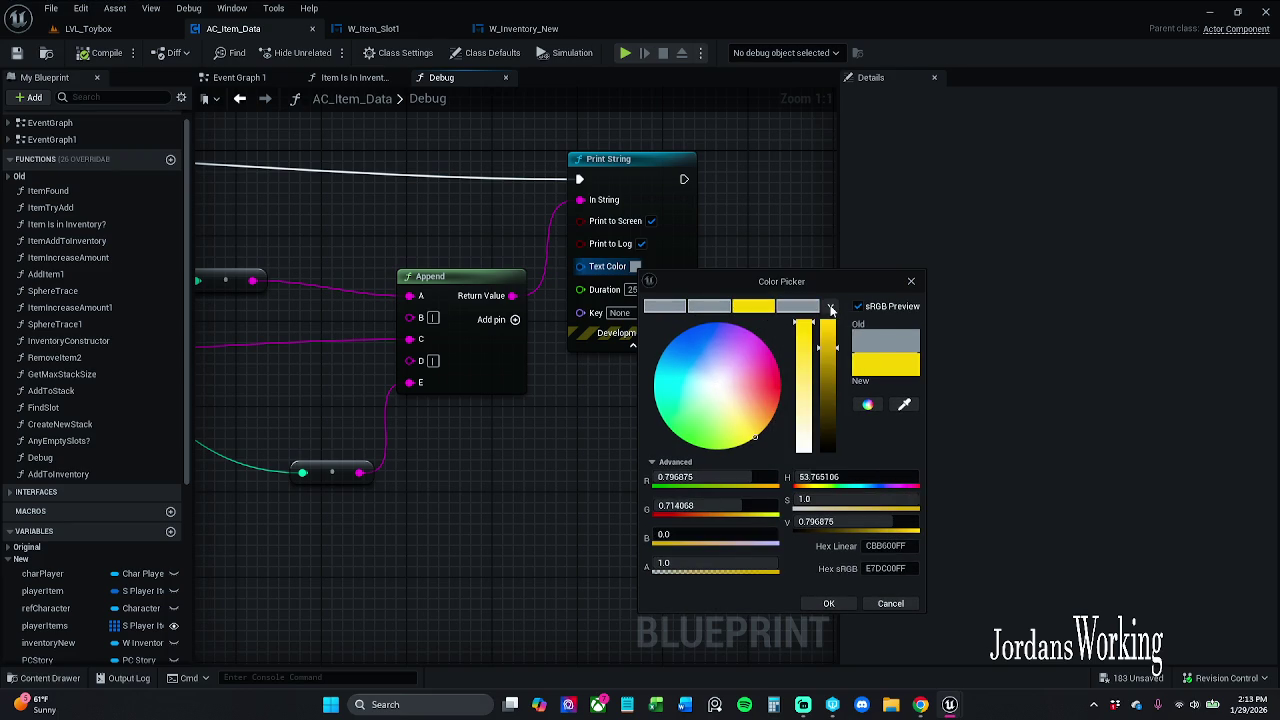
{"action": "left_click", "coordinate": [830, 306]}
{"action": "left_click", "coordinate": [1006, 353]}
{"action": "left_click", "coordinate": [1020, 351]}
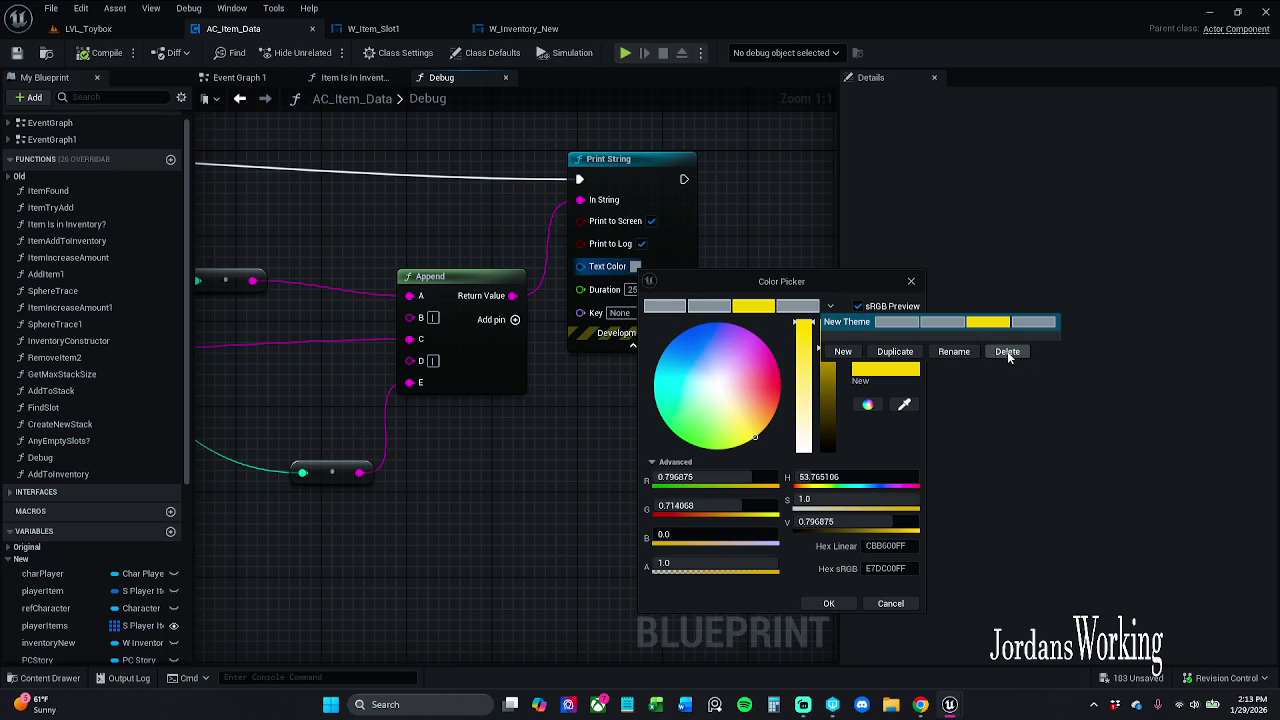
{"action": "left_click", "coordinate": [847, 352]}
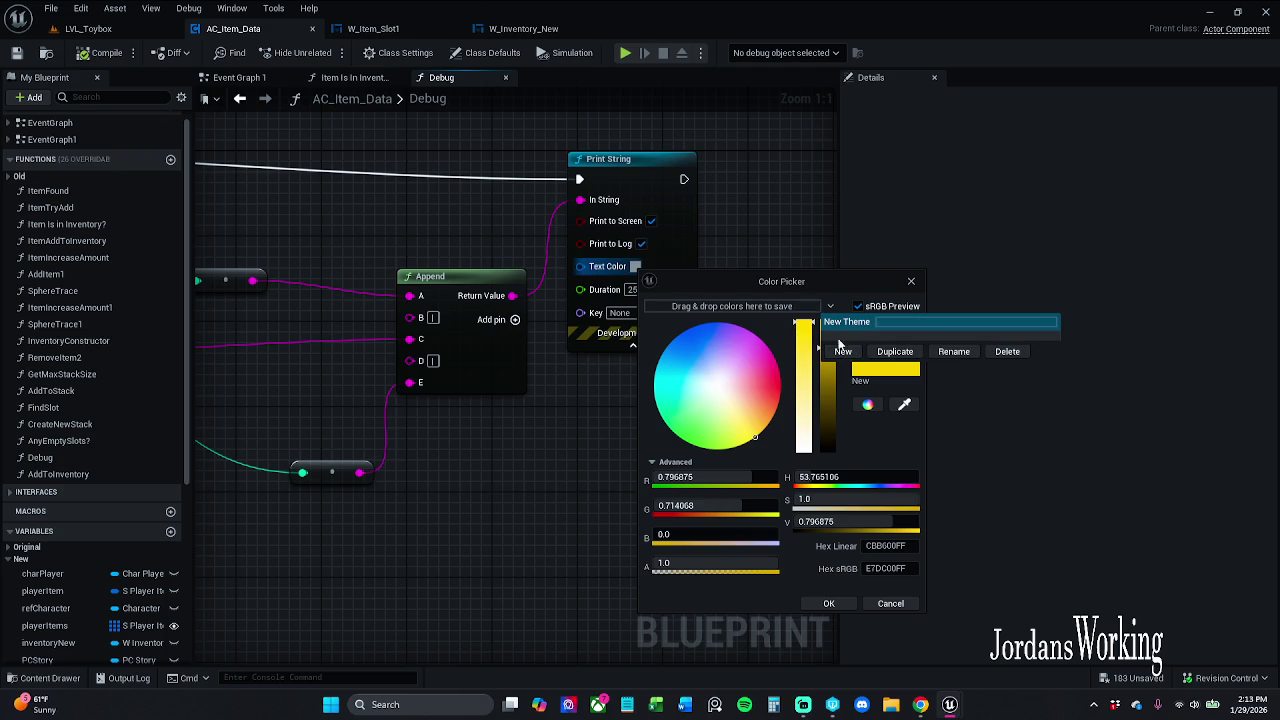
{"action": "left_click", "coordinate": [911, 281]}
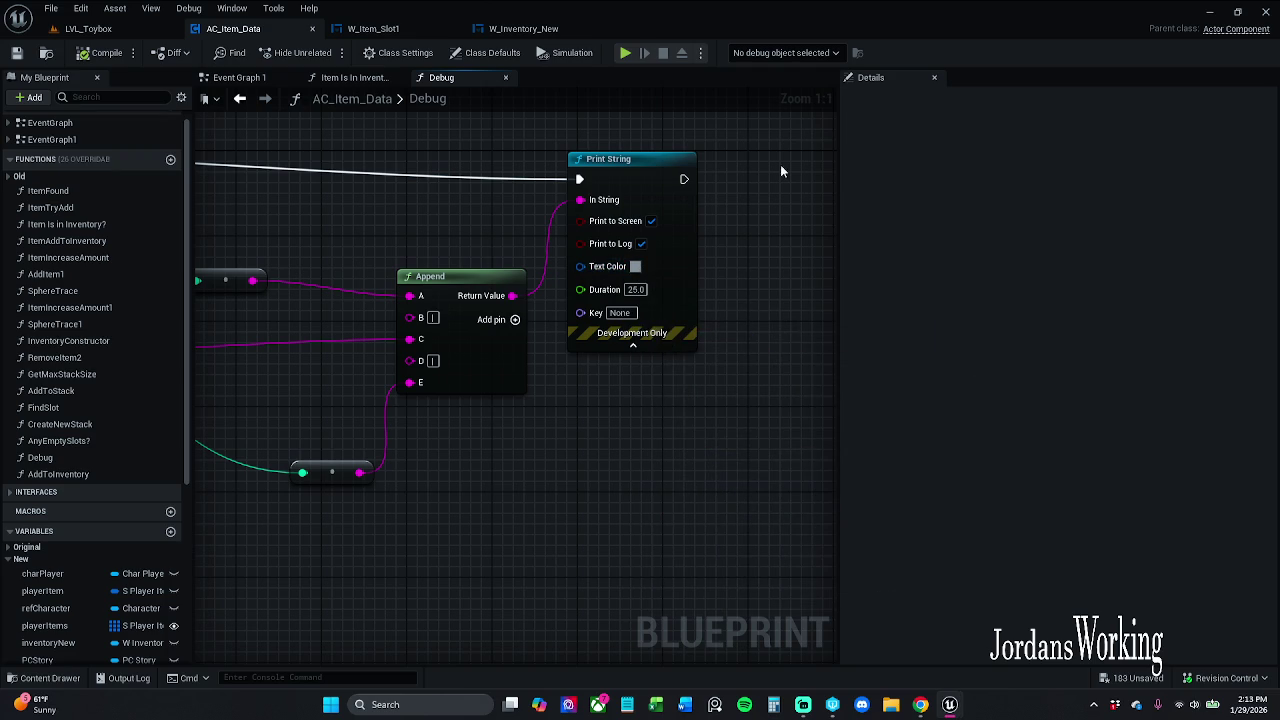
{"action": "left_click", "coordinate": [88, 28]}
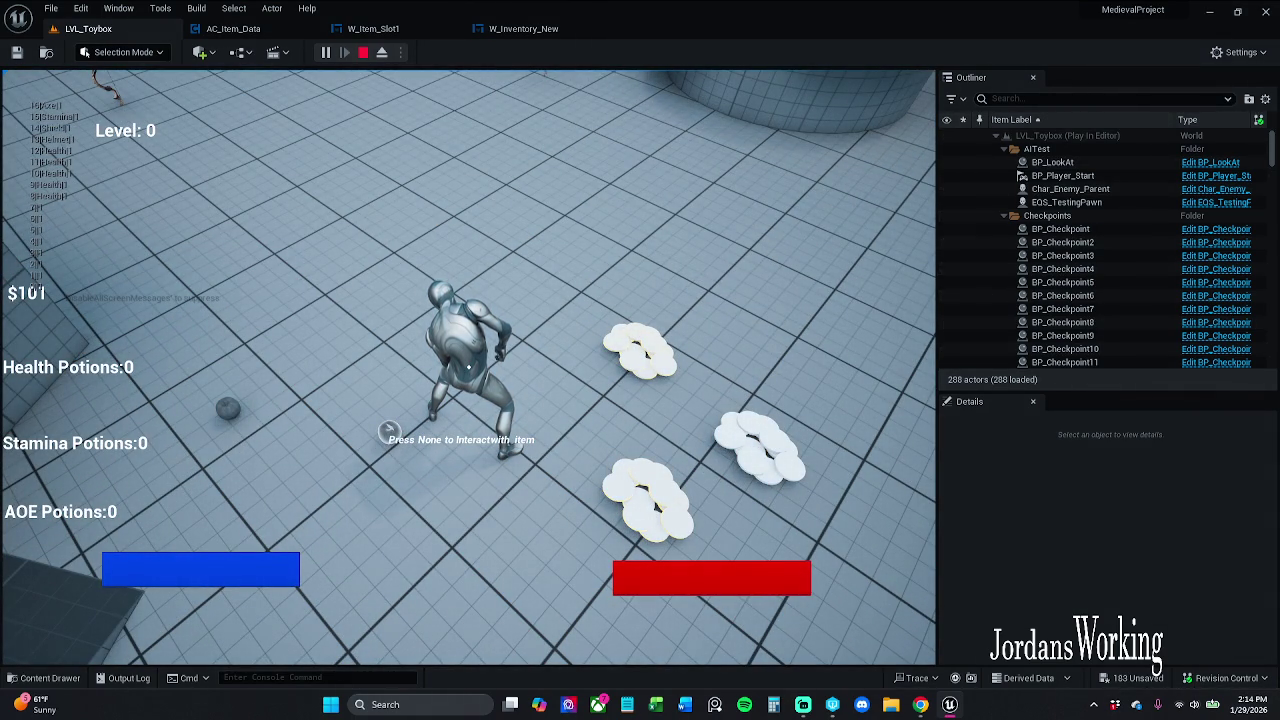
Walk the character forward around the level, then stop the play session
{"action": "key", "text": "w"}
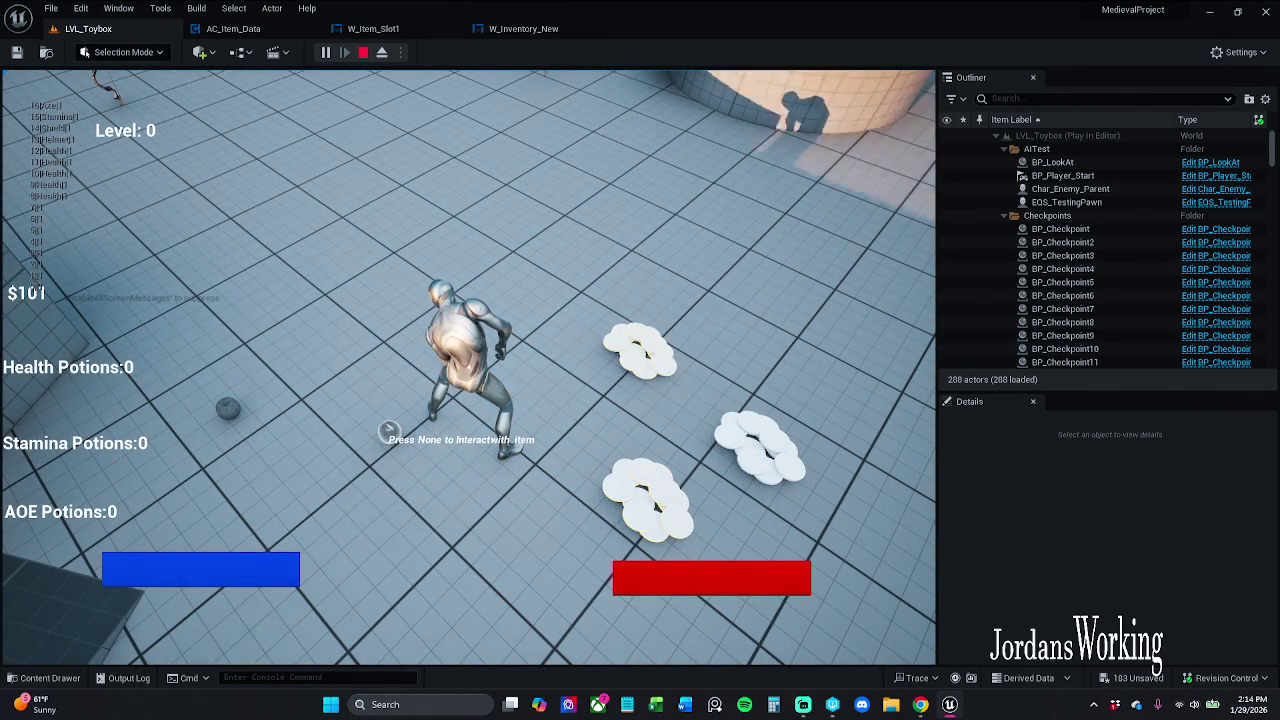
{"action": "key", "text": "w"}
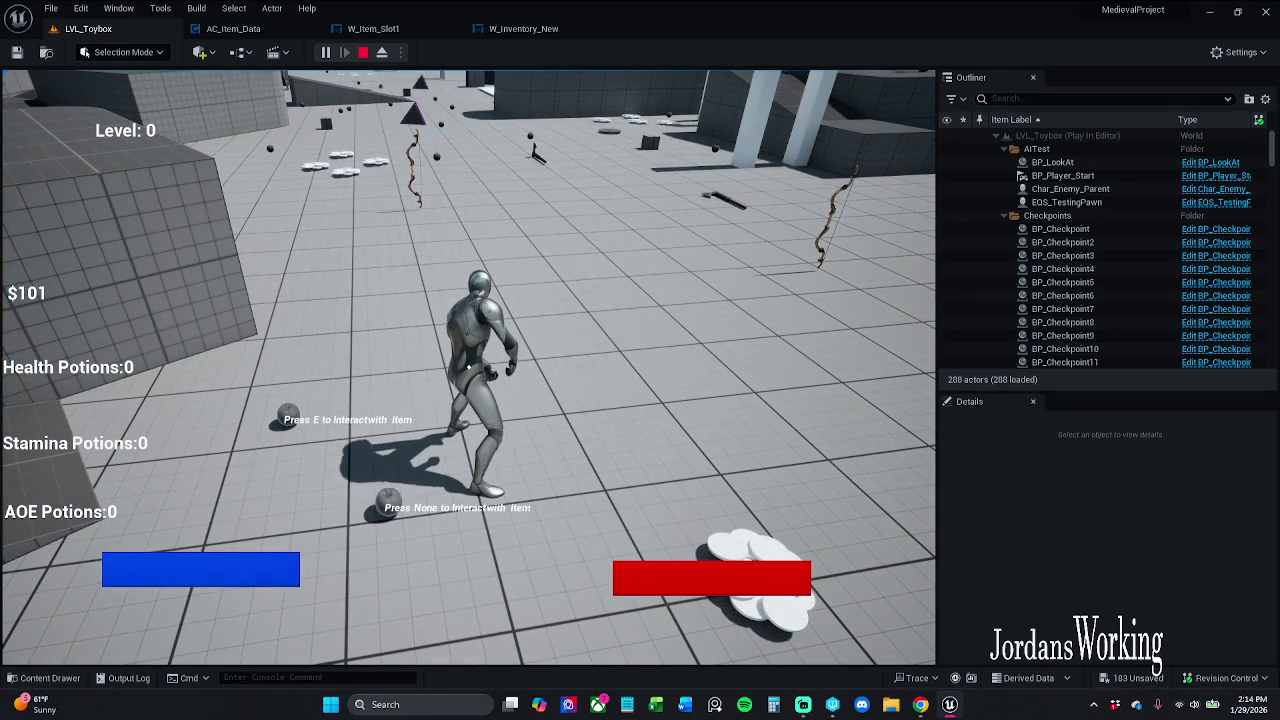
{"action": "key", "text": "Escape"}
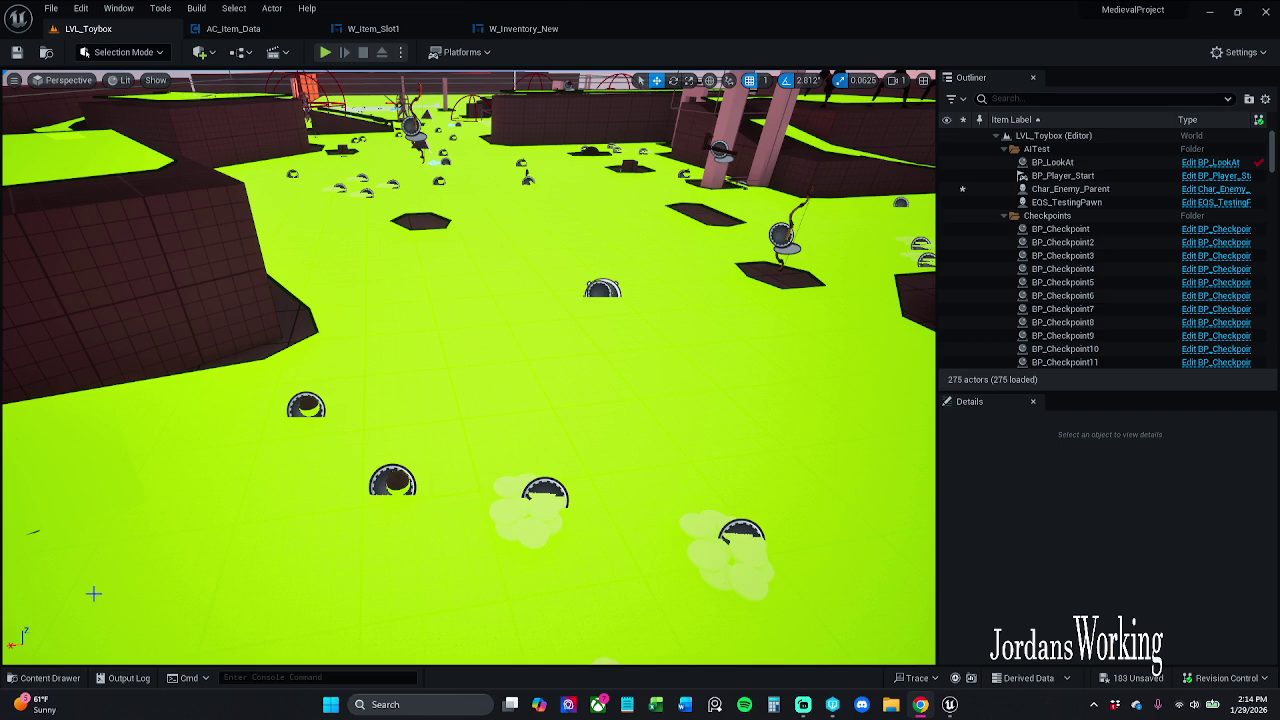
Browse the Content Drawer to the _MyContent Characters folder
{"action": "left_click", "coordinate": [70, 674]}
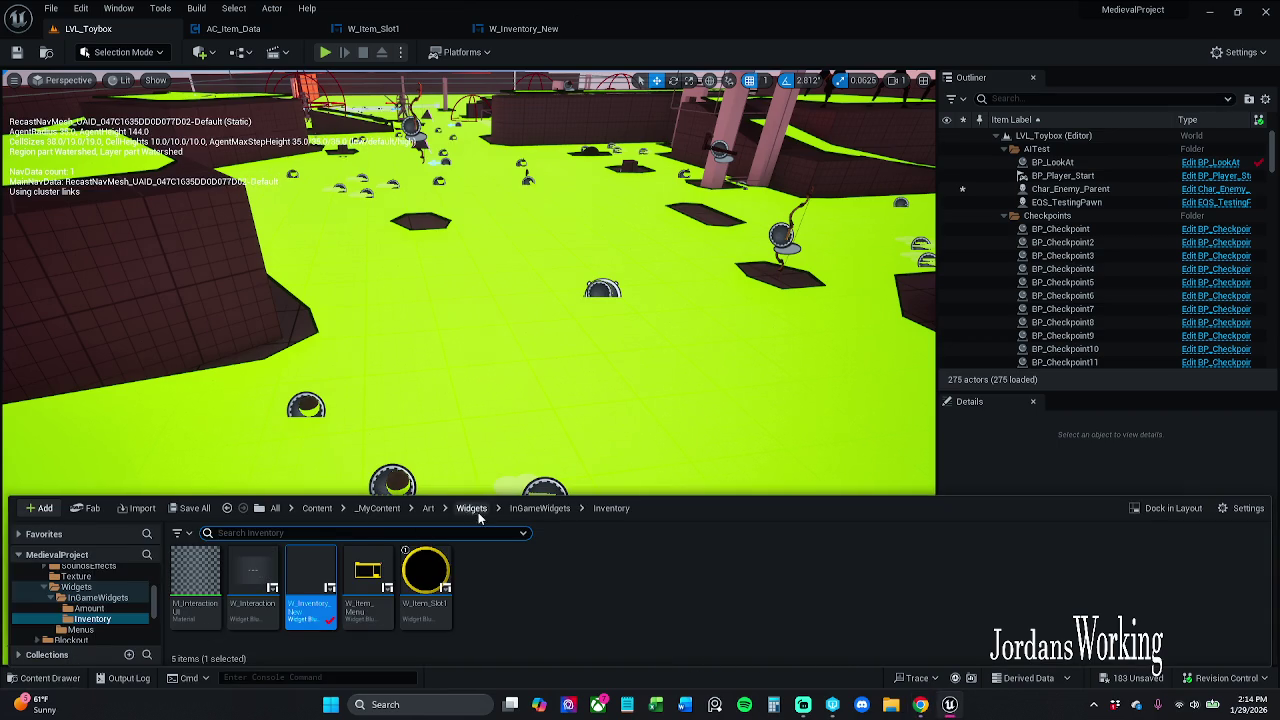
{"action": "left_click", "coordinate": [379, 508]}
{"action": "double_click", "coordinate": [427, 578]}
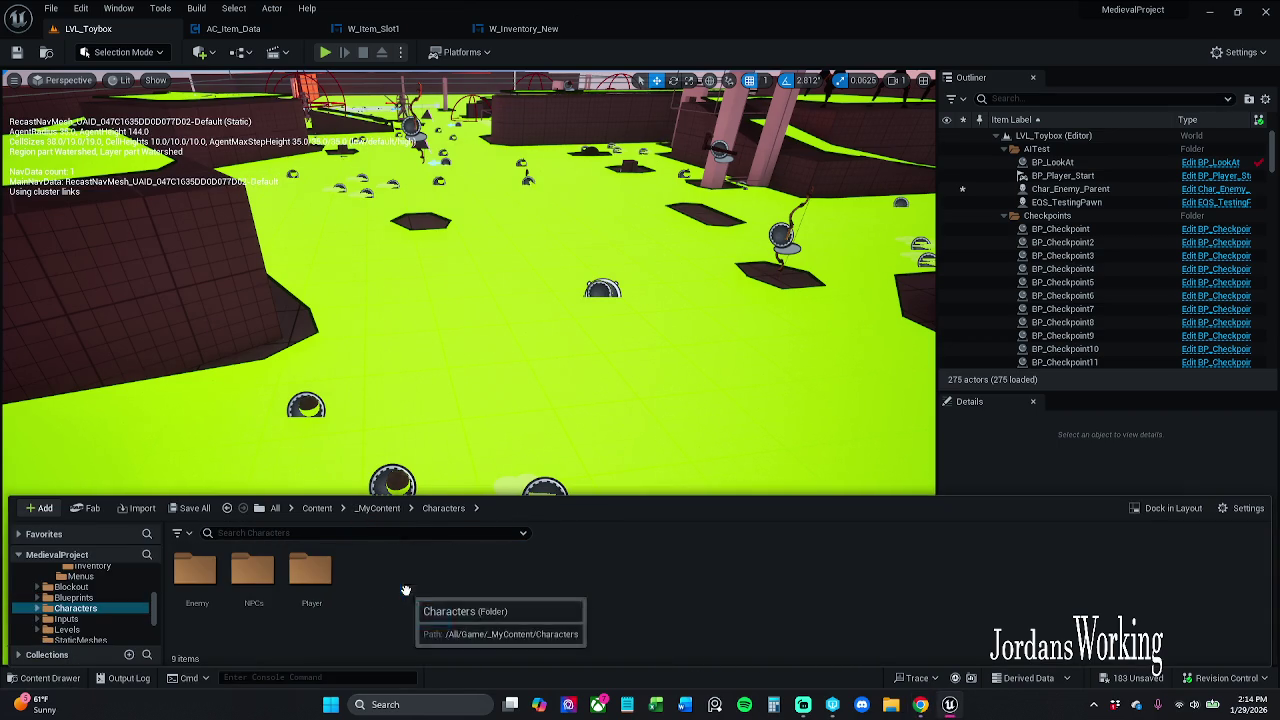
Open the Char_Player blueprint from the Player folder
{"action": "double_click", "coordinate": [296, 594]}
{"action": "left_click", "coordinate": [257, 598]}
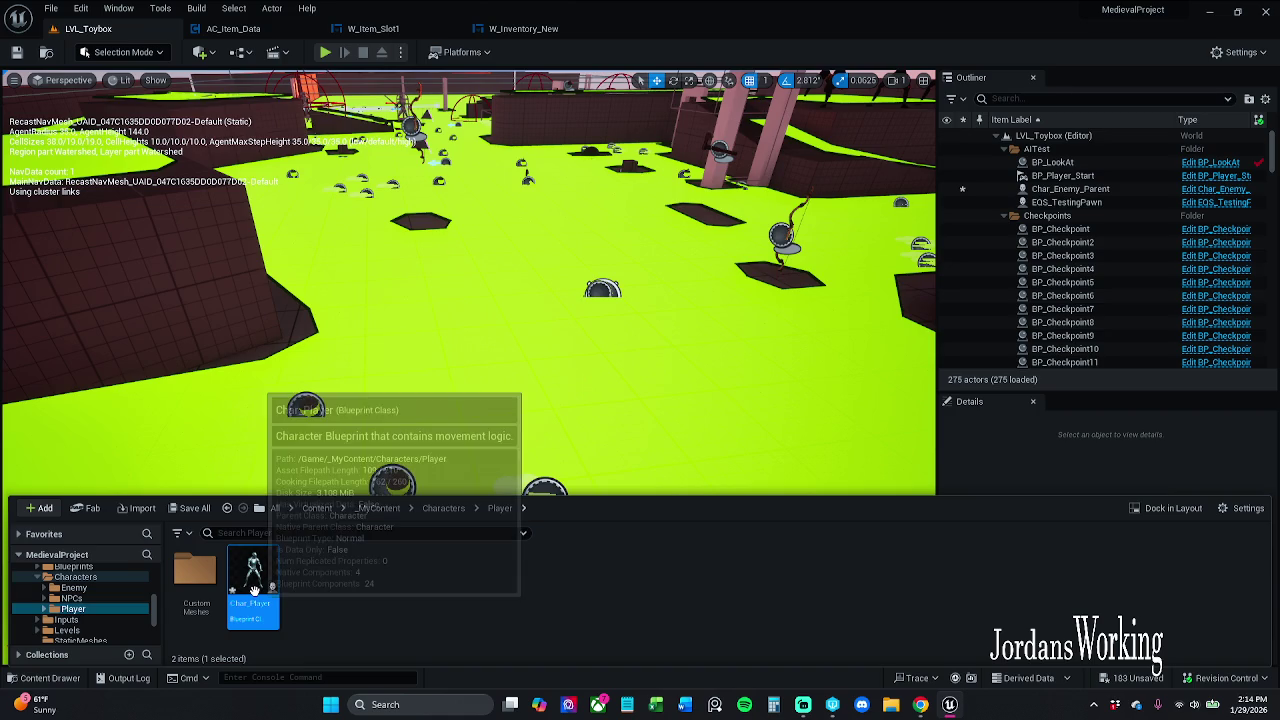
{"action": "double_click", "coordinate": [257, 598]}
Save all modified assets via File > Save All, checking them out, and return to LVL_Toybox
{"action": "left_click", "coordinate": [50, 8]}
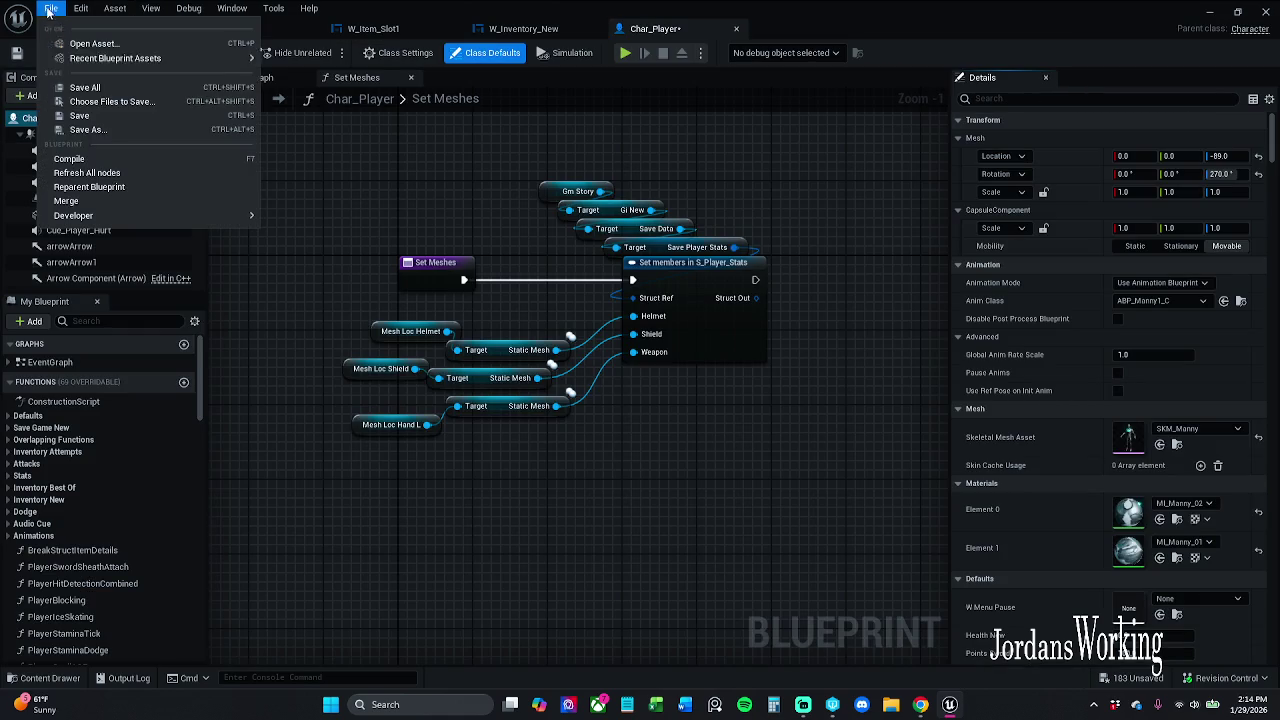
{"action": "left_click", "coordinate": [90, 88]}
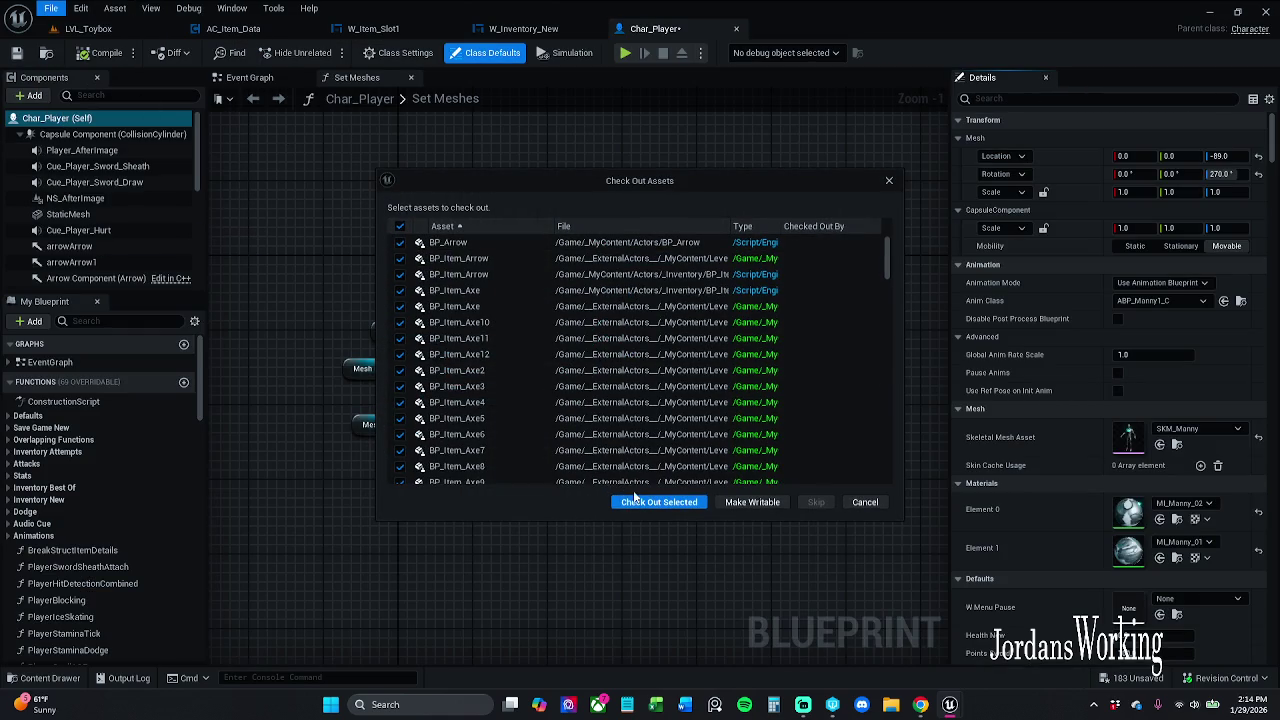
{"action": "left_click", "coordinate": [636, 500]}
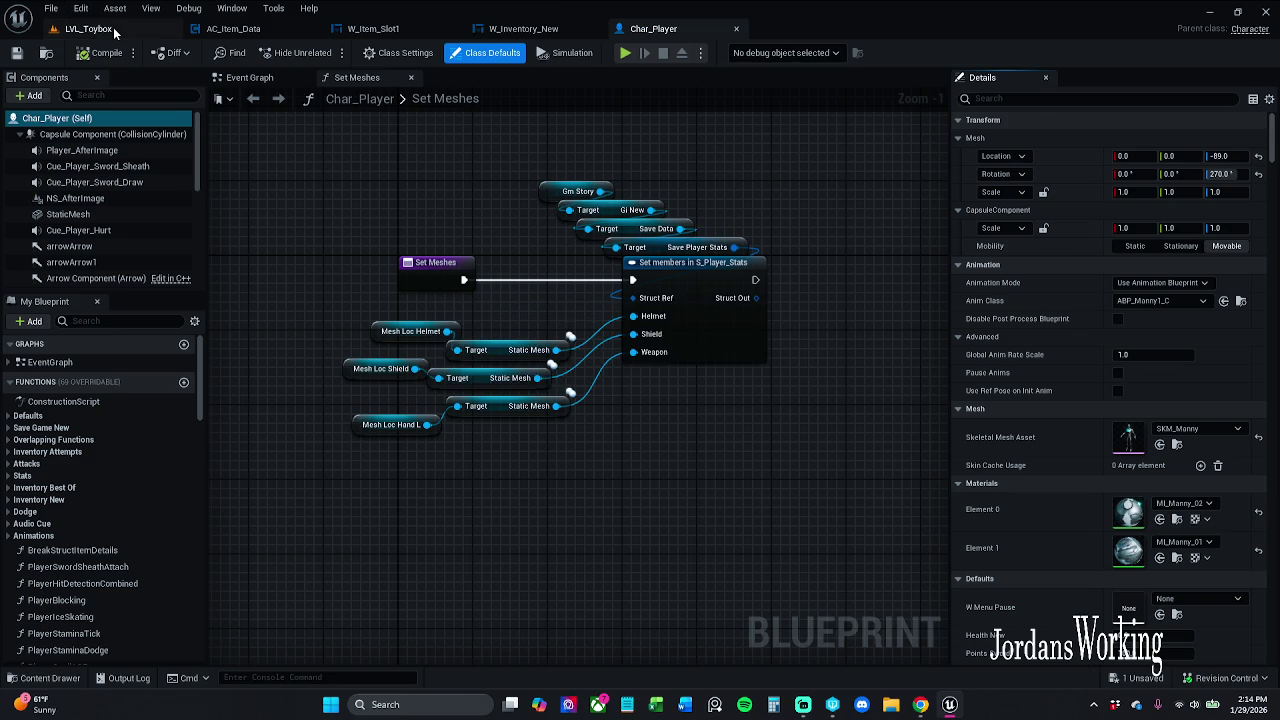
{"action": "left_click", "coordinate": [110, 29]}
Play the level, run over the potion pickups, and check then close the inventory
{"action": "left_click", "coordinate": [333, 52]}
{"action": "key", "text": "w"}
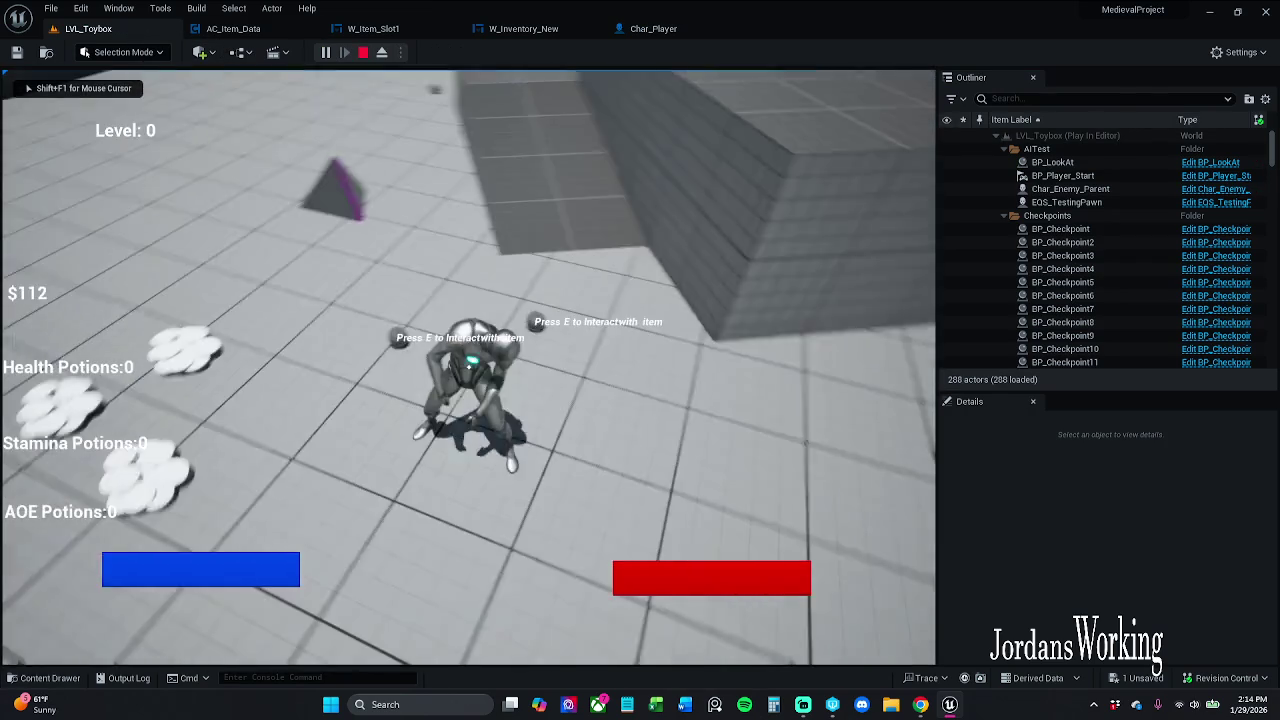
{"action": "key", "text": "w"}
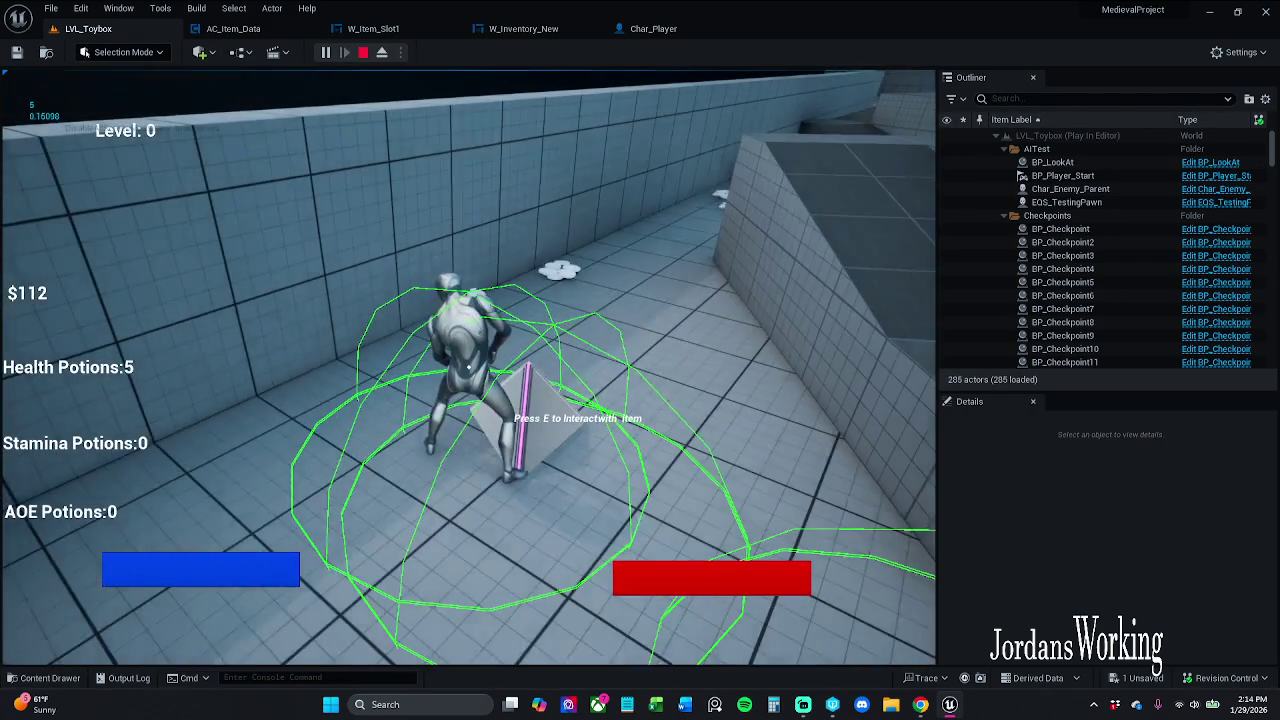
{"action": "key", "text": "i"}
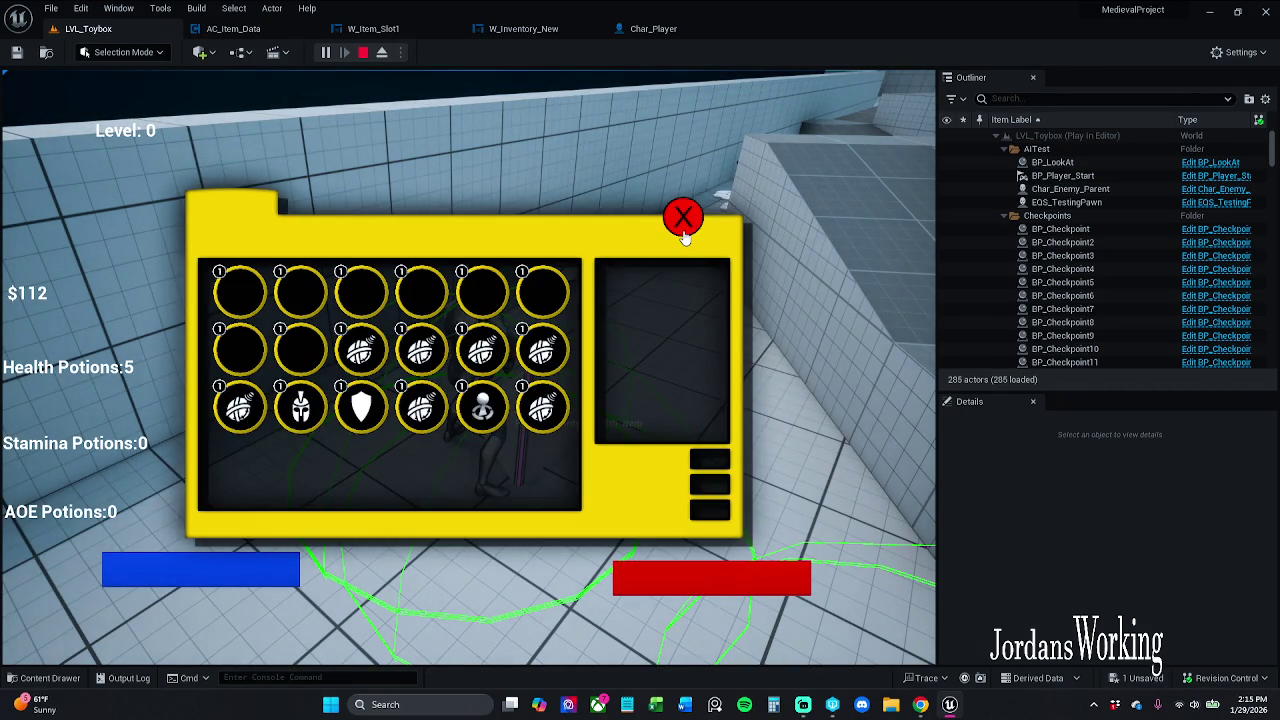
{"action": "left_click", "coordinate": [683, 218]}
Keep collecting items, stop the session, and select the AOE potion pickup
{"action": "key", "text": "w"}
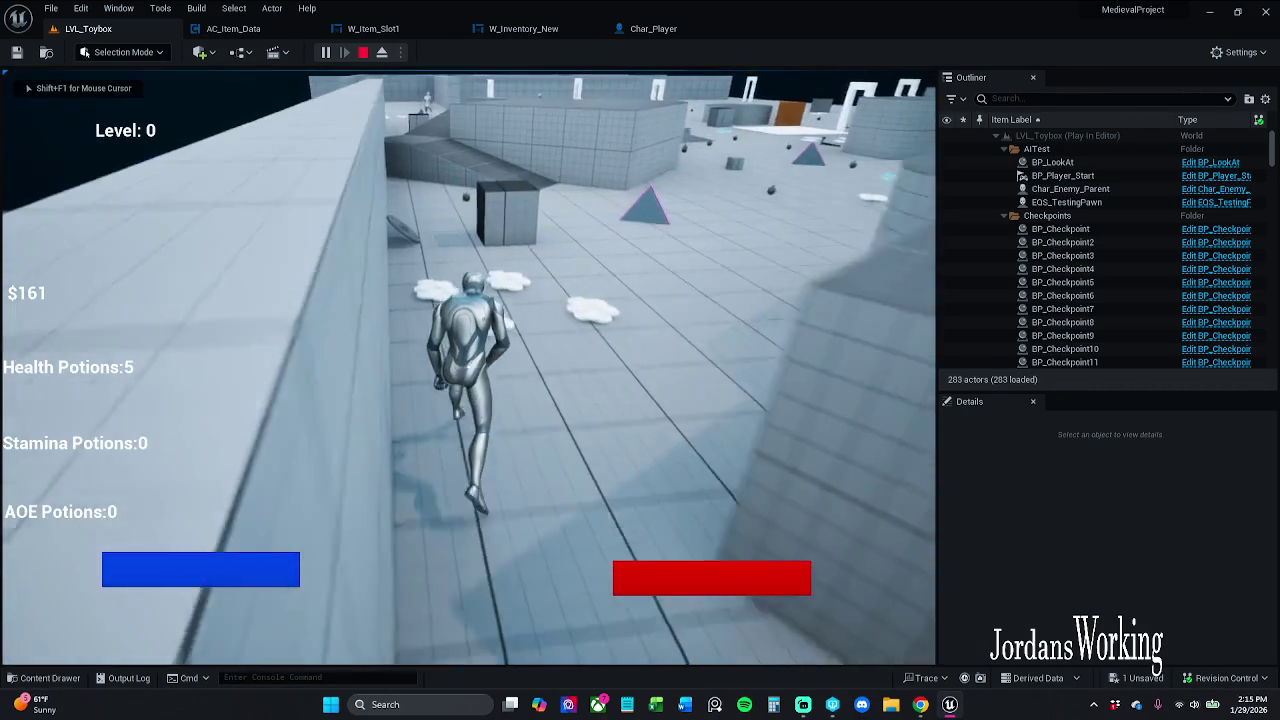
{"action": "key", "text": "w"}
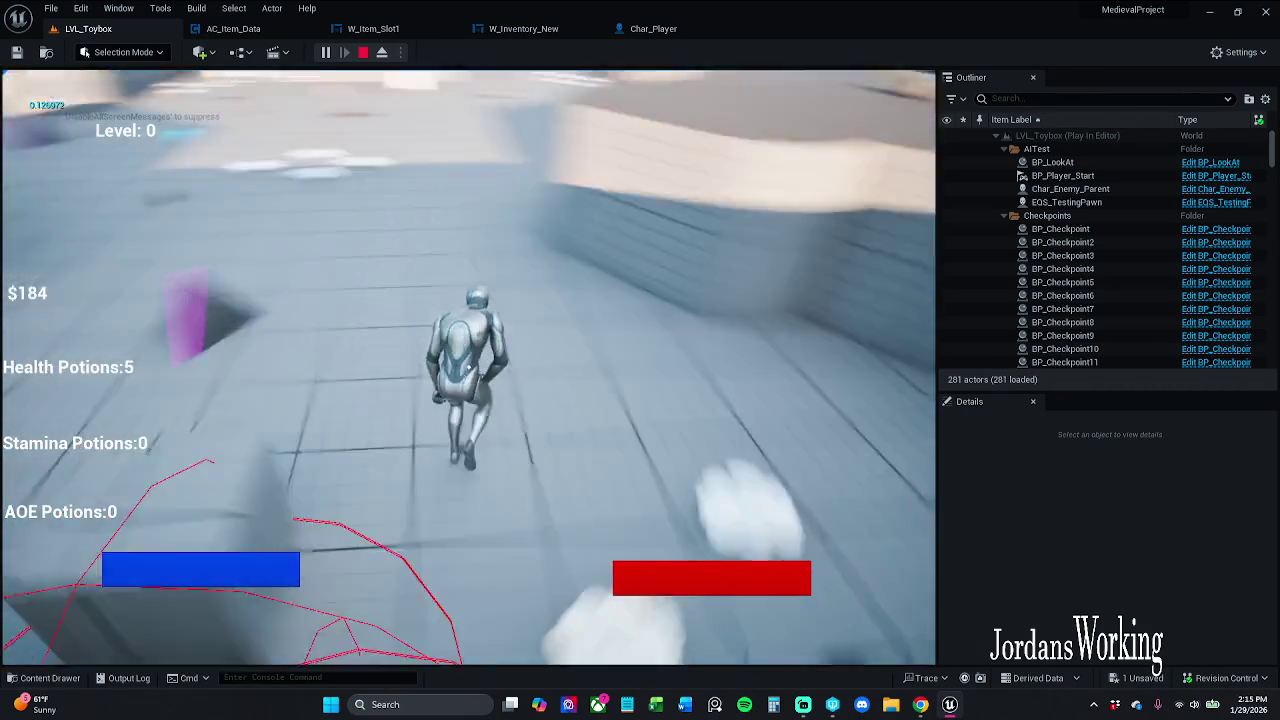
{"action": "key", "text": "w"}
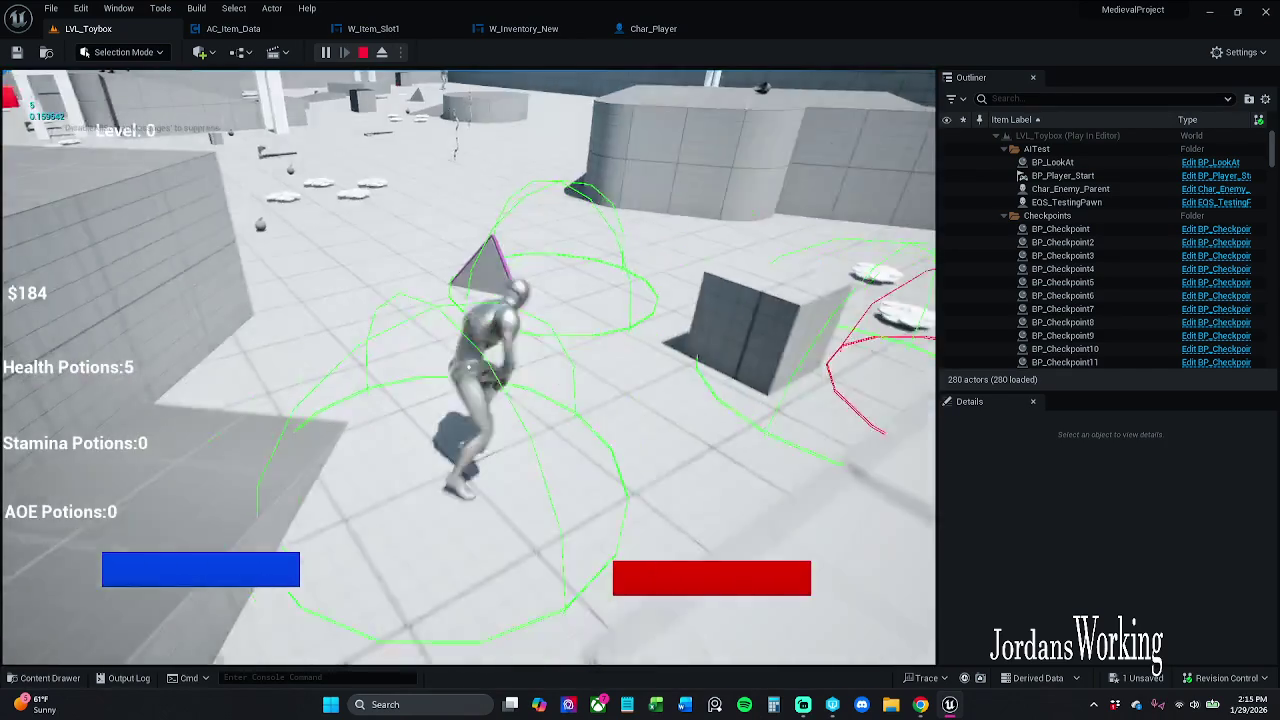
{"action": "key", "text": "shift+F1"}
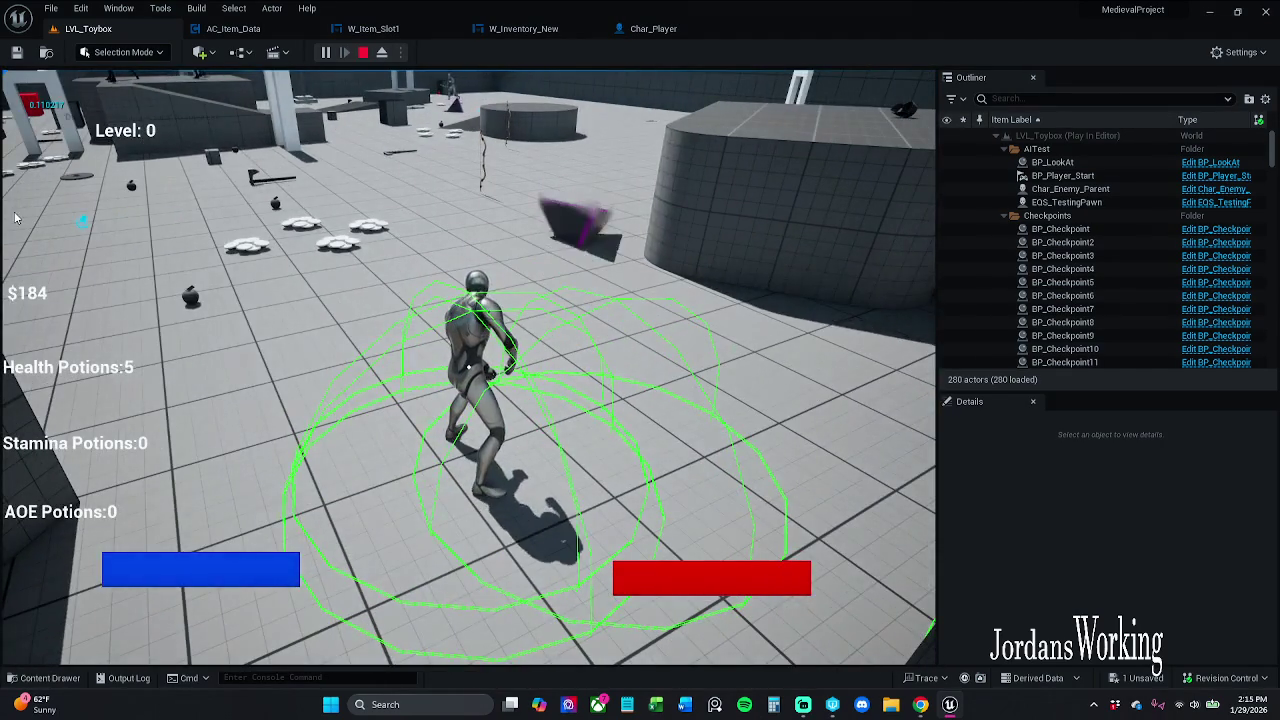
{"action": "key", "text": "Escape"}
{"action": "left_click", "coordinate": [482, 400]}
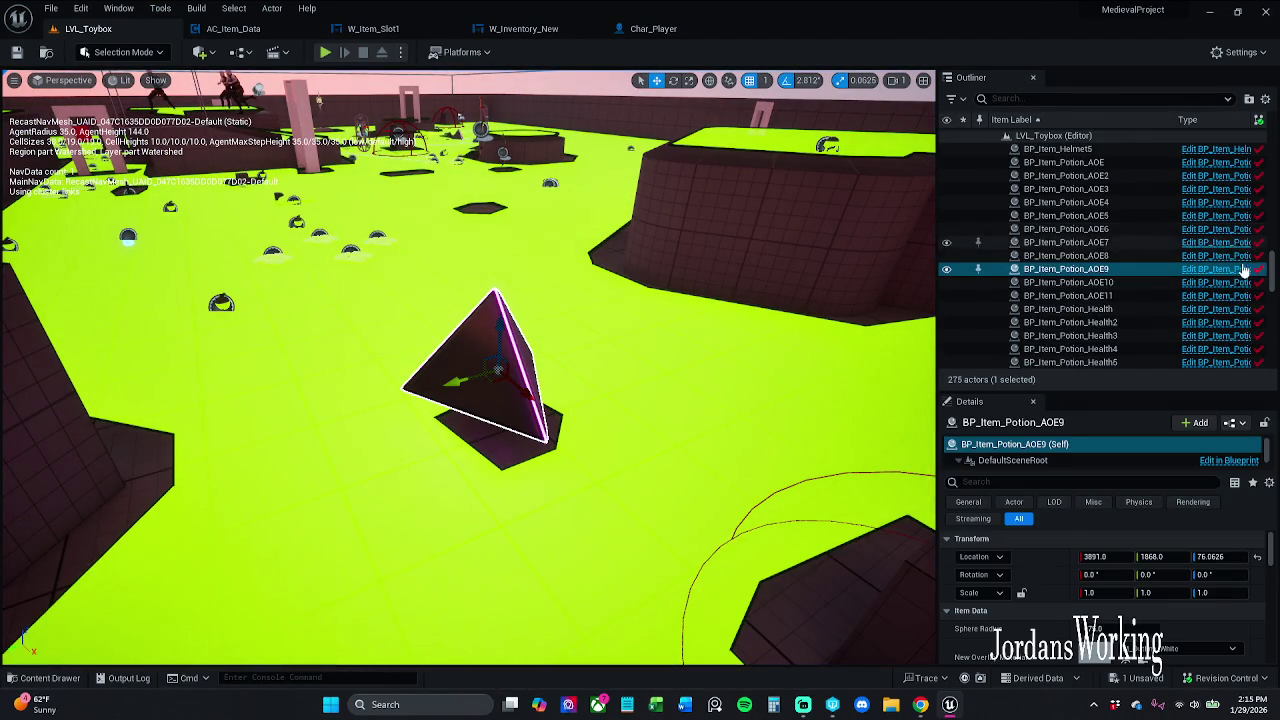
In the AOE potion blueprint's Class Defaults, set Data Table to DT_Items and Row Name to AOE, then save
{"action": "key", "text": "ctrl+e"}
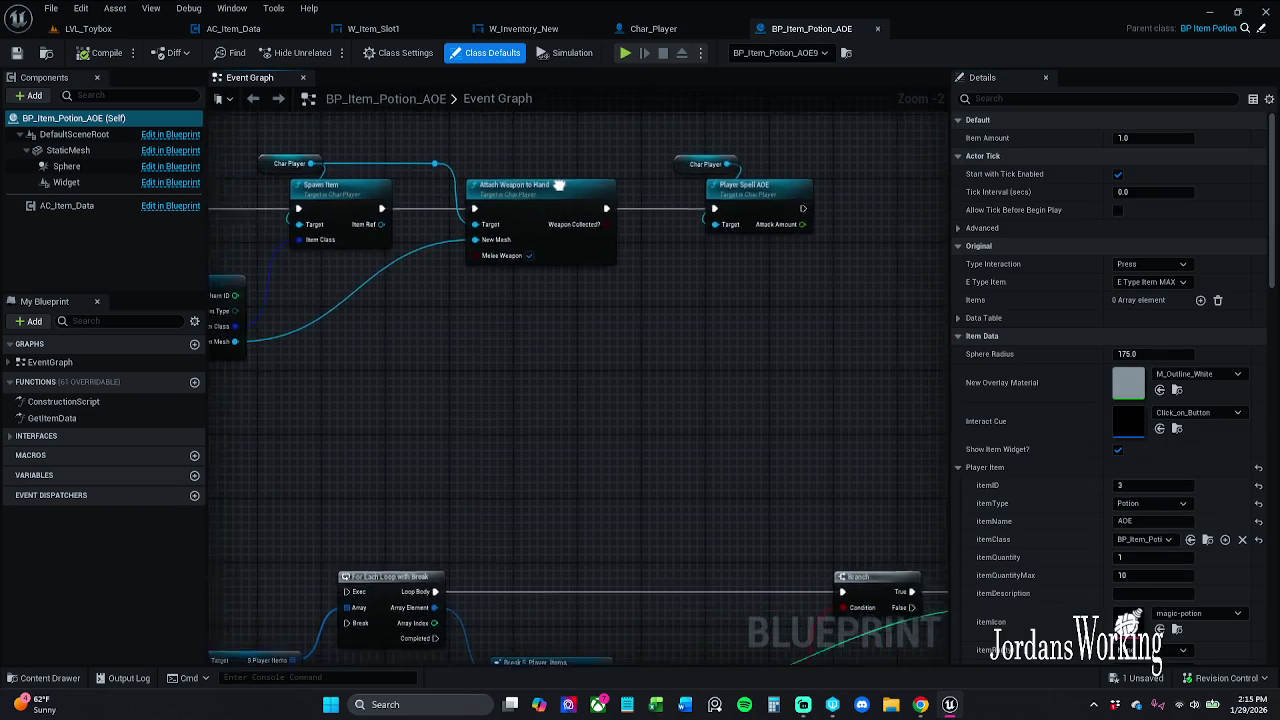
{"action": "left_click", "coordinate": [62, 206]}
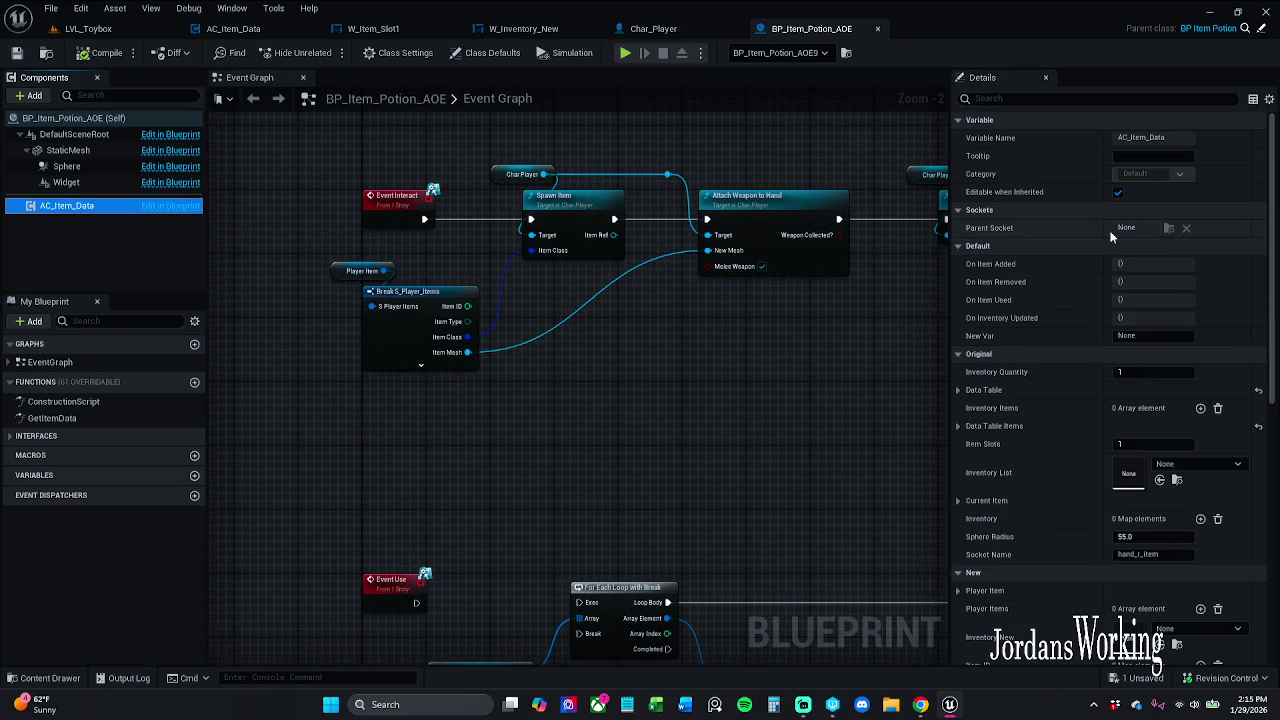
{"action": "left_click", "coordinate": [415, 54]}
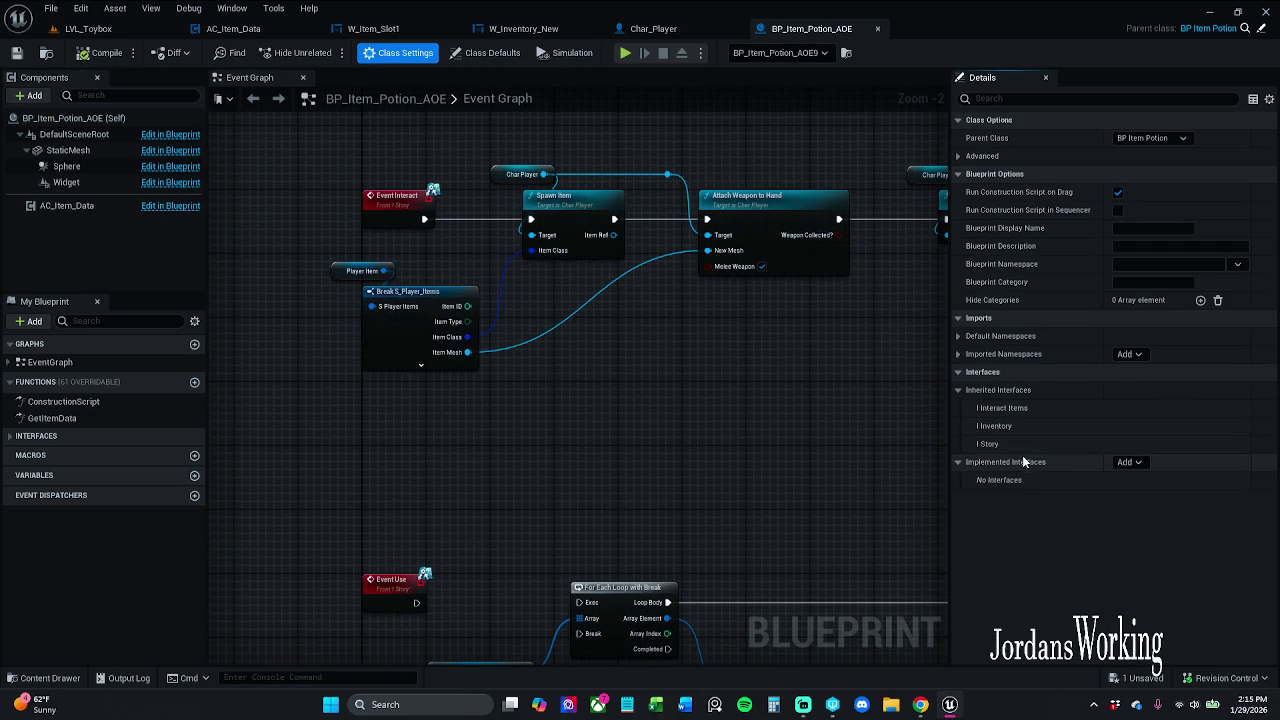
{"action": "left_click", "coordinate": [485, 53]}
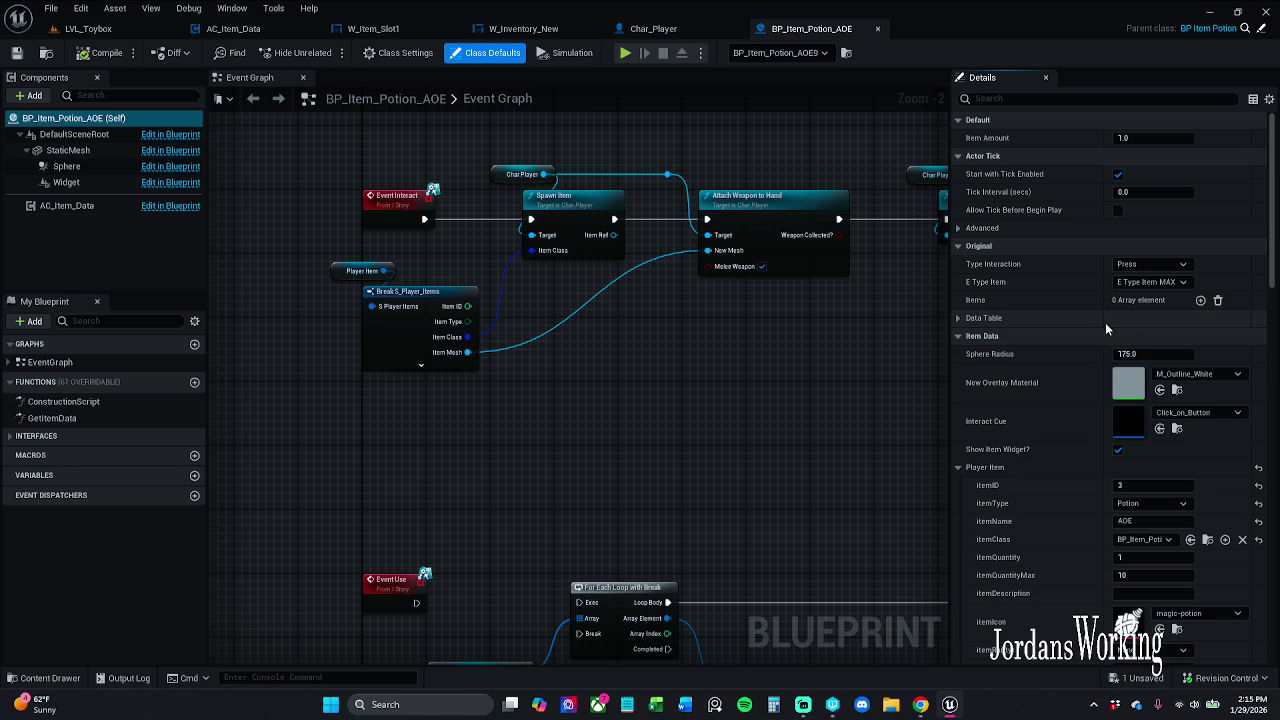
{"action": "left_click", "coordinate": [958, 318]}
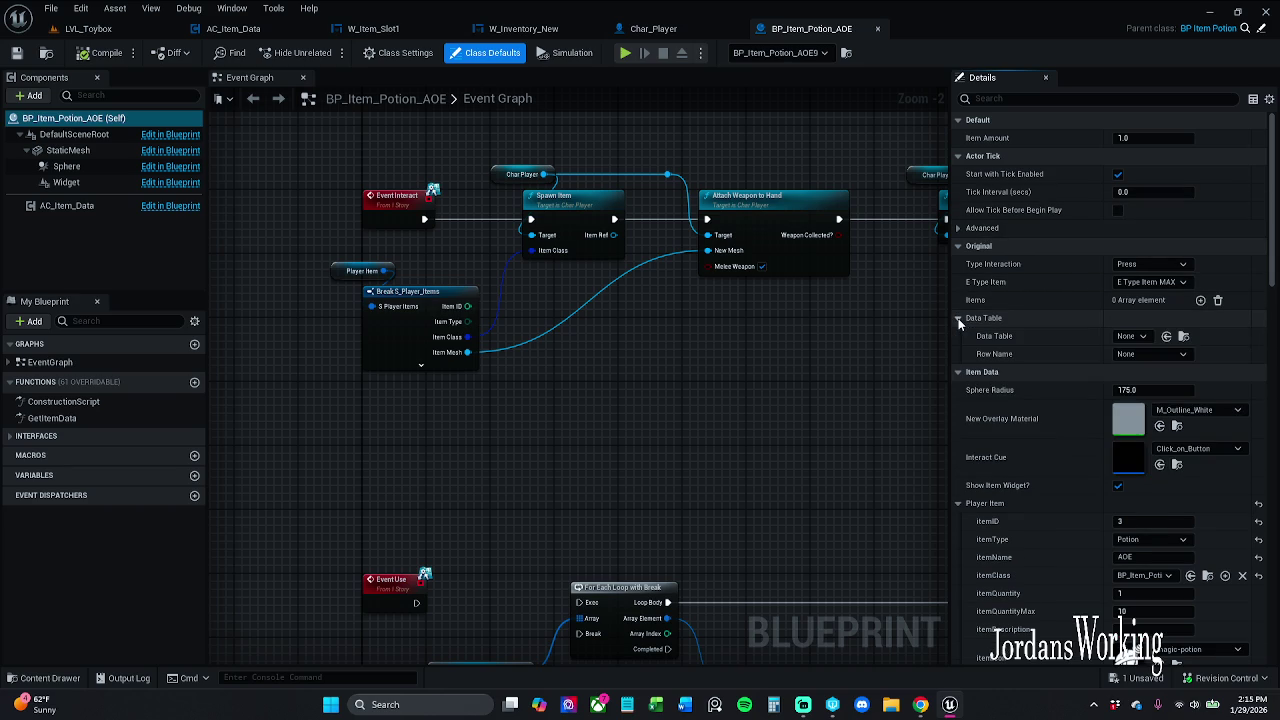
{"action": "left_click", "coordinate": [1131, 337]}
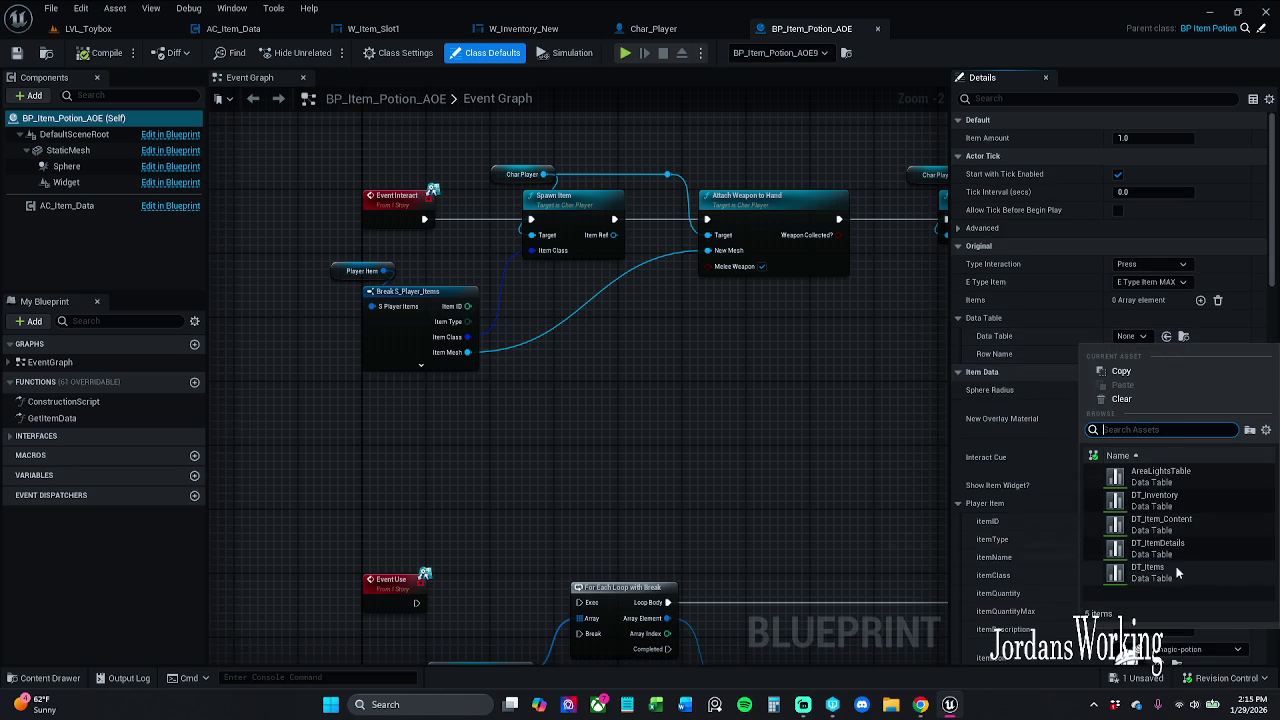
{"action": "left_click", "coordinate": [1176, 570]}
{"action": "left_click", "coordinate": [1155, 354]}
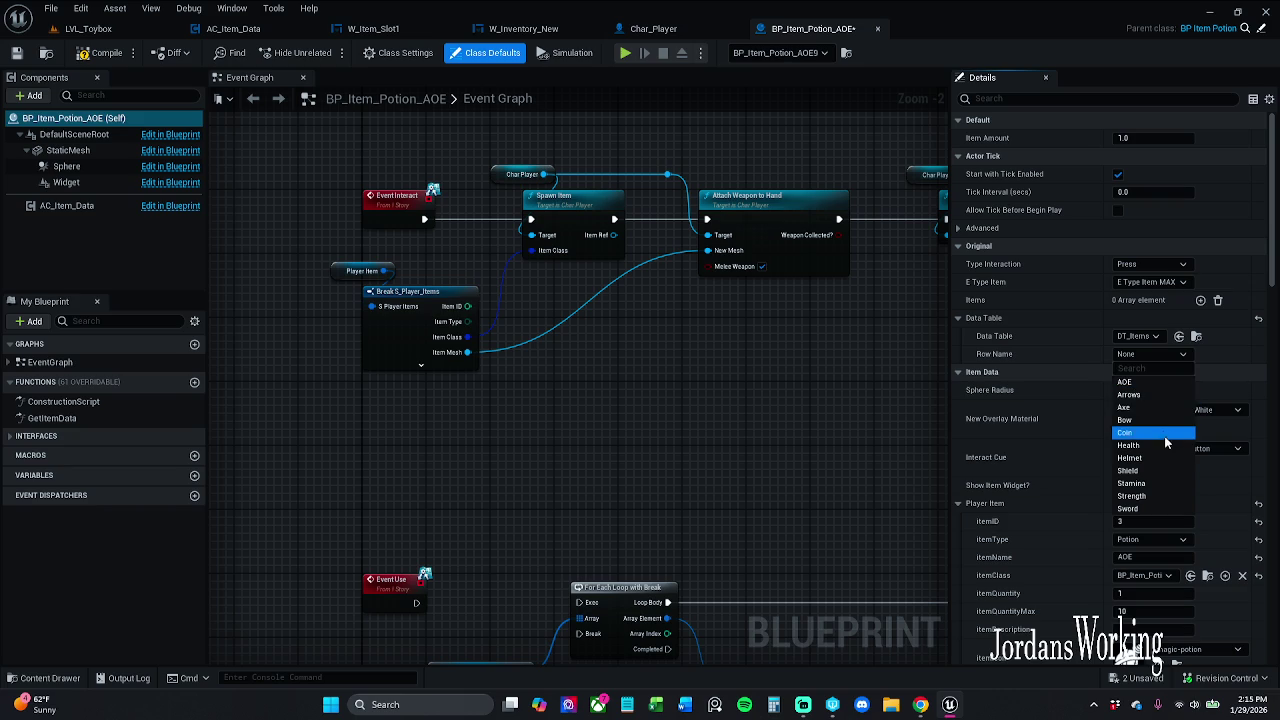
{"action": "left_click", "coordinate": [1147, 383]}
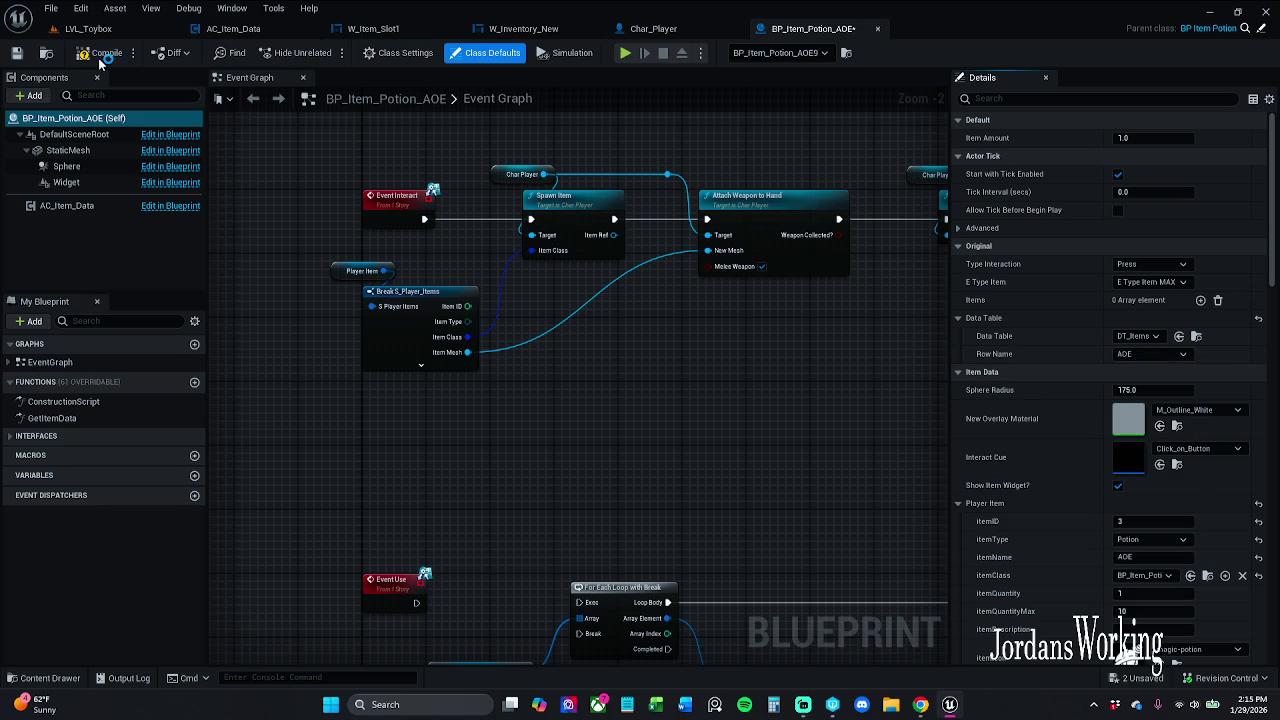
{"action": "left_click", "coordinate": [16, 52]}
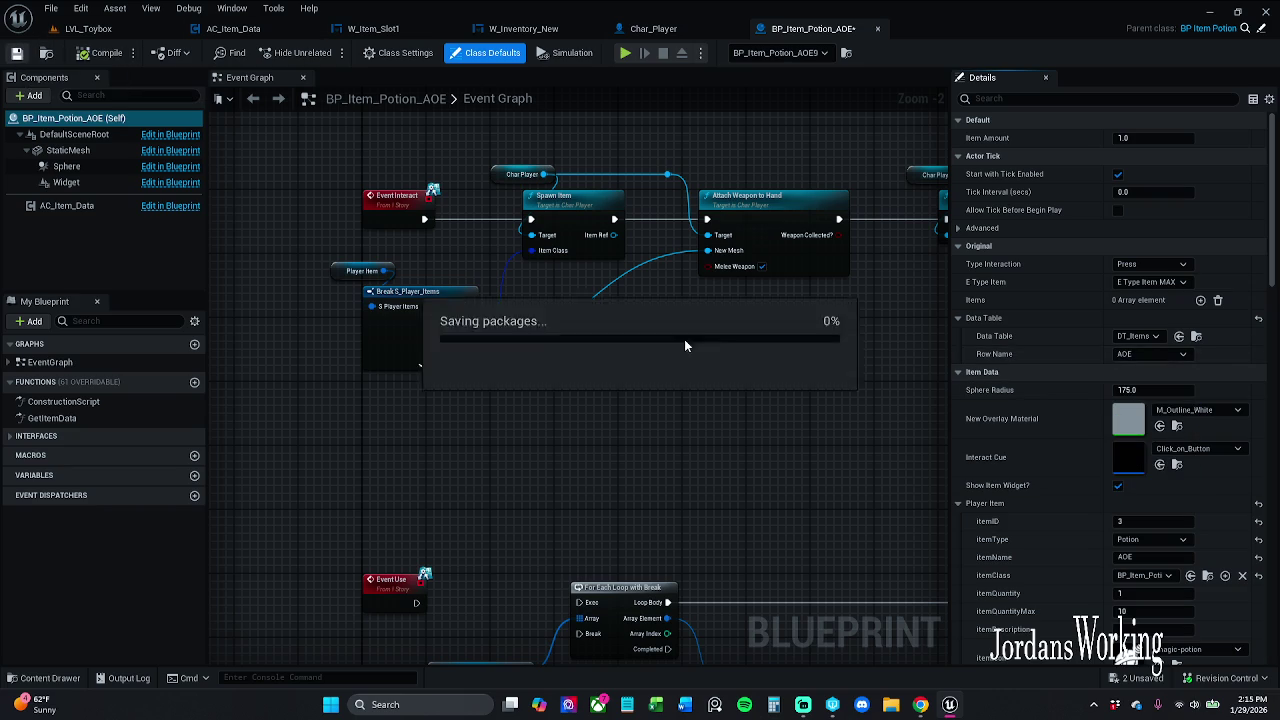
Scroll through the blueprint's details and return to the LVL_Toybox level
{"action": "scroll", "coordinate": [1064, 532], "scroll_direction": "down", "scroll_amount": 3}
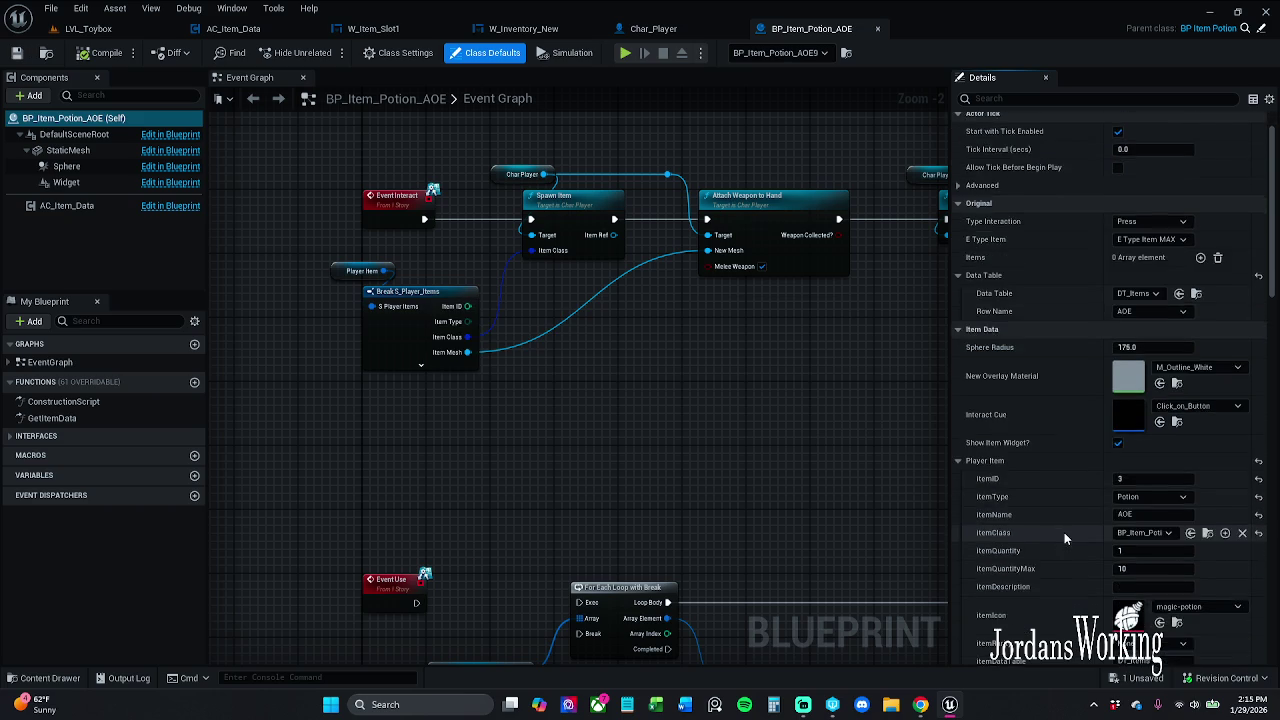
{"action": "scroll", "coordinate": [1072, 556], "scroll_direction": "down", "scroll_amount": 1}
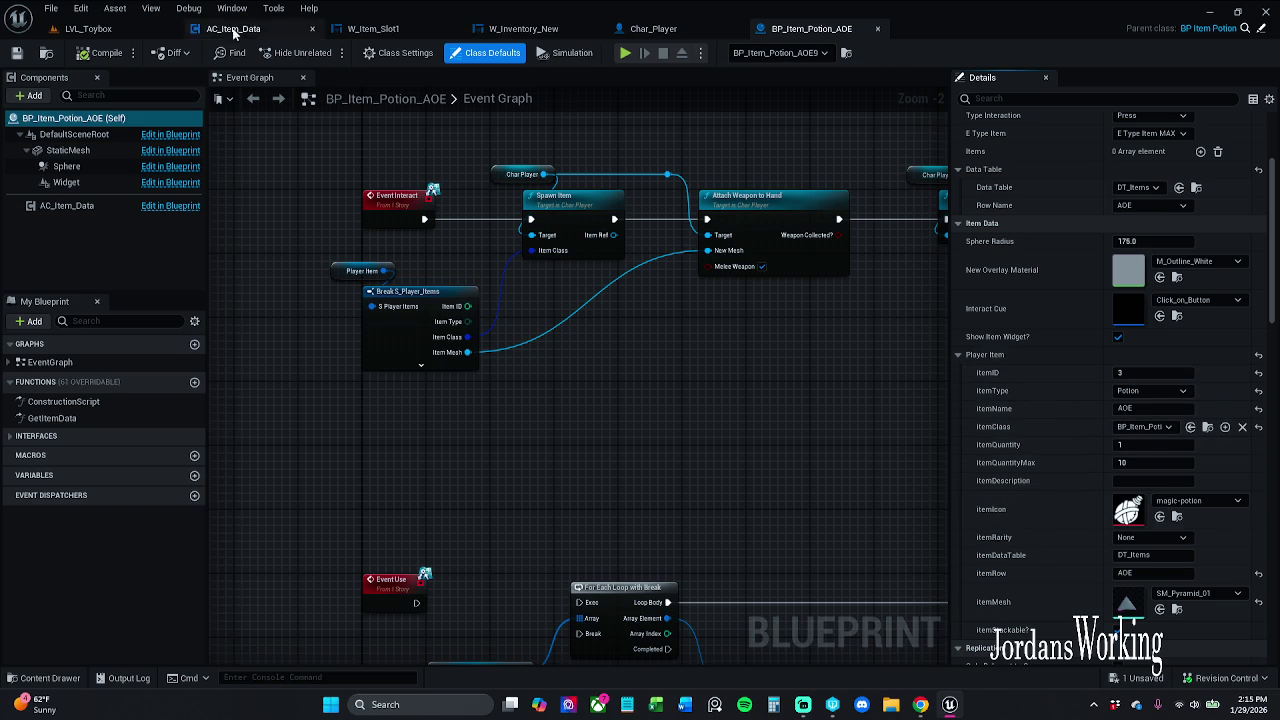
{"action": "left_click", "coordinate": [88, 29]}
Start a Play-in-Editor session, collect the first pickup and check the inventory
{"action": "left_click", "coordinate": [324, 53]}
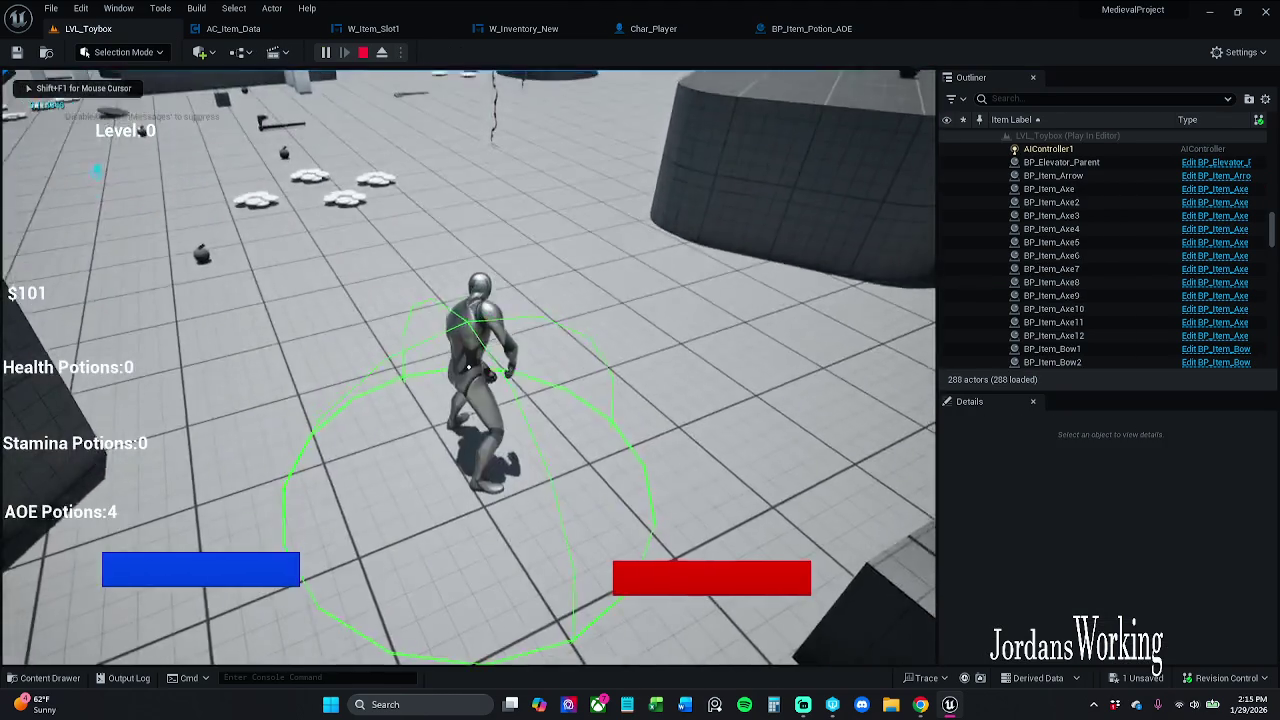
{"action": "key", "text": "w"}
{"action": "key", "text": "e"}
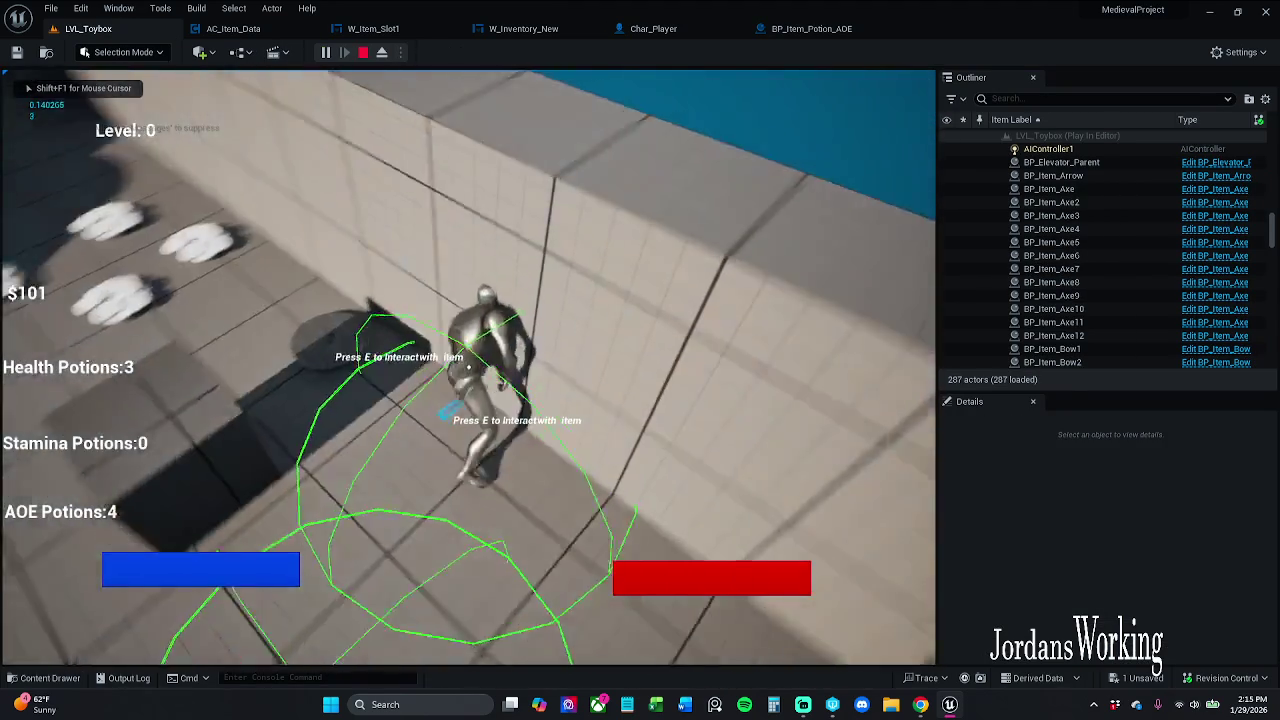
{"action": "key", "text": "i"}
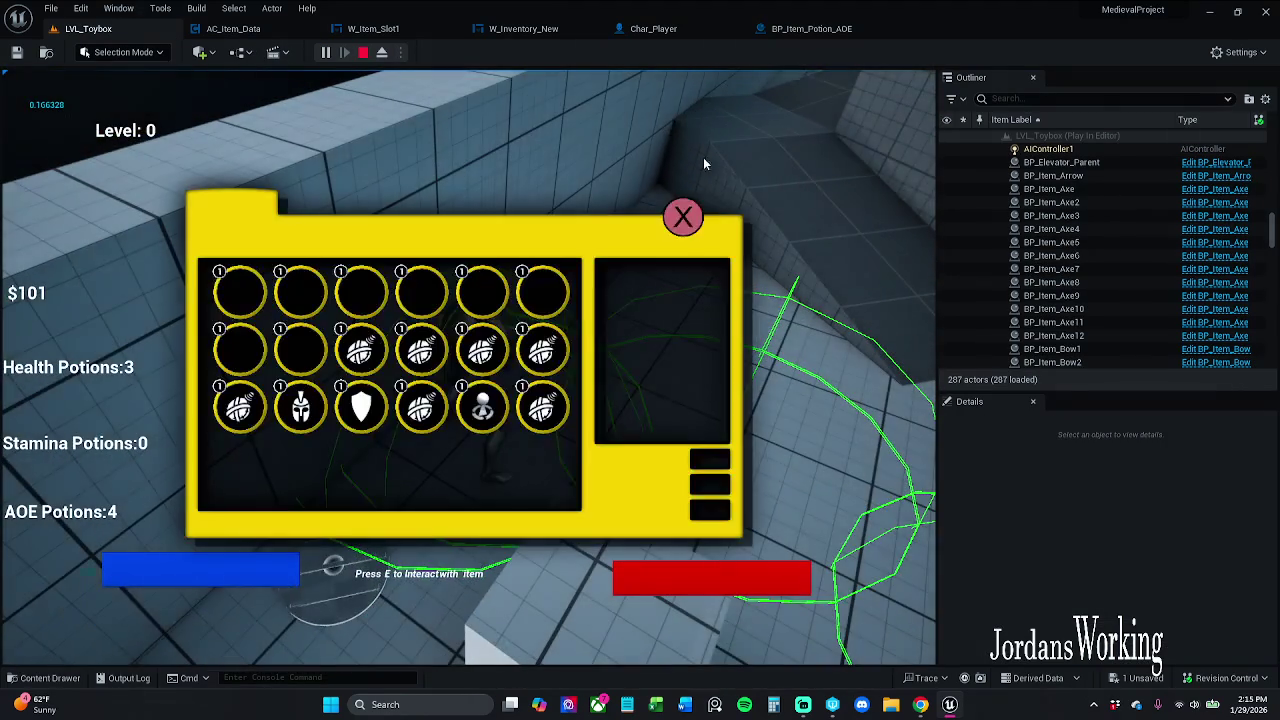
{"action": "left_click", "coordinate": [686, 220]}
Collect an AOE potion and more health potions, then review the inventory
{"action": "key", "text": "w"}
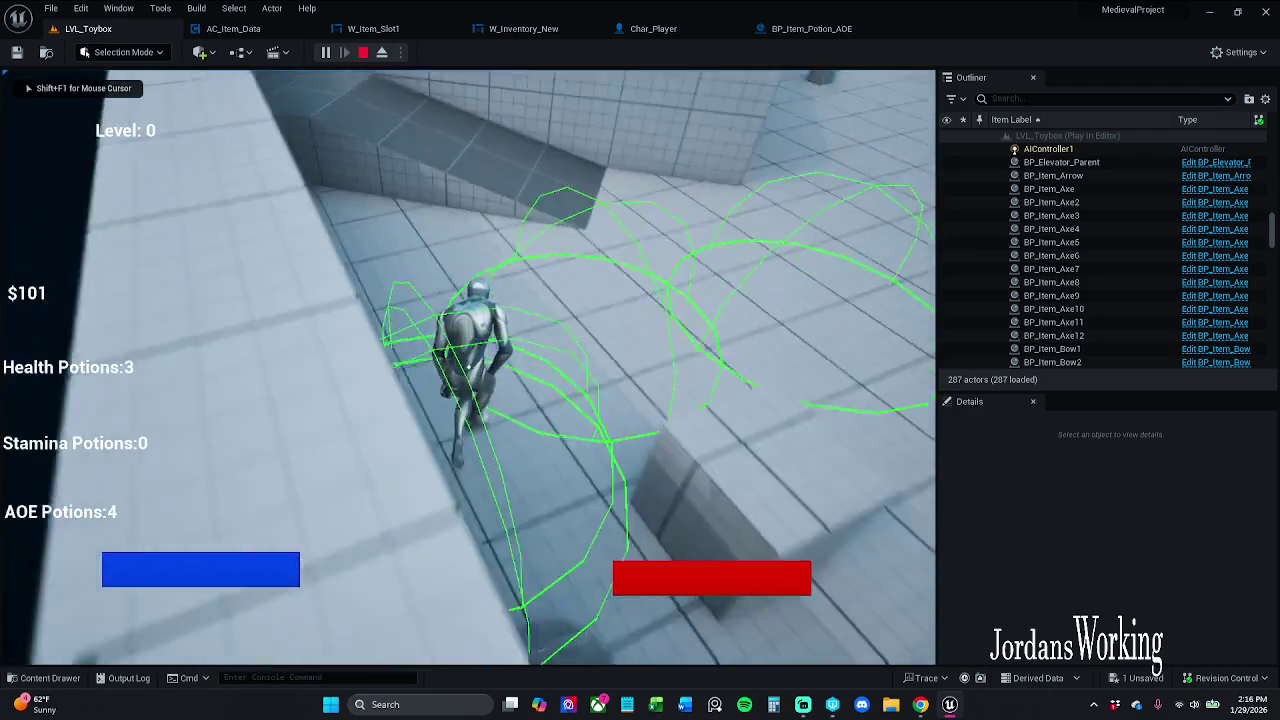
{"action": "key", "text": "w"}
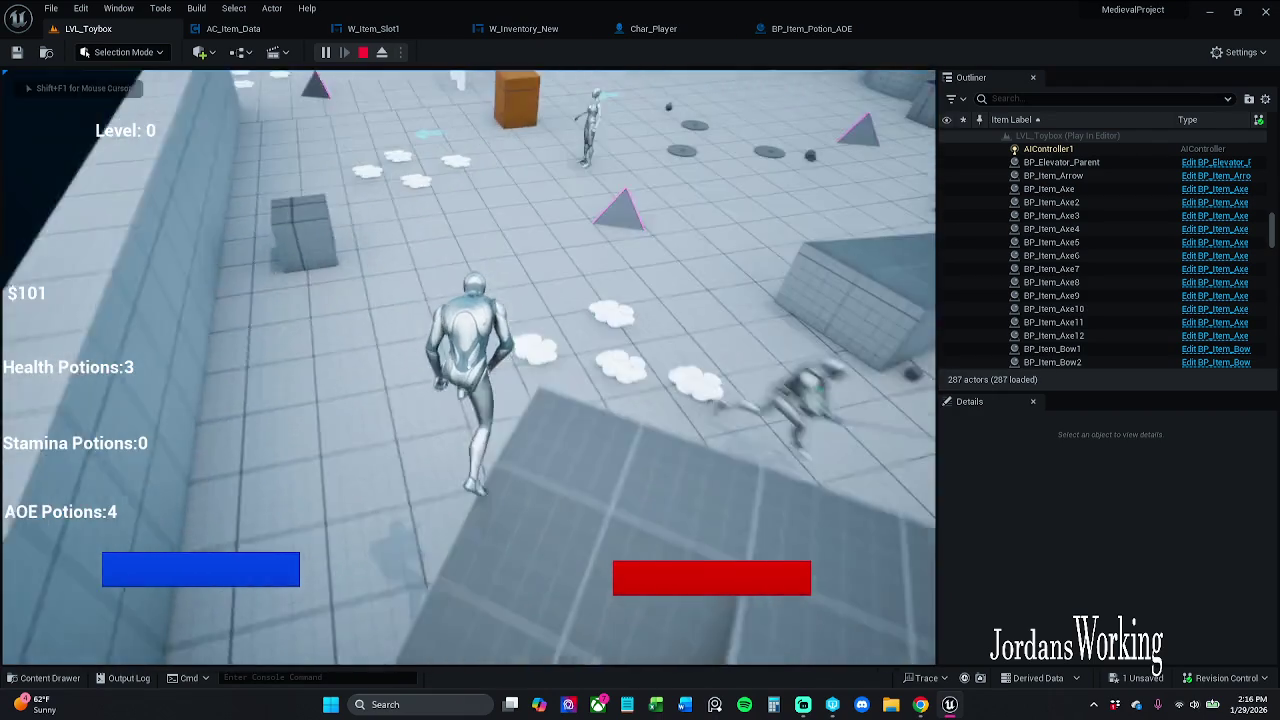
{"action": "key", "text": "w"}
{"action": "key", "text": "e"}
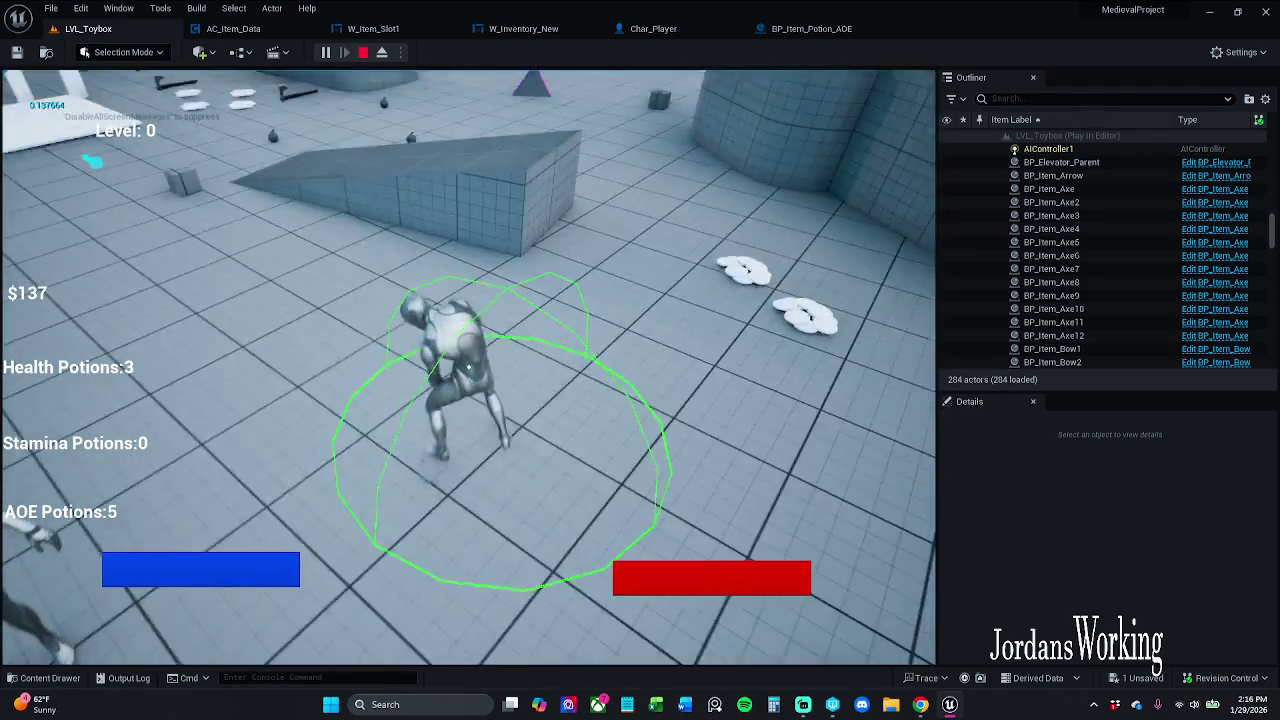
{"action": "key", "text": "w"}
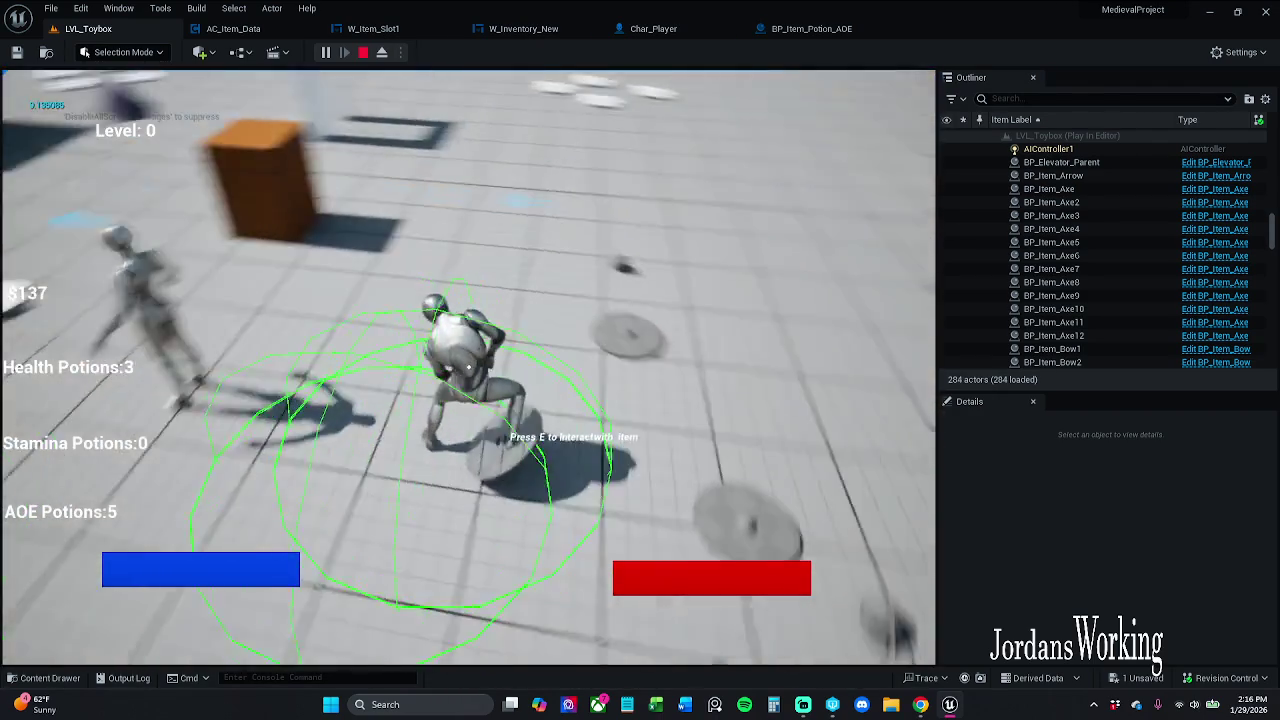
{"action": "key", "text": "w"}
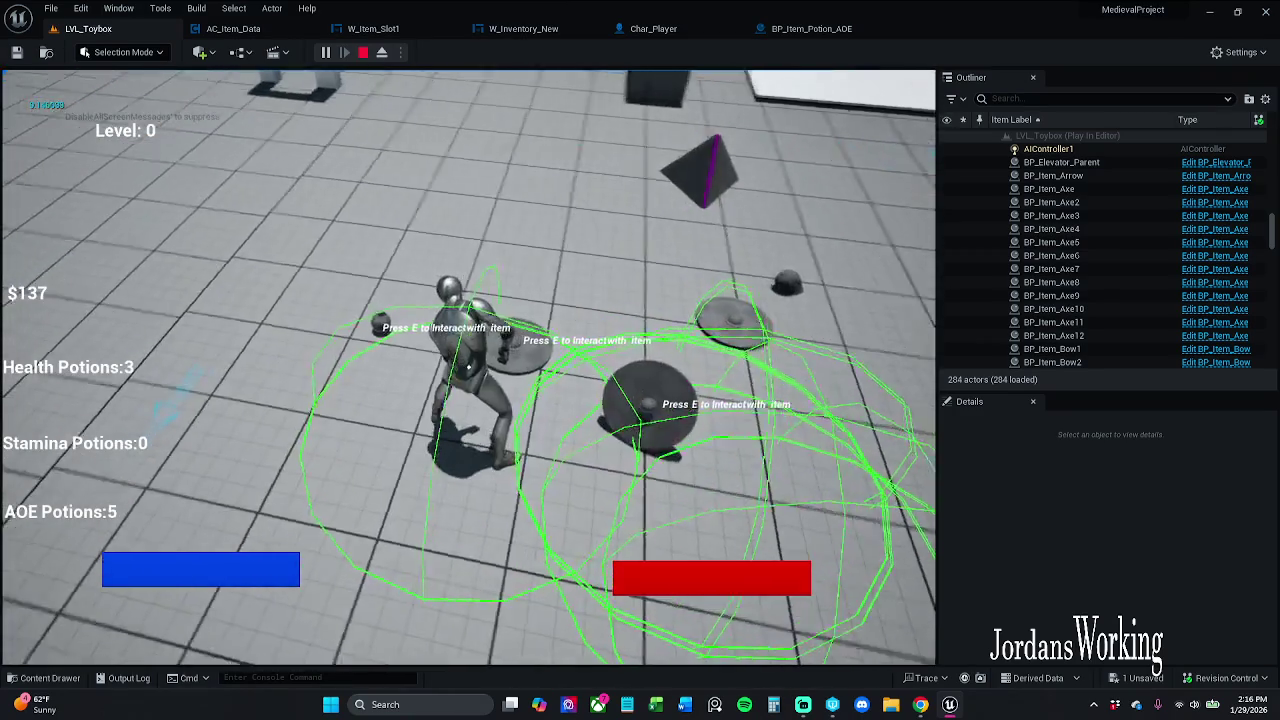
{"action": "key", "text": "e"}
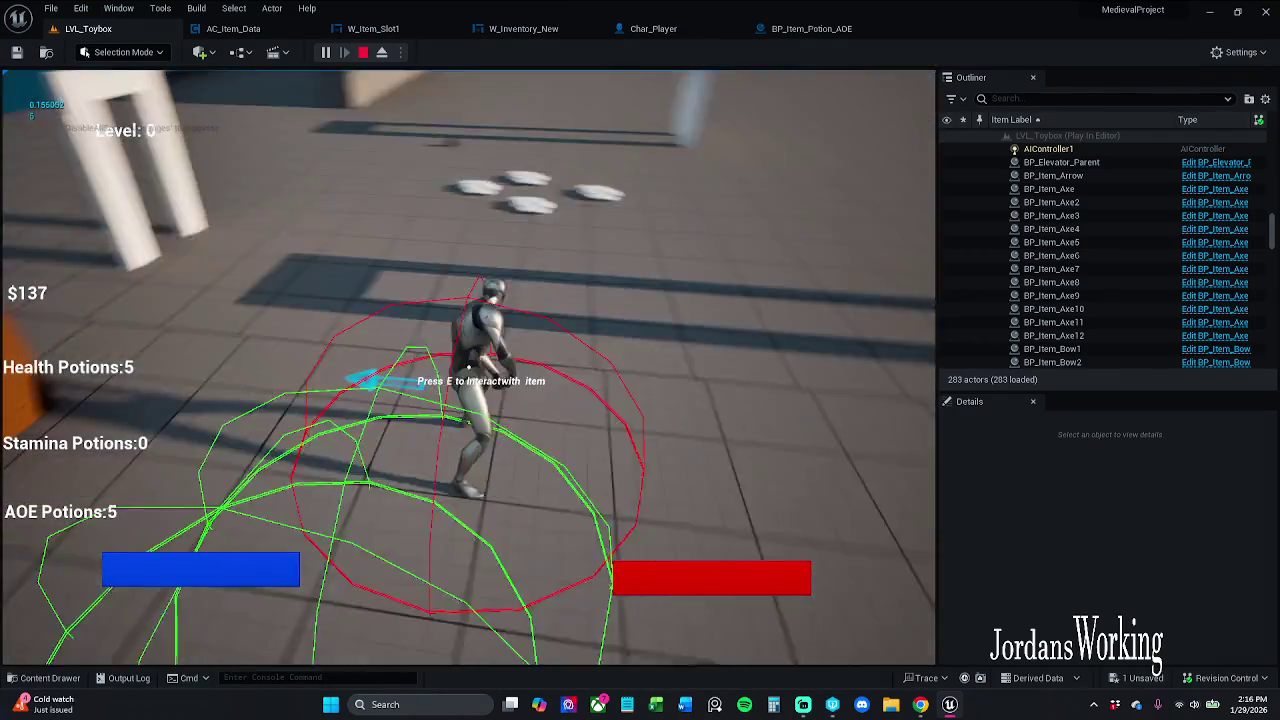
{"action": "key", "text": "i"}
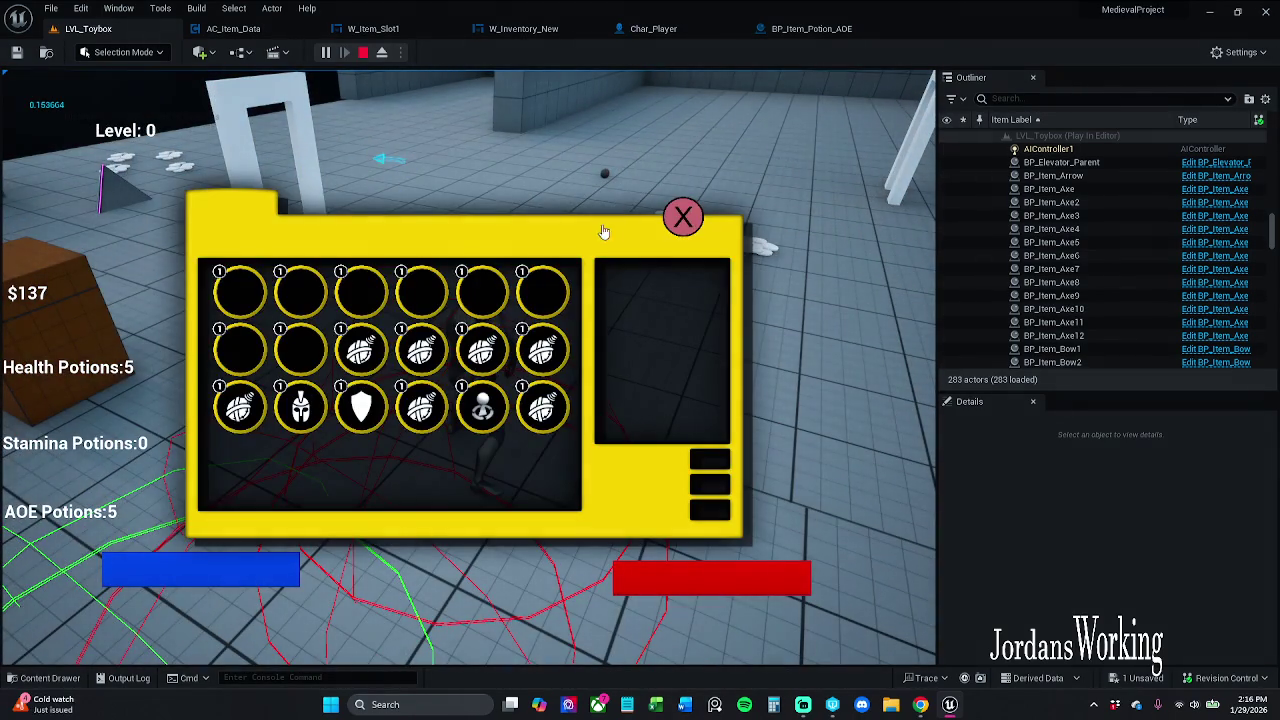
{"action": "left_click", "coordinate": [684, 222]}
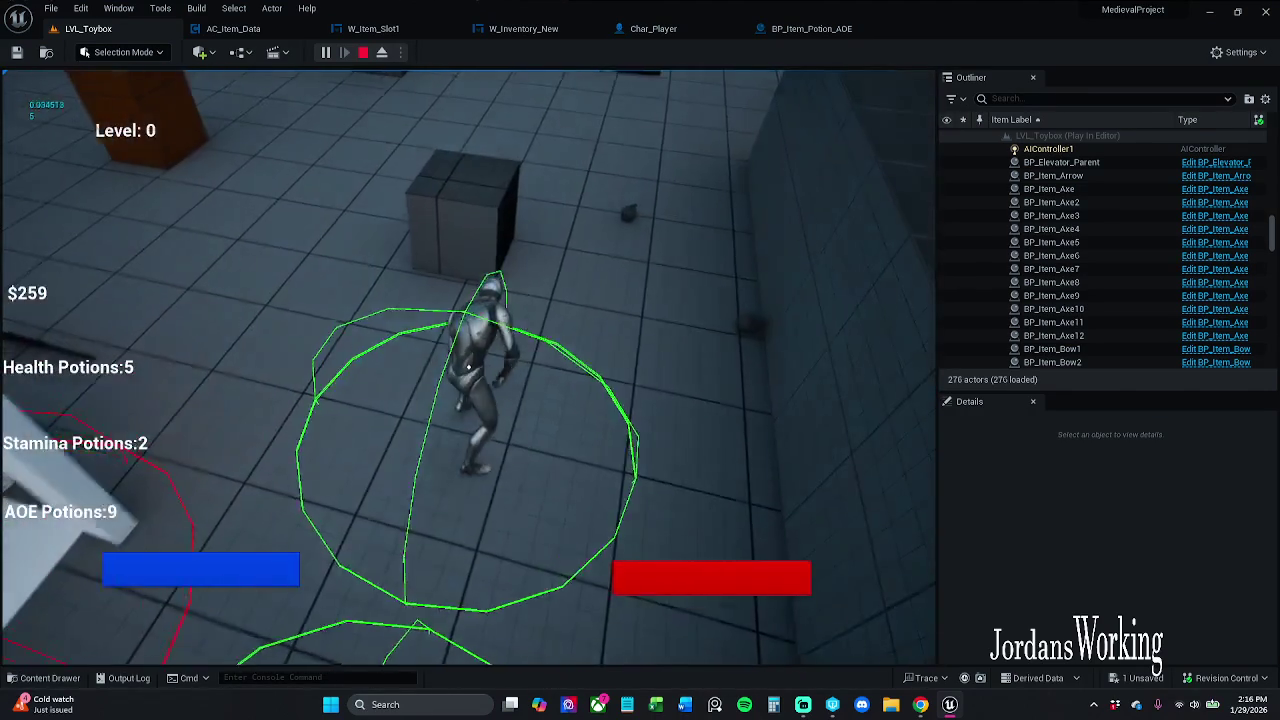
Run to the coloured-cube area collecting AOE potions and coins, then check the inventory
{"action": "key", "text": "w"}
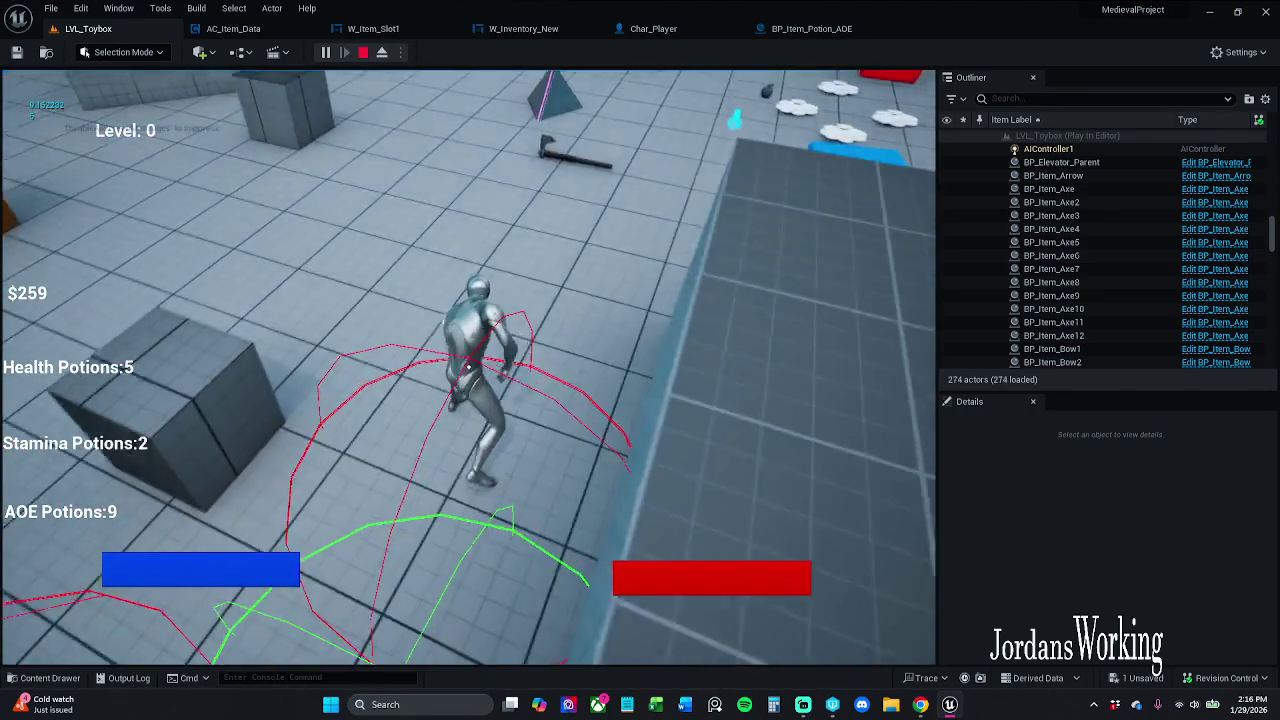
{"action": "key", "text": "w"}
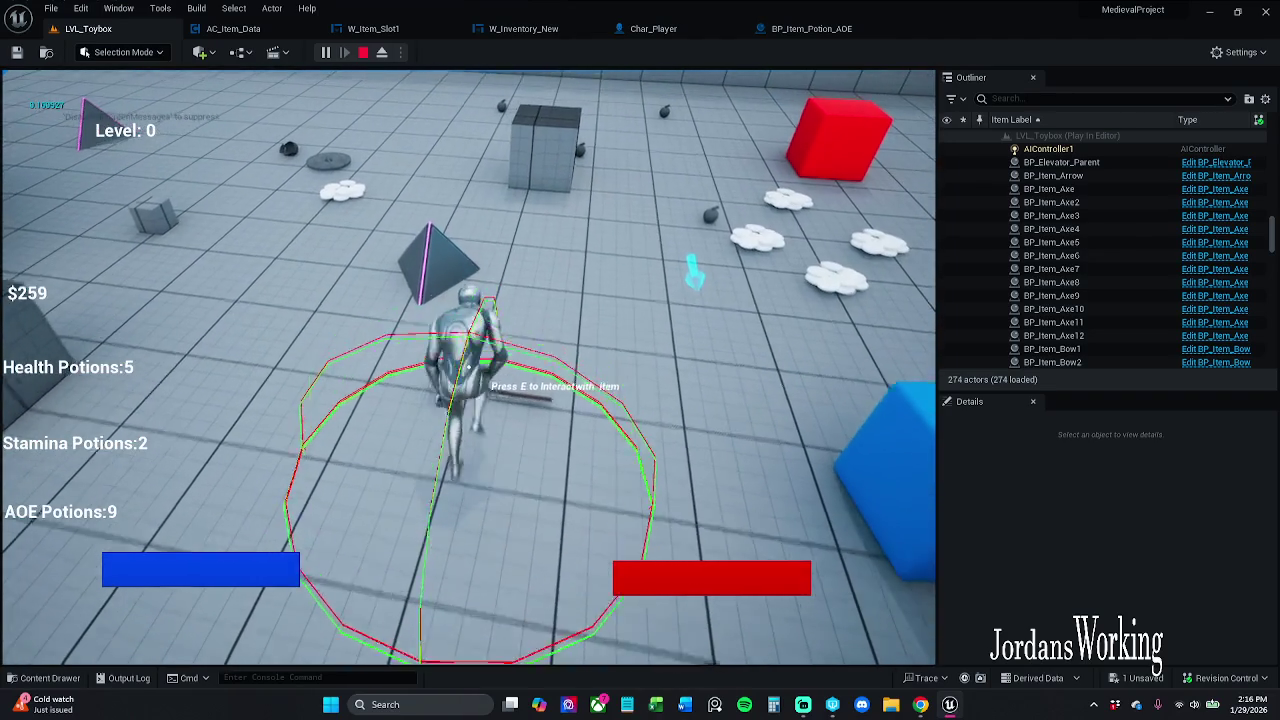
{"action": "key", "text": "e"}
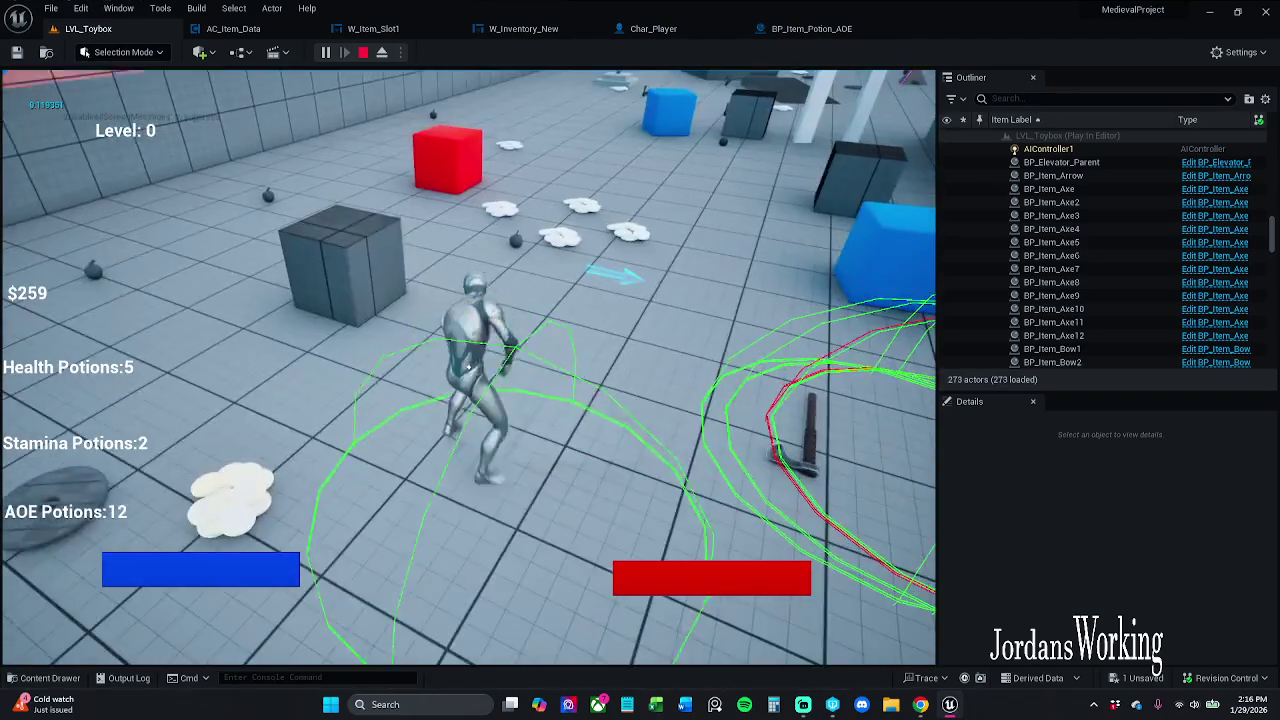
{"action": "key", "text": "w"}
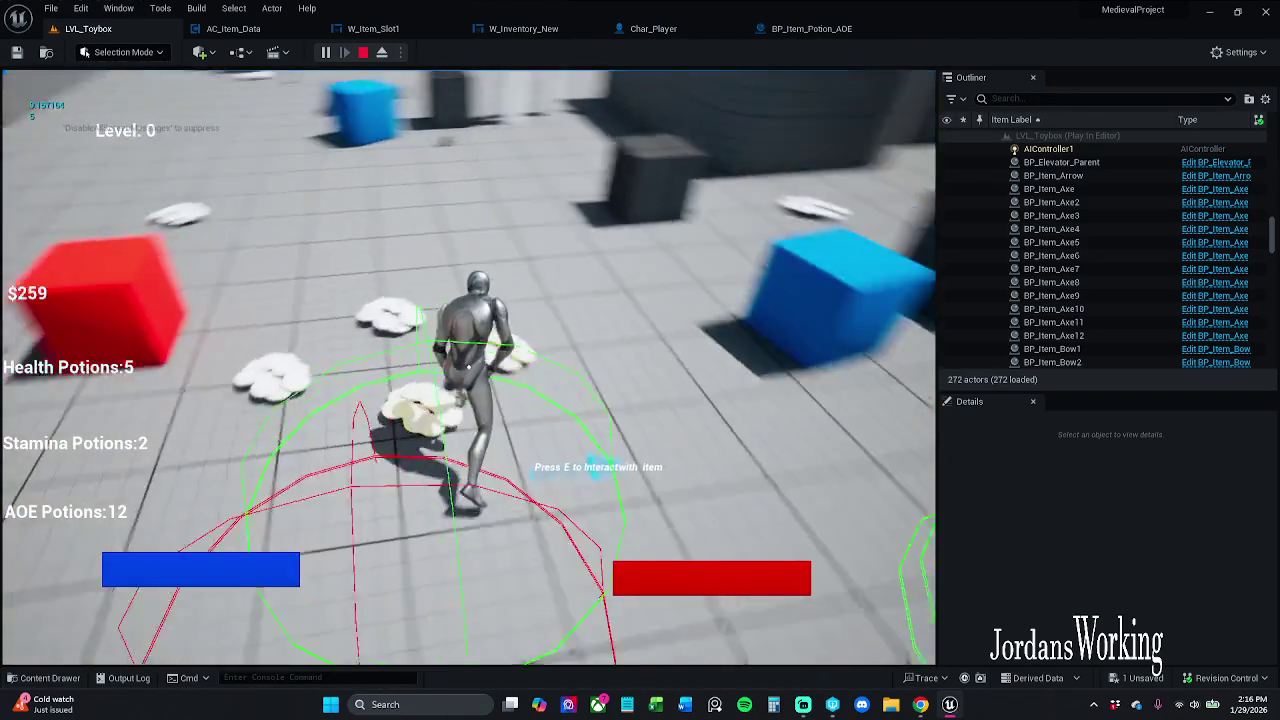
{"action": "key", "text": "w"}
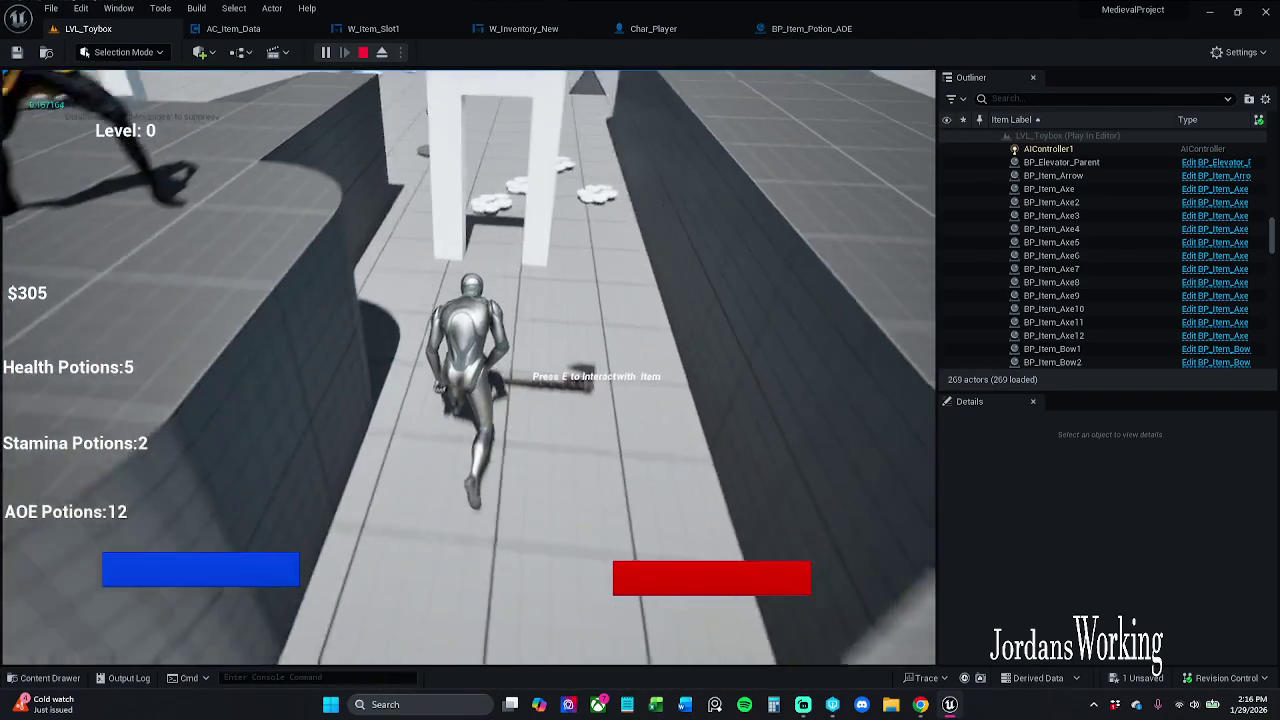
{"action": "key", "text": "w"}
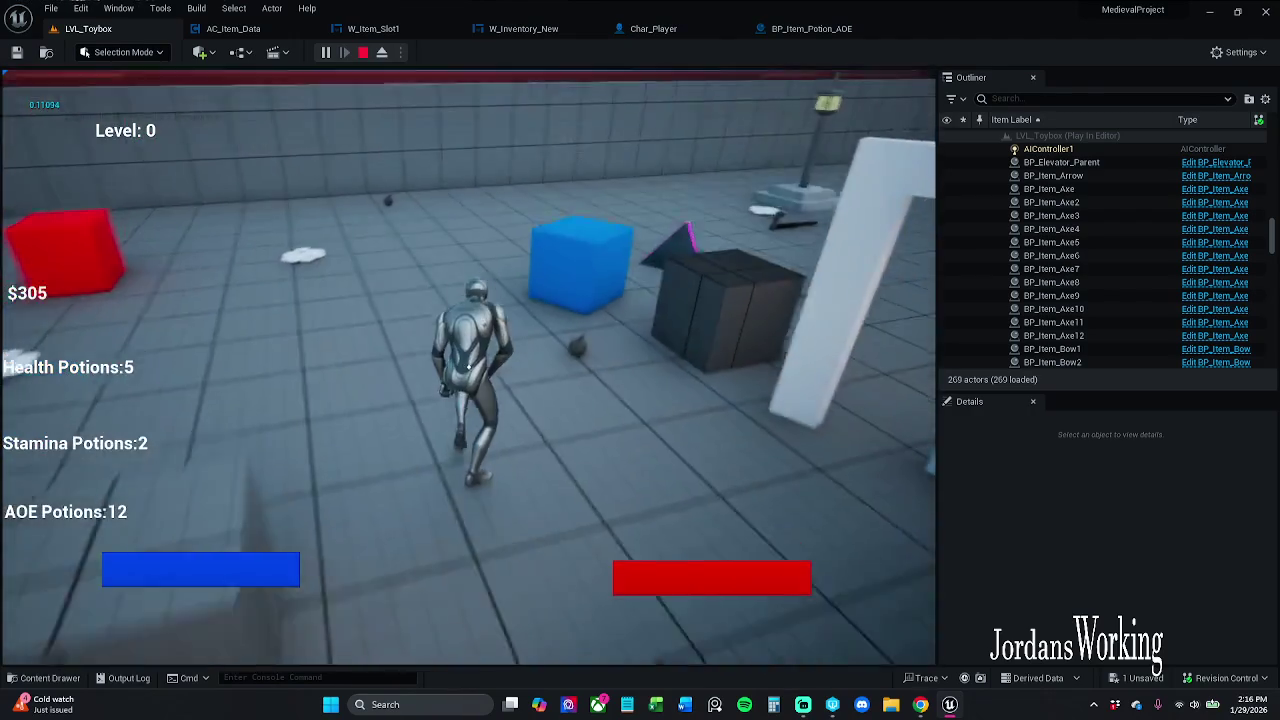
{"action": "key", "text": "w"}
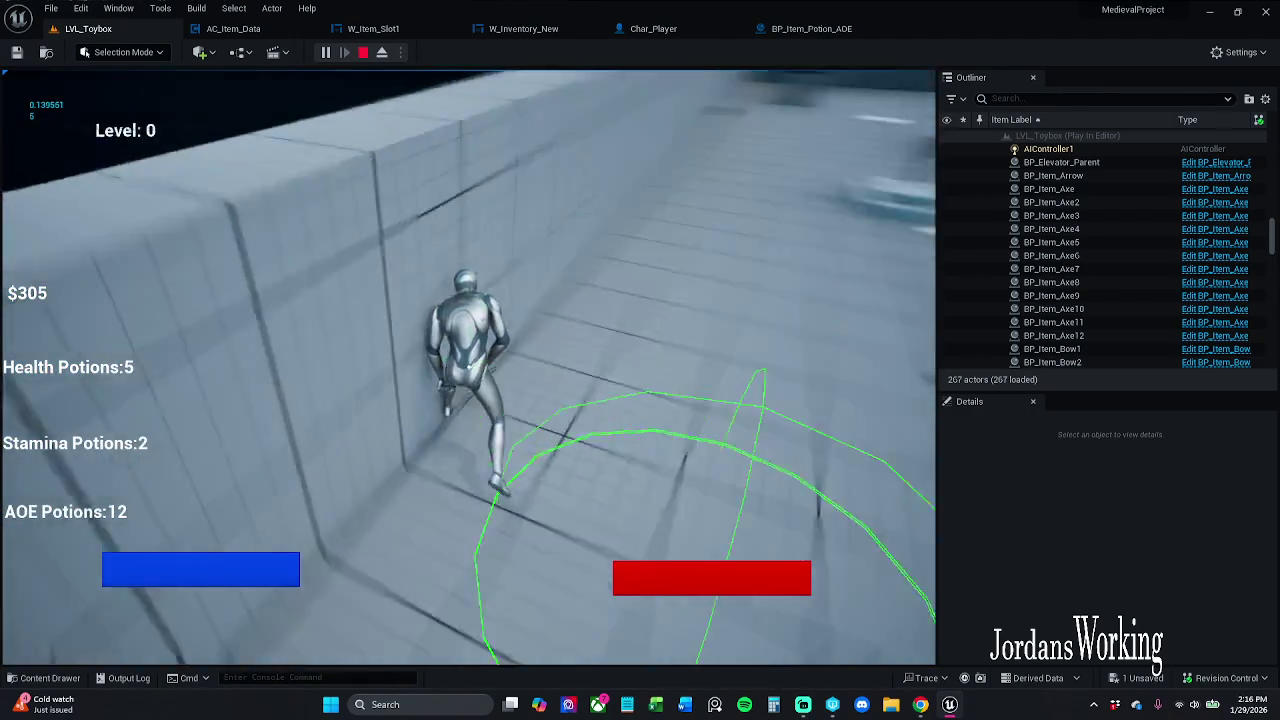
{"action": "key", "text": "w"}
{"action": "key", "text": "i"}
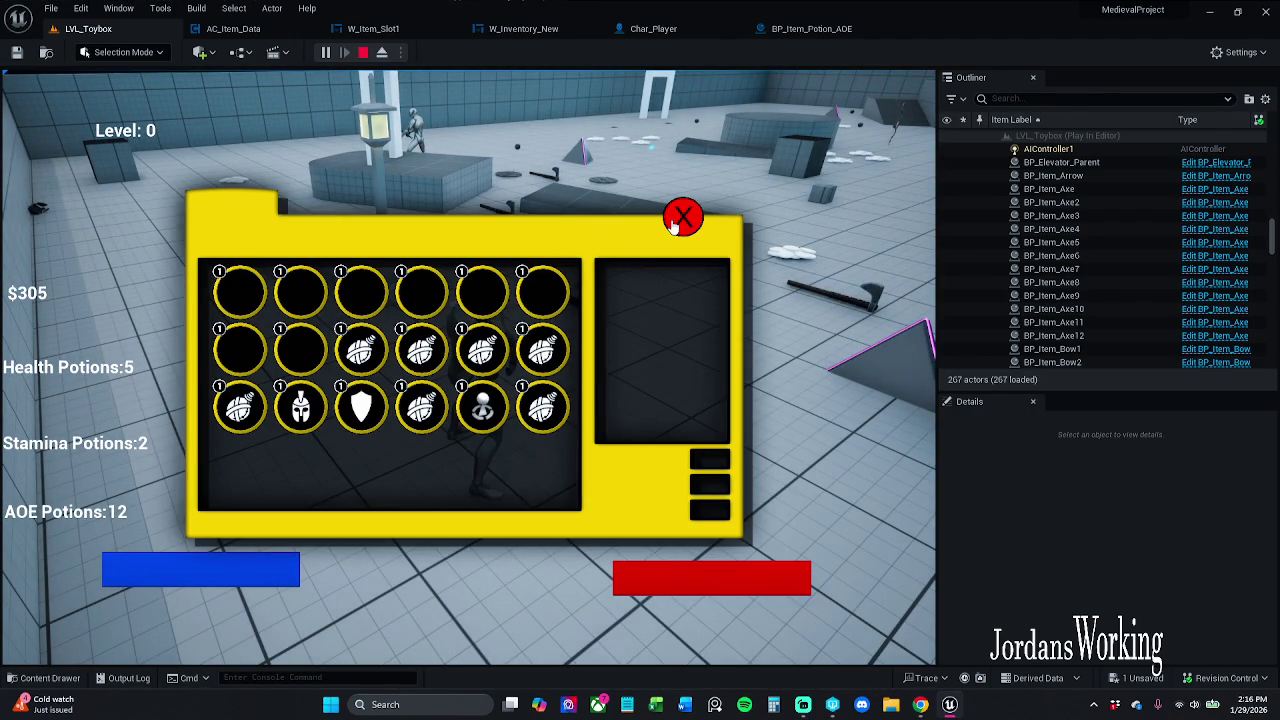
{"action": "left_click", "coordinate": [683, 218]}
Collect stamina potions, items and coins, view the inventory, and stop the game with Esc
{"action": "key", "text": "w"}
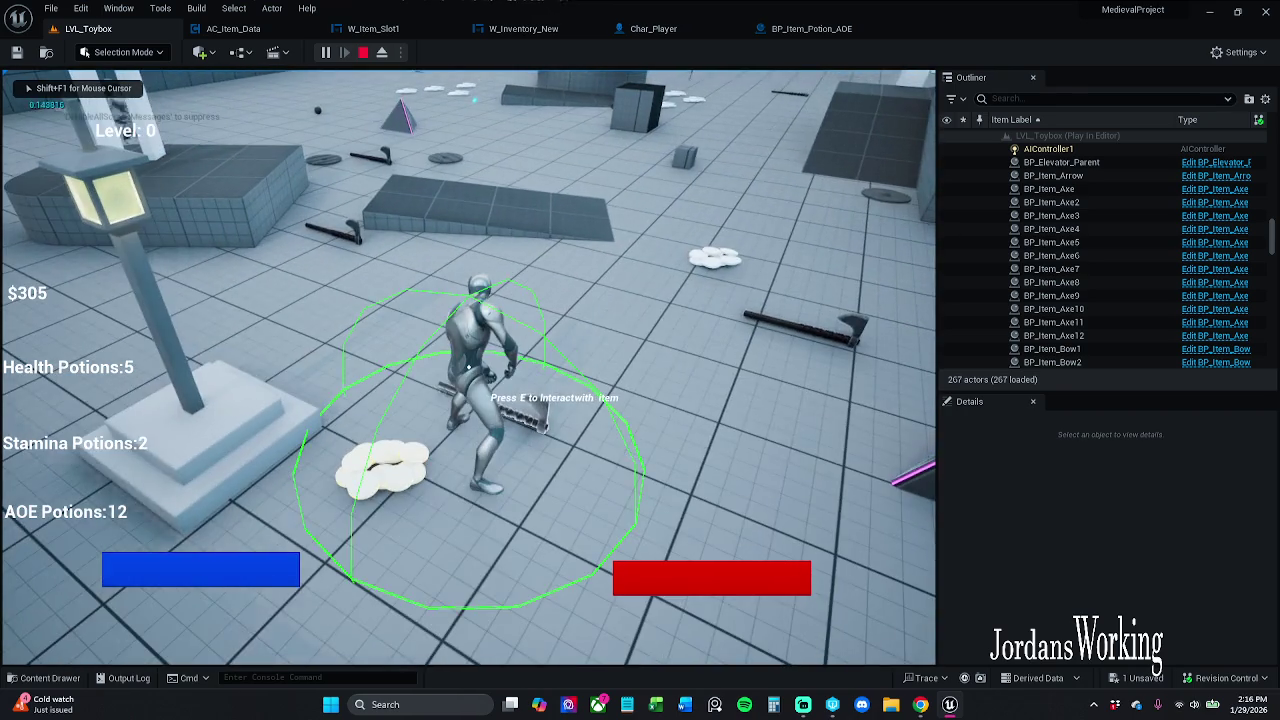
{"action": "key", "text": "w"}
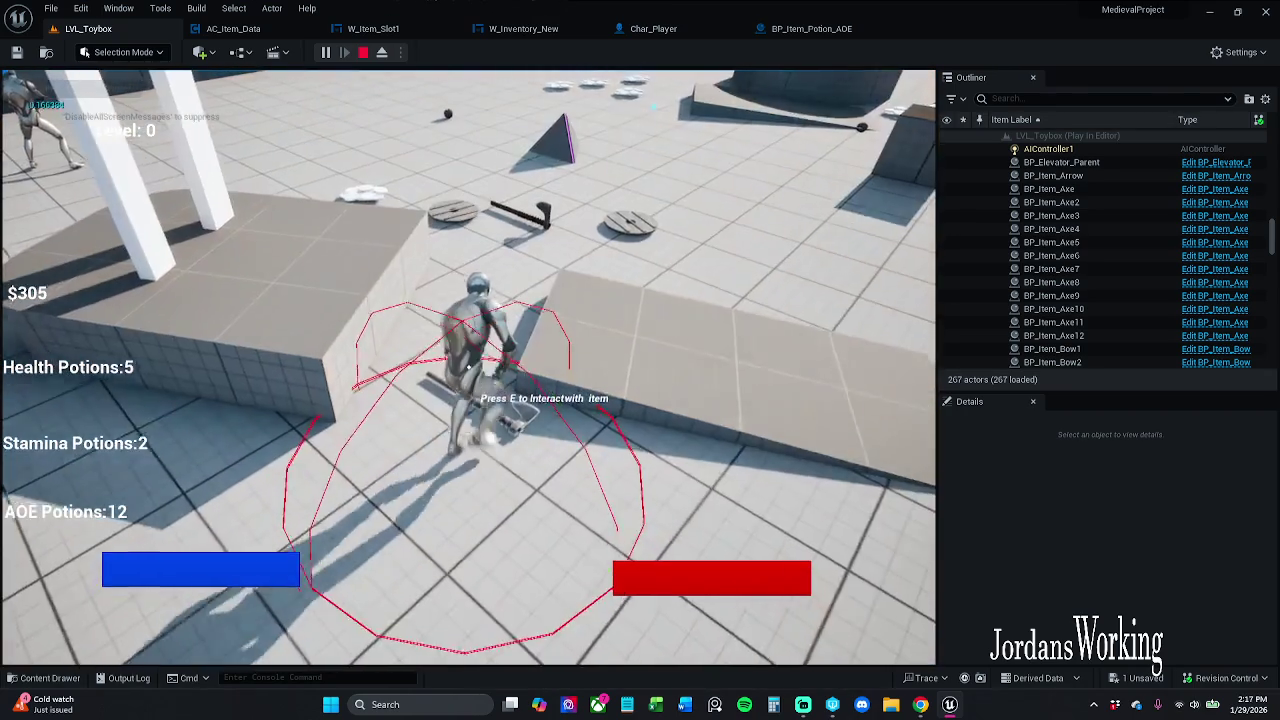
{"action": "key", "text": "w"}
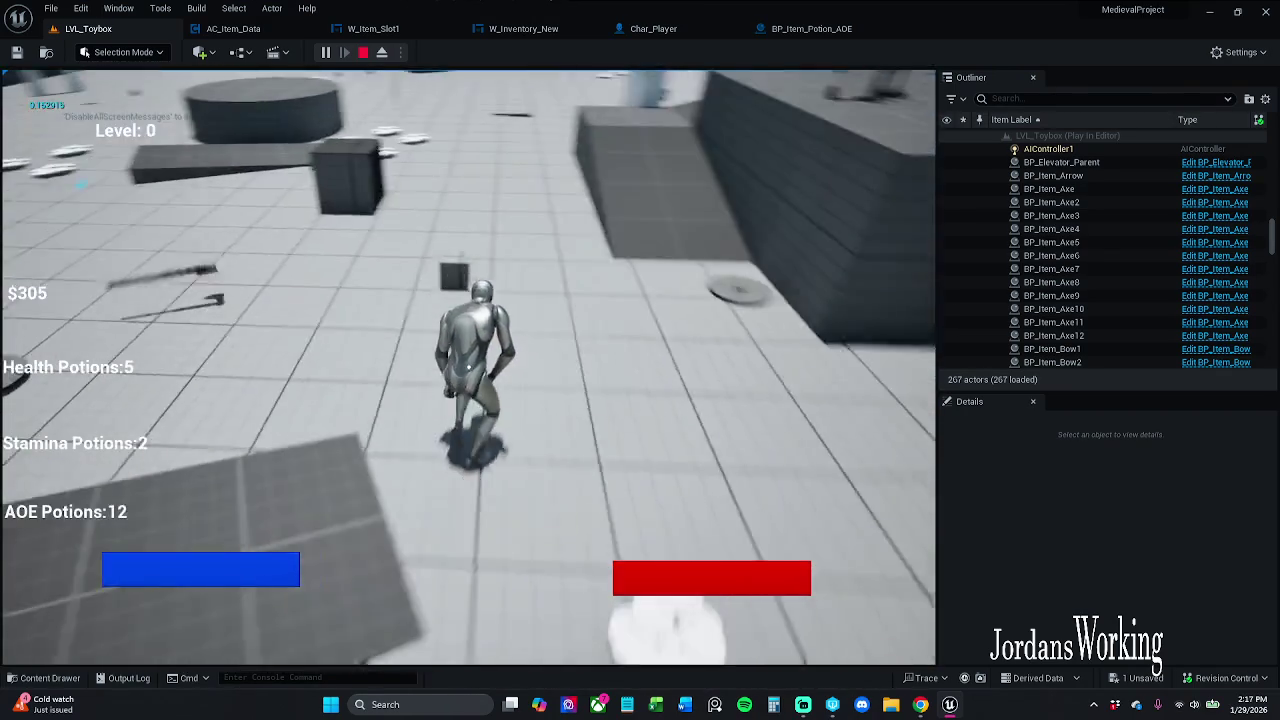
{"action": "key", "text": "e"}
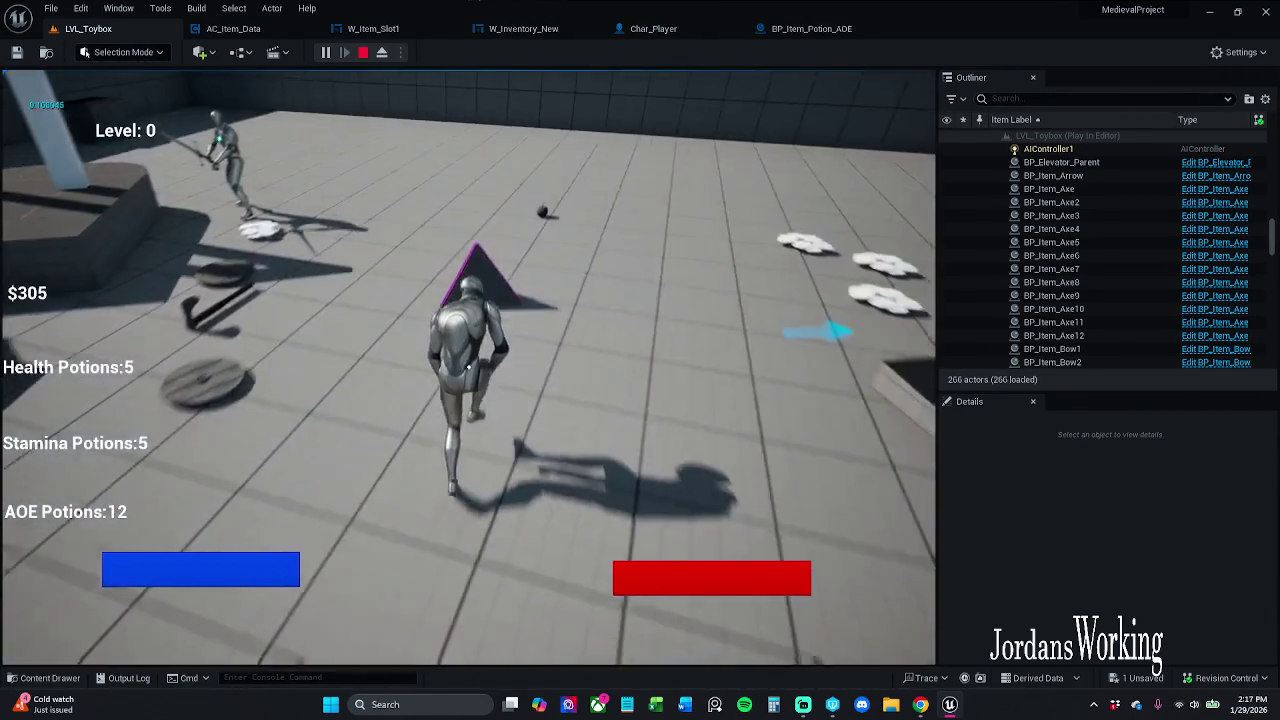
{"action": "key", "text": "w"}
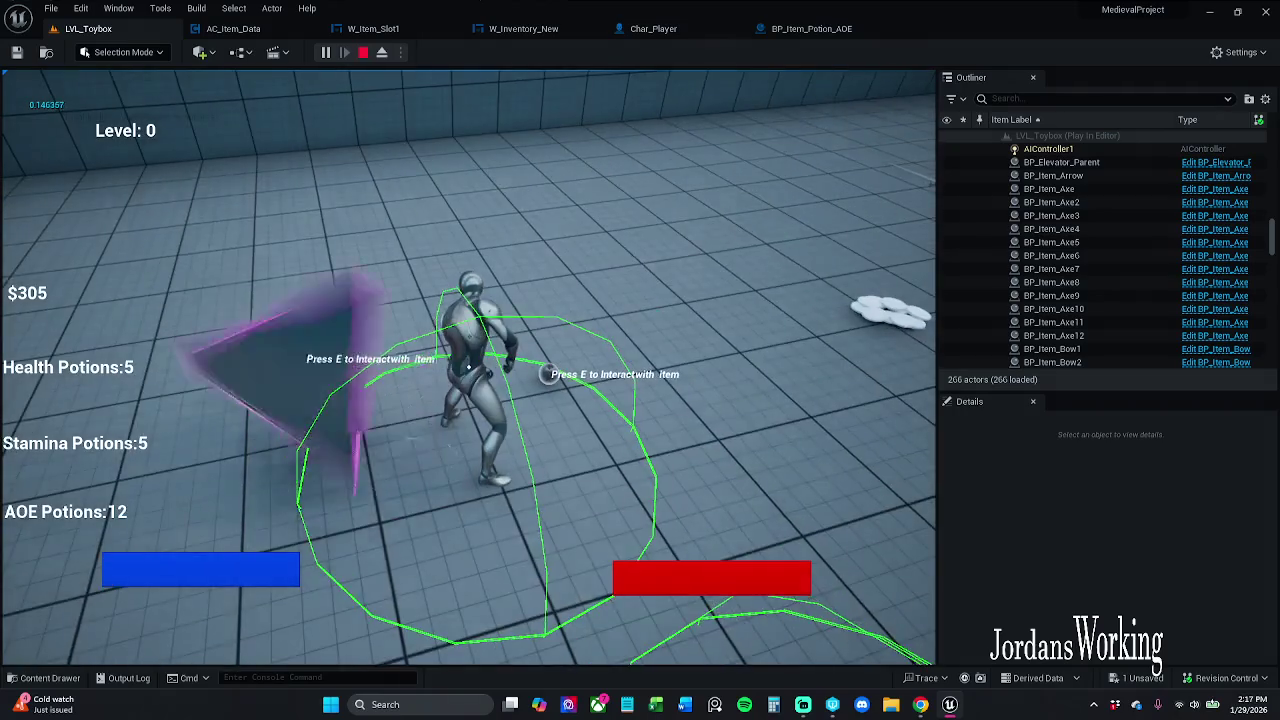
{"action": "key", "text": "w"}
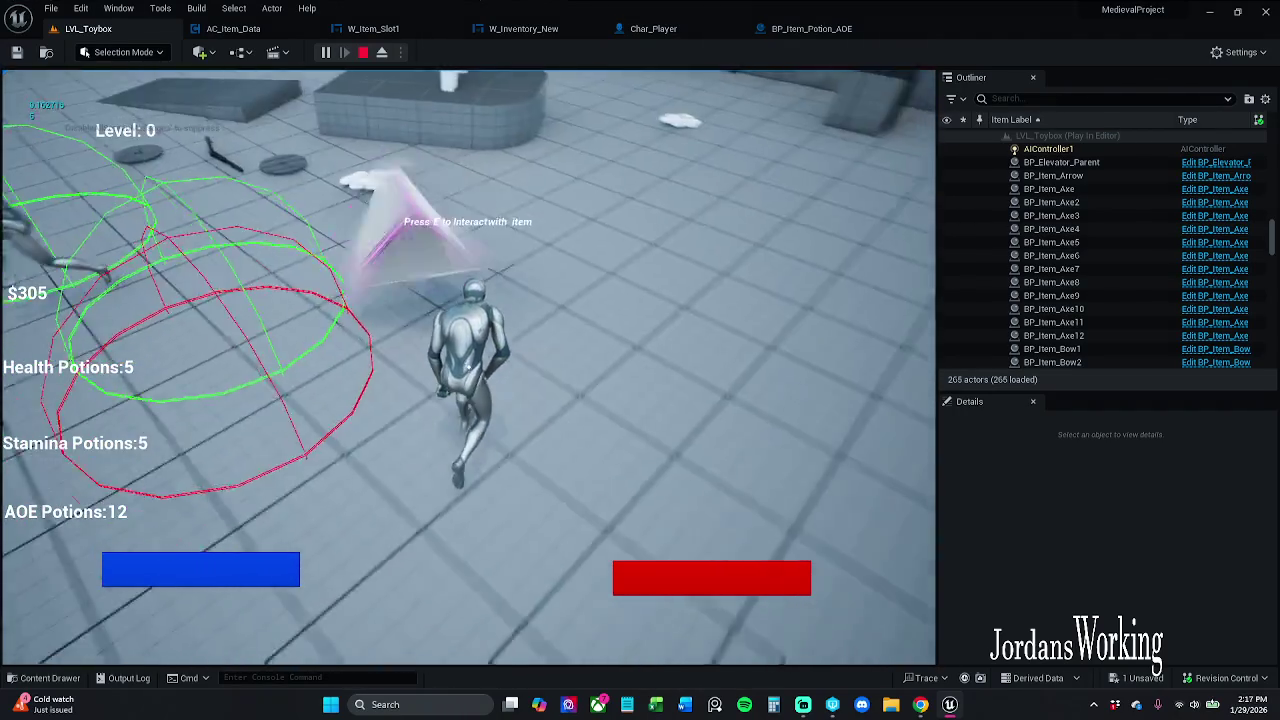
{"action": "key", "text": "w"}
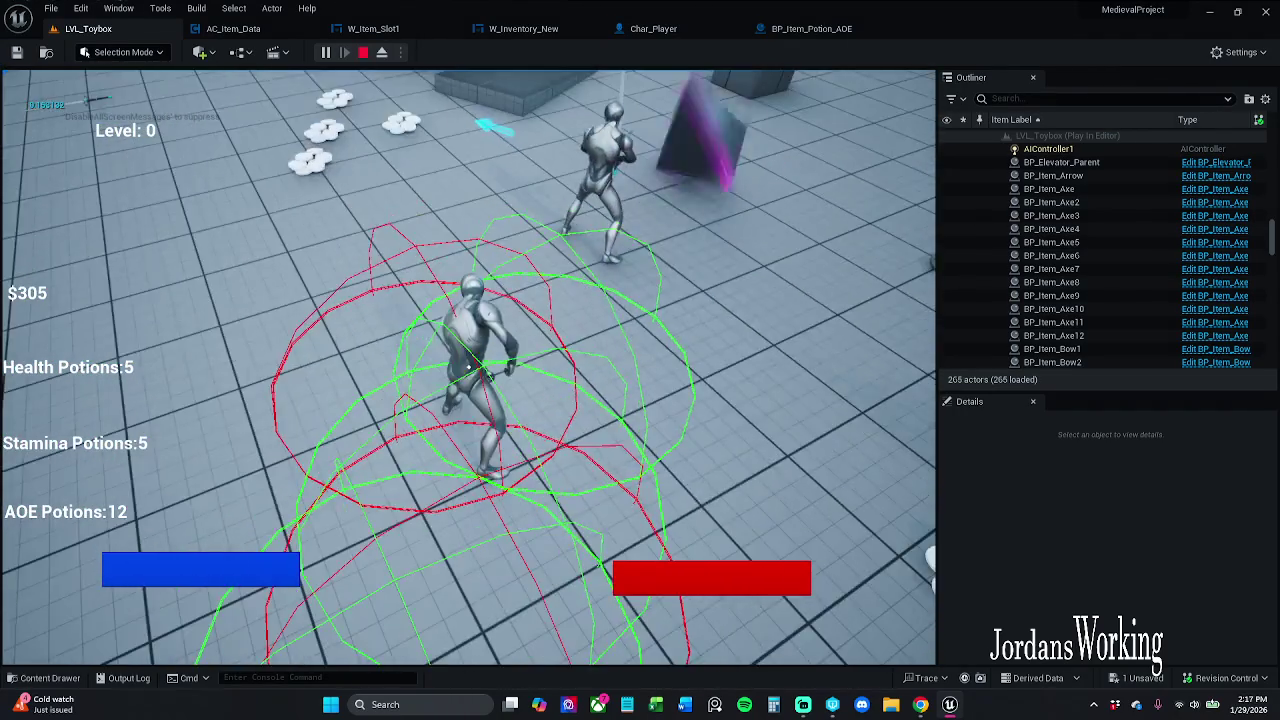
{"action": "key", "text": "w"}
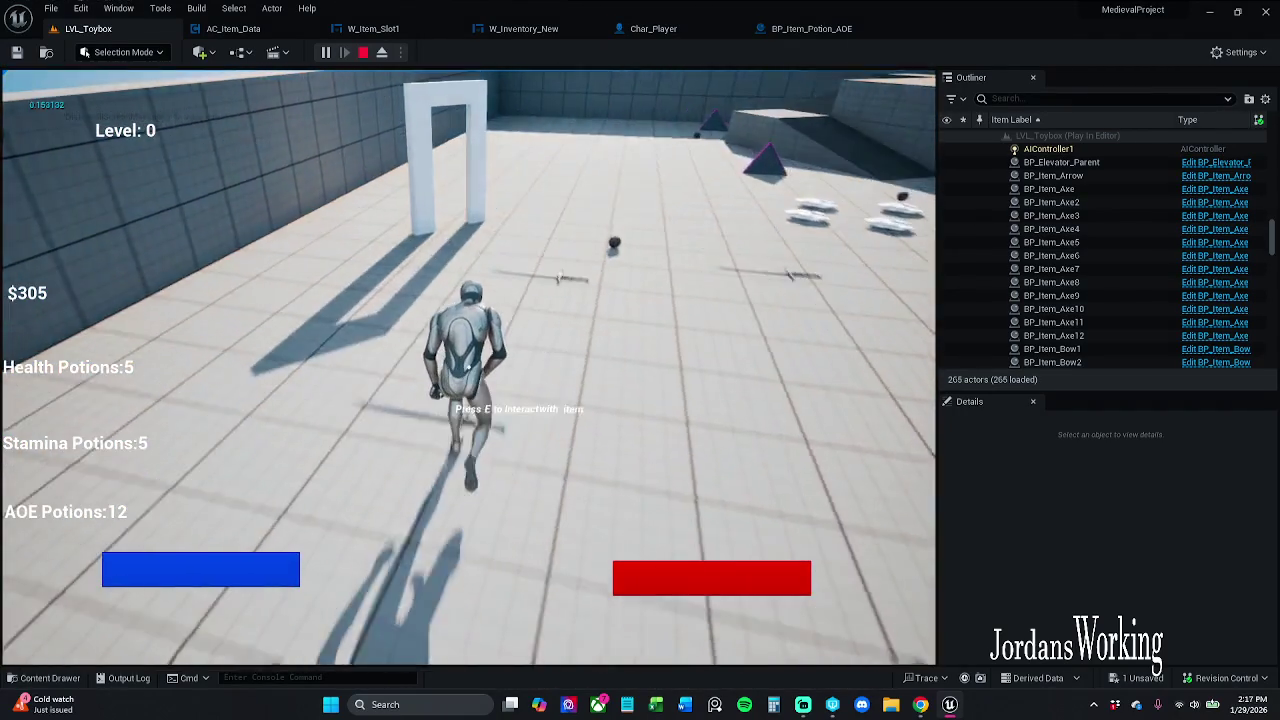
{"action": "key", "text": "w"}
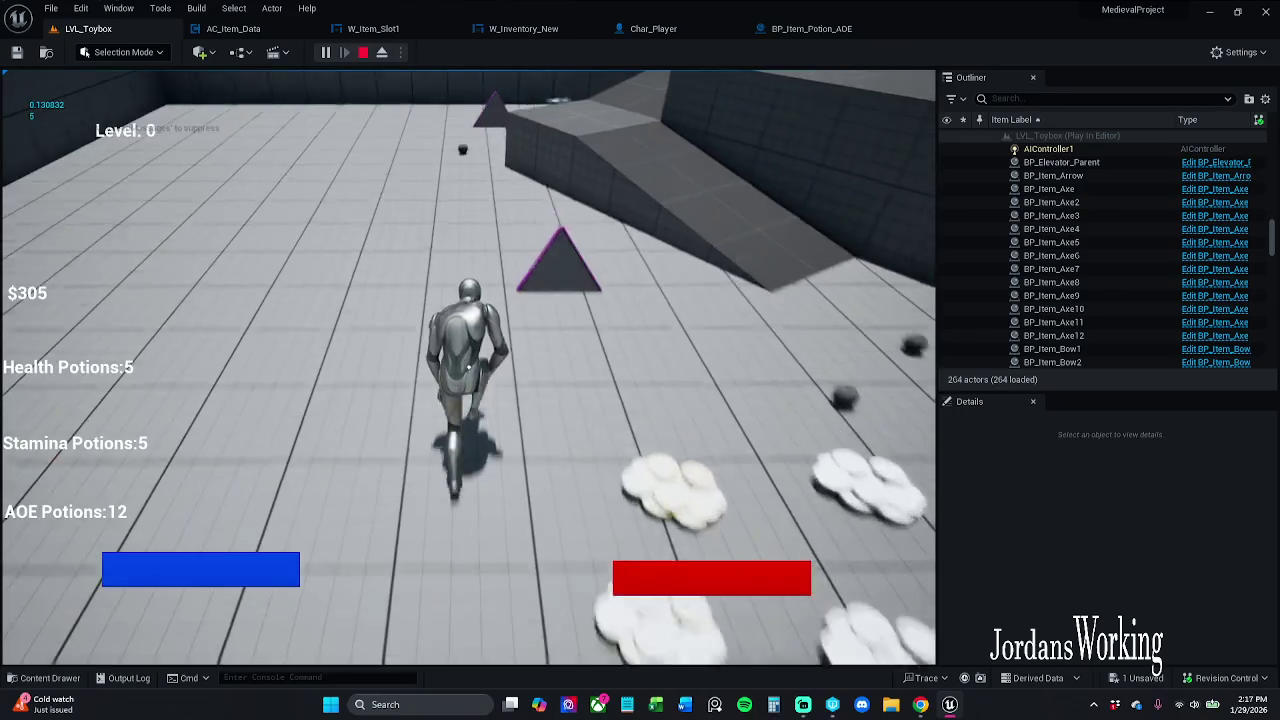
{"action": "key", "text": "w"}
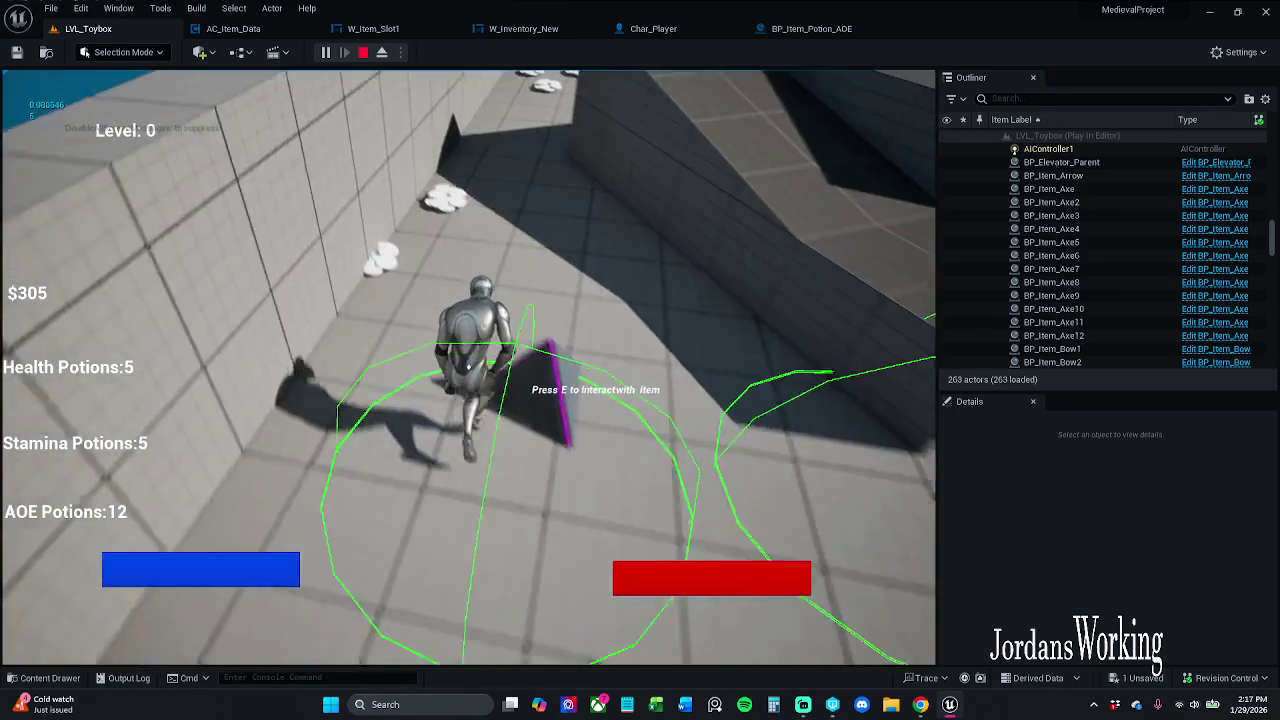
{"action": "key", "text": "w"}
{"action": "key", "text": "i"}
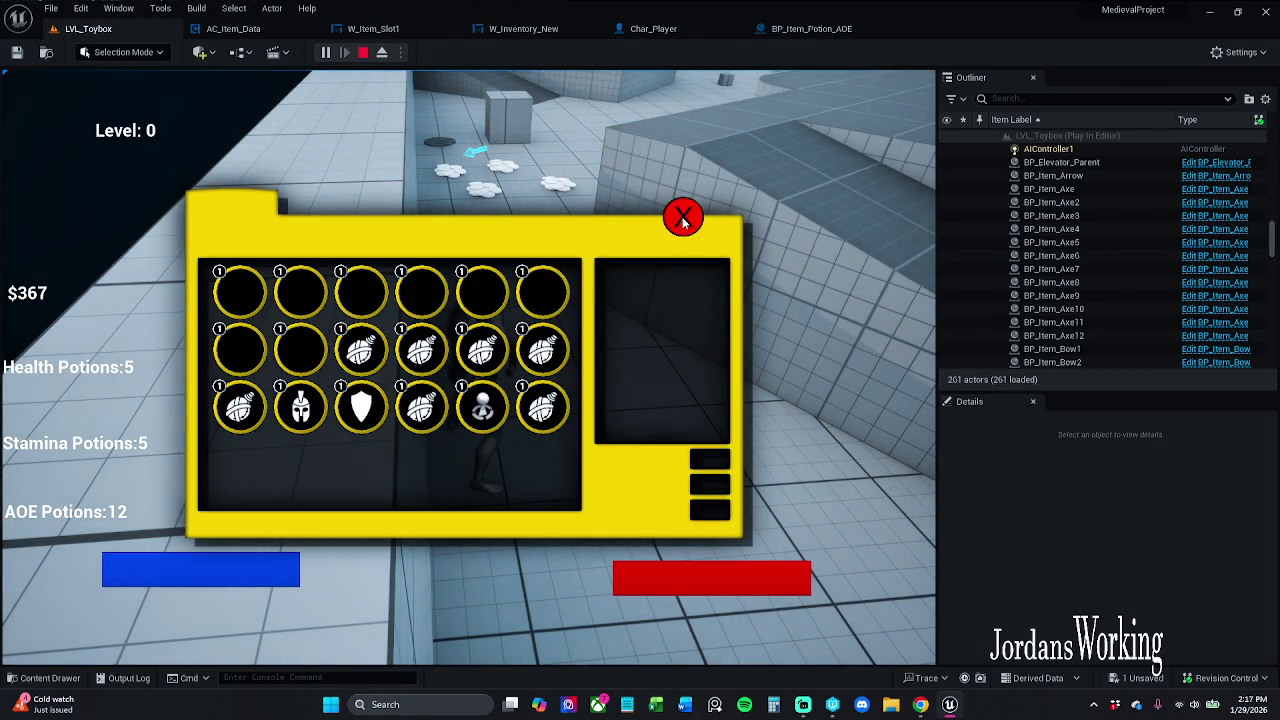
{"action": "key", "text": "Escape"}
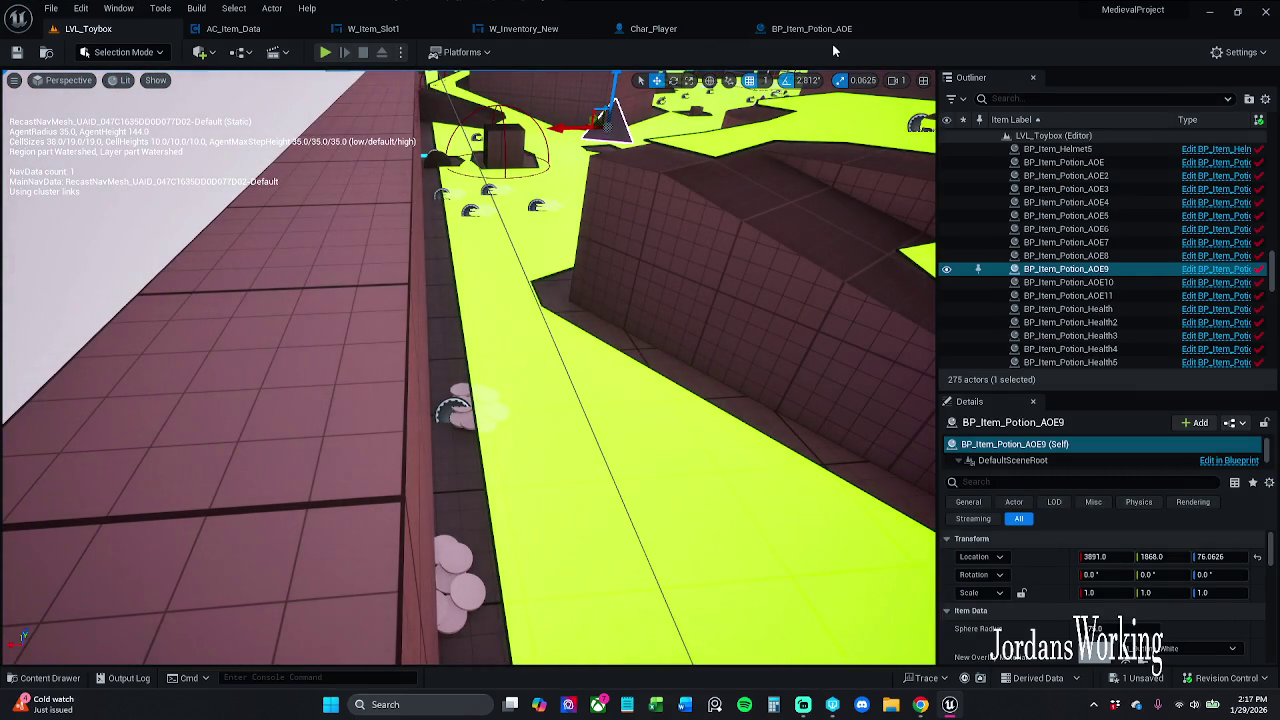
Close the AOE potion blueprint and open BP_Item_Arrow from _MyContent > Actors > _Inventory
{"action": "left_click", "coordinate": [848, 32]}
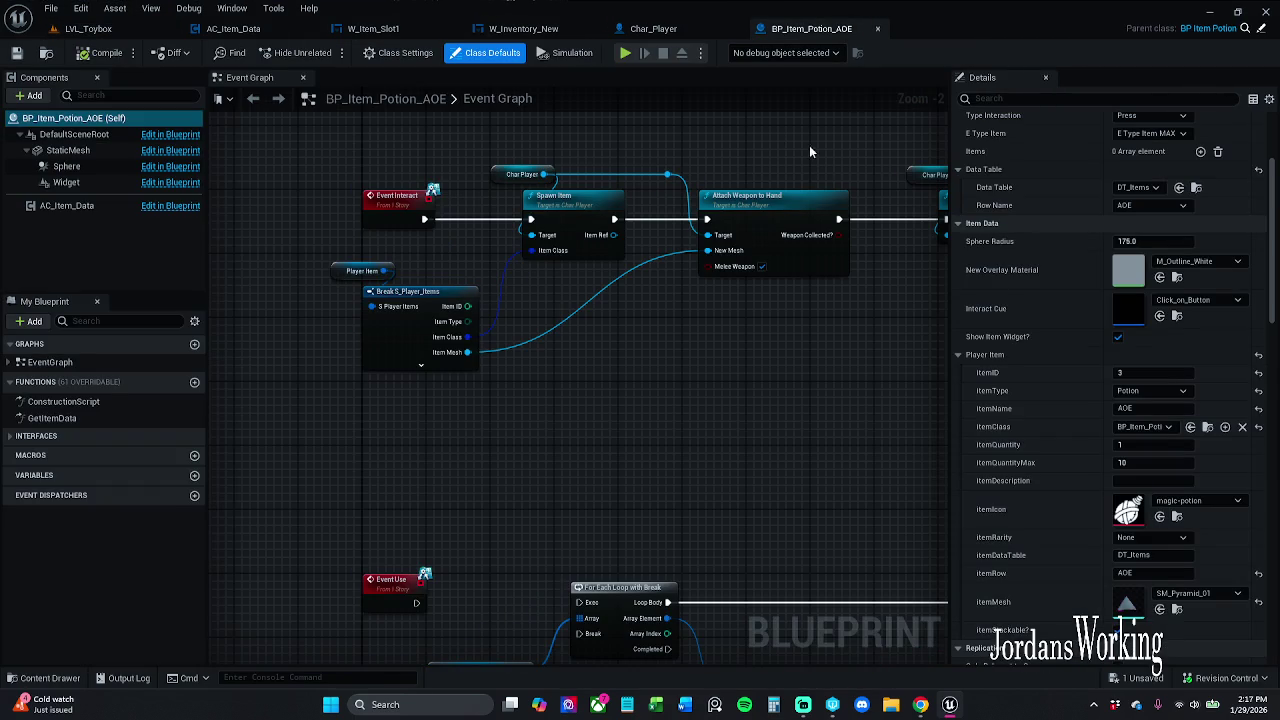
{"action": "left_click", "coordinate": [878, 29]}
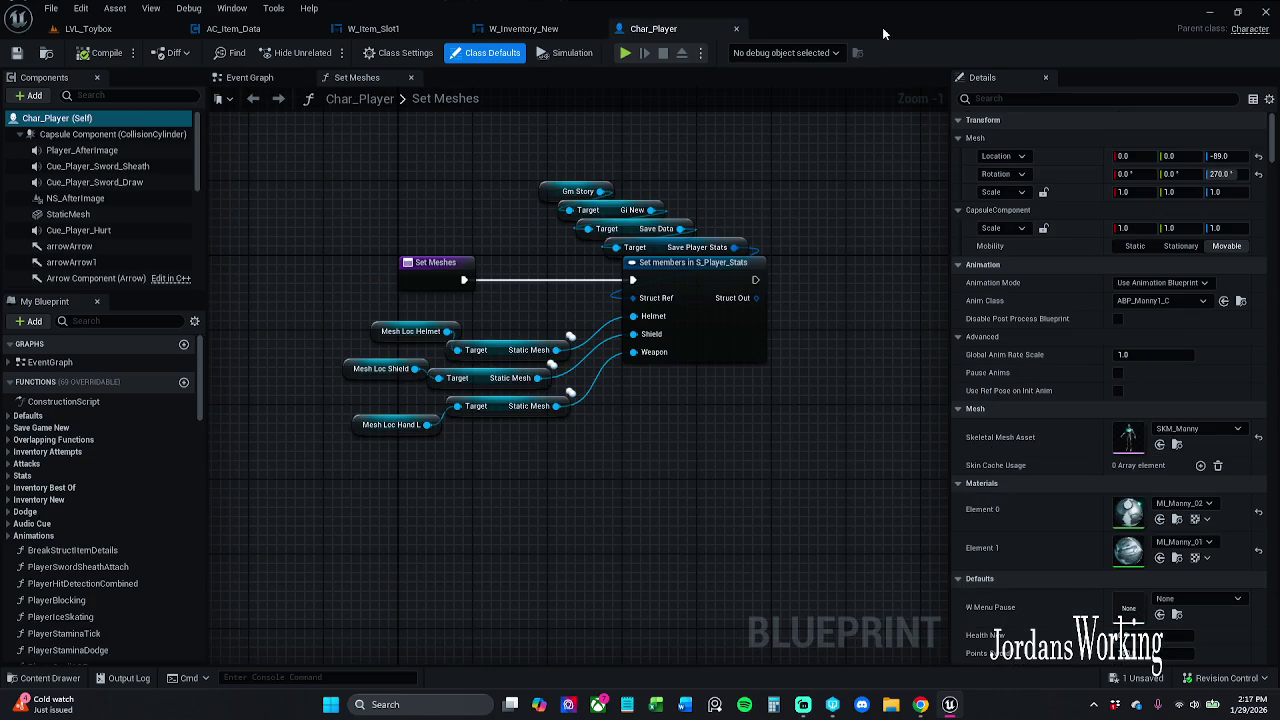
{"action": "left_click", "coordinate": [50, 678]}
{"action": "left_click", "coordinate": [380, 489]}
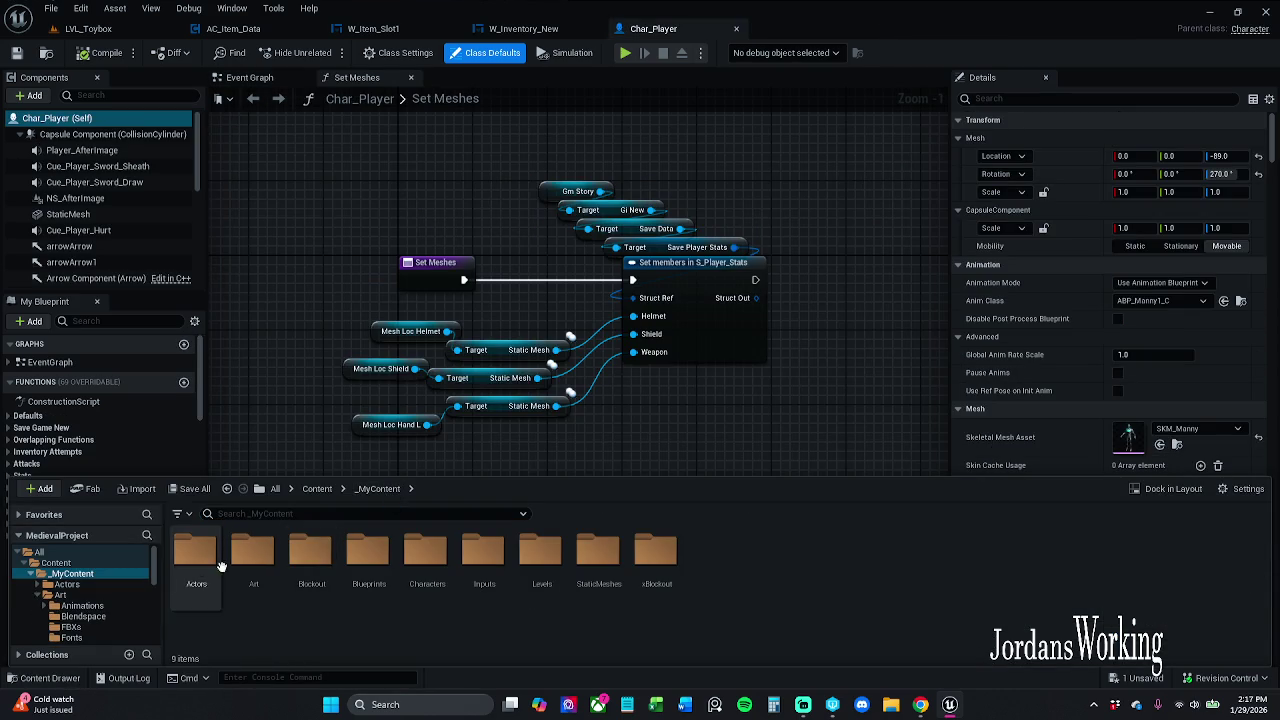
{"action": "double_click", "coordinate": [185, 560]}
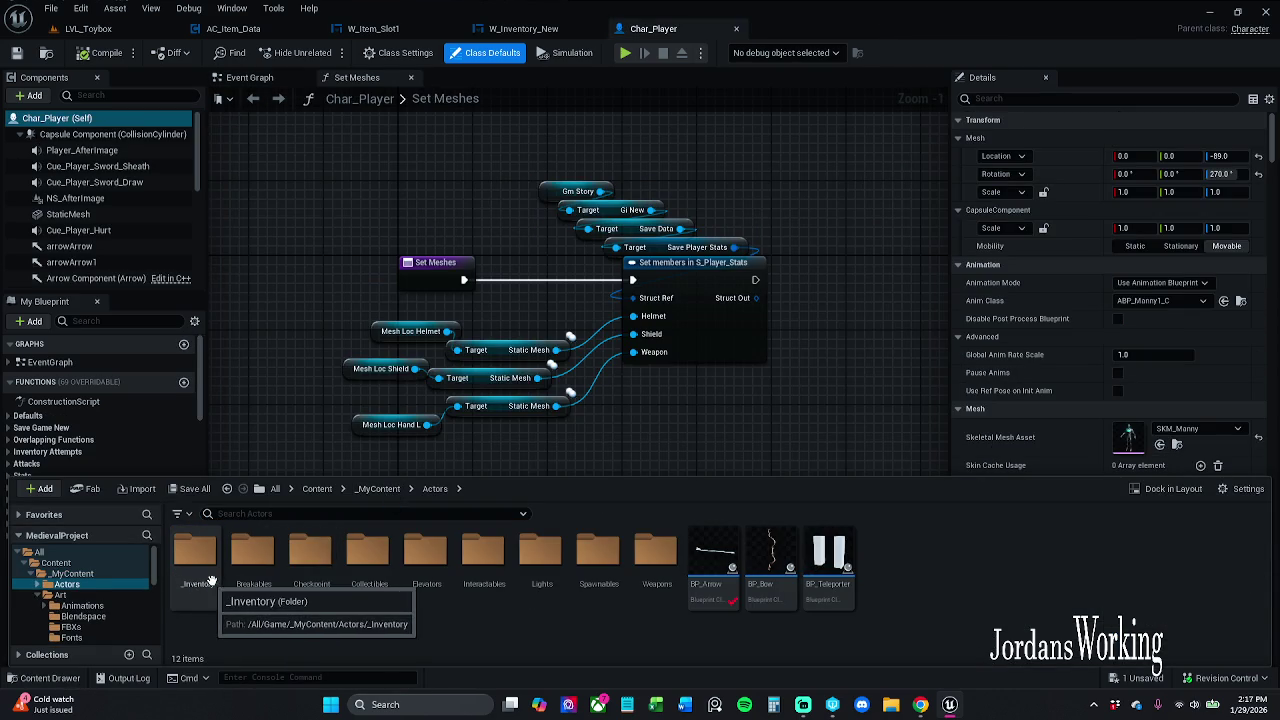
{"action": "double_click", "coordinate": [195, 565]}
{"action": "double_click", "coordinate": [251, 568]}
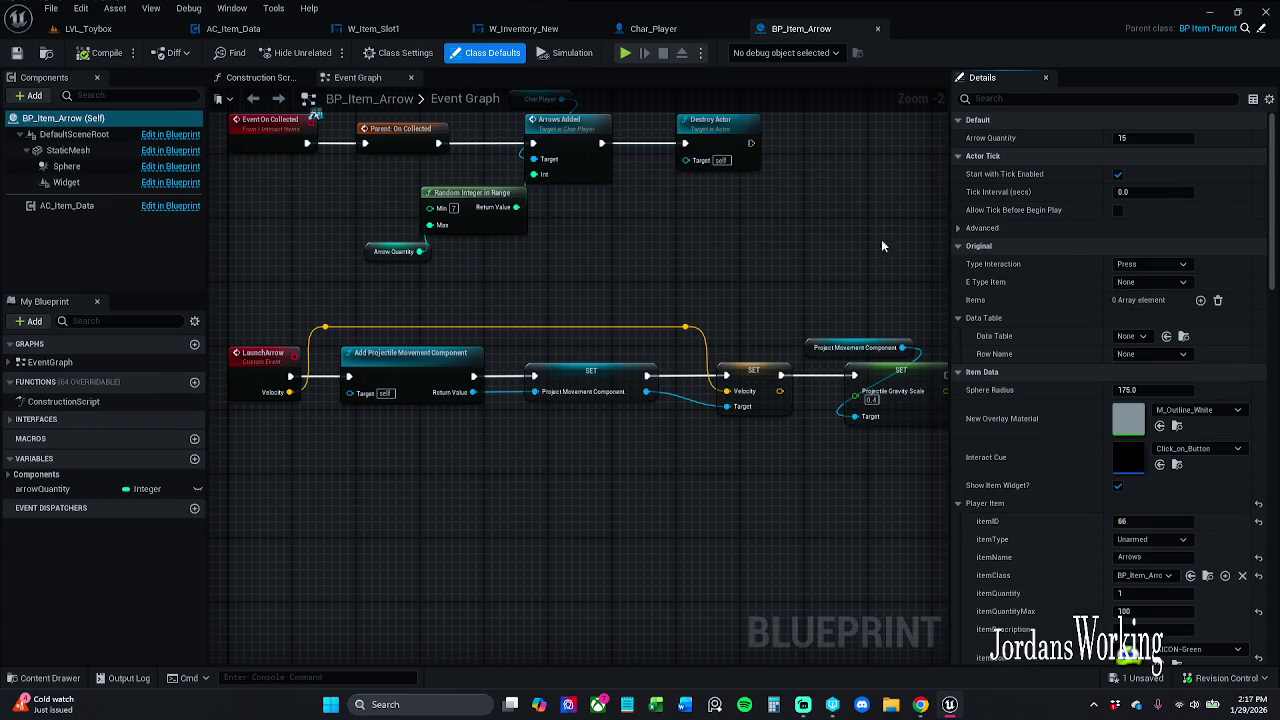
Set BP_Item_Arrow's Data Table to DT_Items and Row Name to Arrows, then save
{"action": "left_click", "coordinate": [1145, 337]}
{"action": "left_click", "coordinate": [1150, 570]}
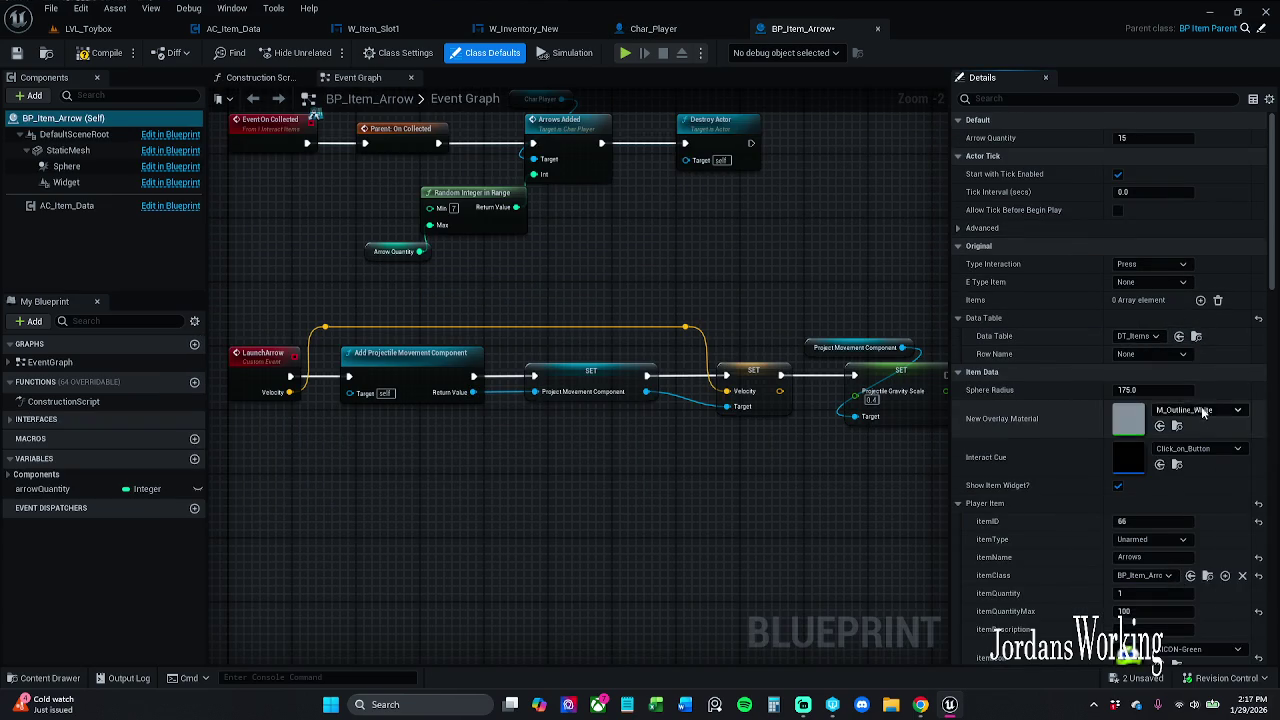
{"action": "left_click", "coordinate": [1159, 355]}
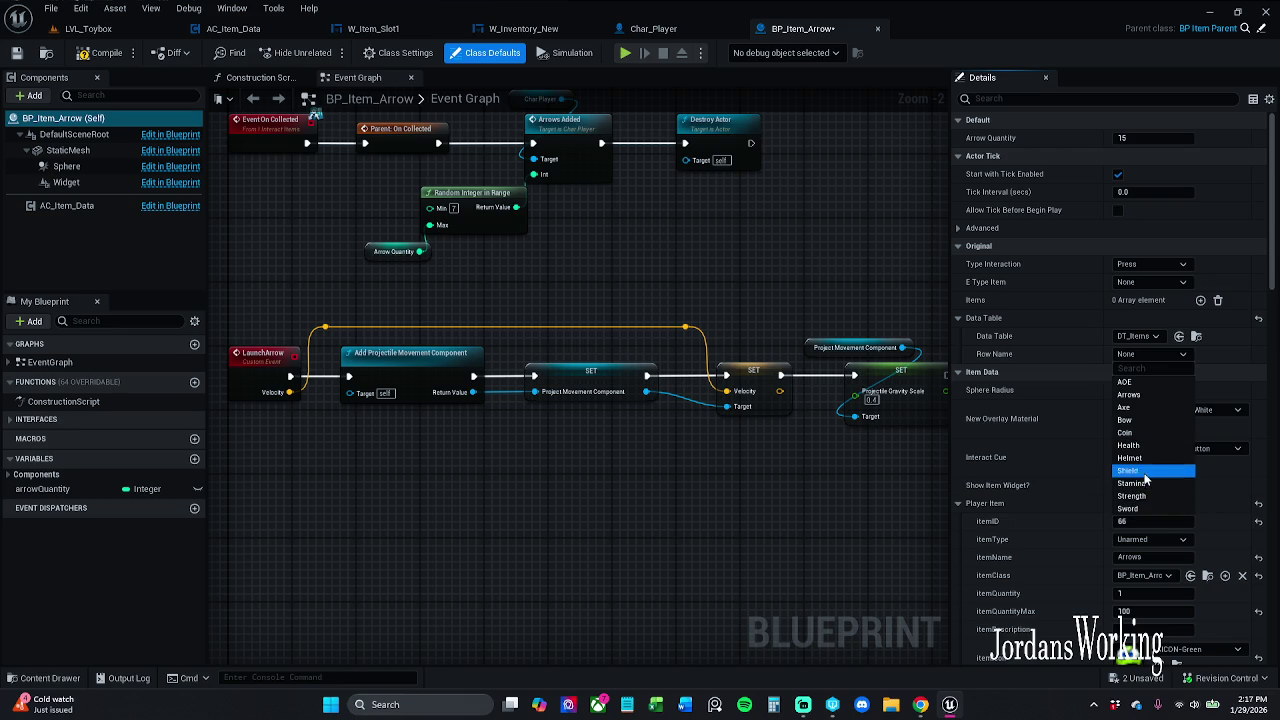
{"action": "left_click", "coordinate": [1146, 395]}
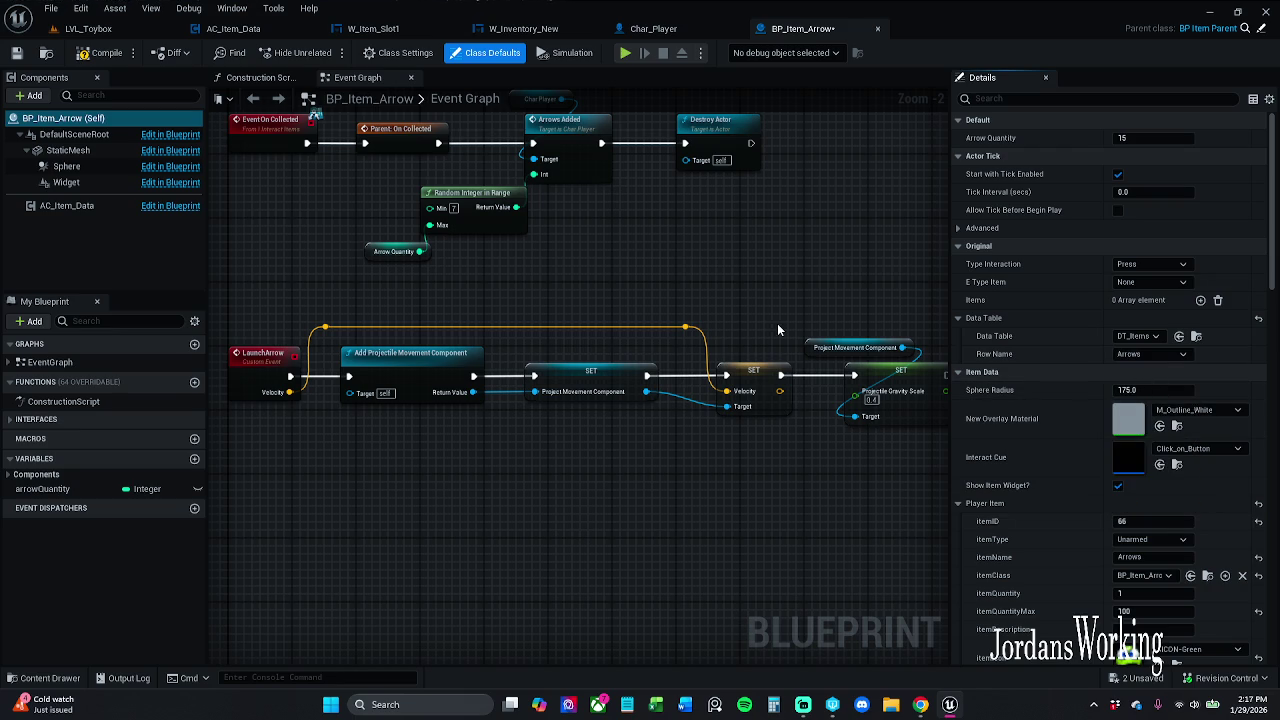
{"action": "left_click", "coordinate": [1170, 354]}
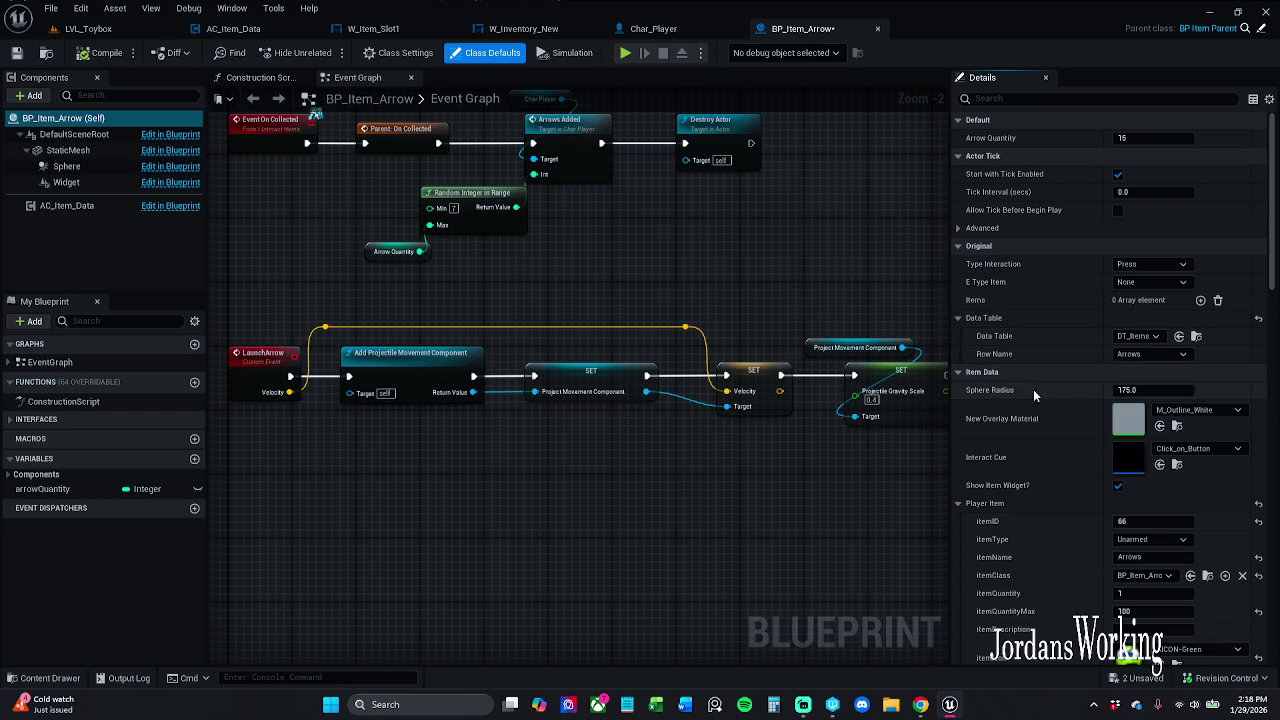
{"action": "scroll", "coordinate": [1046, 450], "scroll_direction": "down", "scroll_amount": 1}
{"action": "scroll", "coordinate": [1046, 450], "scroll_direction": "down", "scroll_amount": 5}
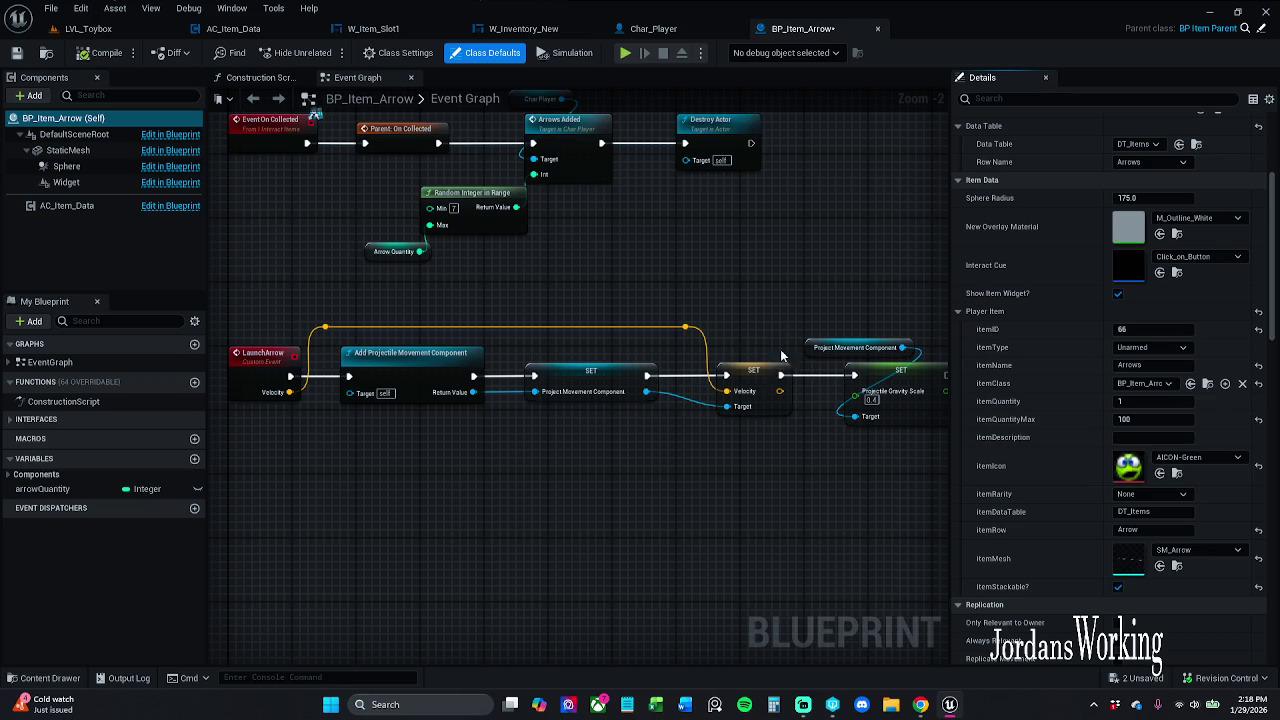
{"action": "left_click", "coordinate": [16, 52]}
Close the arrow blueprint, then open BP_Item_Axe to review its details and close it
{"action": "left_click", "coordinate": [877, 28]}
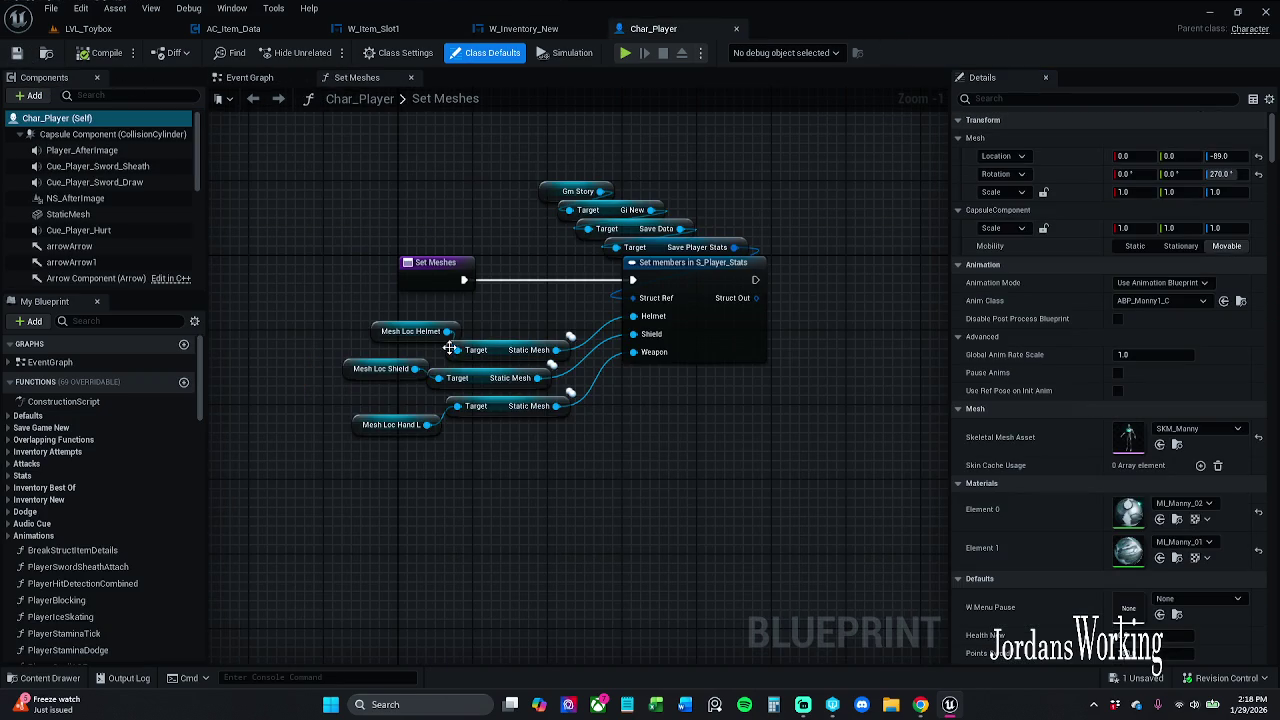
{"action": "left_click", "coordinate": [57, 679]}
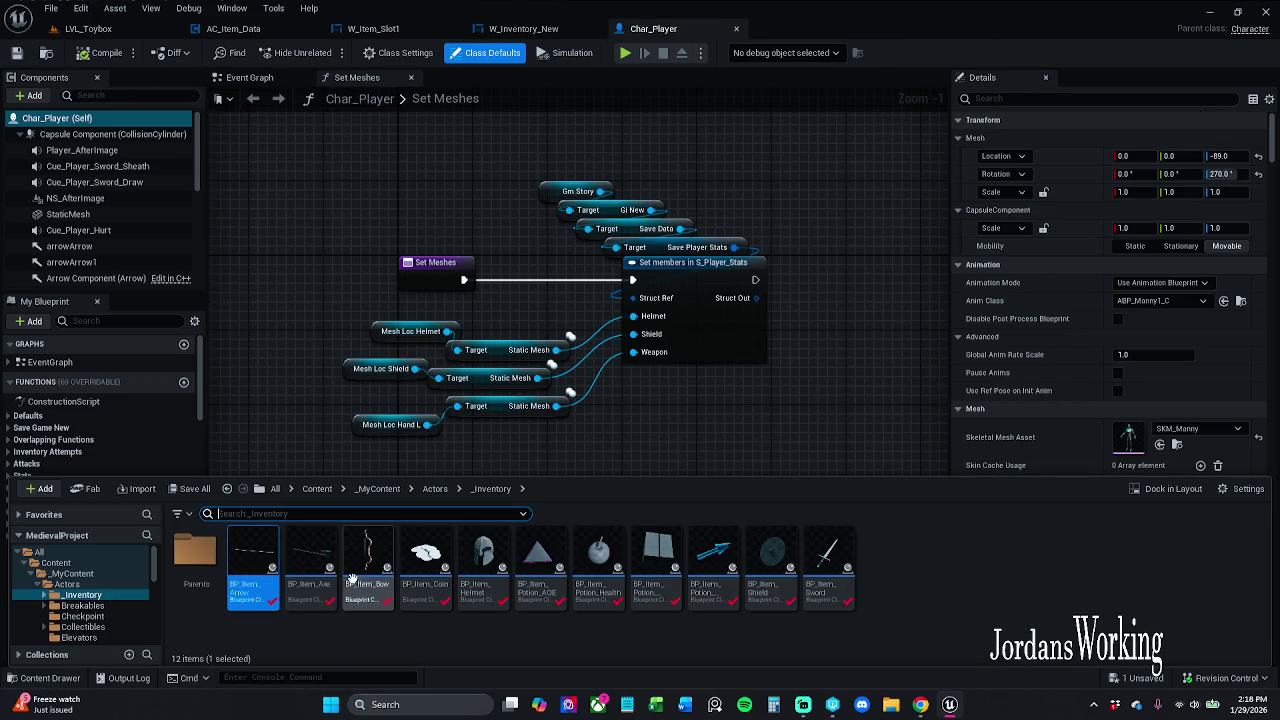
{"action": "left_click", "coordinate": [313, 576]}
{"action": "double_click", "coordinate": [314, 576]}
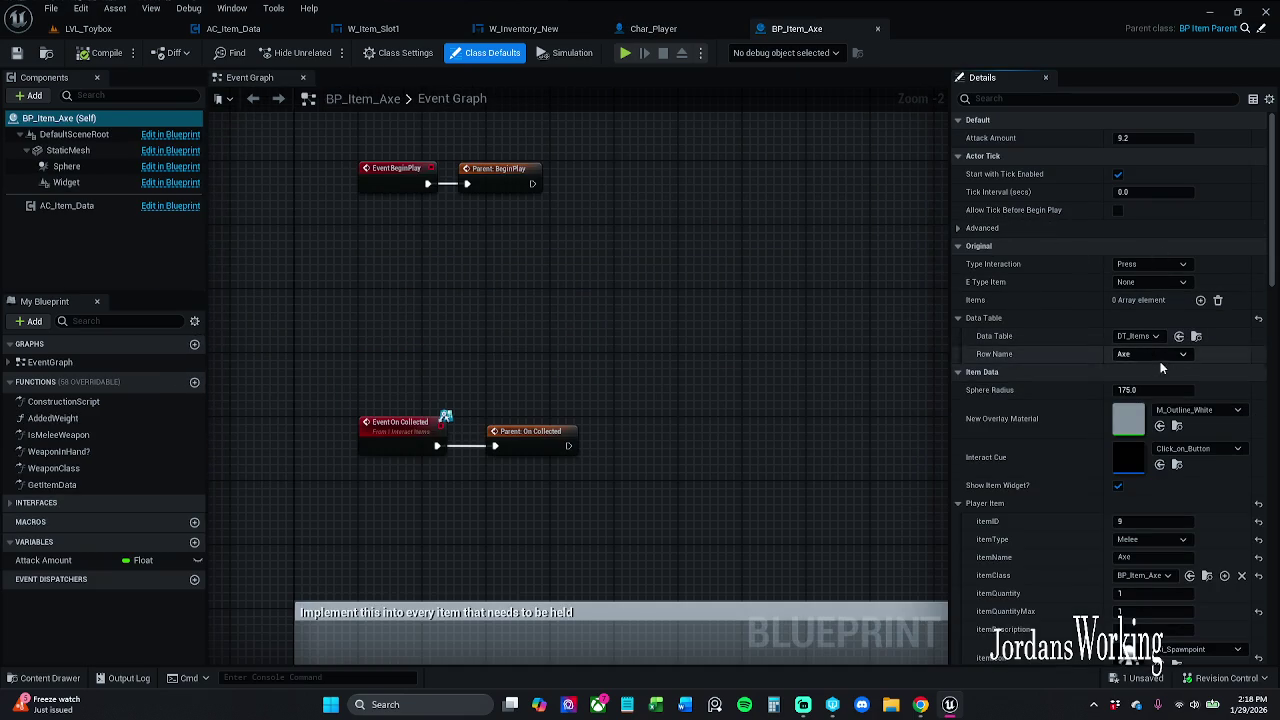
{"action": "scroll", "coordinate": [1089, 443], "scroll_direction": "down", "scroll_amount": 2}
{"action": "scroll", "coordinate": [1089, 443], "scroll_direction": "down", "scroll_amount": 2}
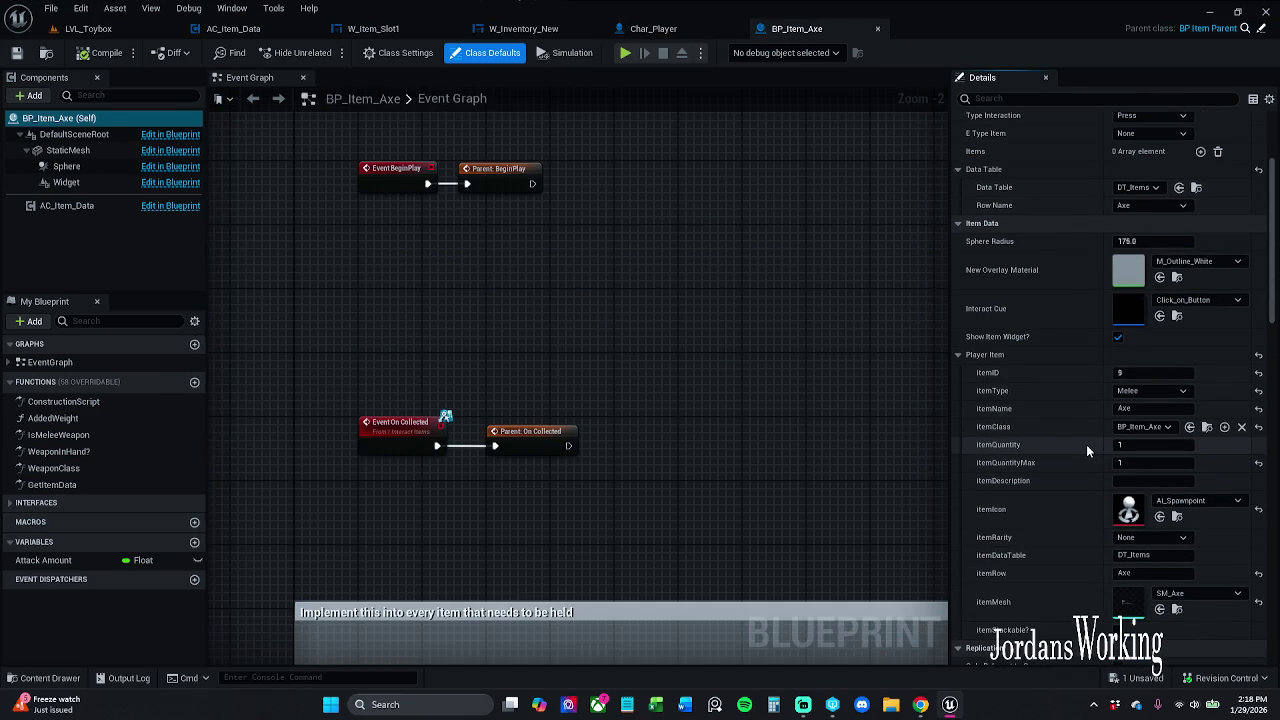
{"action": "left_click", "coordinate": [879, 31]}
Open BP_Item_Bow, set Data Table DT_Items with Row Name Bow, then compile and save
{"action": "left_click", "coordinate": [48, 680]}
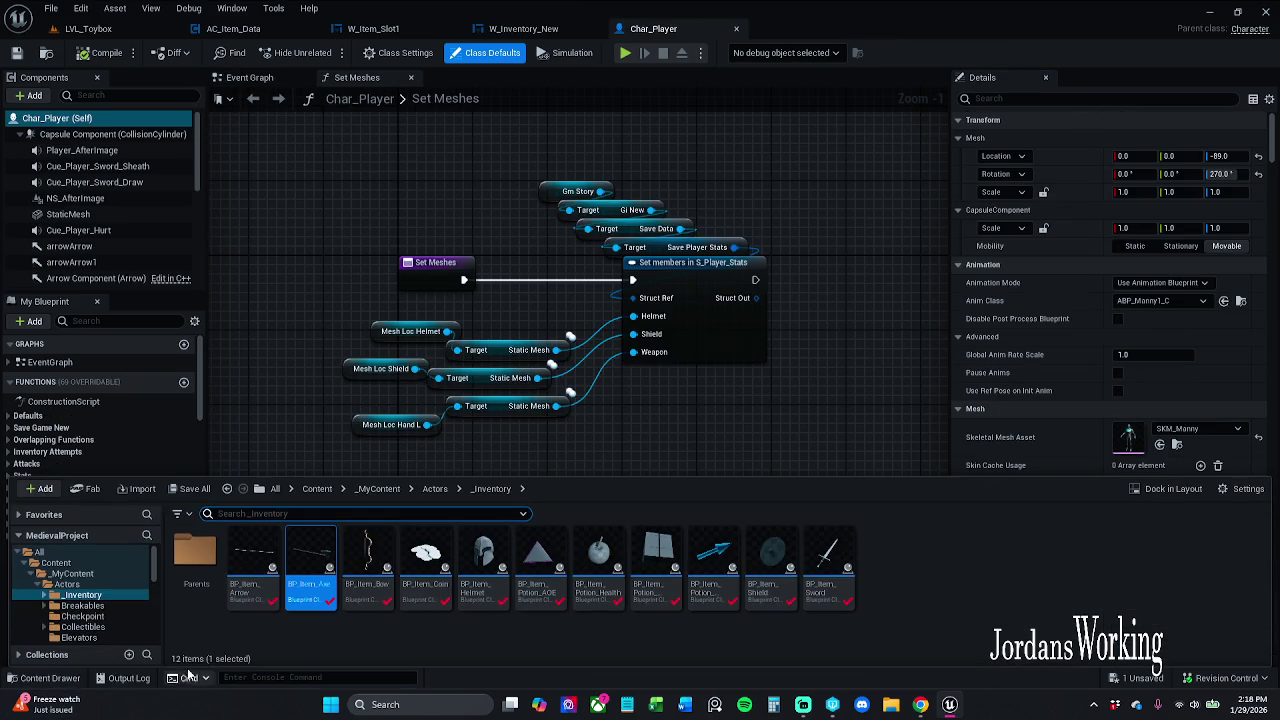
{"action": "double_click", "coordinate": [369, 565]}
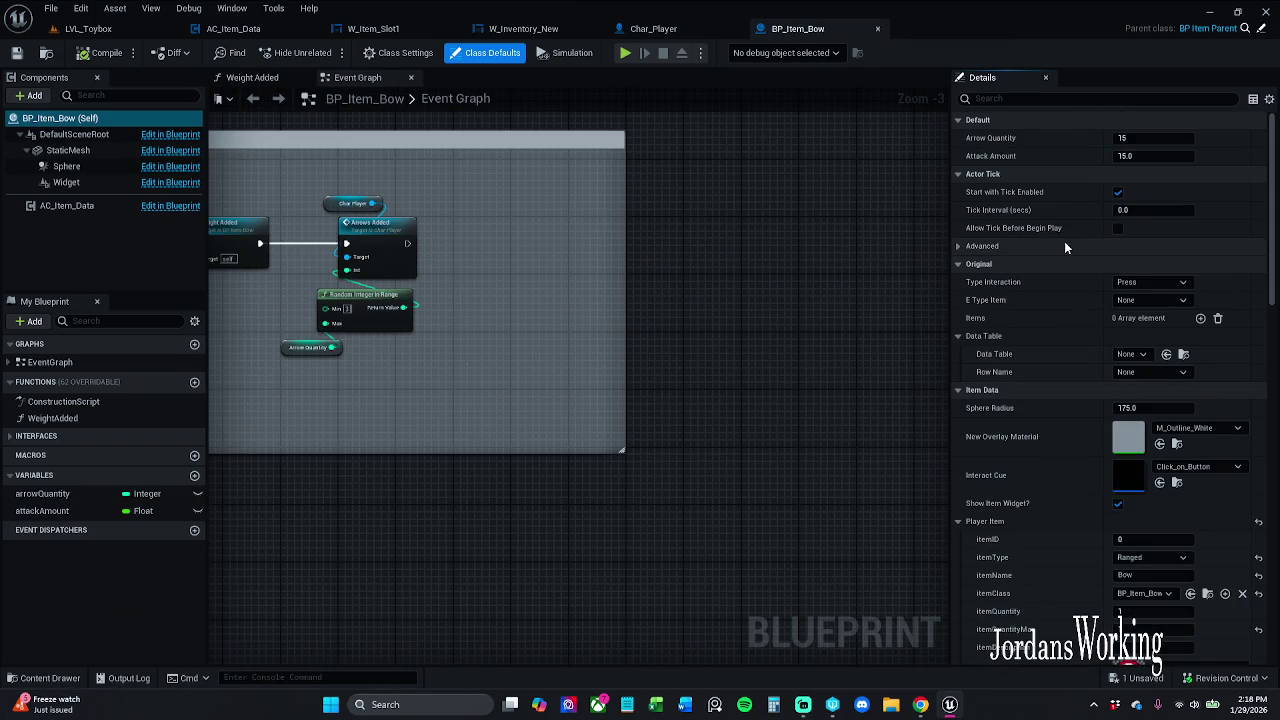
{"action": "left_click", "coordinate": [1142, 355]}
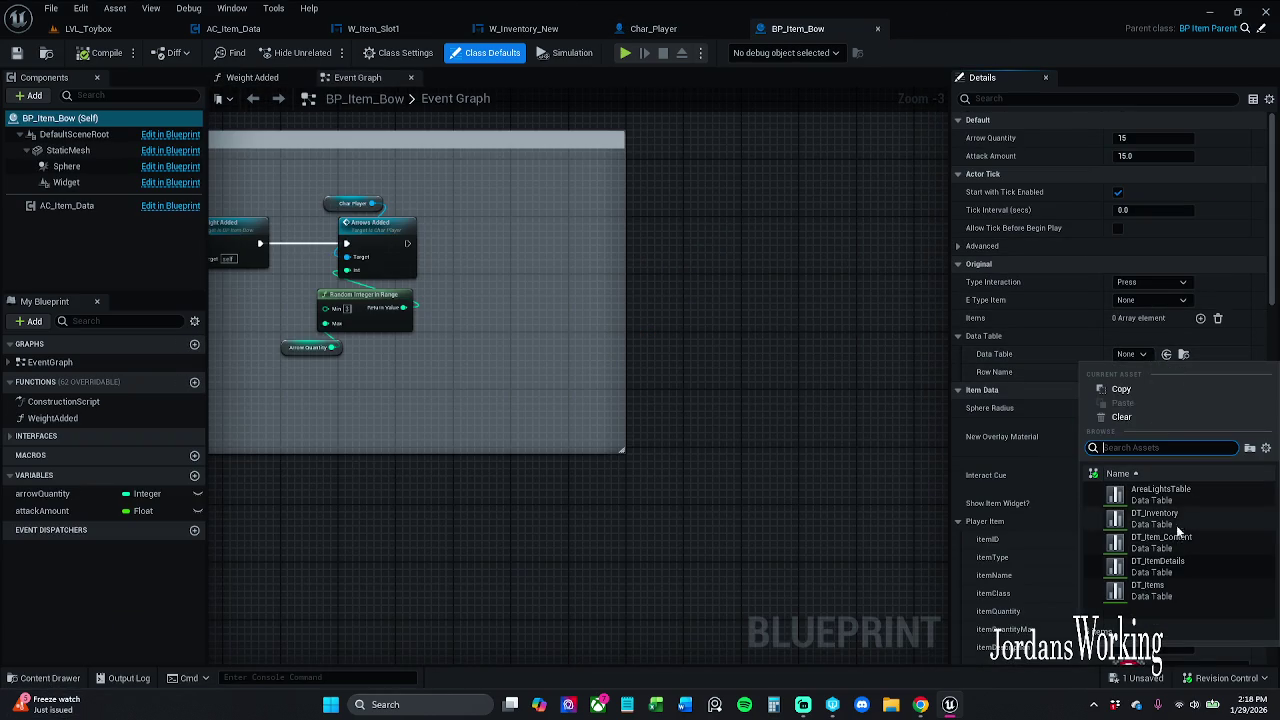
{"action": "left_click", "coordinate": [1150, 590]}
{"action": "left_click", "coordinate": [1175, 372]}
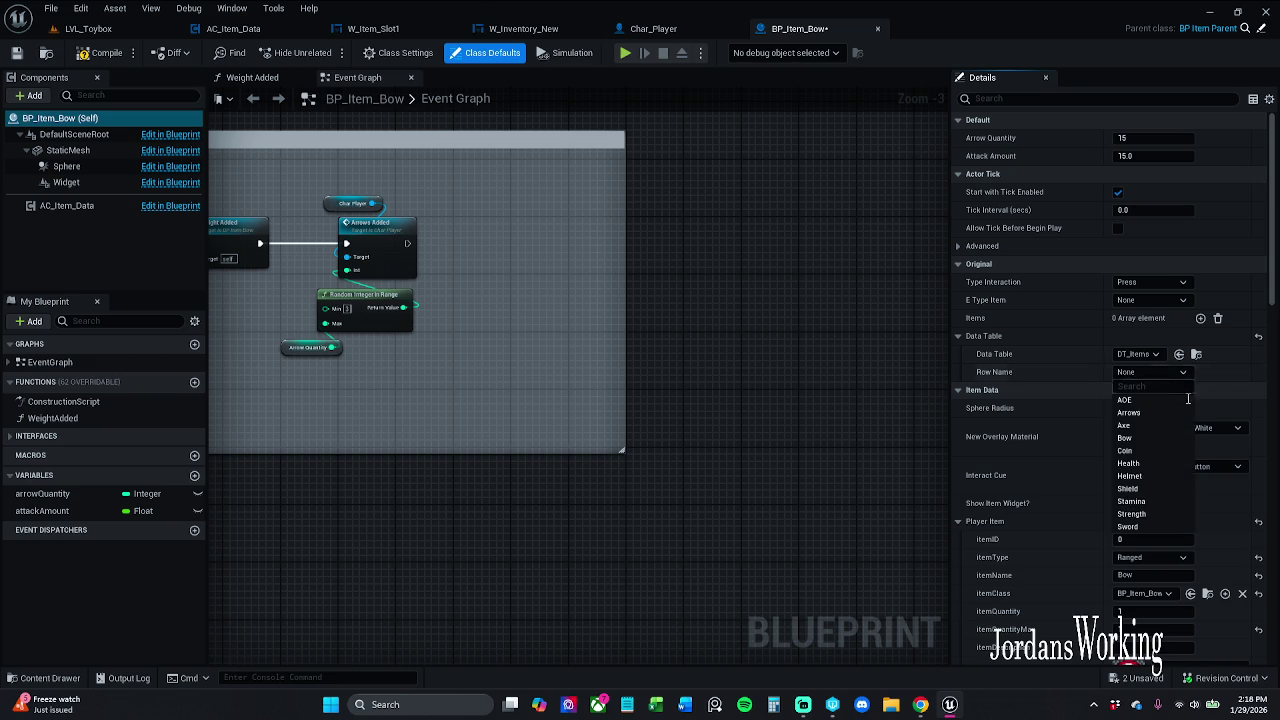
{"action": "left_click", "coordinate": [1152, 439]}
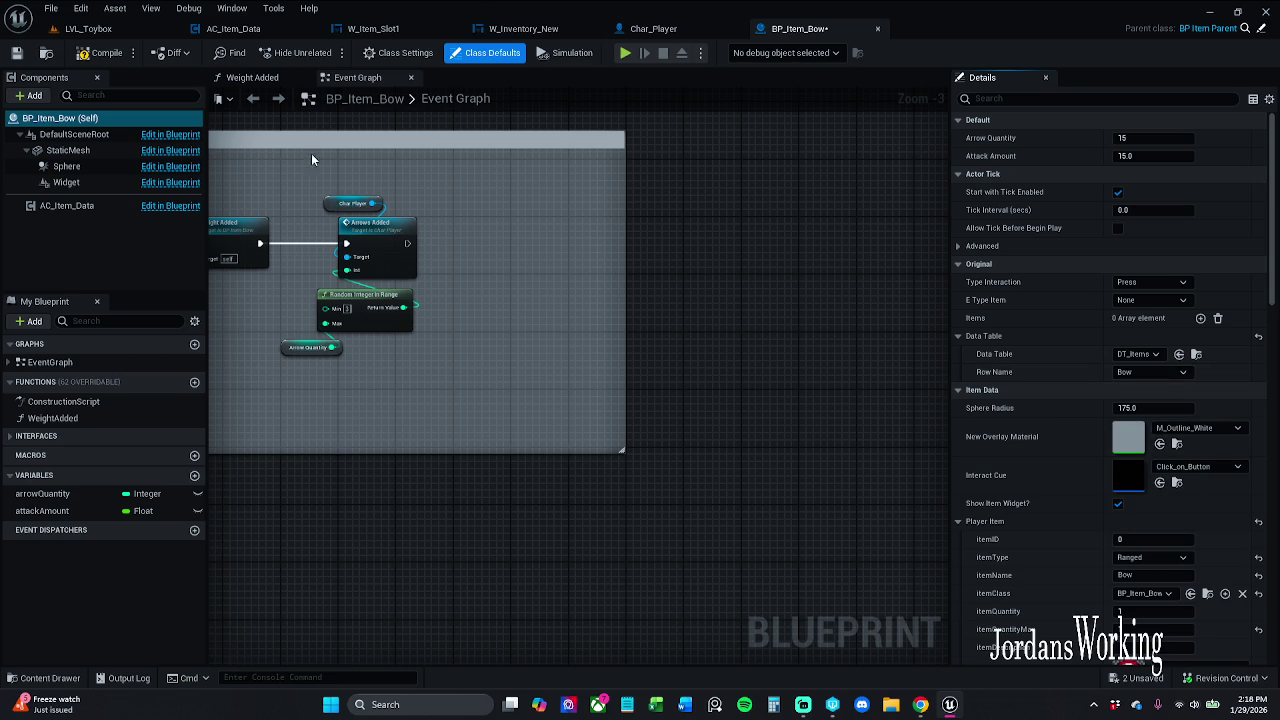
{"action": "left_click", "coordinate": [100, 52]}
{"action": "left_click", "coordinate": [17, 53]}
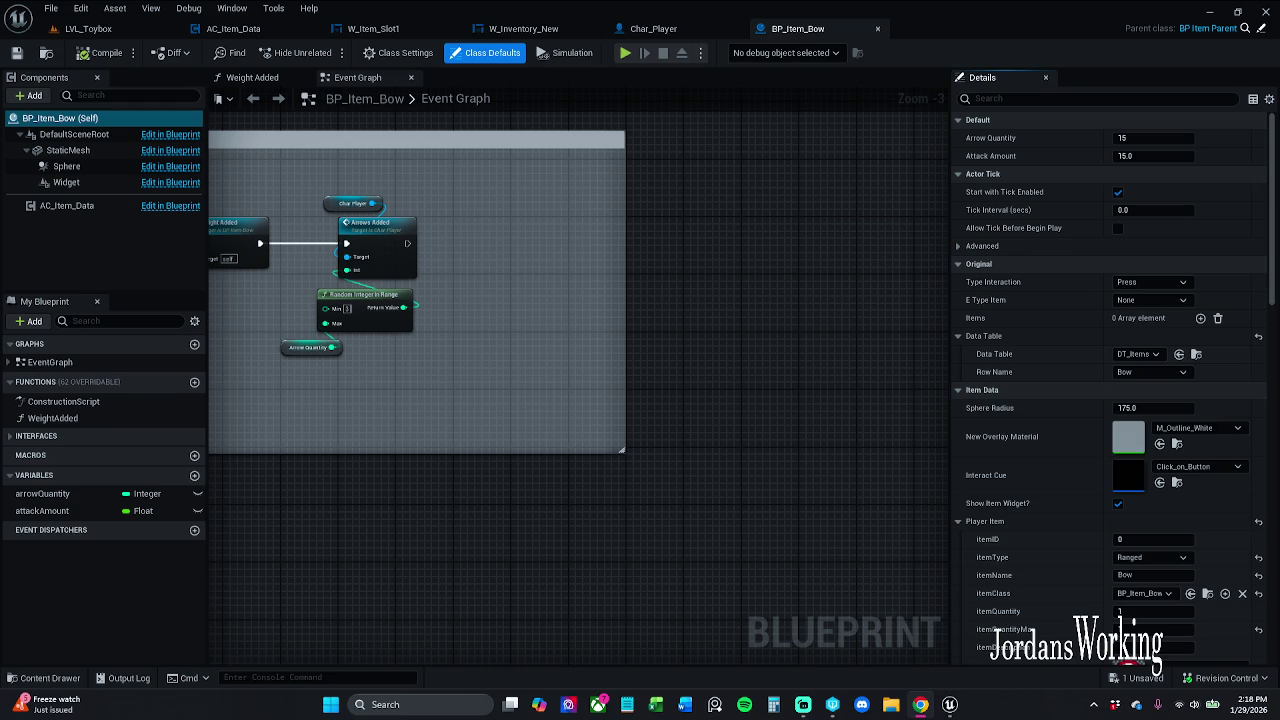
Pan the bow's event graph, glance at Char_Player, then bring up the Content Drawer
{"action": "left_click_drag", "start_coordinate": [377, 371], "coordinate": [521, 396]}
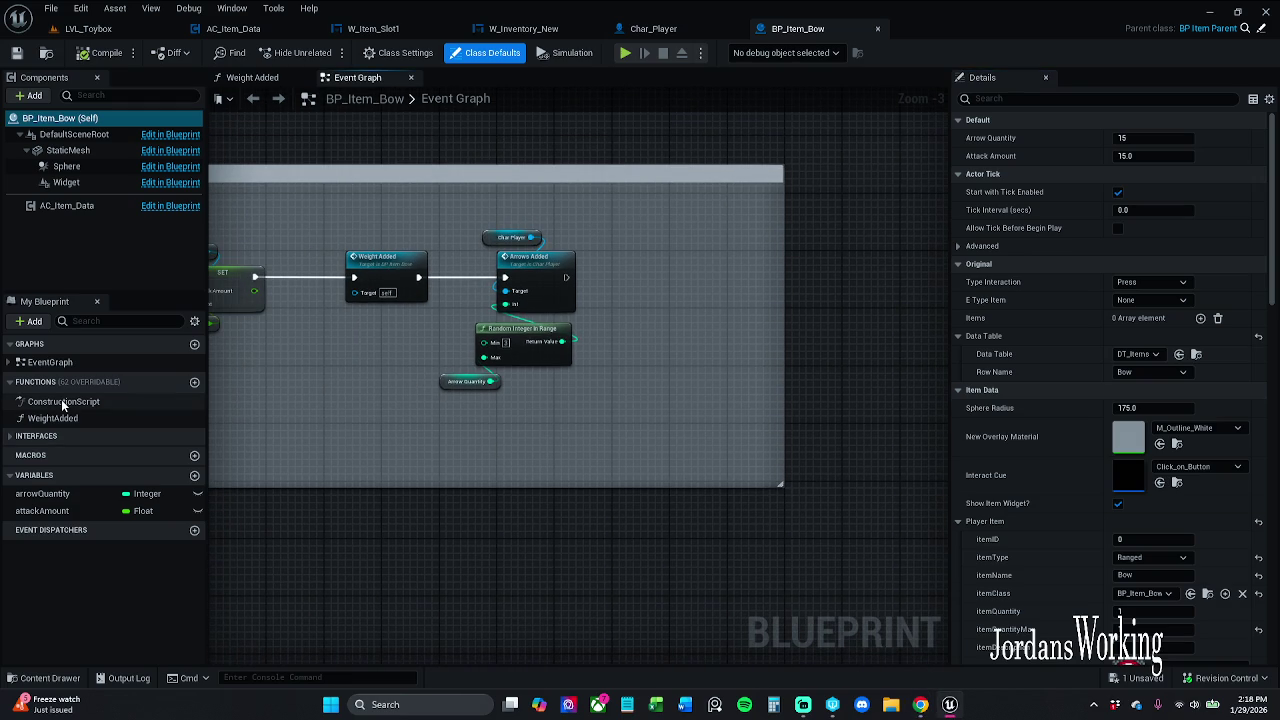
{"action": "left_click", "coordinate": [682, 35]}
{"action": "left_click", "coordinate": [790, 29]}
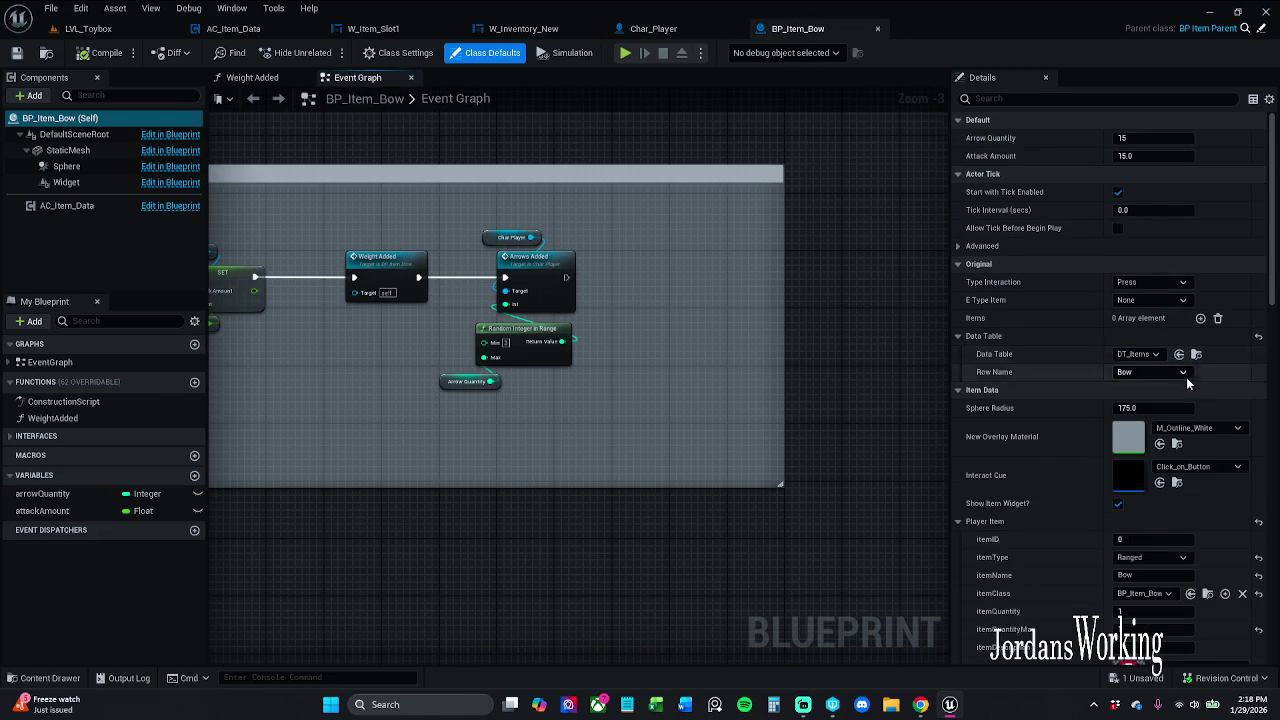
{"action": "scroll", "coordinate": [1150, 430], "scroll_direction": "down", "scroll_amount": 4}
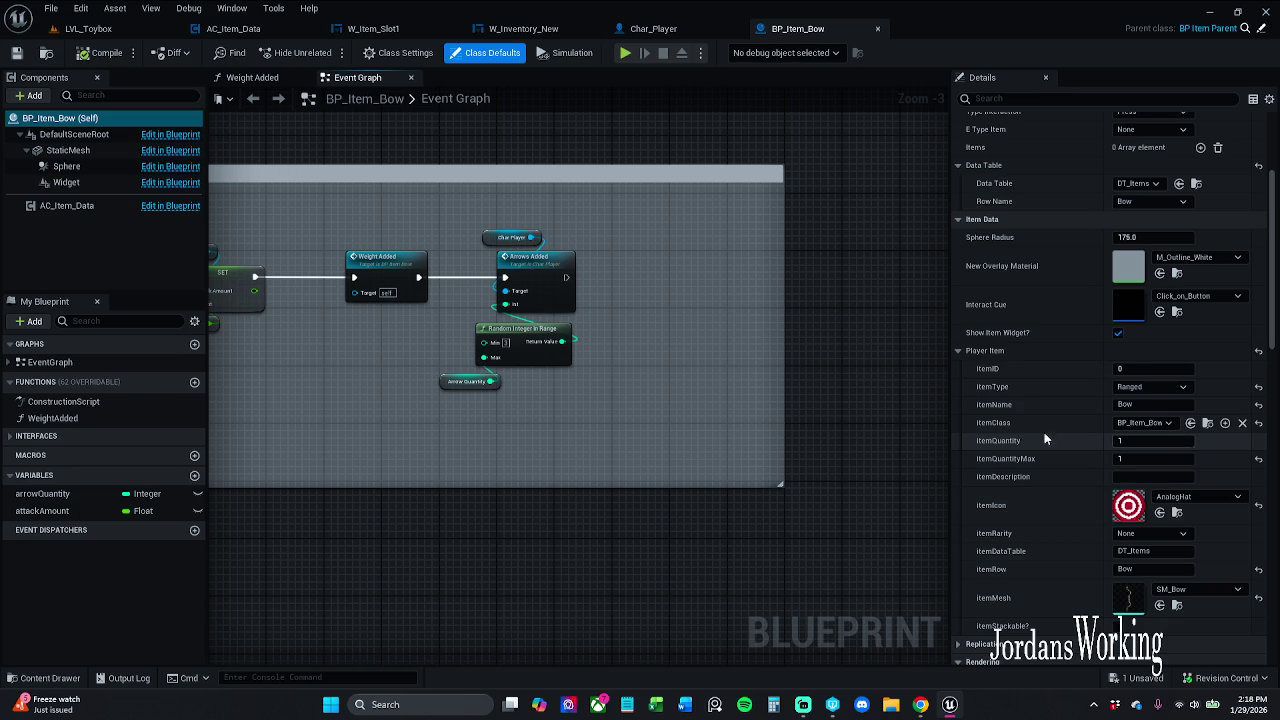
{"action": "left_click", "coordinate": [43, 678]}
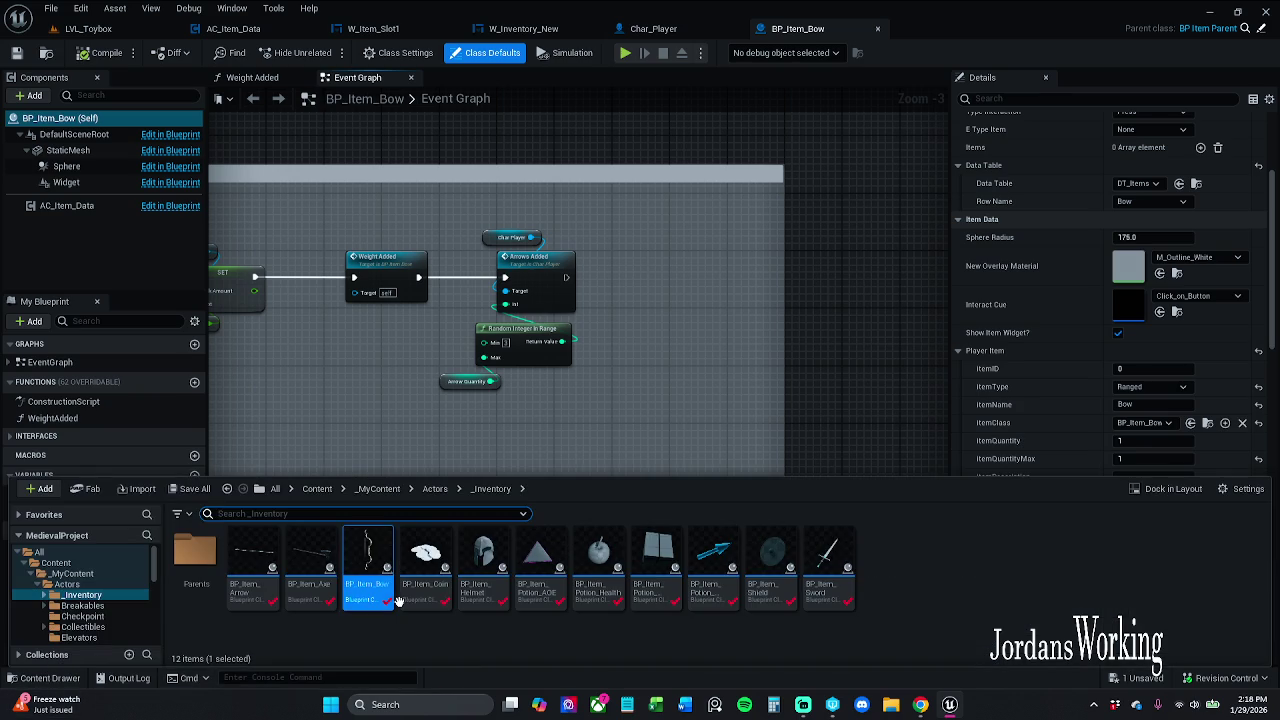
Open BP_Item_Coin from the Content Drawer, assign DT_Items with row Coin, and save it
{"action": "left_click", "coordinate": [820, 412]}
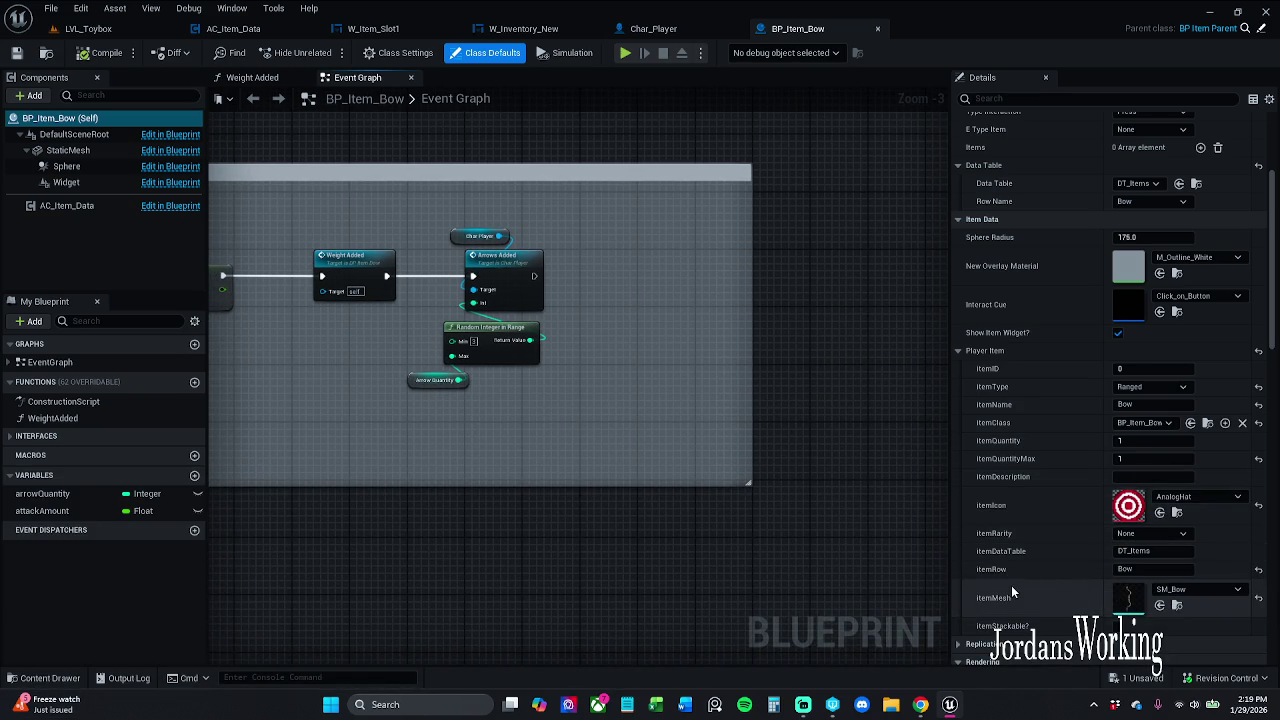
{"action": "left_click", "coordinate": [66, 684]}
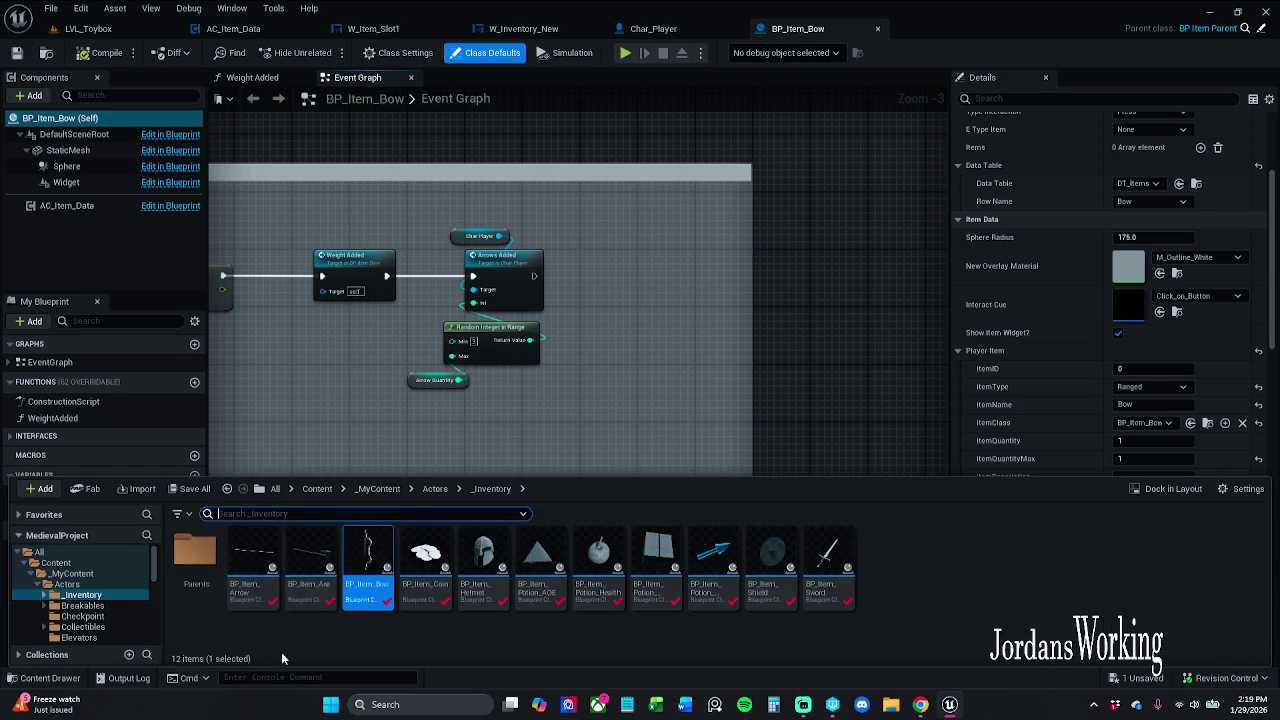
{"action": "double_click", "coordinate": [428, 590]}
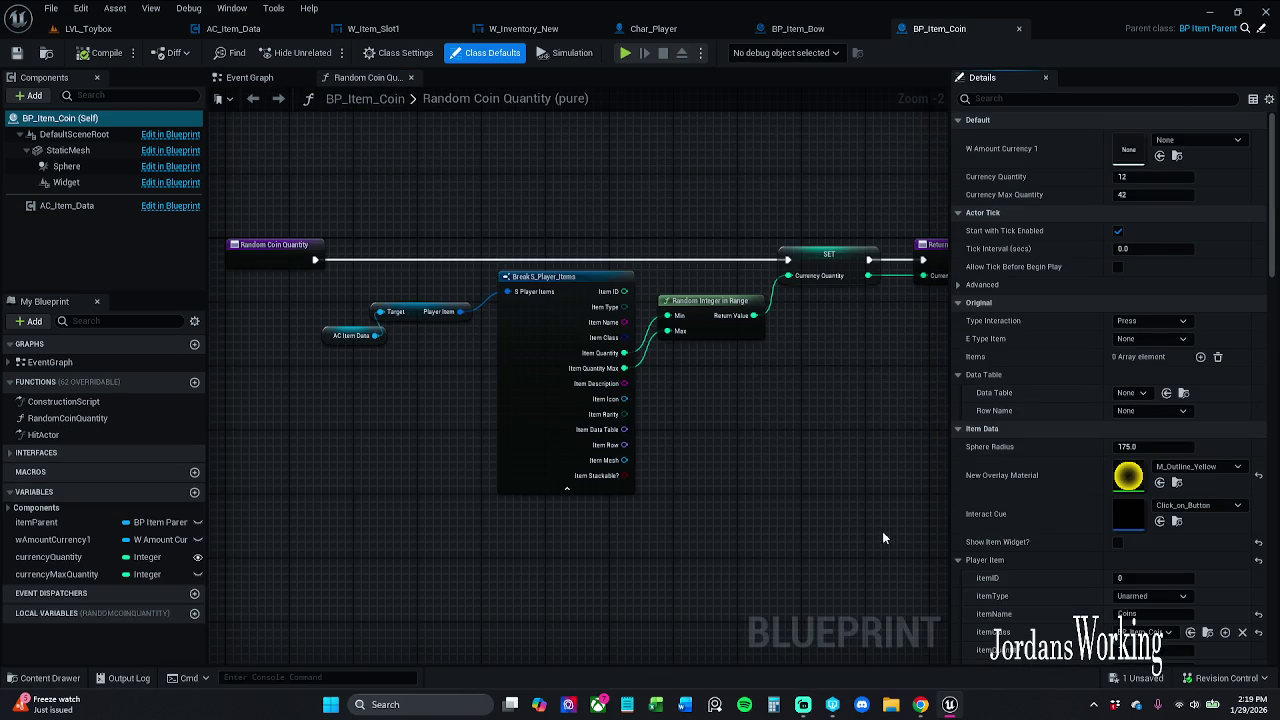
{"action": "scroll", "coordinate": [995, 500], "scroll_direction": "down", "scroll_amount": 5}
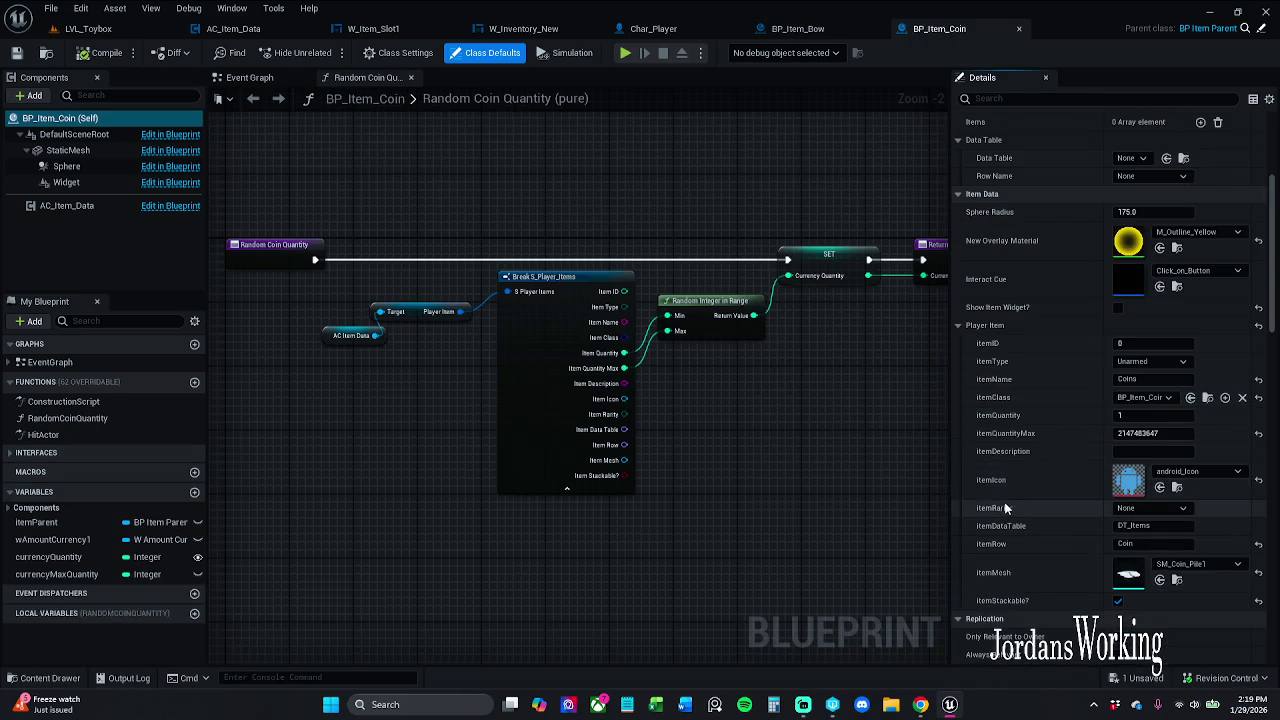
{"action": "scroll", "coordinate": [1000, 505], "scroll_direction": "up", "scroll_amount": 2}
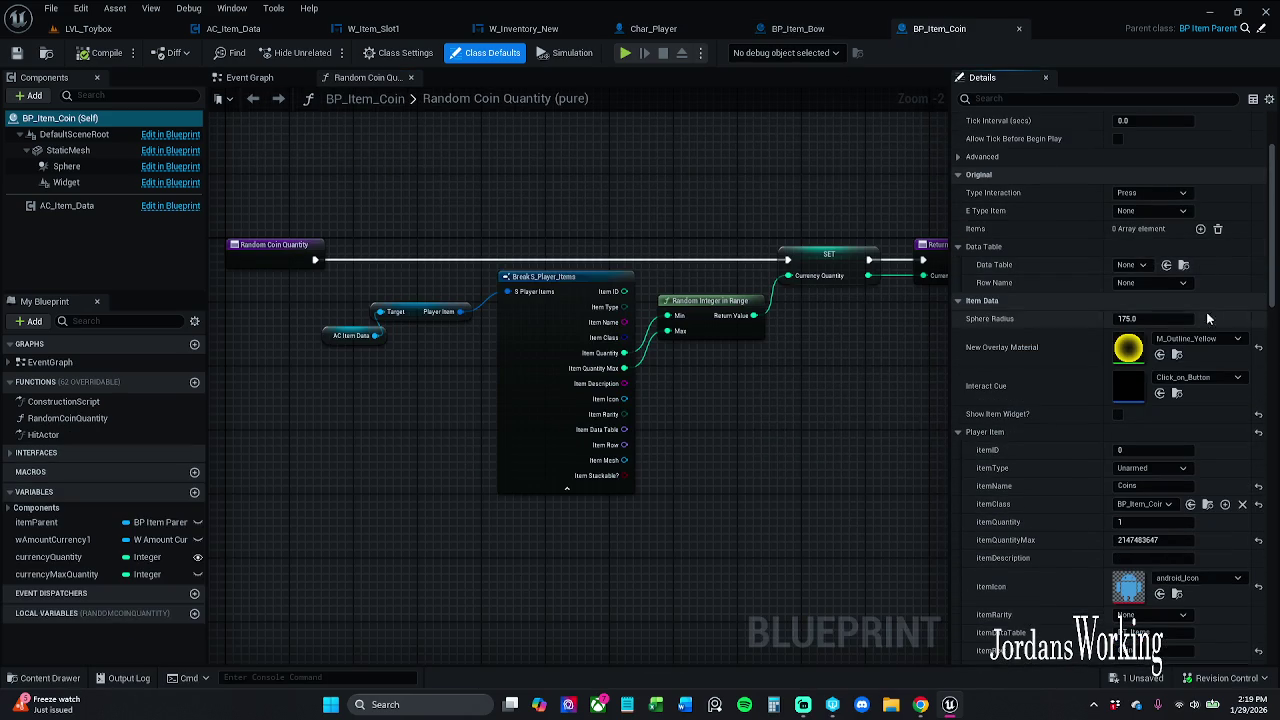
{"action": "left_click", "coordinate": [1130, 265]}
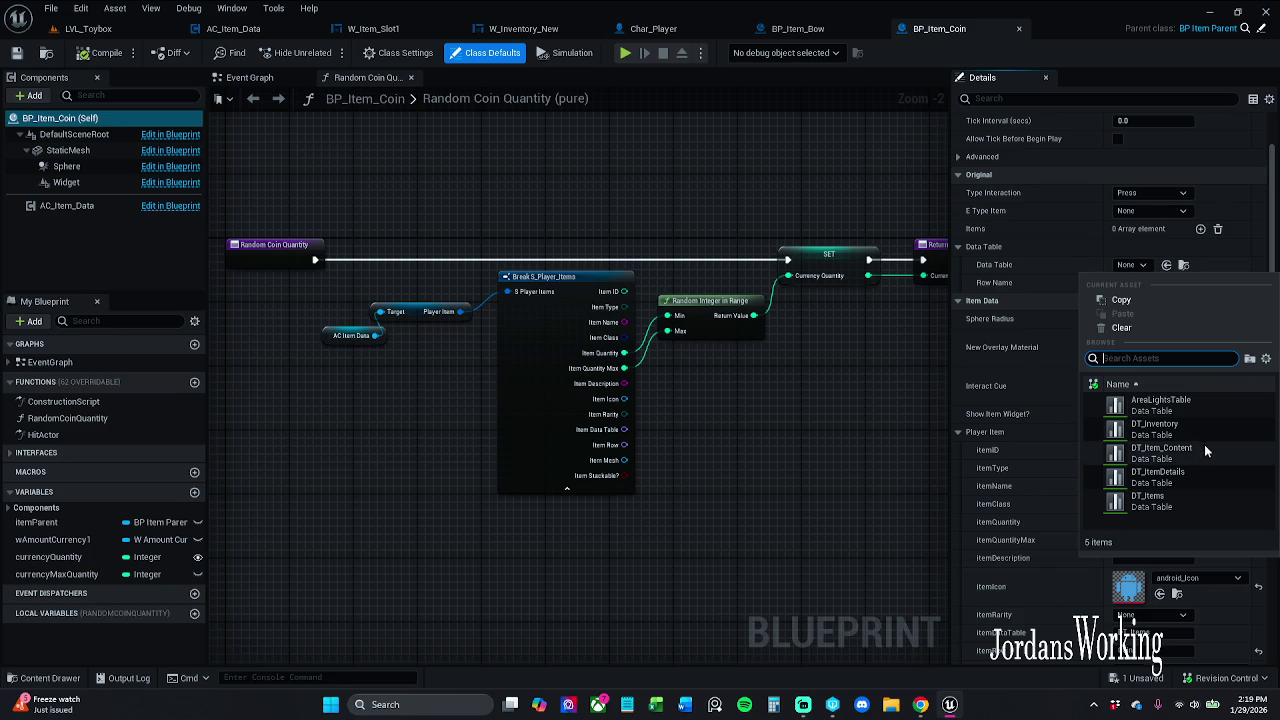
{"action": "key", "text": "Escape"}
{"action": "left_click", "coordinate": [1150, 282]}
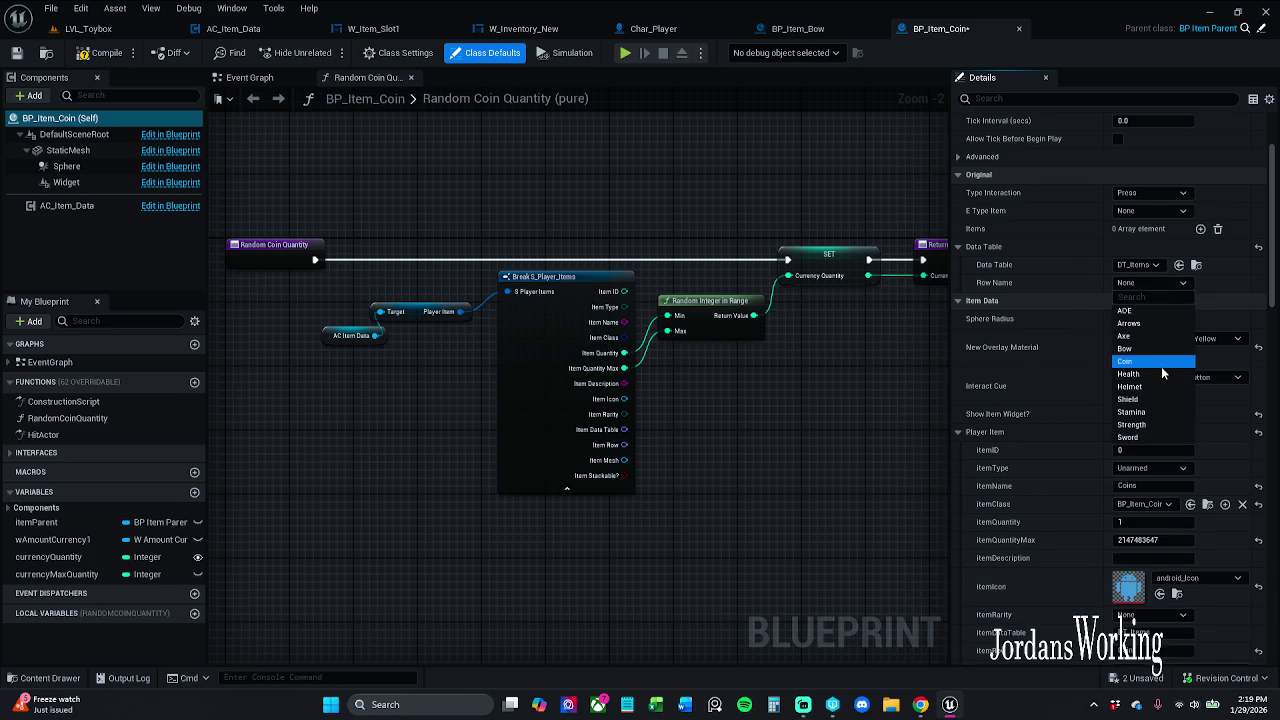
{"action": "left_click", "coordinate": [1150, 362]}
{"action": "scroll", "coordinate": [1092, 452], "scroll_direction": "down", "scroll_amount": 3}
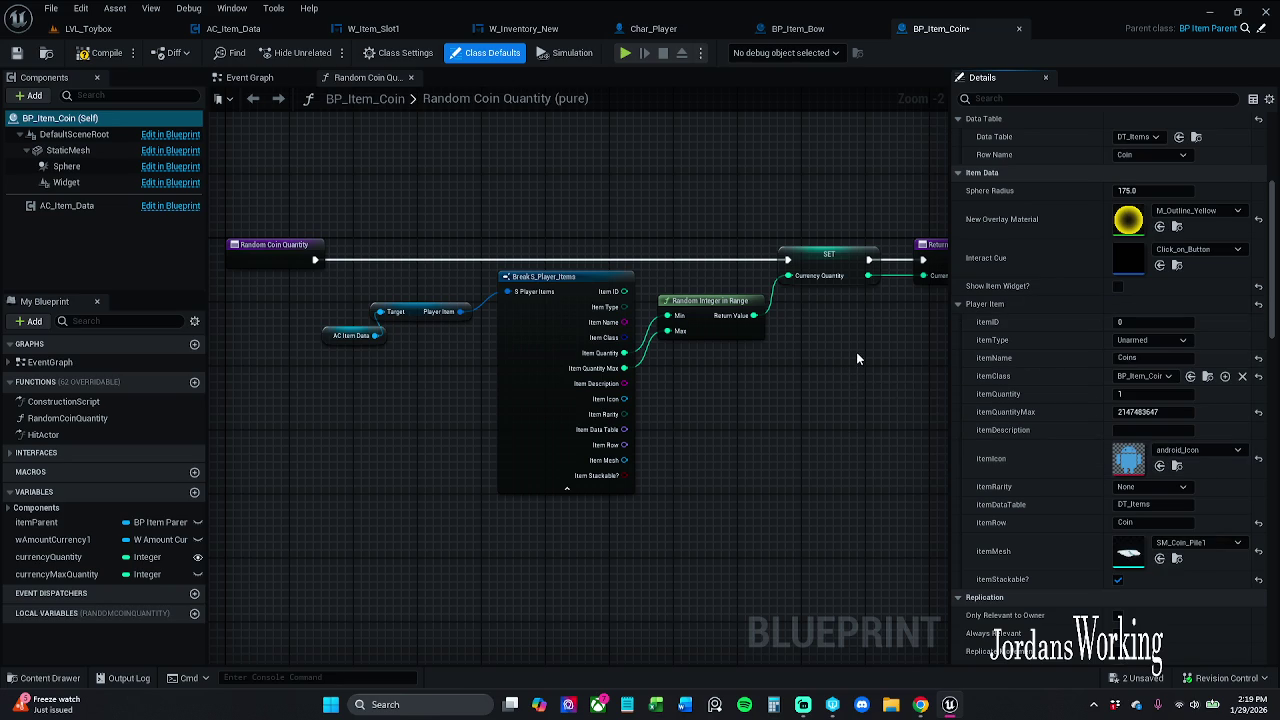
{"action": "left_click", "coordinate": [17, 53]}
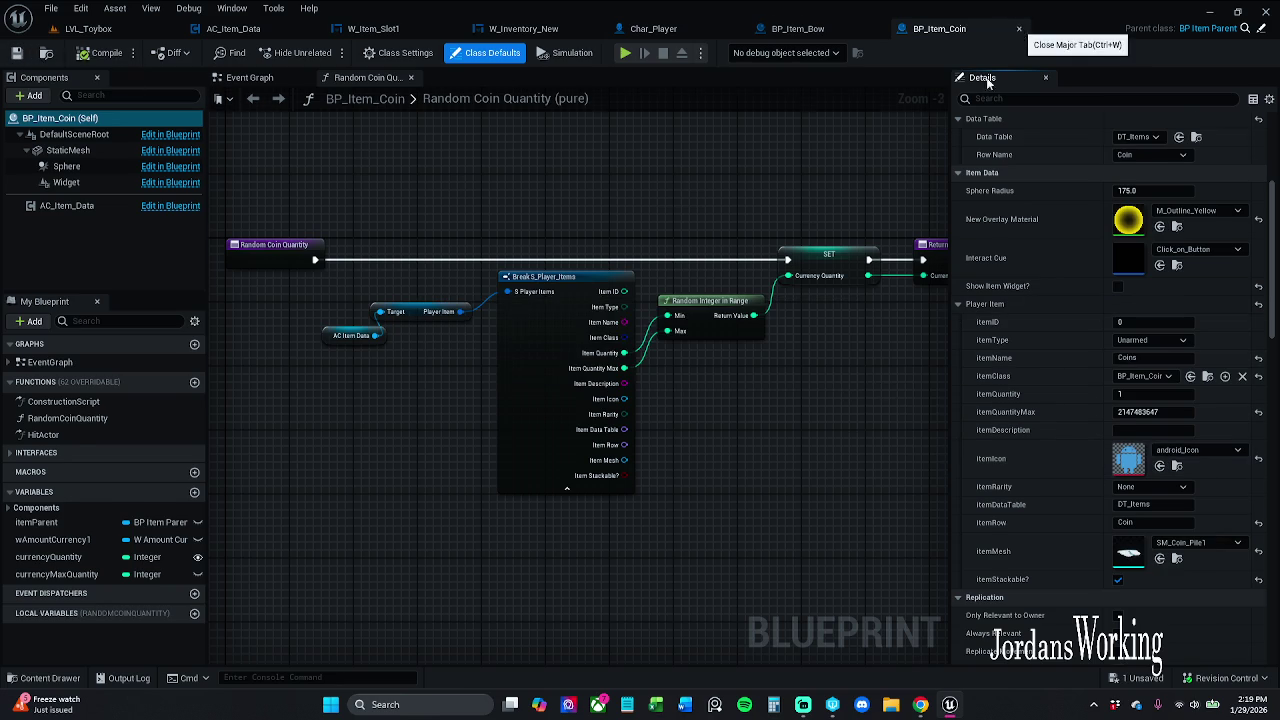
Close the coin blueprint, check BP_Item_Helmet uses DT_Items row Helmet, and close the bow blueprint
{"action": "left_click", "coordinate": [1019, 29]}
{"action": "left_click", "coordinate": [46, 679]}
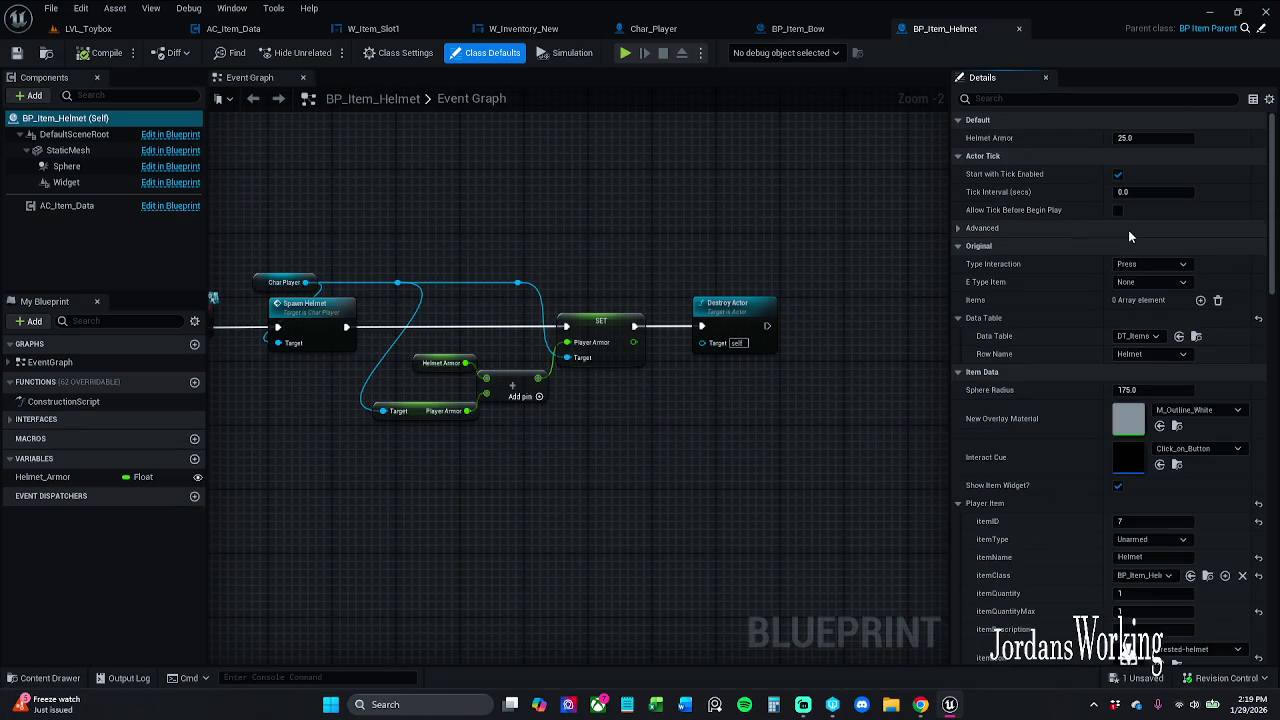
{"action": "scroll", "coordinate": [1040, 403], "scroll_direction": "down", "scroll_amount": 3}
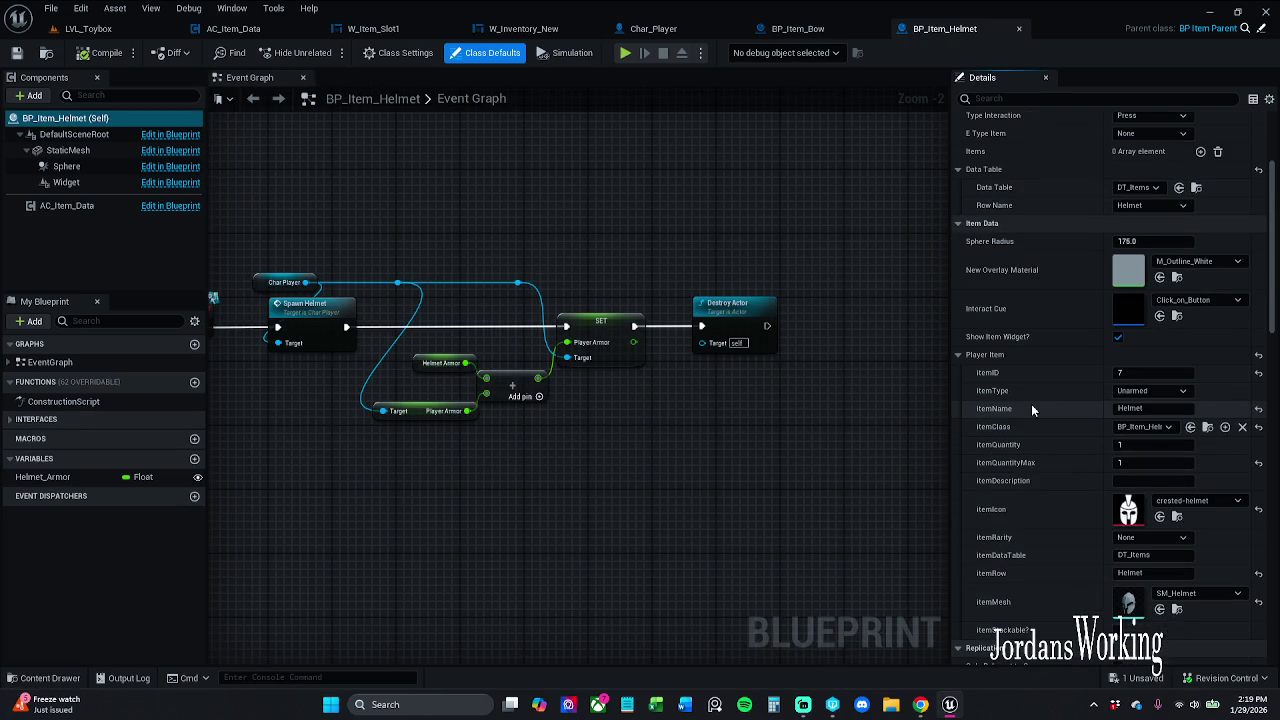
{"action": "left_click", "coordinate": [1020, 29]}
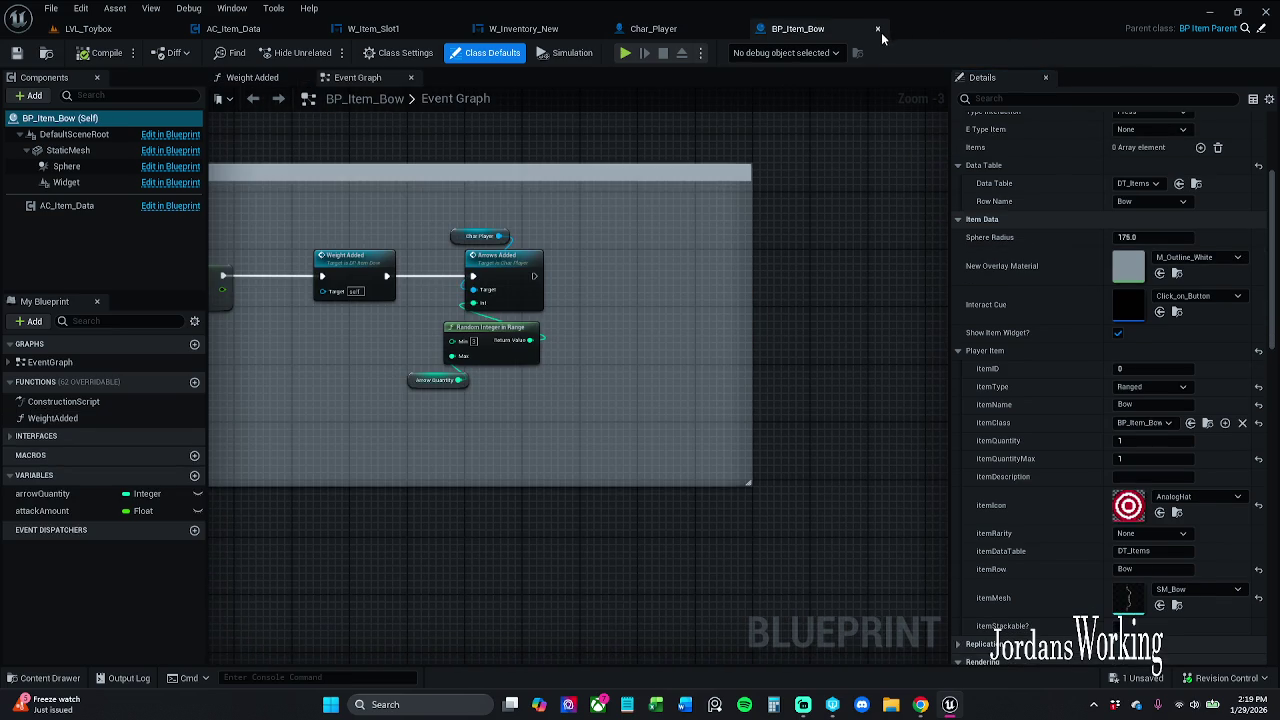
{"action": "left_click", "coordinate": [877, 29]}
Reopen BP_Item_Helmet to confirm its settings, then open and close BP_Item_Potion_AOE
{"action": "left_click", "coordinate": [44, 678]}
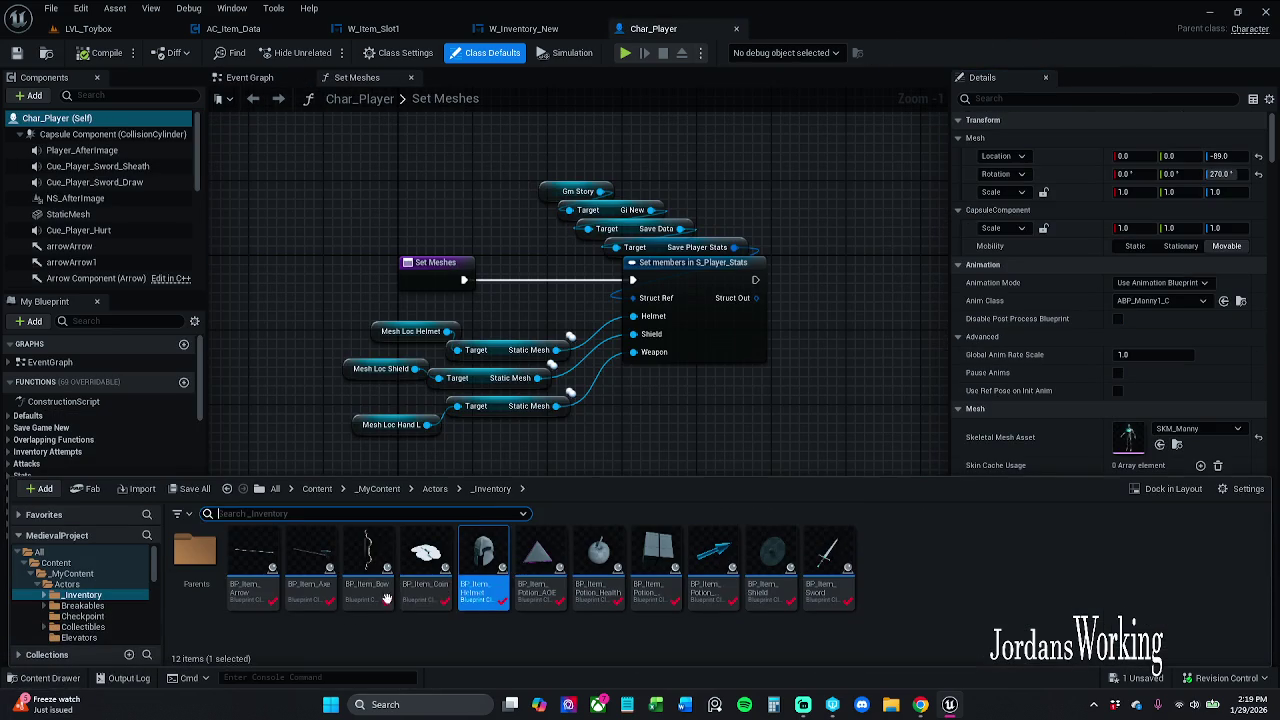
{"action": "double_click", "coordinate": [483, 565]}
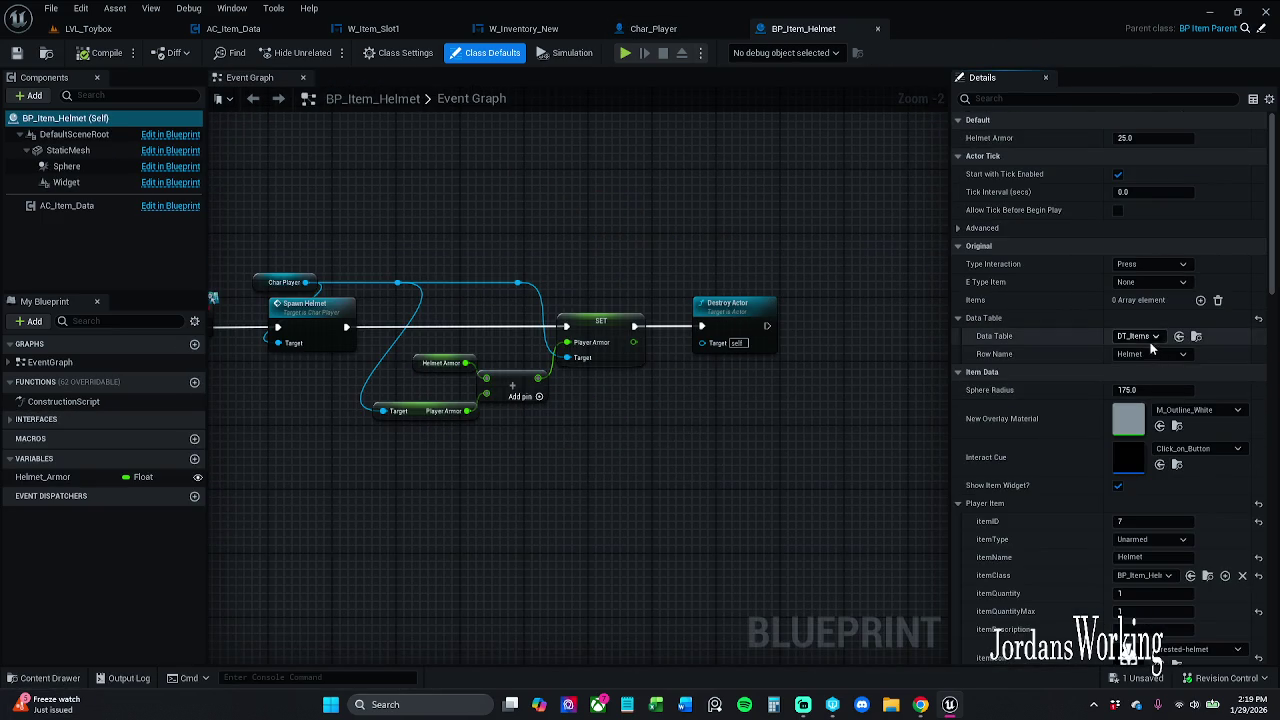
{"action": "left_click", "coordinate": [877, 29]}
{"action": "left_click", "coordinate": [85, 677]}
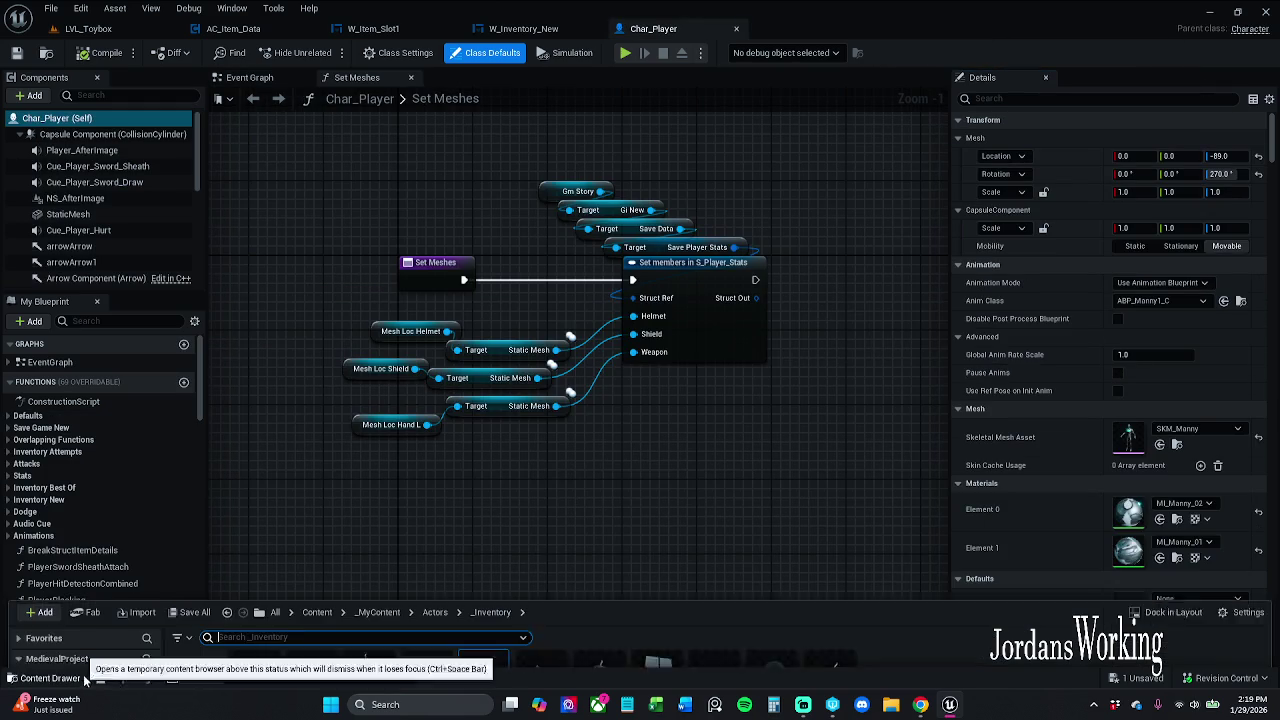
{"action": "double_click", "coordinate": [545, 585]}
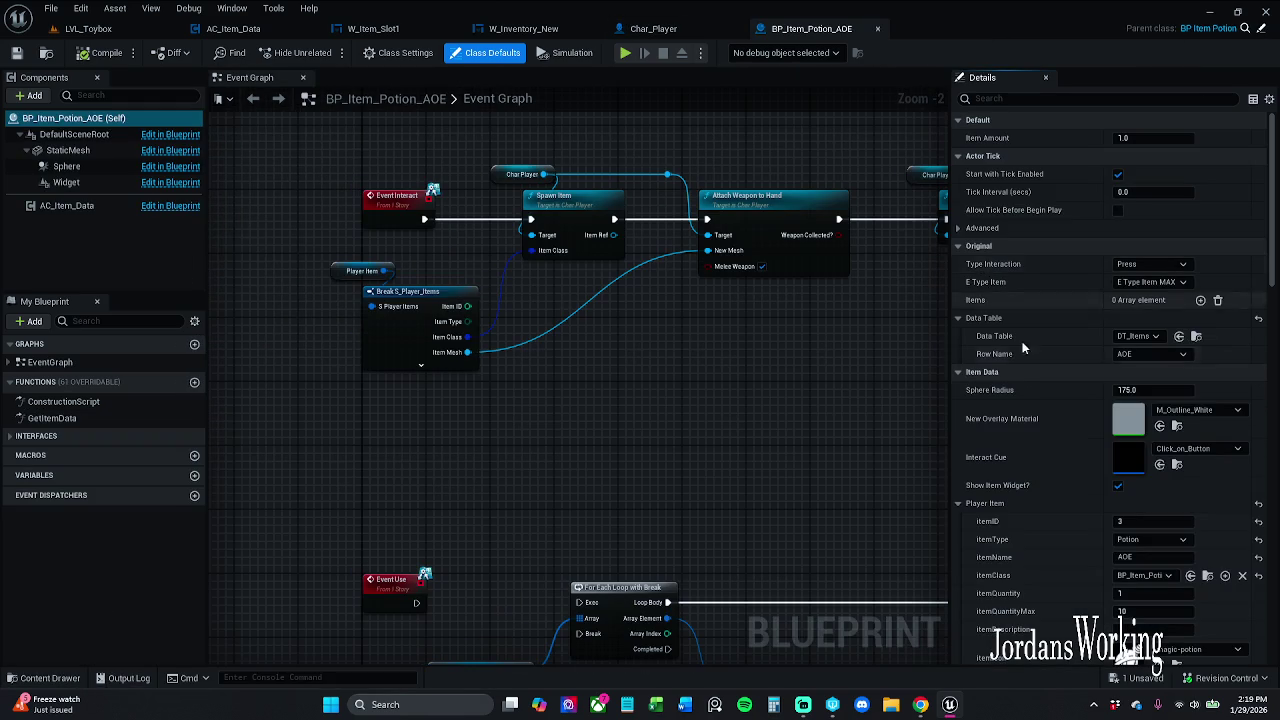
{"action": "scroll", "coordinate": [1068, 320], "scroll_direction": "down", "scroll_amount": 3}
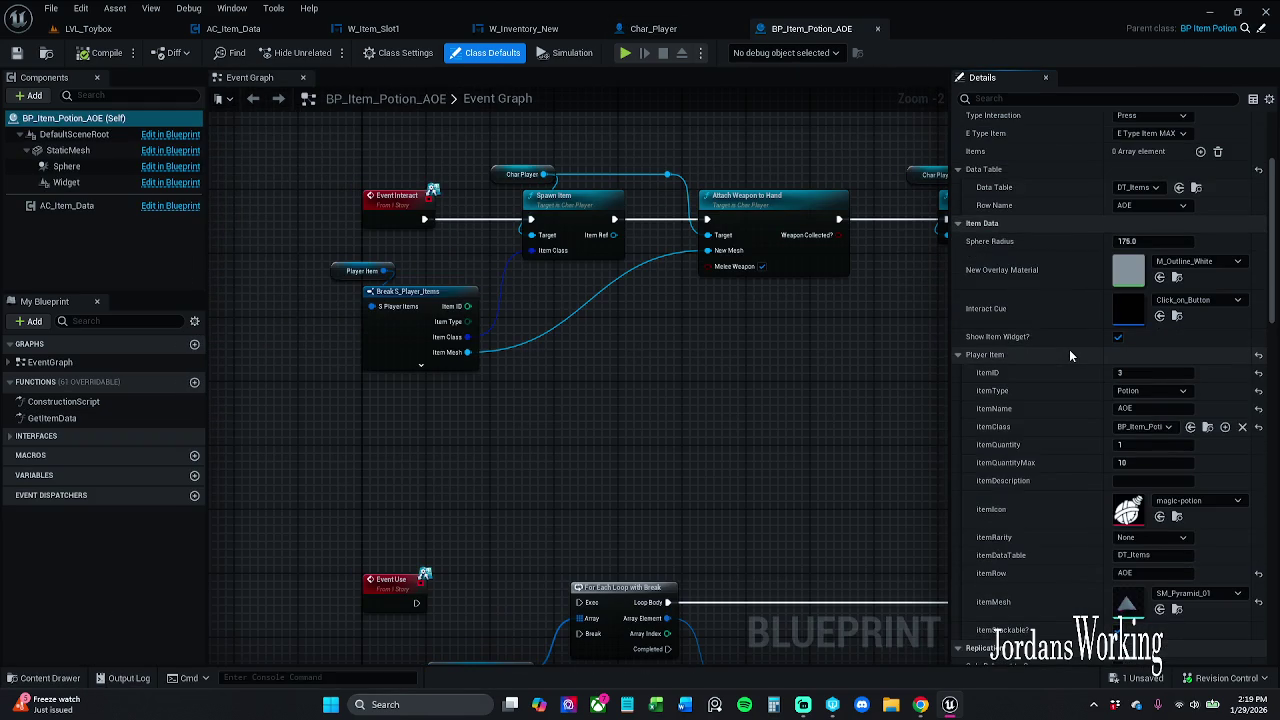
{"action": "left_click", "coordinate": [877, 29]}
Open BP_Item_Potion_Health, set Data Table DT_Items with Row Name Health, save and close it
{"action": "left_click", "coordinate": [50, 677]}
{"action": "left_click", "coordinate": [598, 570]}
{"action": "double_click", "coordinate": [598, 570]}
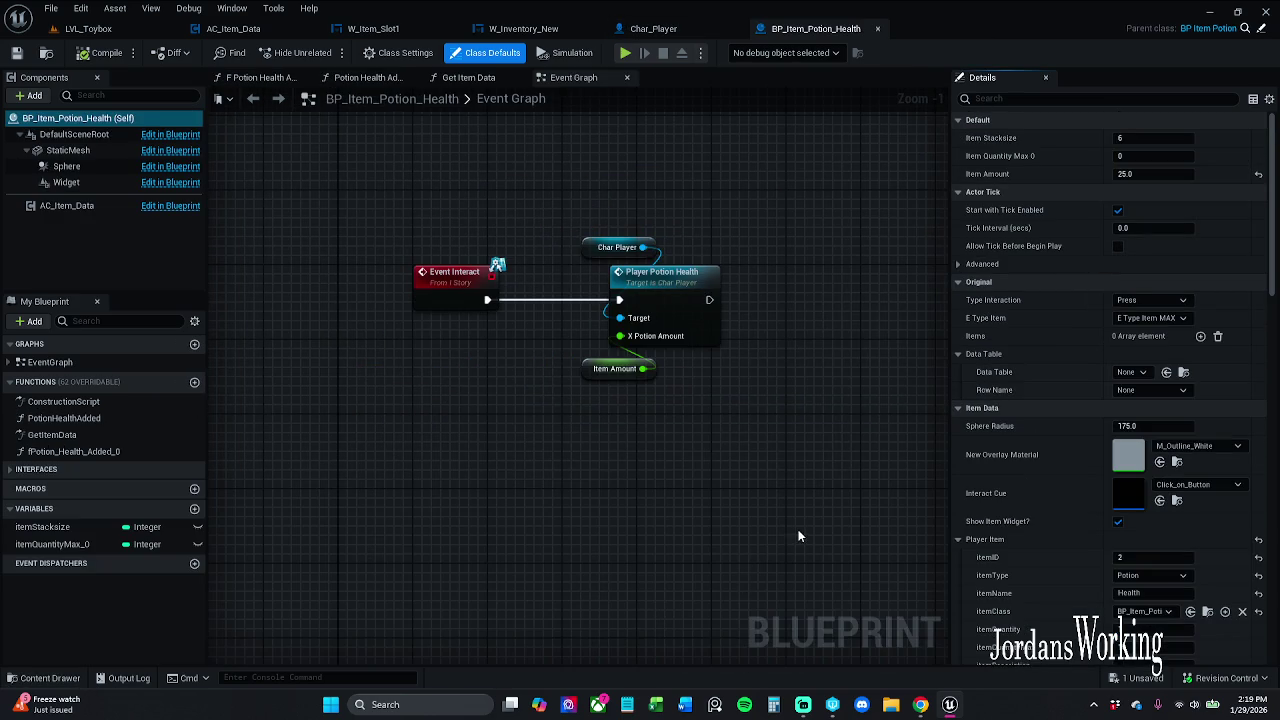
{"action": "left_click", "coordinate": [1132, 372]}
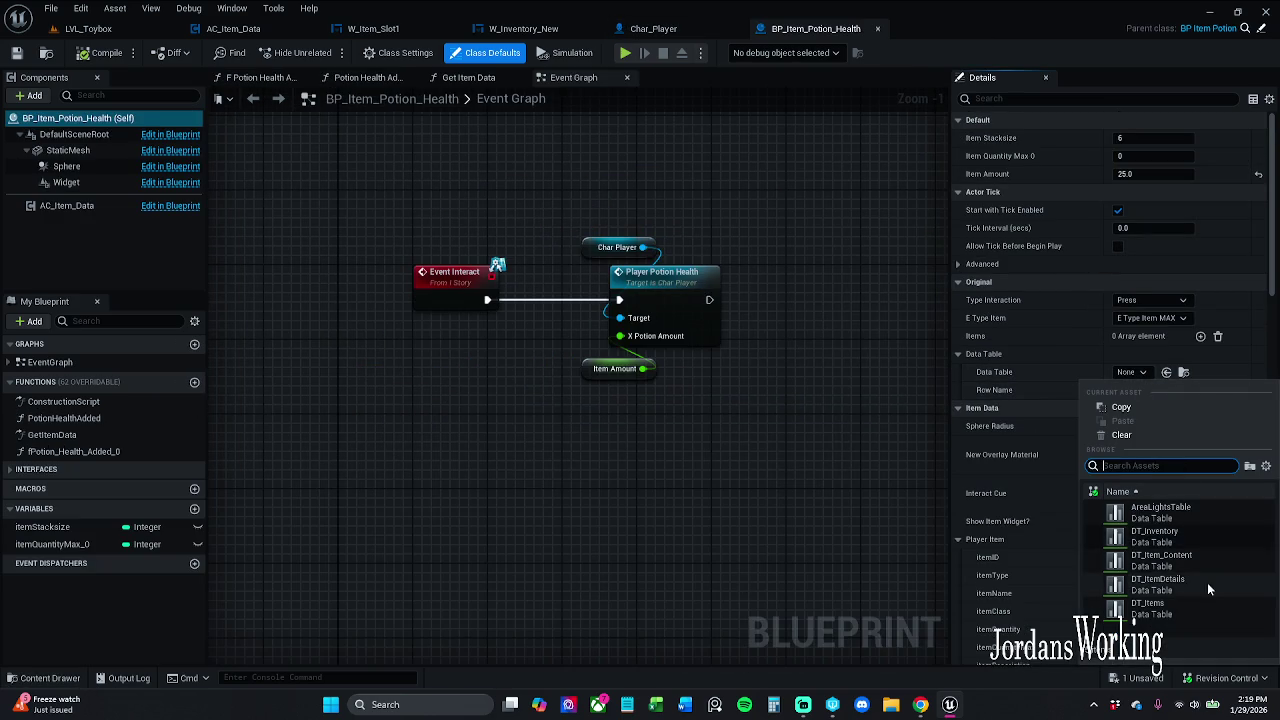
{"action": "left_click", "coordinate": [1189, 609]}
{"action": "left_click", "coordinate": [1157, 391]}
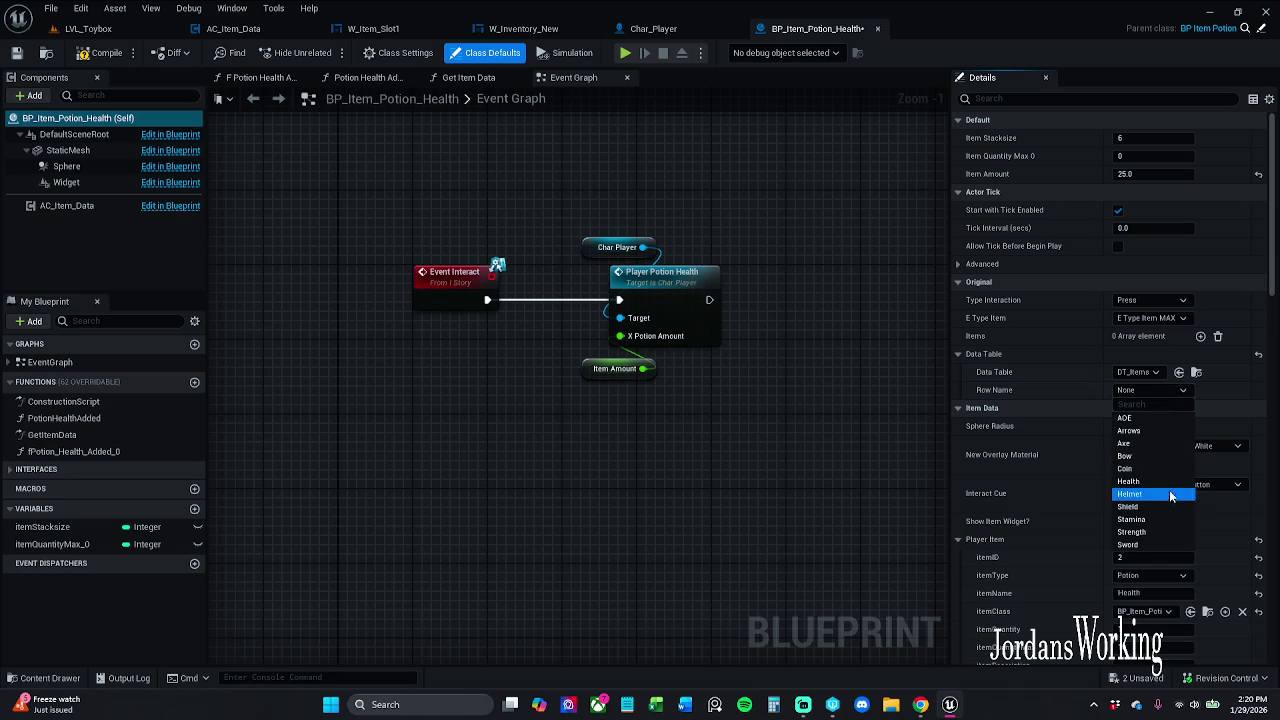
{"action": "left_click", "coordinate": [1157, 484]}
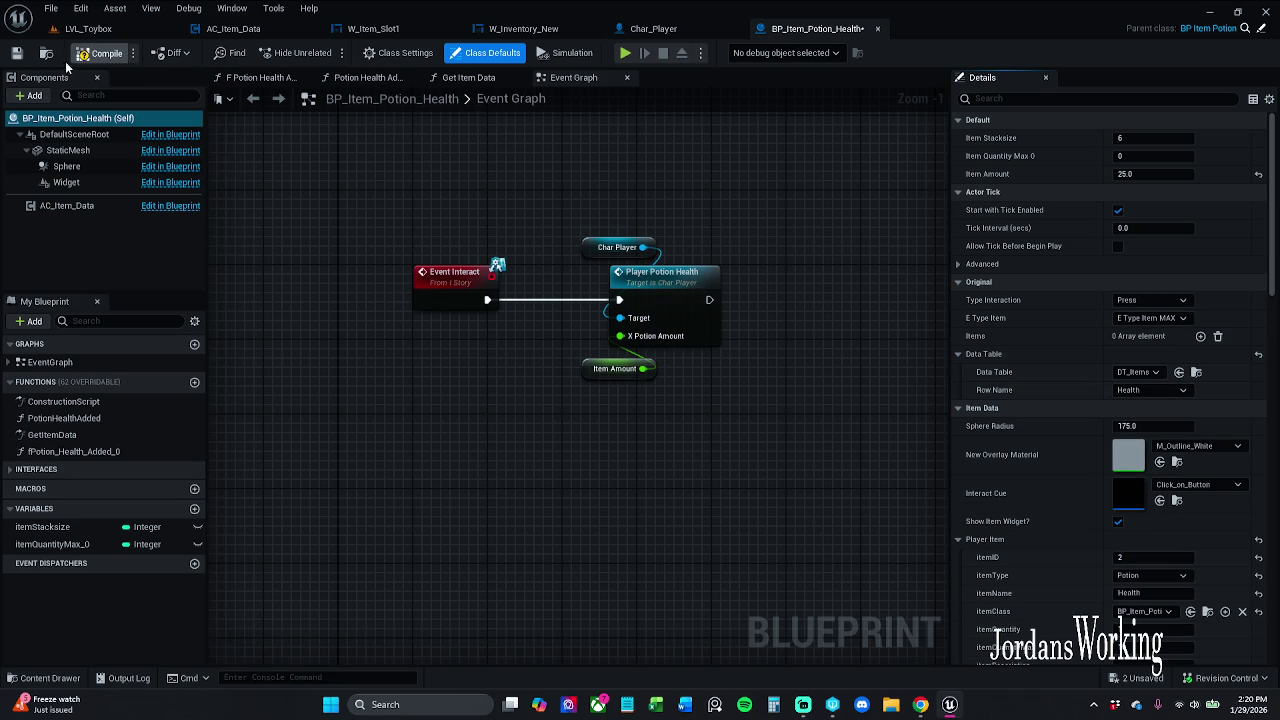
{"action": "left_click", "coordinate": [16, 52]}
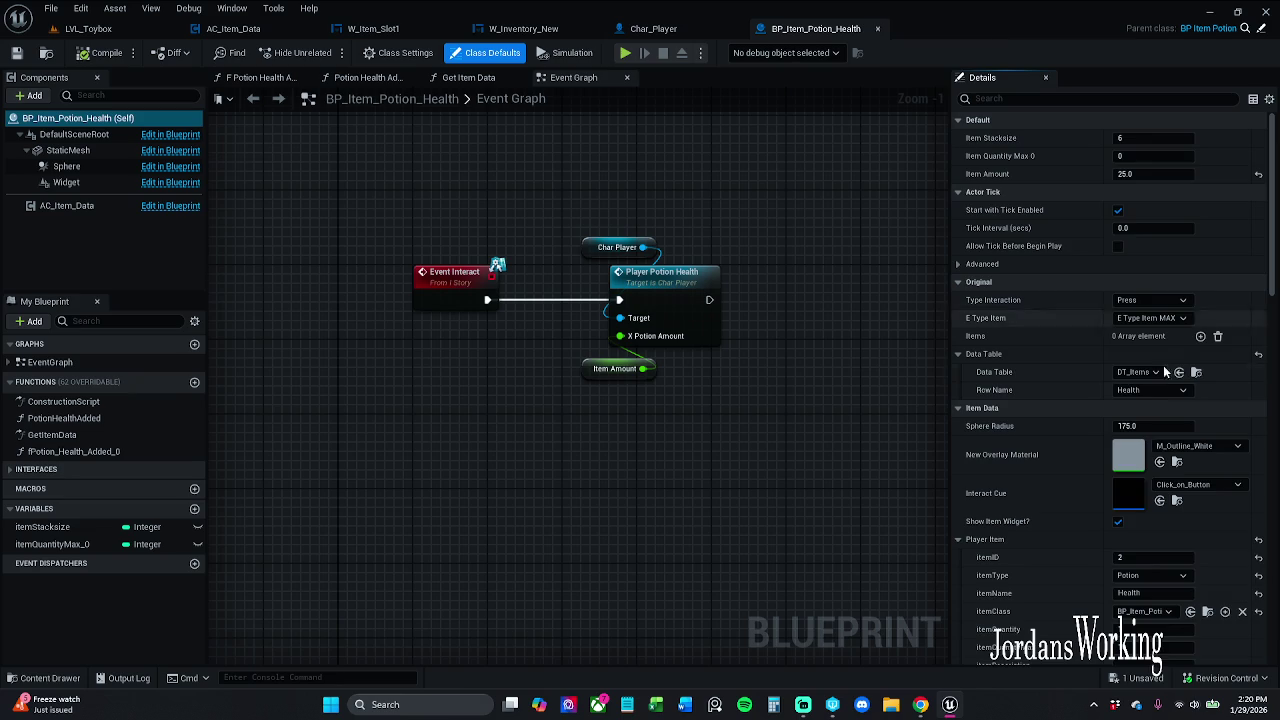
{"action": "scroll", "coordinate": [1108, 347], "scroll_direction": "down", "scroll_amount": 5}
{"action": "scroll", "coordinate": [1108, 342], "scroll_direction": "down", "scroll_amount": 1}
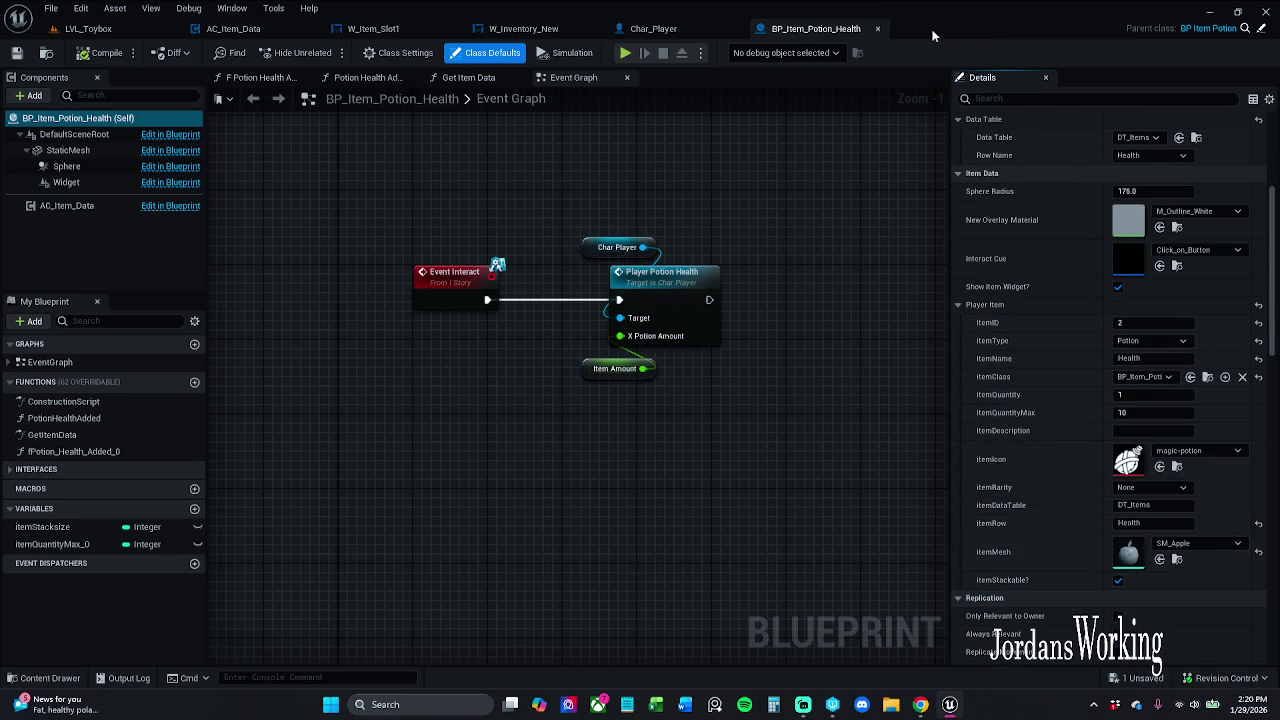
{"action": "left_click", "coordinate": [653, 28]}
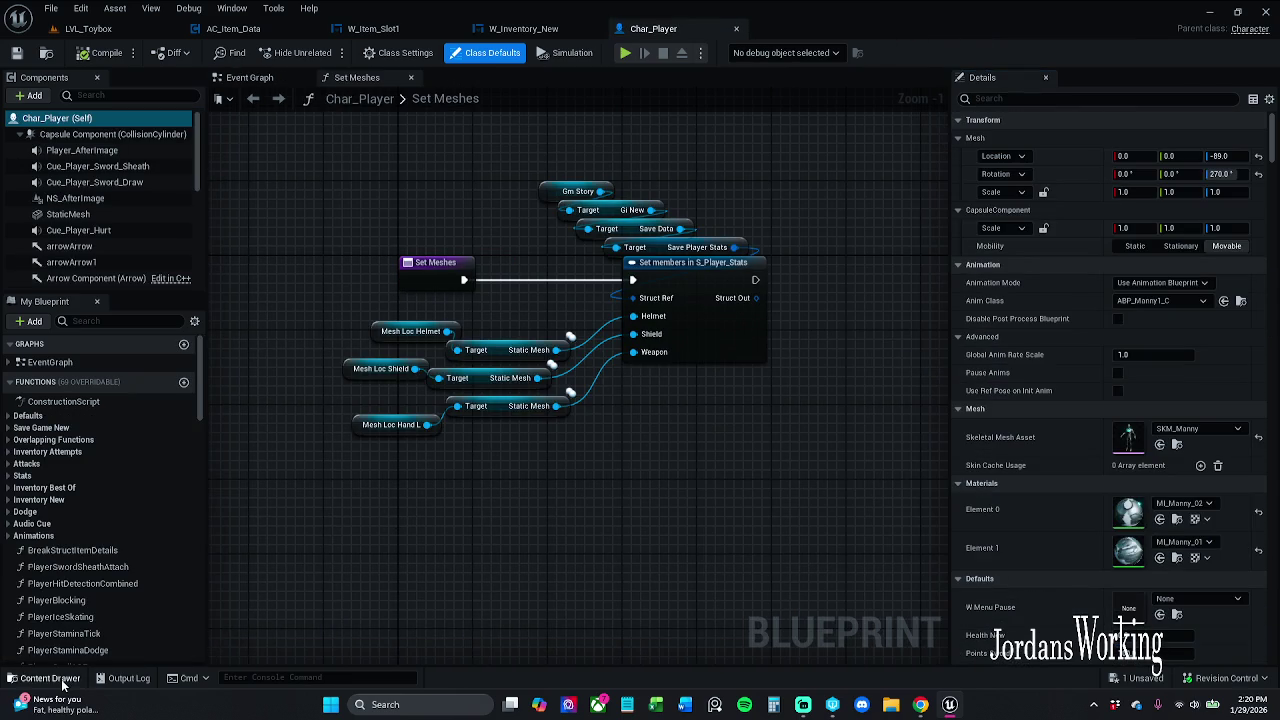
Open BP_Item_Potion_Stamina and expand Original and Data Table to show DT_Items, row Stamina
{"action": "left_click", "coordinate": [50, 678]}
{"action": "left_click", "coordinate": [653, 577]}
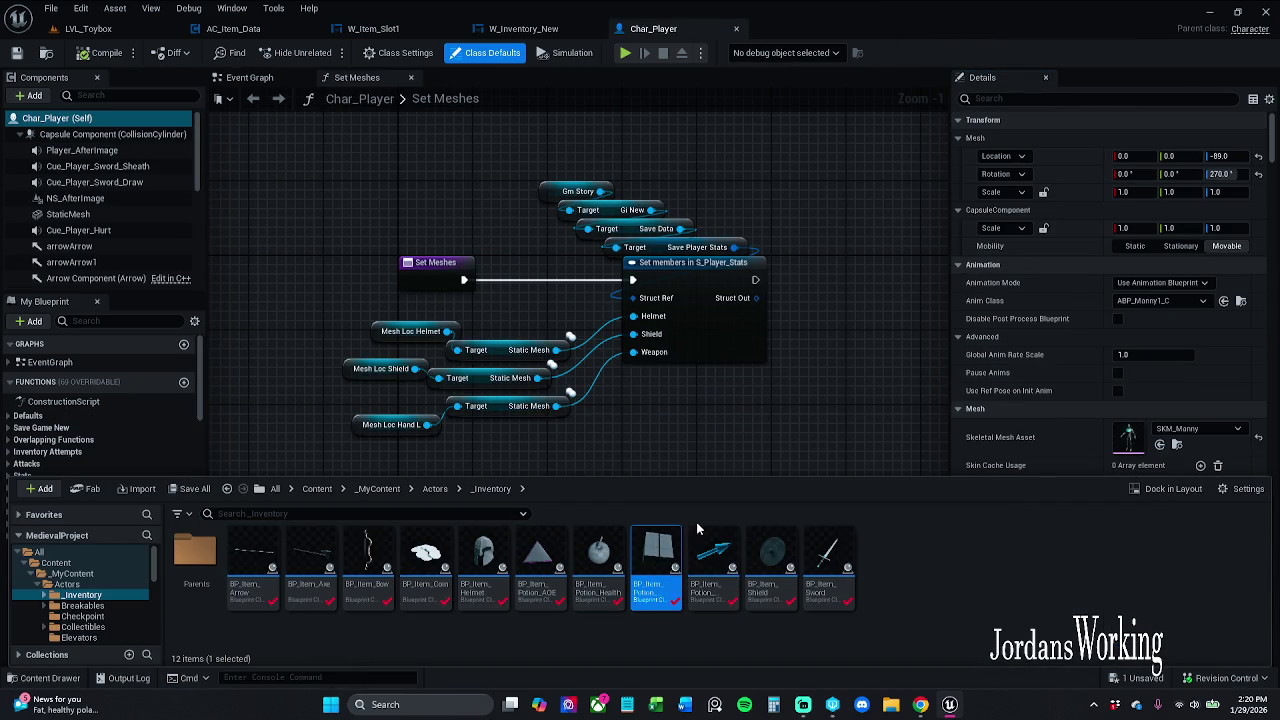
{"action": "double_click", "coordinate": [670, 562]}
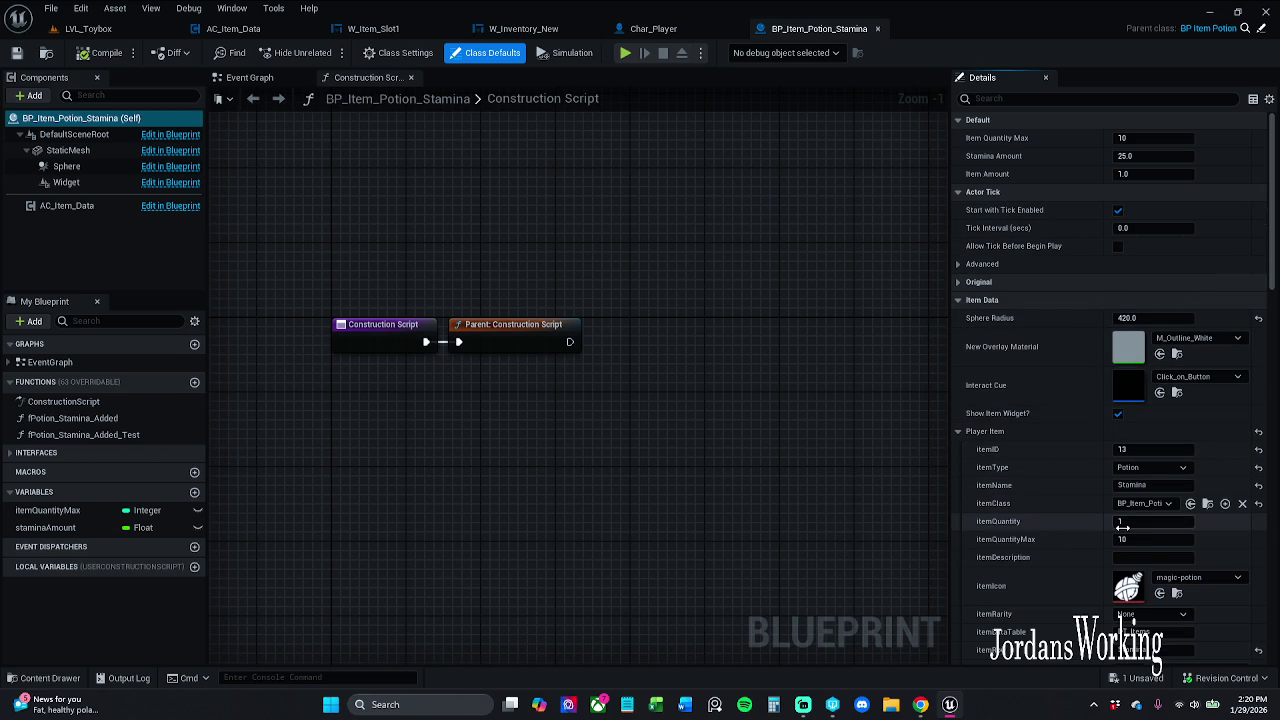
{"action": "left_click", "coordinate": [961, 283]}
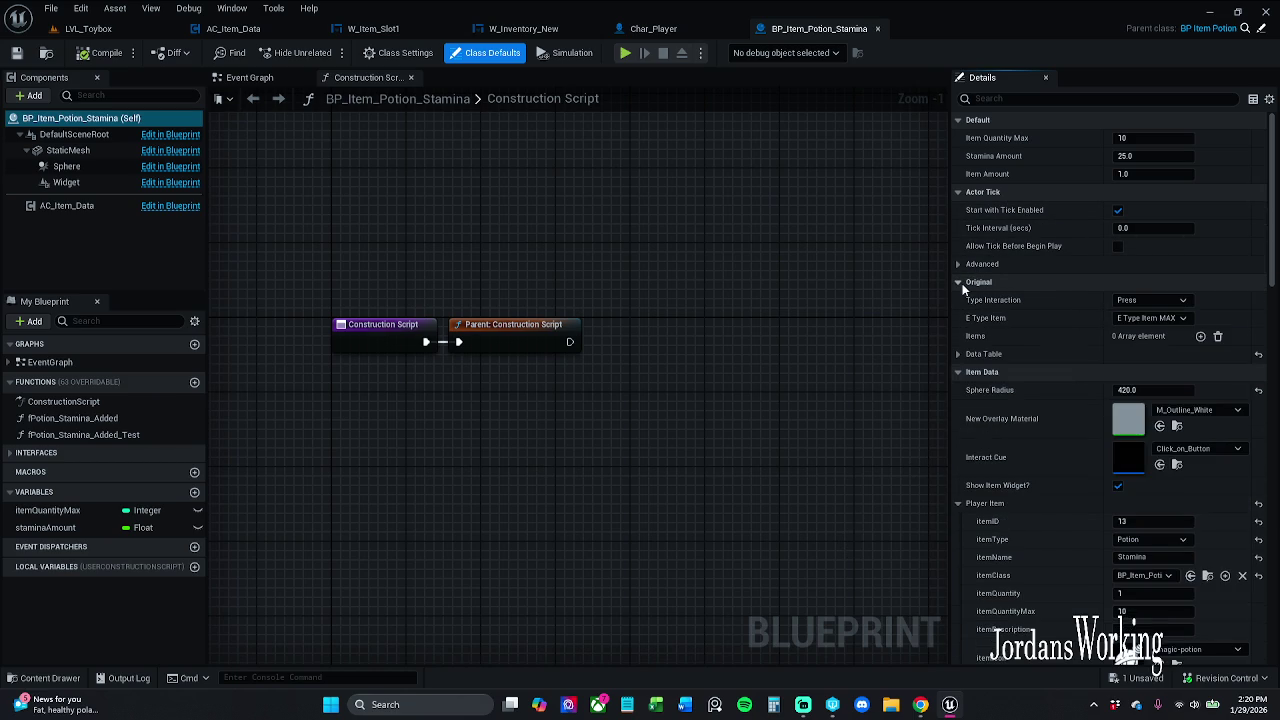
{"action": "left_click", "coordinate": [959, 355]}
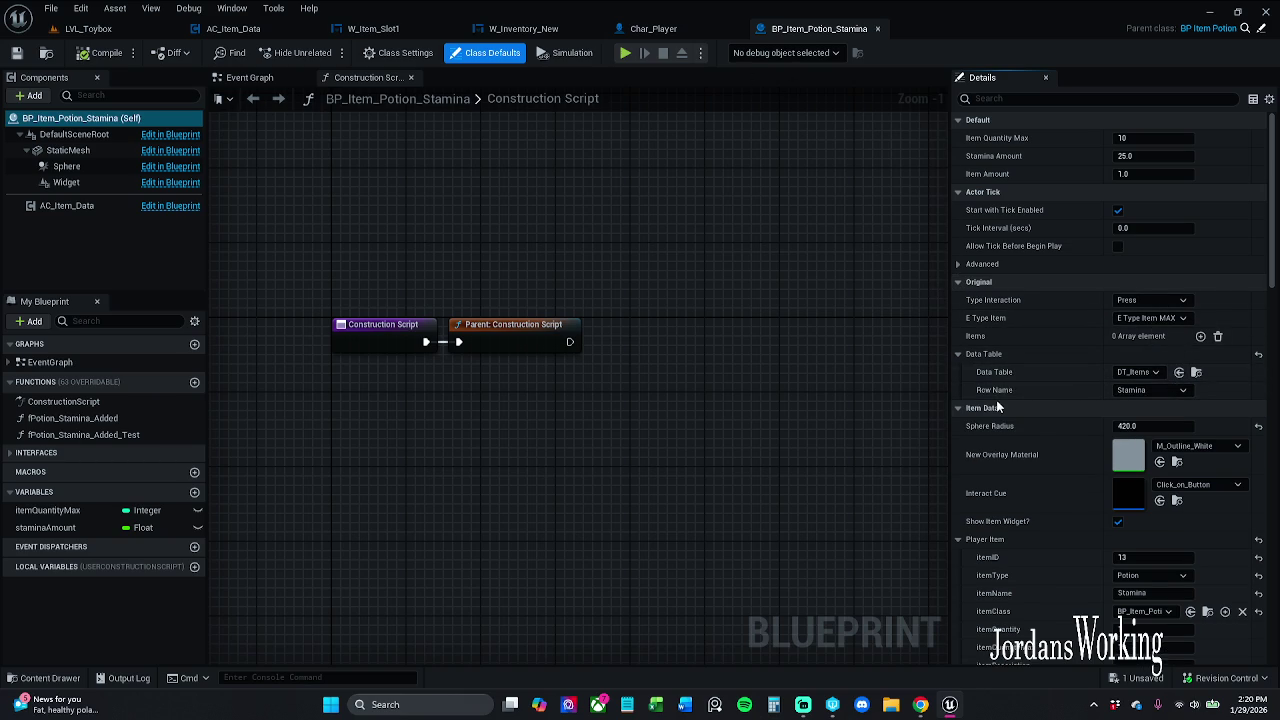
{"action": "scroll", "coordinate": [1010, 405], "scroll_direction": "down", "scroll_amount": 2}
{"action": "scroll", "coordinate": [1010, 405], "scroll_direction": "down", "scroll_amount": 2}
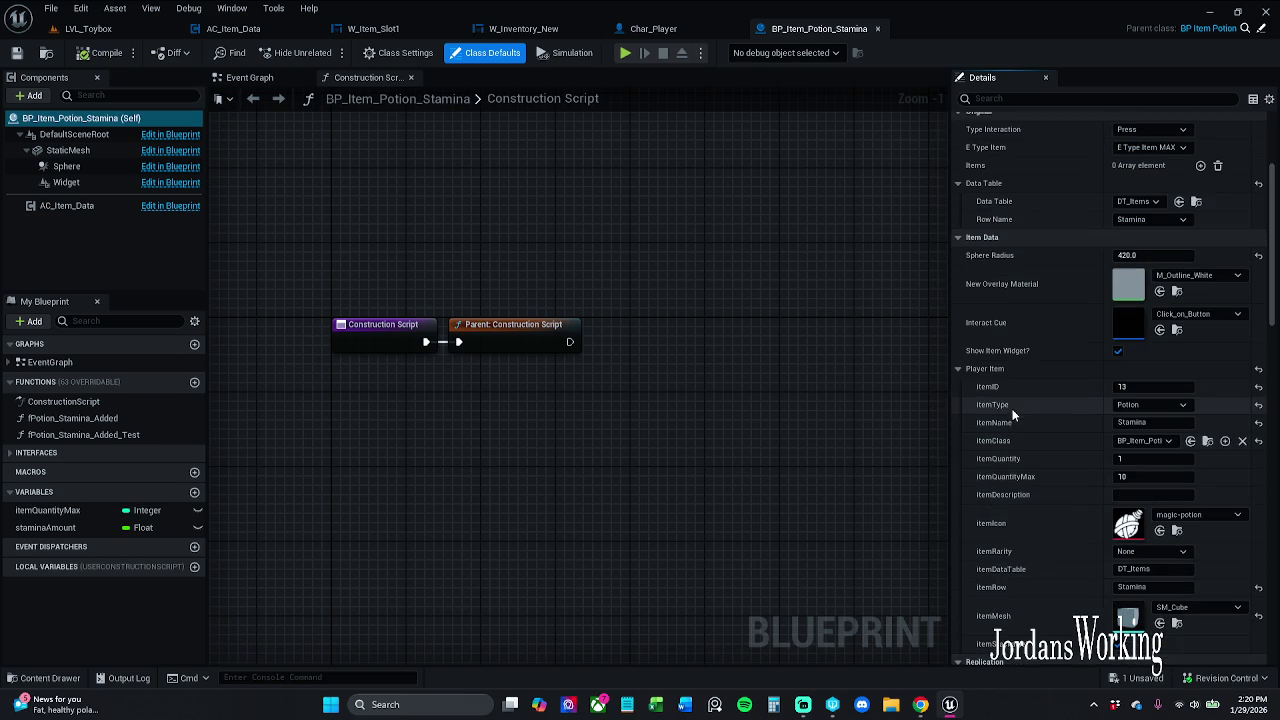
Give BP_Item_Potion_Strength the DT_Items data table with row Strength, and save it
{"action": "left_click", "coordinate": [876, 30]}
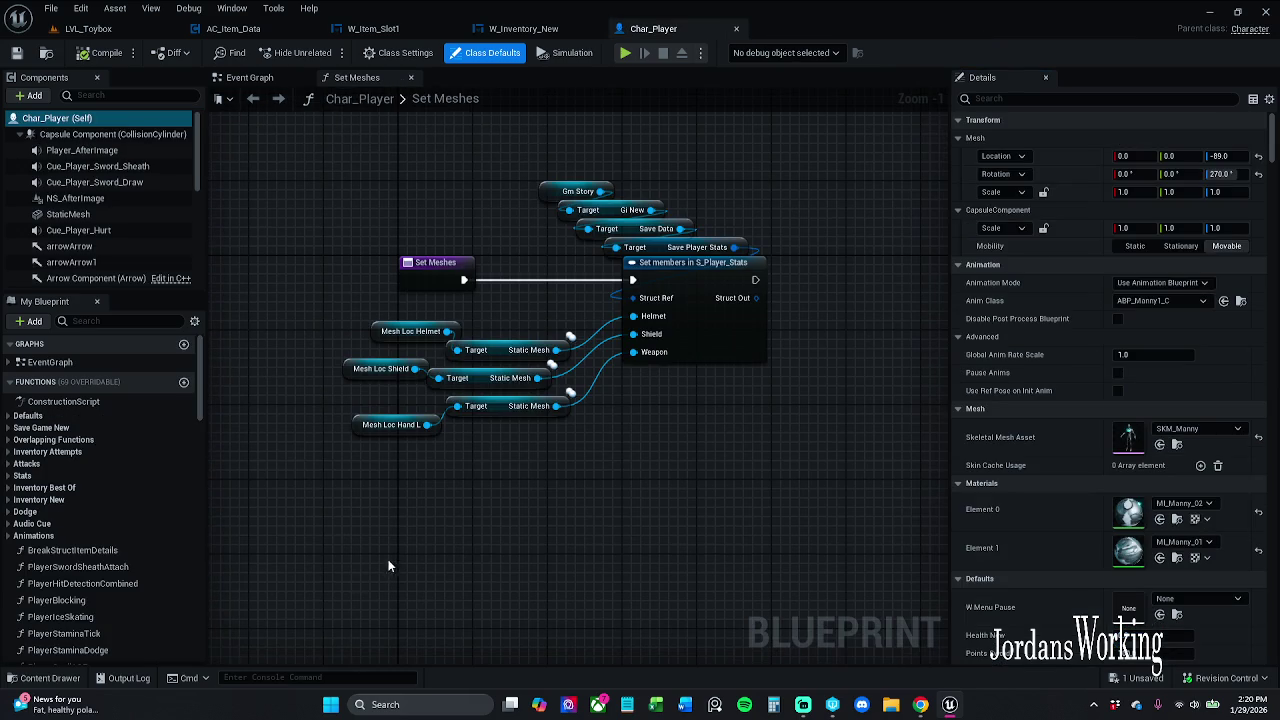
{"action": "left_click", "coordinate": [40, 679]}
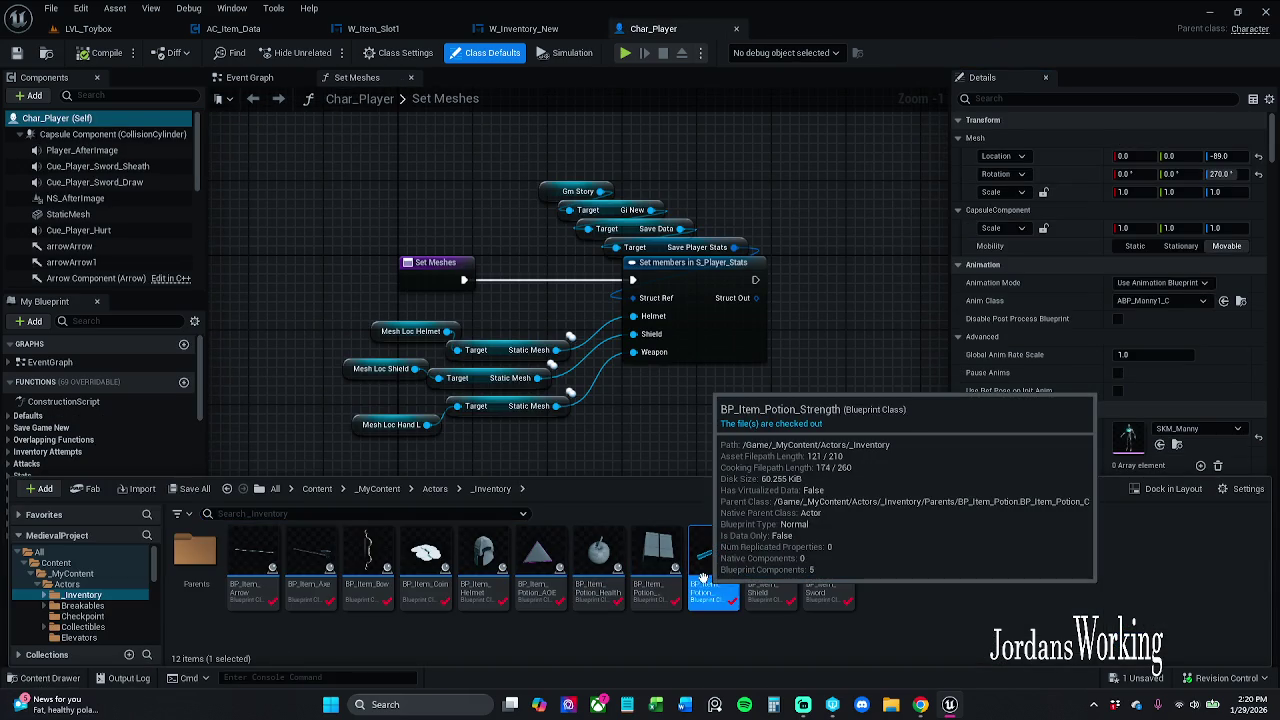
{"action": "double_click", "coordinate": [711, 575]}
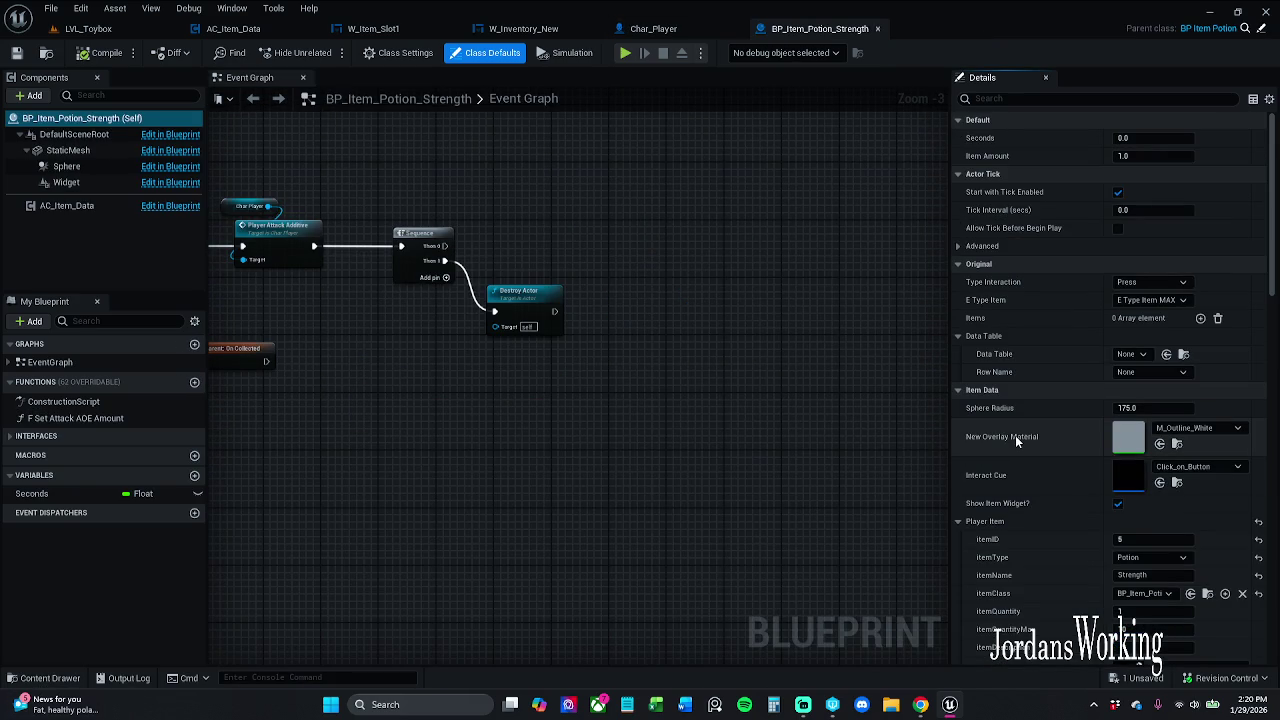
{"action": "left_click", "coordinate": [1135, 355]}
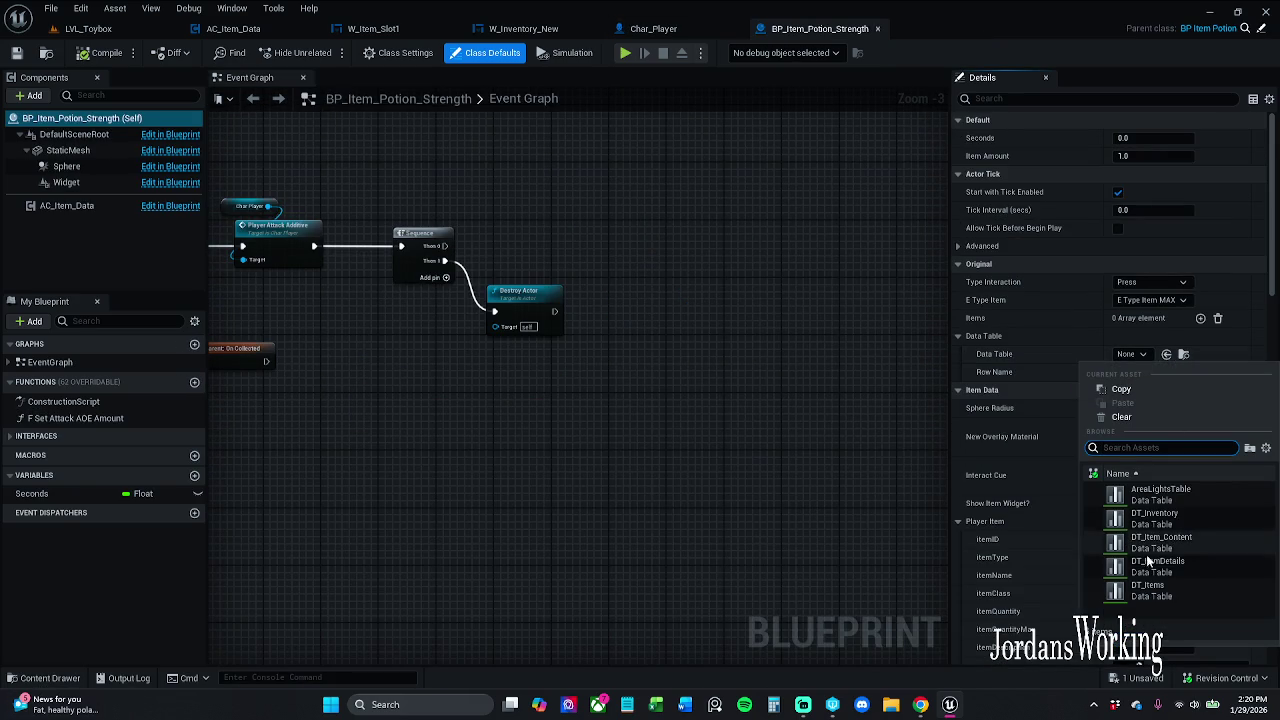
{"action": "left_click", "coordinate": [1160, 590]}
{"action": "left_click", "coordinate": [1164, 375]}
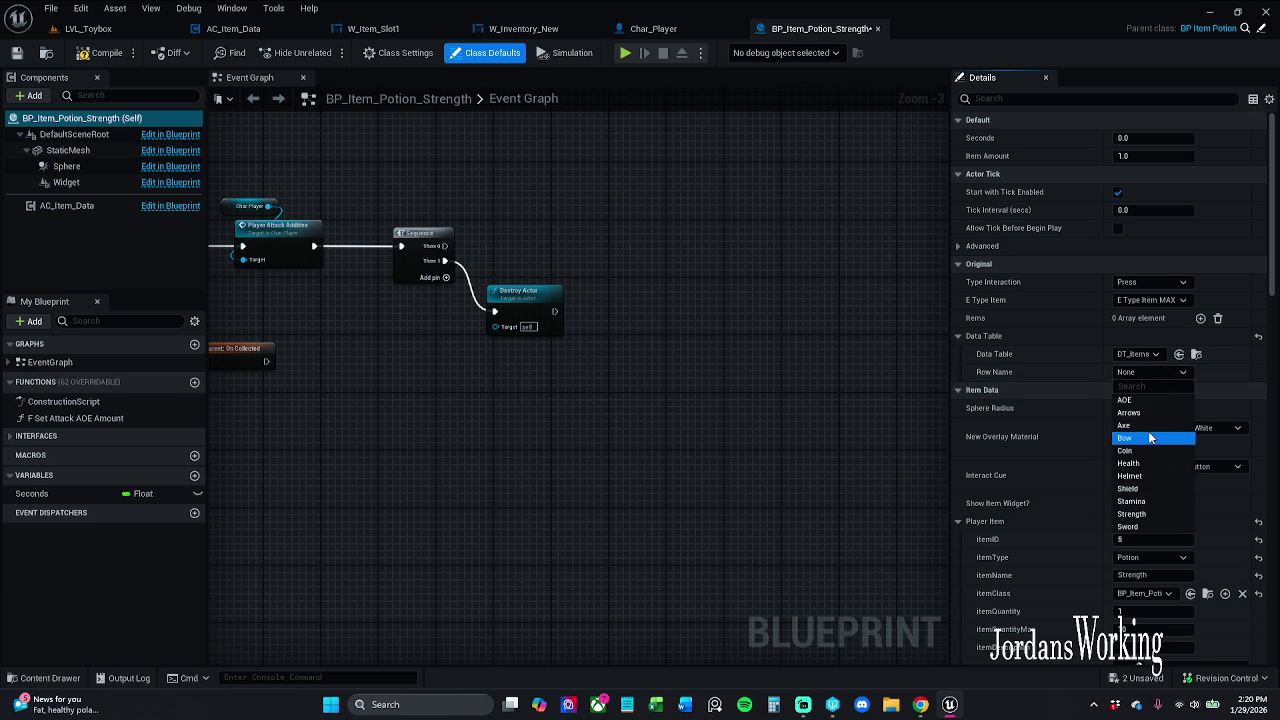
{"action": "left_click", "coordinate": [1135, 513]}
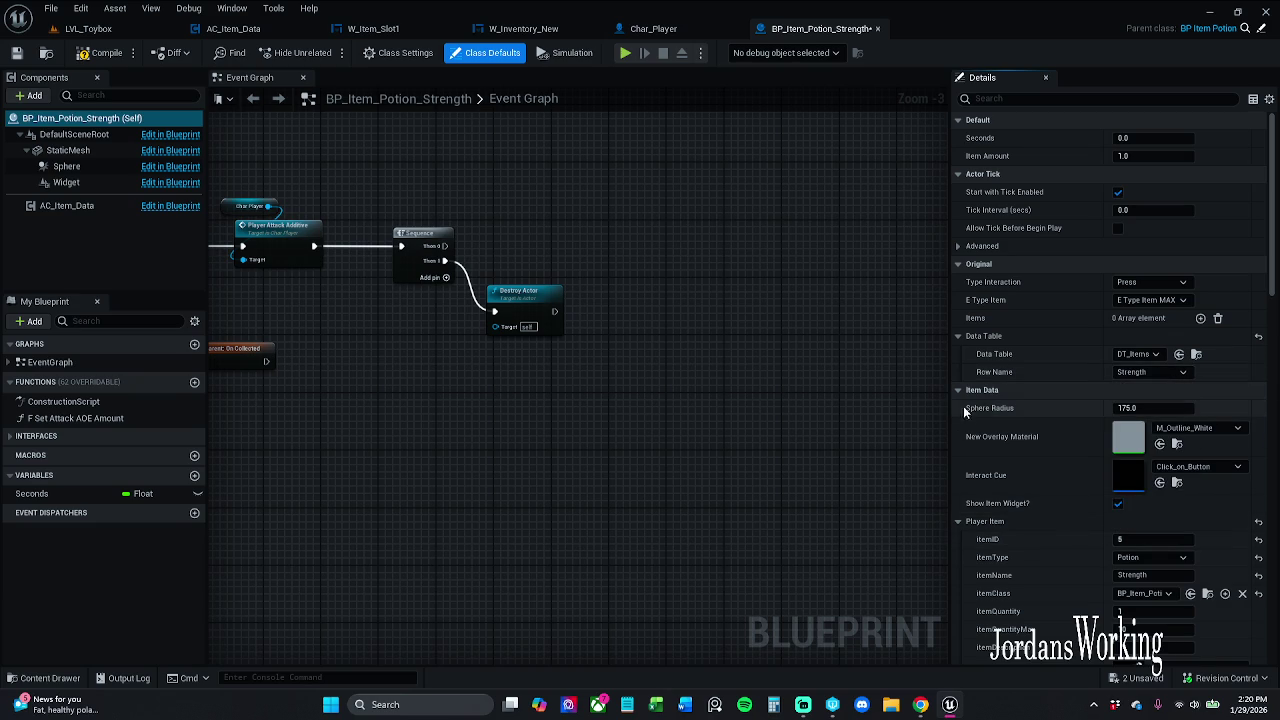
{"action": "left_click", "coordinate": [15, 53]}
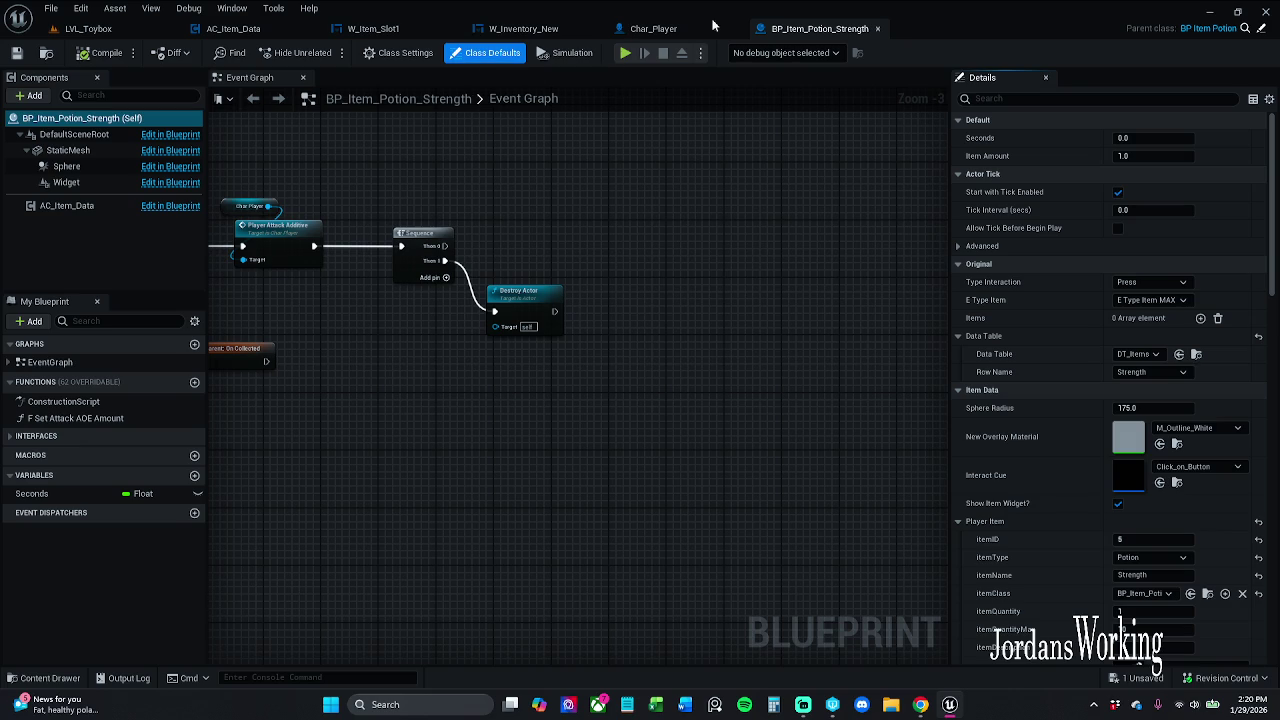
{"action": "left_click", "coordinate": [877, 28]}
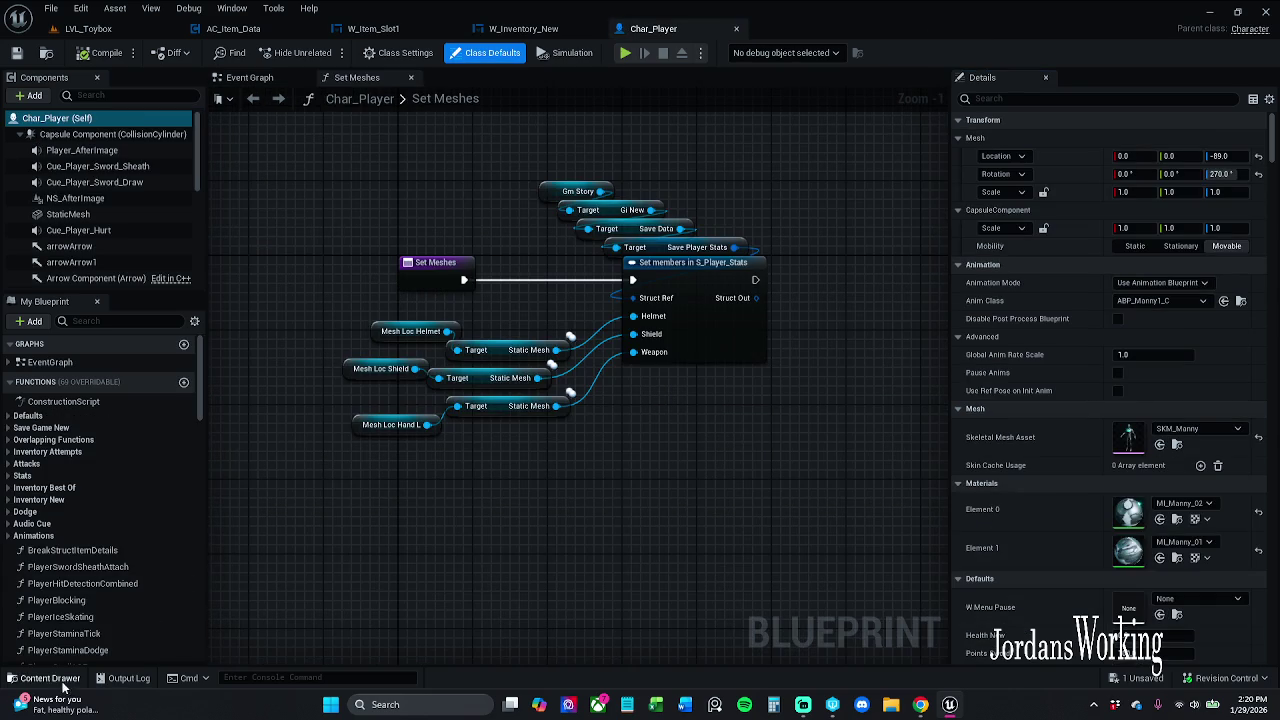
Set BP_Item_Shield to DT_Items with row Shield, then save and close it
{"action": "left_click", "coordinate": [50, 678]}
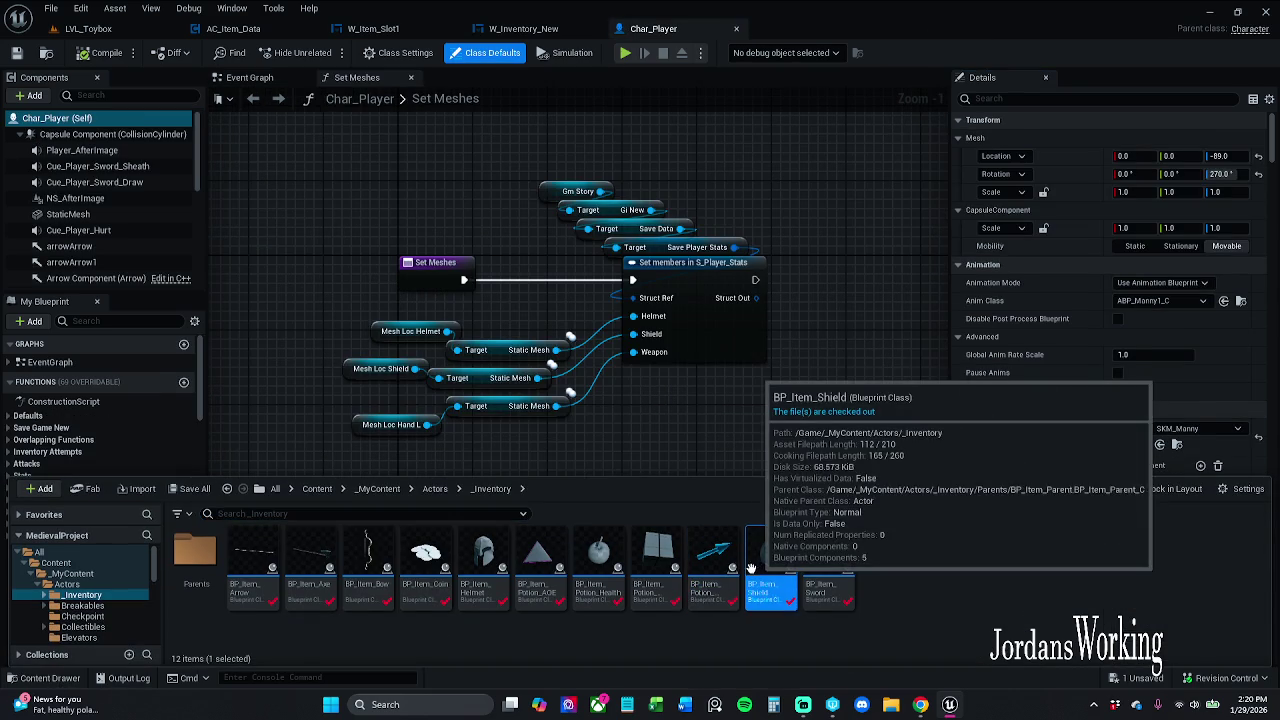
{"action": "double_click", "coordinate": [753, 572]}
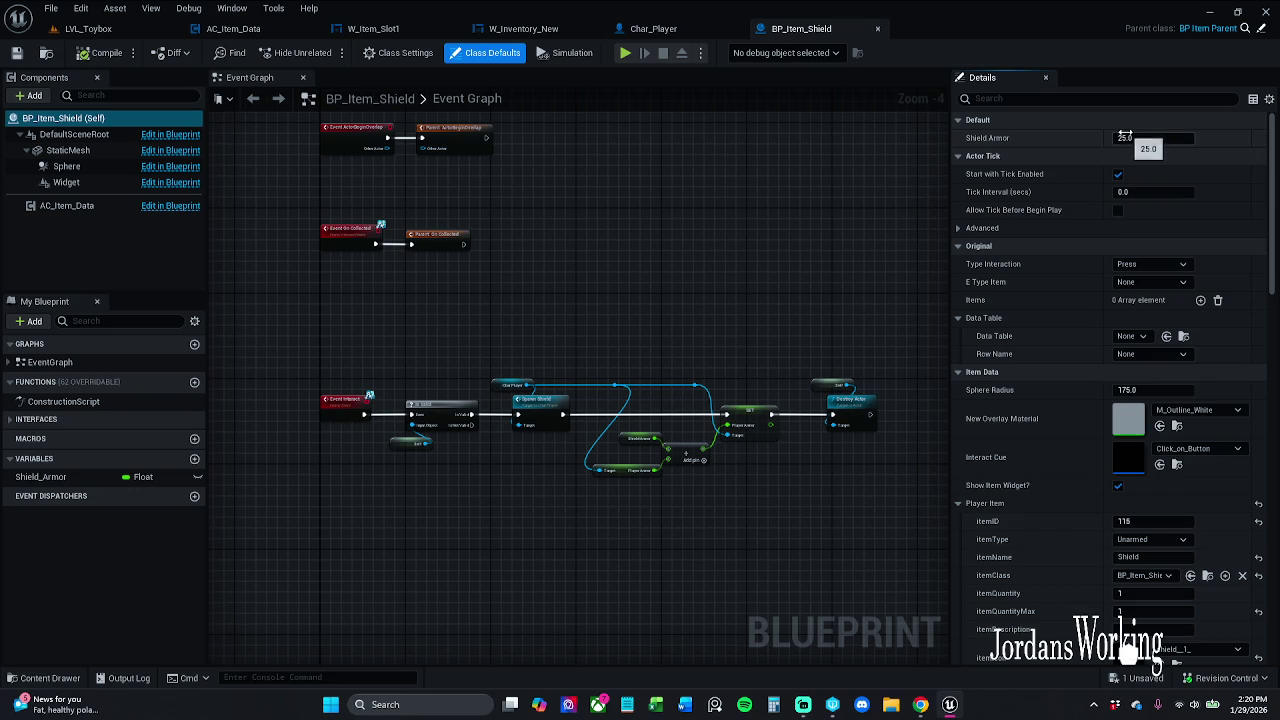
{"action": "left_click", "coordinate": [1152, 355]}
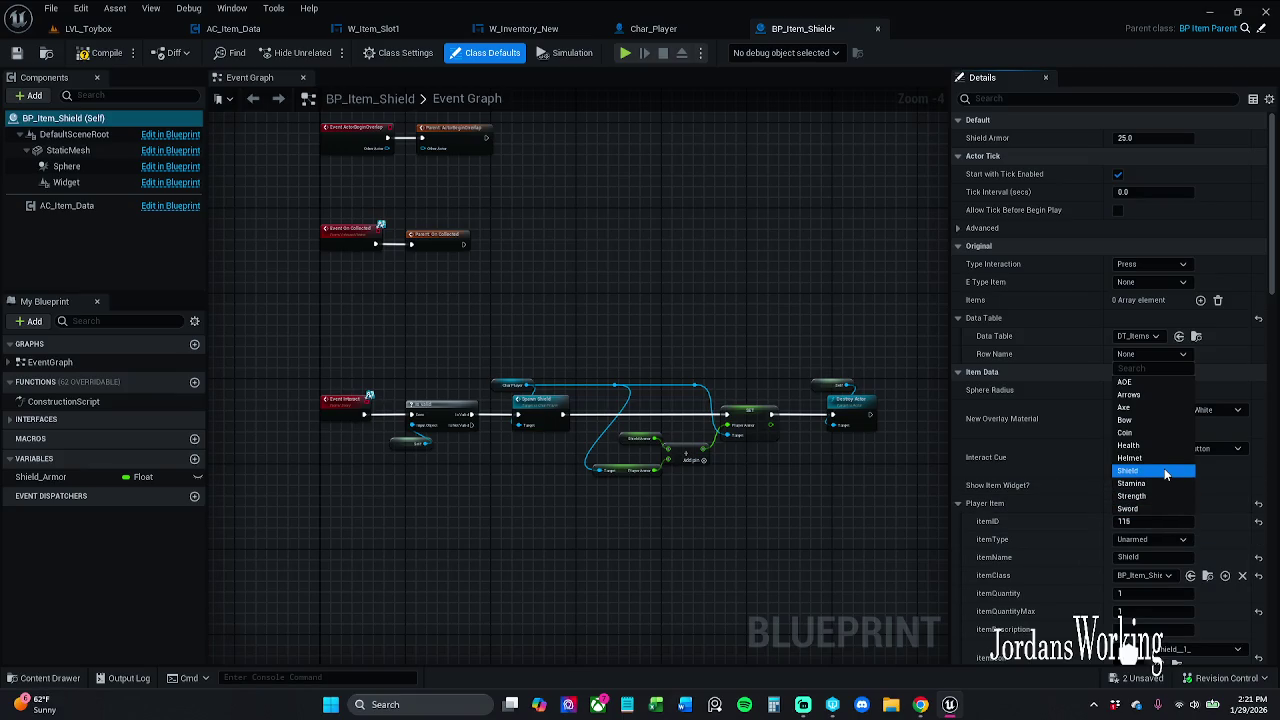
{"action": "left_click", "coordinate": [1165, 471]}
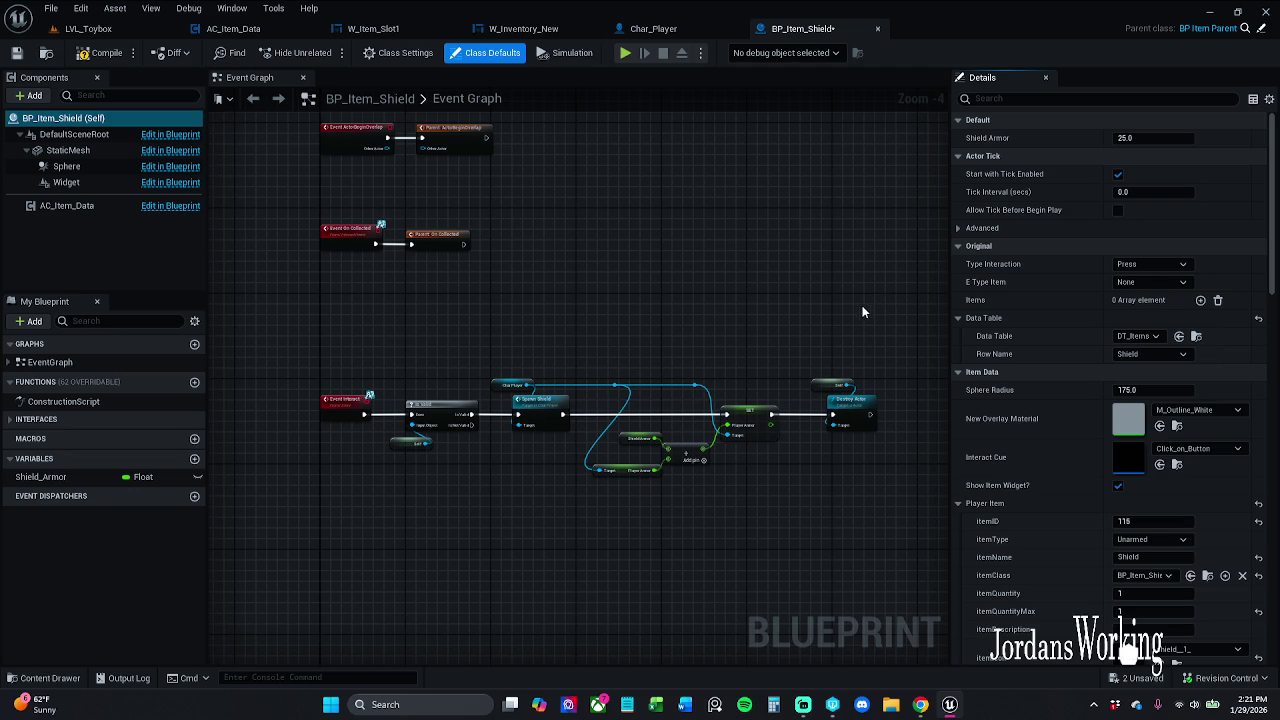
{"action": "scroll", "coordinate": [841, 313], "scroll_direction": "down", "scroll_amount": 1}
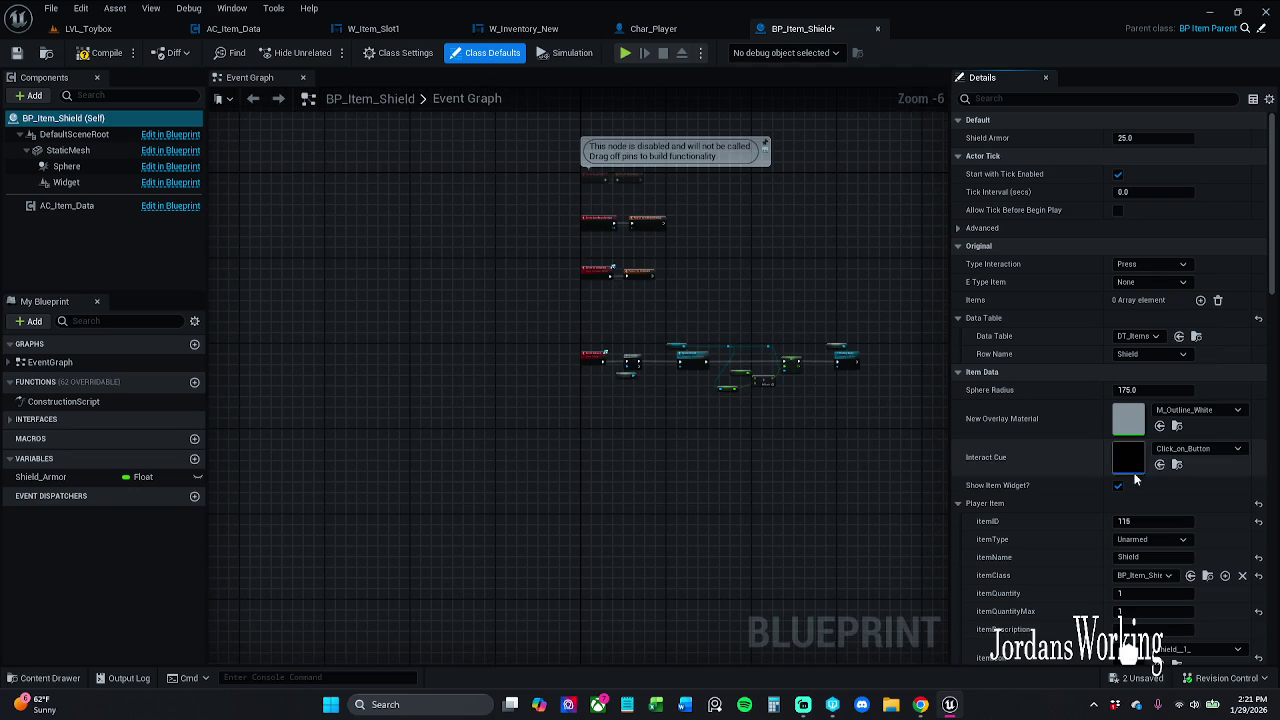
{"action": "scroll", "coordinate": [1137, 560], "scroll_direction": "down", "scroll_amount": 3}
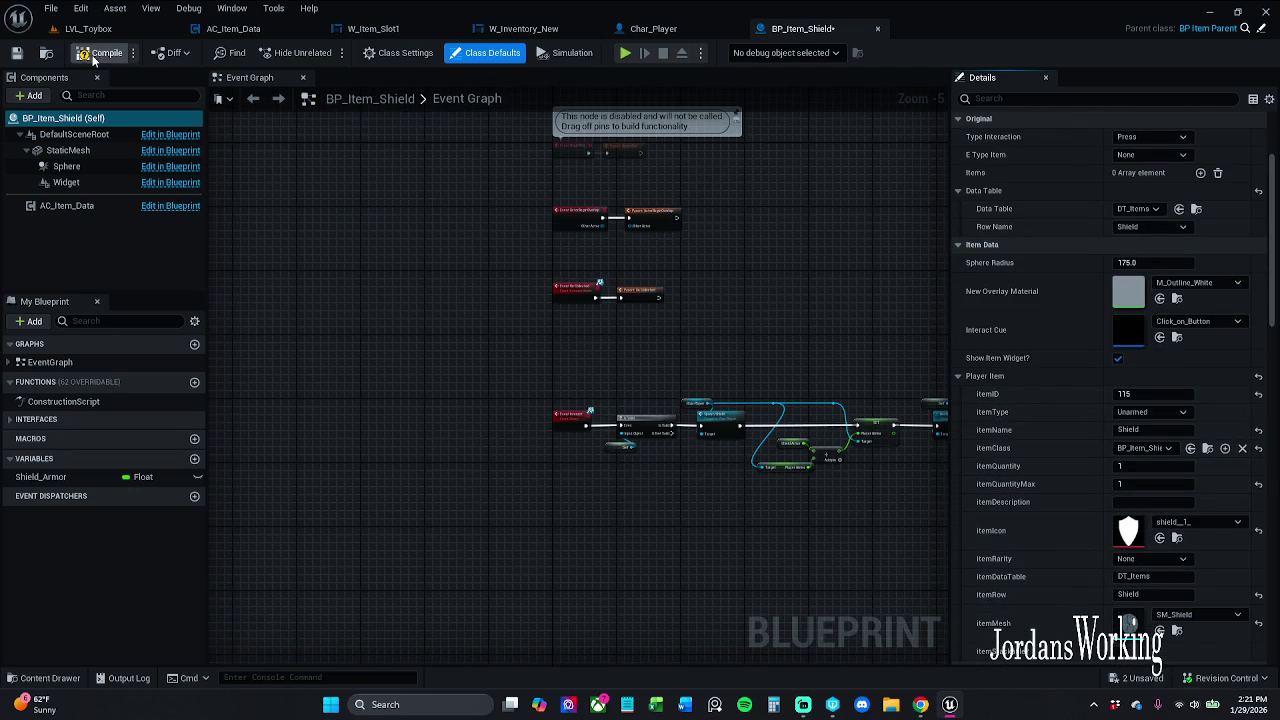
{"action": "left_click", "coordinate": [16, 53]}
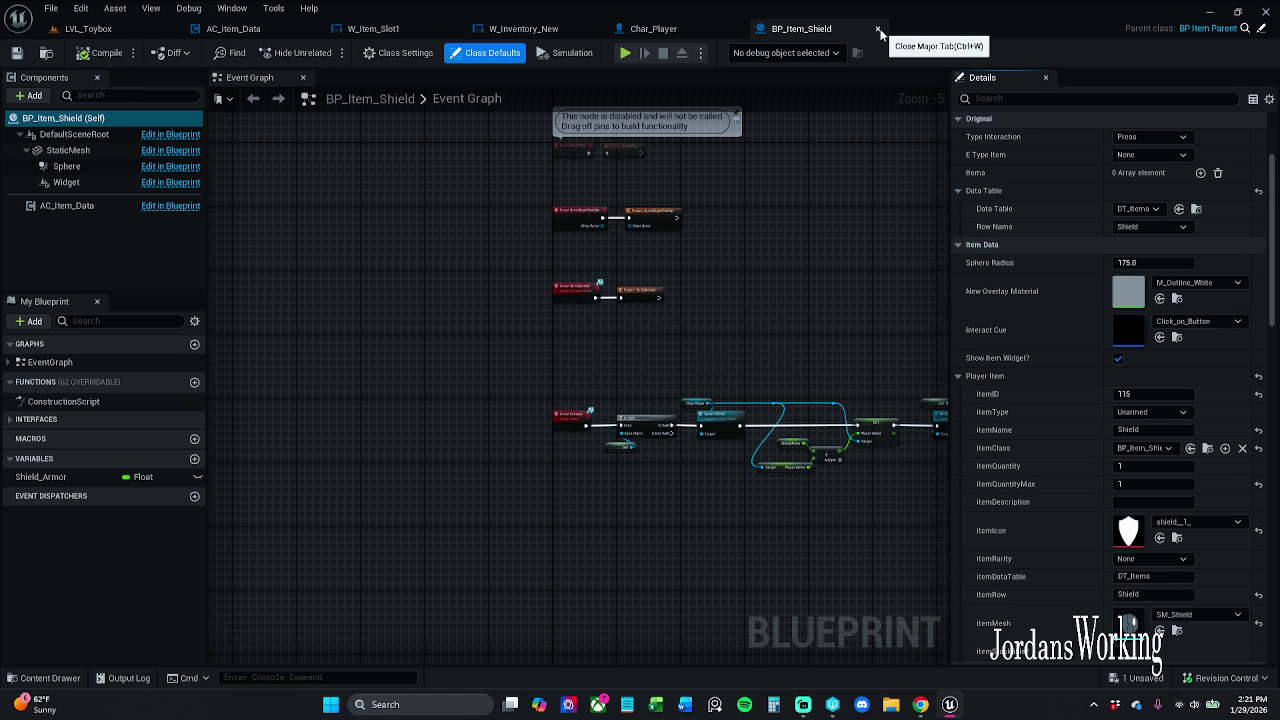
{"action": "left_click", "coordinate": [878, 28]}
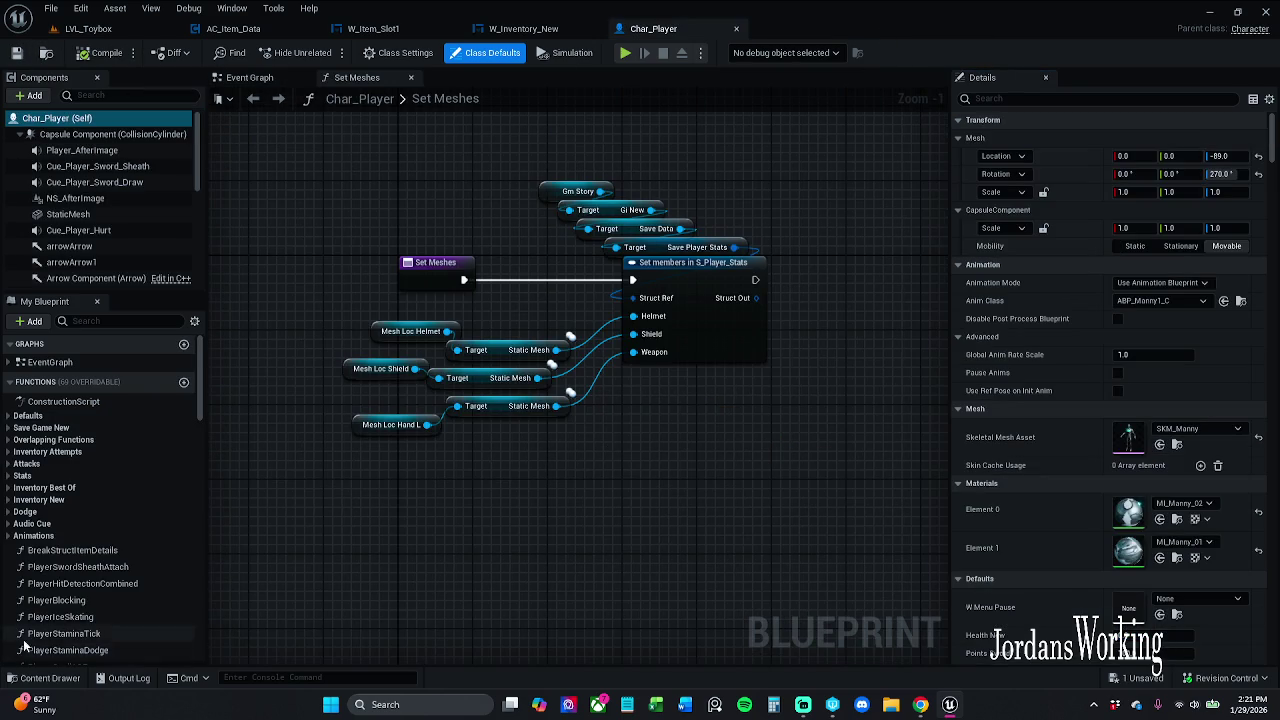
Open BP_Item_Sword and set its Data Table to DT_Items with the Sword row
{"action": "left_click", "coordinate": [43, 678]}
{"action": "left_click", "coordinate": [826, 562]}
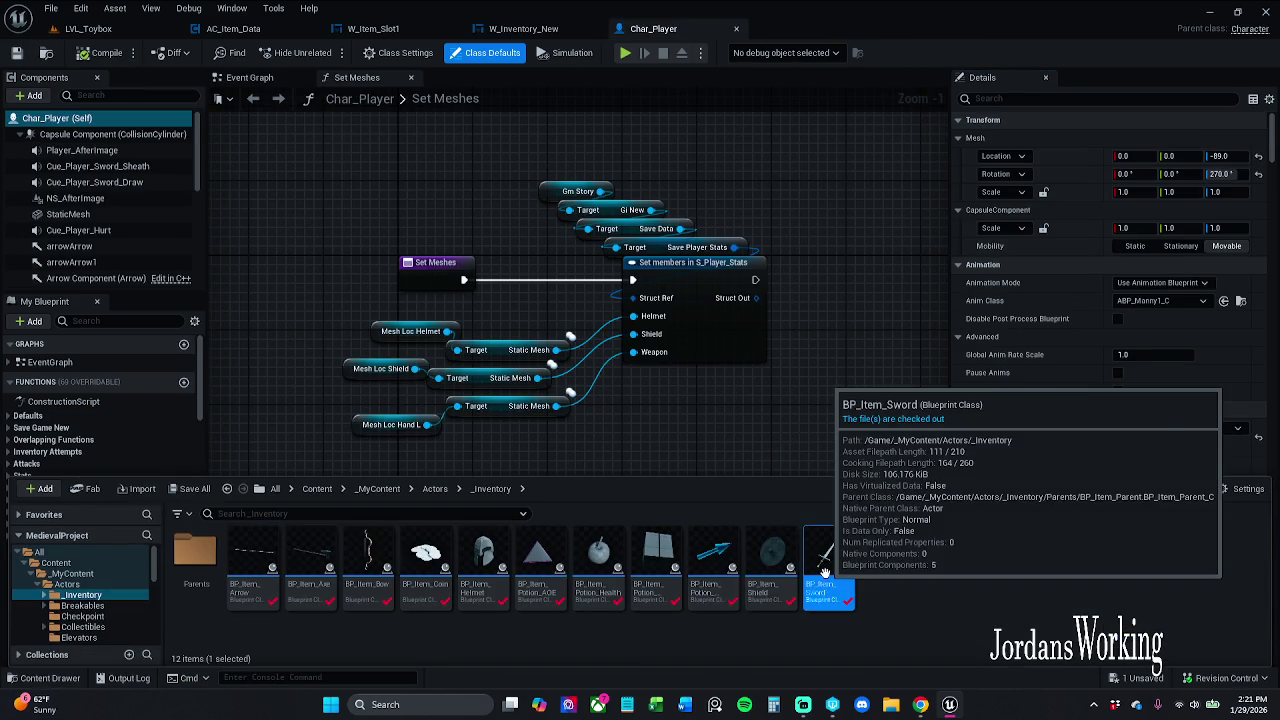
{"action": "double_click", "coordinate": [825, 571]}
{"action": "left_click", "coordinate": [1130, 336]}
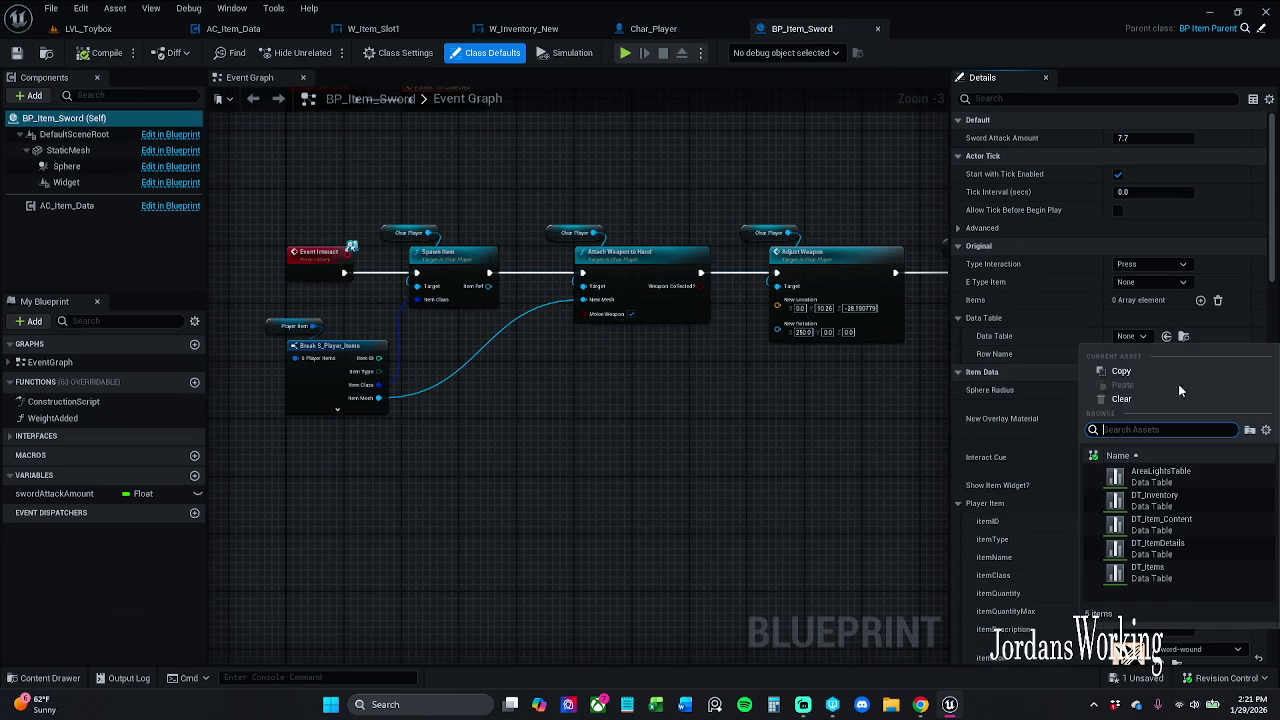
{"action": "left_click", "coordinate": [1178, 571]}
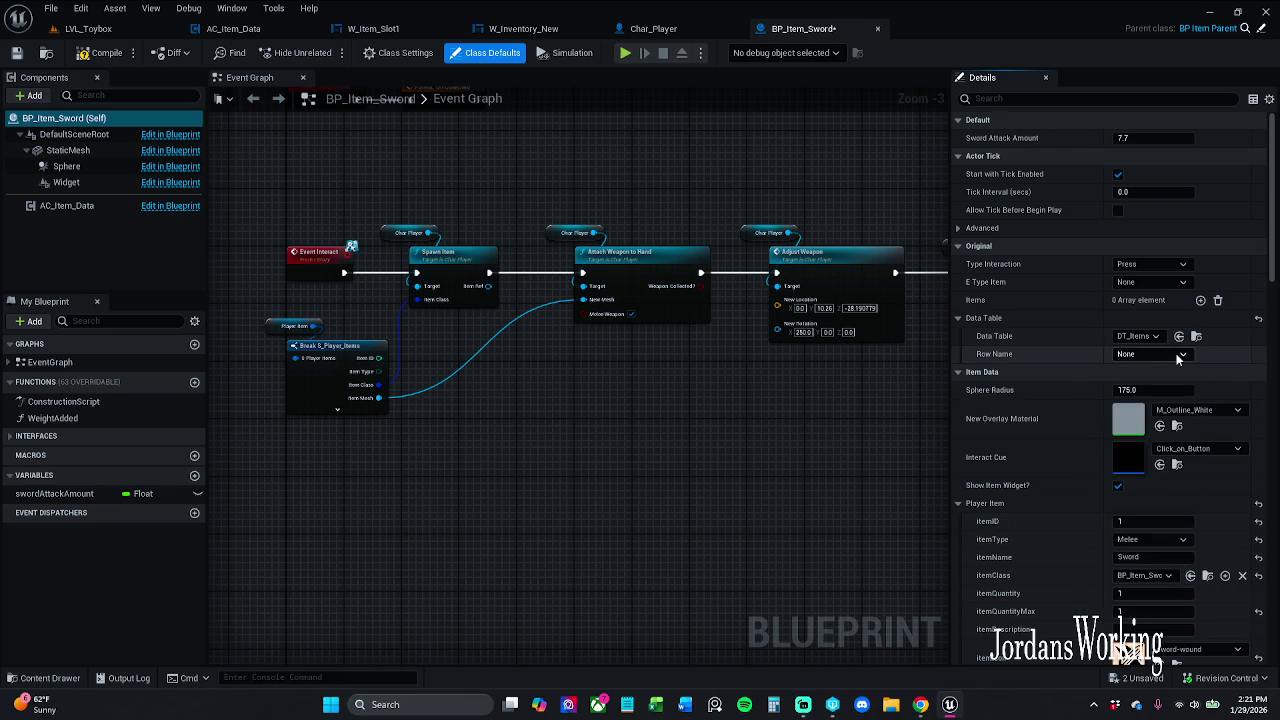
{"action": "left_click", "coordinate": [1150, 354]}
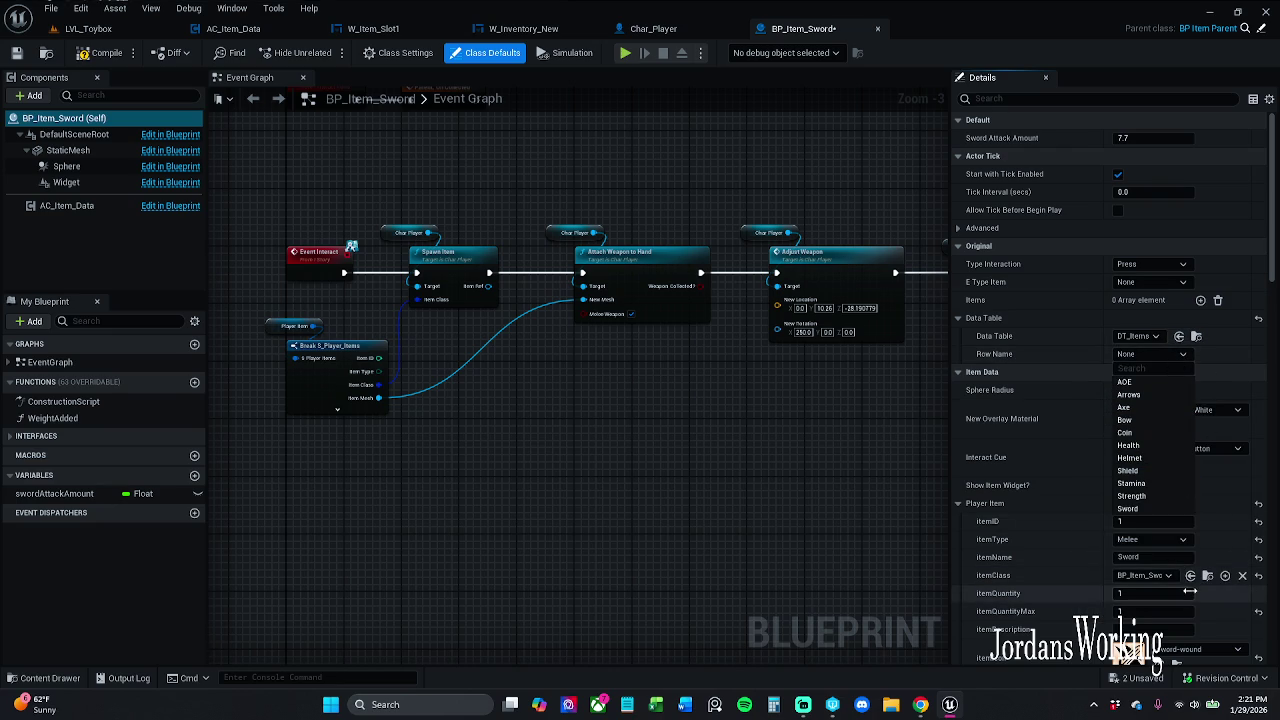
{"action": "left_click", "coordinate": [1153, 508]}
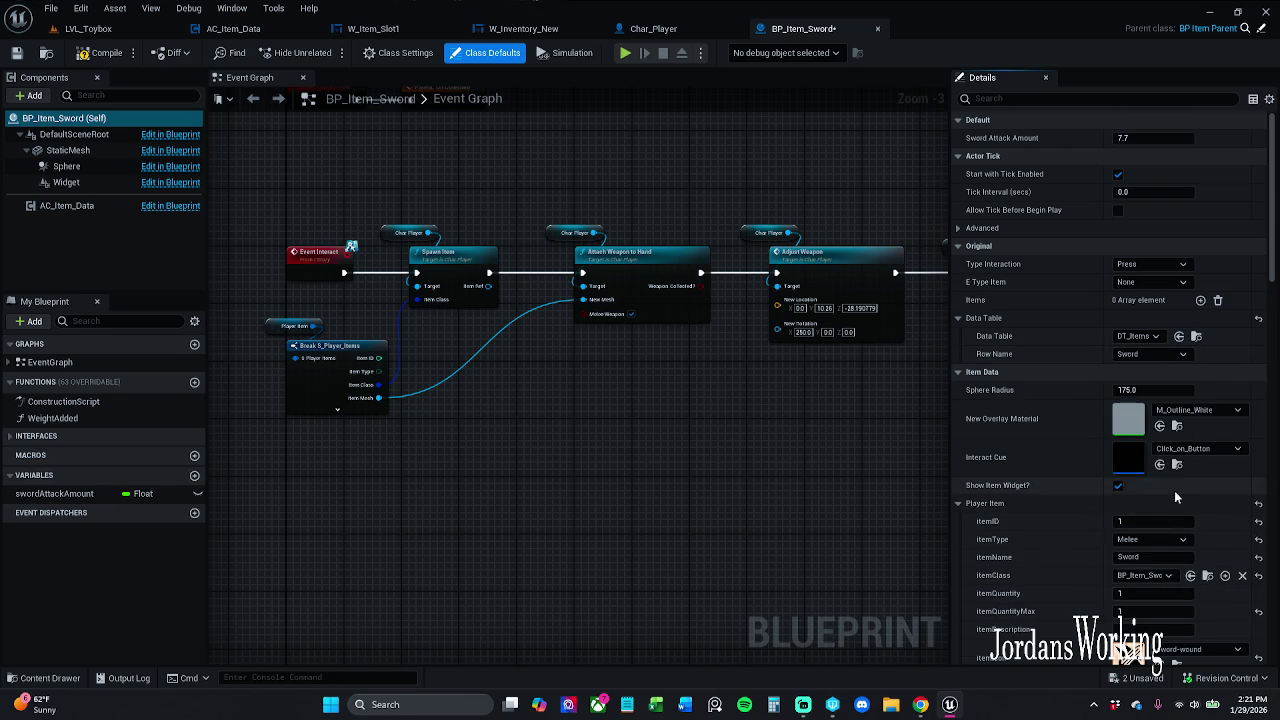
Compile and save the sword blueprint, close it, and switch to the web browser
{"action": "scroll", "coordinate": [1174, 490], "scroll_direction": "down", "scroll_amount": 3}
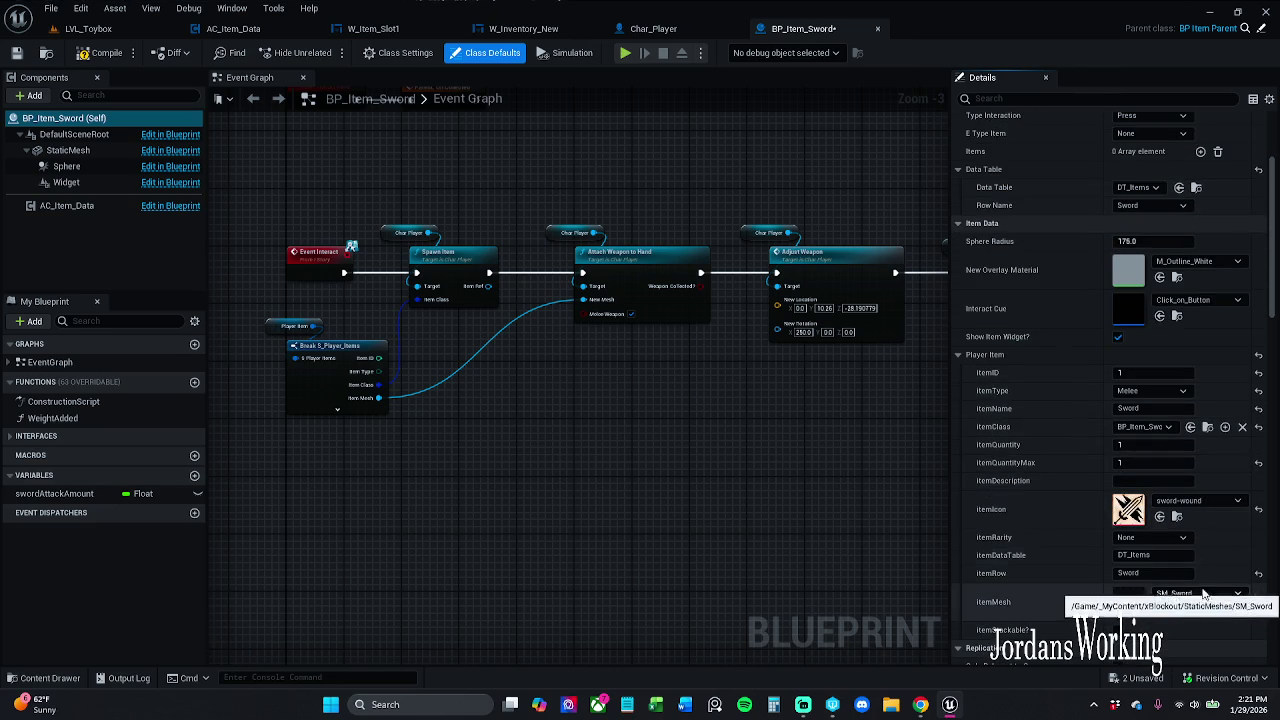
{"action": "left_click", "coordinate": [103, 52]}
{"action": "key", "text": "ctrl+s"}
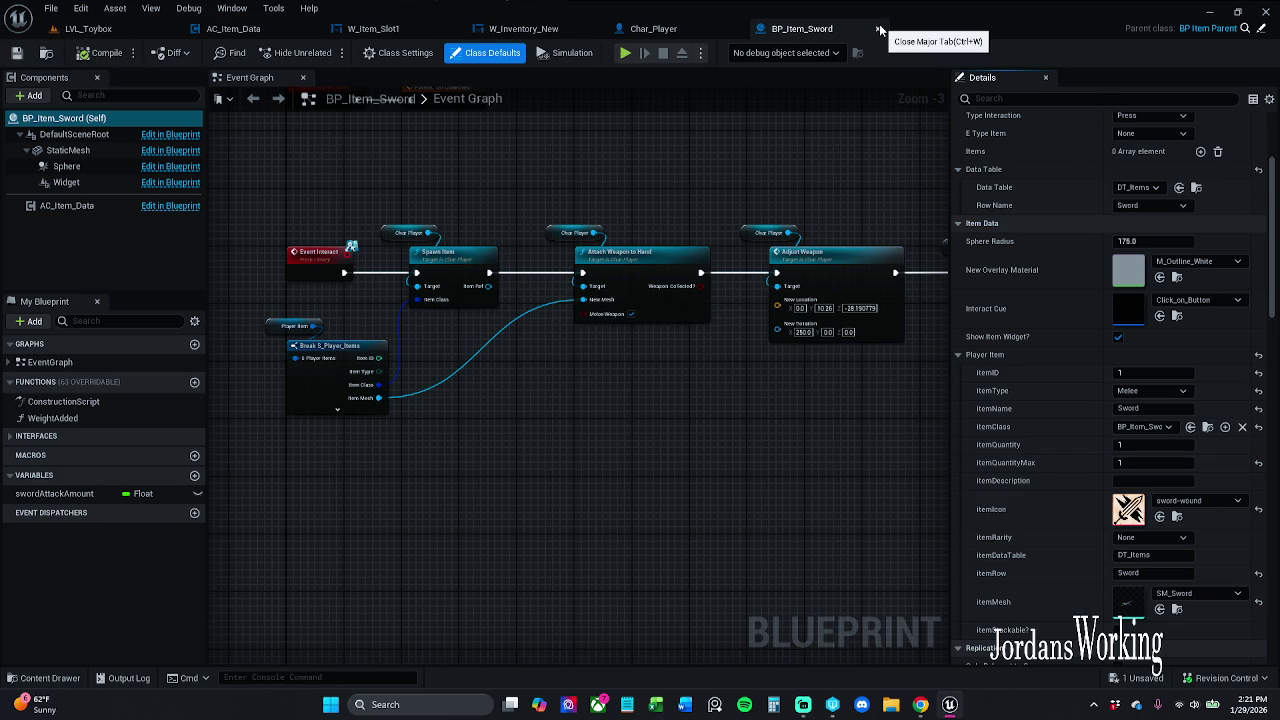
{"action": "left_click", "coordinate": [876, 32]}
{"action": "key", "text": "alt+Tab"}
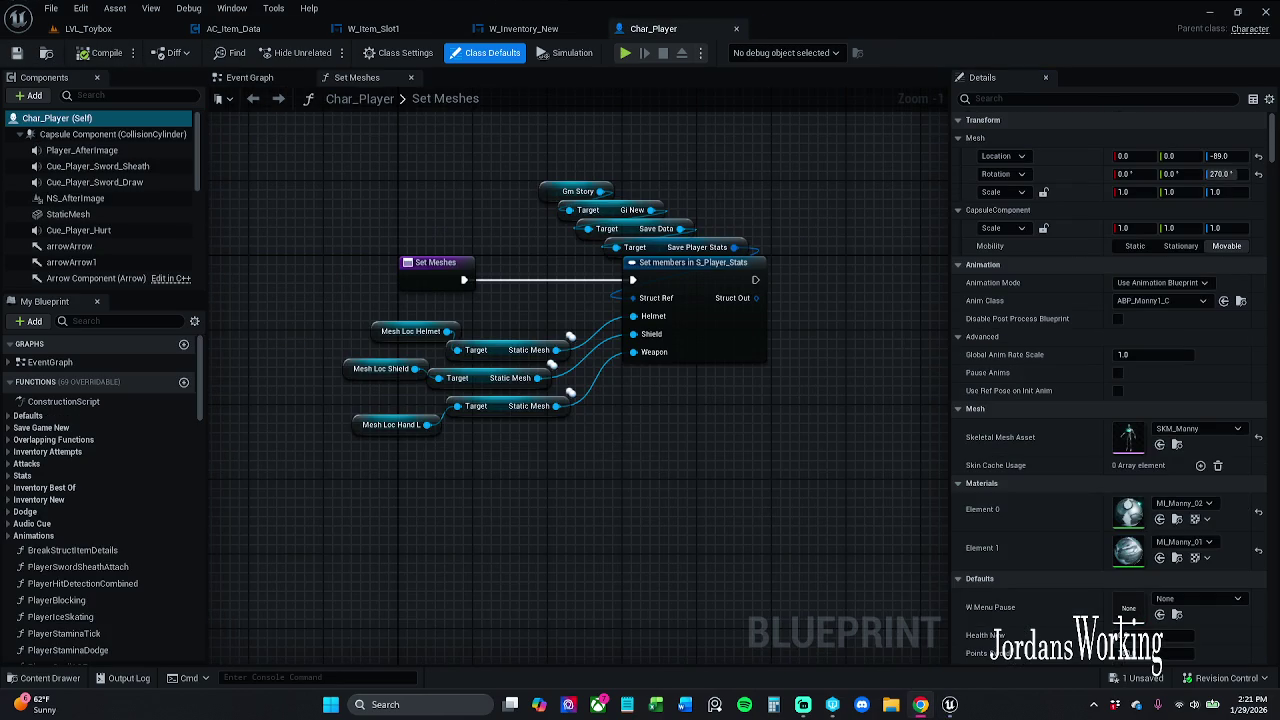
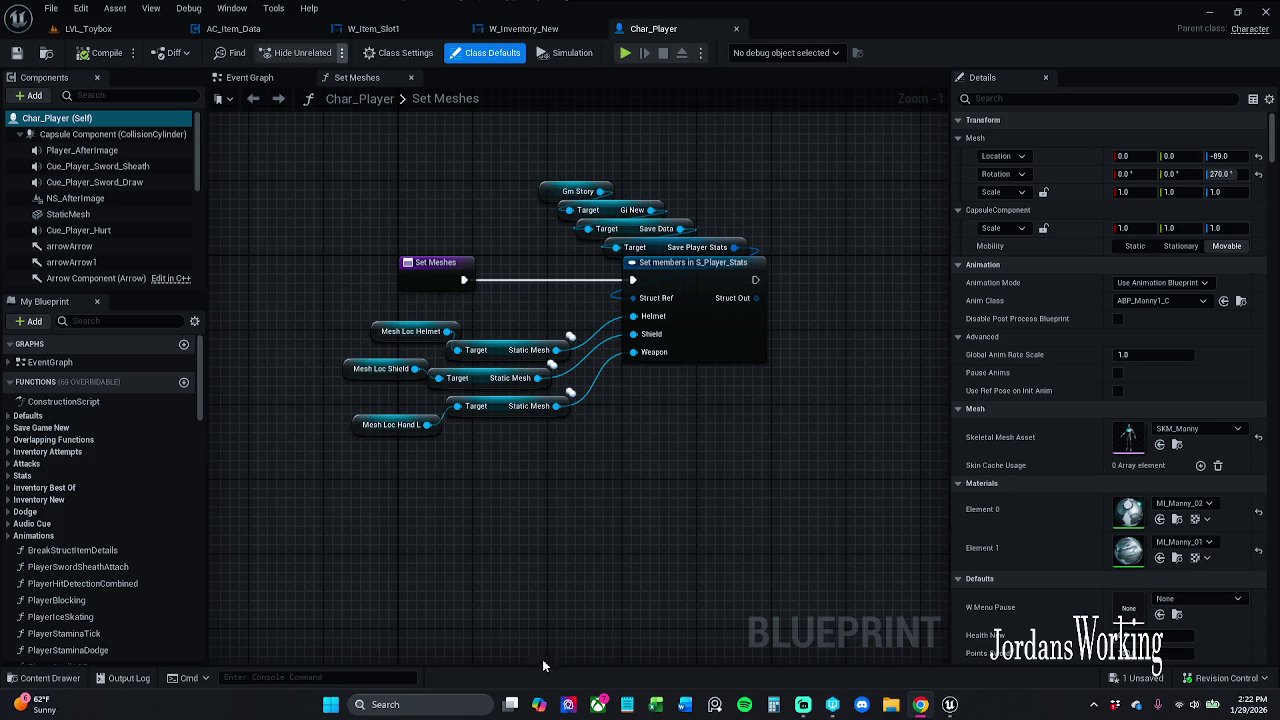
Browse the Content Drawer to Blueprints > DataTables and open the DT_Items data table
{"action": "left_click", "coordinate": [62, 681]}
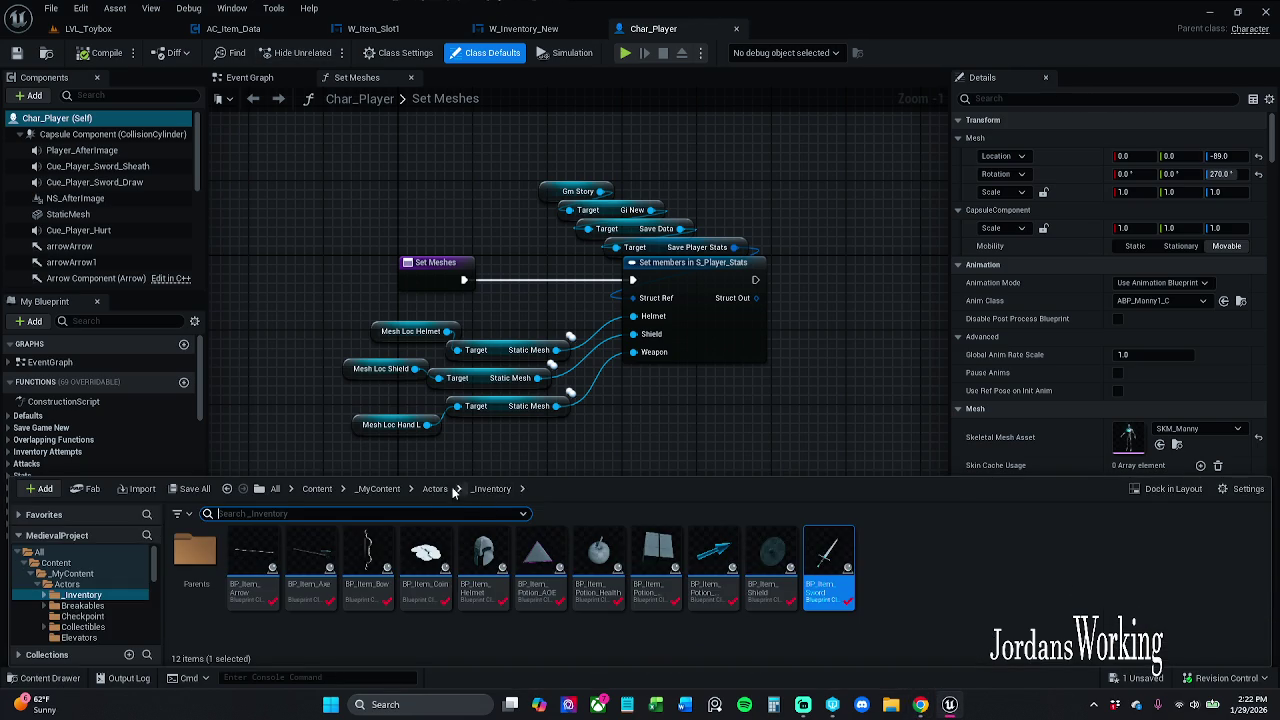
{"action": "left_click", "coordinate": [385, 492]}
{"action": "double_click", "coordinate": [308, 575]}
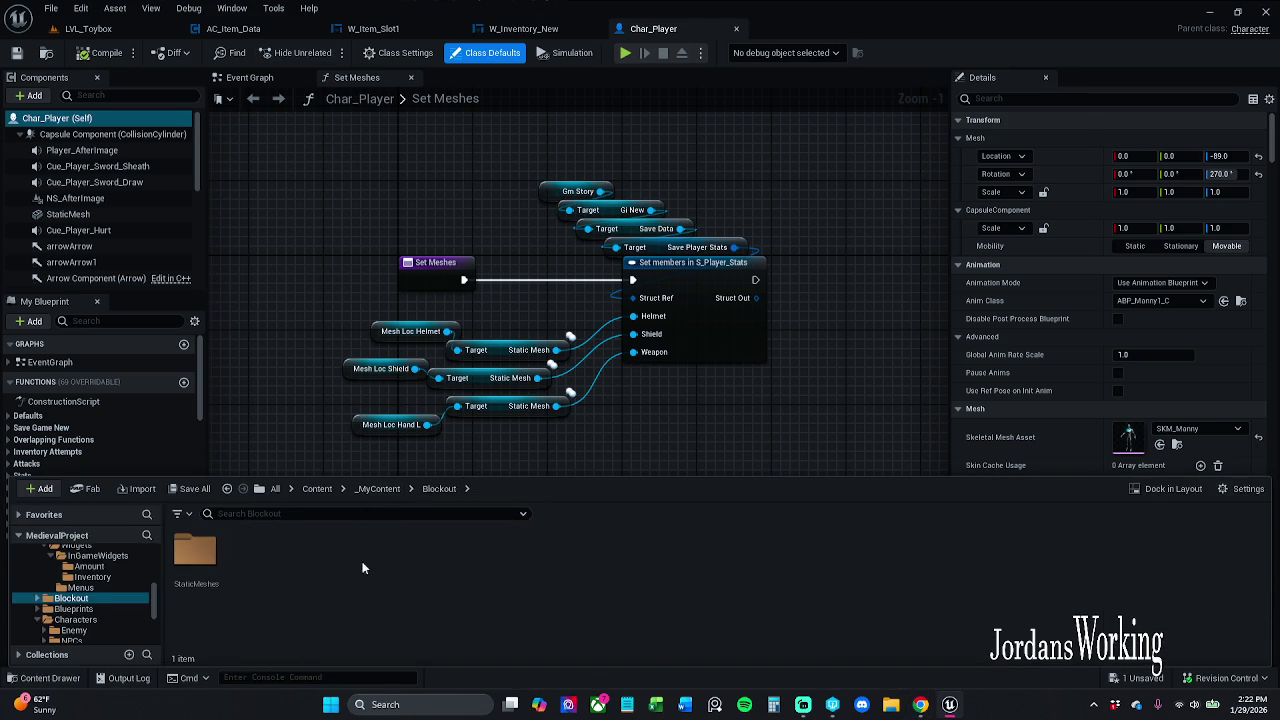
{"action": "left_click", "coordinate": [378, 489]}
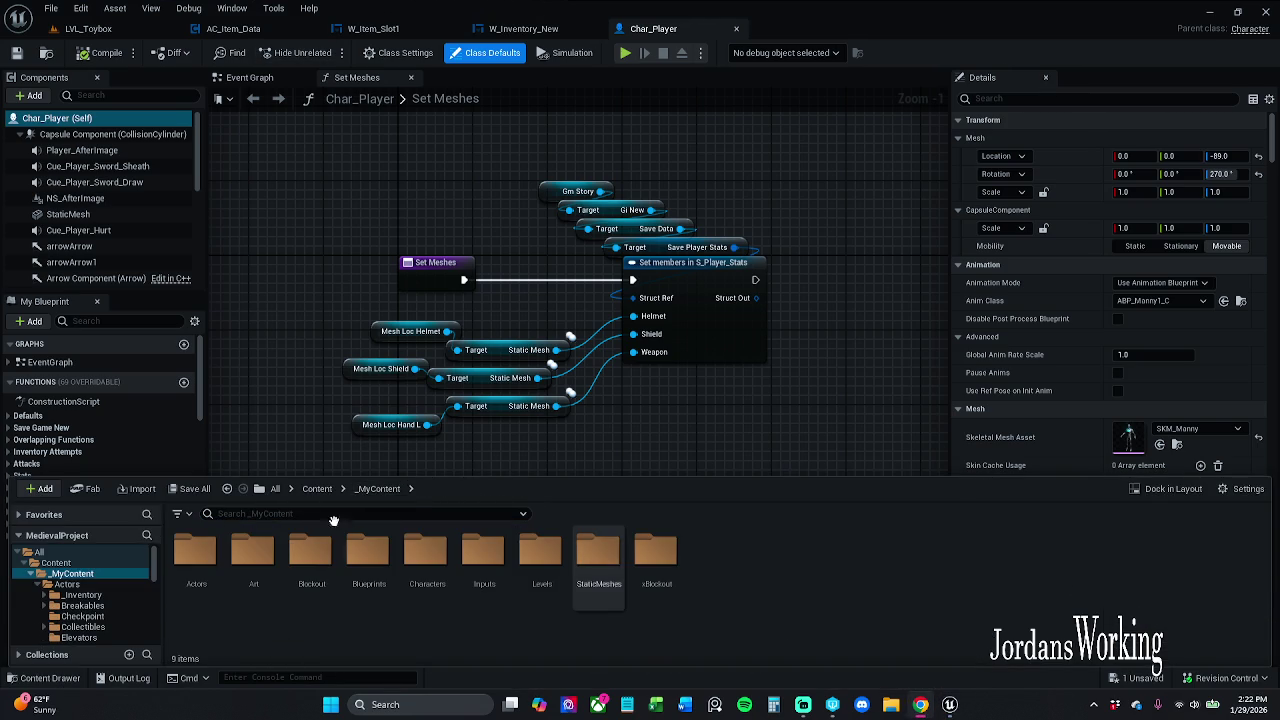
{"action": "double_click", "coordinate": [369, 570]}
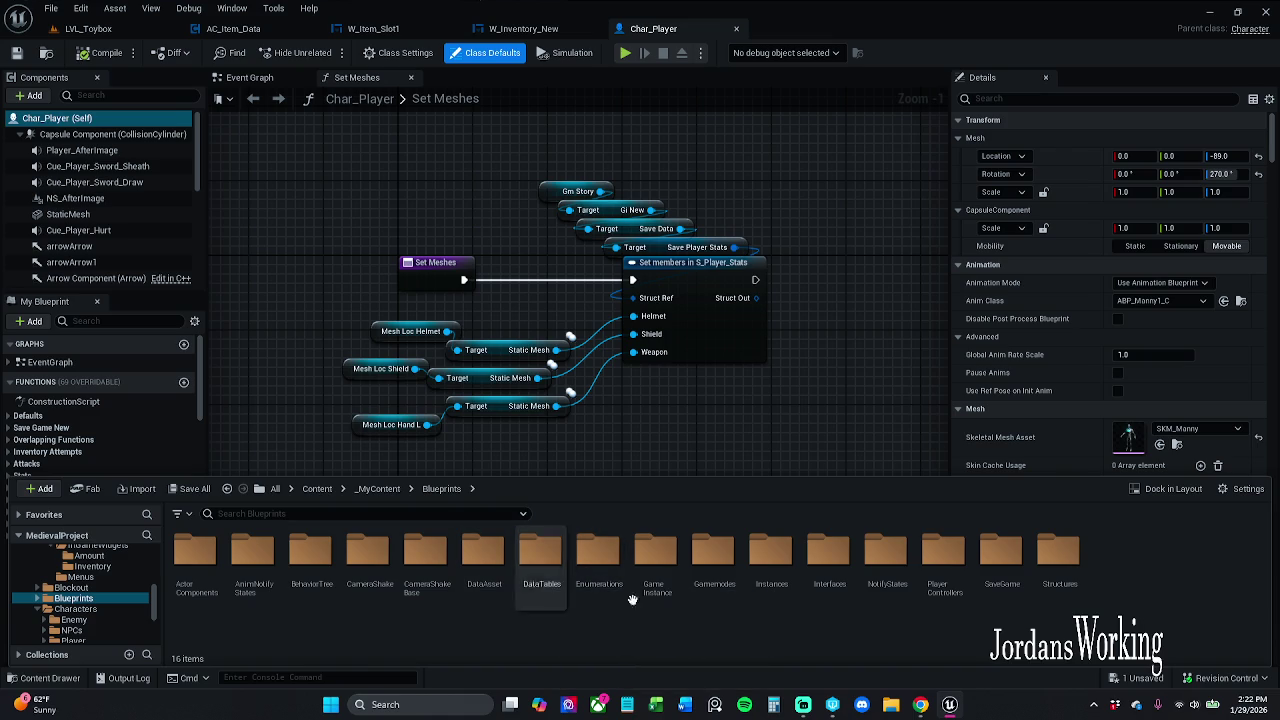
{"action": "double_click", "coordinate": [540, 585]}
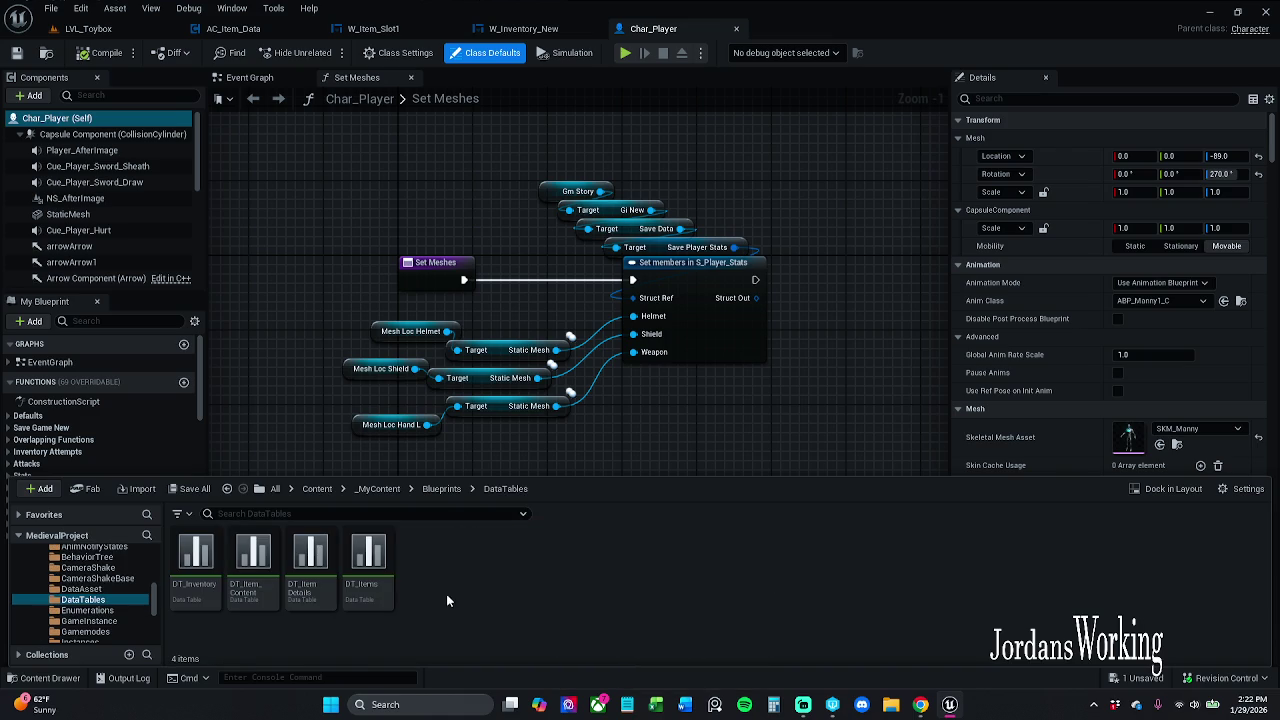
{"action": "left_click", "coordinate": [355, 590]}
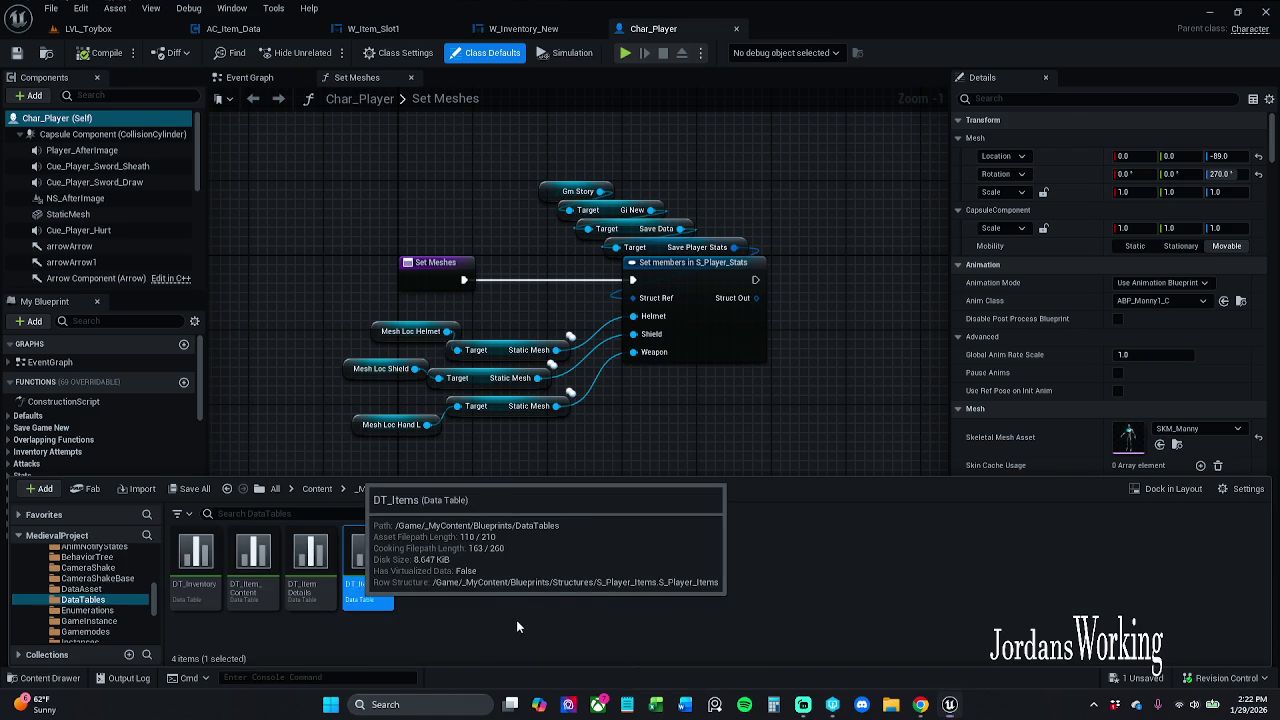
{"action": "key", "text": "Return"}
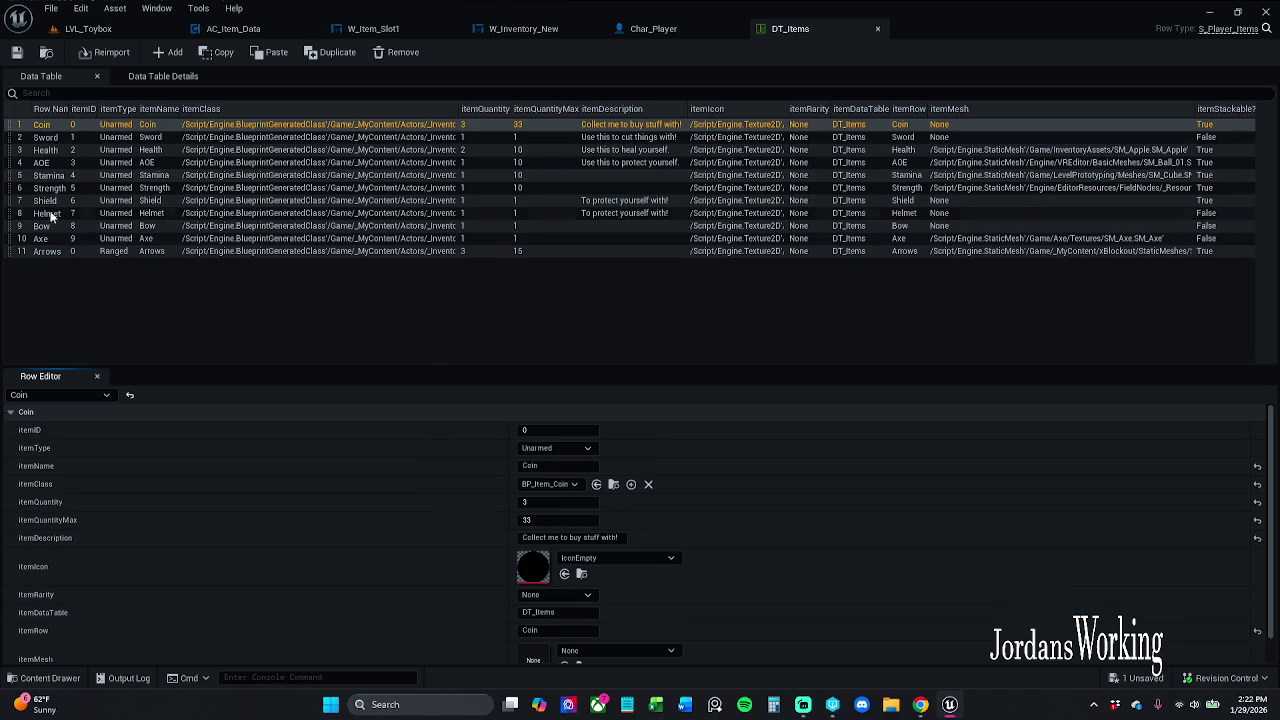
Set the Arrows row's itemID to 10, save and close DT_Items, and return to LVL_Toybox
{"action": "left_click", "coordinate": [63, 253]}
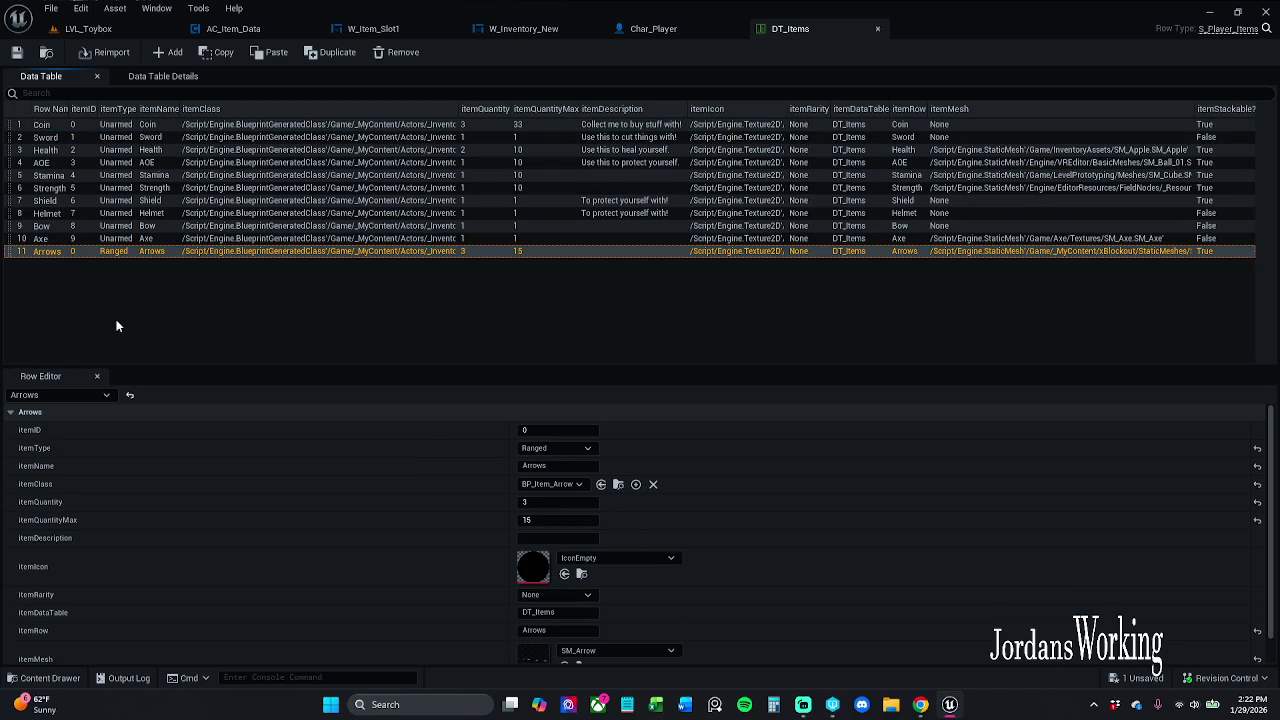
{"action": "key", "text": "F2"}
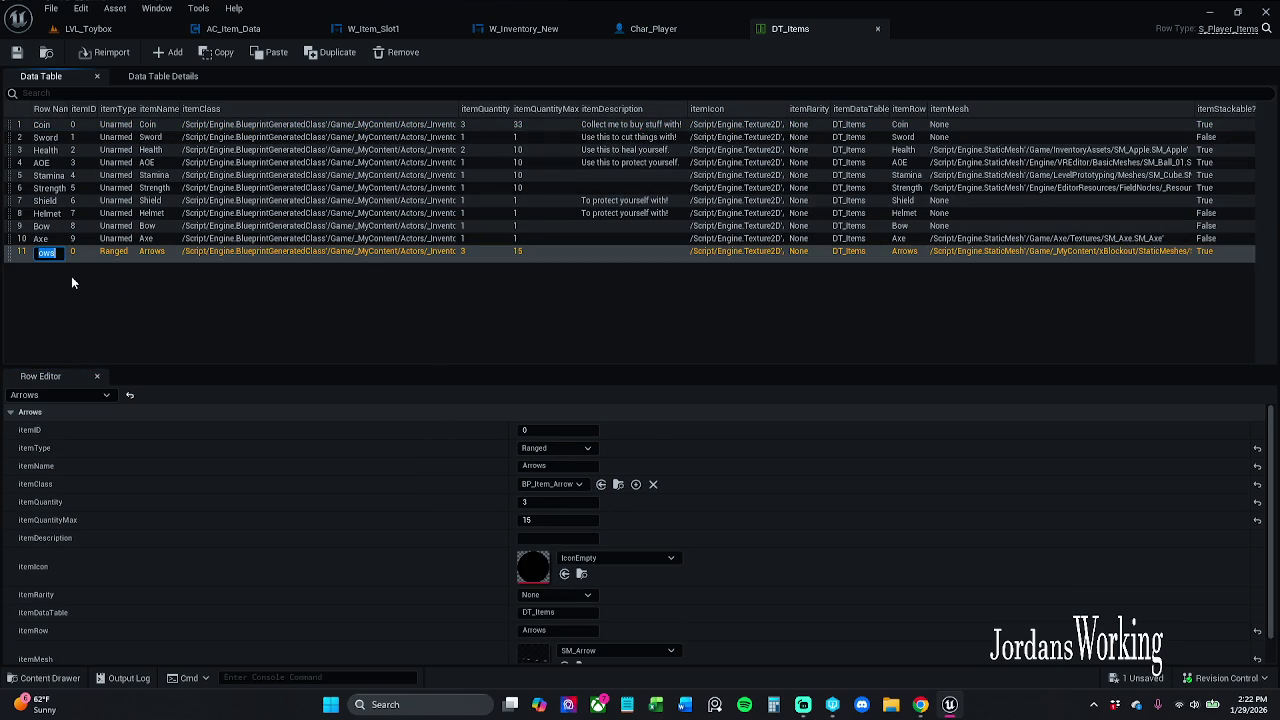
{"action": "left_click", "coordinate": [550, 430]}
{"action": "type", "text": "10"}
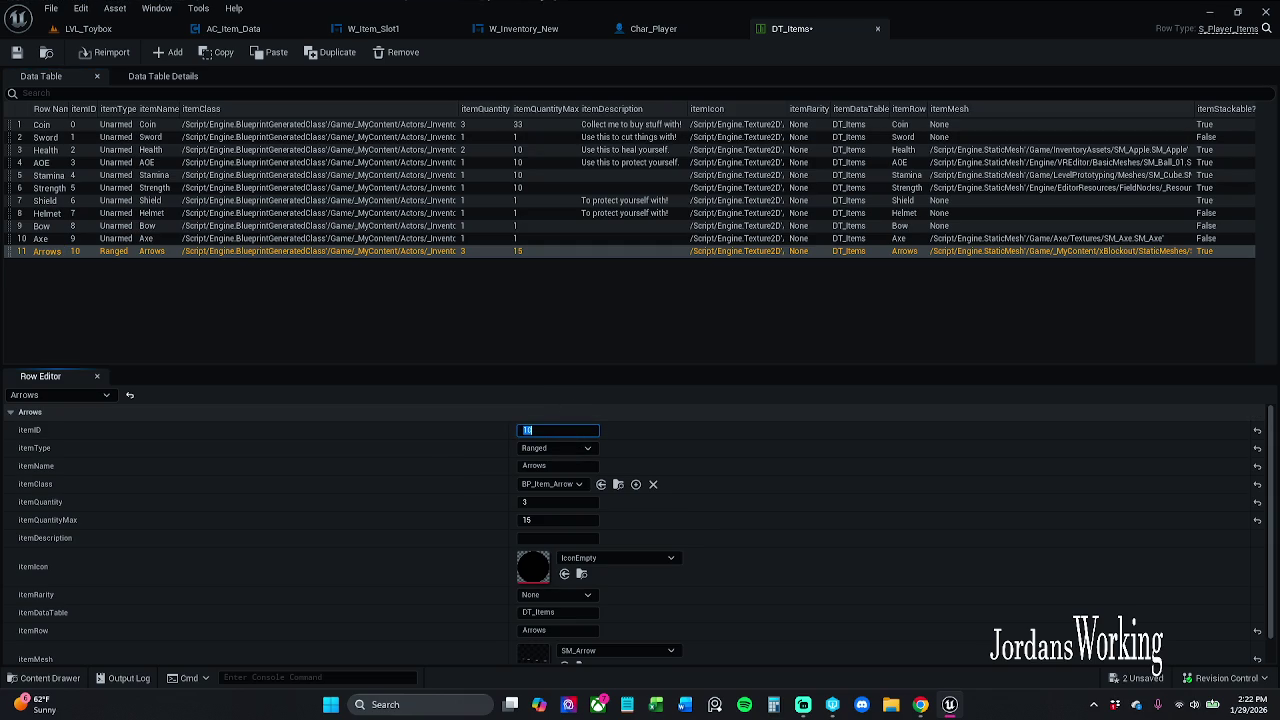
{"action": "key", "text": "Return"}
{"action": "key", "text": "ctrl+s"}
{"action": "left_click", "coordinate": [688, 505]}
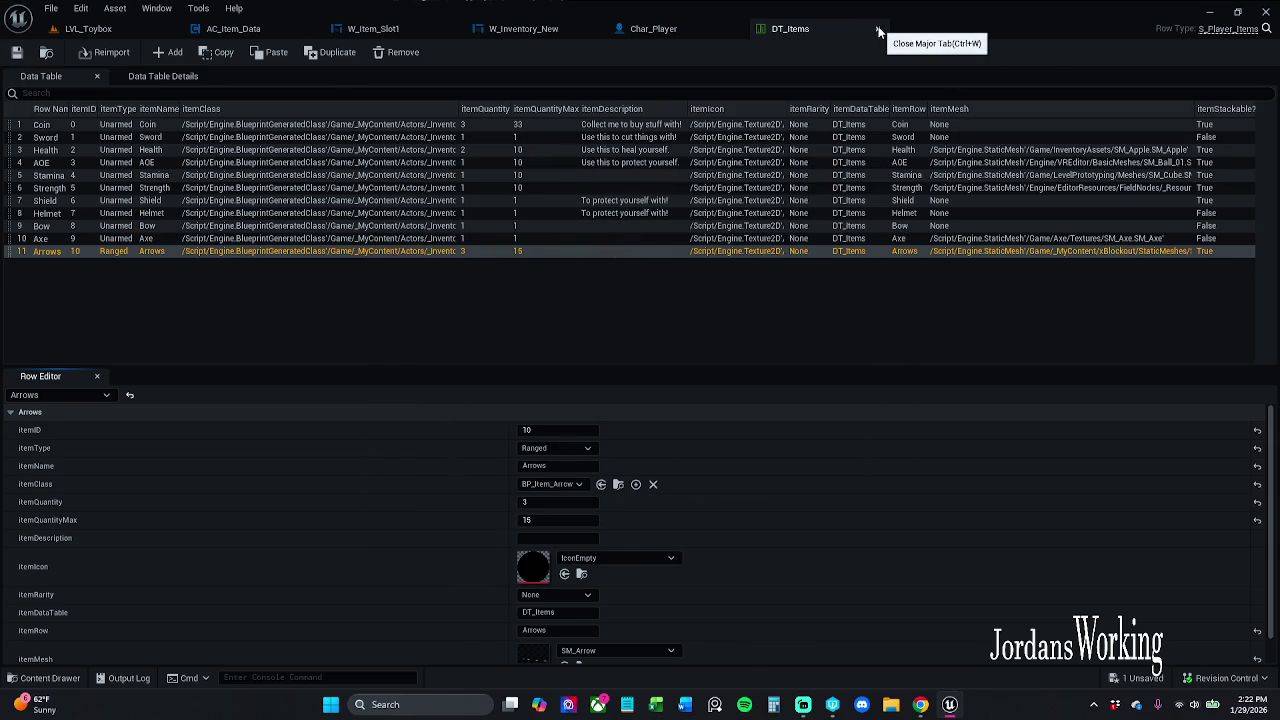
{"action": "left_click", "coordinate": [878, 29]}
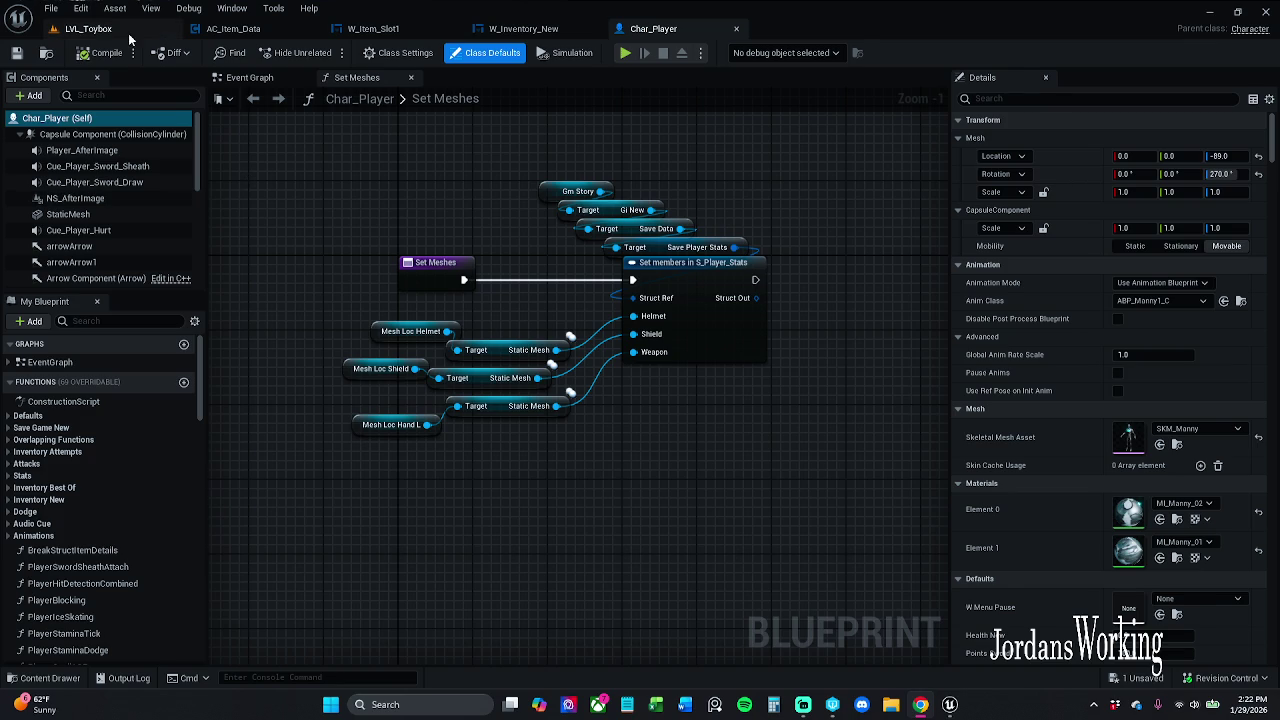
{"action": "left_click", "coordinate": [88, 28]}
{"action": "left_click", "coordinate": [325, 52]}
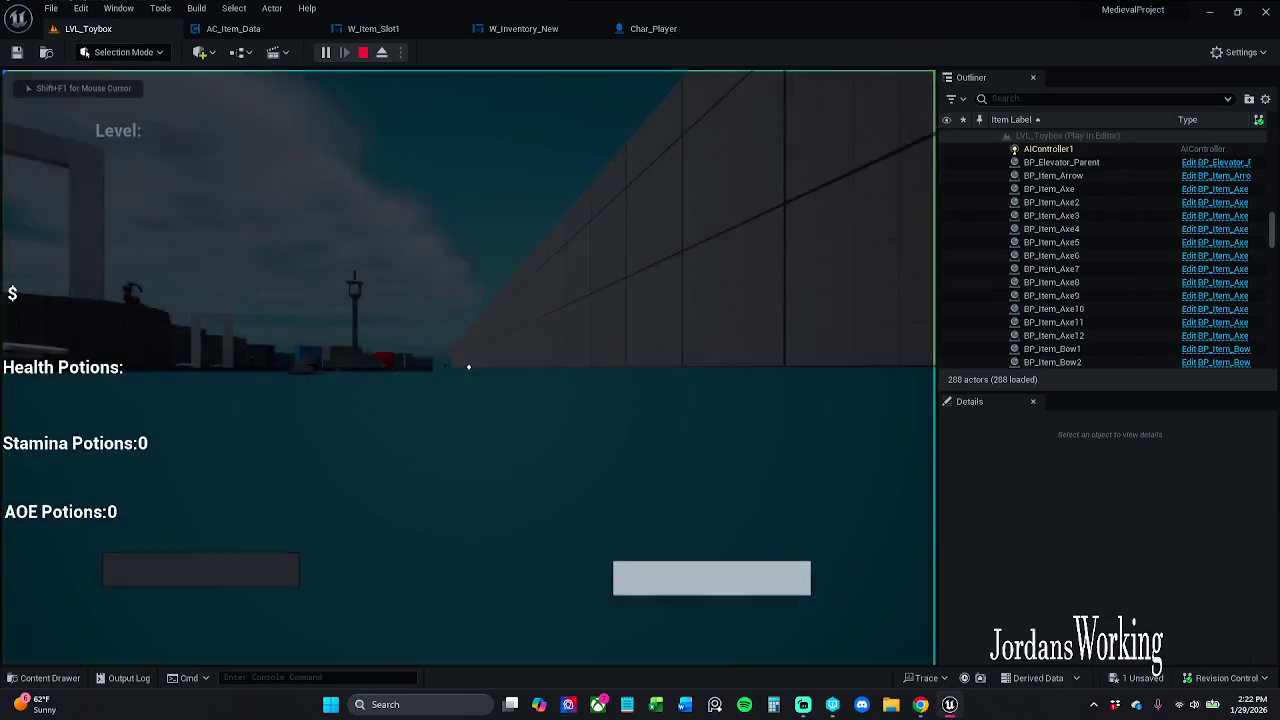
{"action": "key", "text": "Escape"}
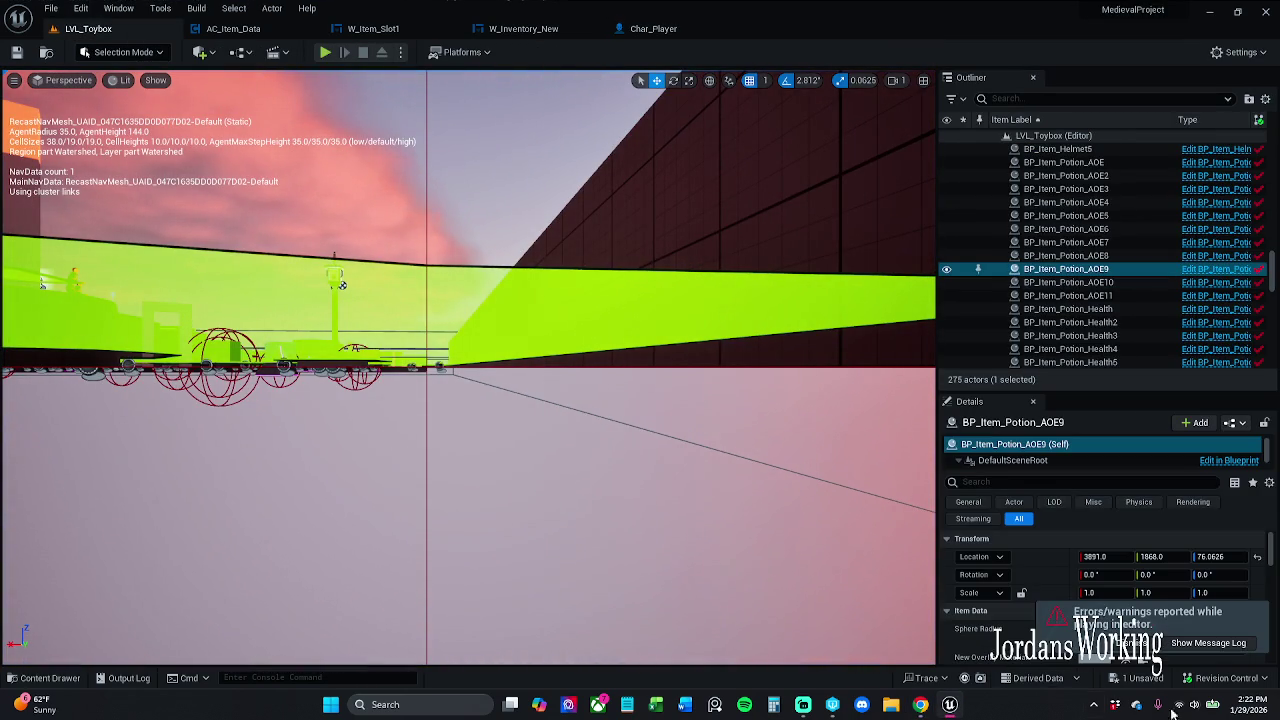
{"action": "key", "text": "f"}
{"action": "scroll", "coordinate": [363, 78], "scroll_direction": "down", "scroll_amount": 5}
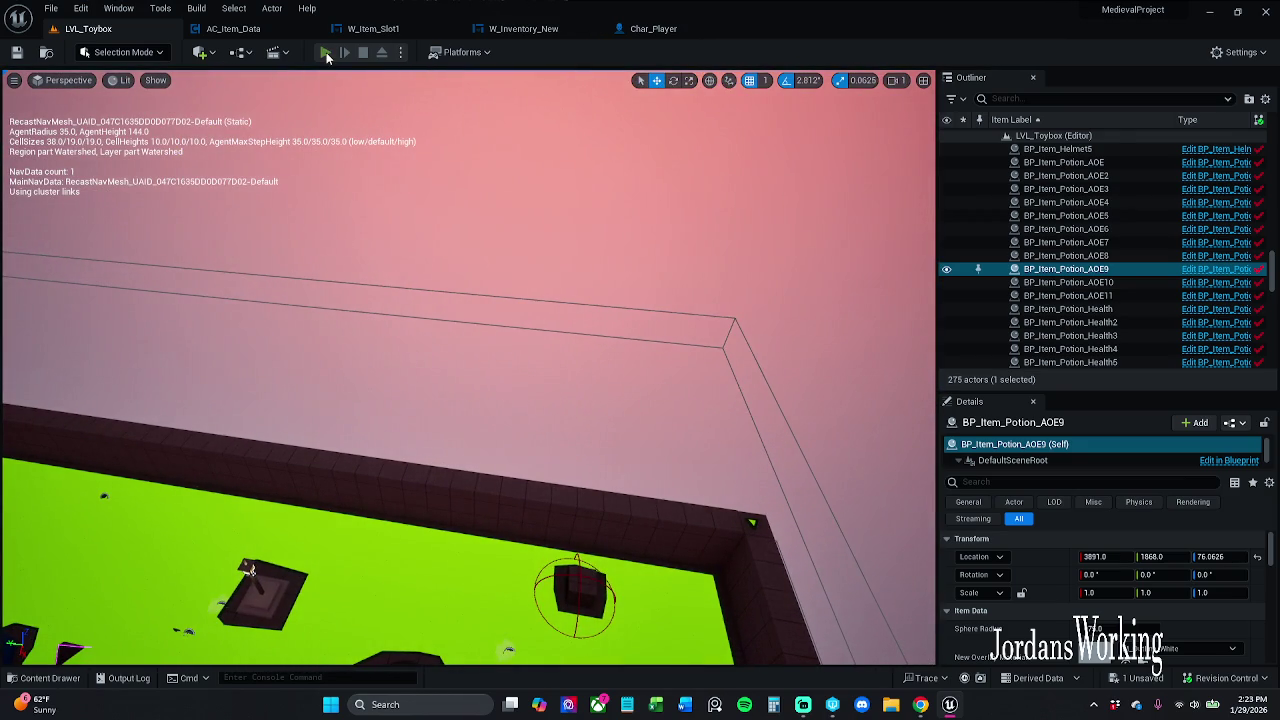
{"action": "key", "text": "alt+p"}
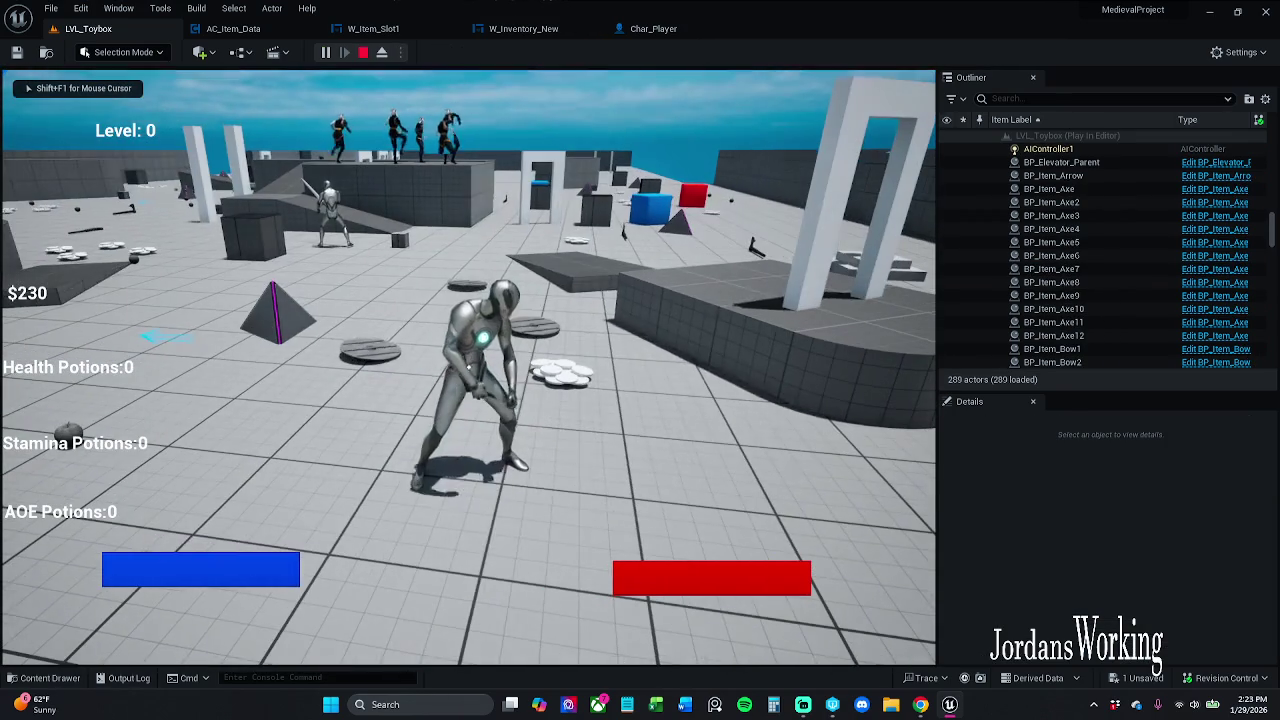
{"action": "key", "text": "i"}
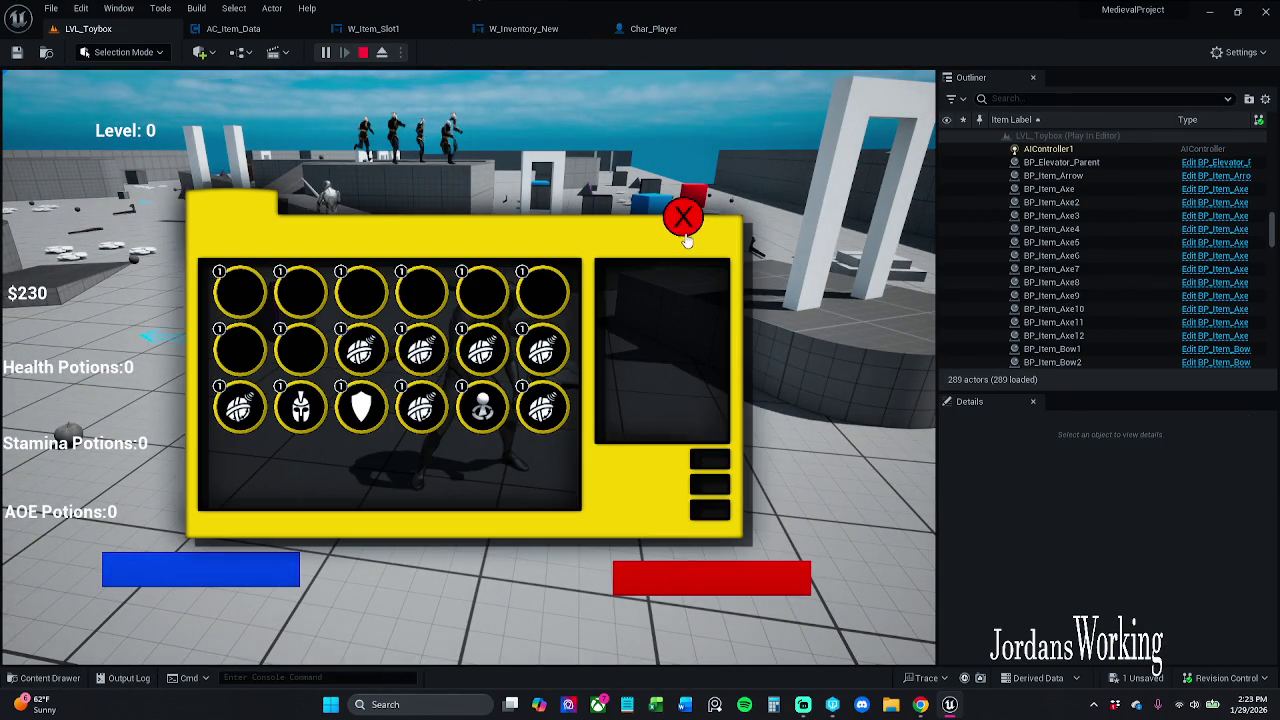
{"action": "left_click", "coordinate": [684, 220]}
{"action": "key", "text": "Escape"}
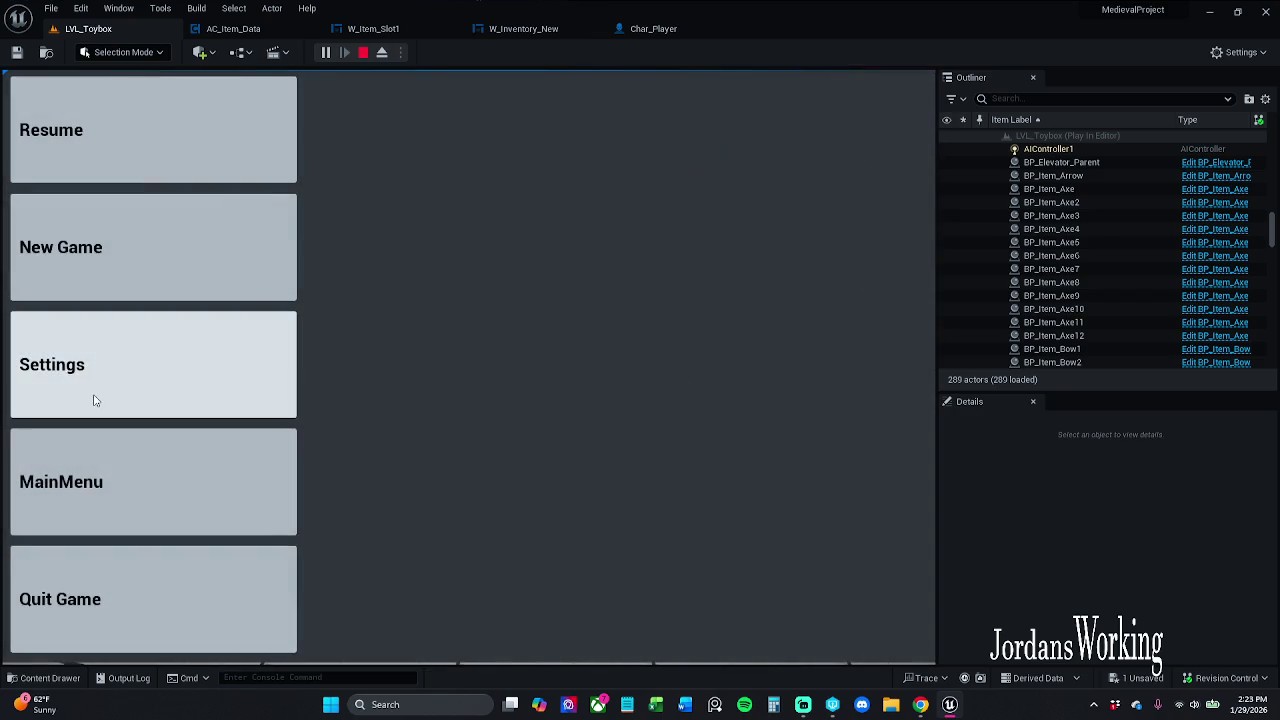
{"action": "left_click", "coordinate": [121, 588]}
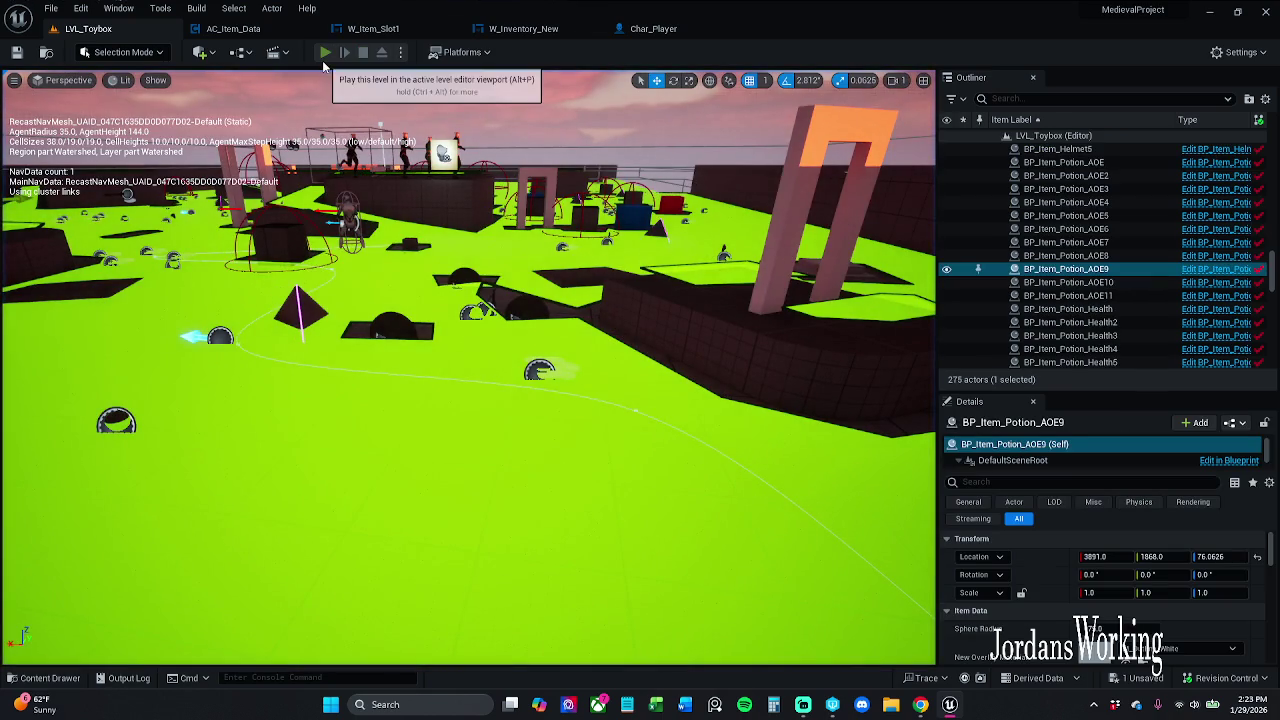
{"action": "left_click", "coordinate": [335, 52]}
{"action": "key", "text": "i"}
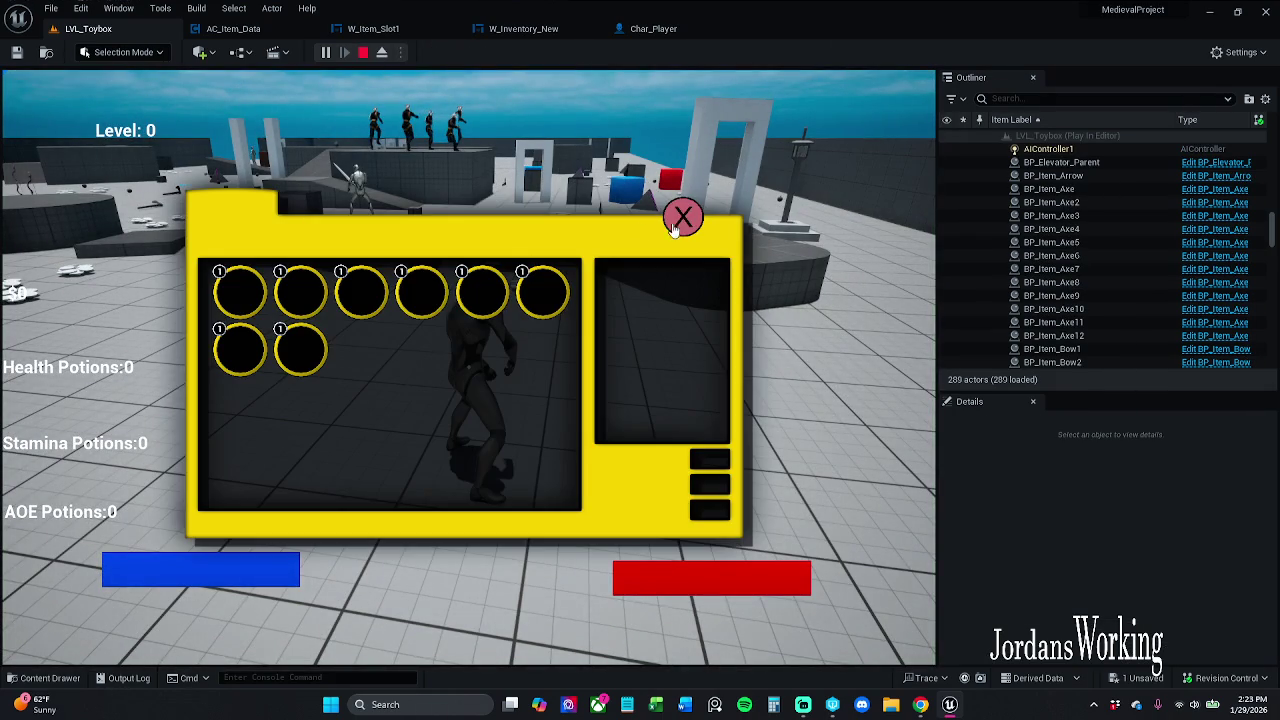
{"action": "left_click", "coordinate": [682, 217]}
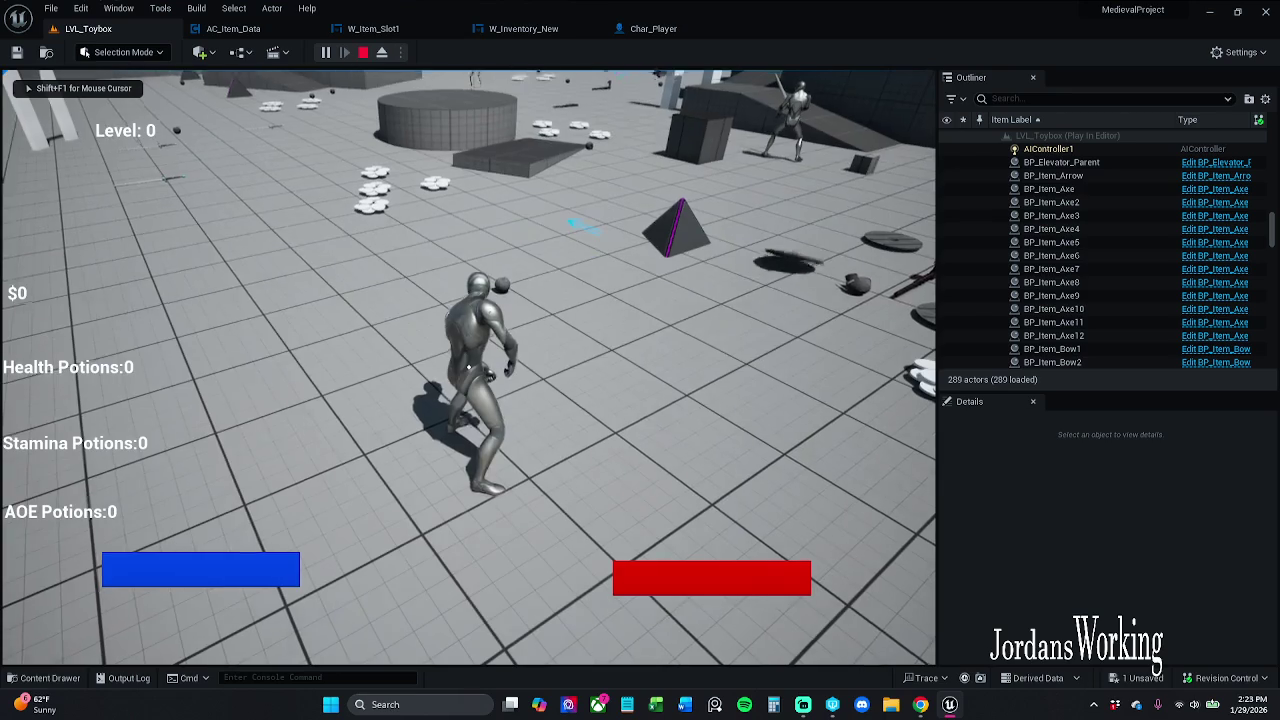
{"action": "key", "text": "w"}
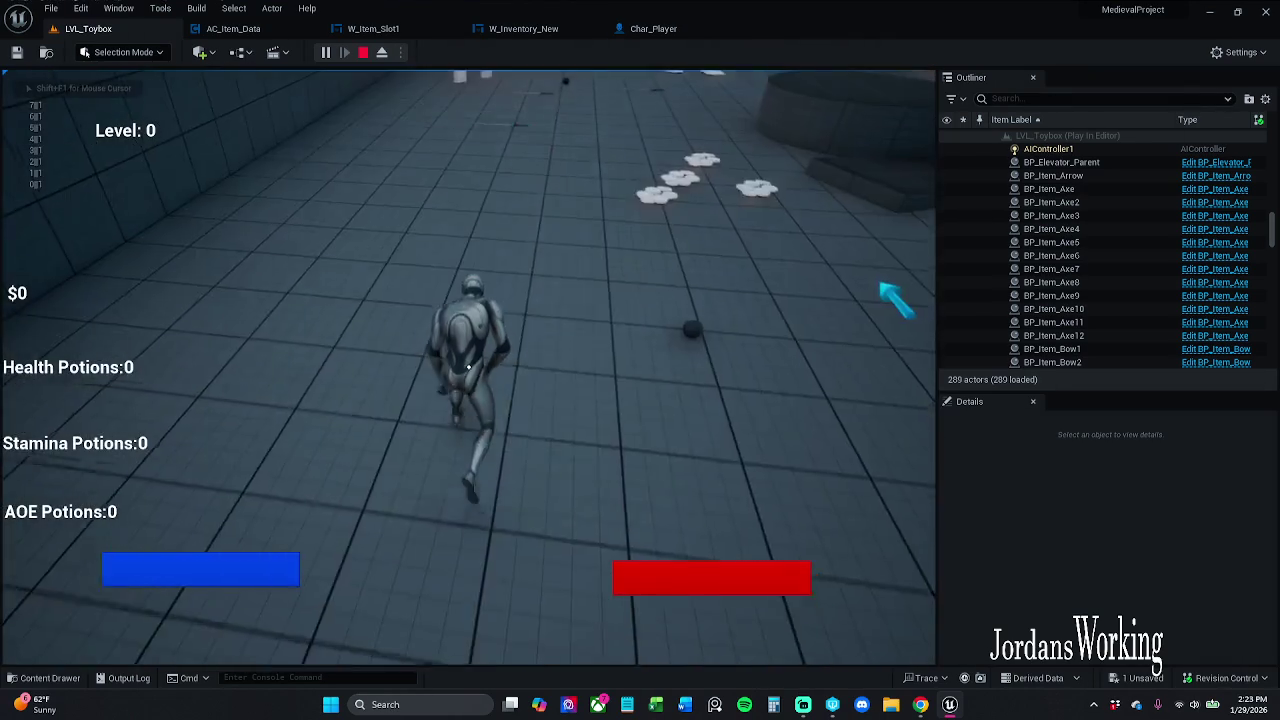
{"action": "key", "text": "w"}
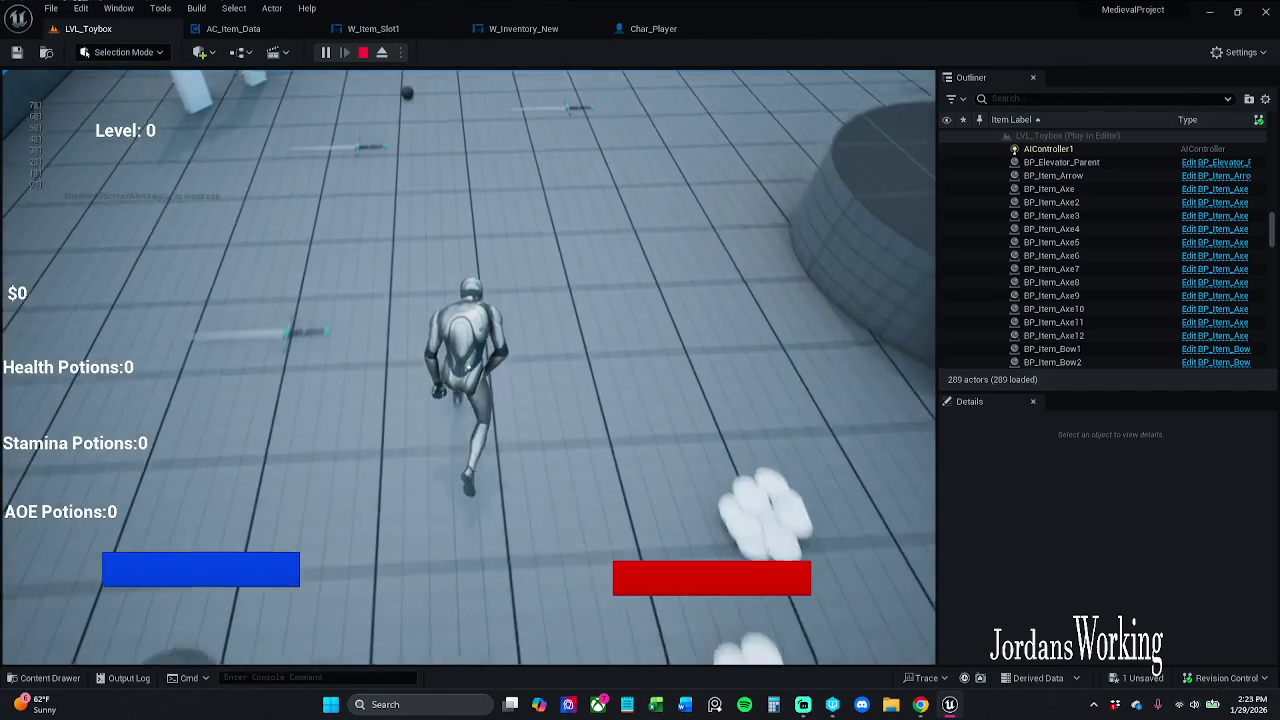
{"action": "key", "text": "w"}
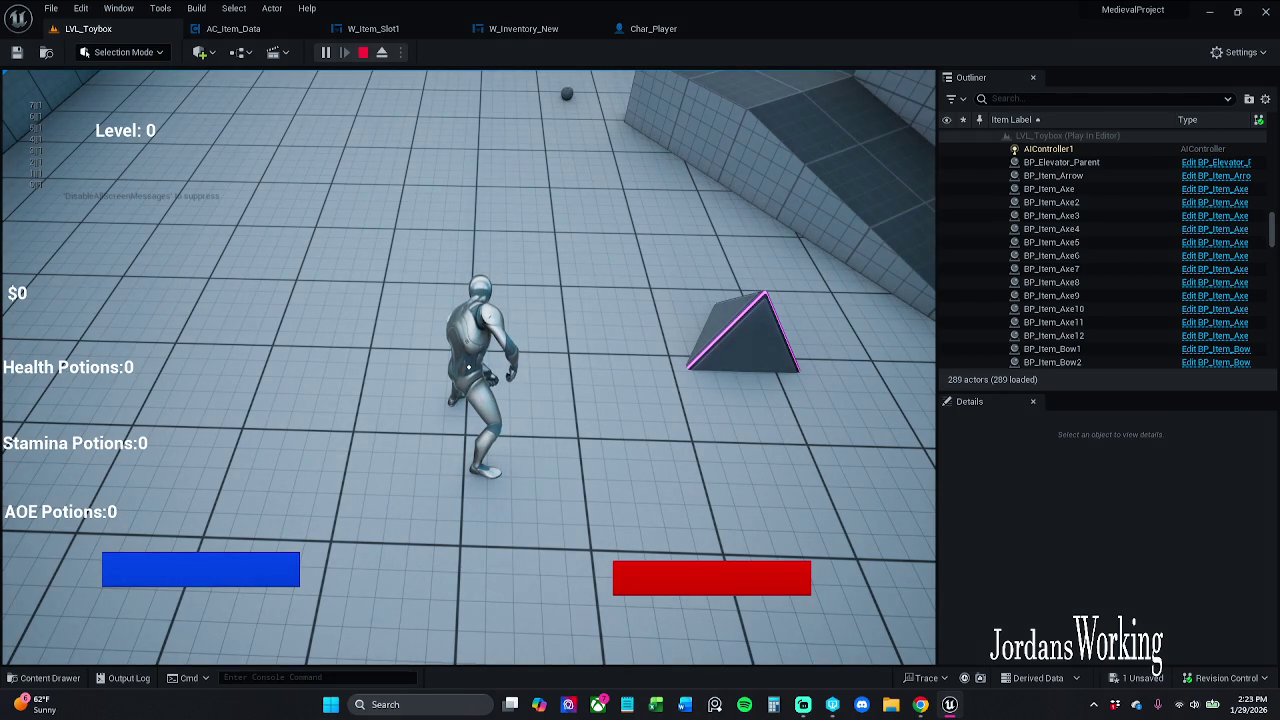
{"action": "key", "text": "Escape"}
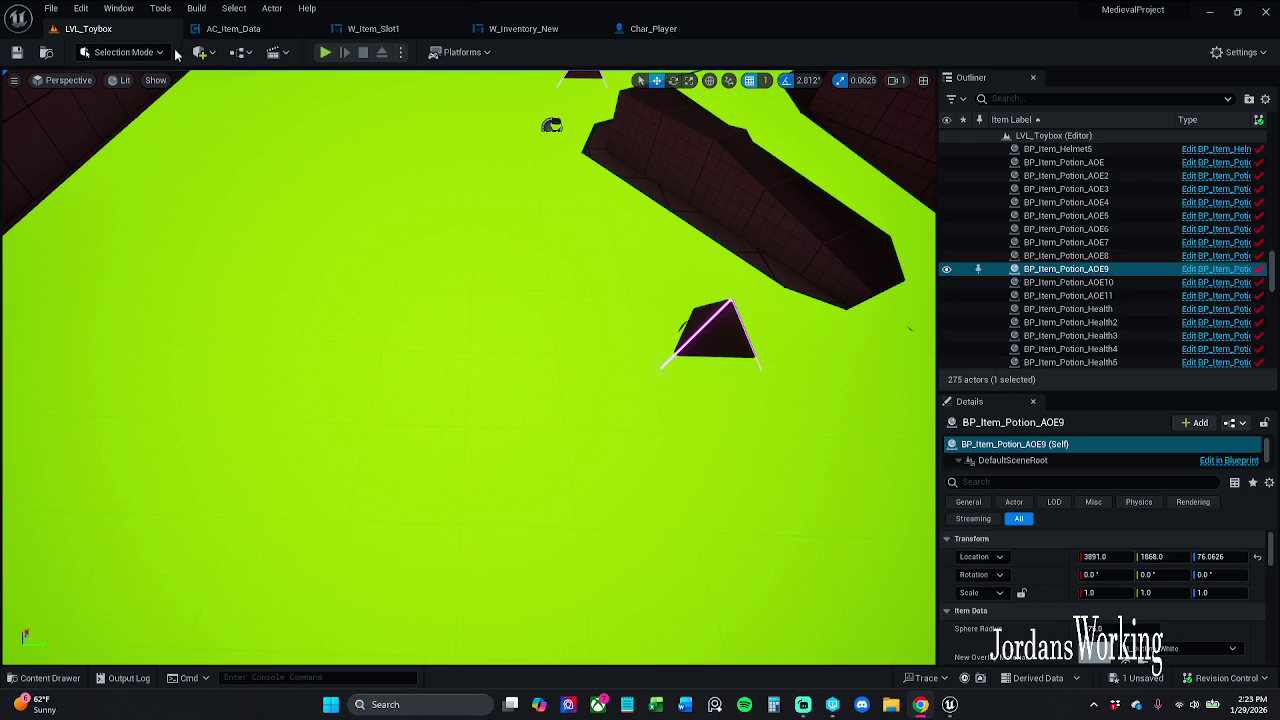
Start a new play test, walk forward, and check the inventory's filled slots
{"action": "left_click", "coordinate": [325, 52]}
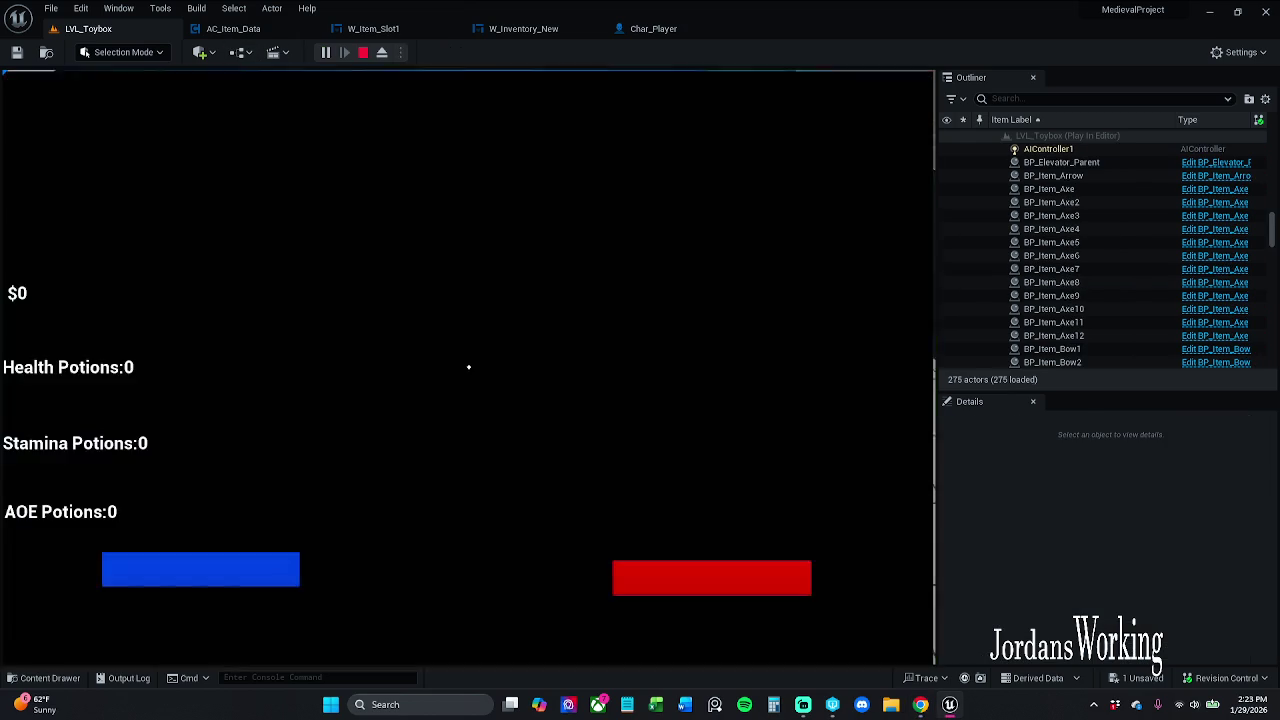
{"action": "key", "text": "w"}
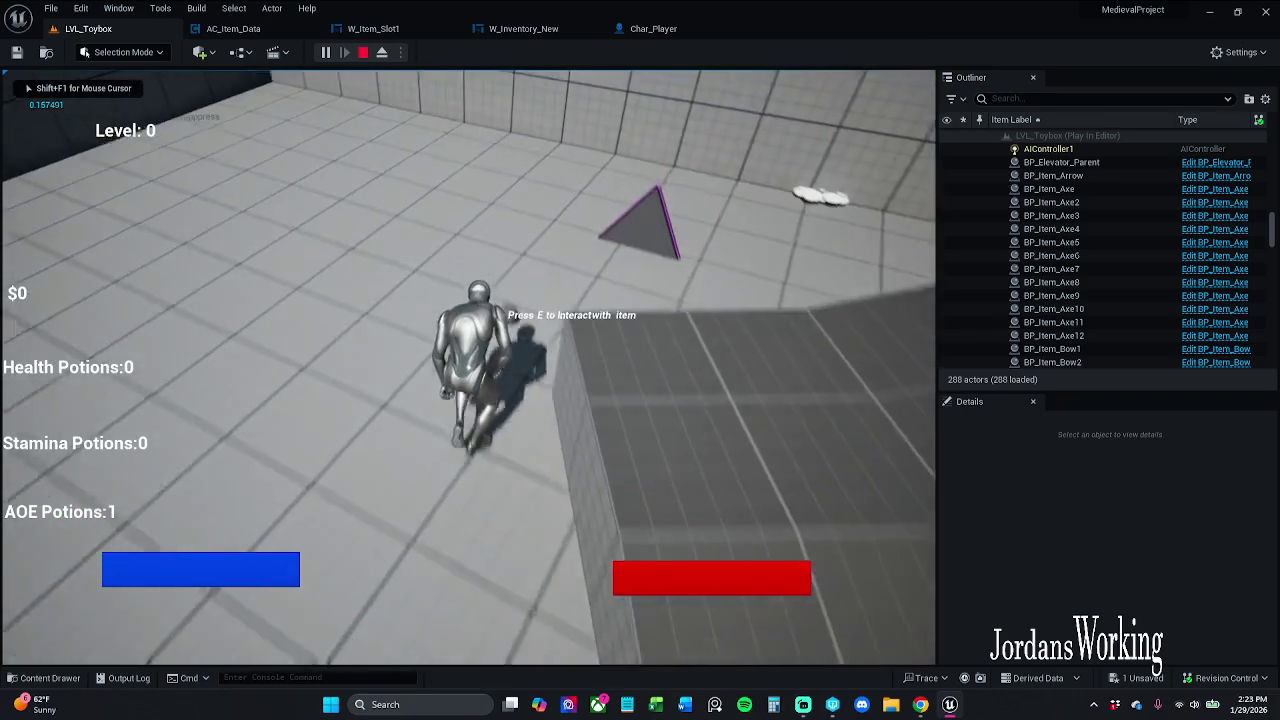
{"action": "key", "text": "i"}
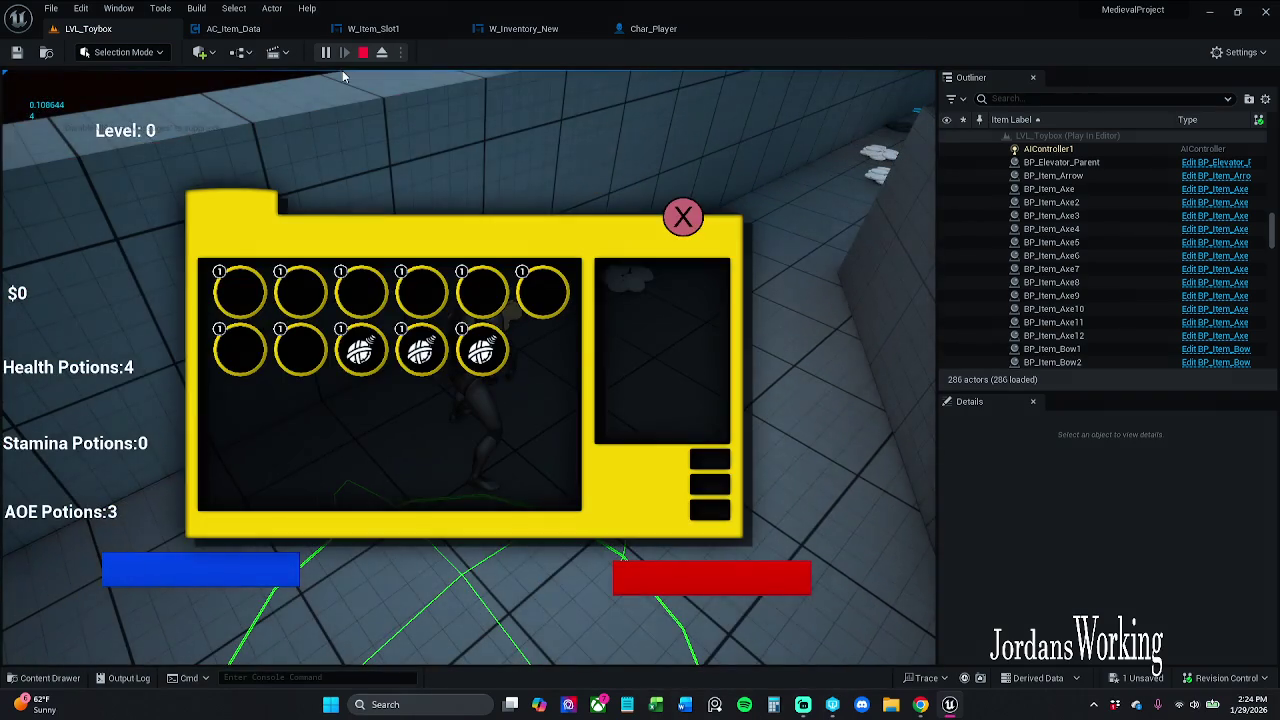
{"action": "left_click", "coordinate": [683, 214]}
Walk further across the level and check the inventory again
{"action": "key", "text": "w"}
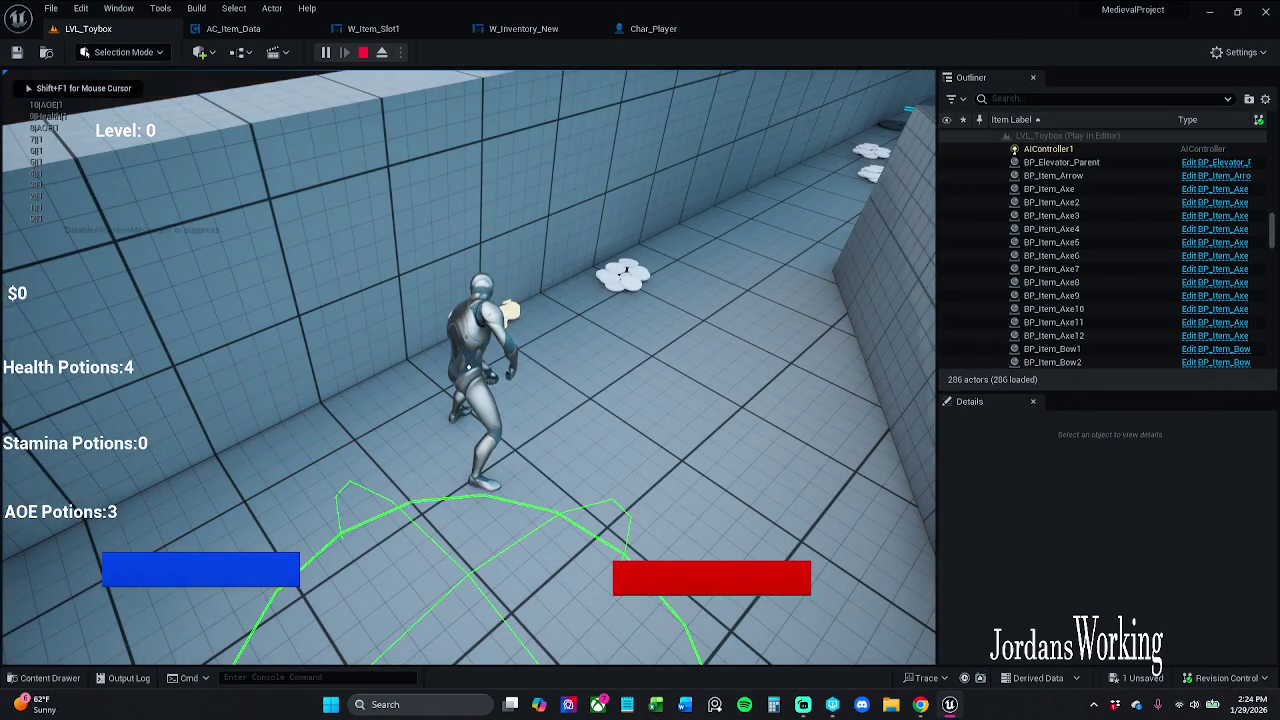
{"action": "key", "text": "w"}
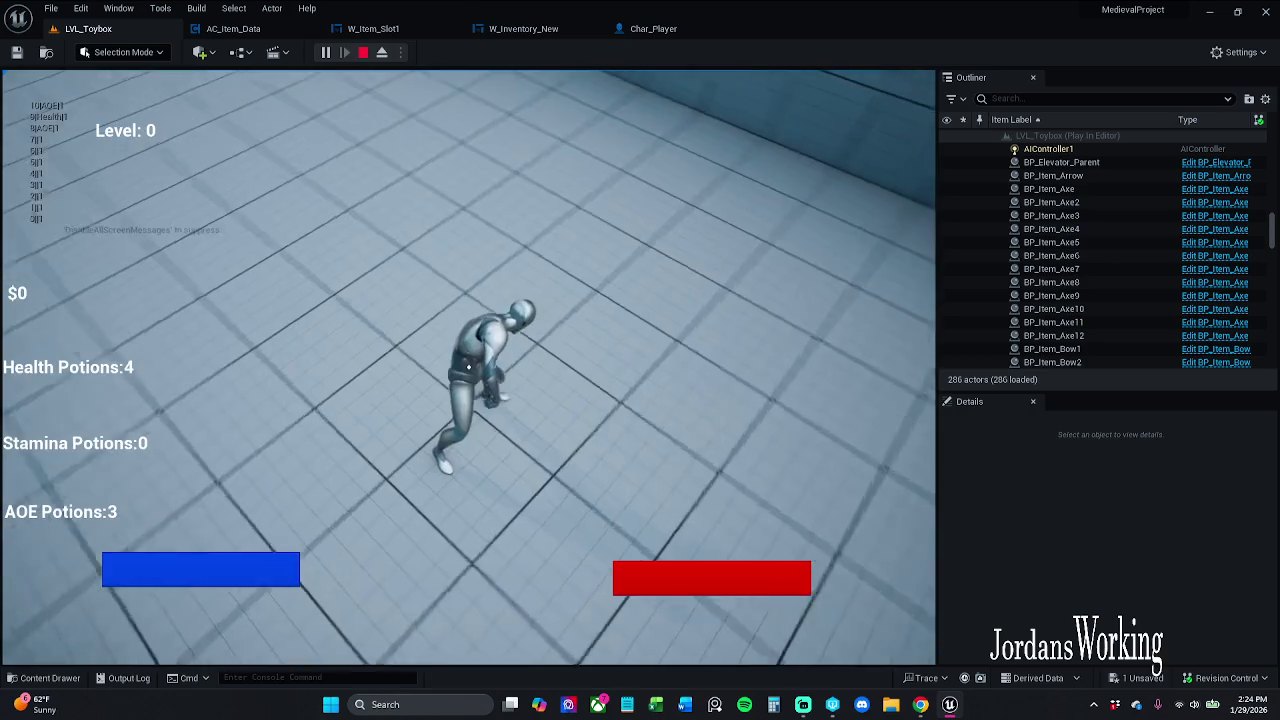
{"action": "key", "text": "w"}
{"action": "key", "text": "w"}
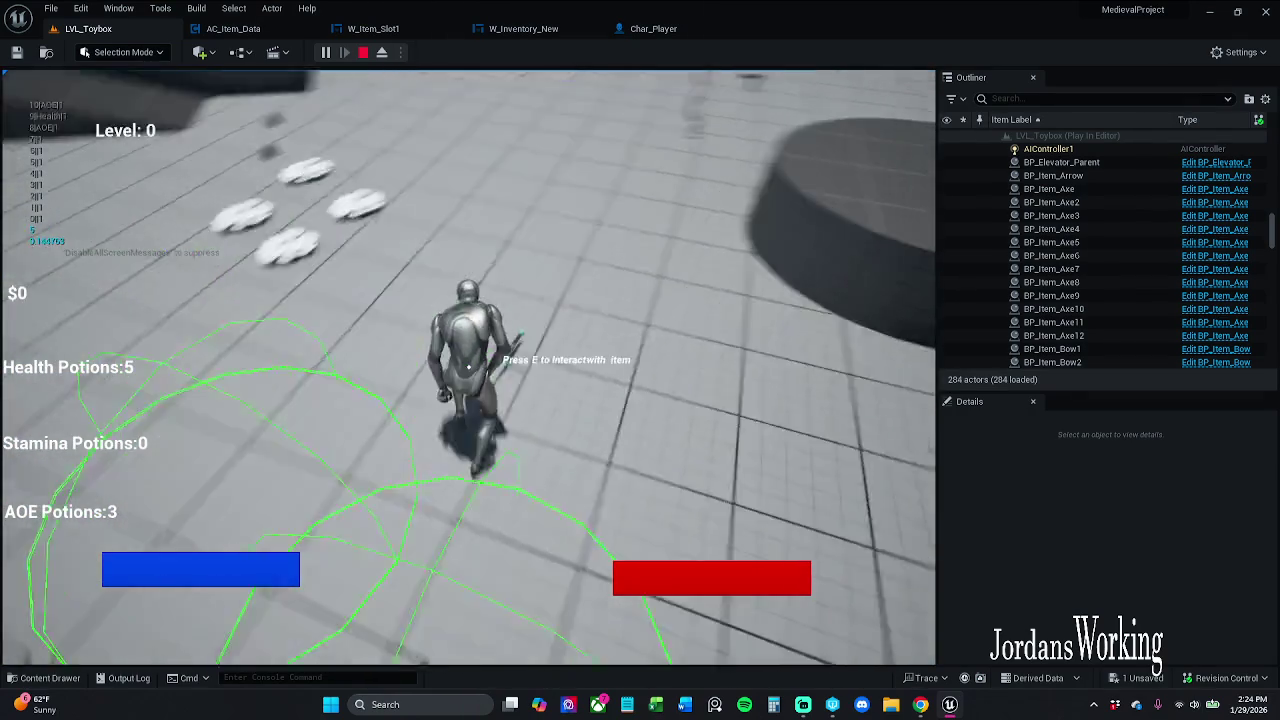
{"action": "key", "text": "i"}
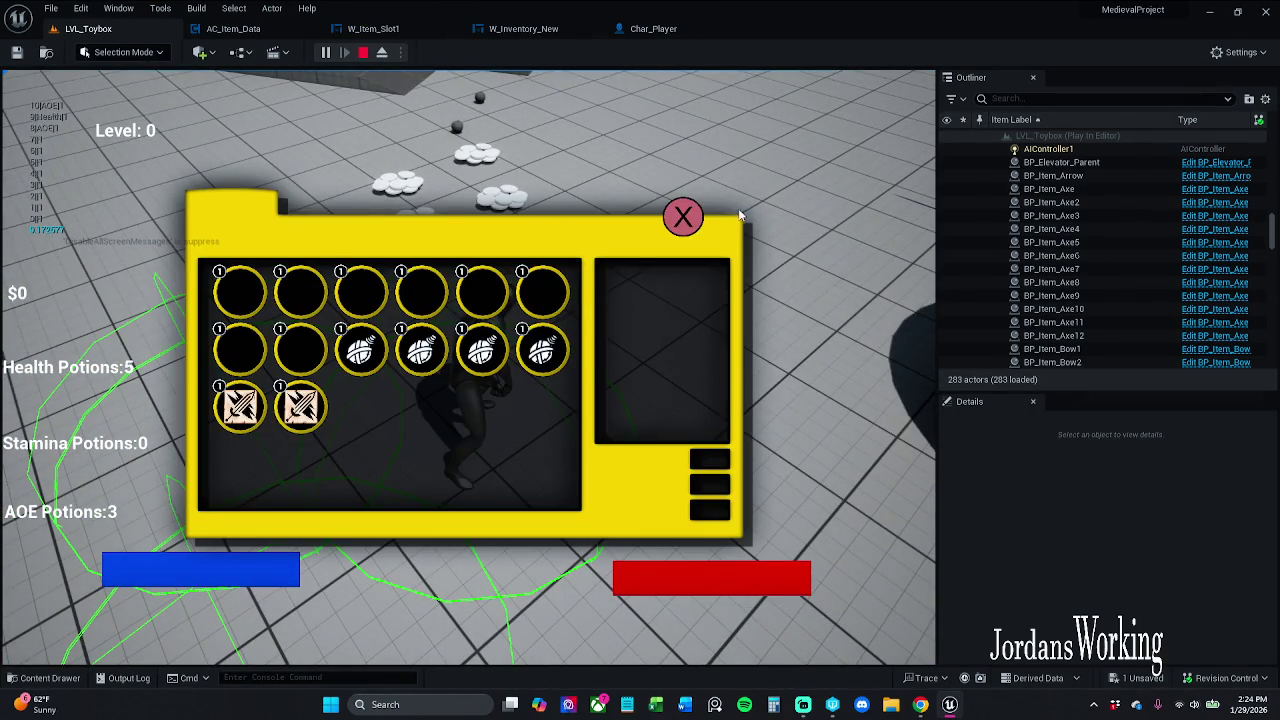
{"action": "left_click", "coordinate": [683, 217]}
Run up the ramp onto the platform, pick up the nearby item, and stop play
{"action": "key", "text": "w"}
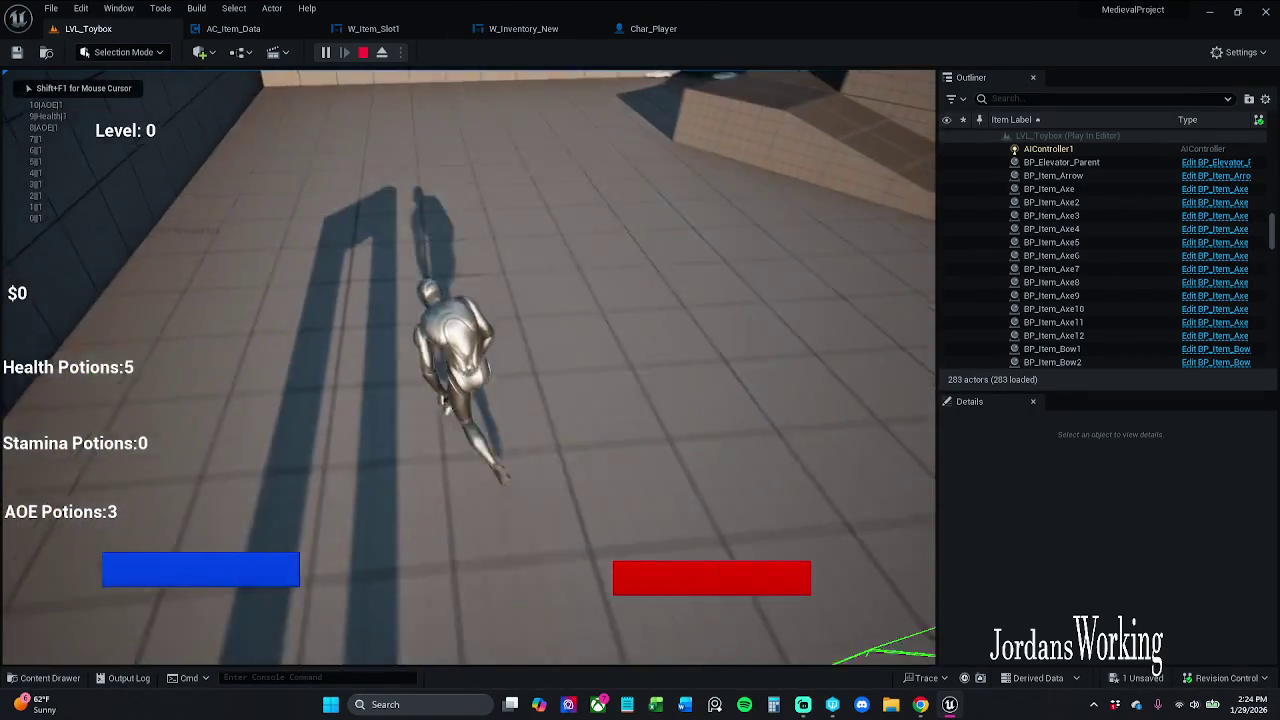
{"action": "key", "text": "w"}
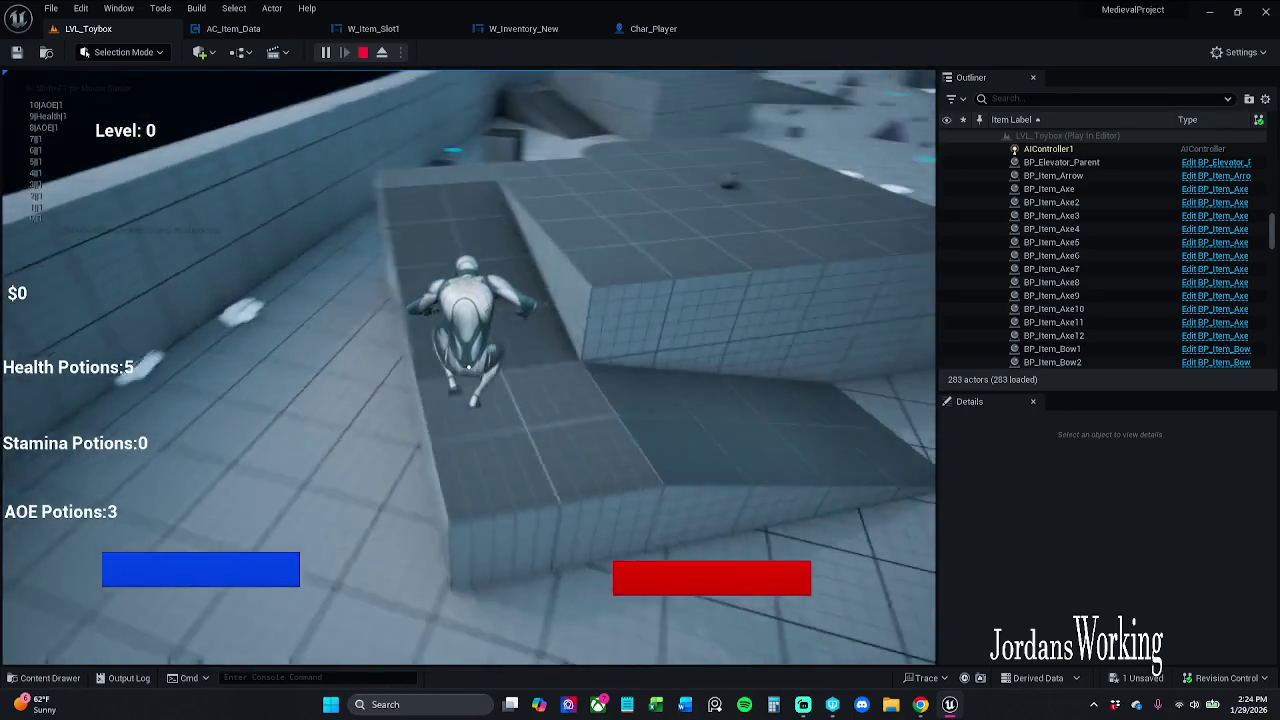
{"action": "key", "text": "w"}
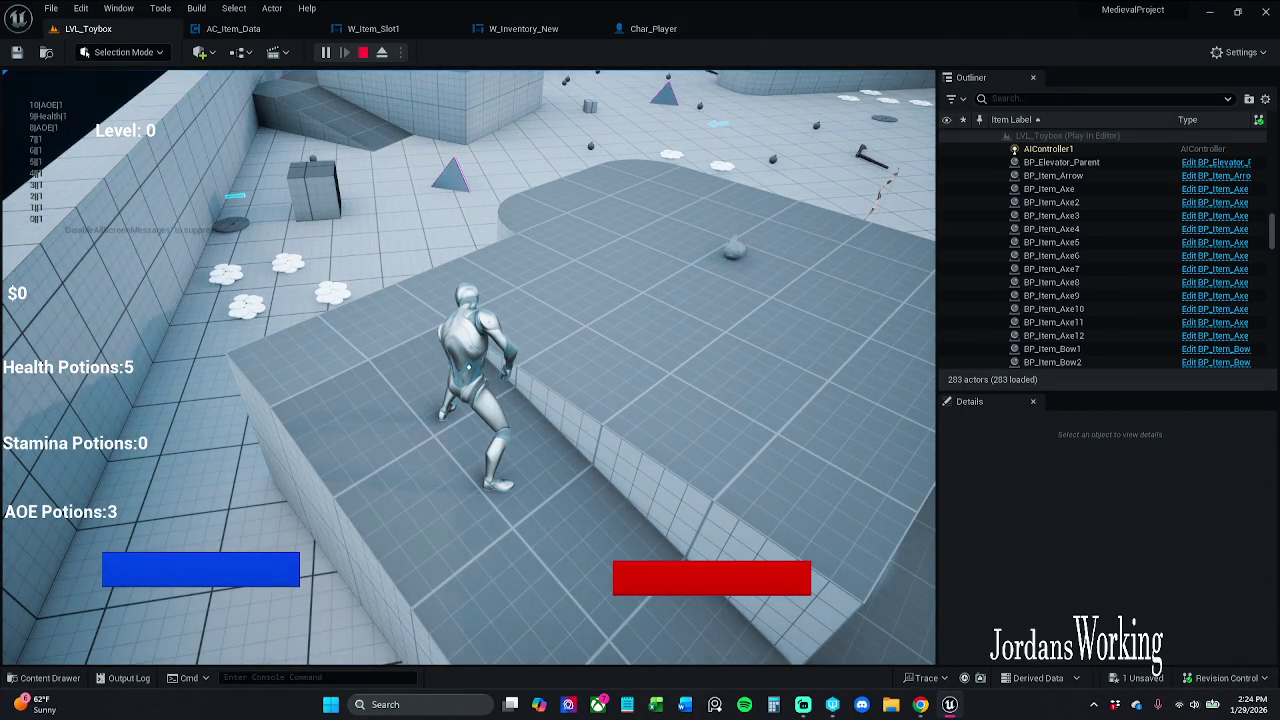
{"action": "key", "text": "w"}
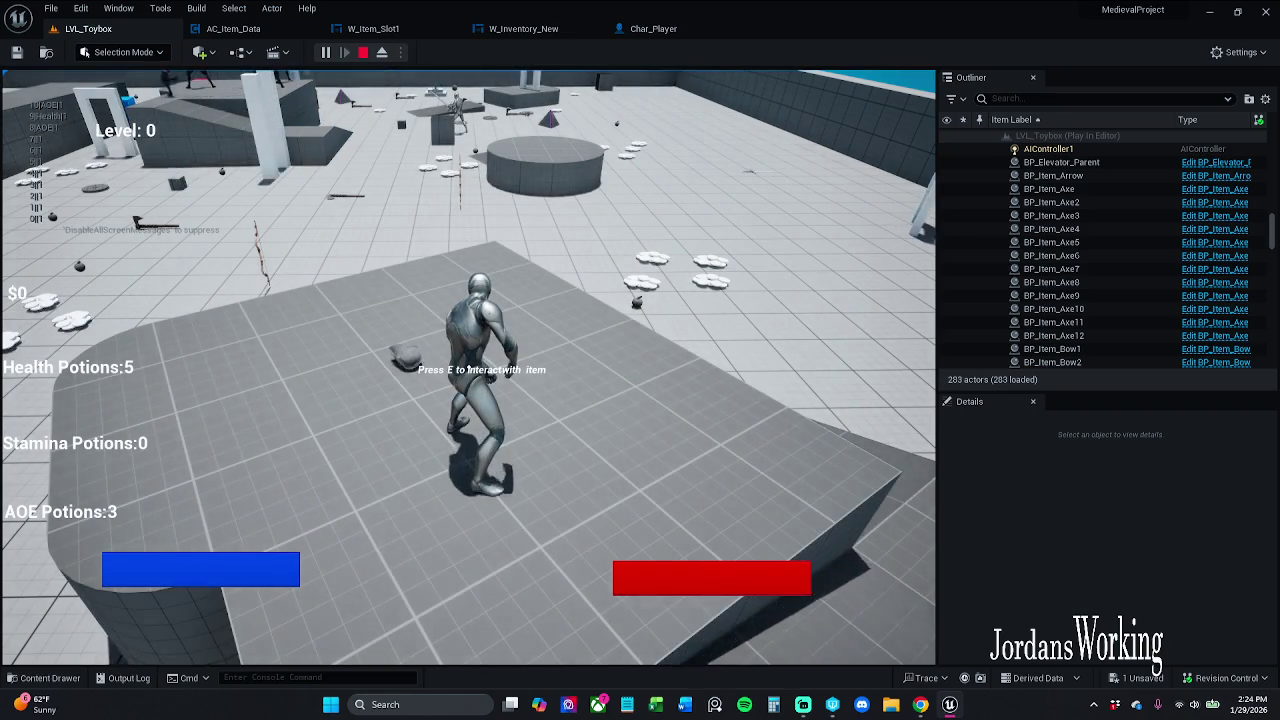
{"action": "mouse_move", "coordinate": [468, 360]}
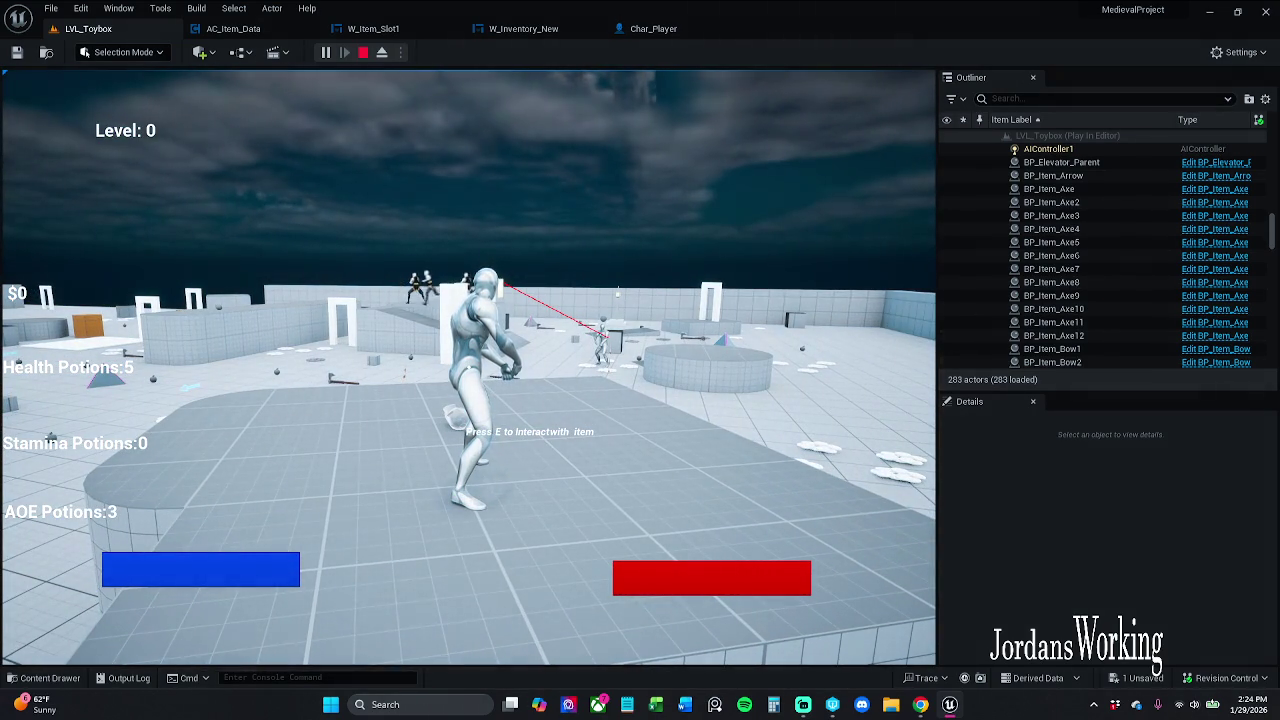
{"action": "key", "text": "e"}
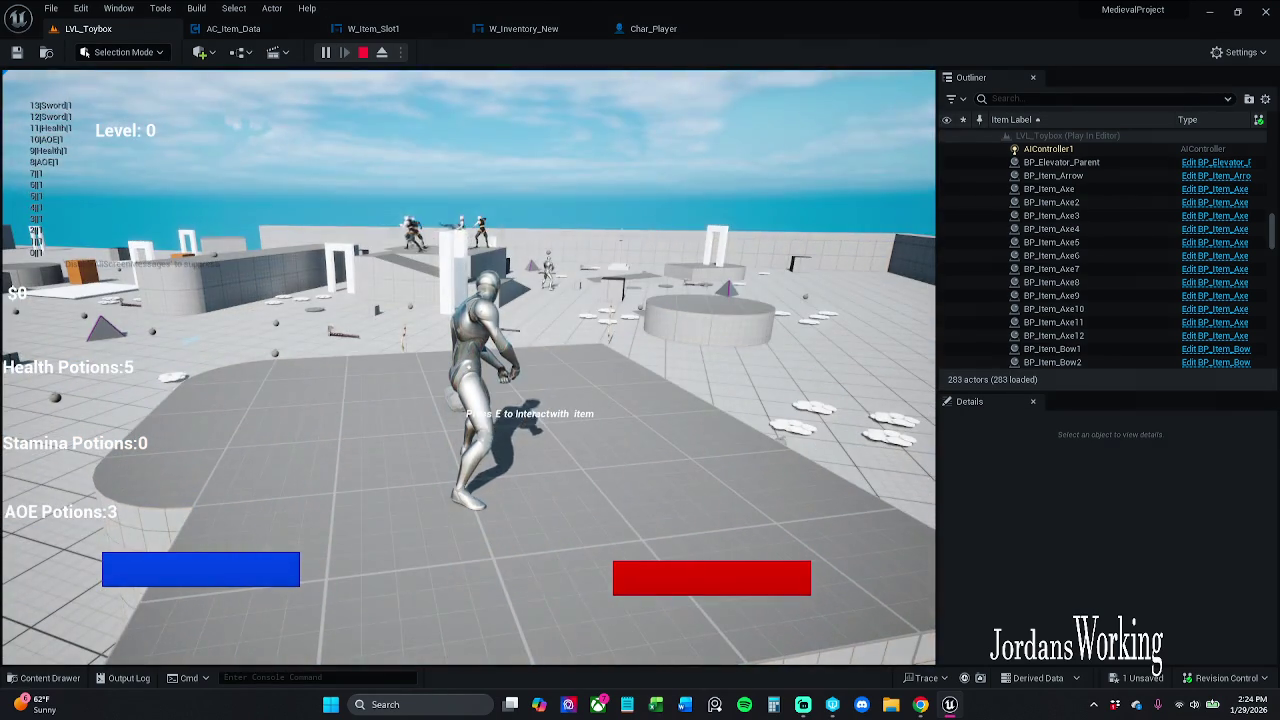
{"action": "key", "text": "Escape"}
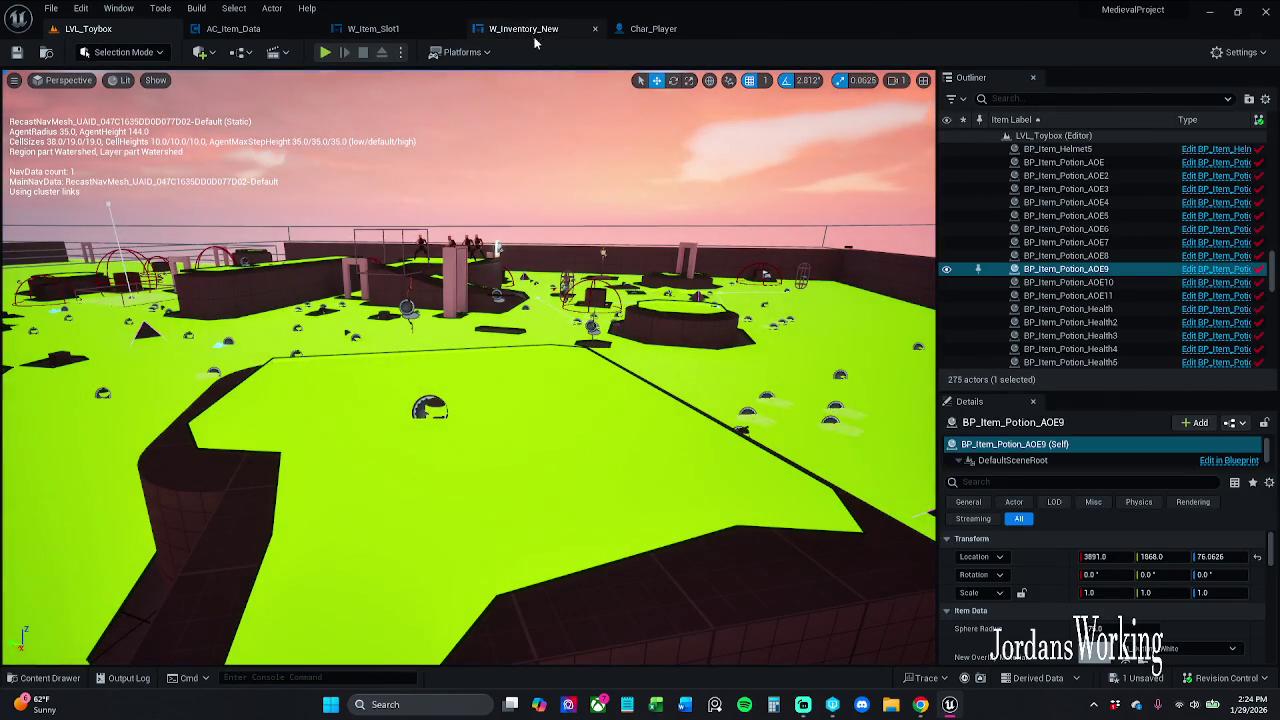
Review the W_Inventory_New event graph's slot-creation loop, briefly checking W_Item_Slot1
{"action": "left_click", "coordinate": [523, 28]}
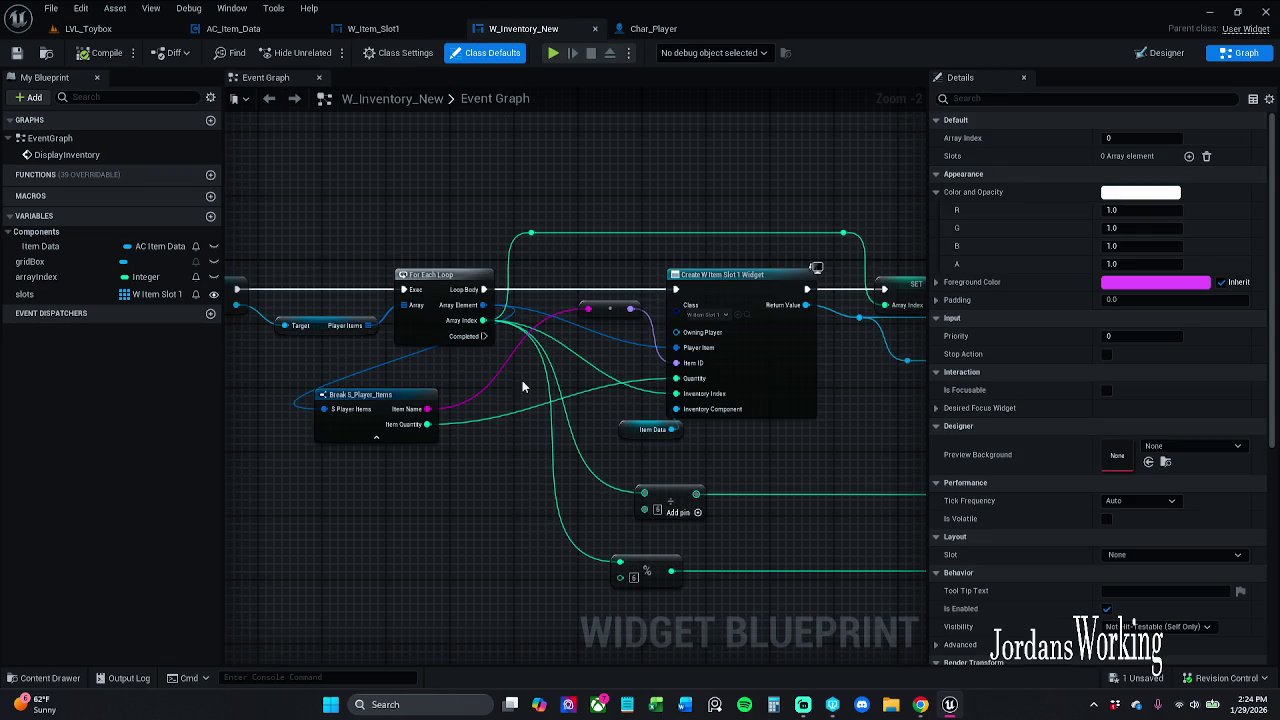
{"action": "left_click_drag", "start_coordinate": [522, 381], "coordinate": [580, 334]}
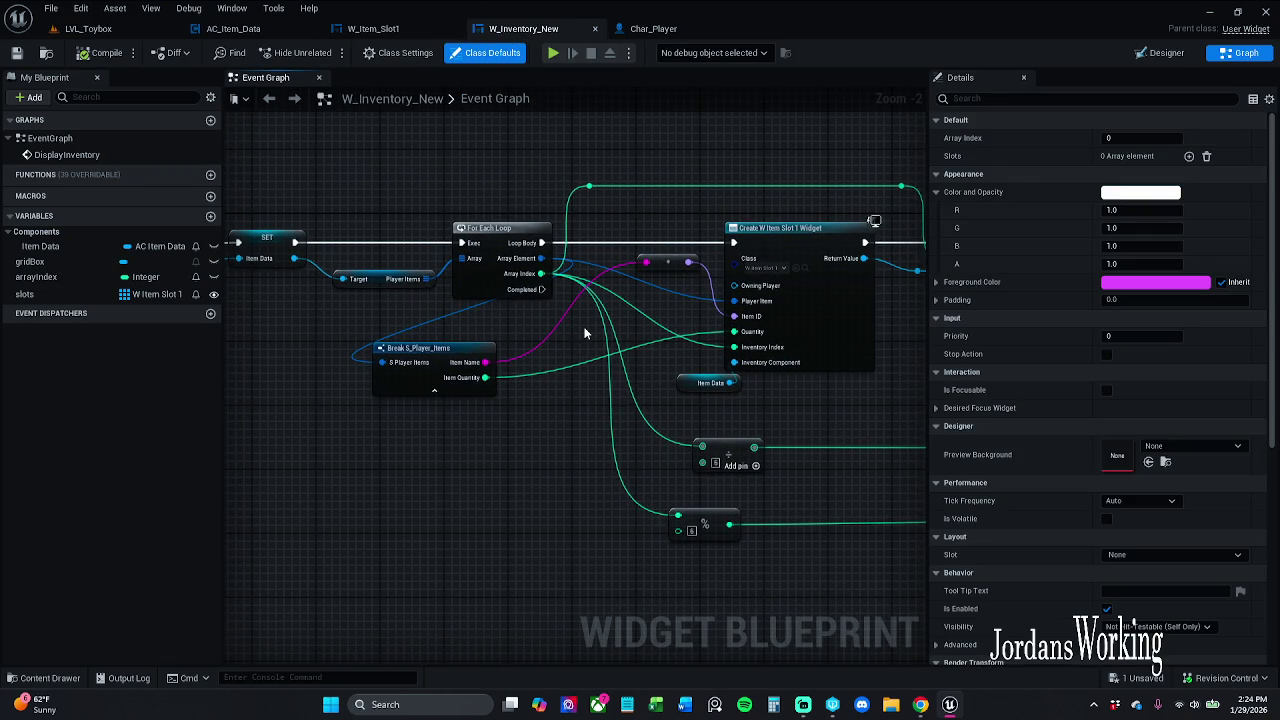
{"action": "scroll", "coordinate": [651, 334], "scroll_direction": "down", "scroll_amount": 1}
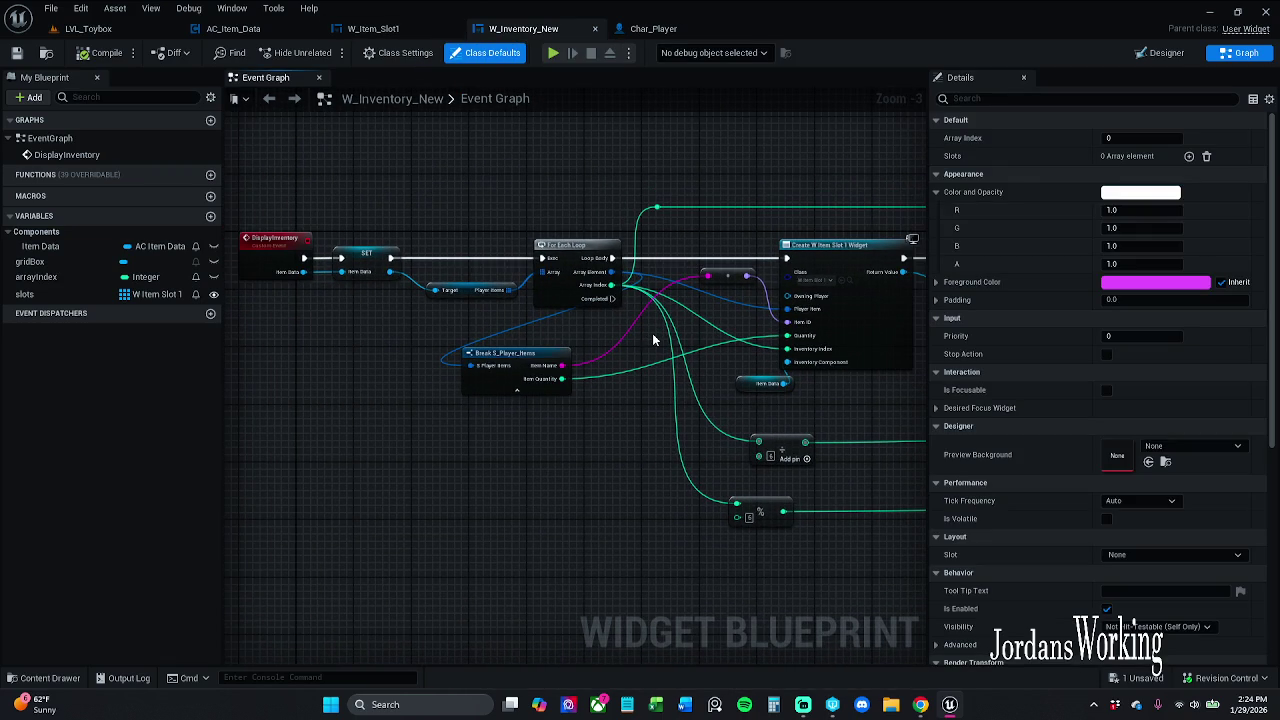
{"action": "left_click", "coordinate": [375, 28]}
{"action": "scroll", "coordinate": [560, 375], "scroll_direction": "up", "scroll_amount": 3}
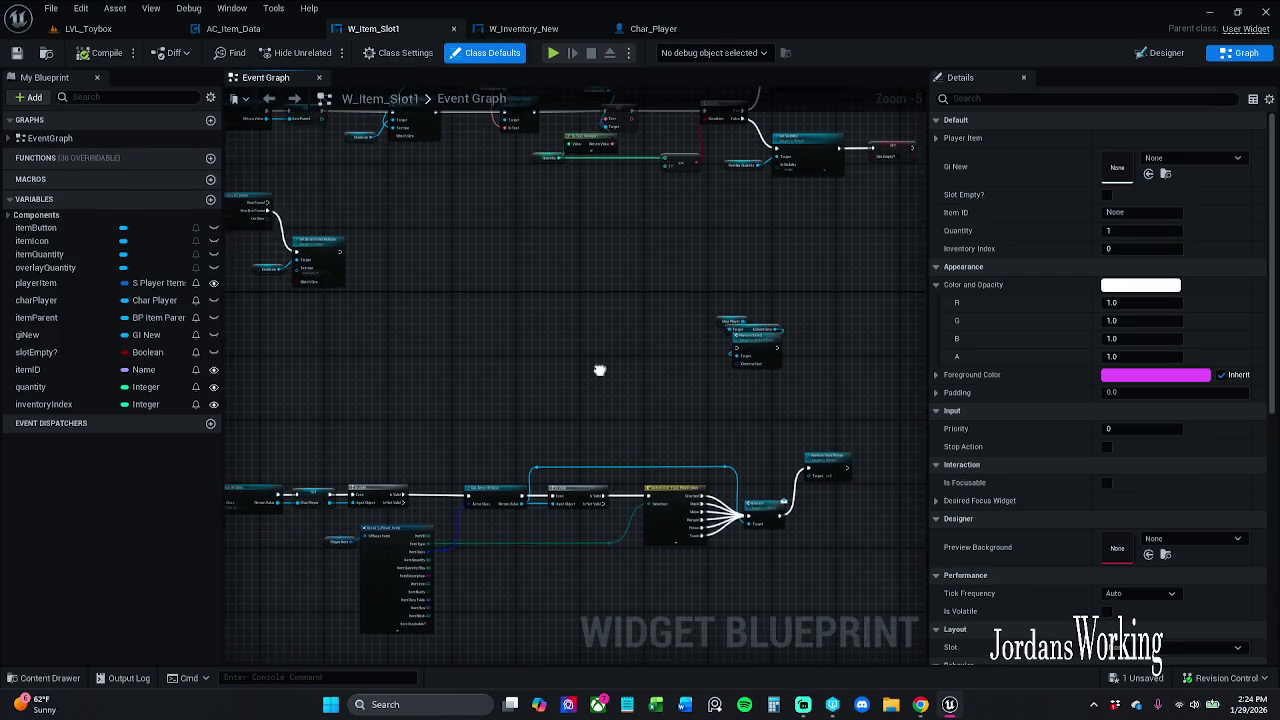
{"action": "left_click", "coordinate": [523, 28]}
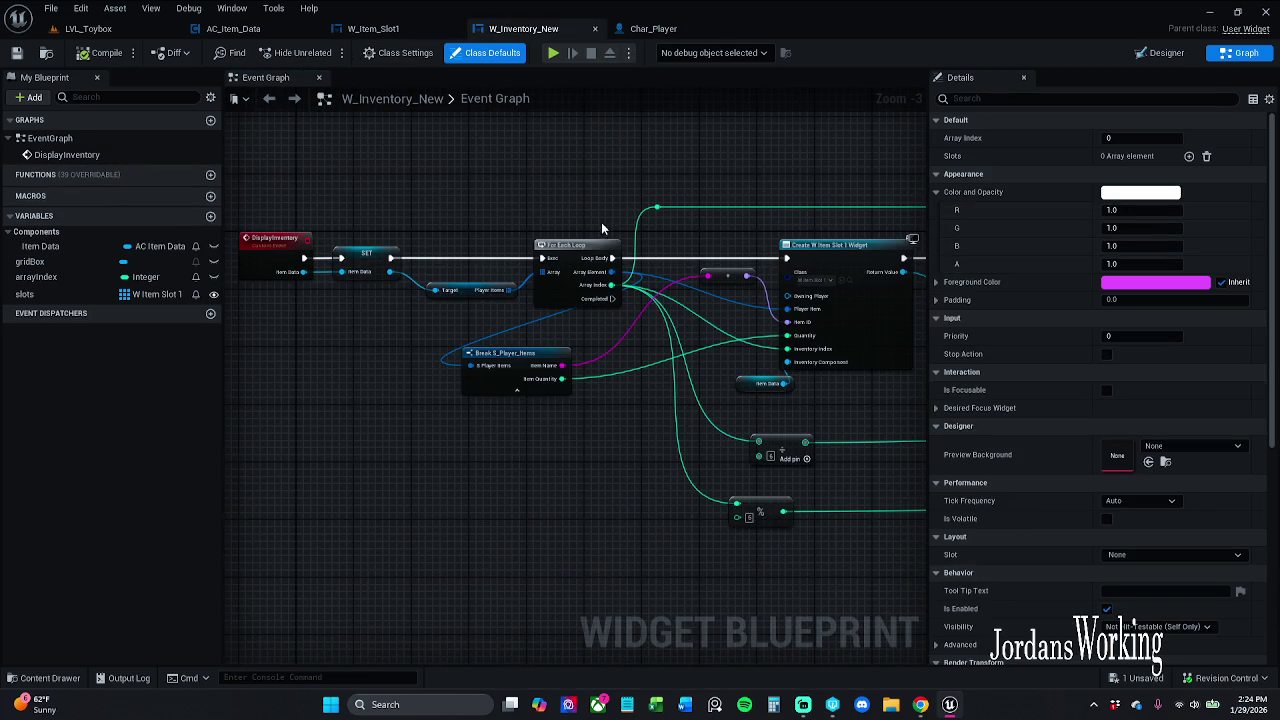
{"action": "scroll", "coordinate": [495, 210], "scroll_direction": "down", "scroll_amount": 5}
{"action": "left_click_drag", "start_coordinate": [399, 180], "coordinate": [880, 394]}
{"action": "scroll", "coordinate": [672, 320], "scroll_direction": "up", "scroll_amount": 7}
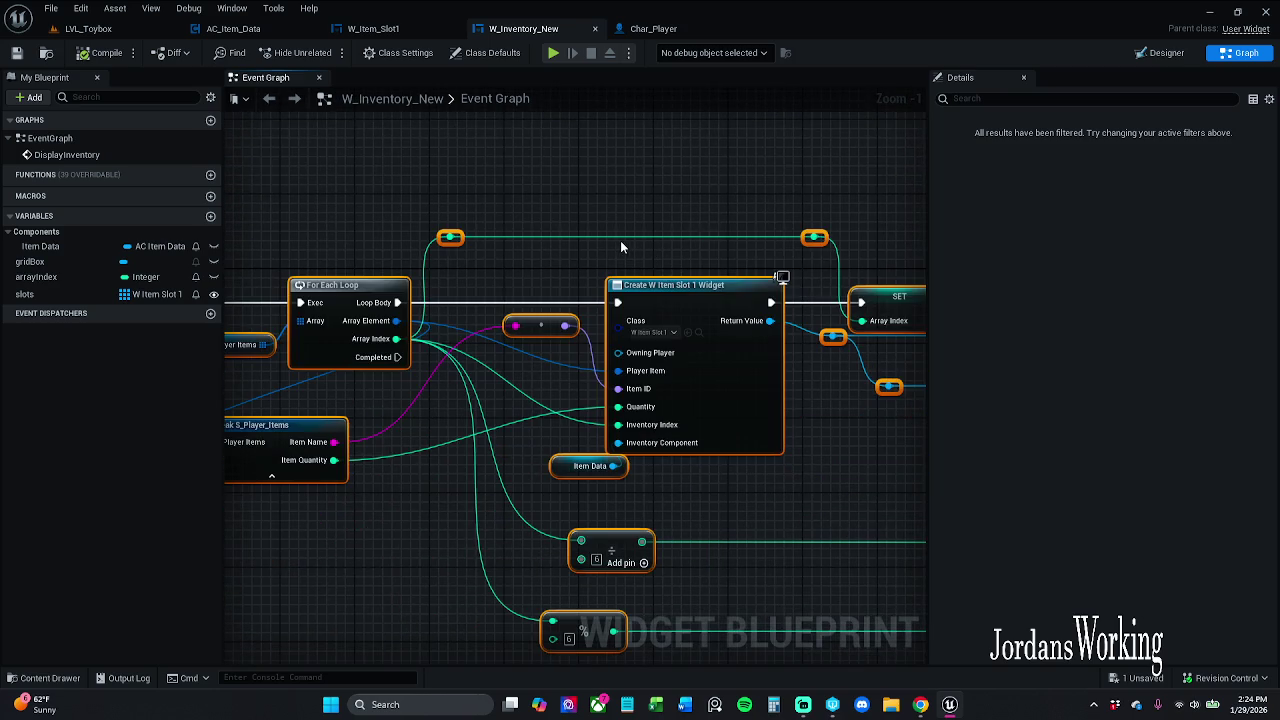
{"action": "scroll", "coordinate": [620, 240], "scroll_direction": "up", "scroll_amount": 1}
{"action": "left_click", "coordinate": [598, 250]}
{"action": "scroll", "coordinate": [698, 230], "scroll_direction": "down", "scroll_amount": 1}
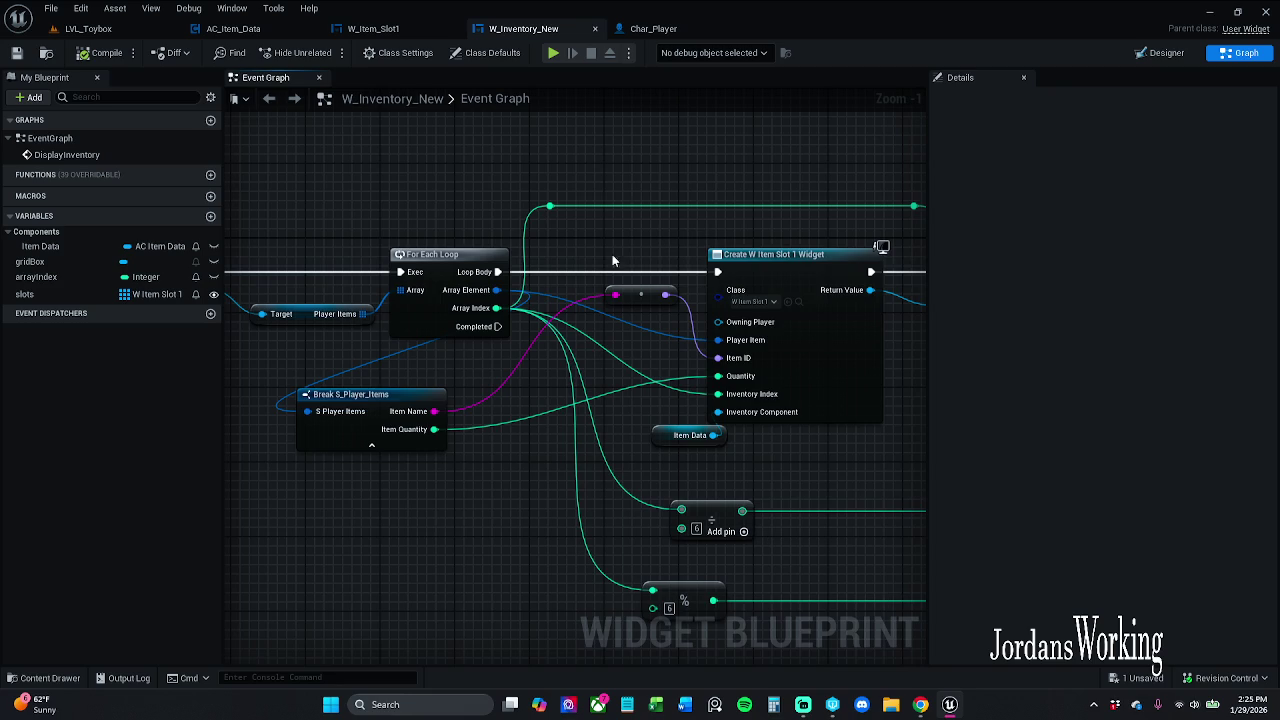
{"action": "left_click_drag", "start_coordinate": [697, 236], "coordinate": [782, 214]}
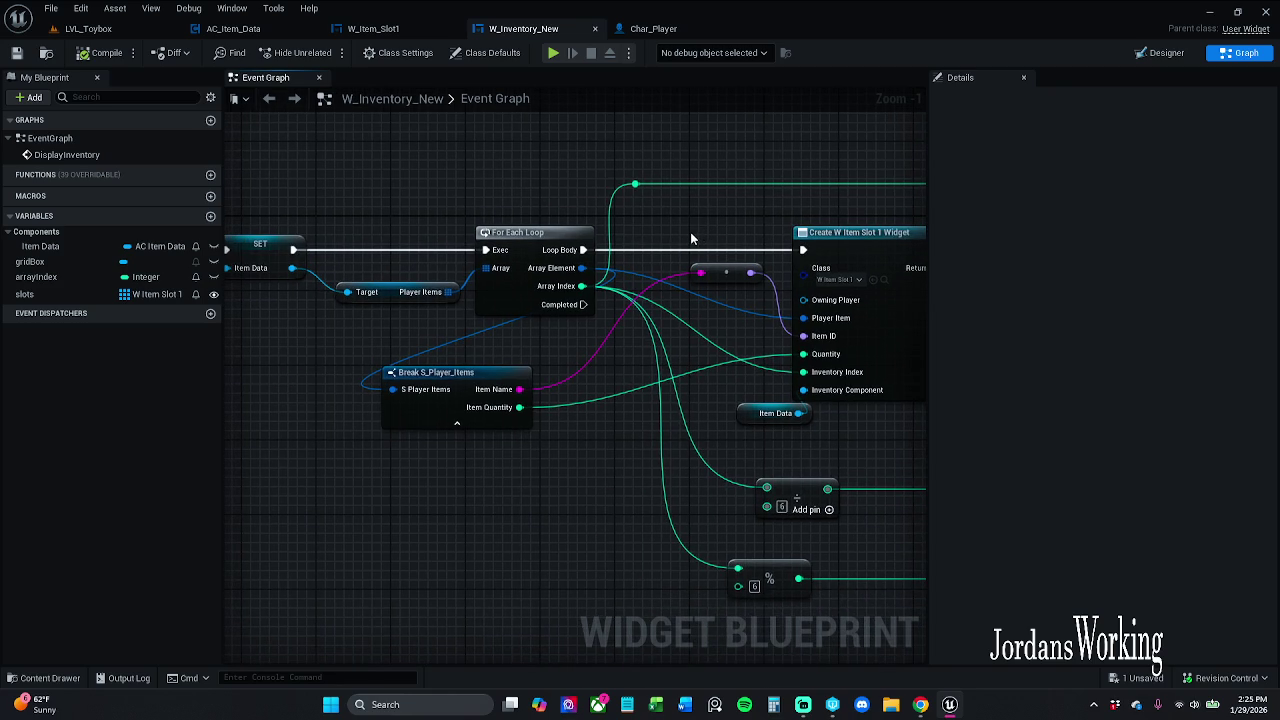
Inspect the Break S_Player_Items node's pins and the Item Data variable
{"action": "left_click", "coordinate": [457, 422]}
{"action": "left_click", "coordinate": [445, 414]}
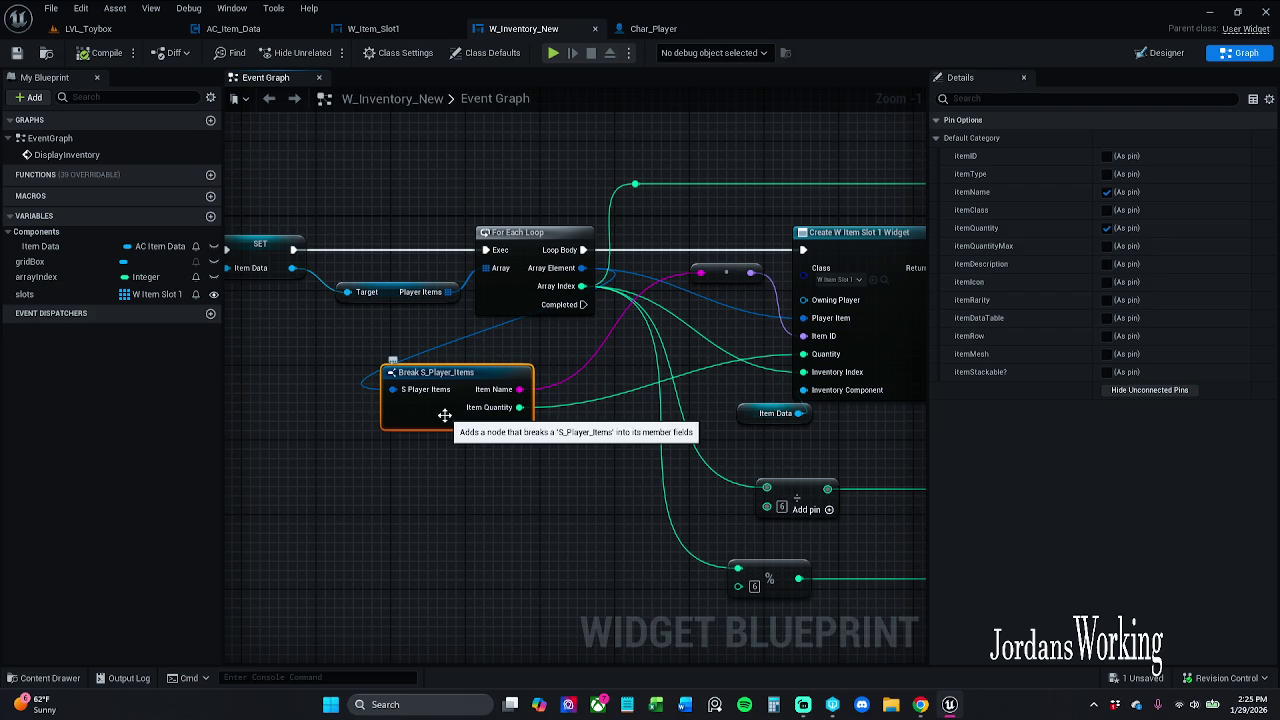
{"action": "mouse_move", "coordinate": [475, 426]}
{"action": "left_mouse_down"}
{"action": "mouse_move", "coordinate": [395, 440]}
{"action": "mouse_move", "coordinate": [324, 375]}
{"action": "left_mouse_up"}
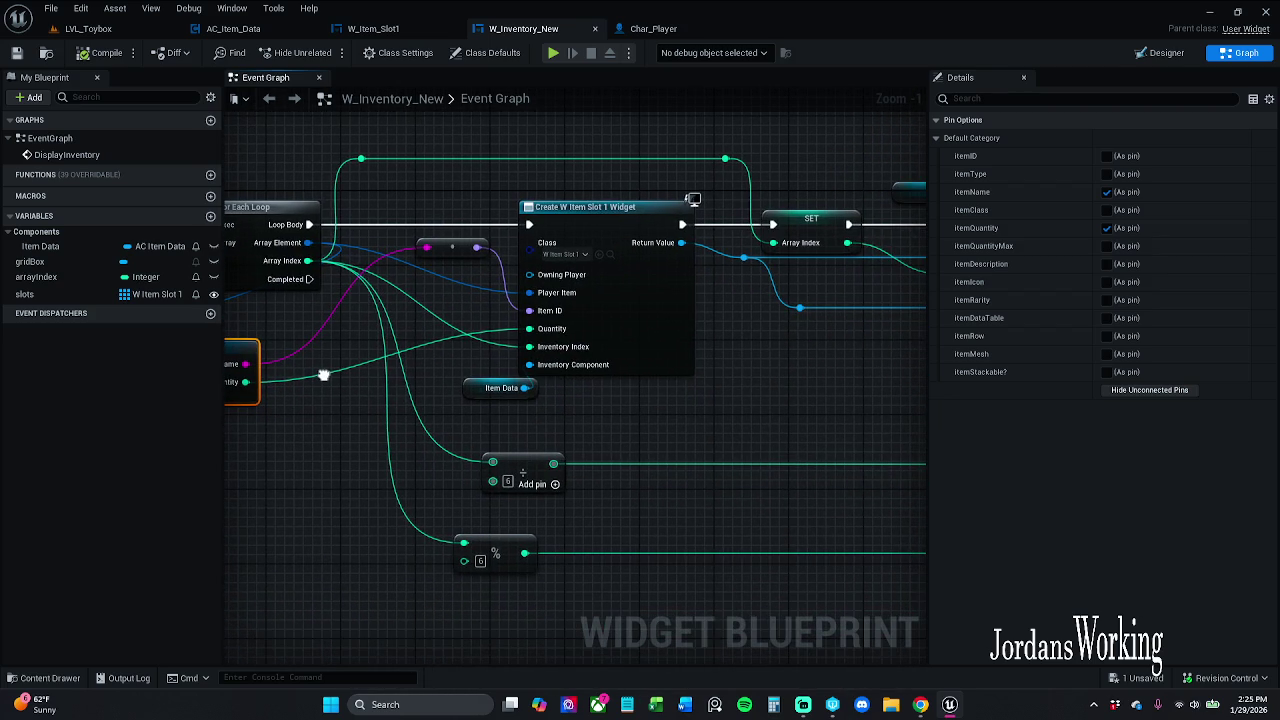
{"action": "scroll", "coordinate": [418, 381], "scroll_direction": "down", "scroll_amount": 1}
{"action": "left_click", "coordinate": [494, 389]}
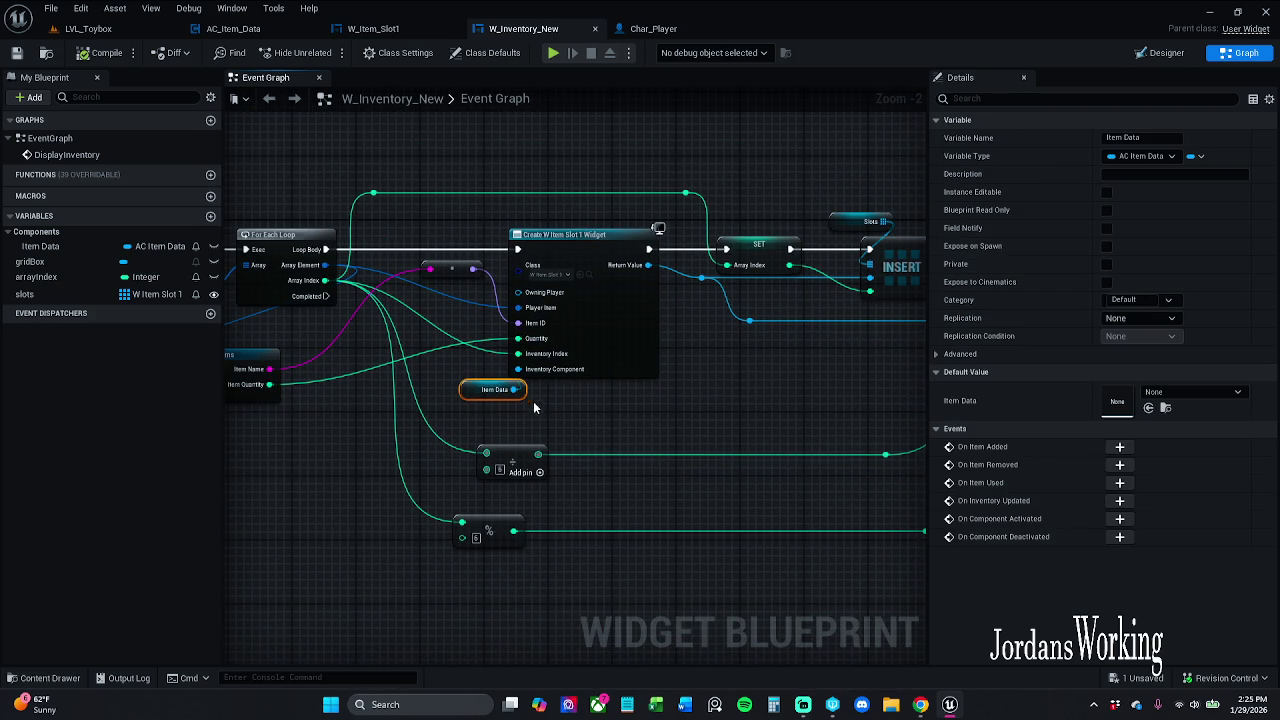
{"action": "mouse_move", "coordinate": [714, 333]}
{"action": "left_mouse_down"}
{"action": "mouse_move", "coordinate": [444, 360]}
{"action": "mouse_move", "coordinate": [451, 343]}
{"action": "mouse_move", "coordinate": [579, 398]}
{"action": "left_mouse_up"}
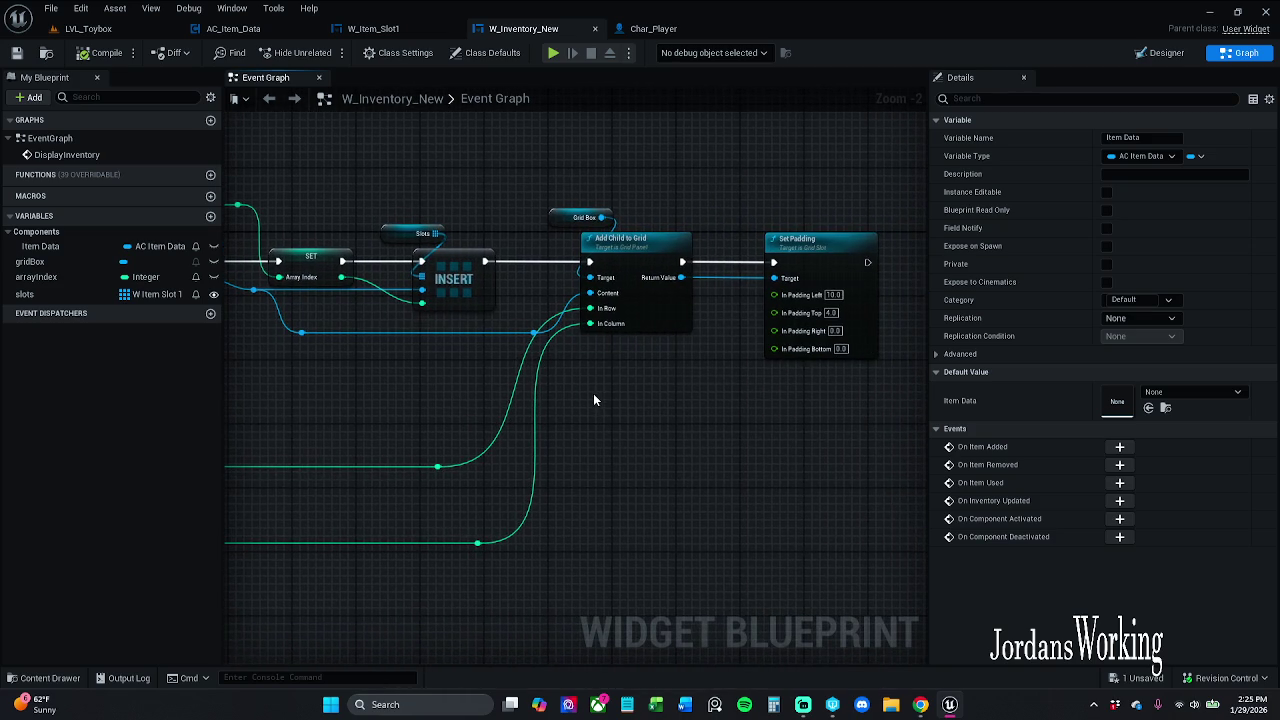
{"action": "left_click_drag", "start_coordinate": [385, 366], "coordinate": [592, 388]}
Select the slots variable and add one element to its default array
{"action": "left_click", "coordinate": [607, 256]}
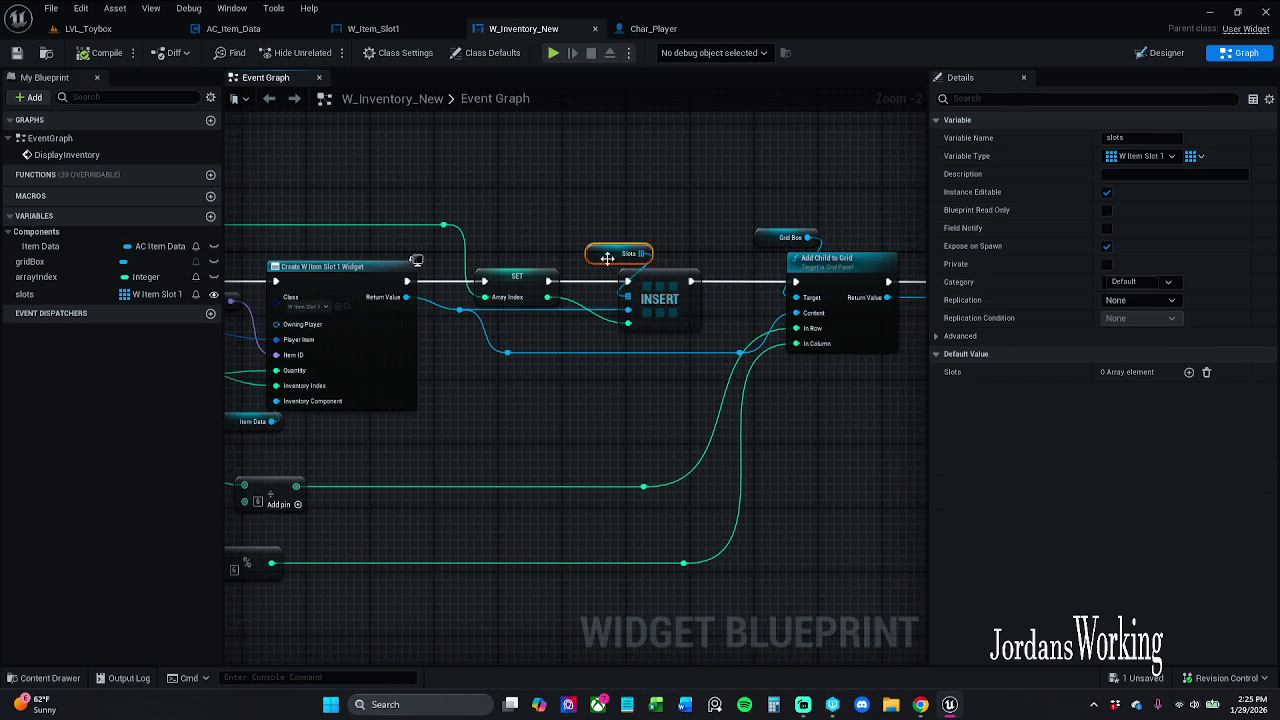
{"action": "scroll", "coordinate": [598, 320], "scroll_direction": "down", "scroll_amount": 4}
{"action": "mouse_move", "coordinate": [598, 320]}
{"action": "left_mouse_down"}
{"action": "mouse_move", "coordinate": [636, 374]}
{"action": "mouse_move", "coordinate": [752, 370]}
{"action": "left_mouse_up"}
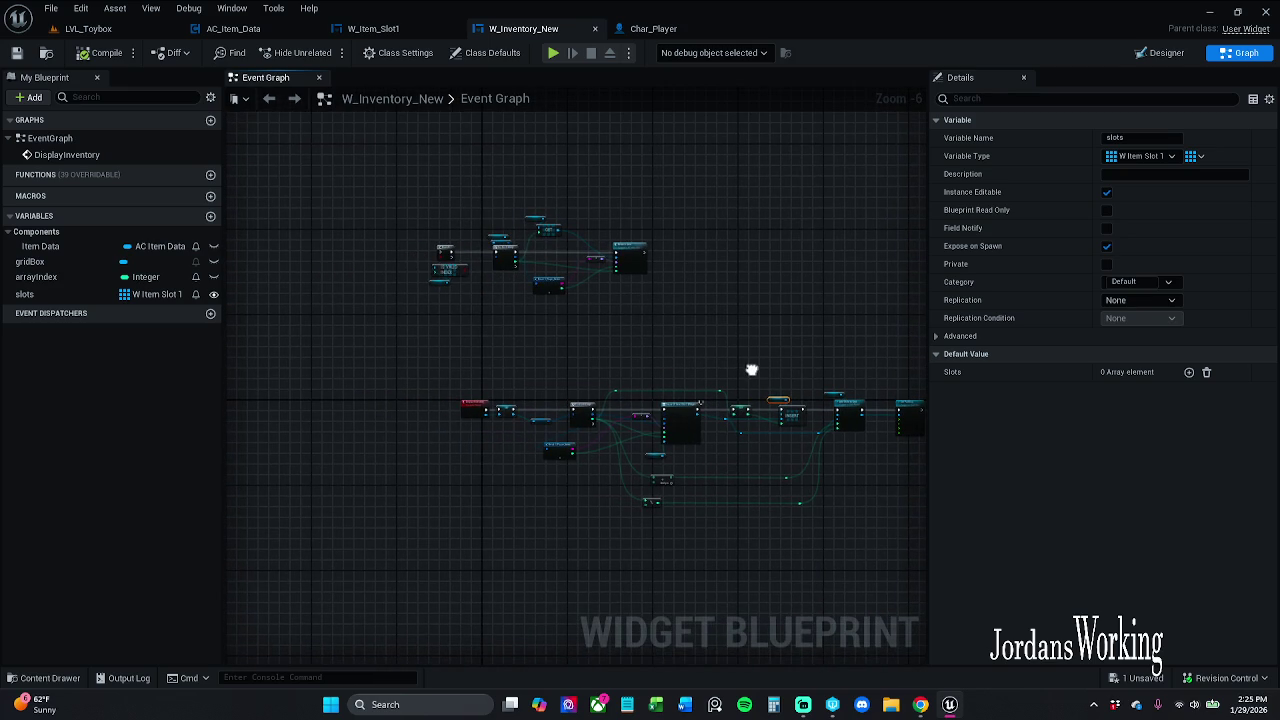
{"action": "left_click", "coordinate": [1188, 373]}
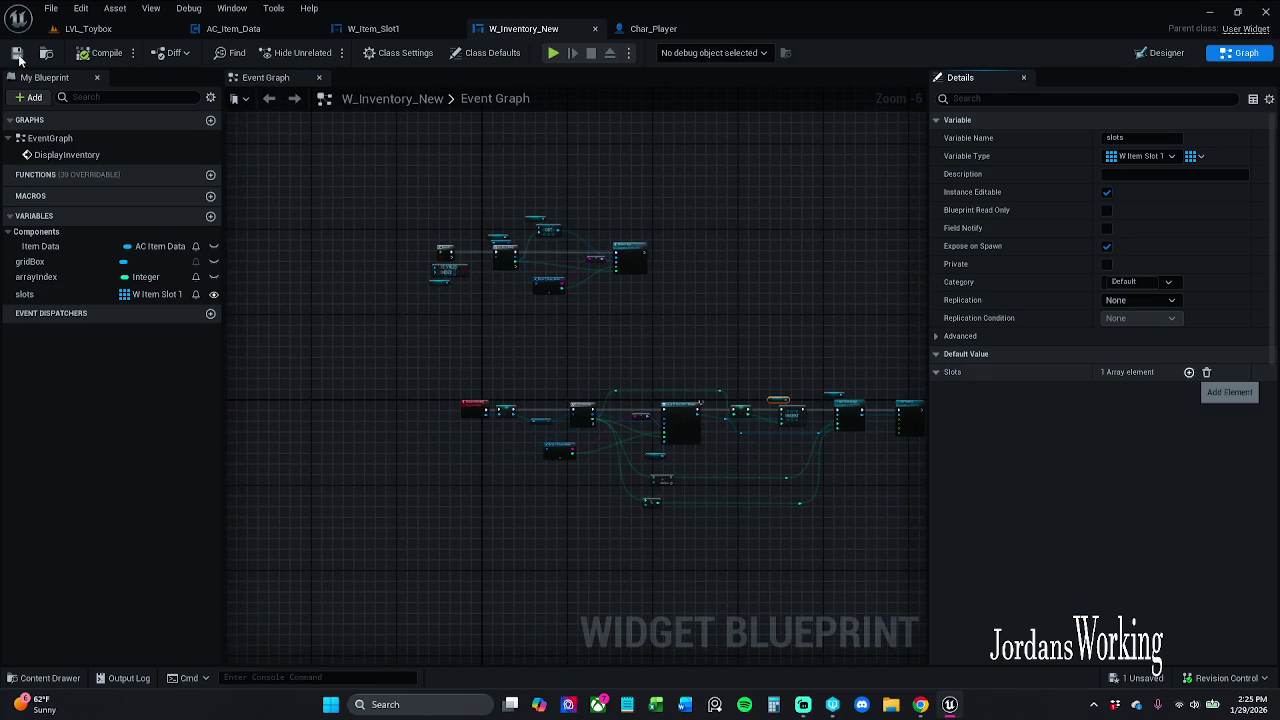
Playtest LVL_Toybox, opening and closing the inventory, then stop play
{"action": "left_click", "coordinate": [88, 28]}
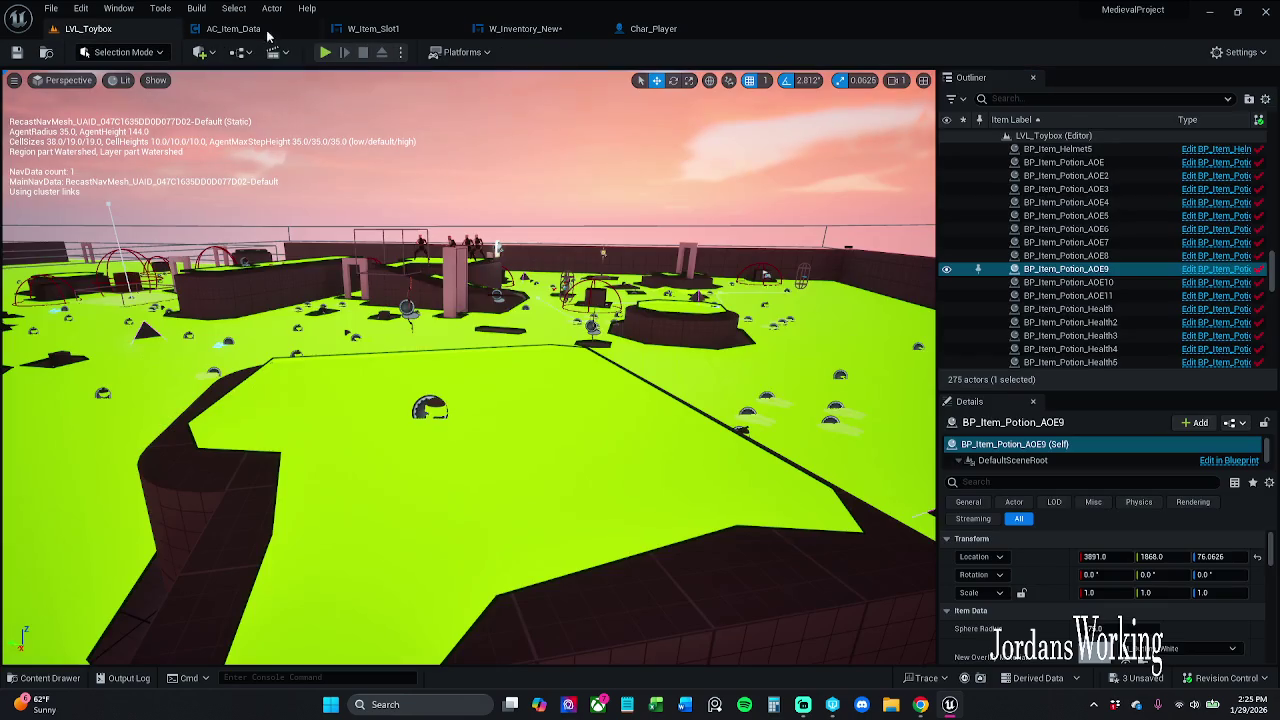
{"action": "left_click", "coordinate": [325, 52]}
{"action": "key", "text": "i"}
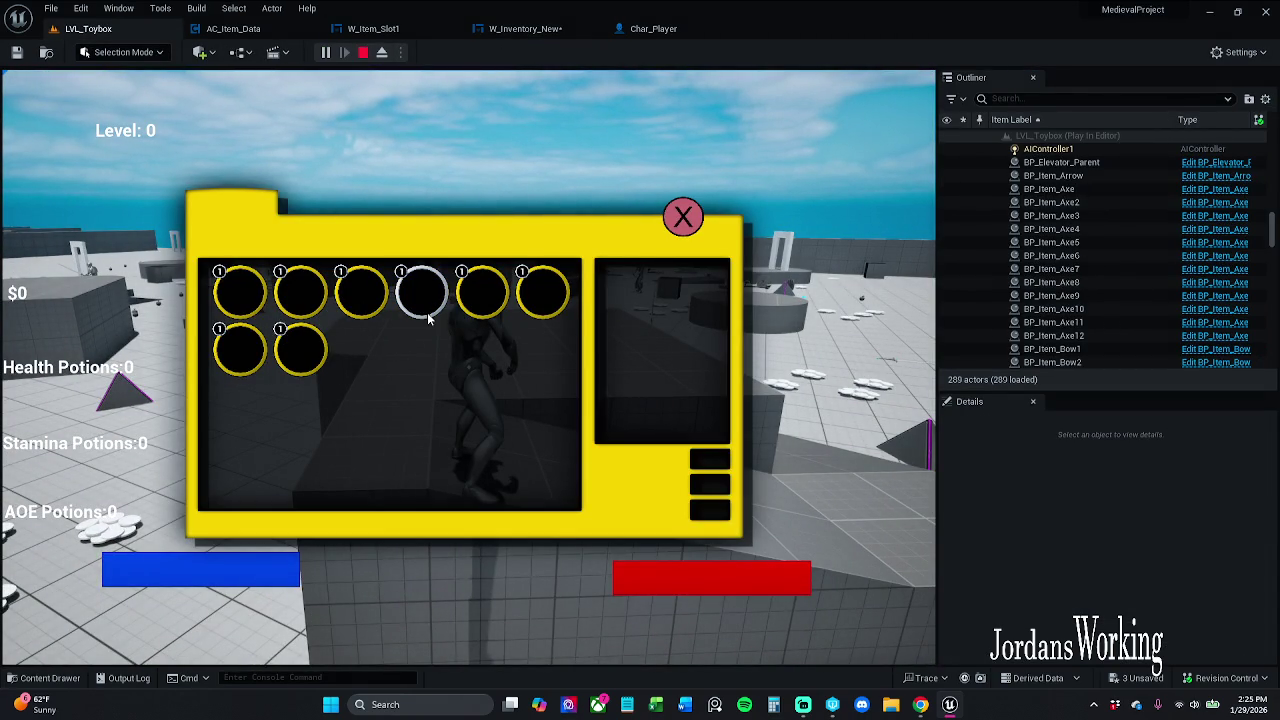
{"action": "left_click", "coordinate": [684, 220]}
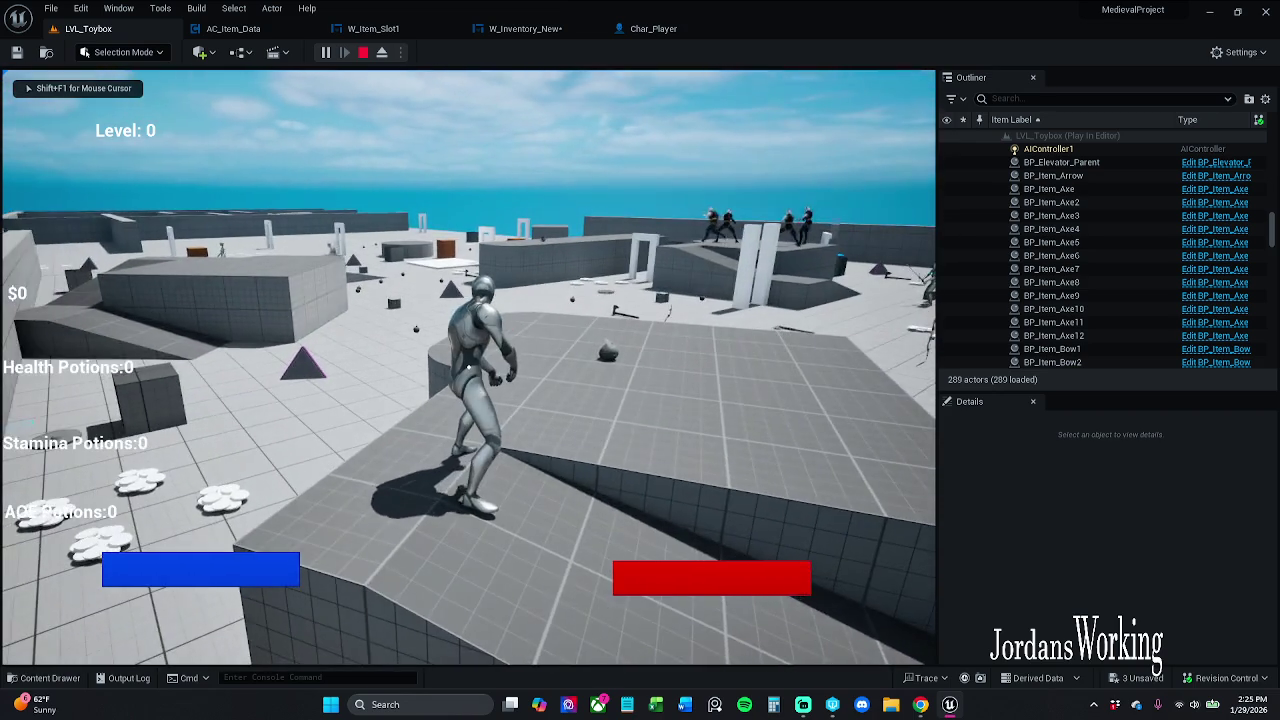
{"action": "key", "text": "Escape"}
Remove the slots array's default element and compile and save W_Inventory_New
{"action": "left_click", "coordinate": [526, 29]}
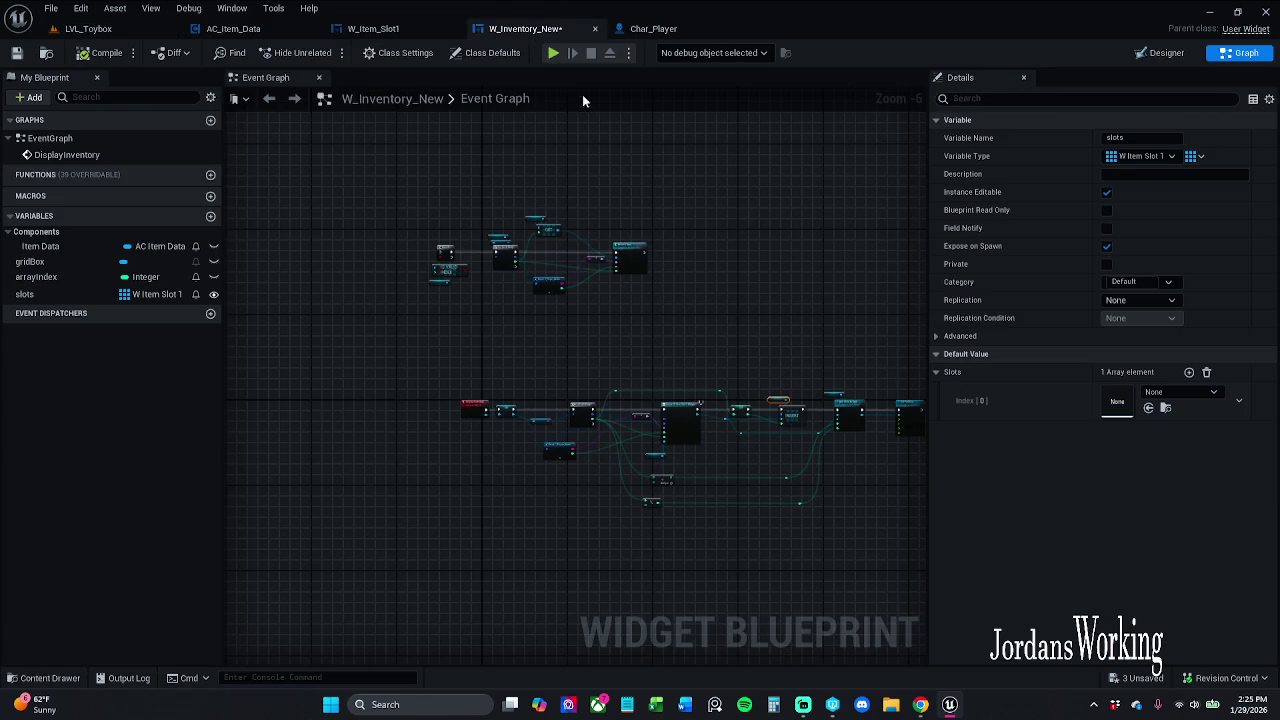
{"action": "left_click", "coordinate": [1206, 372]}
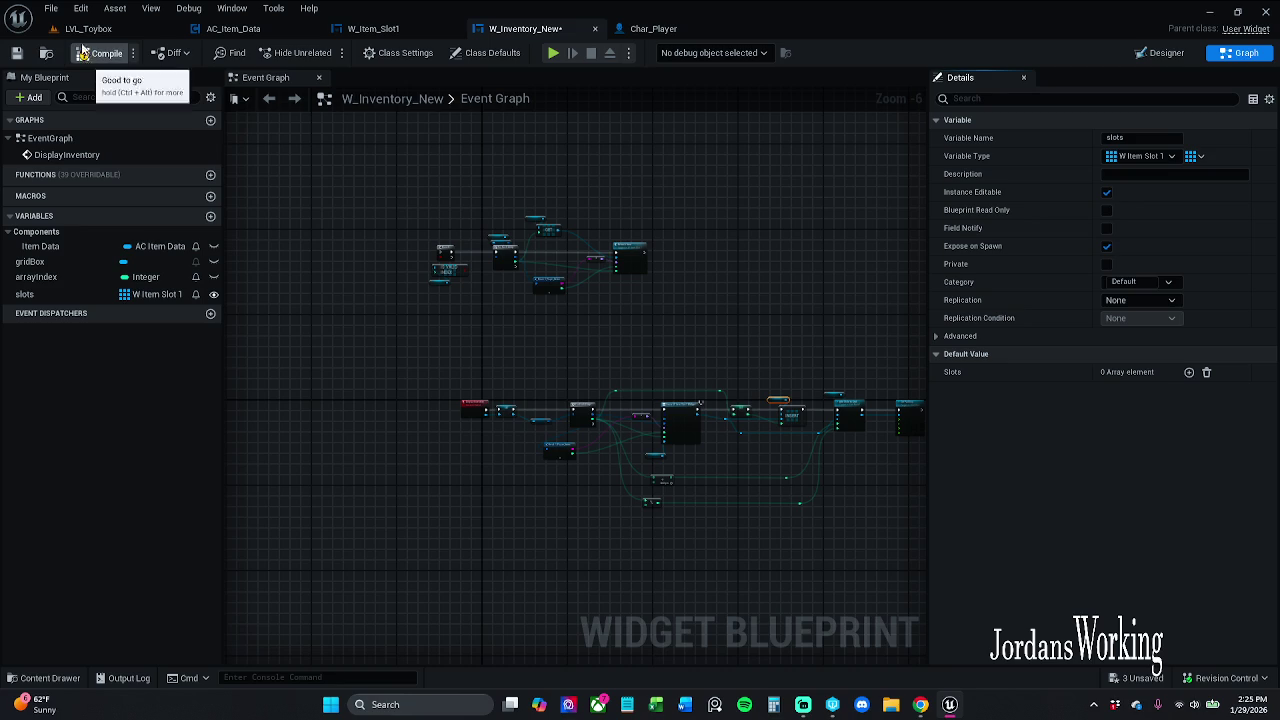
{"action": "left_click", "coordinate": [18, 55]}
Playtest the level twice more, checking the inventory, then return to W_Inventory_New
{"action": "left_click", "coordinate": [88, 29]}
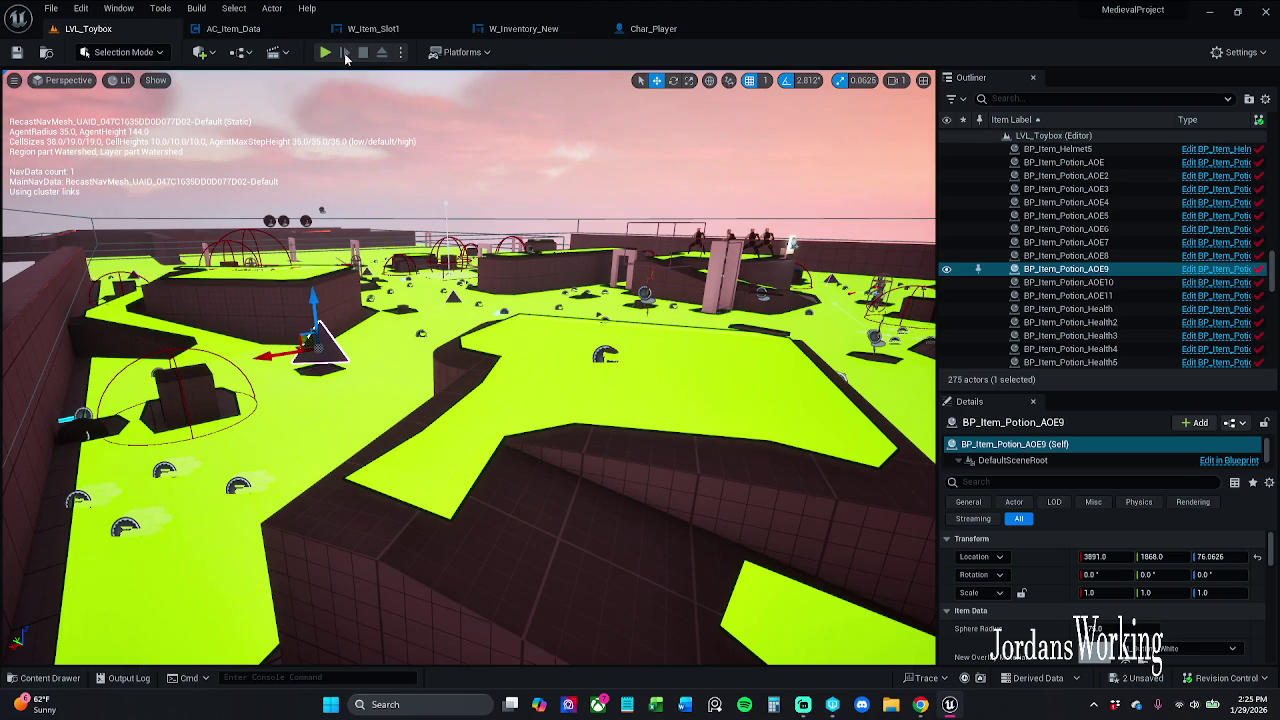
{"action": "left_click", "coordinate": [330, 56]}
{"action": "key", "text": "i"}
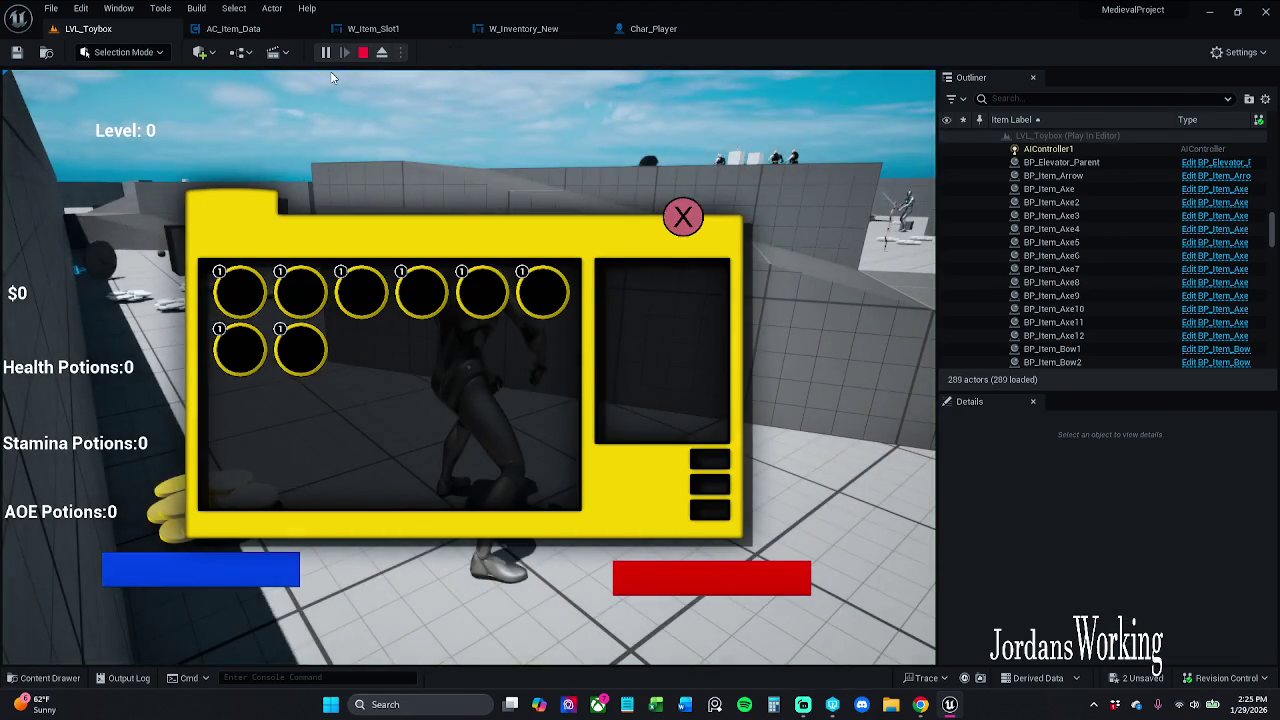
{"action": "left_click", "coordinate": [362, 52]}
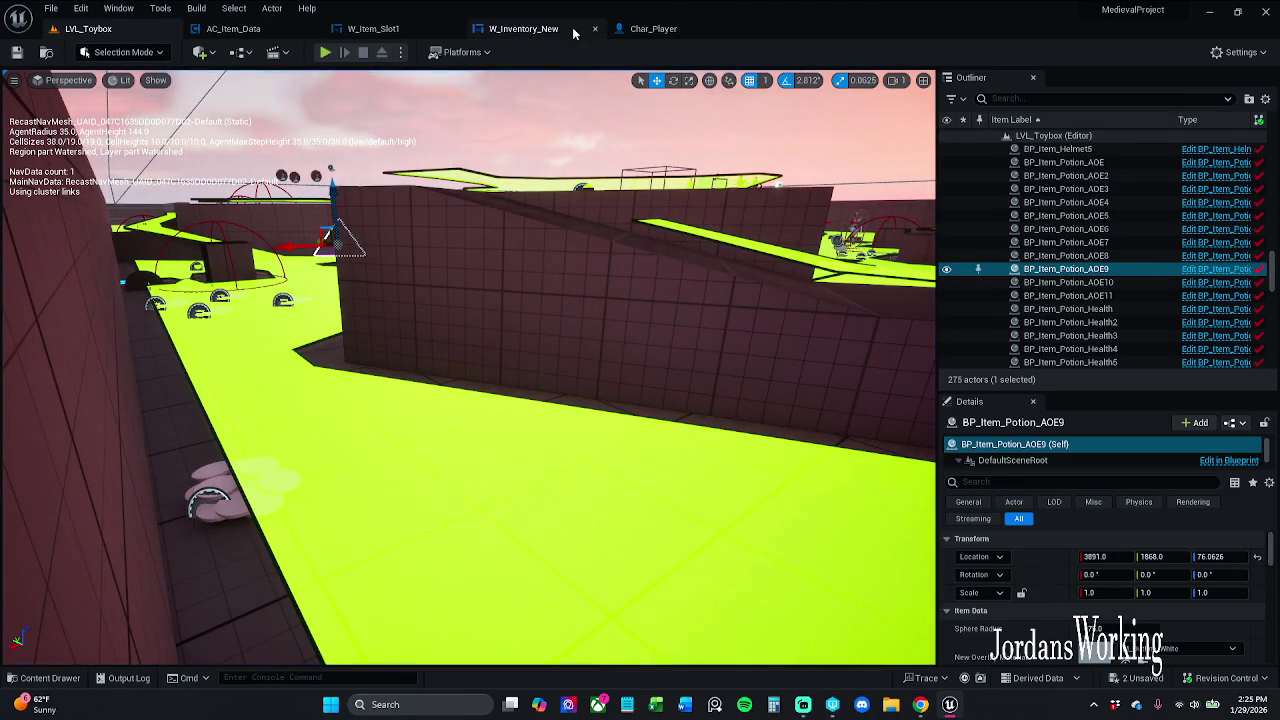
{"action": "left_click", "coordinate": [325, 52]}
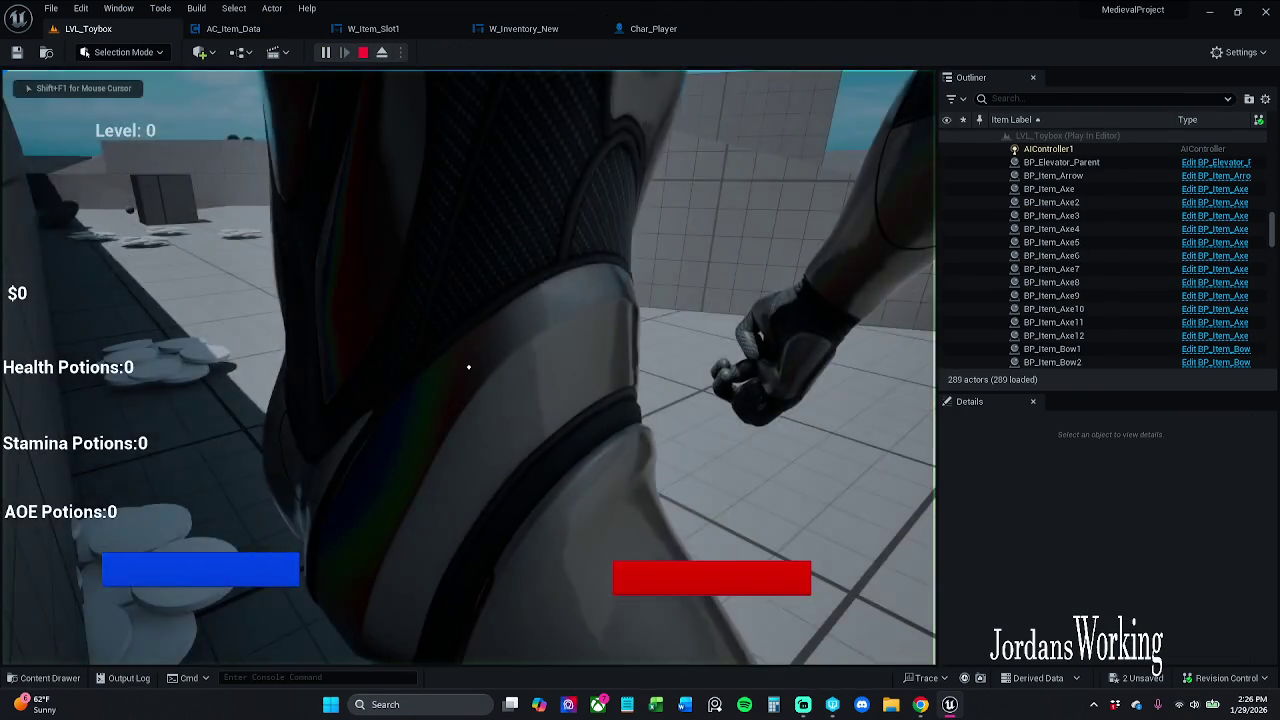
{"action": "key", "text": "i"}
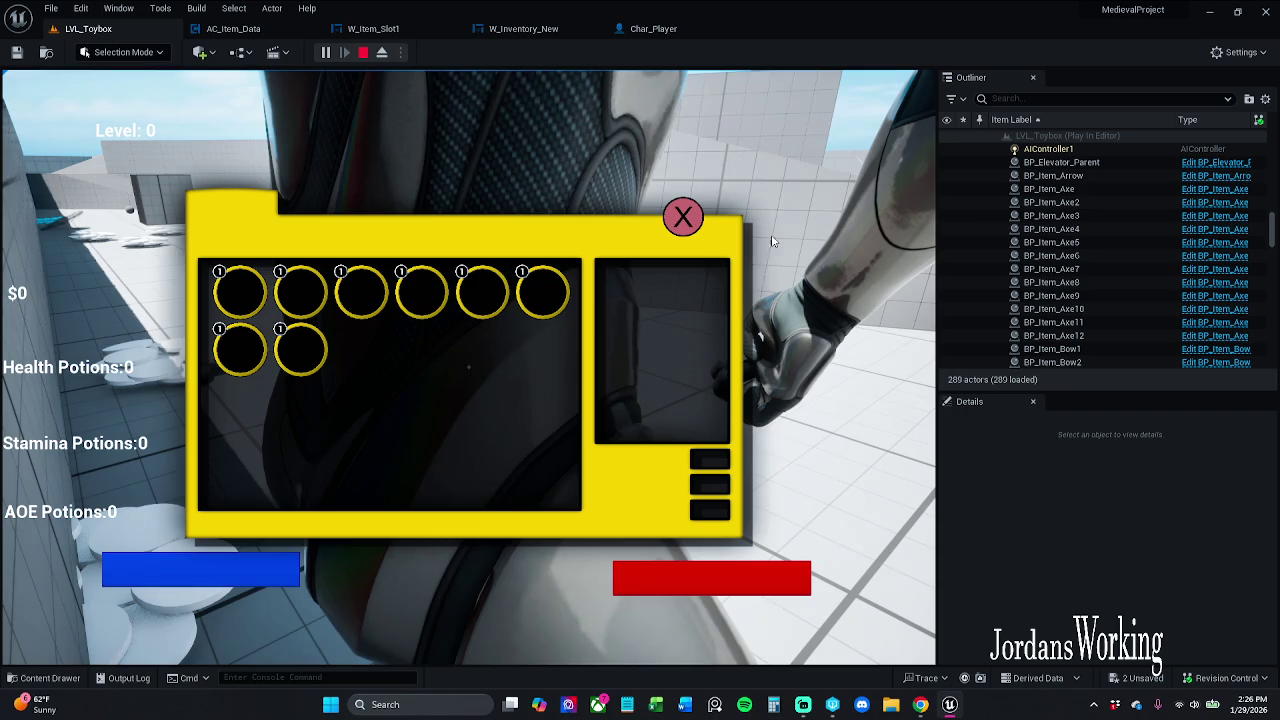
{"action": "left_click", "coordinate": [683, 222]}
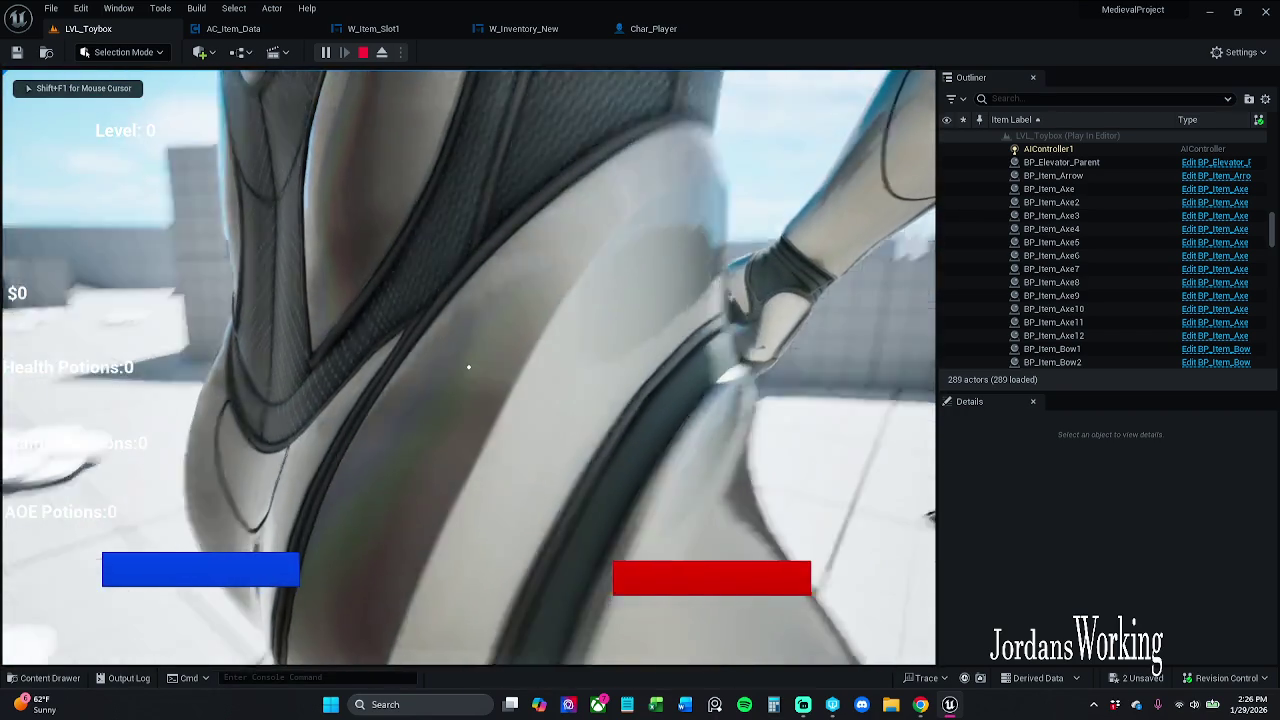
{"action": "key", "text": "Escape"}
{"action": "left_click", "coordinate": [522, 28]}
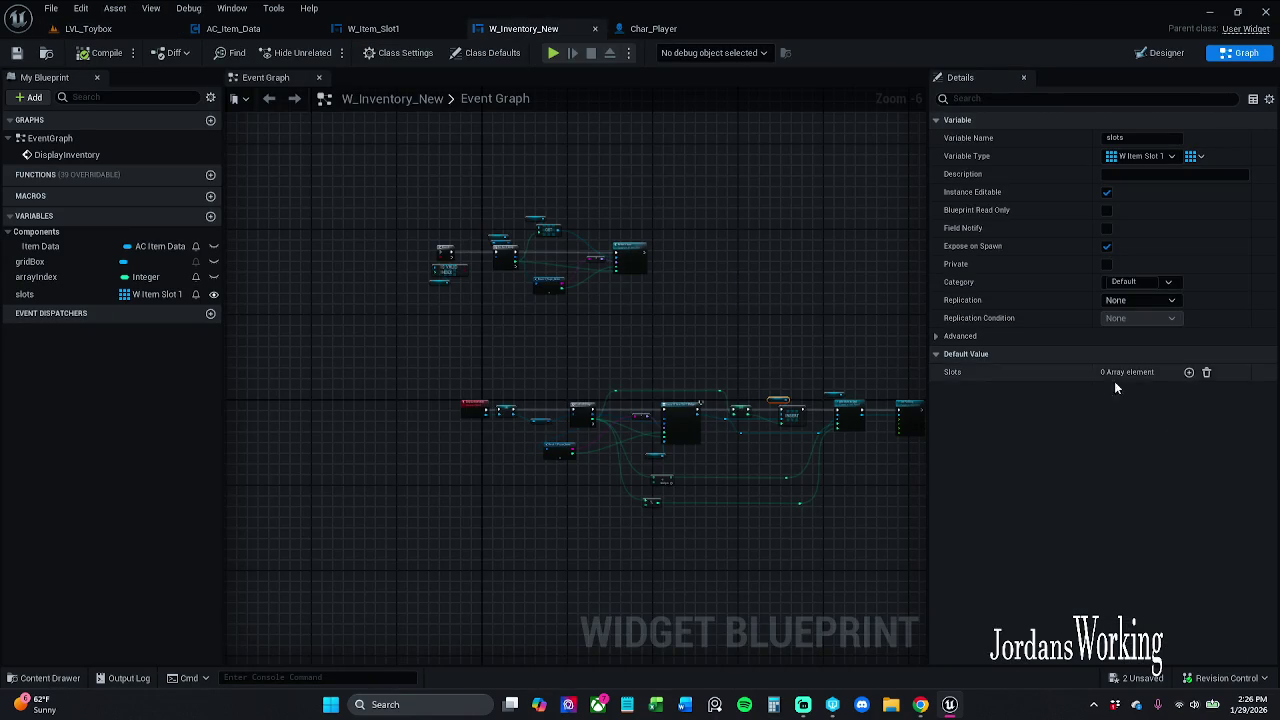
{"action": "left_click", "coordinate": [1188, 374]}
{"action": "left_click", "coordinate": [1188, 374]}
{"action": "left_click", "coordinate": [1188, 374]}
{"action": "left_click", "coordinate": [1188, 374]}
{"action": "left_click", "coordinate": [1188, 374]}
{"action": "left_click", "coordinate": [1188, 374]}
{"action": "left_click", "coordinate": [1188, 374]}
{"action": "left_click", "coordinate": [1188, 374]}
{"action": "left_click", "coordinate": [1188, 374]}
{"action": "left_click", "coordinate": [1188, 374]}
{"action": "left_click", "coordinate": [1188, 374]}
{"action": "left_click", "coordinate": [1188, 374]}
{"action": "left_click", "coordinate": [1188, 374]}
{"action": "left_click", "coordinate": [1188, 374]}
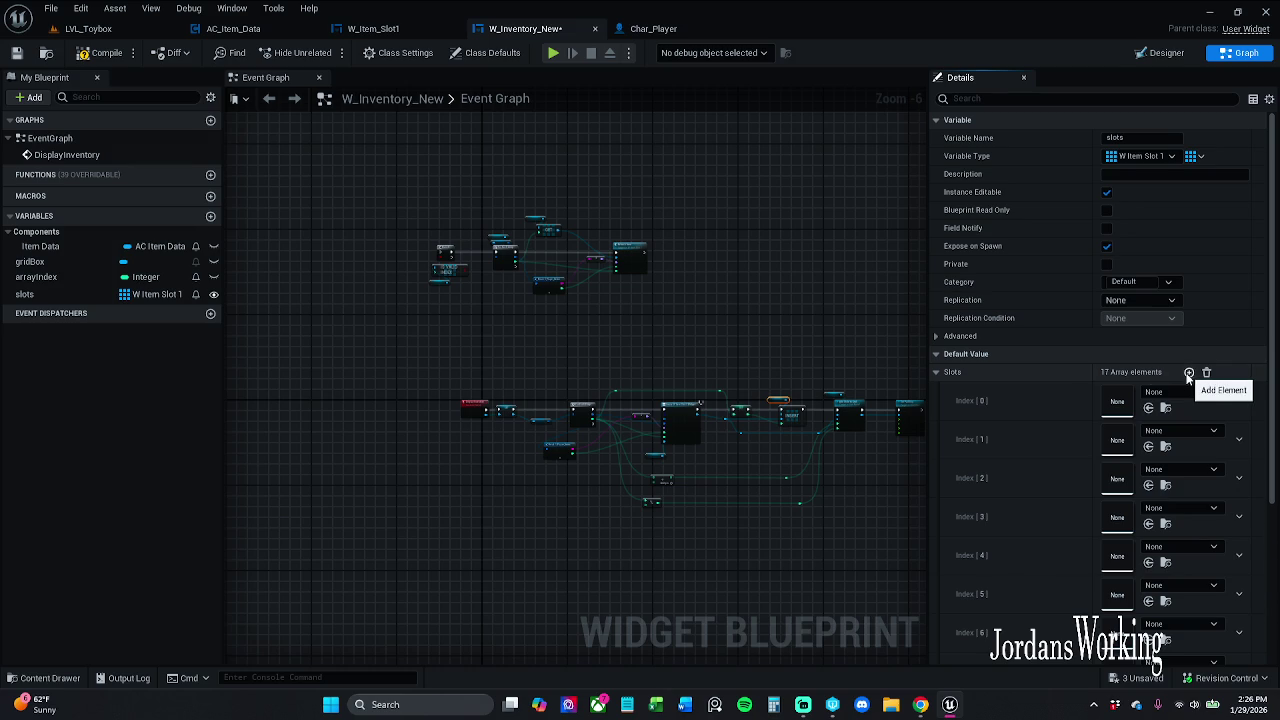
{"action": "left_click", "coordinate": [104, 52]}
{"action": "left_click", "coordinate": [88, 28]}
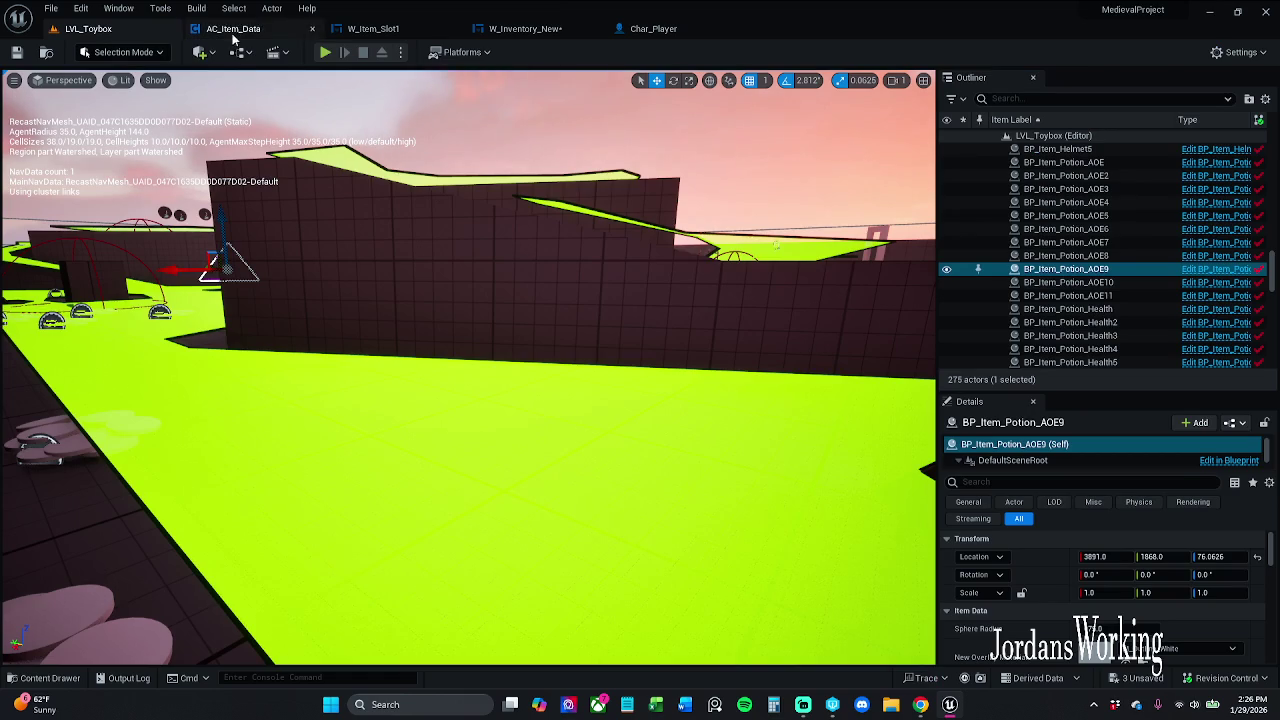
{"action": "left_click", "coordinate": [325, 55]}
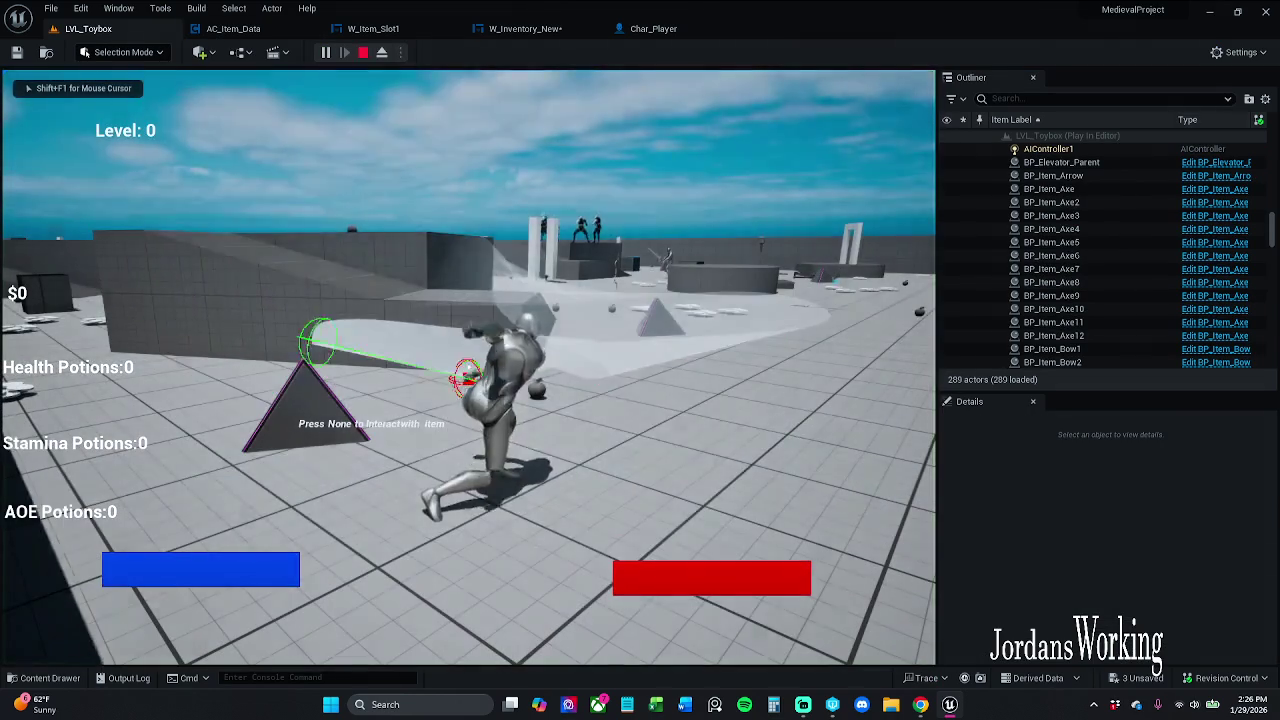
{"action": "key", "text": "i"}
{"action": "left_click", "coordinate": [683, 217]}
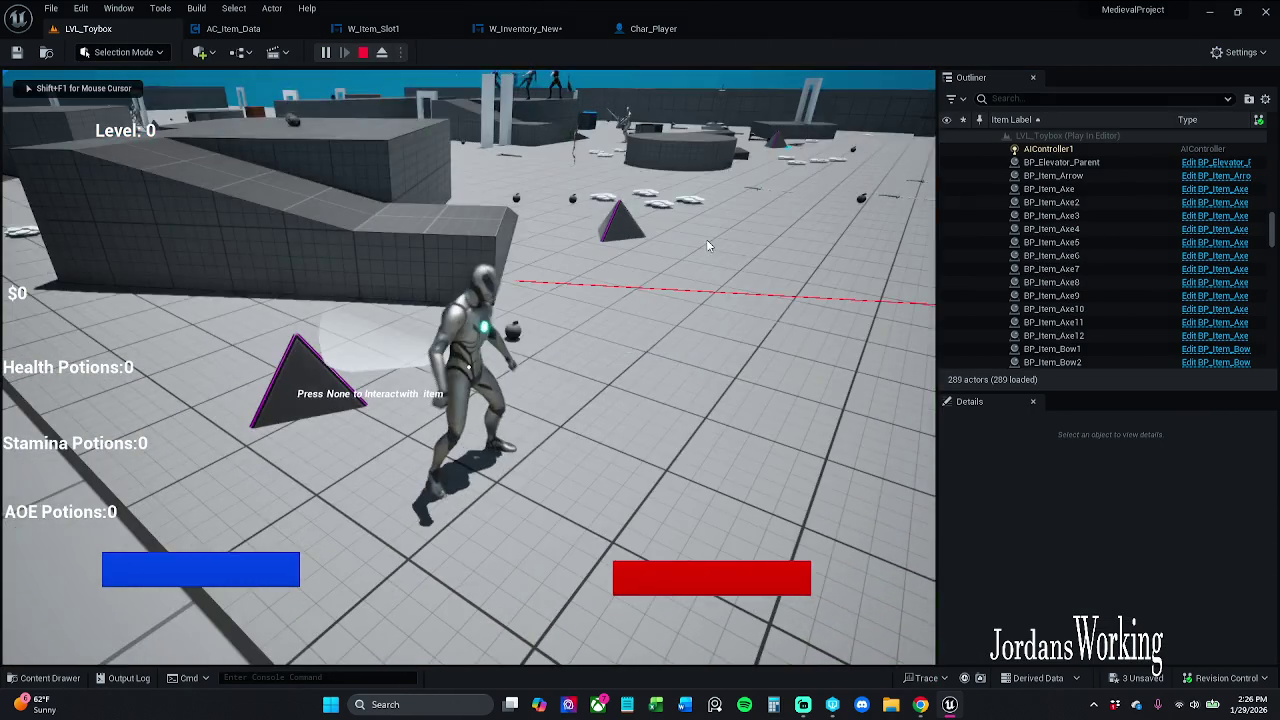
{"action": "key", "text": "Escape"}
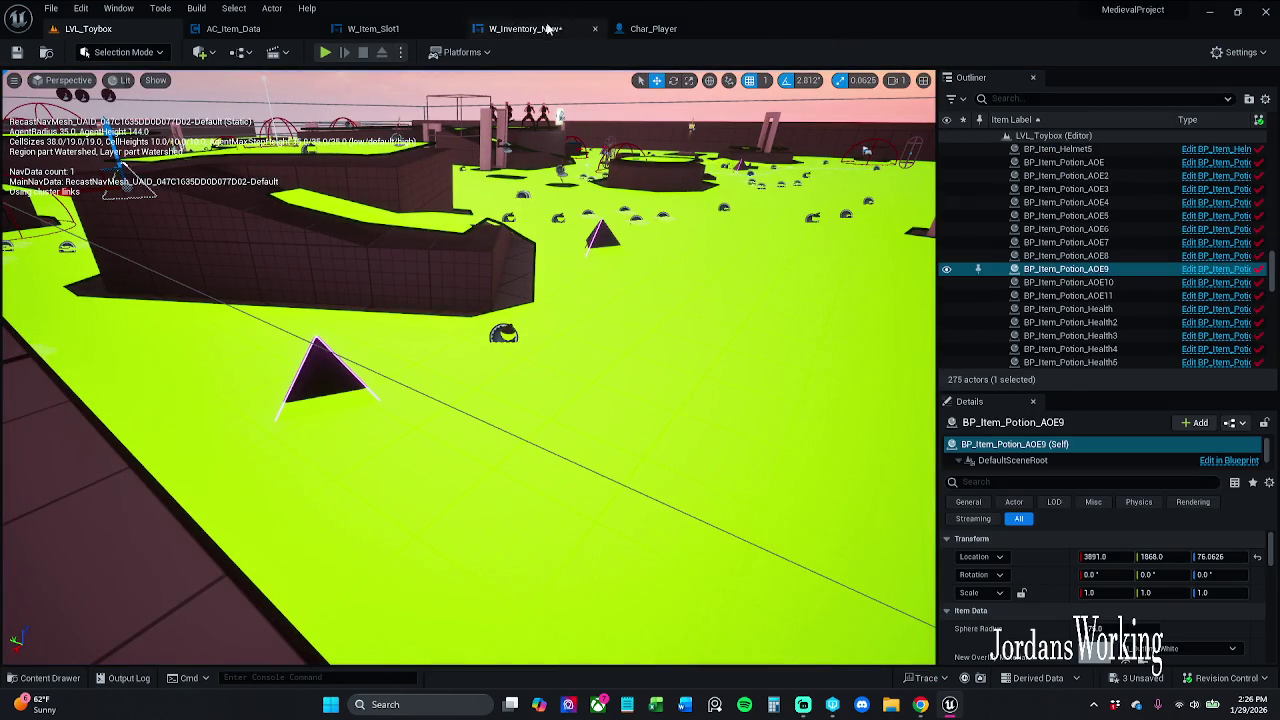
{"action": "left_click", "coordinate": [522, 30]}
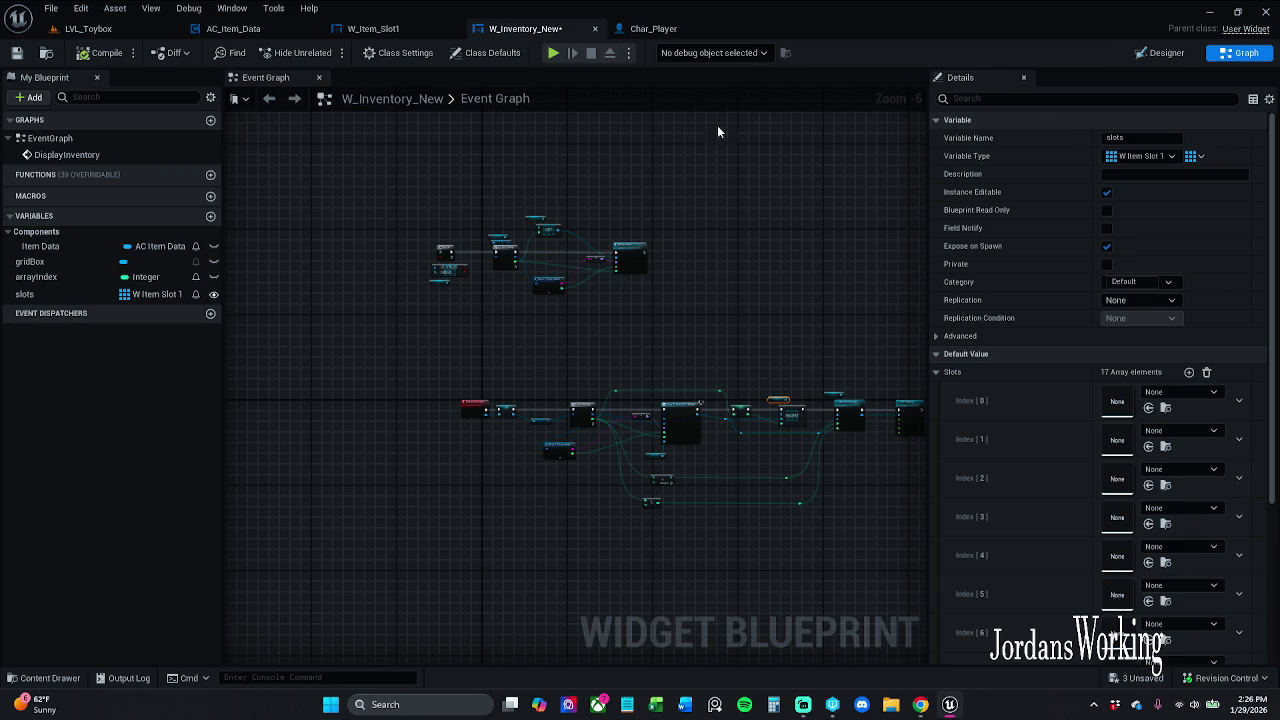
{"action": "left_click", "coordinate": [1206, 372]}
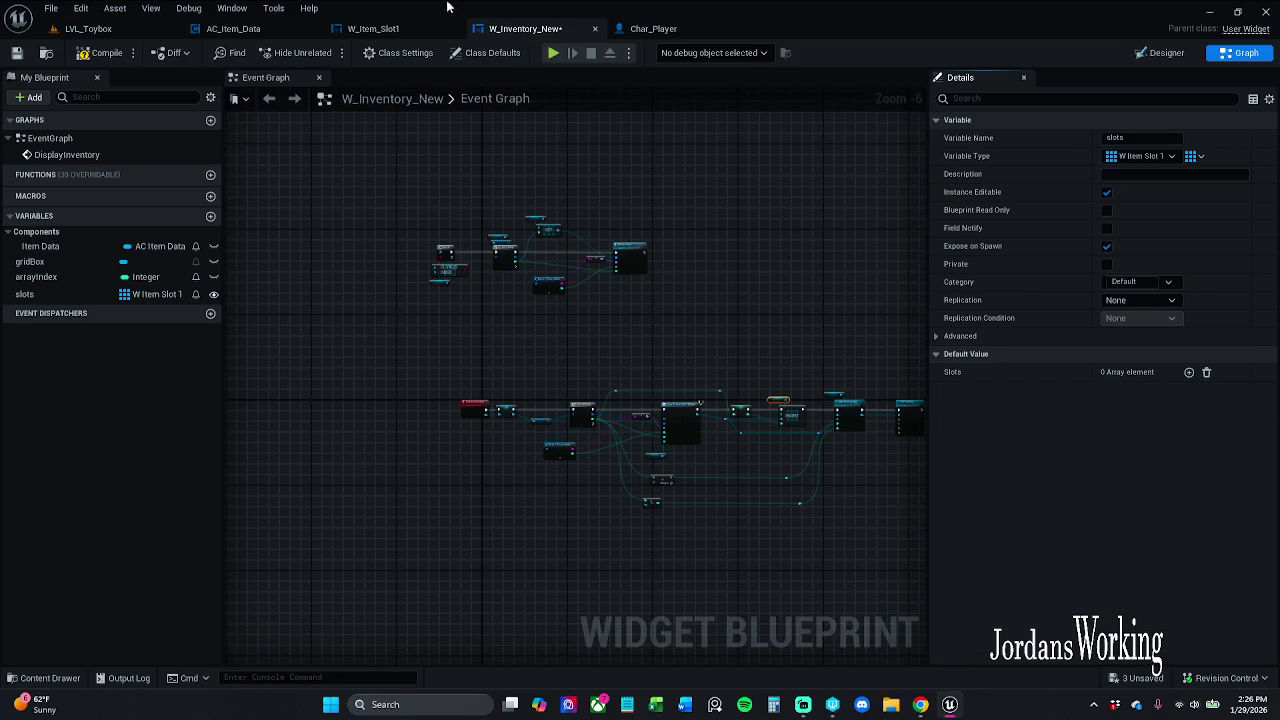
{"action": "left_click", "coordinate": [30, 61]}
{"action": "scroll", "coordinate": [785, 410], "scroll_direction": "up", "scroll_amount": 5}
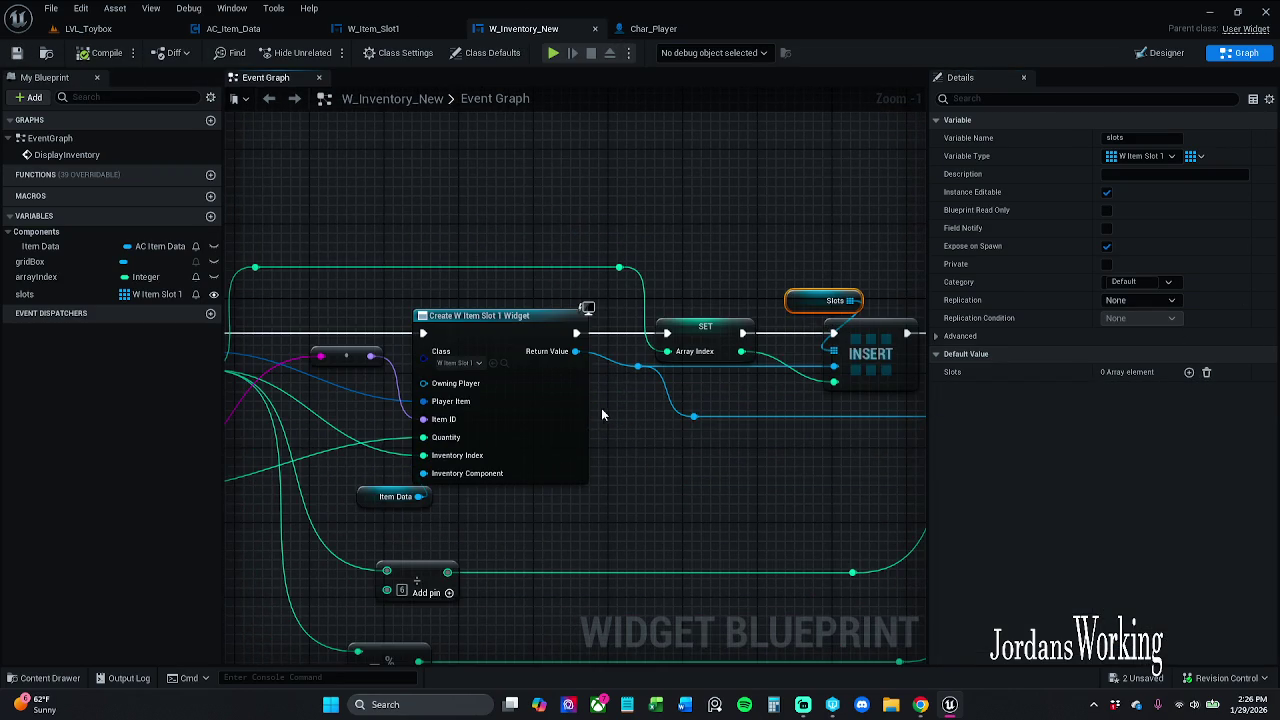
{"action": "left_click", "coordinate": [396, 35]}
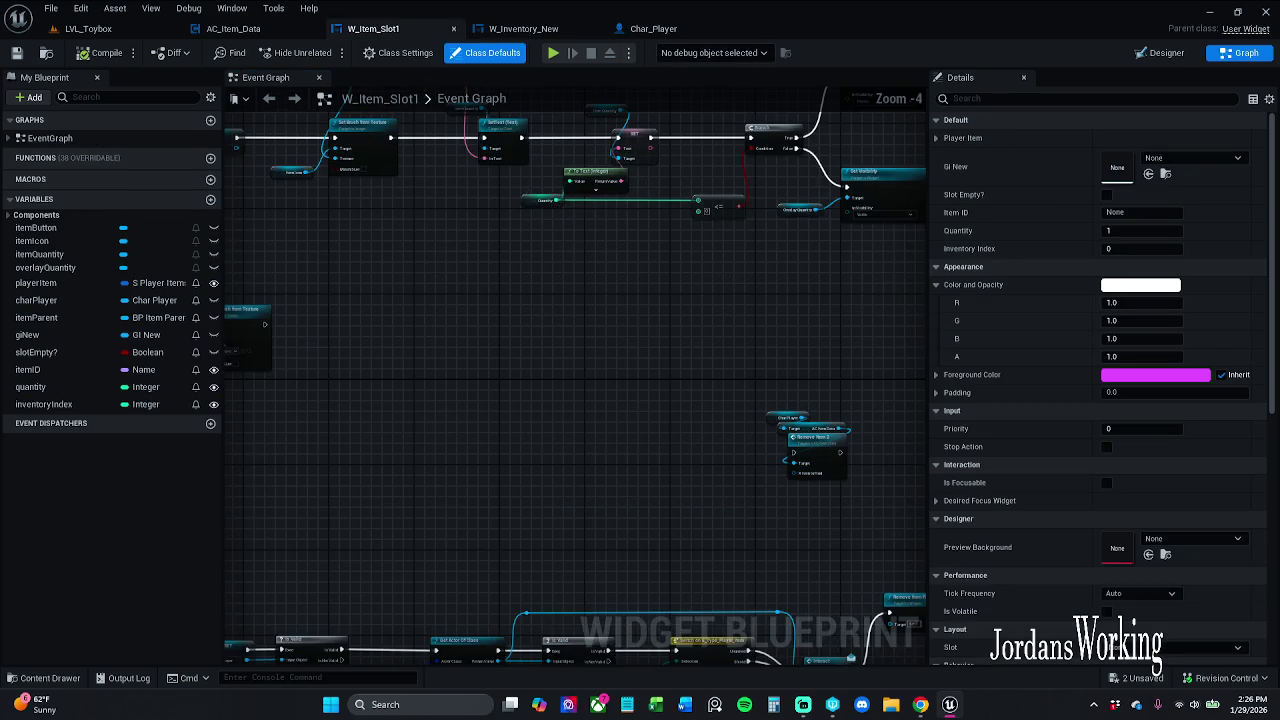
Pan and zoom the W_Item_Slot1 graph to the Break S_Player_Items and Set Brush nodes
{"action": "scroll", "coordinate": [519, 354], "scroll_direction": "up", "scroll_amount": 1}
{"action": "left_click_drag", "start_coordinate": [876, 254], "coordinate": [924, 252]}
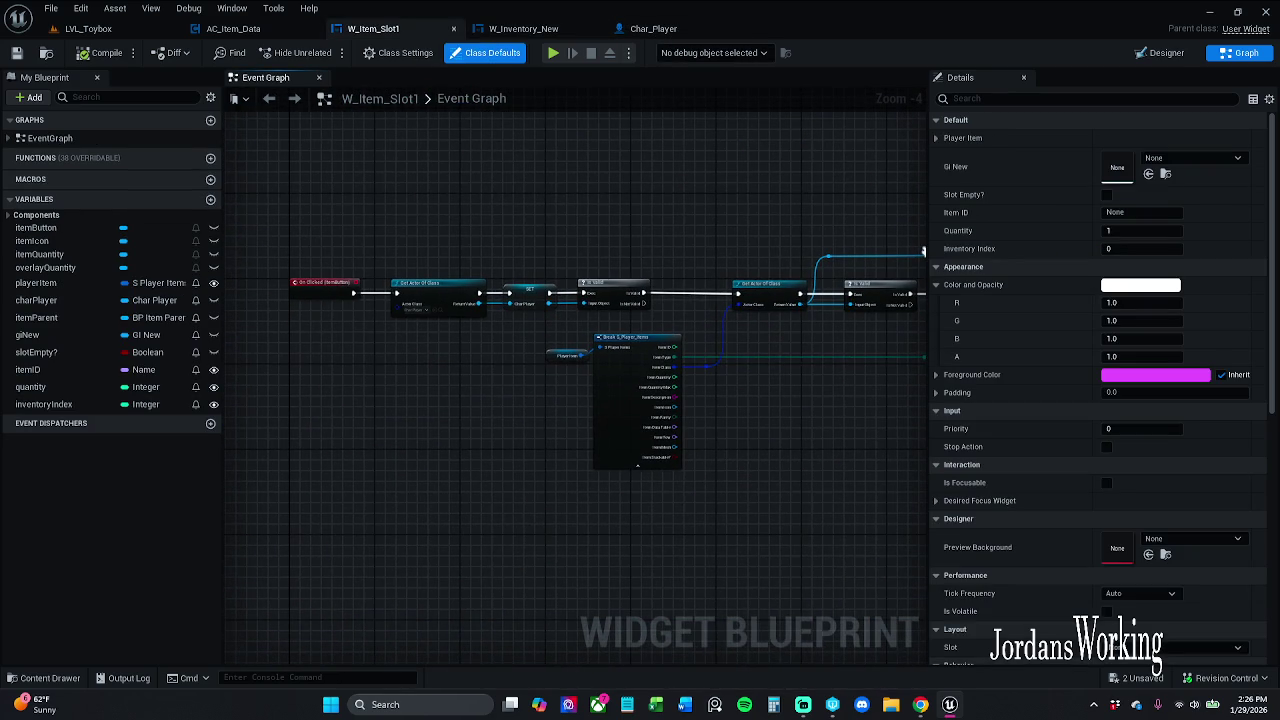
{"action": "scroll", "coordinate": [924, 252], "scroll_direction": "down", "scroll_amount": 2}
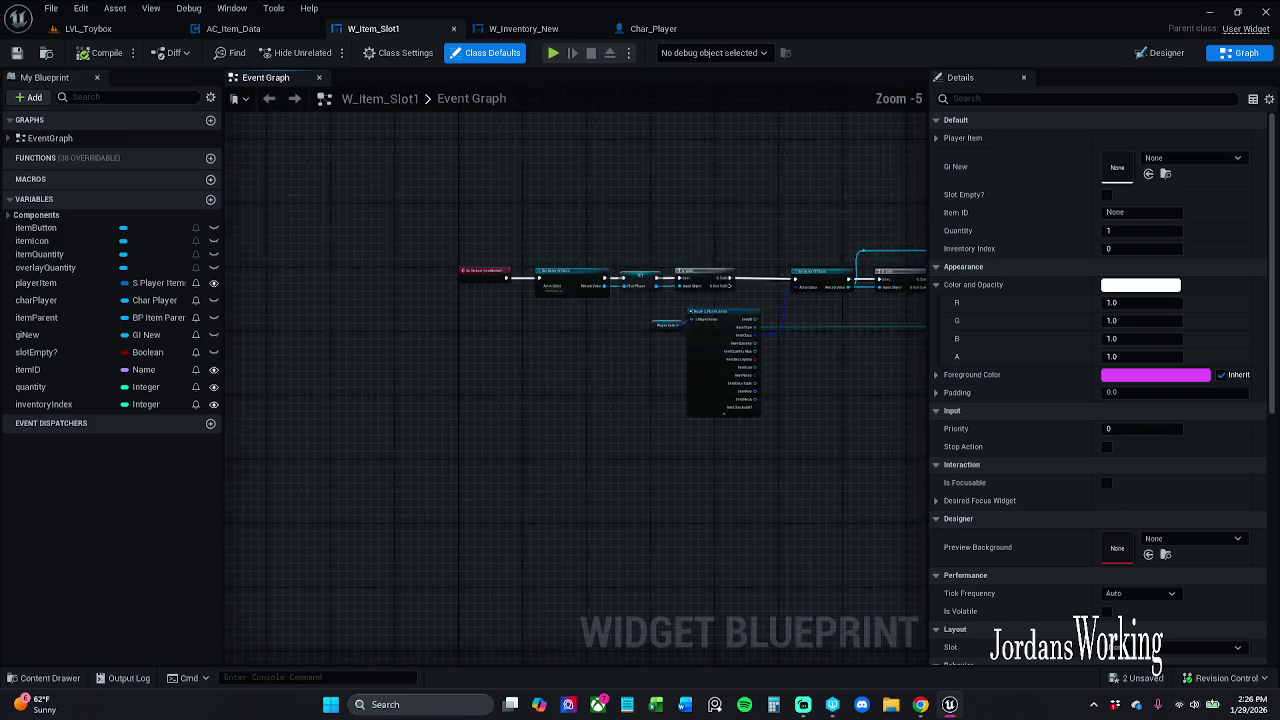
{"action": "scroll", "coordinate": [440, 258], "scroll_direction": "up", "scroll_amount": 3}
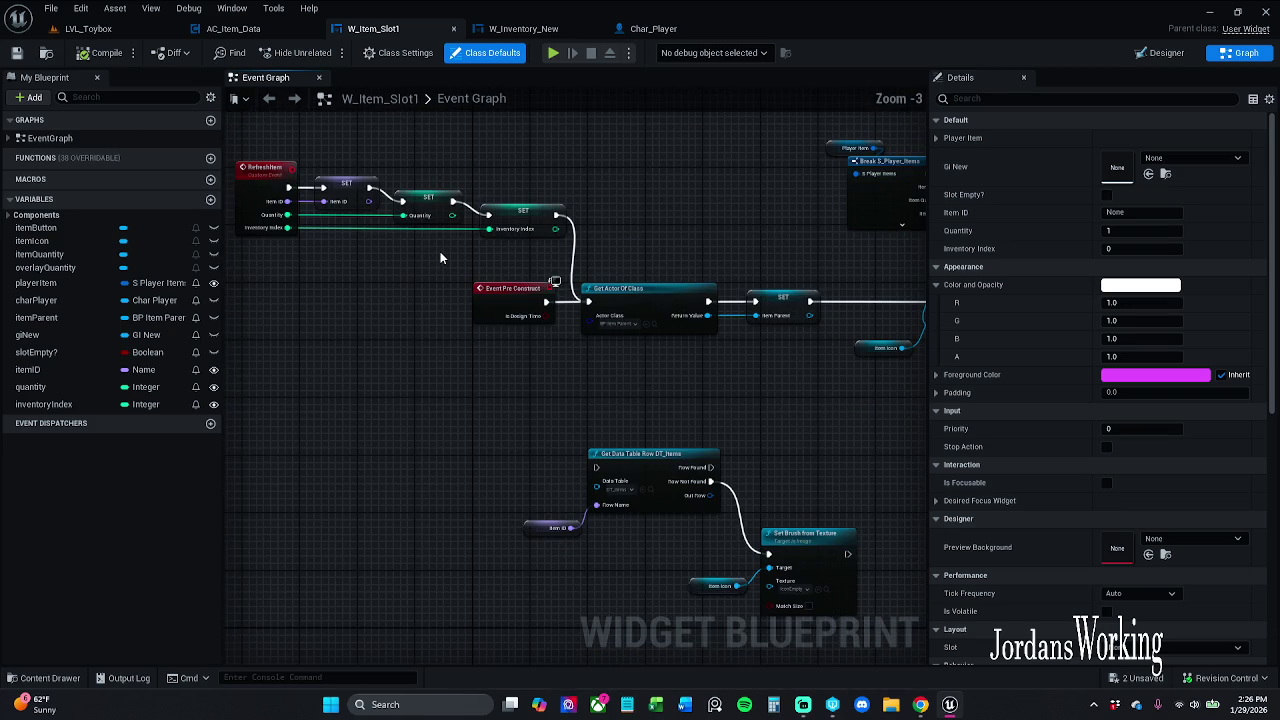
{"action": "mouse_move", "coordinate": [440, 258]}
{"action": "left_mouse_down"}
{"action": "mouse_move", "coordinate": [431, 339]}
{"action": "mouse_move", "coordinate": [358, 351]}
{"action": "left_mouse_up"}
Switch to AC_Item_Data, glance at its Debug graph, then open Event Graph 1
{"action": "left_click", "coordinate": [233, 28]}
{"action": "scroll", "coordinate": [523, 234], "scroll_direction": "down", "scroll_amount": 3}
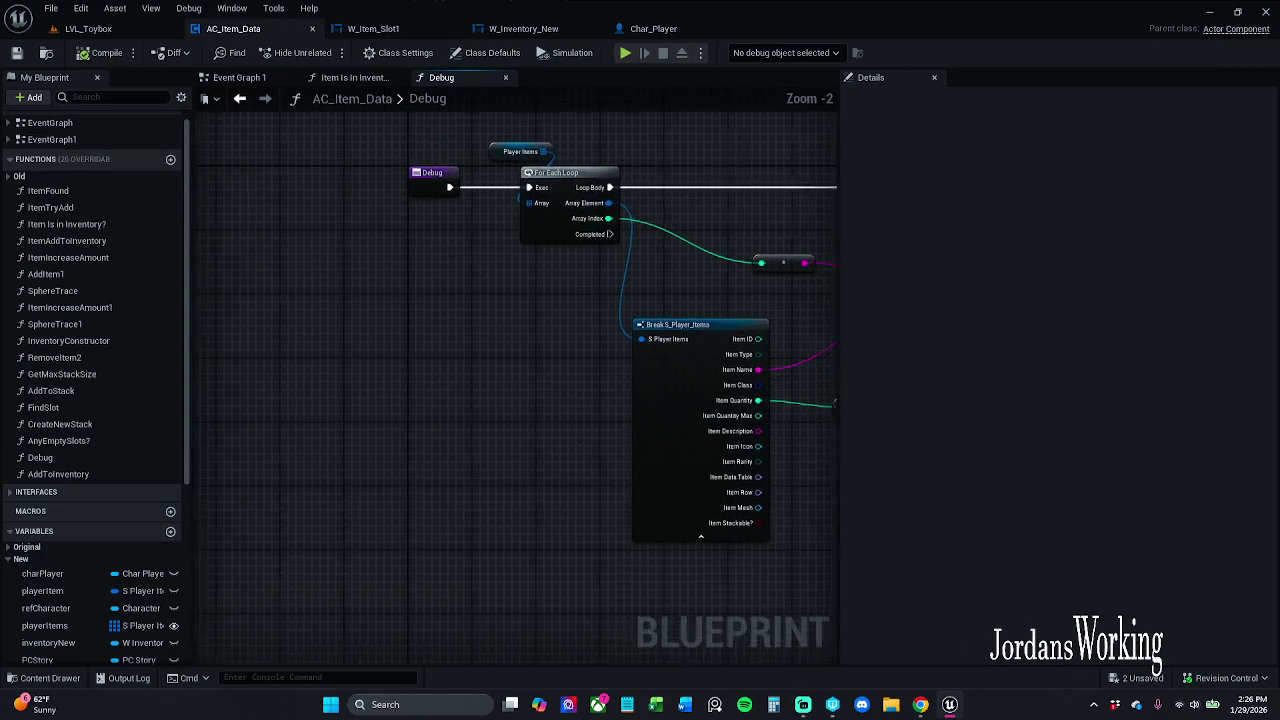
{"action": "left_click_drag", "start_coordinate": [523, 234], "coordinate": [466, 263]}
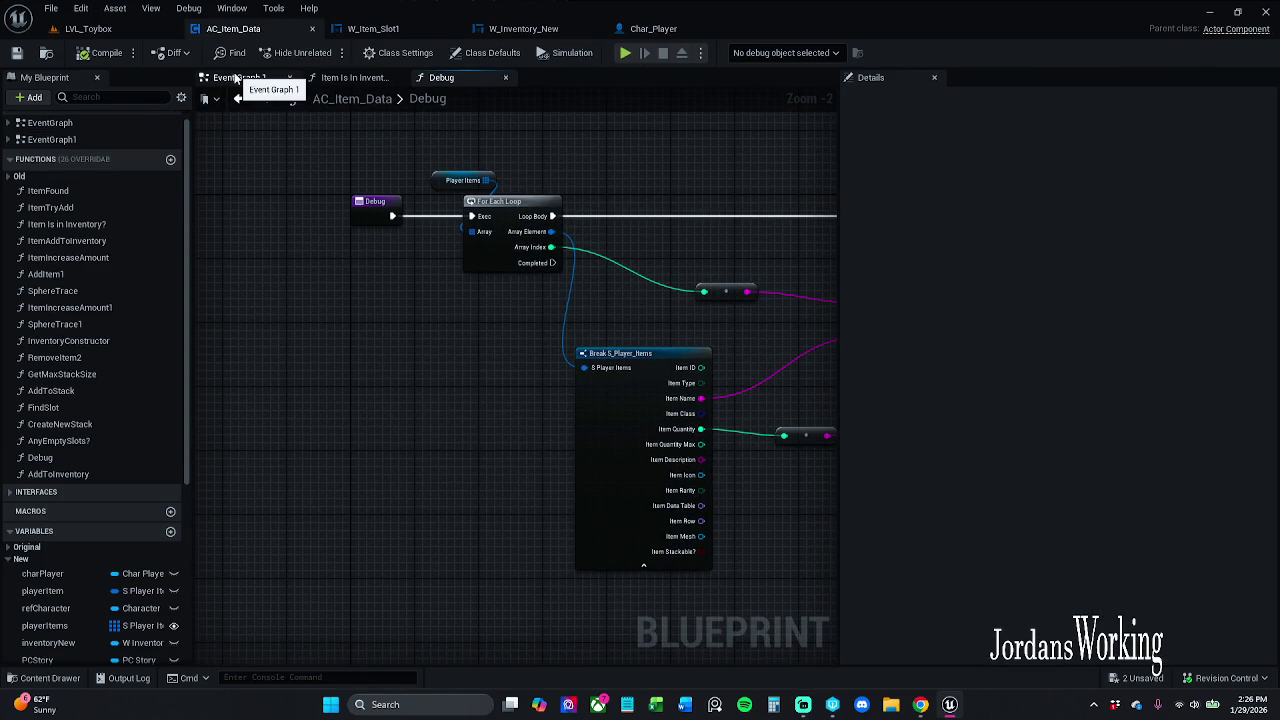
{"action": "left_click", "coordinate": [238, 78]}
{"action": "left_click_drag", "start_coordinate": [461, 181], "coordinate": [471, 314]}
{"action": "scroll", "coordinate": [466, 317], "scroll_direction": "down", "scroll_amount": 2}
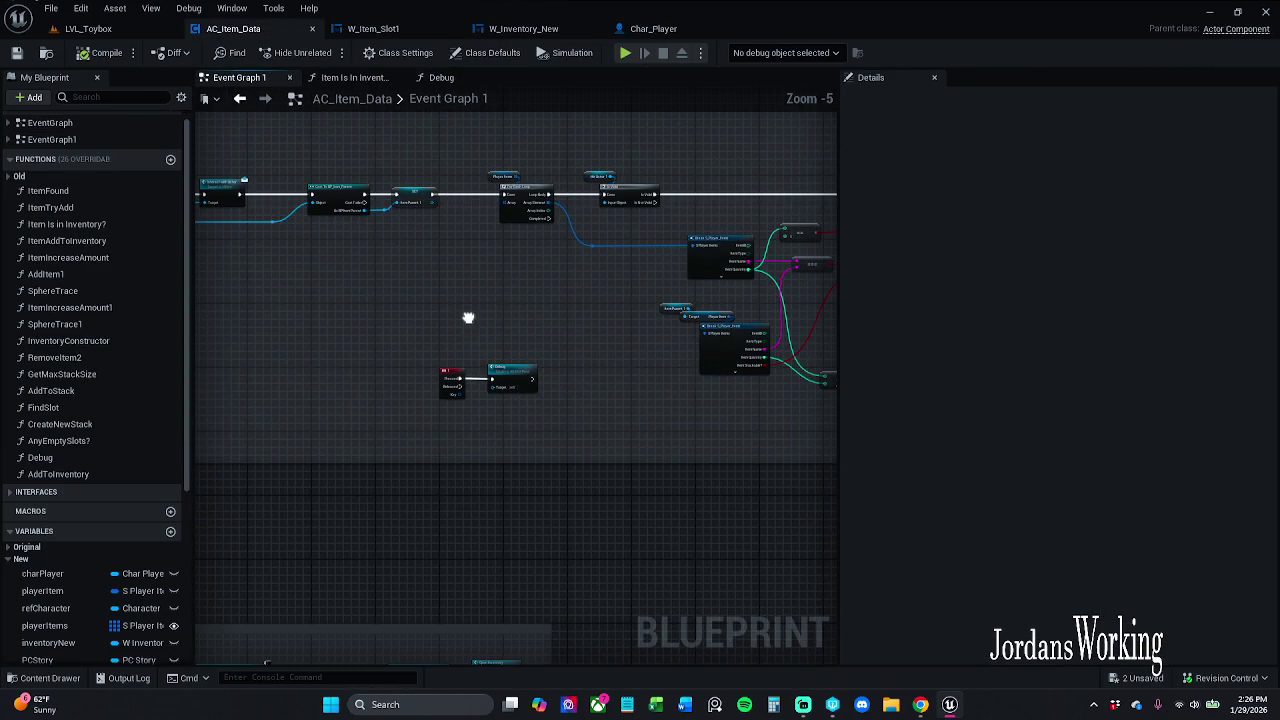
{"action": "left_click_drag", "start_coordinate": [428, 363], "coordinate": [618, 340]}
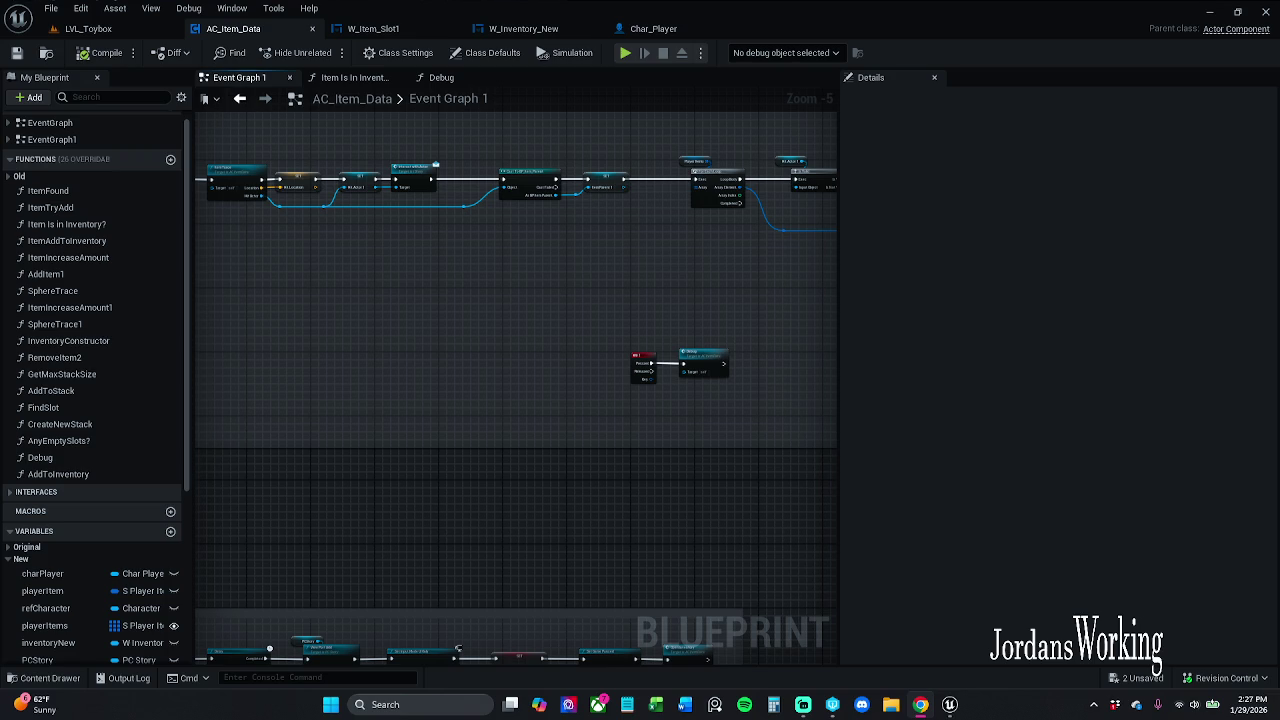
Pan across Event Graph 1 to the commented item-adding and inventory-opening node groups
{"action": "left_click_drag", "start_coordinate": [674, 370], "coordinate": [531, 381]}
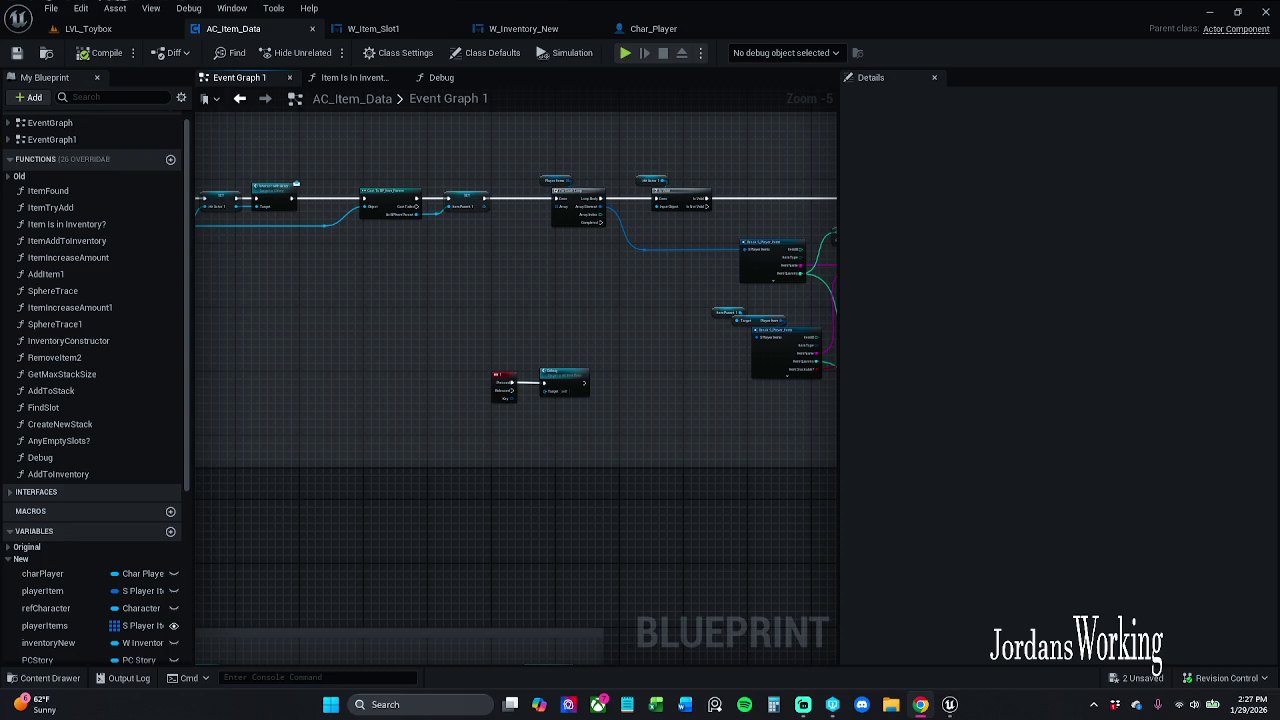
{"action": "left_click_drag", "start_coordinate": [412, 322], "coordinate": [573, 349]}
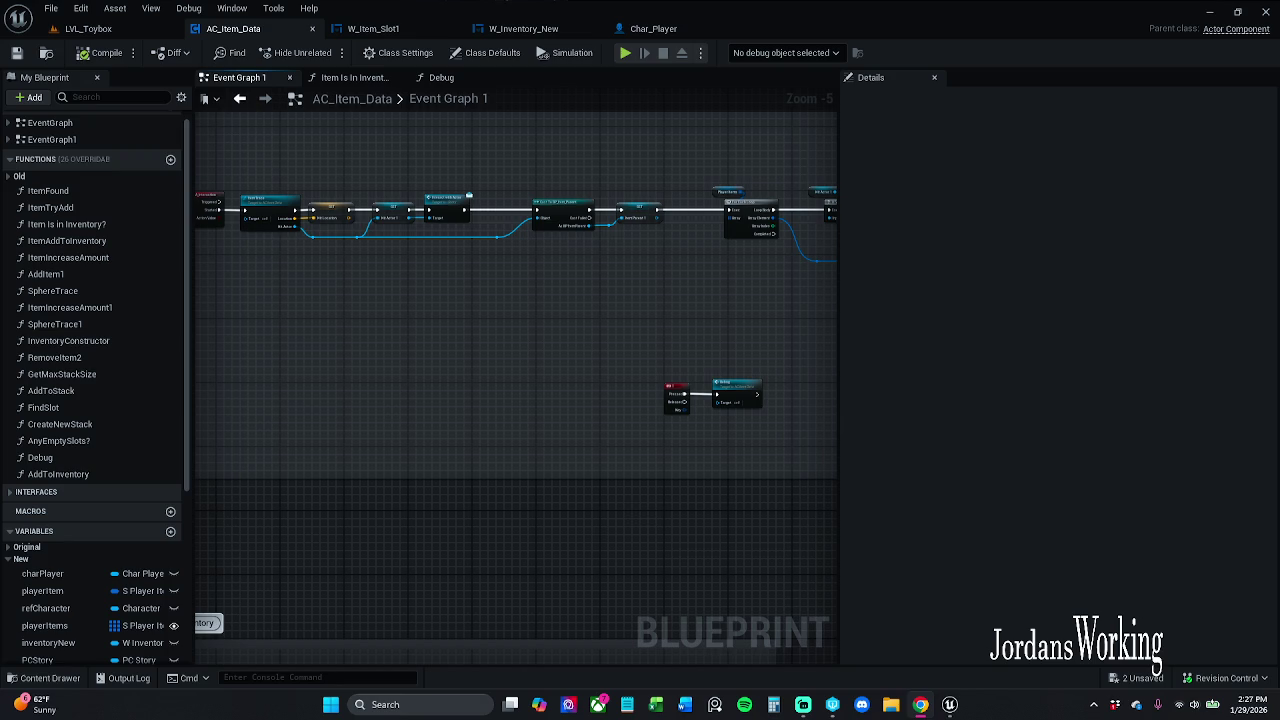
{"action": "scroll", "coordinate": [589, 386], "scroll_direction": "down", "scroll_amount": 2}
{"action": "mouse_move", "coordinate": [589, 386]}
{"action": "left_mouse_down"}
{"action": "mouse_move", "coordinate": [491, 437]}
{"action": "mouse_move", "coordinate": [576, 150]}
{"action": "mouse_move", "coordinate": [628, 117]}
{"action": "mouse_move", "coordinate": [576, 328]}
{"action": "left_mouse_up"}
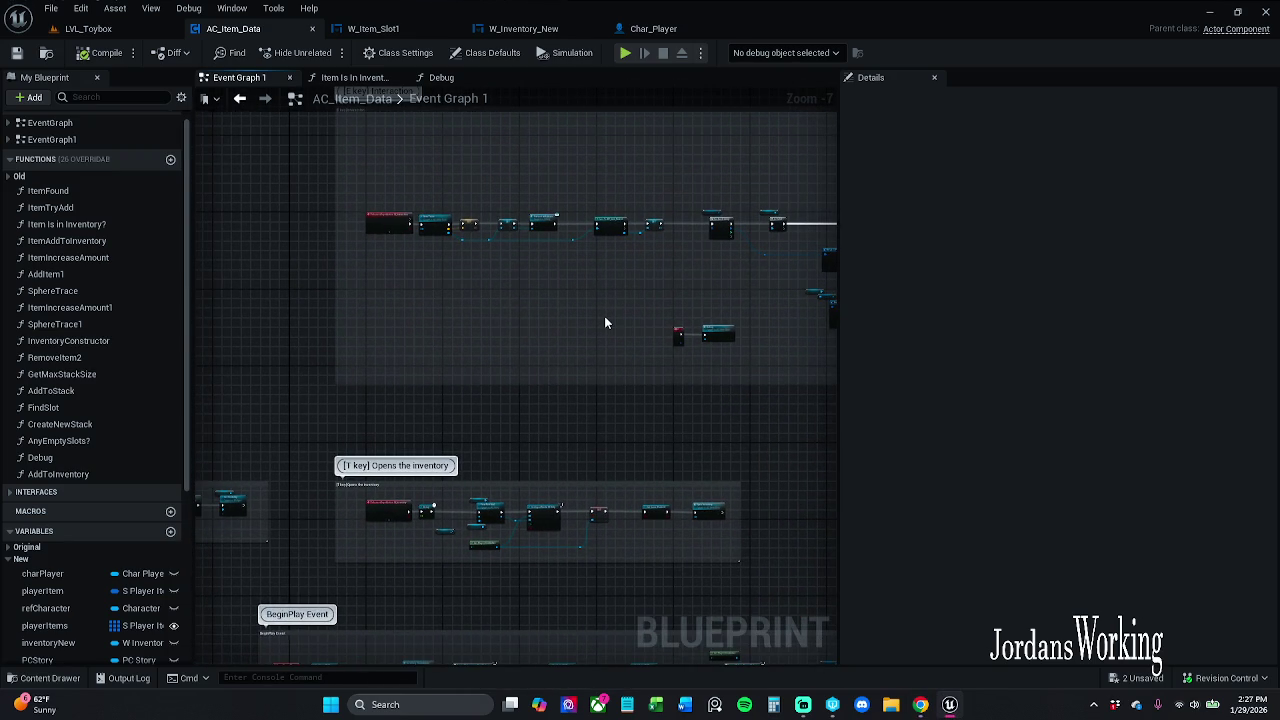
{"action": "left_click_drag", "start_coordinate": [815, 354], "coordinate": [616, 345]}
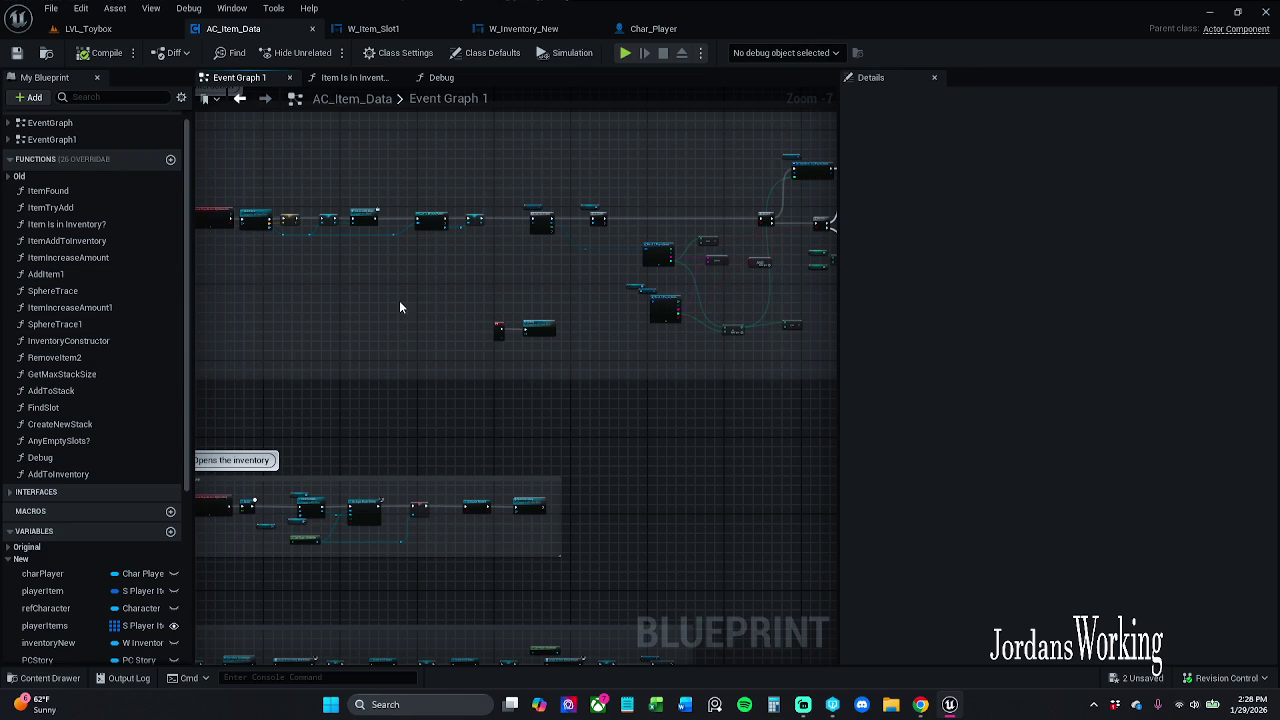
{"action": "scroll", "coordinate": [515, 305], "scroll_direction": "up", "scroll_amount": 3}
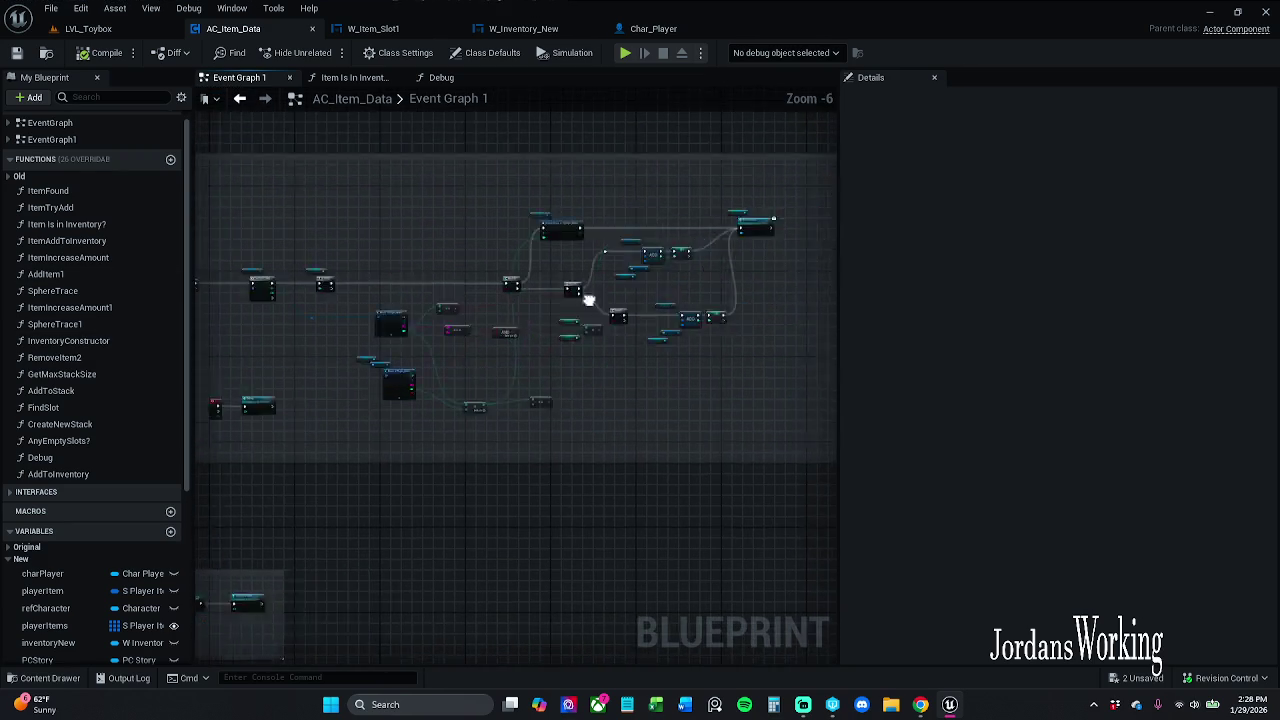
Zoom into the slot-adding branch and inspect the Item Slots and Inventory Size (16) variables
{"action": "scroll", "coordinate": [496, 317], "scroll_direction": "up", "scroll_amount": 2}
{"action": "scroll", "coordinate": [432, 324], "scroll_direction": "down", "scroll_amount": 1}
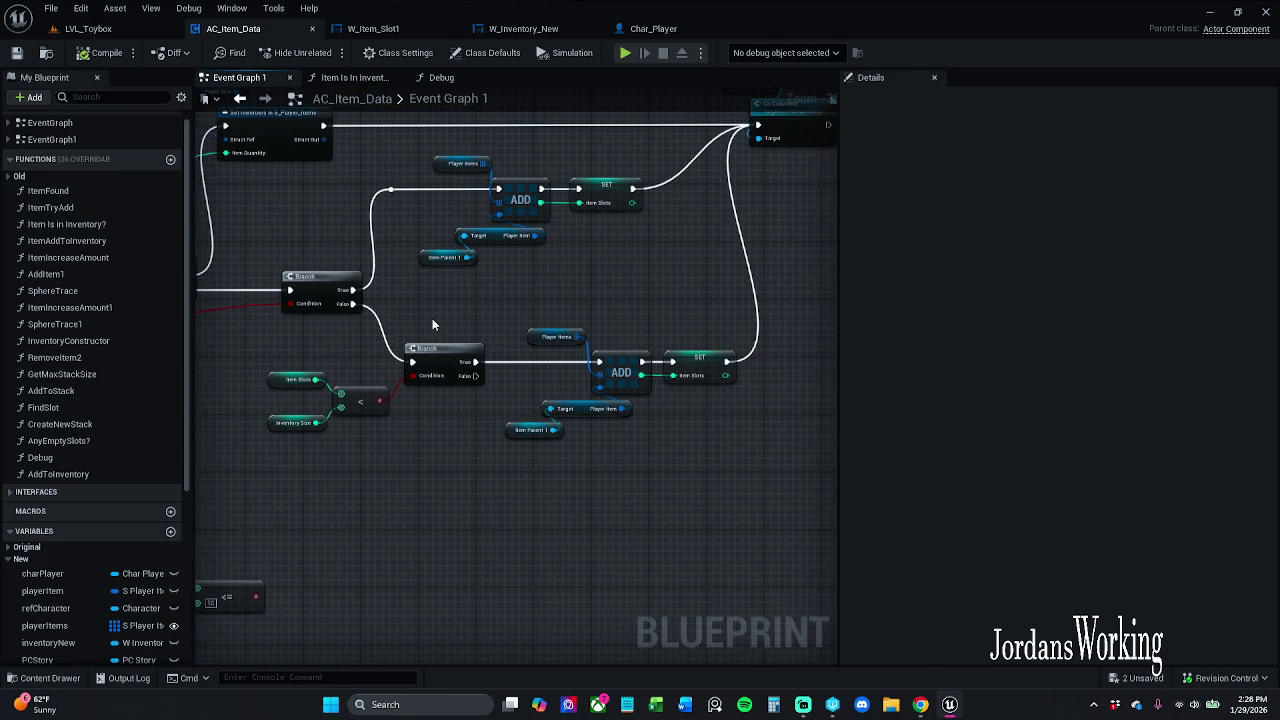
{"action": "left_click_drag", "start_coordinate": [432, 324], "coordinate": [470, 325]}
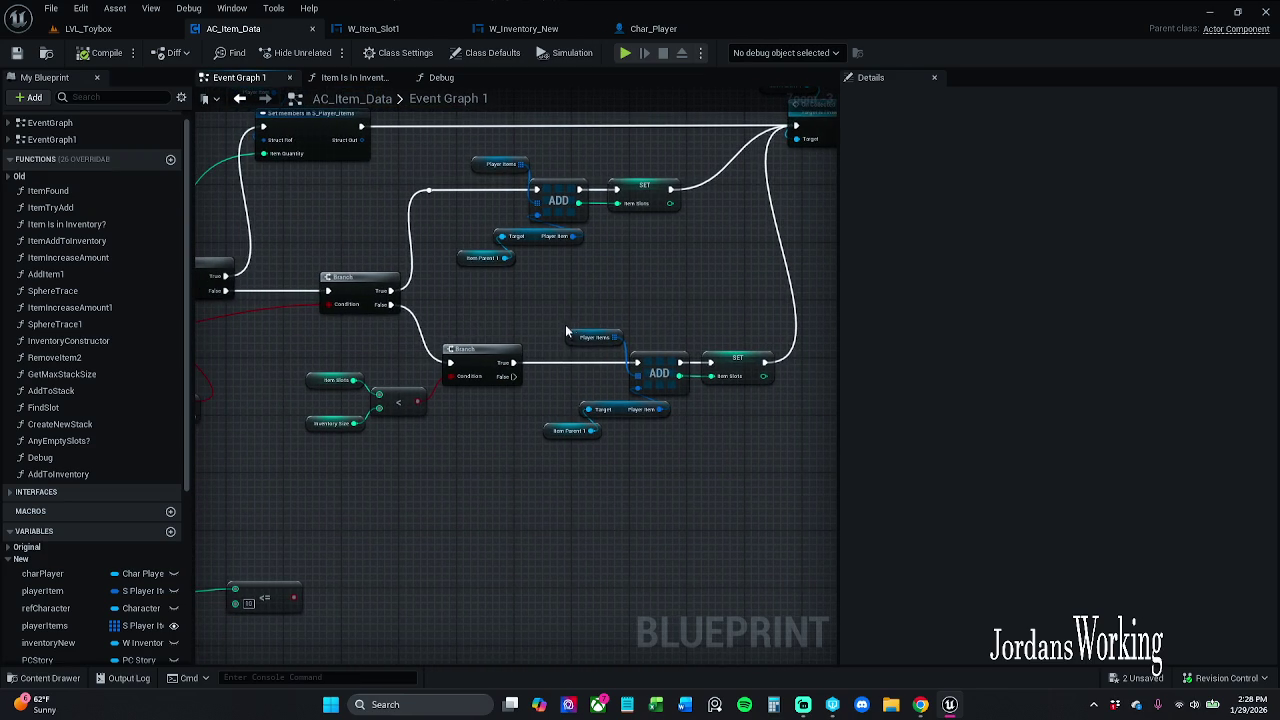
{"action": "scroll", "coordinate": [560, 315], "scroll_direction": "down", "scroll_amount": 2}
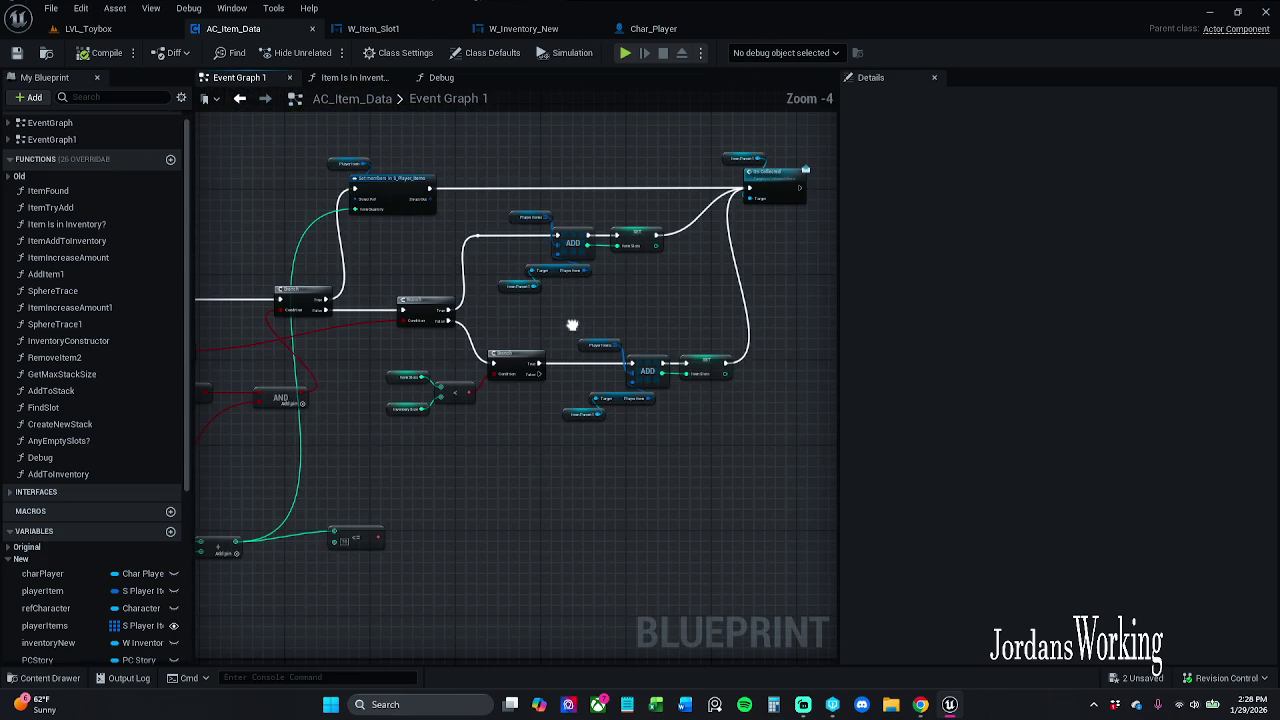
{"action": "mouse_move", "coordinate": [576, 330]}
{"action": "left_mouse_down"}
{"action": "mouse_move", "coordinate": [617, 290]}
{"action": "mouse_move", "coordinate": [705, 286]}
{"action": "left_mouse_up"}
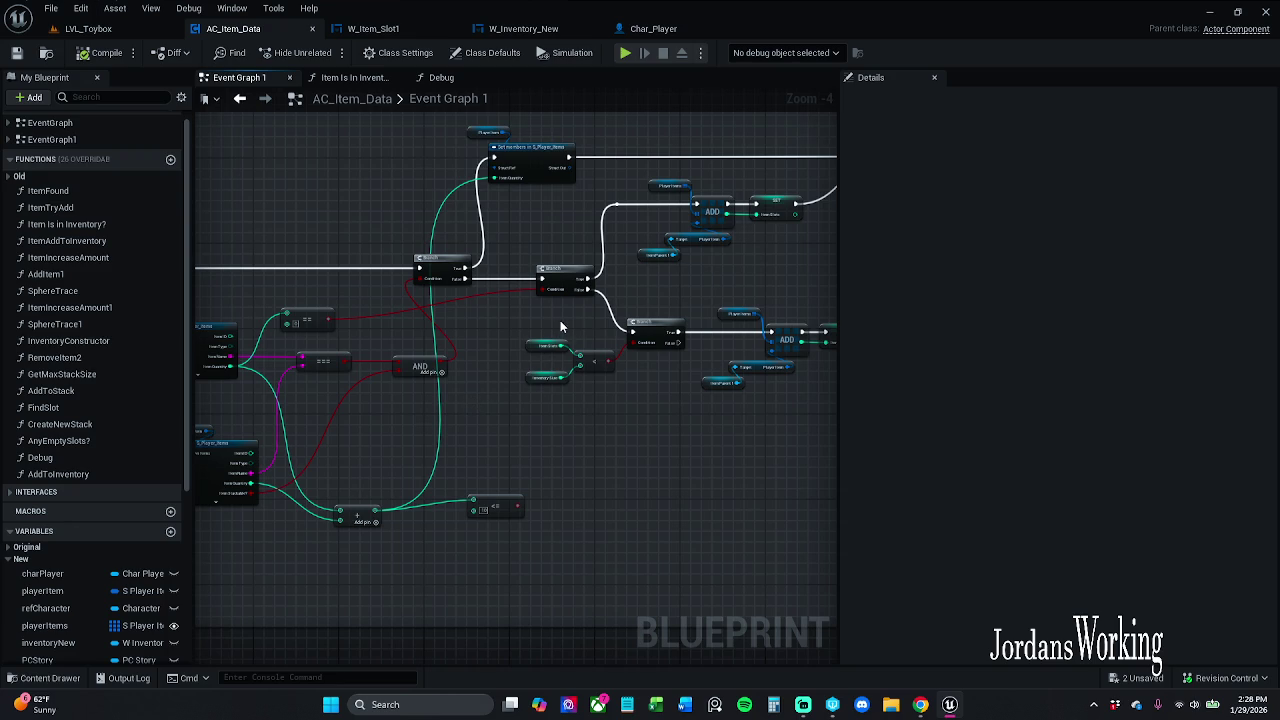
{"action": "left_click", "coordinate": [548, 345]}
{"action": "scroll", "coordinate": [560, 345], "scroll_direction": "up", "scroll_amount": 2}
{"action": "scroll", "coordinate": [562, 345], "scroll_direction": "down", "scroll_amount": 1}
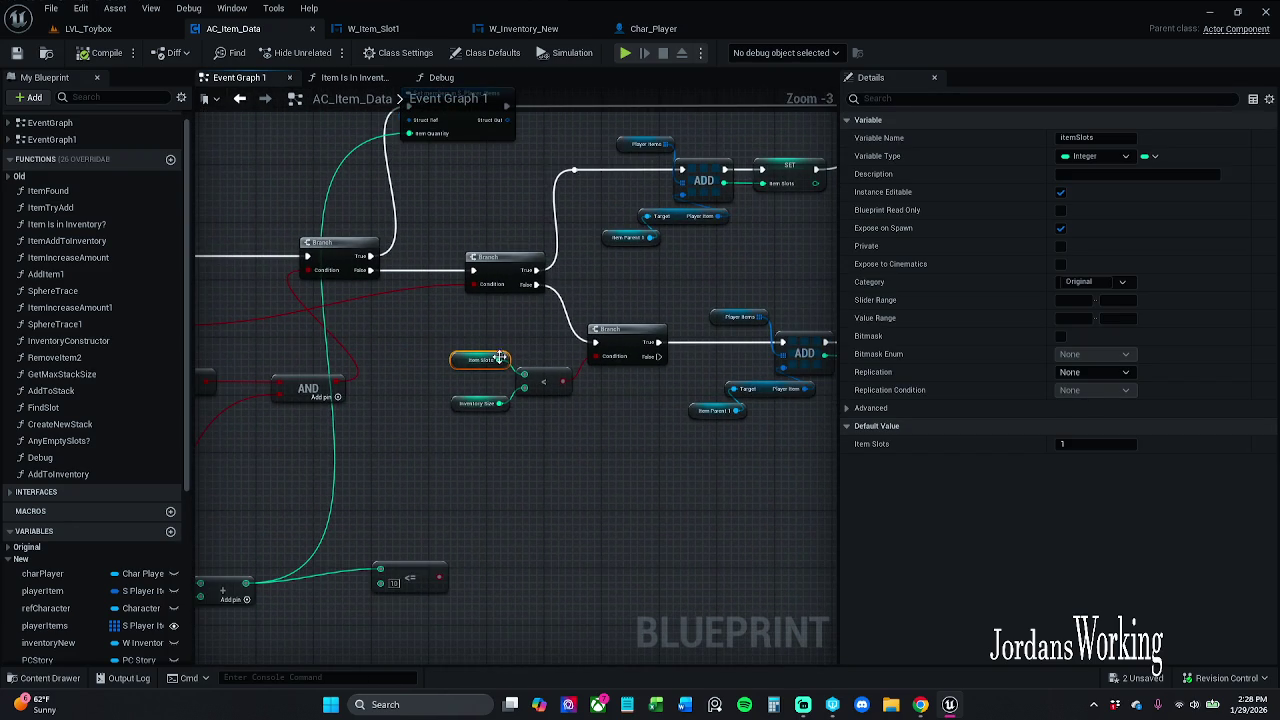
{"action": "left_click", "coordinate": [480, 403]}
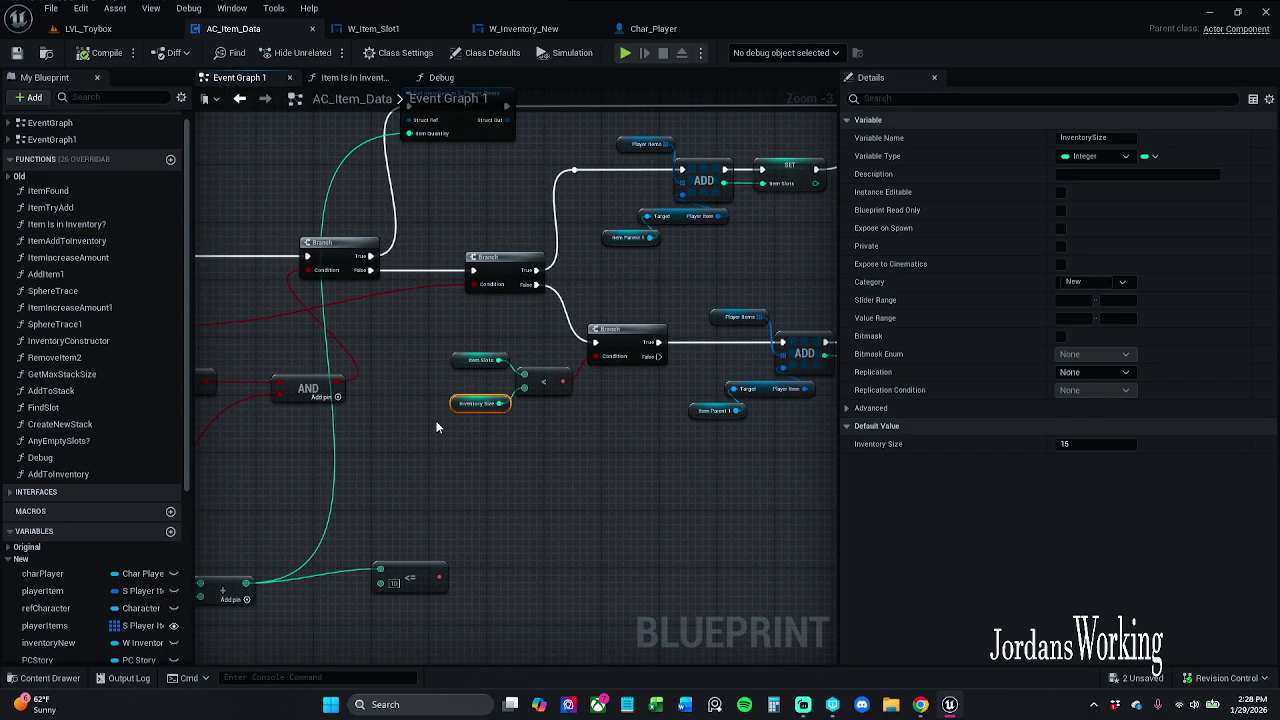
Pan back out to the inventory-opening and BeginPlay sections of the graph
{"action": "left_click_drag", "start_coordinate": [276, 283], "coordinate": [514, 218]}
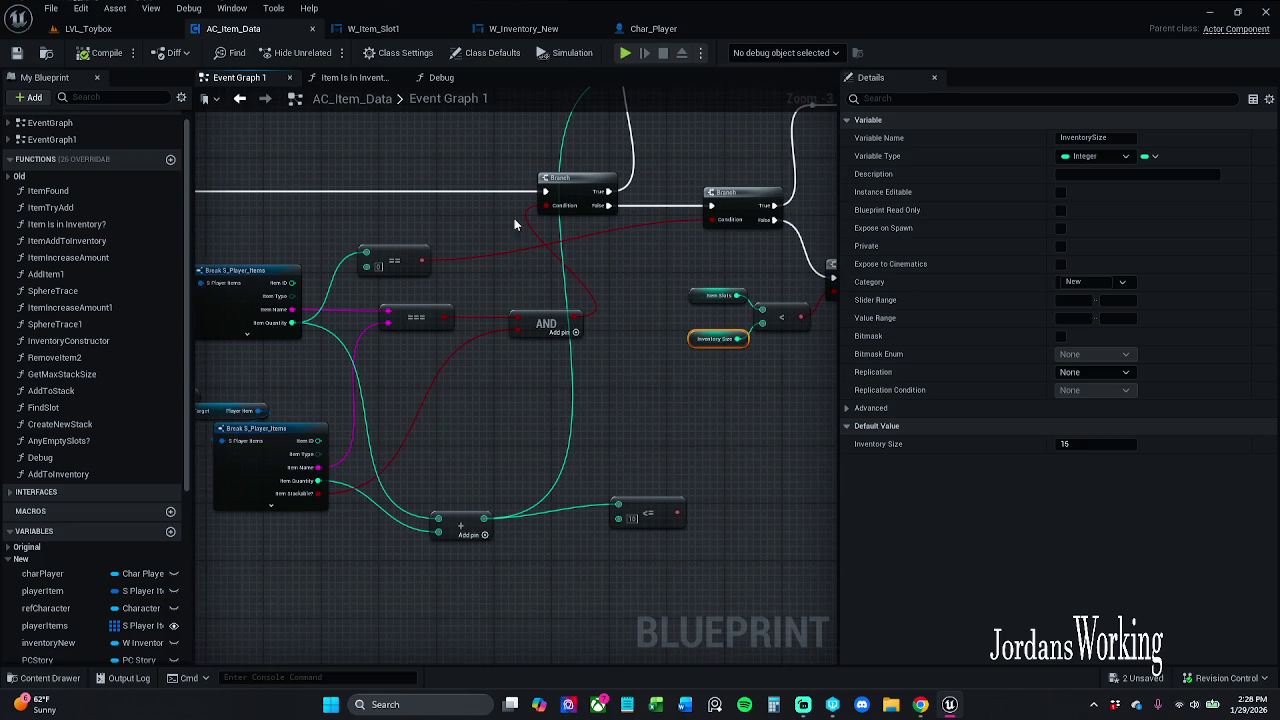
{"action": "scroll", "coordinate": [640, 298], "scroll_direction": "down", "scroll_amount": 2}
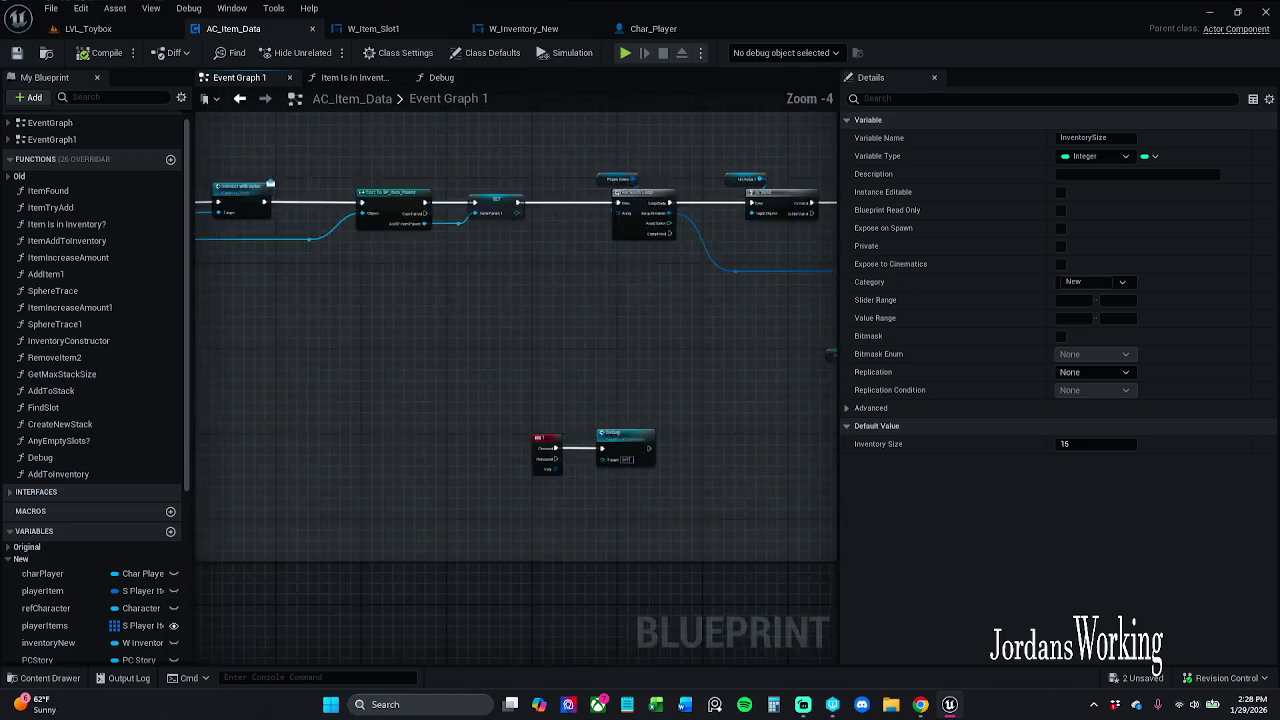
{"action": "mouse_move", "coordinate": [640, 298]}
{"action": "left_mouse_down"}
{"action": "mouse_move", "coordinate": [753, 267]}
{"action": "mouse_move", "coordinate": [523, 414]}
{"action": "mouse_move", "coordinate": [588, 356]}
{"action": "left_mouse_up"}
{"action": "mouse_move", "coordinate": [505, 331]}
{"action": "left_mouse_down"}
{"action": "mouse_move", "coordinate": [200, 320]}
{"action": "mouse_move", "coordinate": [694, 301]}
{"action": "mouse_move", "coordinate": [502, 298]}
{"action": "left_mouse_up"}
Wire Inventory Constructor's Loop Body into the Player Items ADD node, save, and return to LVL_Toybox
{"action": "scroll", "coordinate": [502, 298], "scroll_direction": "up", "scroll_amount": 3}
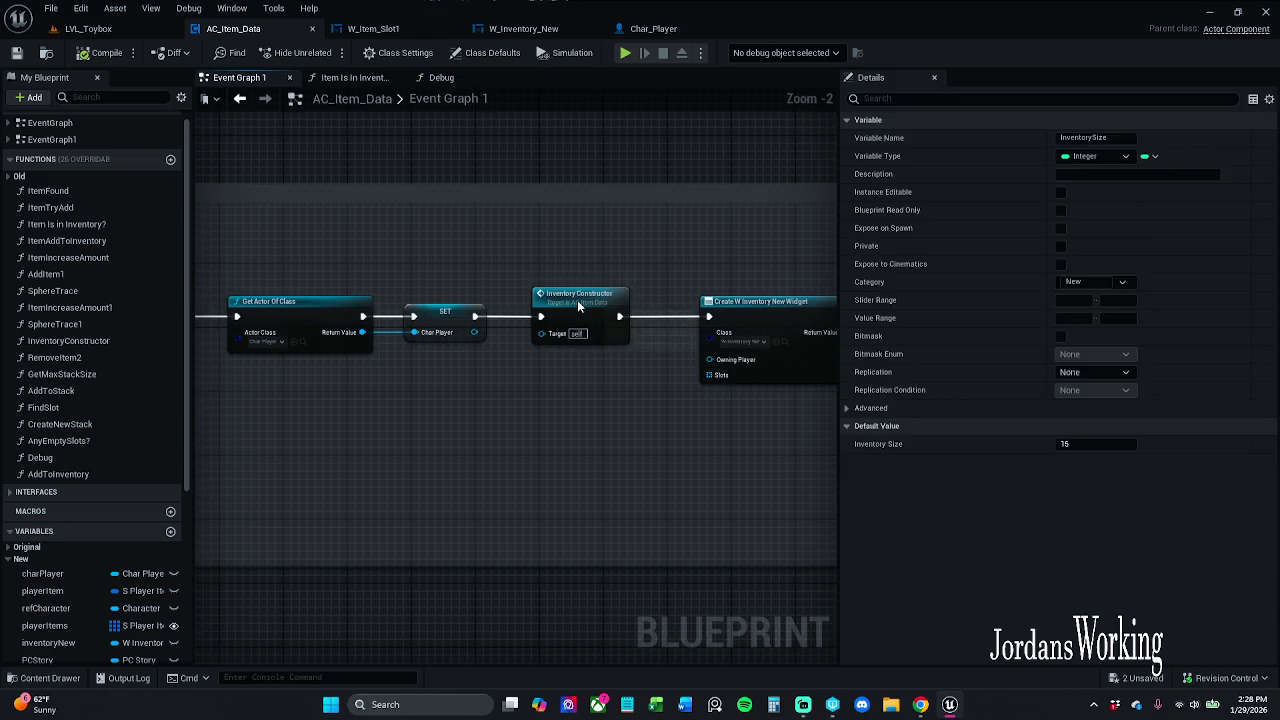
{"action": "double_click", "coordinate": [577, 300]}
{"action": "left_click", "coordinate": [522, 445]}
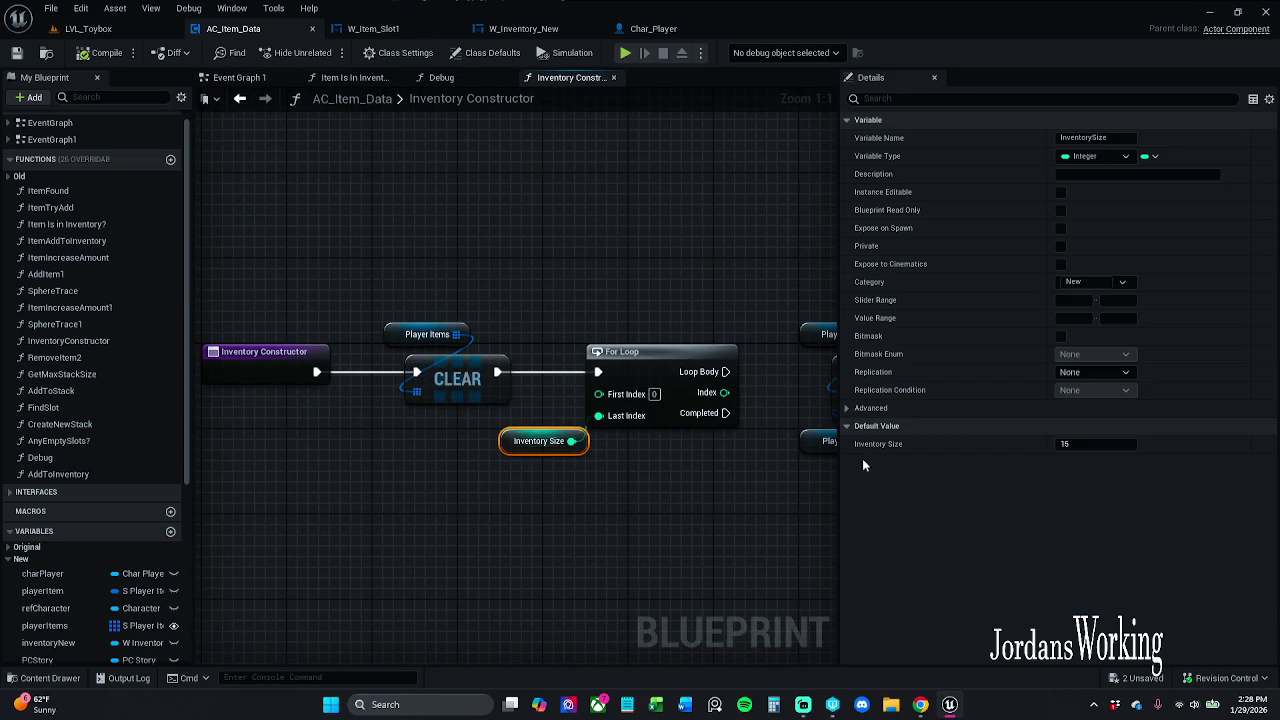
{"action": "left_click_drag", "start_coordinate": [570, 372], "coordinate": [697, 371]}
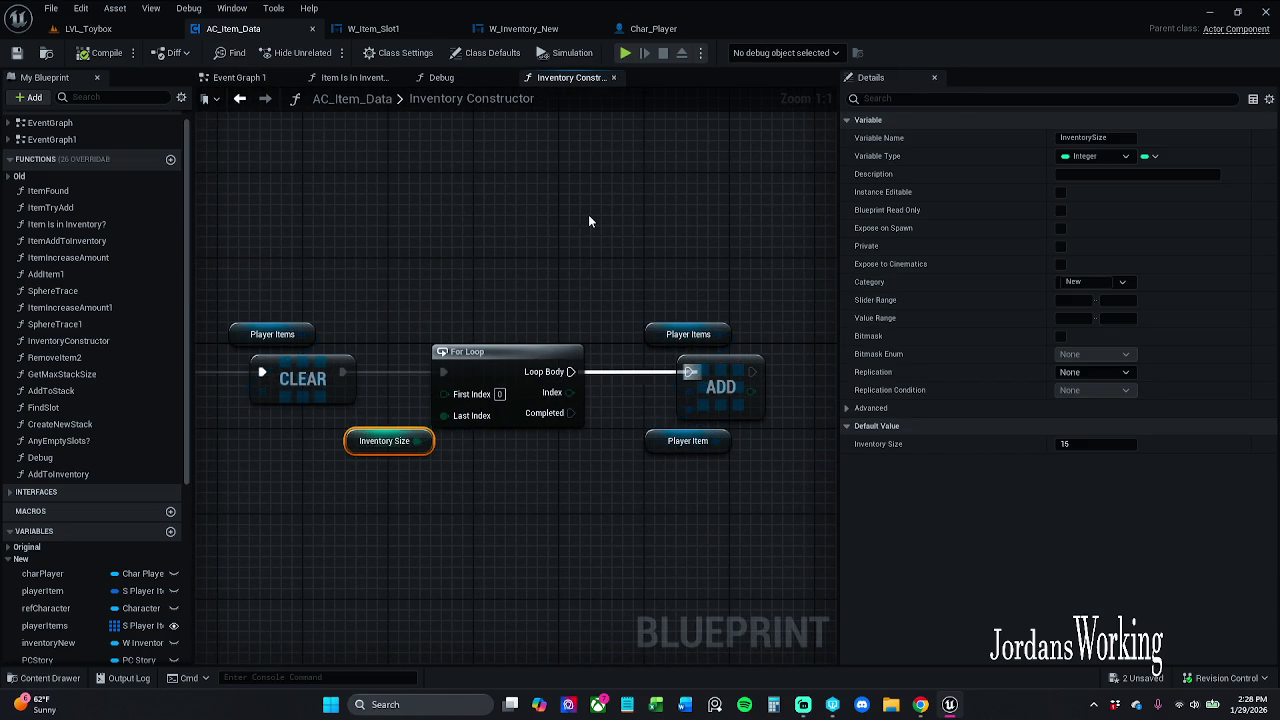
{"action": "left_click", "coordinate": [16, 53]}
{"action": "left_click", "coordinate": [124, 30]}
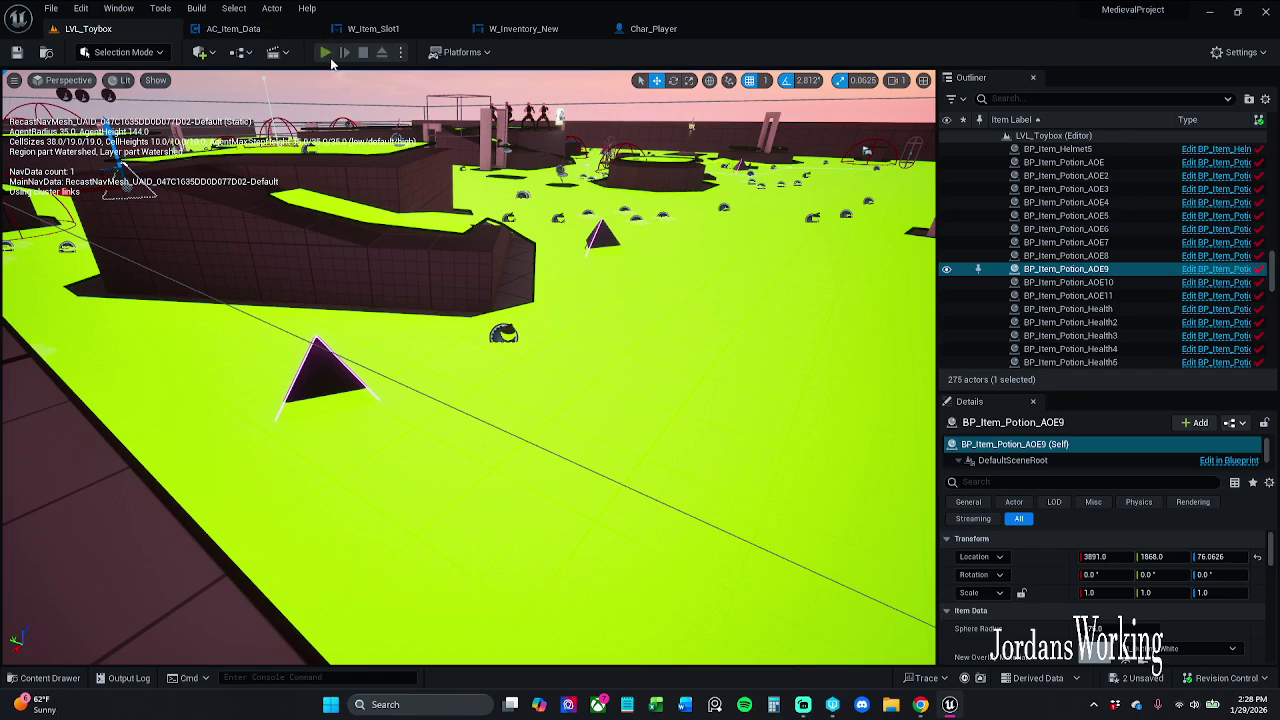
{"action": "left_click", "coordinate": [328, 55]}
{"action": "key", "text": "i"}
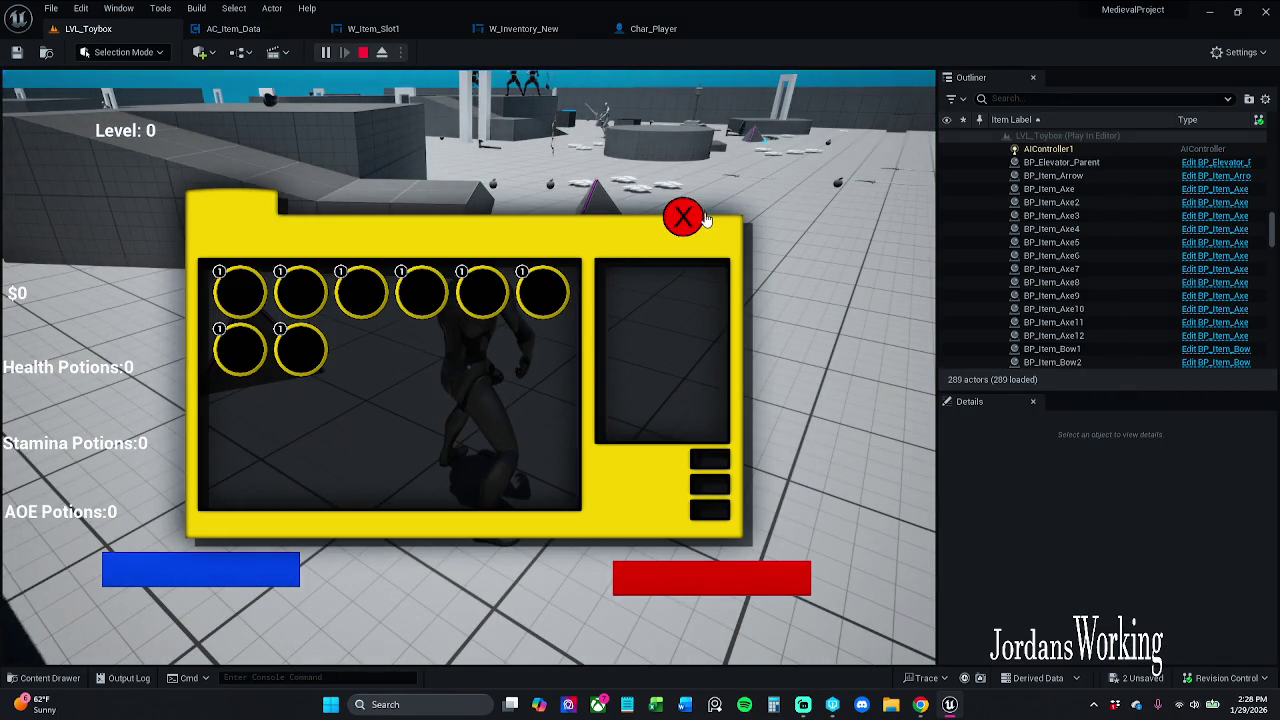
{"action": "left_click", "coordinate": [703, 217]}
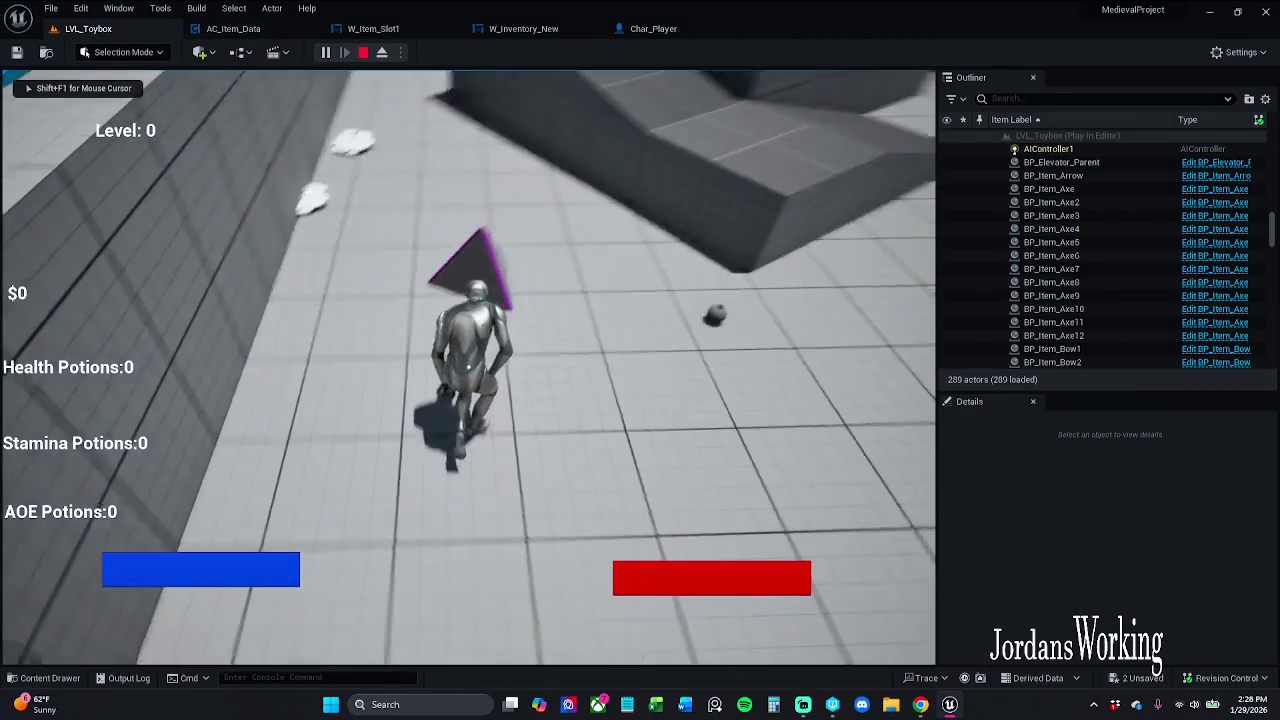
{"action": "key", "text": "w"}
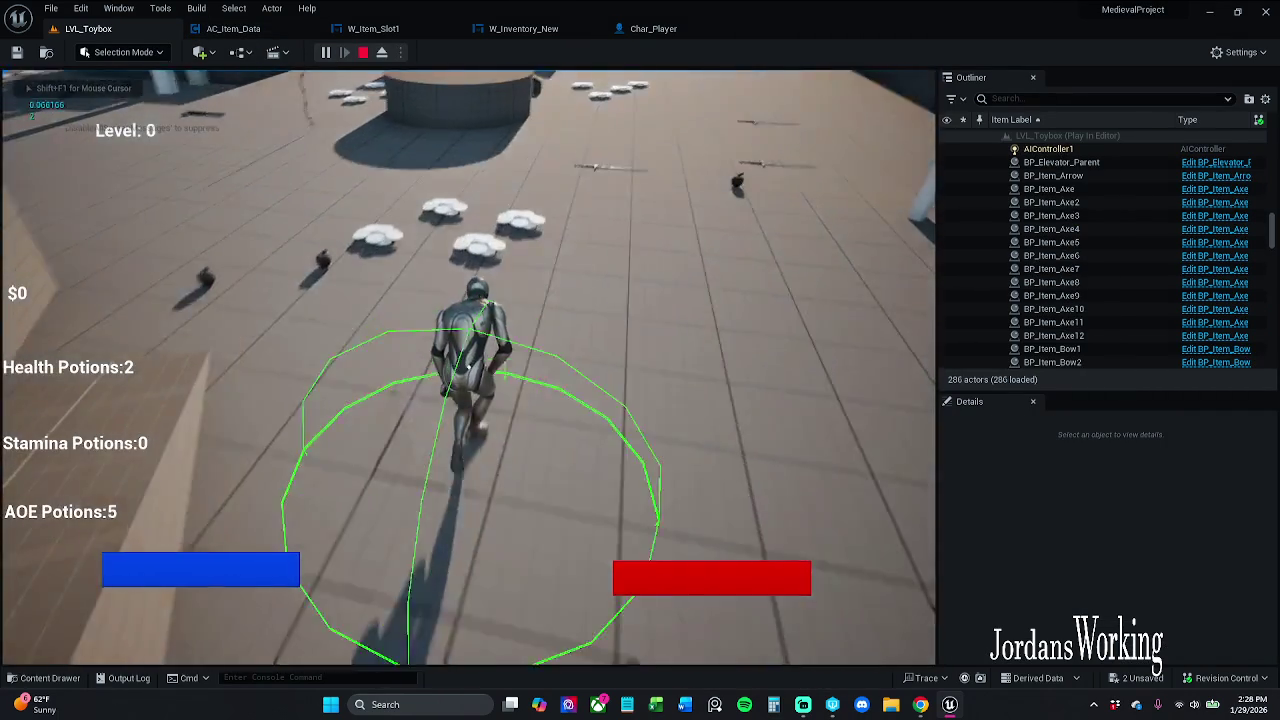
{"action": "key", "text": "w"}
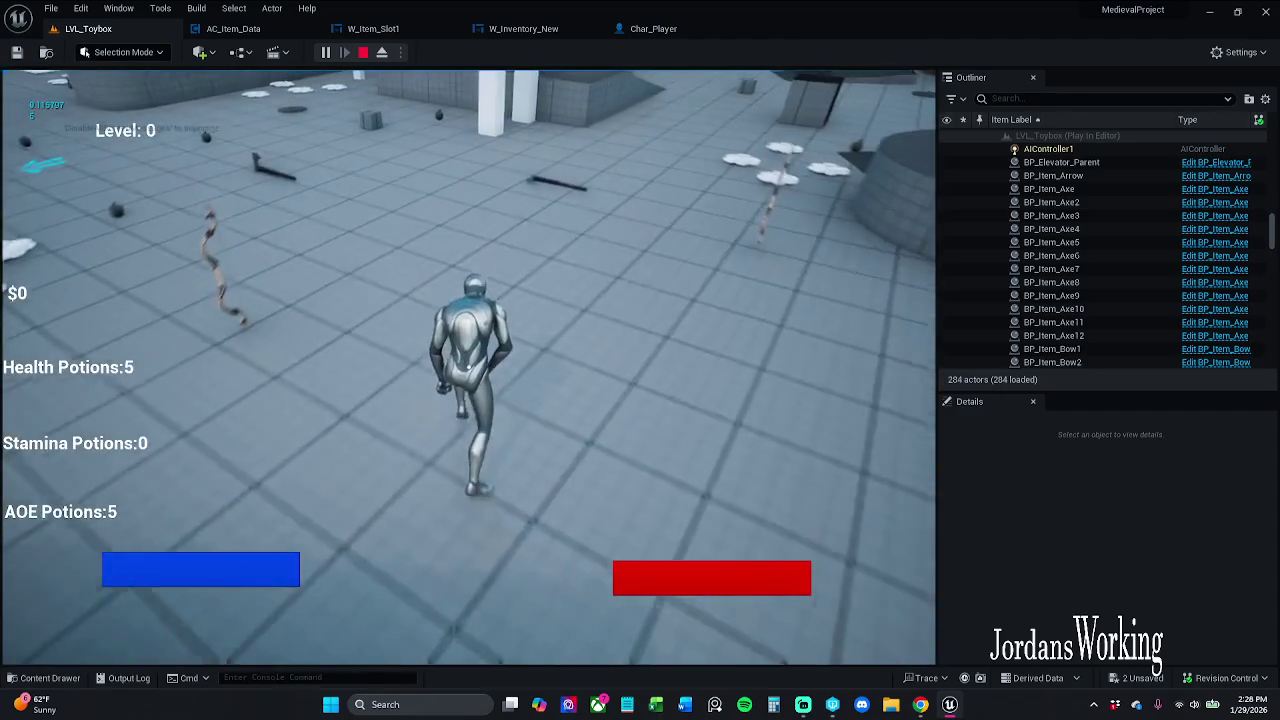
{"action": "key", "text": "i"}
{"action": "left_click", "coordinate": [680, 216]}
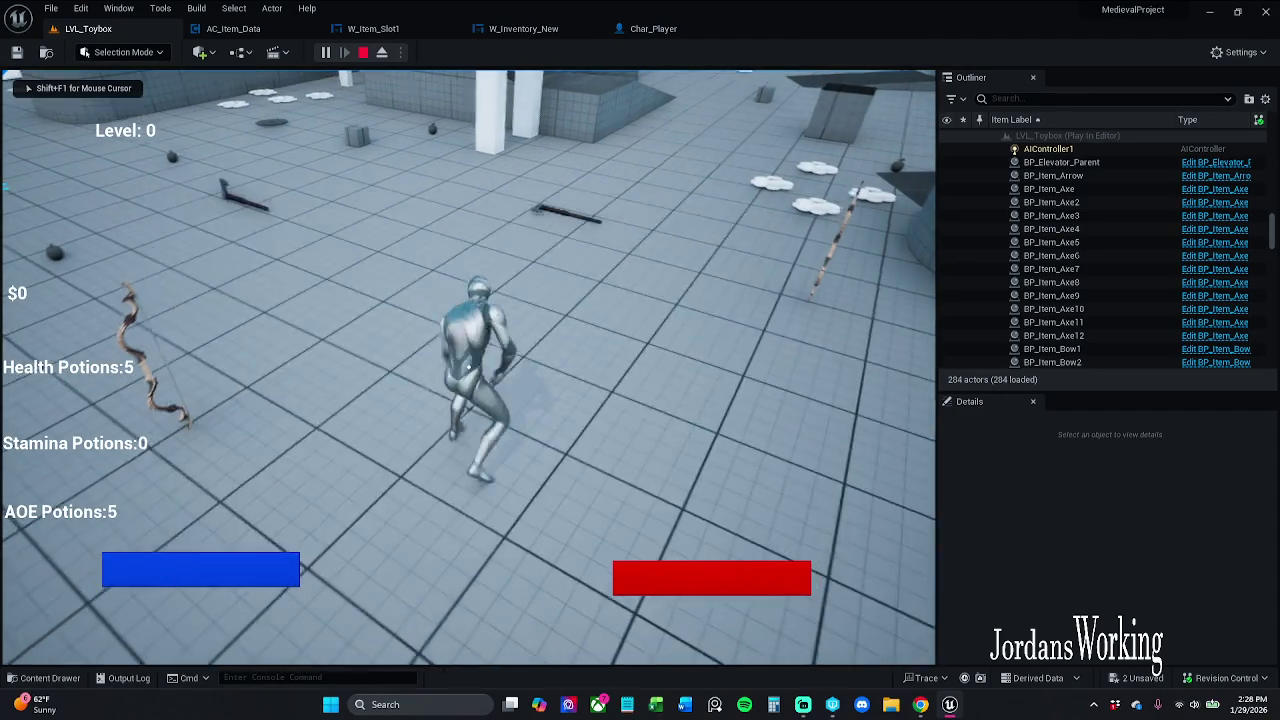
{"action": "key", "text": "w"}
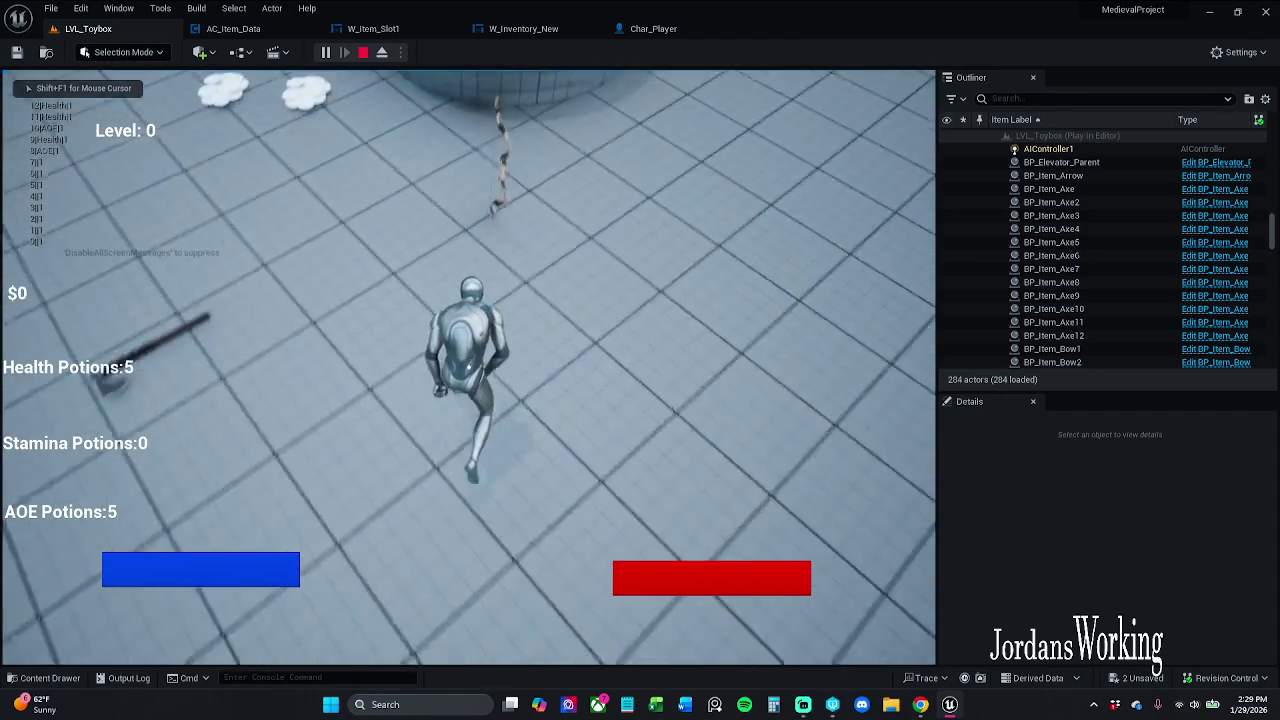
{"action": "key", "text": "w"}
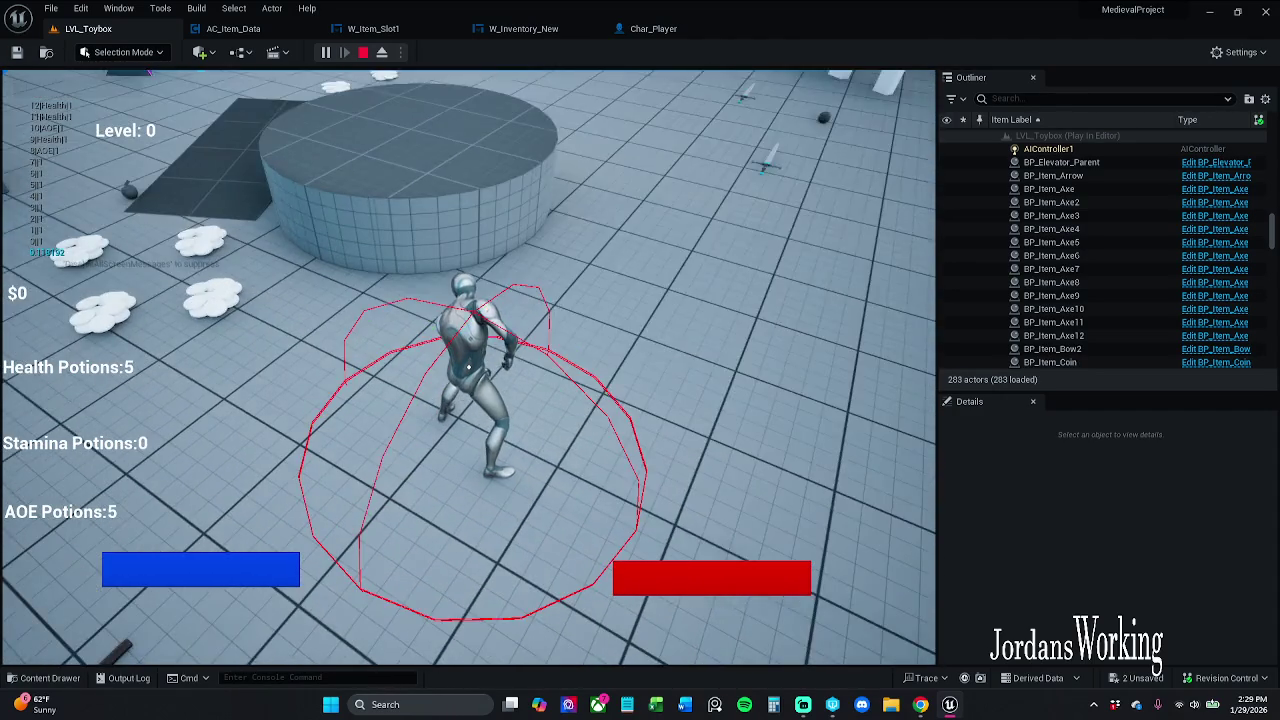
{"action": "key", "text": "Escape"}
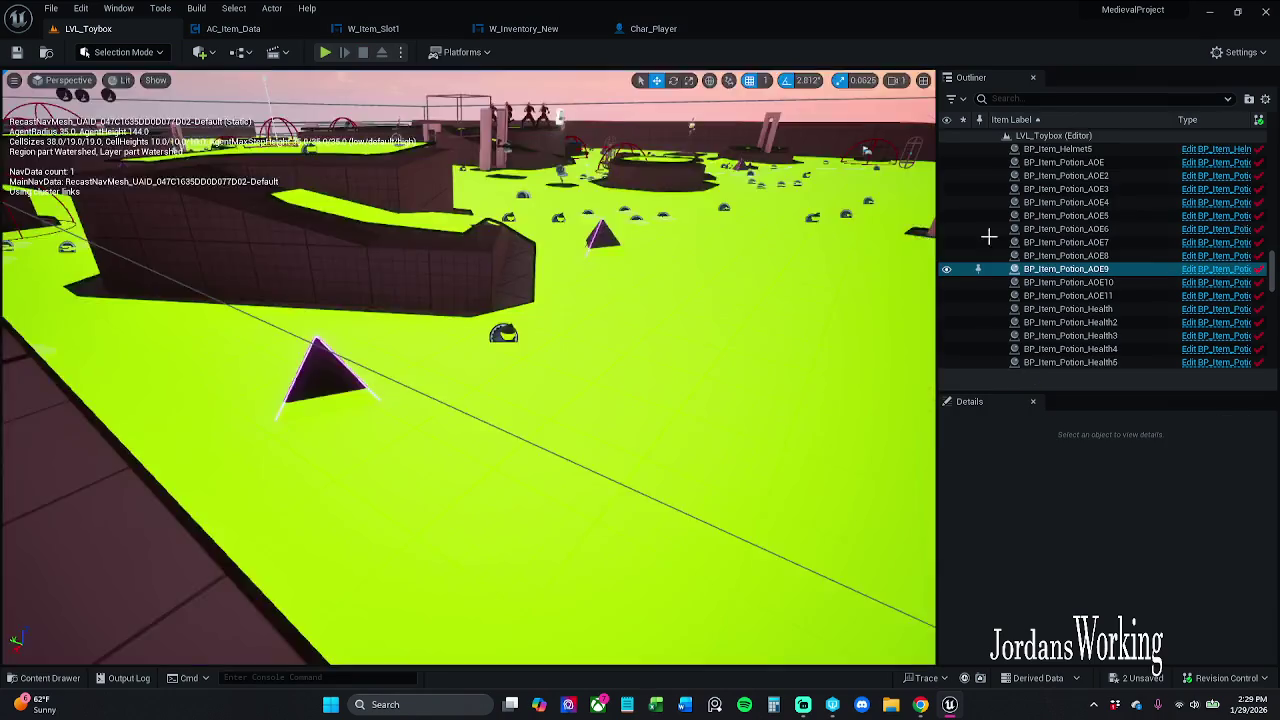
{"action": "left_click", "coordinate": [653, 28]}
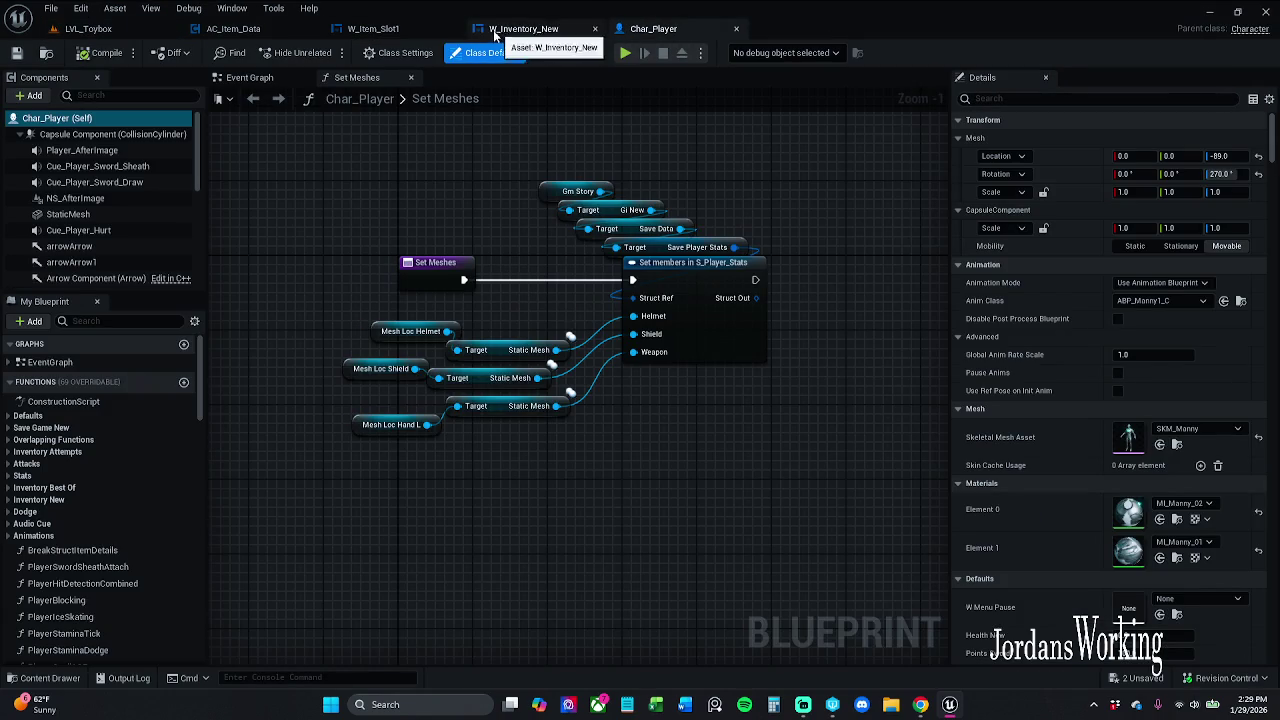
Go to AC_Item_Data's Event Graph 1 and open the Debug function from its key-press nodes
{"action": "left_click", "coordinate": [250, 30]}
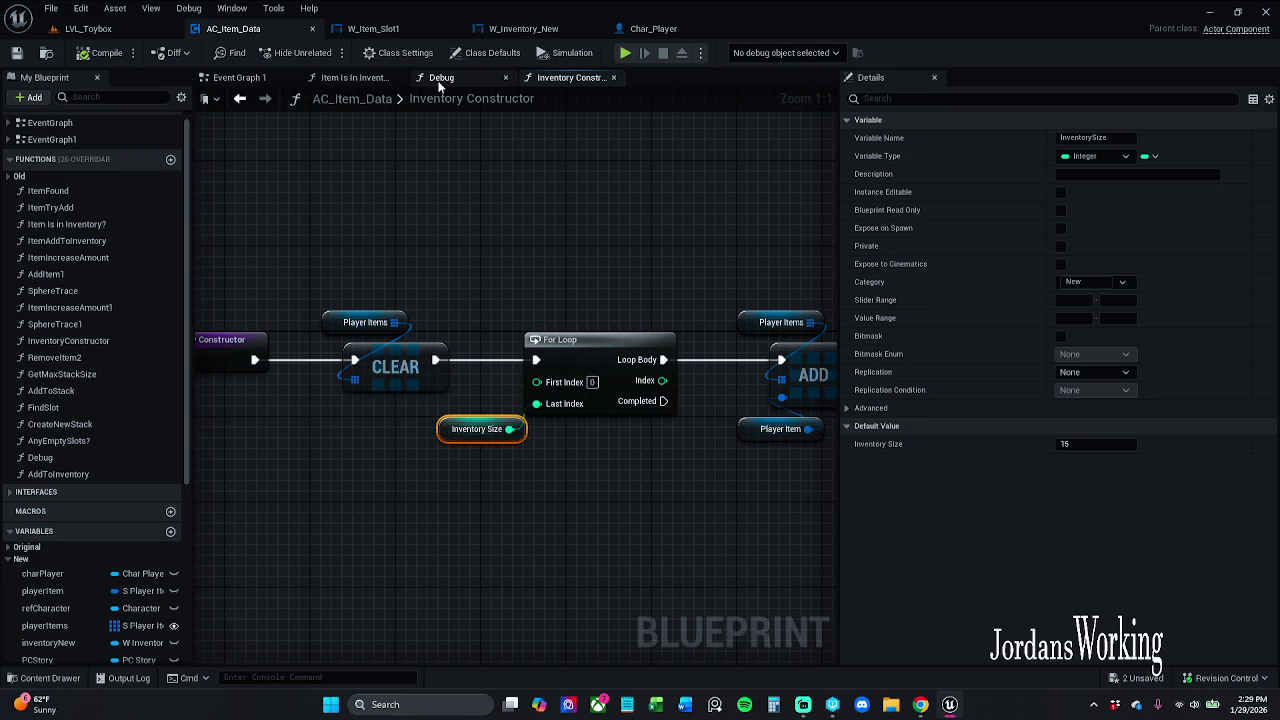
{"action": "left_click", "coordinate": [236, 77]}
{"action": "scroll", "coordinate": [470, 300], "scroll_direction": "down", "scroll_amount": 5}
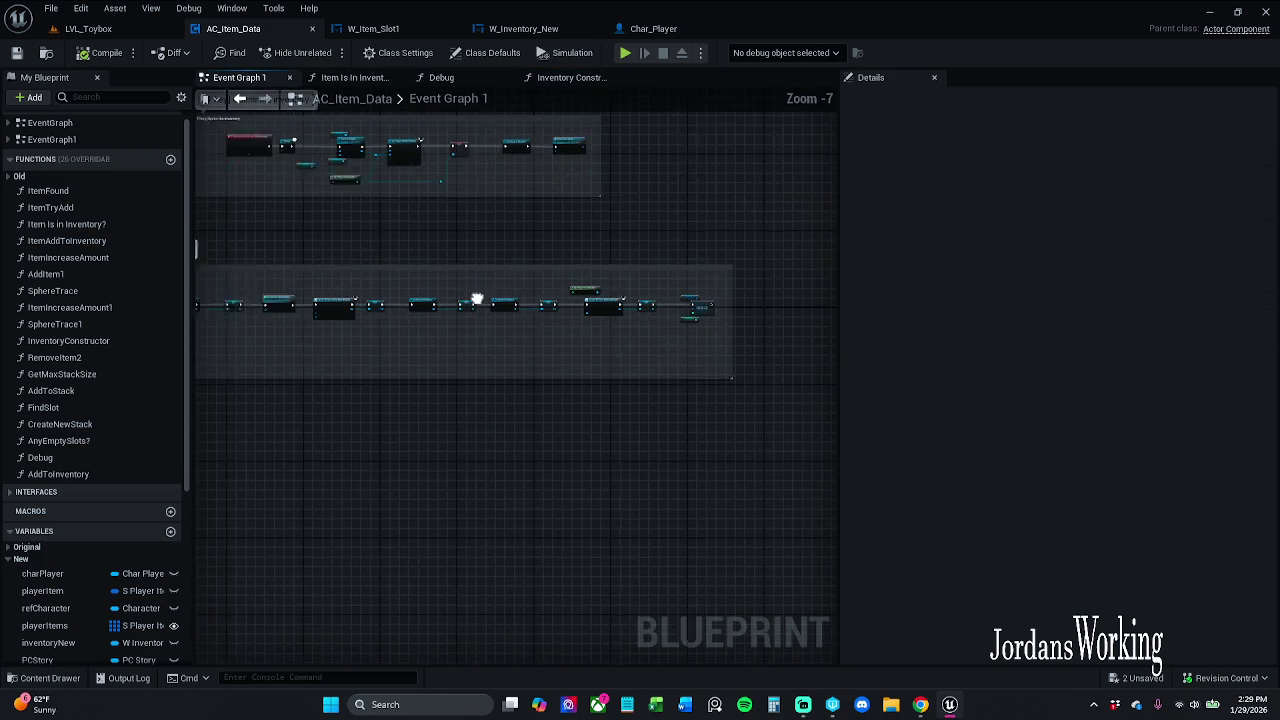
{"action": "scroll", "coordinate": [480, 300], "scroll_direction": "down", "scroll_amount": 5}
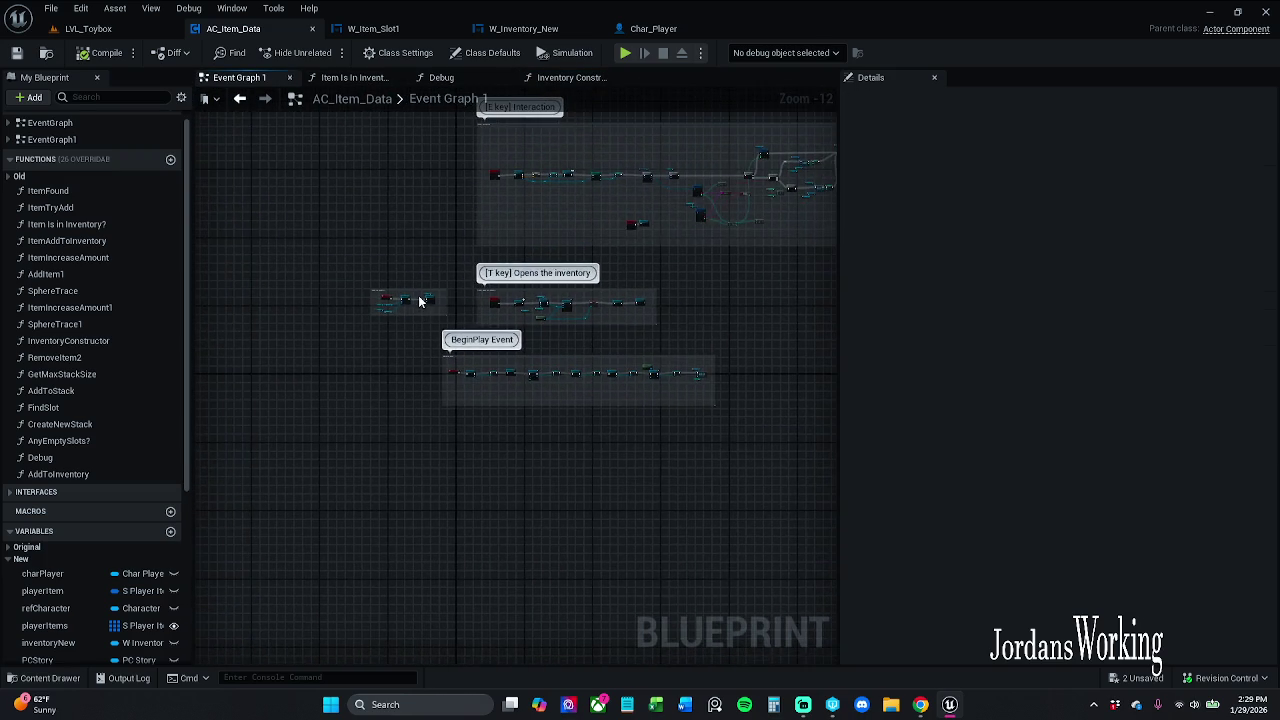
{"action": "scroll", "coordinate": [420, 300], "scroll_direction": "up", "scroll_amount": 6}
{"action": "scroll", "coordinate": [595, 195], "scroll_direction": "down", "scroll_amount": 4}
{"action": "mouse_move", "coordinate": [723, 219]}
{"action": "left_mouse_down"}
{"action": "mouse_move", "coordinate": [586, 357]}
{"action": "mouse_move", "coordinate": [685, 333]}
{"action": "left_mouse_up"}
{"action": "scroll", "coordinate": [549, 380], "scroll_direction": "up", "scroll_amount": 8}
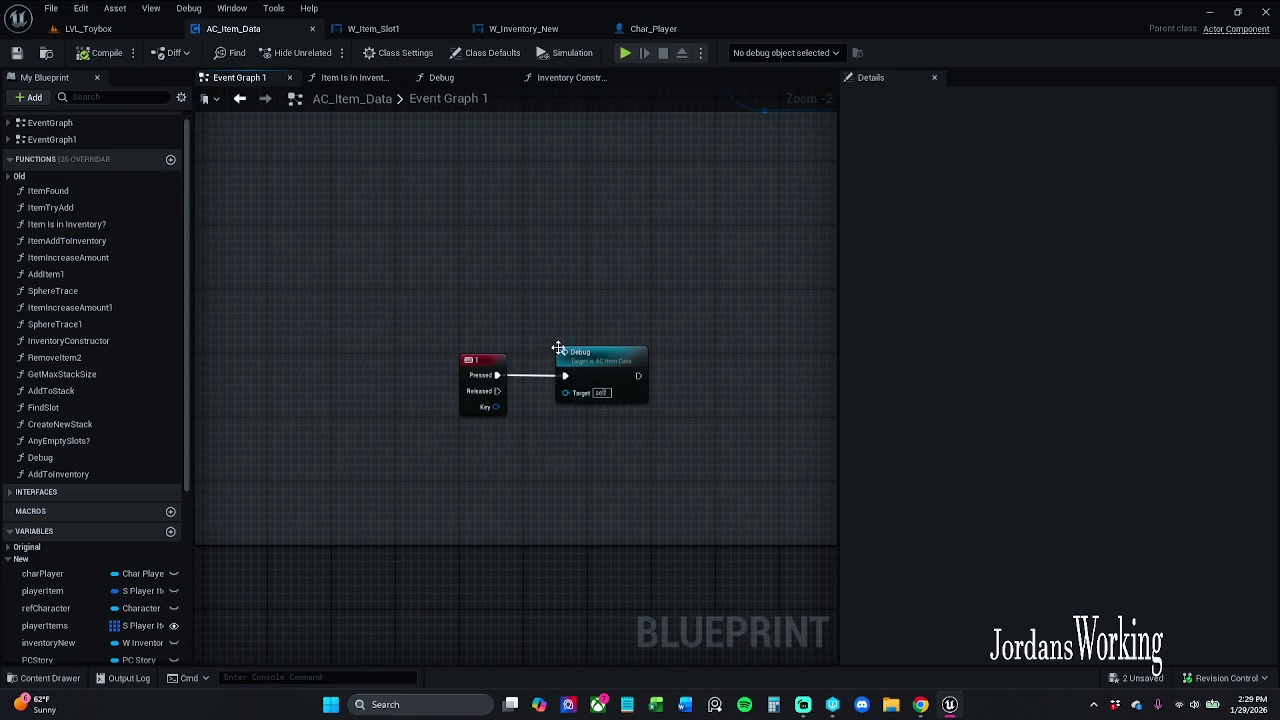
{"action": "double_click", "coordinate": [587, 358]}
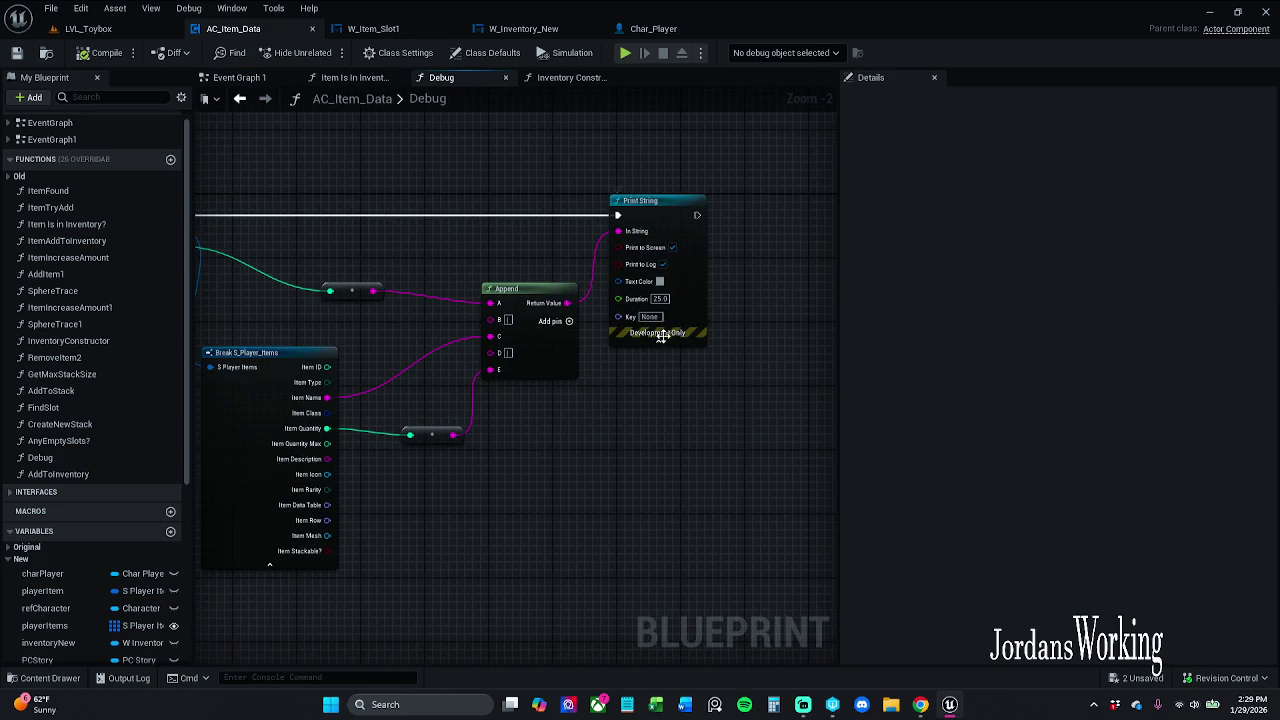
Set the Print String duration to 8.0 and compile AC_Item_Data
{"action": "left_click", "coordinate": [668, 300]}
{"action": "type", "text": "1"}
{"action": "key", "text": "Return"}
{"action": "left_click", "coordinate": [92, 62]}
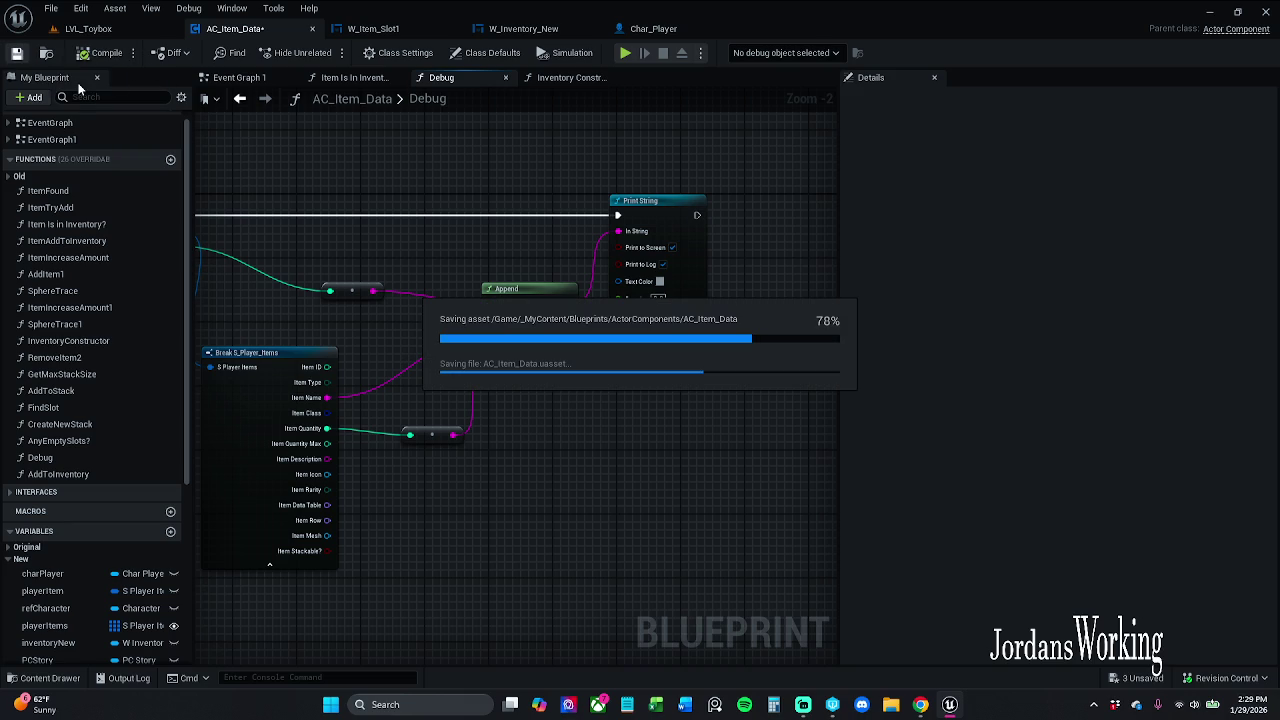
Close the Char_Player blueprint tab
{"action": "left_click", "coordinate": [120, 29]}
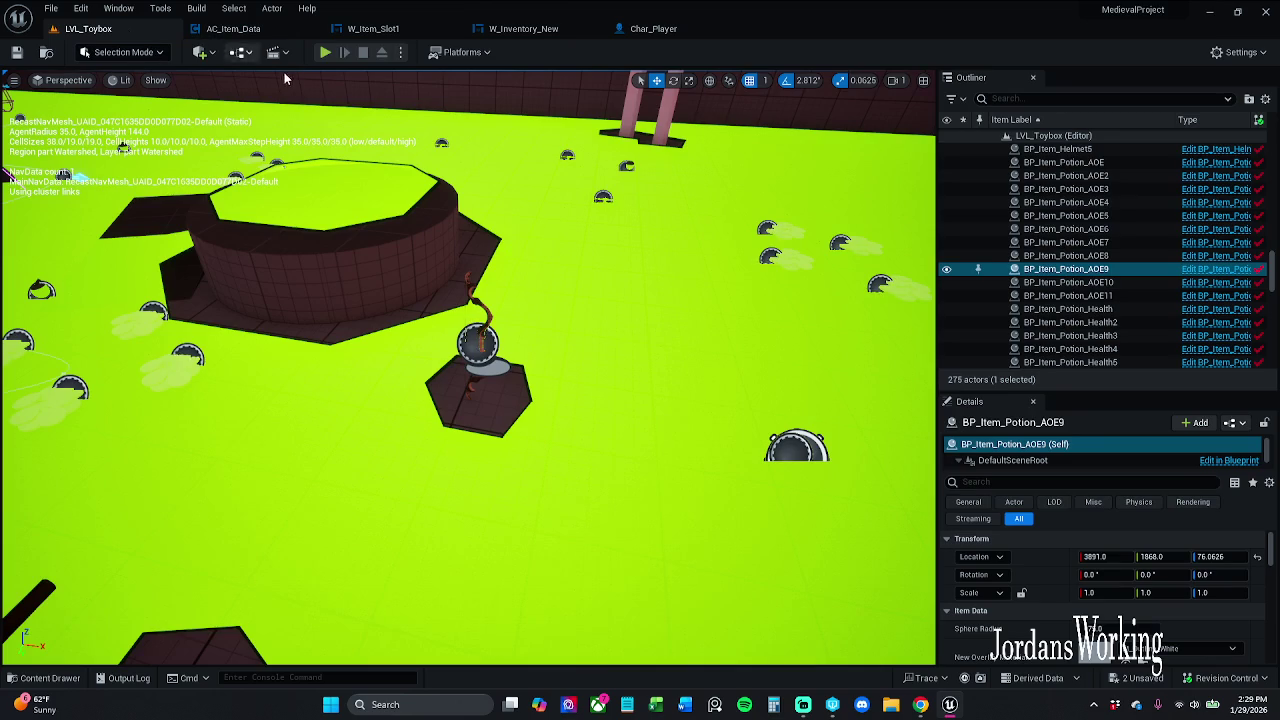
{"action": "left_click", "coordinate": [252, 34]}
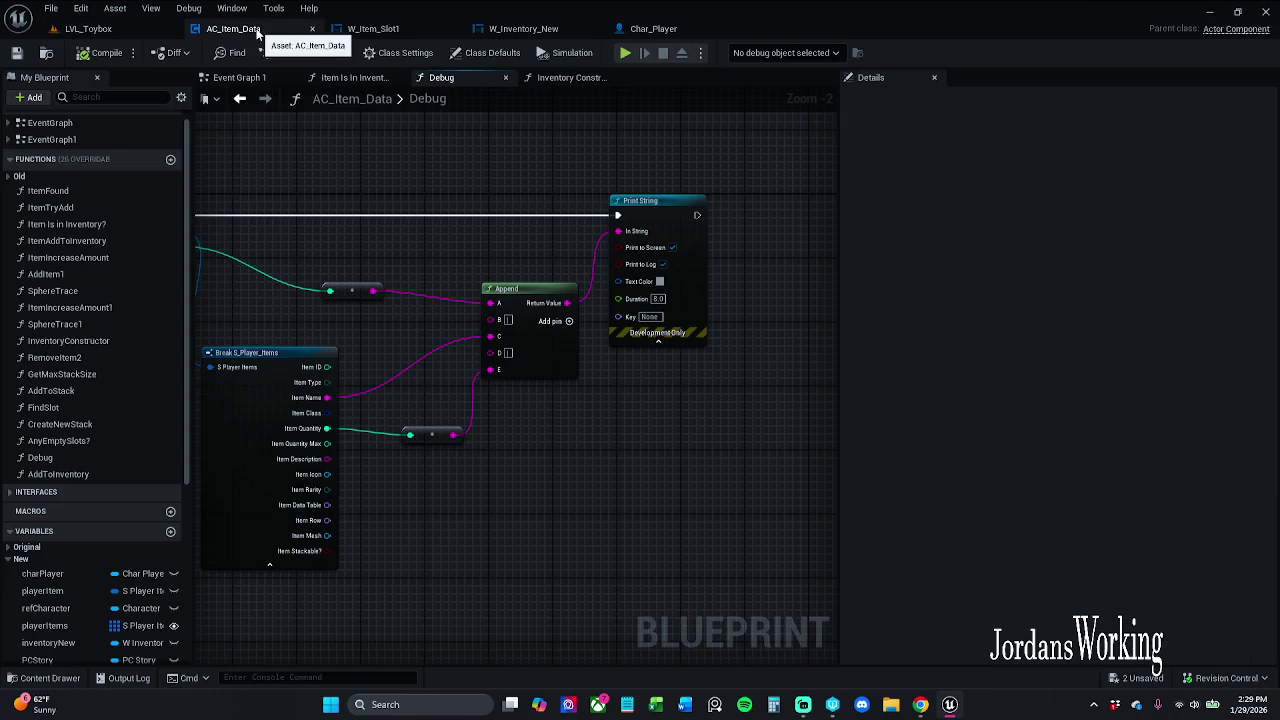
{"action": "left_click", "coordinate": [671, 30]}
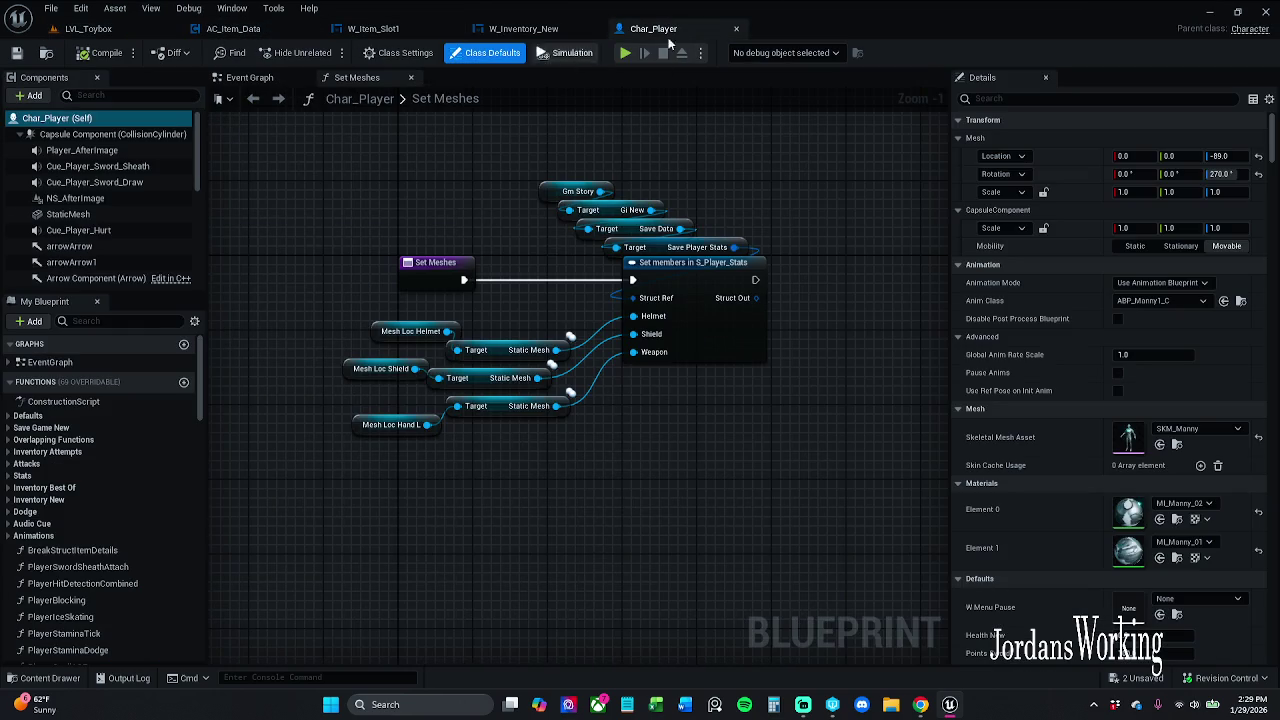
{"action": "left_click", "coordinate": [738, 30]}
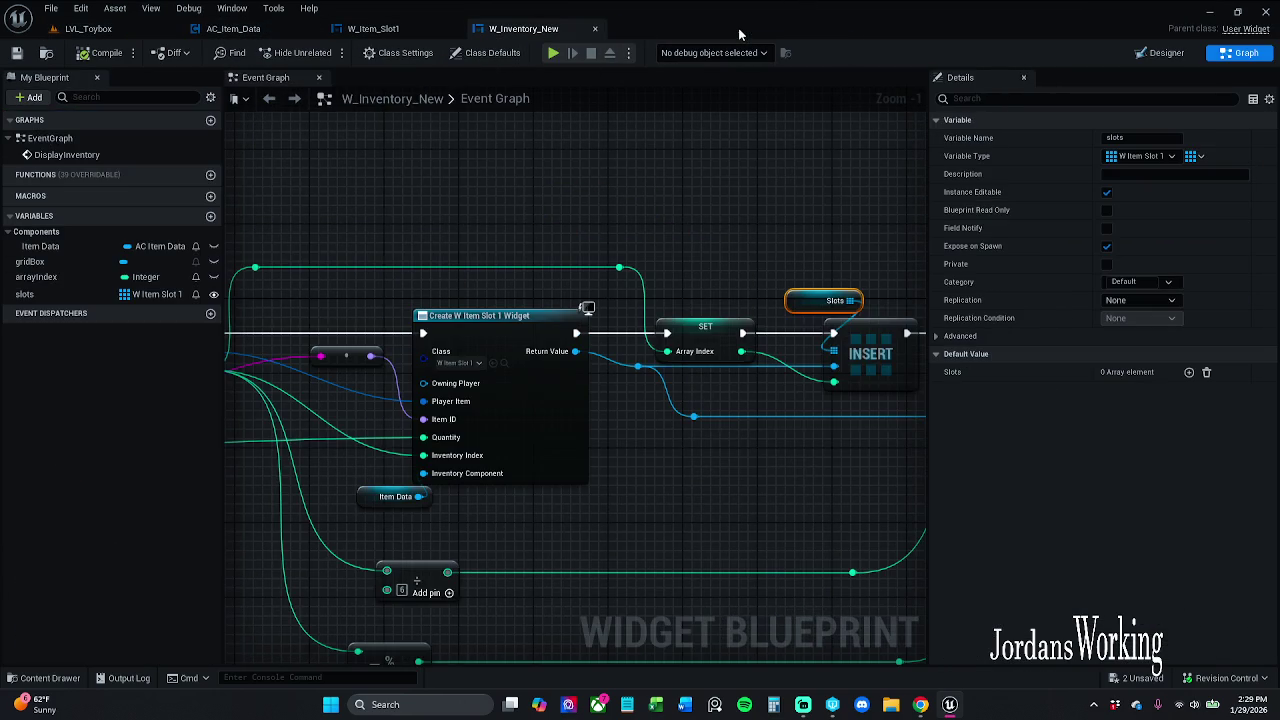
In W_Item_Slot1, inspect the itemQuantity variable and marquee-select the icon and quantity nodes
{"action": "left_click", "coordinate": [373, 28]}
{"action": "mouse_move", "coordinate": [466, 203]}
{"action": "left_mouse_down"}
{"action": "mouse_move", "coordinate": [550, 229]}
{"action": "mouse_move", "coordinate": [600, 267]}
{"action": "mouse_move", "coordinate": [718, 258]}
{"action": "mouse_move", "coordinate": [571, 234]}
{"action": "mouse_move", "coordinate": [426, 240]}
{"action": "left_mouse_up"}
{"action": "scroll", "coordinate": [524, 261], "scroll_direction": "down", "scroll_amount": 1}
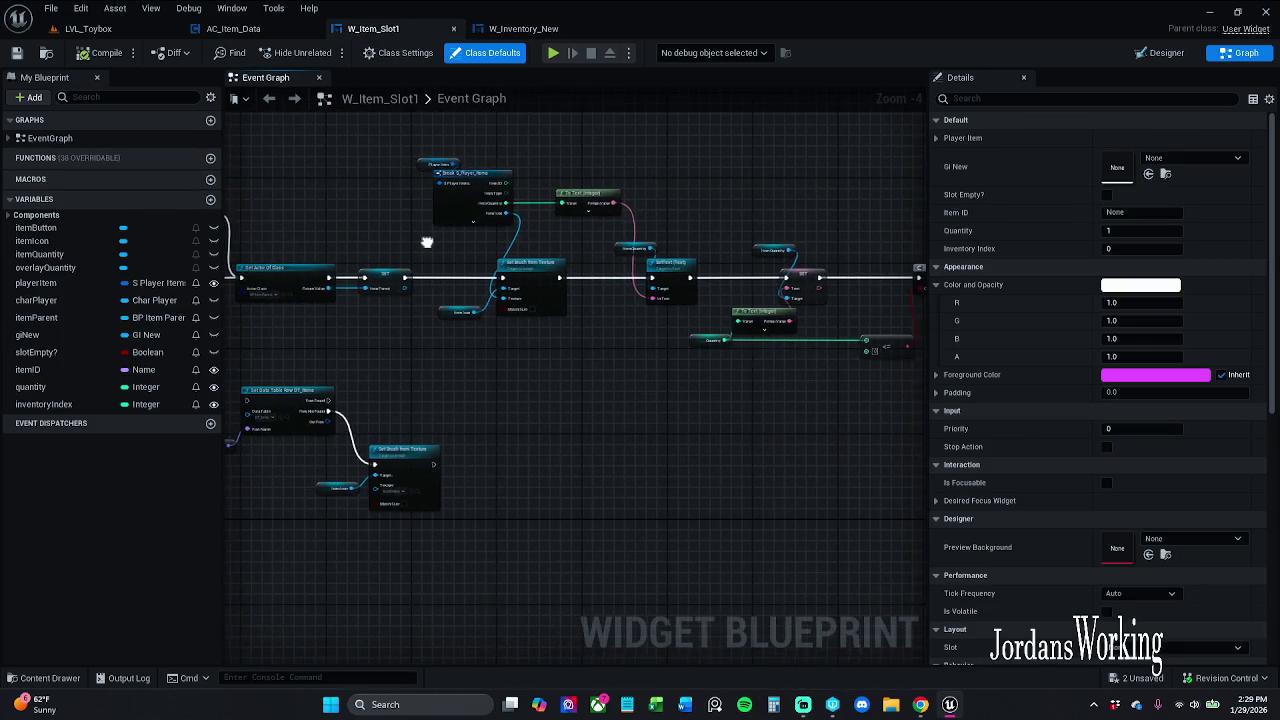
{"action": "left_click_drag", "start_coordinate": [510, 255], "coordinate": [455, 258]}
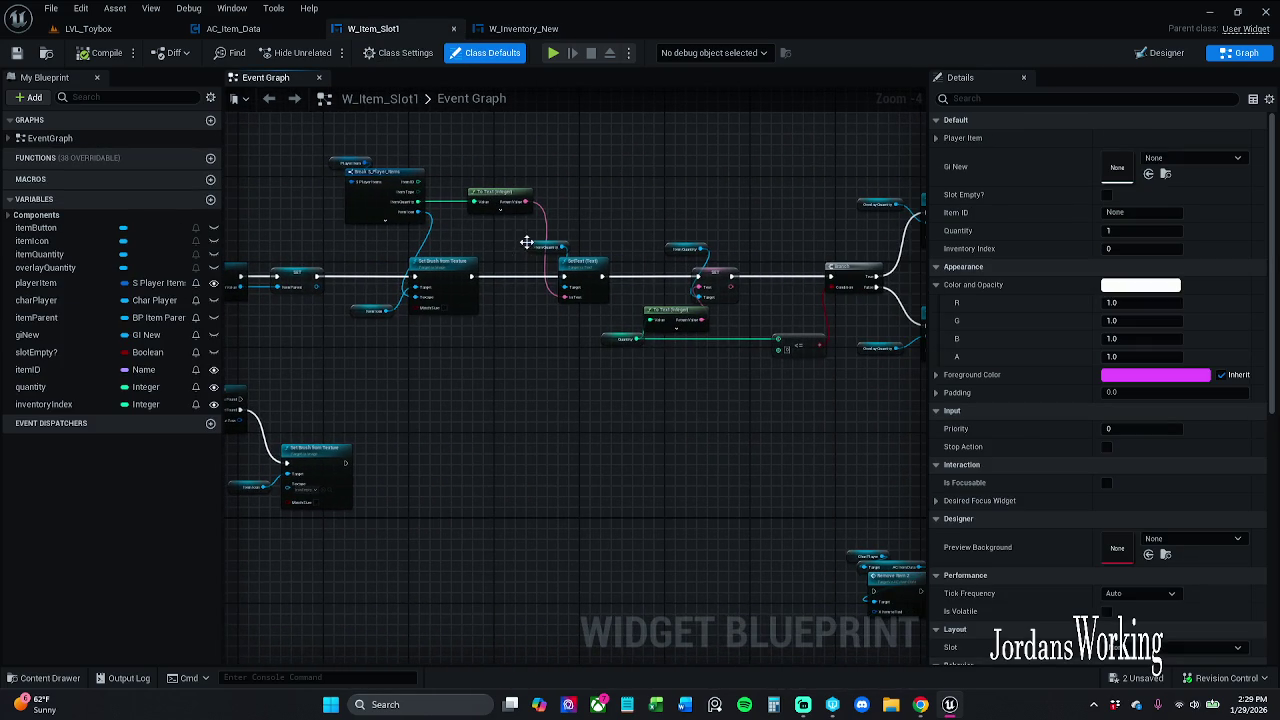
{"action": "left_click", "coordinate": [565, 247]}
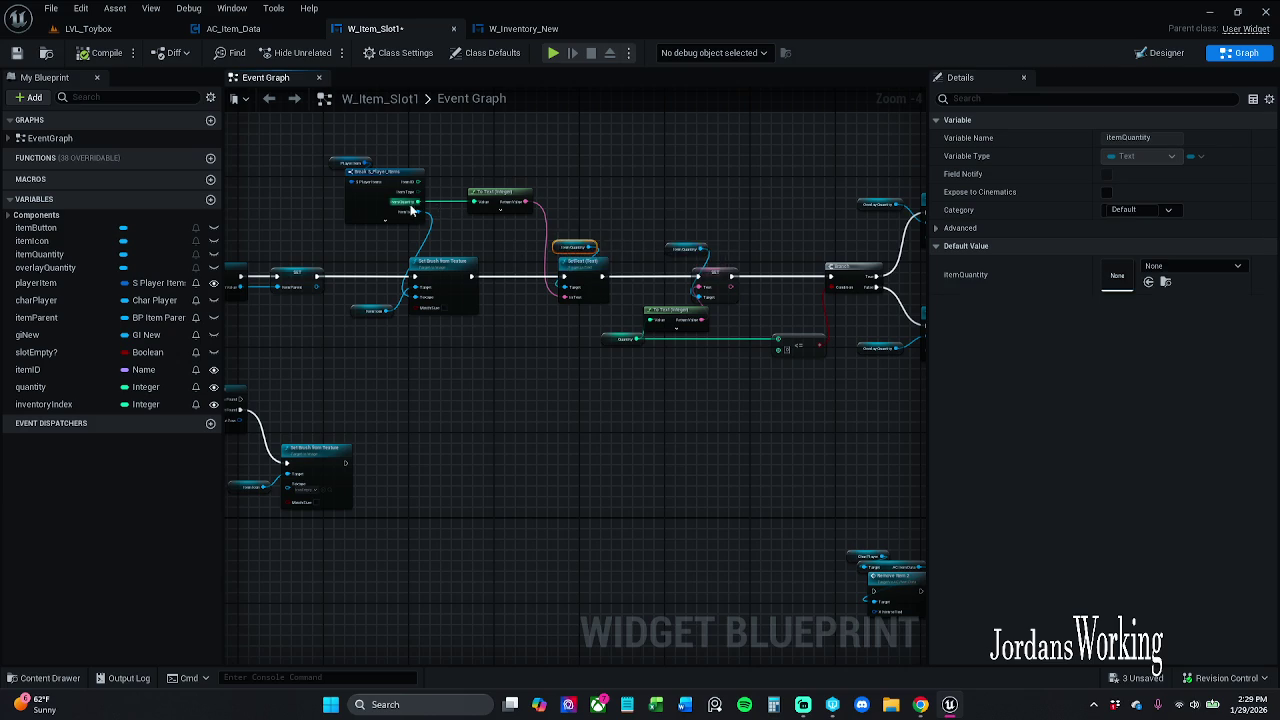
{"action": "scroll", "coordinate": [410, 210], "scroll_direction": "up", "scroll_amount": 3}
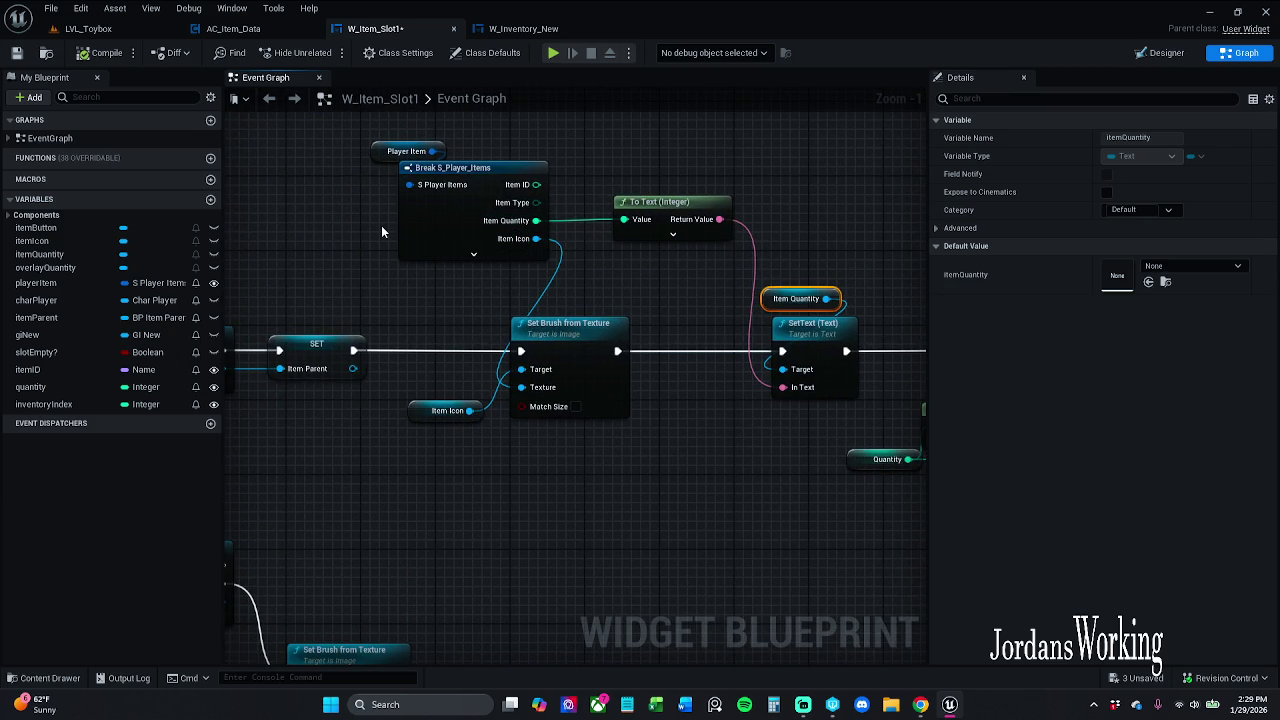
{"action": "scroll", "coordinate": [378, 228], "scroll_direction": "down", "scroll_amount": 11}
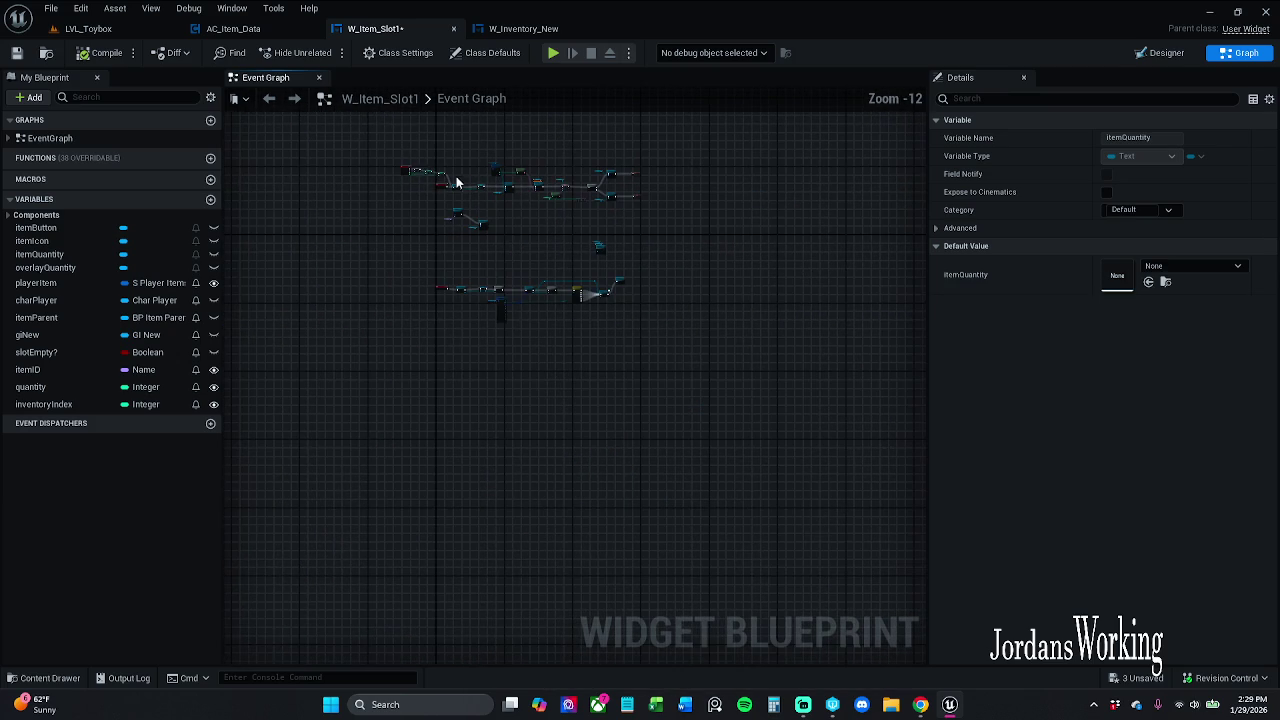
{"action": "left_click_drag", "start_coordinate": [354, 128], "coordinate": [718, 430]}
{"action": "scroll", "coordinate": [543, 274], "scroll_direction": "up", "scroll_amount": 10}
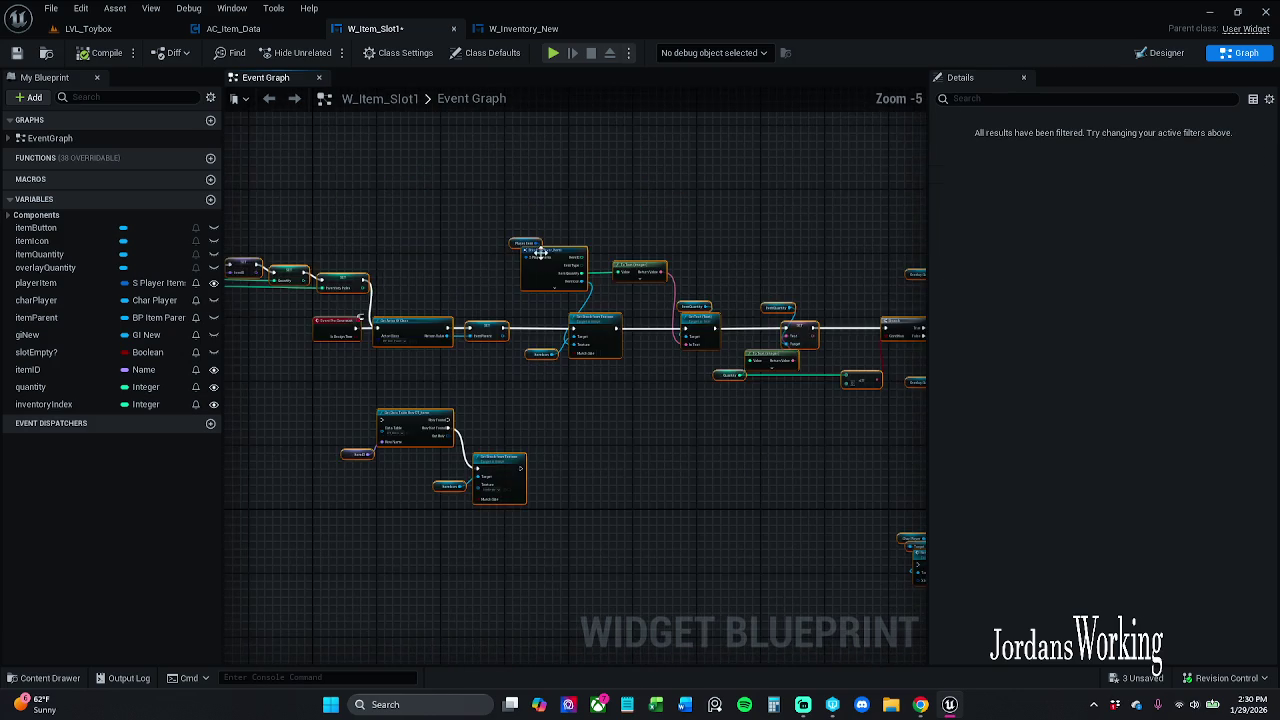
{"action": "right_click", "coordinate": [543, 274]}
{"action": "left_click", "coordinate": [590, 352]}
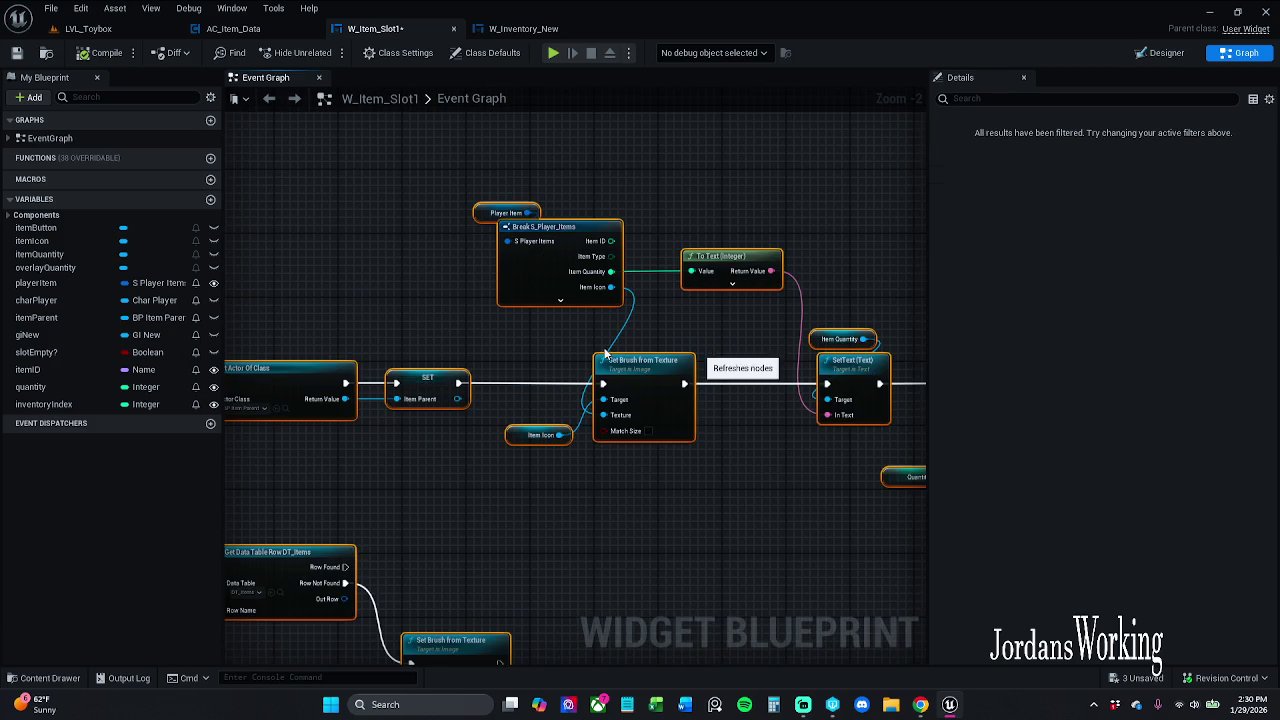
{"action": "left_click", "coordinate": [80, 53]}
{"action": "left_click", "coordinate": [16, 52]}
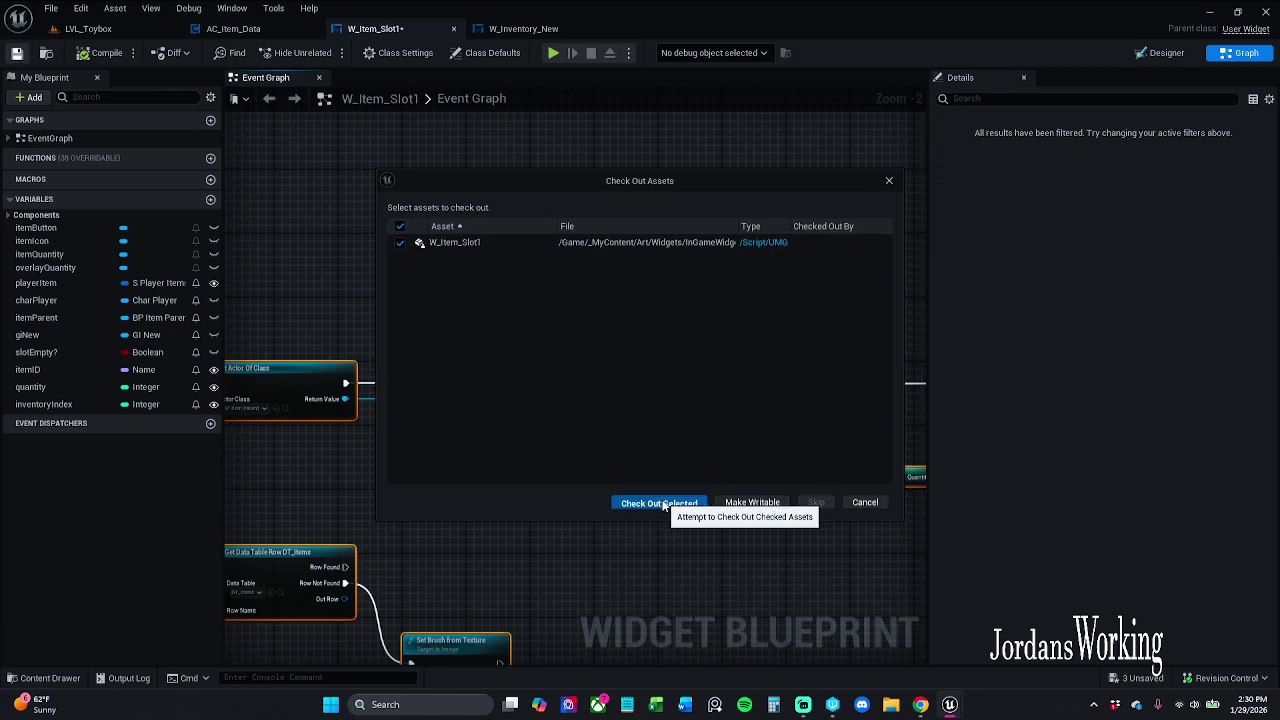
{"action": "left_click", "coordinate": [660, 500]}
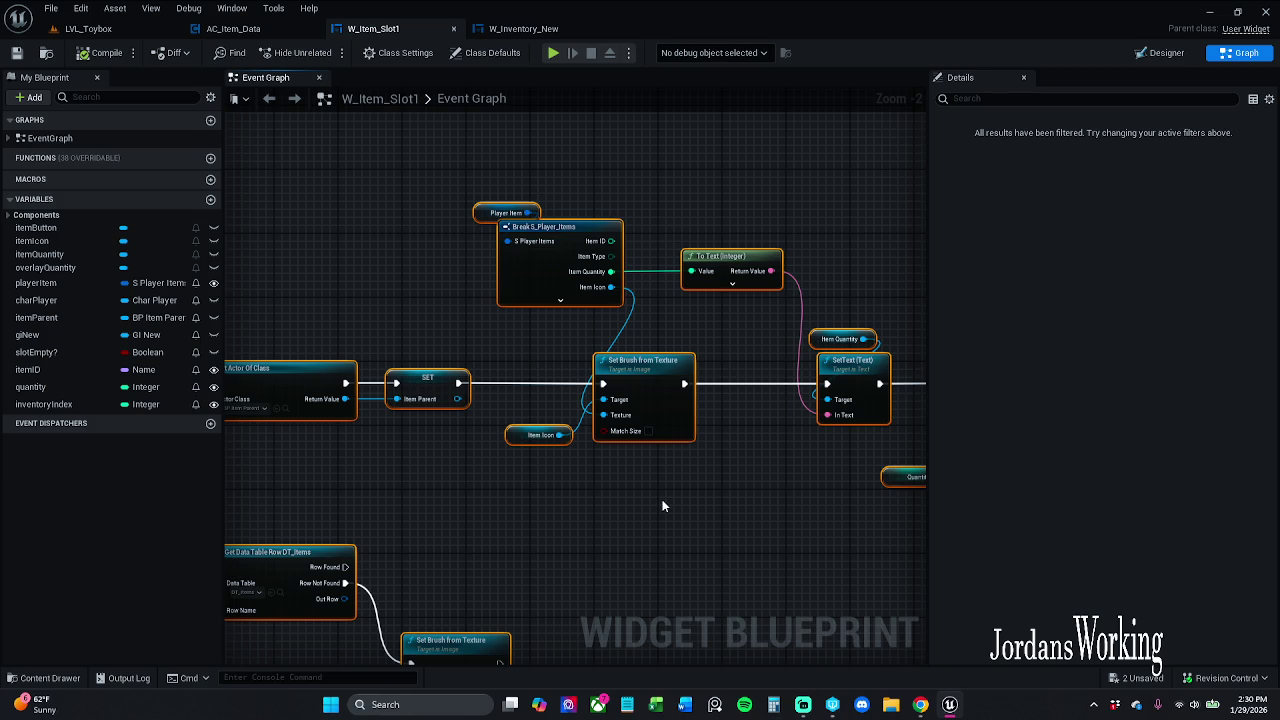
{"action": "left_click", "coordinate": [52, 404]}
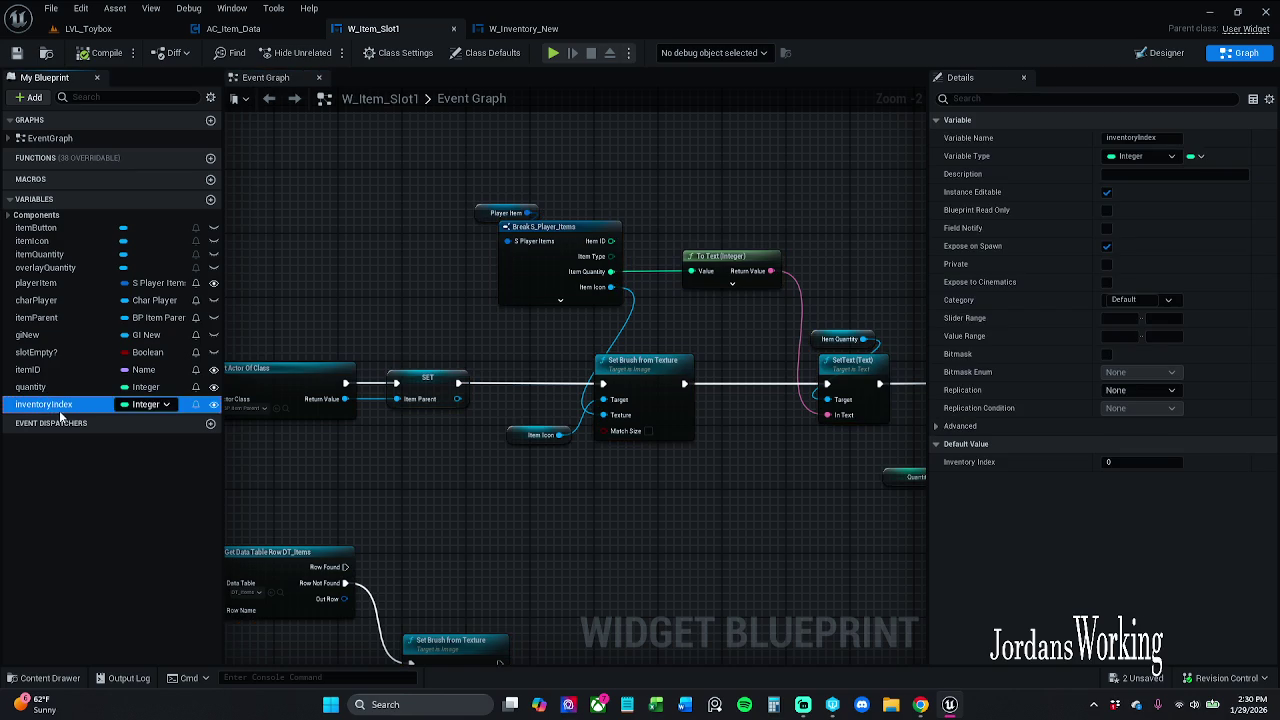
{"action": "left_click", "coordinate": [55, 388]}
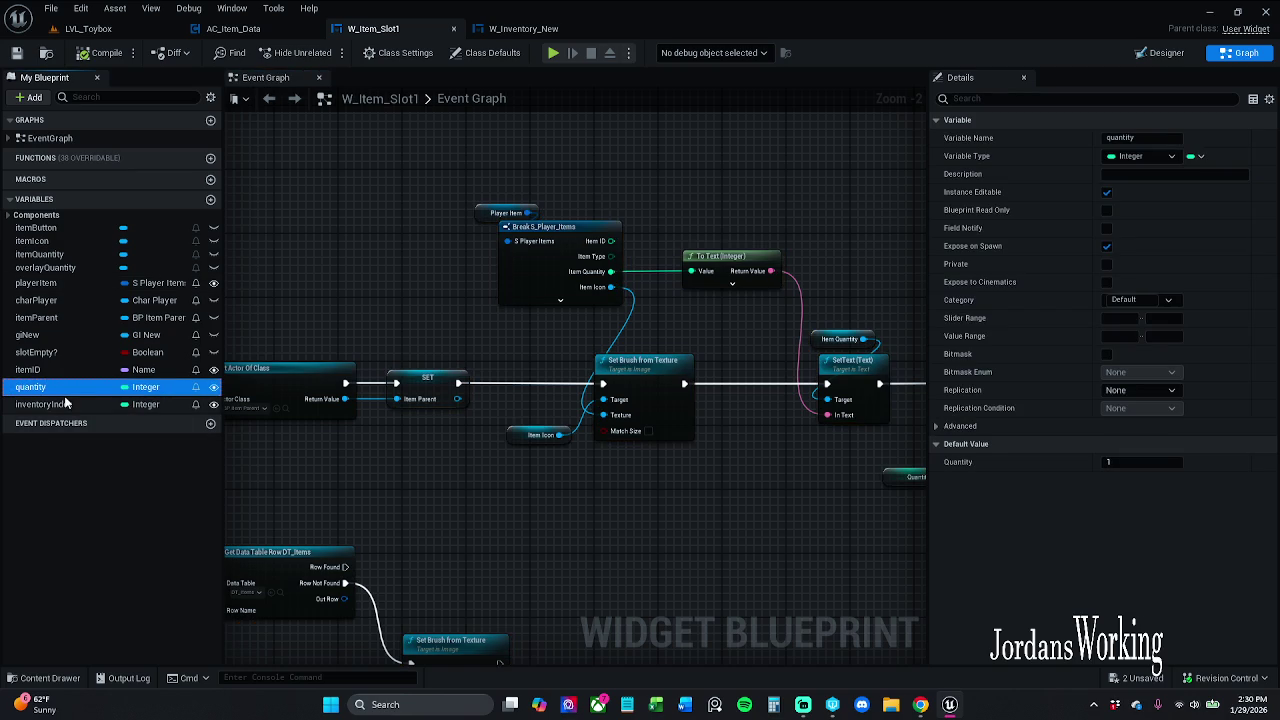
{"action": "left_click", "coordinate": [60, 405]}
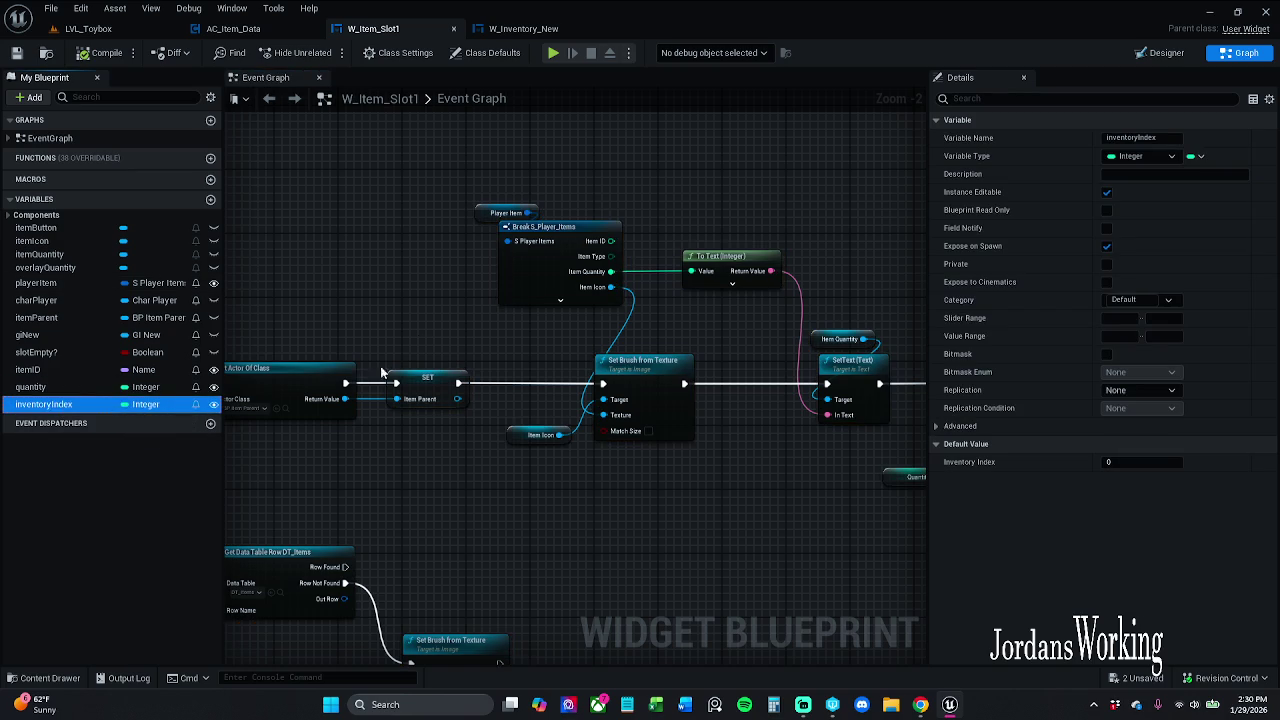
{"action": "left_click_drag", "start_coordinate": [453, 328], "coordinate": [739, 299]}
{"action": "scroll", "coordinate": [702, 319], "scroll_direction": "down", "scroll_amount": 1}
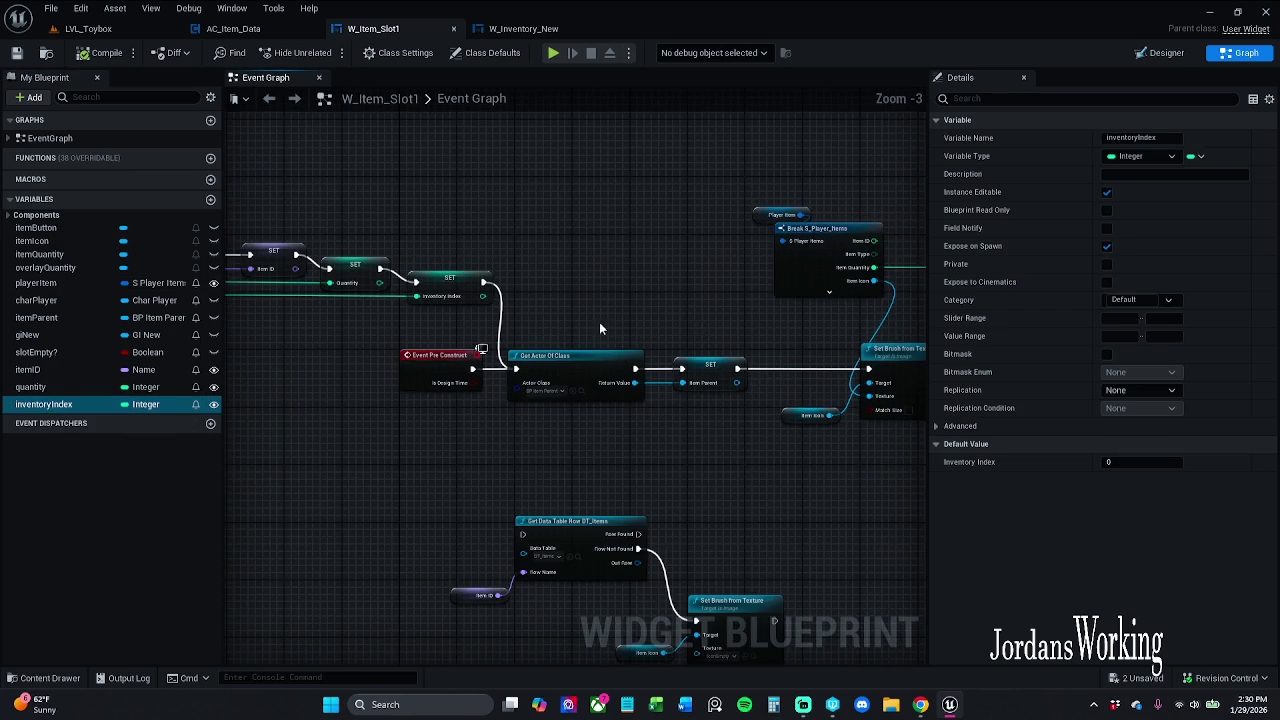
{"action": "left_click_drag", "start_coordinate": [600, 328], "coordinate": [724, 315]}
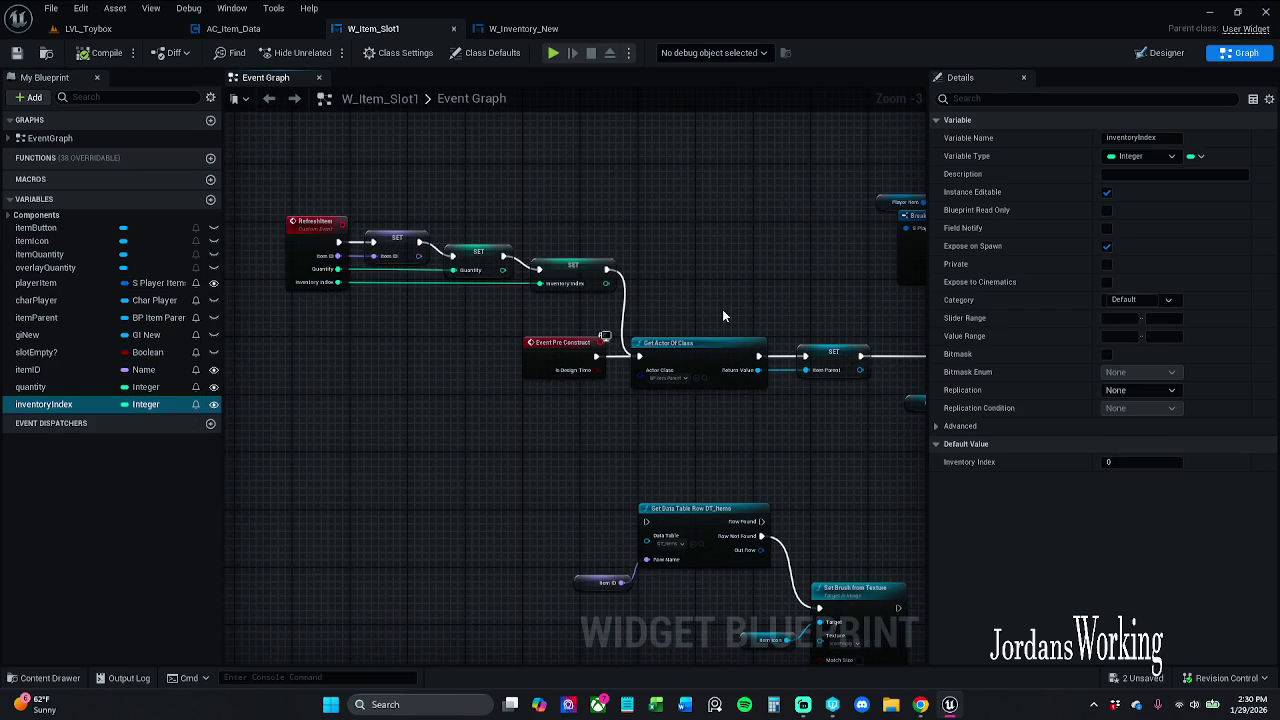
{"action": "left_click", "coordinate": [482, 246]}
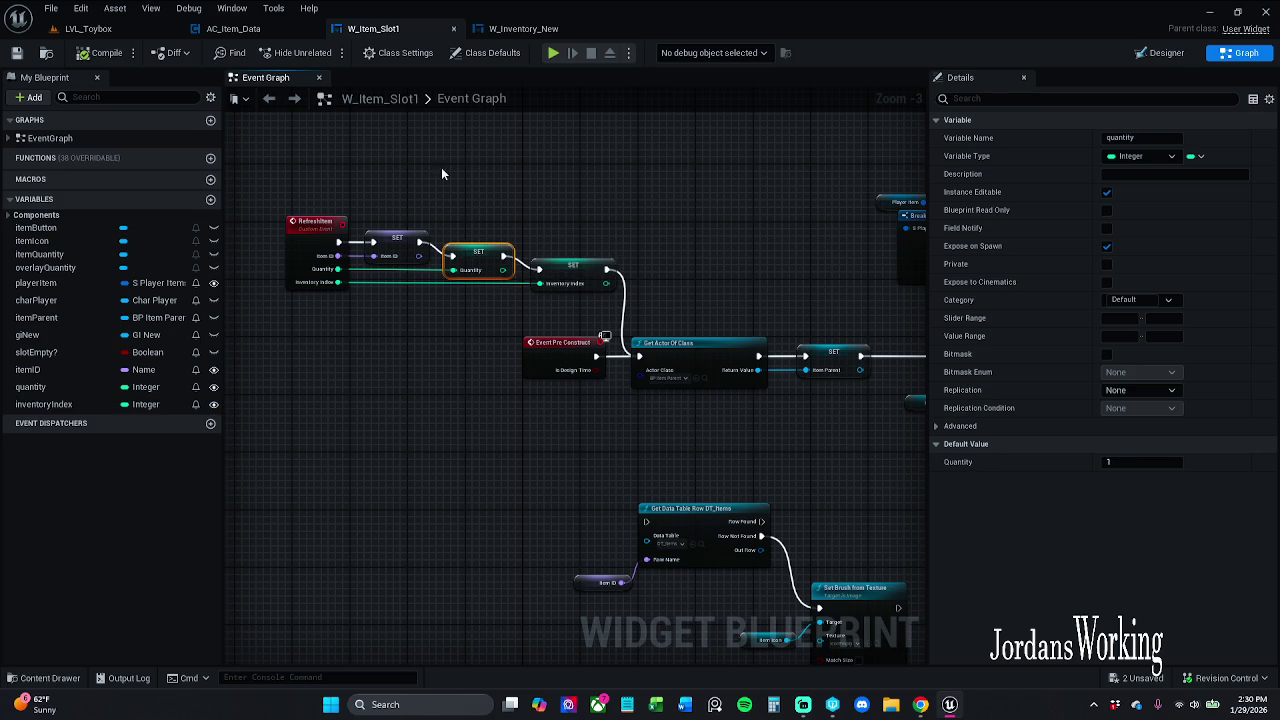
{"action": "left_click_drag", "start_coordinate": [489, 183], "coordinate": [330, 150]}
{"action": "scroll", "coordinate": [433, 210], "scroll_direction": "down", "scroll_amount": 2}
{"action": "scroll", "coordinate": [433, 210], "scroll_direction": "up", "scroll_amount": 2}
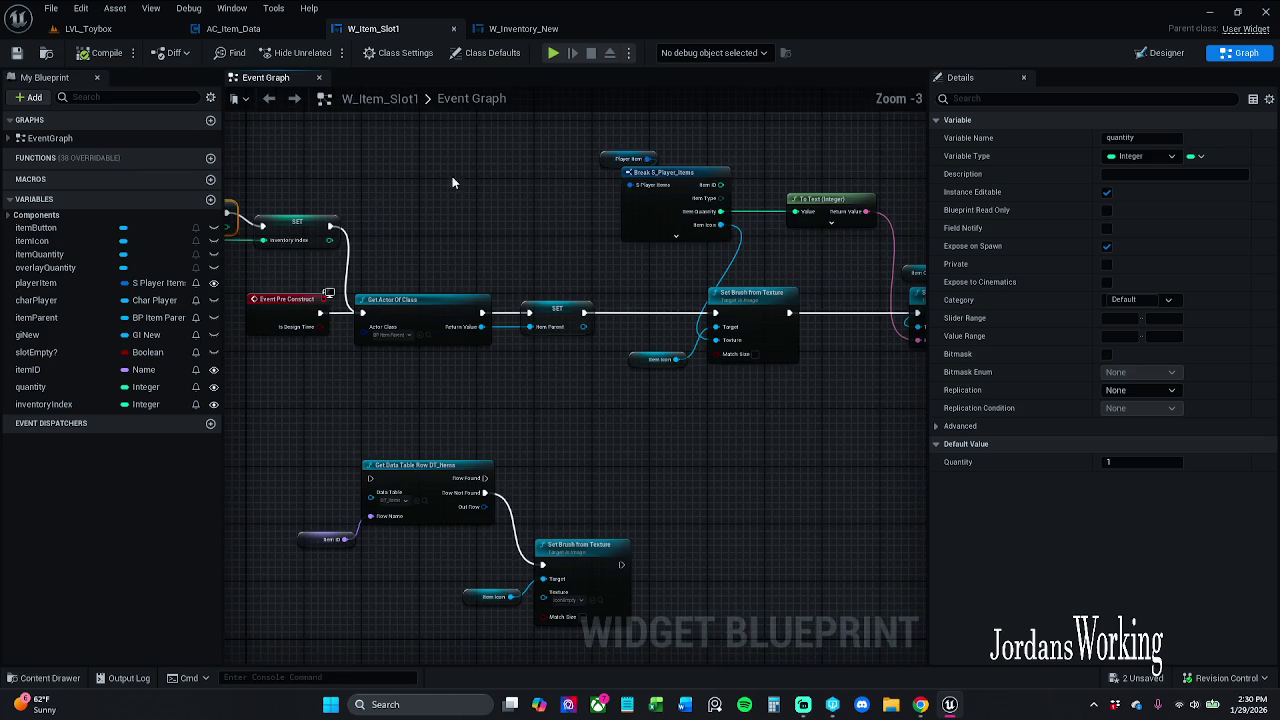
{"action": "left_click", "coordinate": [235, 28]}
Review AC_Item_Data's Event Graph 1 and its key event wired to Debug, then return to LVL_Toybox
{"action": "scroll", "coordinate": [506, 195], "scroll_direction": "up", "scroll_amount": 3}
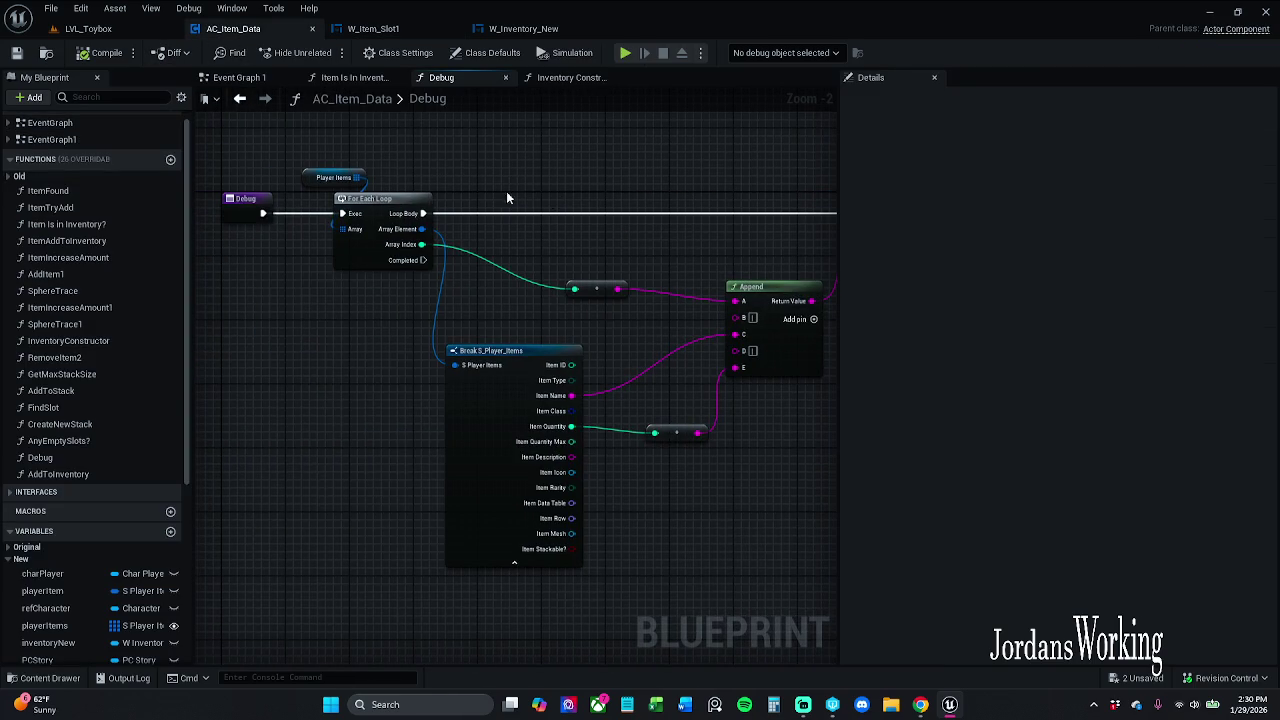
{"action": "left_click", "coordinate": [245, 77]}
{"action": "scroll", "coordinate": [466, 291], "scroll_direction": "down", "scroll_amount": 2}
{"action": "mouse_move", "coordinate": [466, 291]}
{"action": "left_mouse_down"}
{"action": "mouse_move", "coordinate": [608, 443]}
{"action": "mouse_move", "coordinate": [677, 471]}
{"action": "mouse_move", "coordinate": [640, 400]}
{"action": "mouse_move", "coordinate": [450, 375]}
{"action": "mouse_move", "coordinate": [340, 264]}
{"action": "mouse_move", "coordinate": [314, 293]}
{"action": "mouse_move", "coordinate": [677, 320]}
{"action": "left_mouse_up"}
{"action": "left_click_drag", "start_coordinate": [278, 475], "coordinate": [548, 475]}
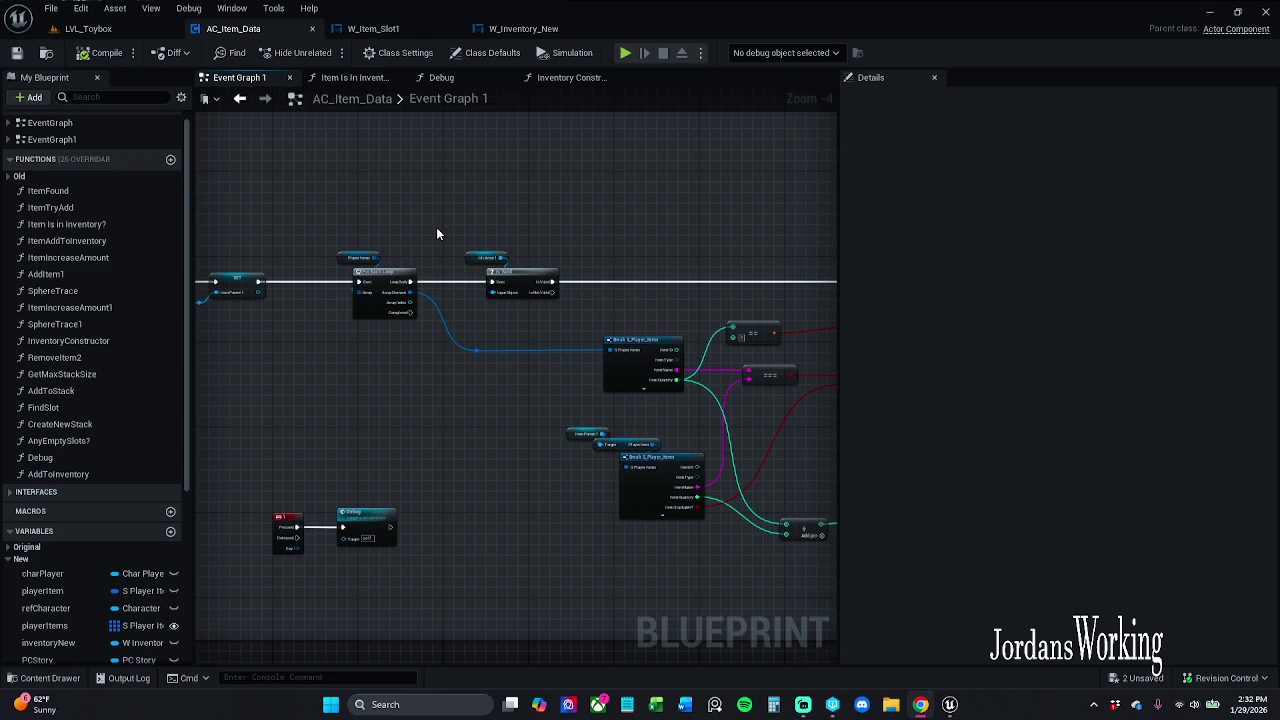
{"action": "left_click", "coordinate": [125, 30]}
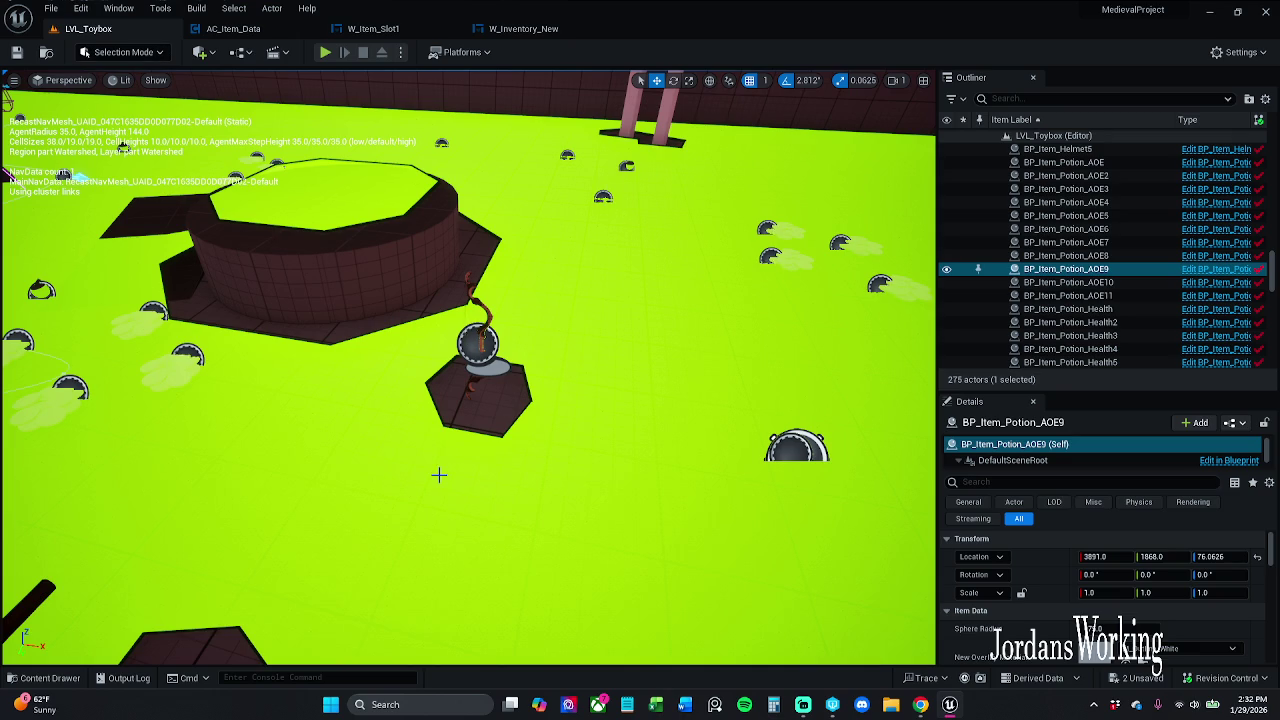
Start a play session, then replay and quit the game through the pause menu
{"action": "left_click", "coordinate": [45, 678]}
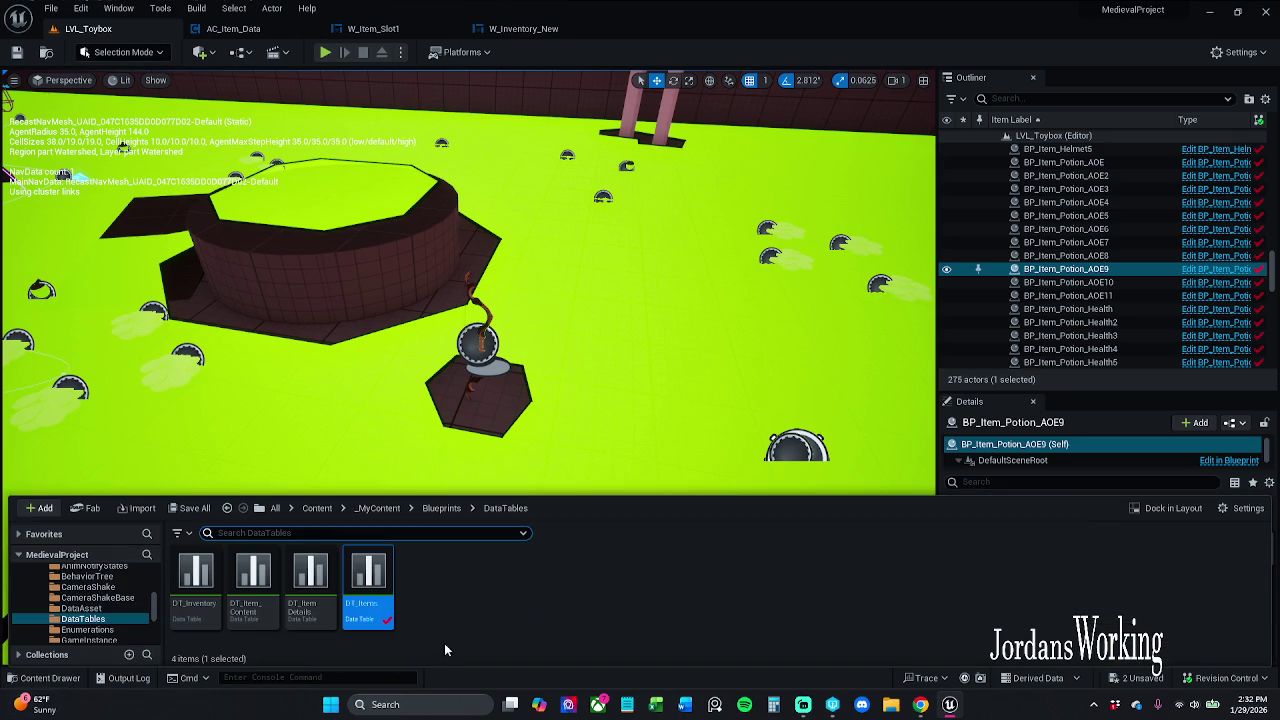
{"action": "left_click", "coordinate": [327, 55]}
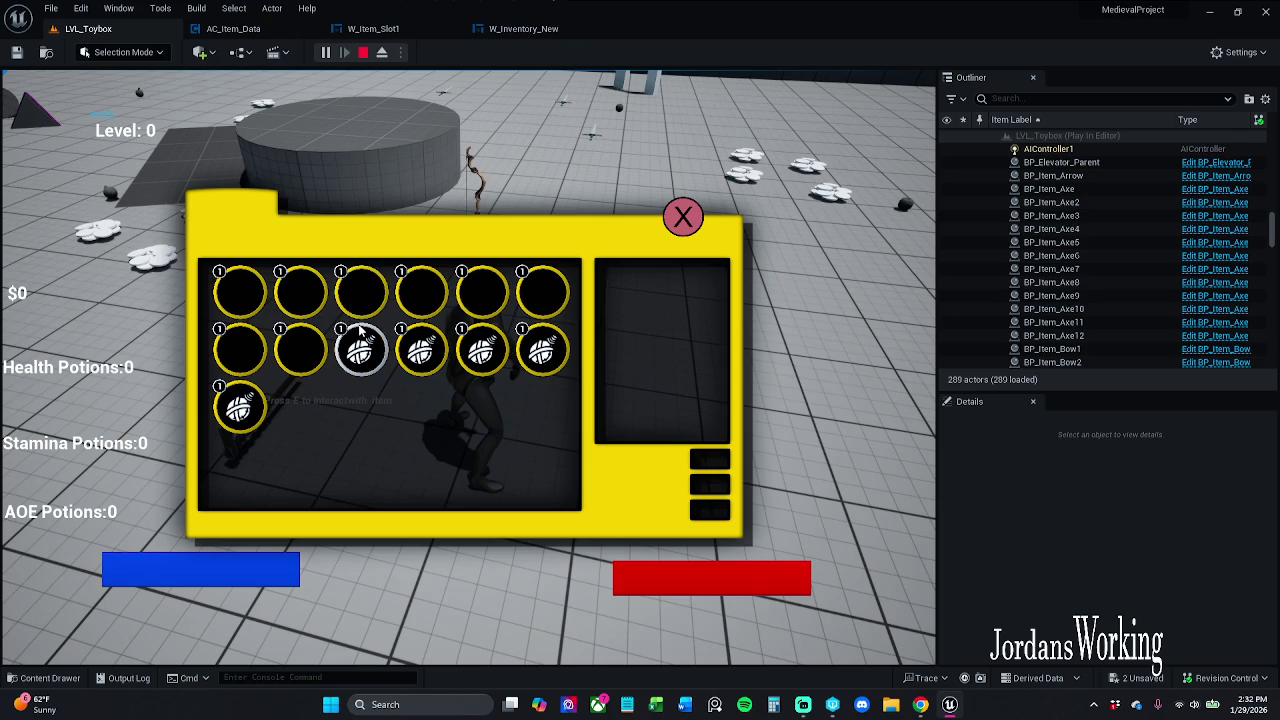
{"action": "key", "text": "Escape"}
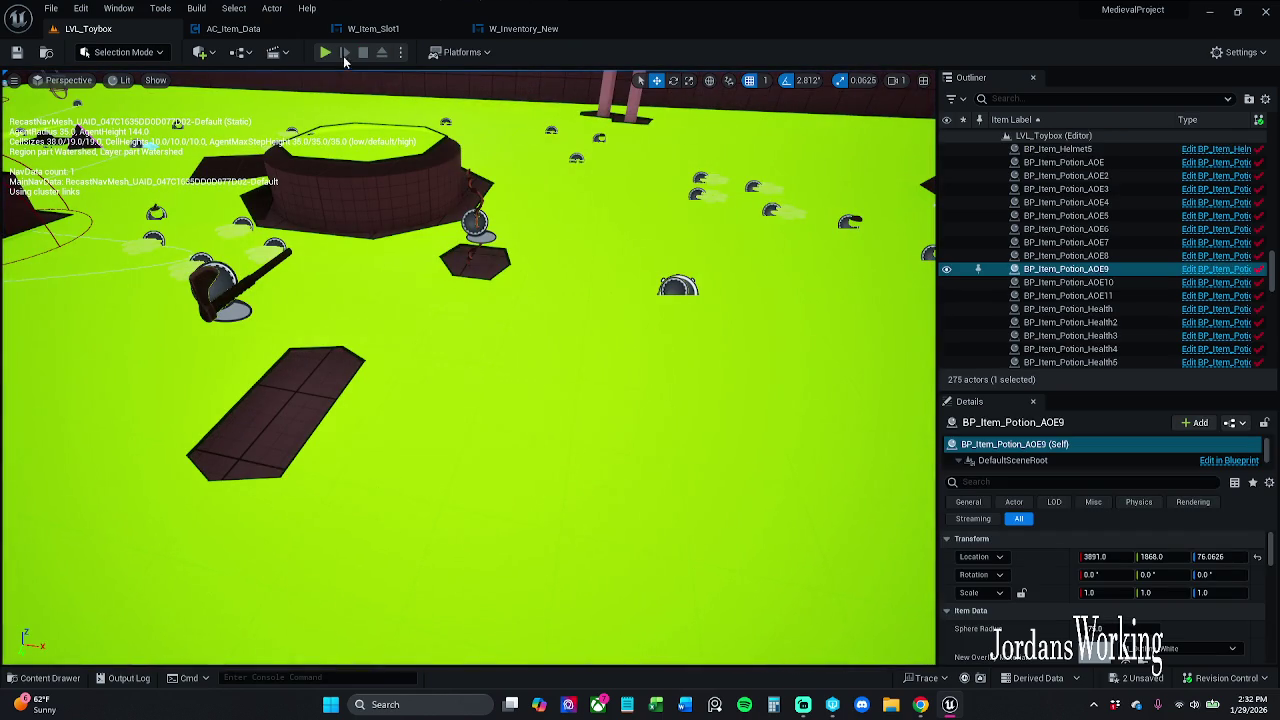
{"action": "left_click", "coordinate": [321, 53]}
{"action": "key", "text": "p"}
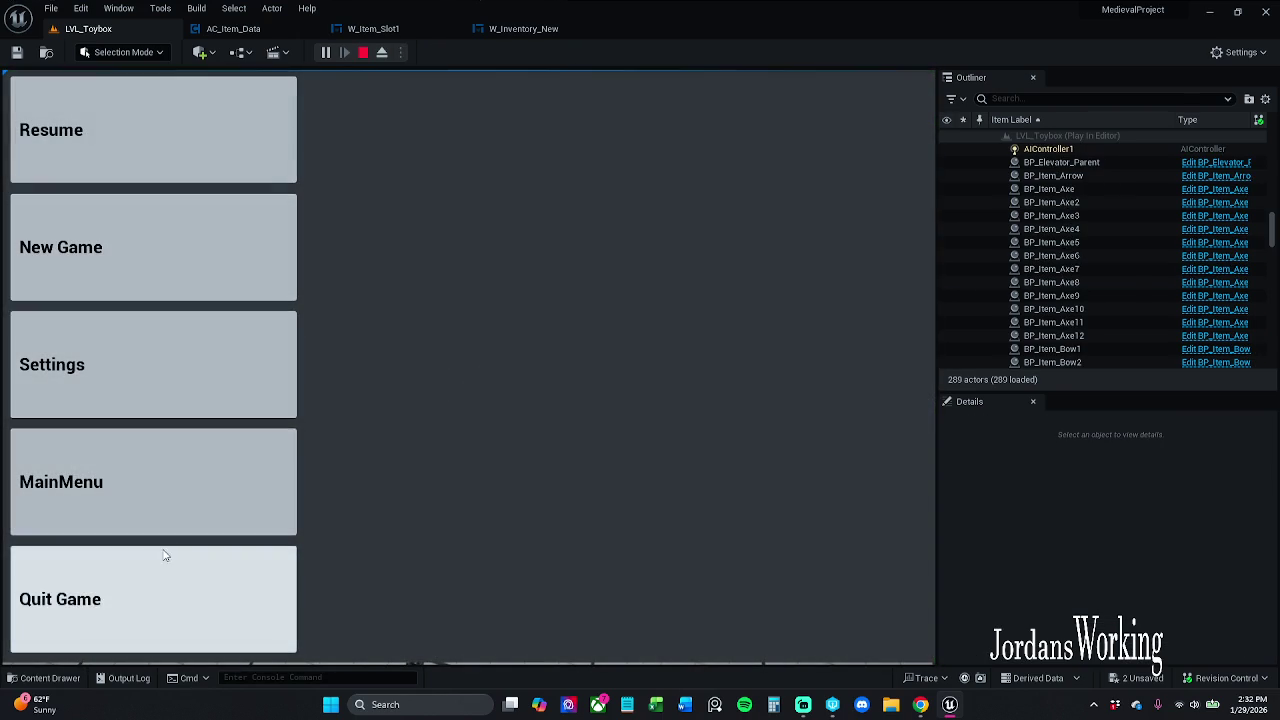
{"action": "left_click", "coordinate": [147, 603]}
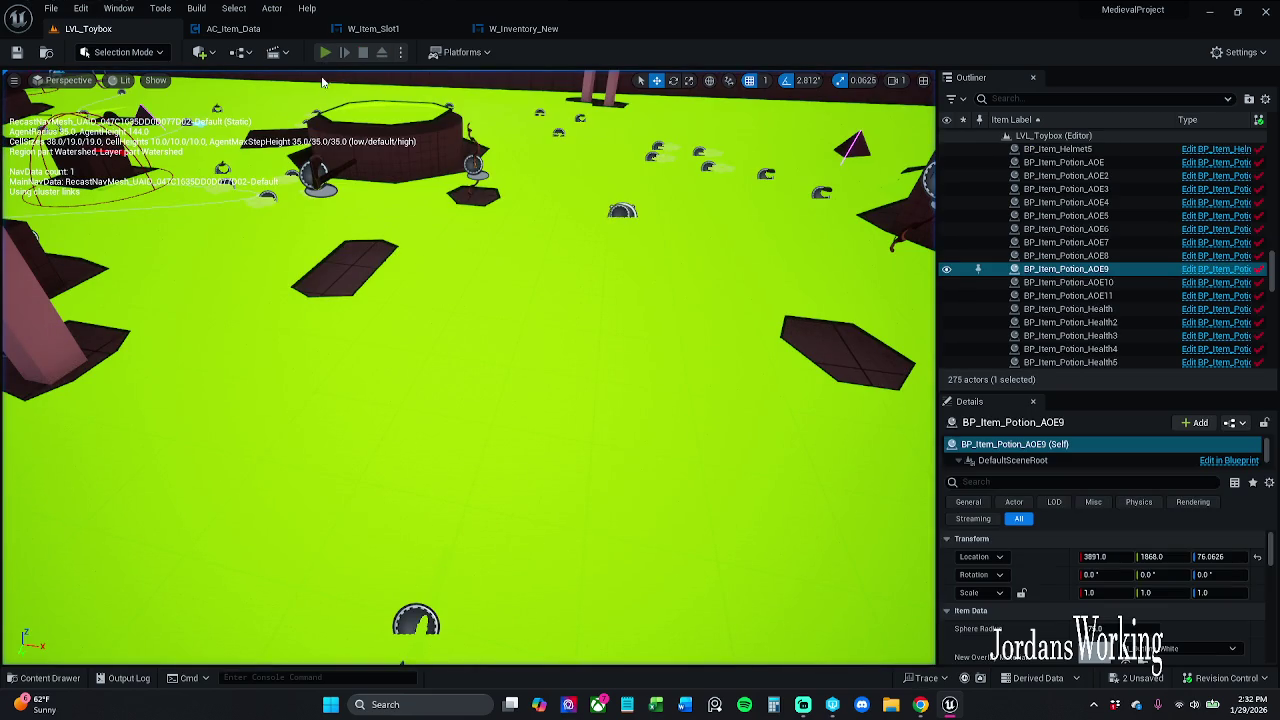
Play again to view potions in the inventory slots, then browse the content browser to Blueprints
{"action": "left_click", "coordinate": [321, 53]}
{"action": "key", "text": "i"}
{"action": "left_click", "coordinate": [363, 52]}
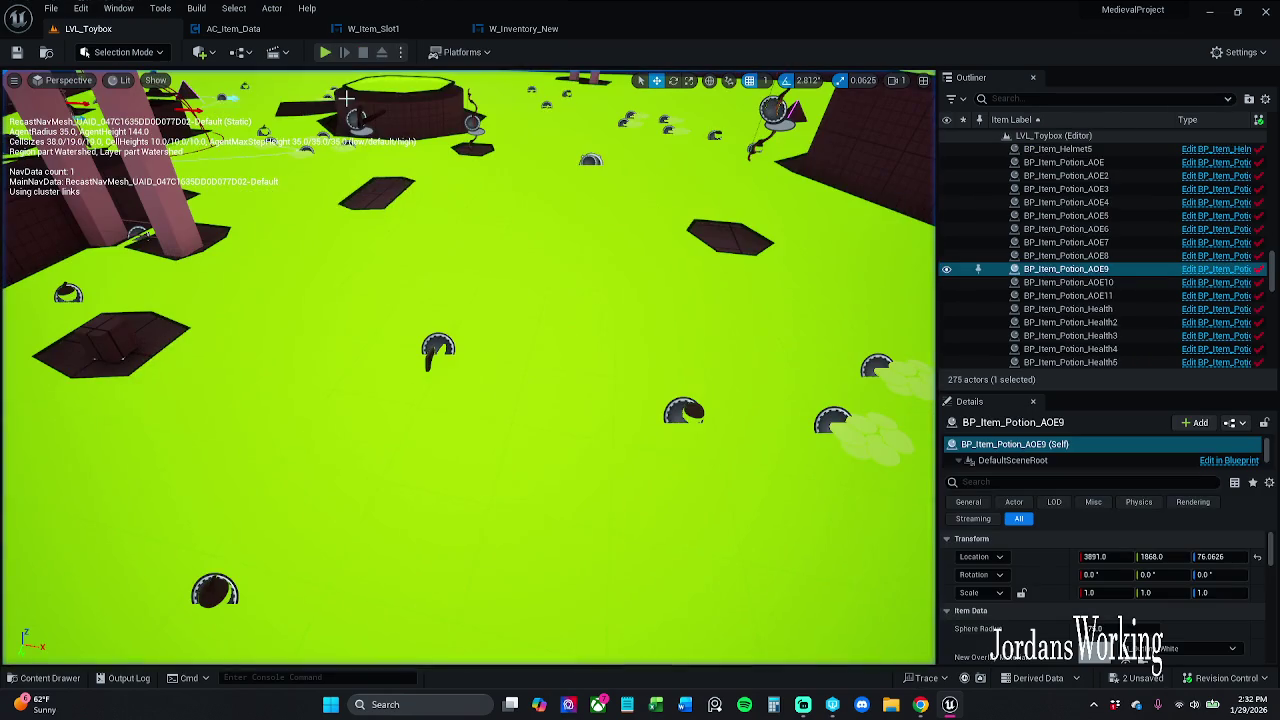
{"action": "left_click", "coordinate": [40, 678]}
{"action": "left_click", "coordinate": [431, 510]}
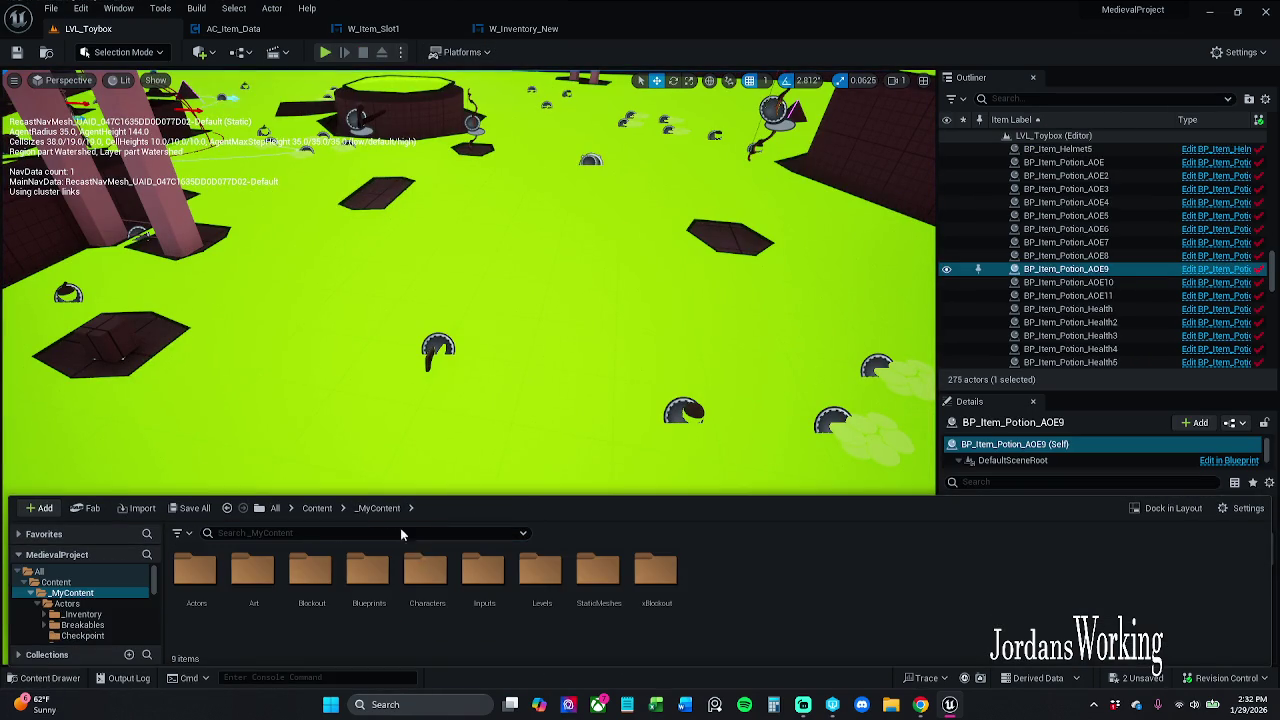
Open the Char_Player blueprint from the Characters > Player folder
{"action": "double_click", "coordinate": [416, 598]}
{"action": "double_click", "coordinate": [311, 575]}
{"action": "left_click", "coordinate": [254, 578]}
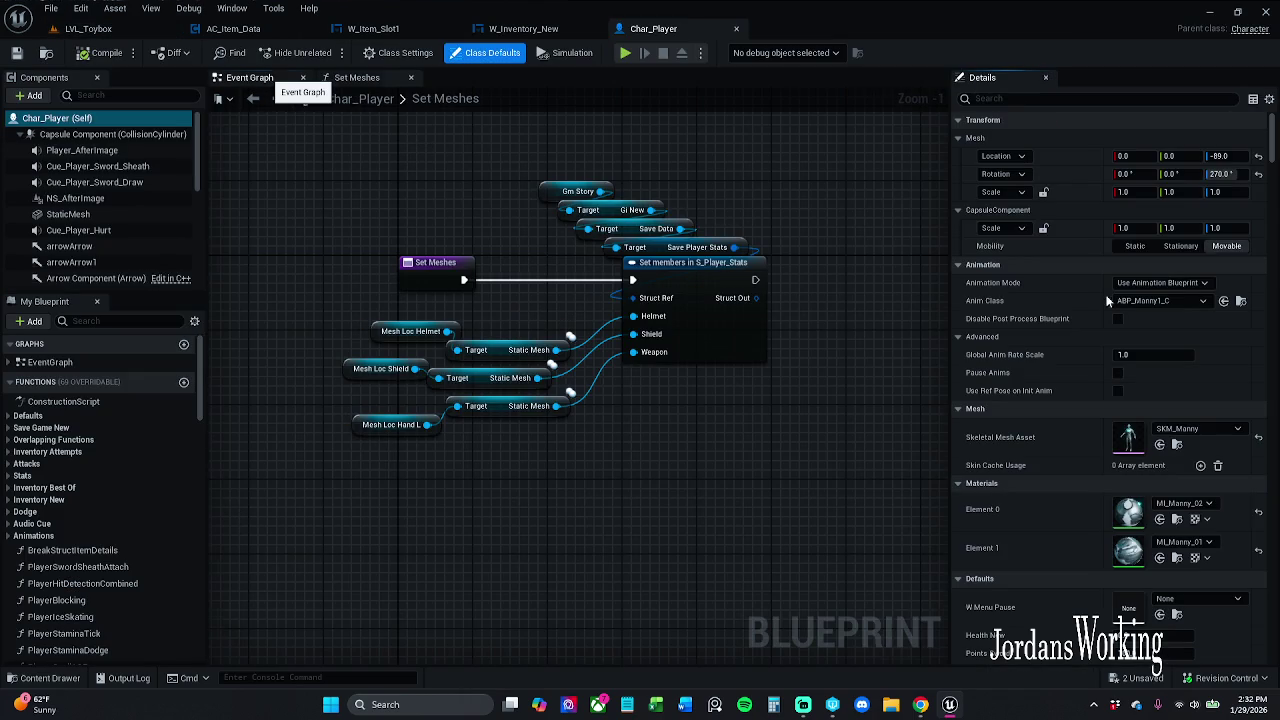
Browse Char_Player's Event Graph past the Death Cam and camera toggle sections to the save-loading nodes
{"action": "left_click", "coordinate": [250, 78]}
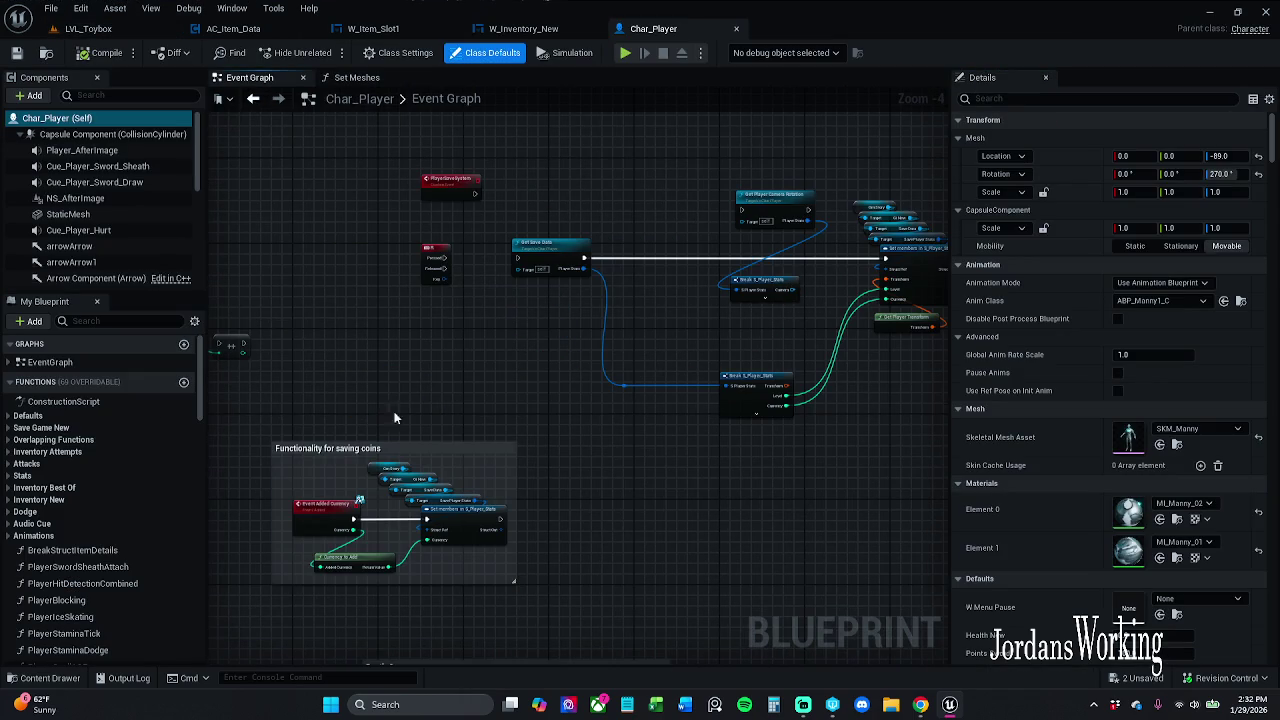
{"action": "scroll", "coordinate": [394, 418], "scroll_direction": "up", "scroll_amount": 4}
{"action": "scroll", "coordinate": [480, 423], "scroll_direction": "down", "scroll_amount": 2}
{"action": "mouse_move", "coordinate": [513, 382]}
{"action": "left_mouse_down"}
{"action": "mouse_move", "coordinate": [517, 423]}
{"action": "mouse_move", "coordinate": [409, 446]}
{"action": "mouse_move", "coordinate": [347, 491]}
{"action": "mouse_move", "coordinate": [360, 434]}
{"action": "mouse_move", "coordinate": [363, 509]}
{"action": "mouse_move", "coordinate": [275, 512]}
{"action": "mouse_move", "coordinate": [375, 443]}
{"action": "mouse_move", "coordinate": [495, 292]}
{"action": "mouse_move", "coordinate": [542, 82]}
{"action": "left_mouse_up"}
{"action": "scroll", "coordinate": [500, 434], "scroll_direction": "down", "scroll_amount": 1}
{"action": "scroll", "coordinate": [360, 434], "scroll_direction": "down", "scroll_amount": 1}
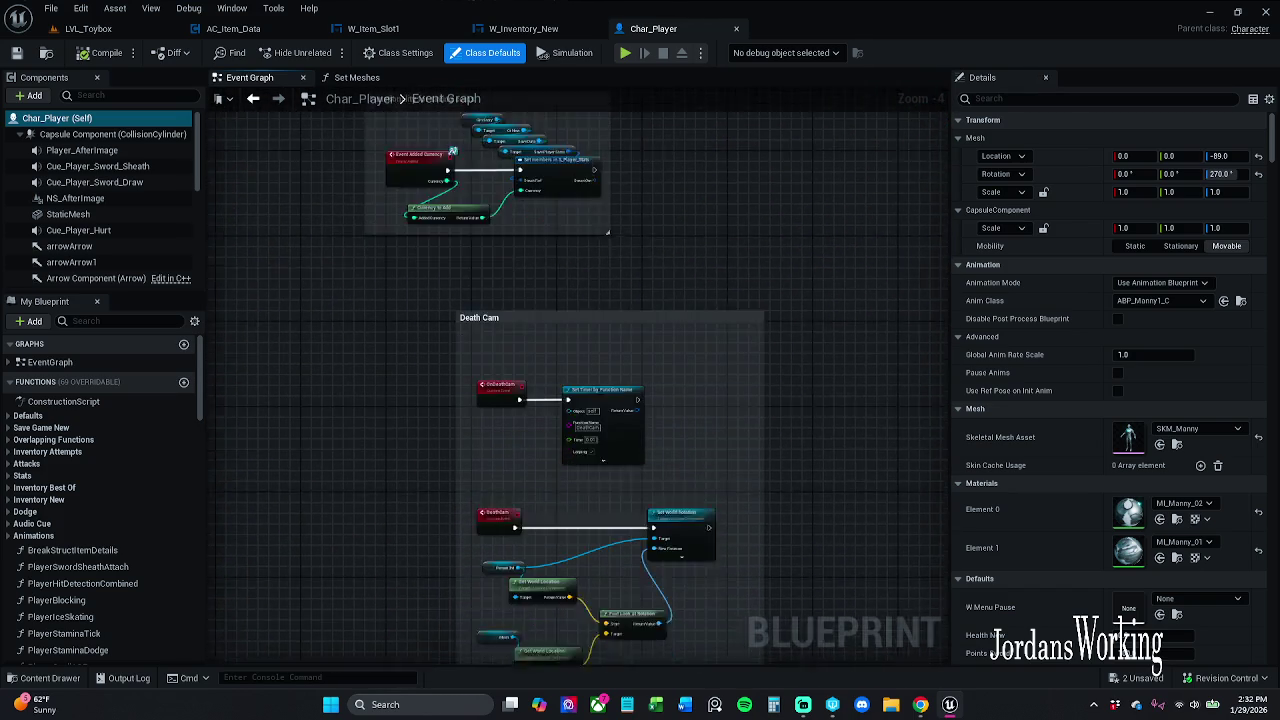
{"action": "left_click_drag", "start_coordinate": [580, 450], "coordinate": [580, 250]}
{"action": "mouse_move", "coordinate": [580, 450]}
{"action": "left_mouse_down"}
{"action": "mouse_move", "coordinate": [580, 380]}
{"action": "mouse_move", "coordinate": [459, 358]}
{"action": "mouse_move", "coordinate": [351, 226]}
{"action": "mouse_move", "coordinate": [397, 506]}
{"action": "mouse_move", "coordinate": [394, 660]}
{"action": "mouse_move", "coordinate": [409, 263]}
{"action": "mouse_move", "coordinate": [409, 311]}
{"action": "mouse_move", "coordinate": [497, 598]}
{"action": "mouse_move", "coordinate": [502, 509]}
{"action": "left_mouse_up"}
{"action": "scroll", "coordinate": [580, 400], "scroll_direction": "down", "scroll_amount": 1}
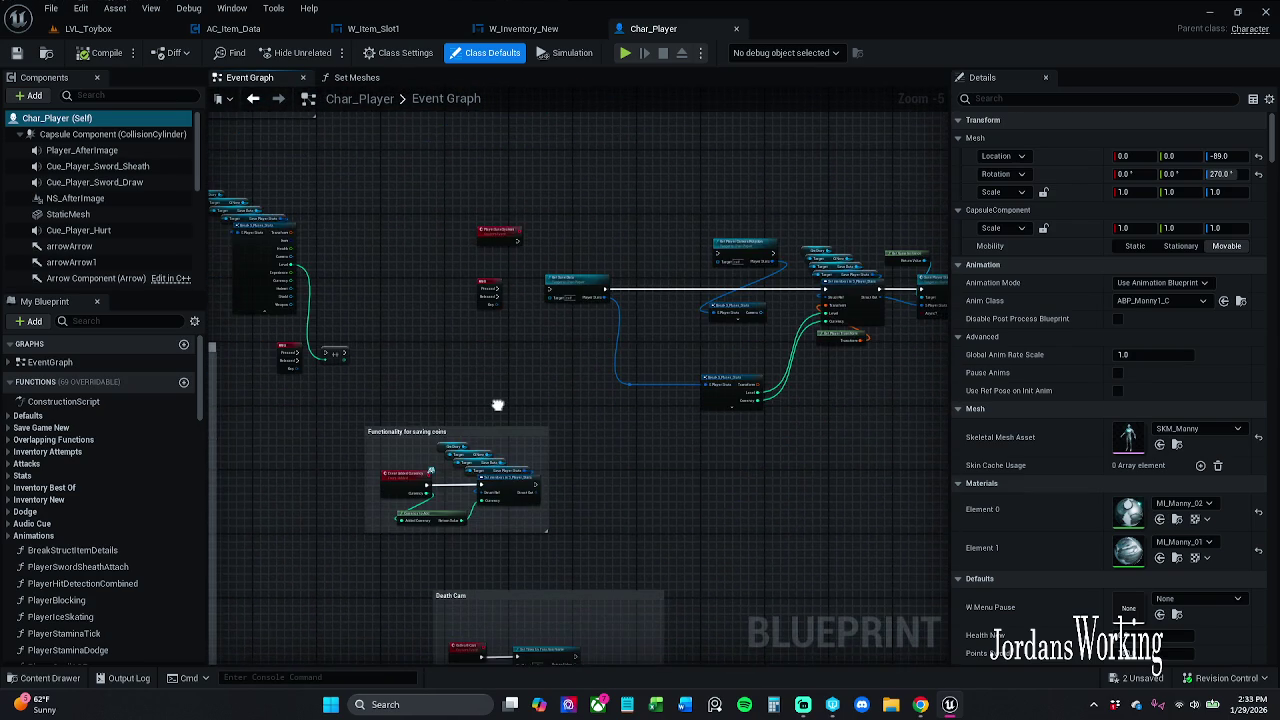
{"action": "scroll", "coordinate": [570, 398], "scroll_direction": "up", "scroll_amount": 4}
{"action": "scroll", "coordinate": [582, 363], "scroll_direction": "down", "scroll_amount": 3}
{"action": "mouse_move", "coordinate": [525, 377]}
{"action": "left_mouse_down"}
{"action": "mouse_move", "coordinate": [714, 611]}
{"action": "mouse_move", "coordinate": [770, 494]}
{"action": "mouse_move", "coordinate": [666, 388]}
{"action": "mouse_move", "coordinate": [675, 215]}
{"action": "mouse_move", "coordinate": [592, 91]}
{"action": "mouse_move", "coordinate": [580, 366]}
{"action": "left_mouse_up"}
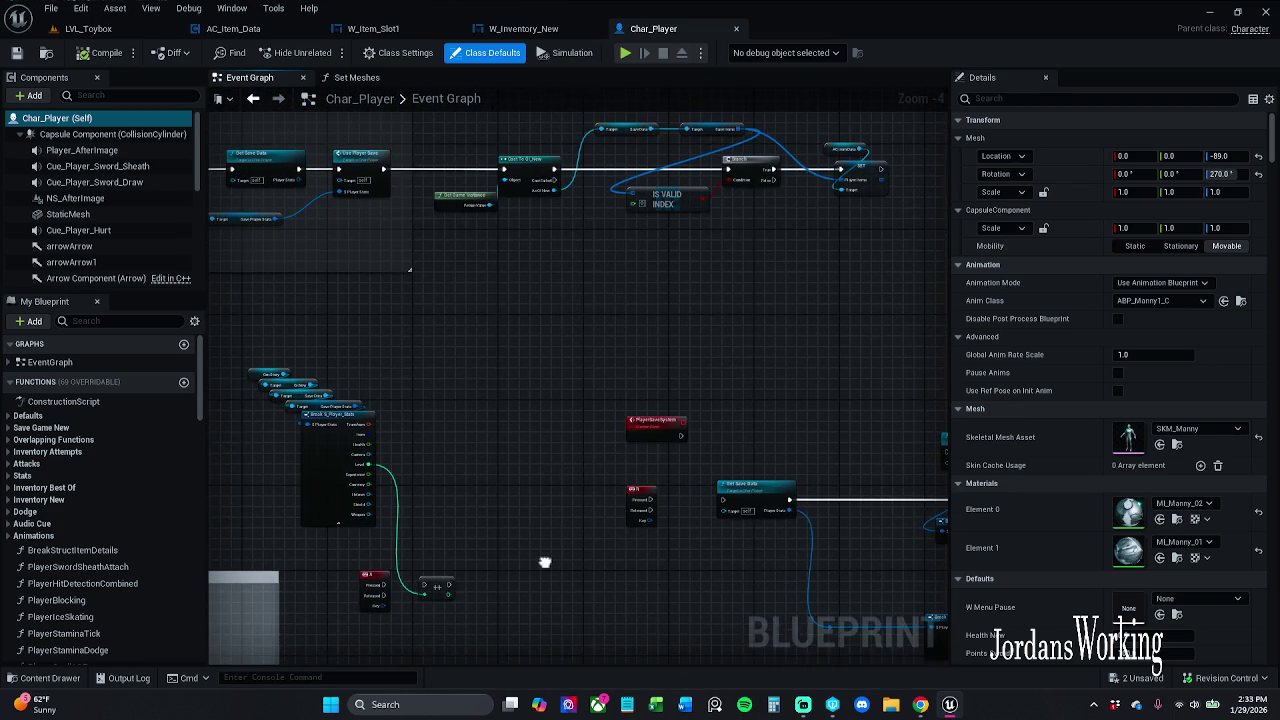
Inspect the Use Player Save and Get Save Data functions, then select the AC_Item_Data component
{"action": "double_click", "coordinate": [370, 163]}
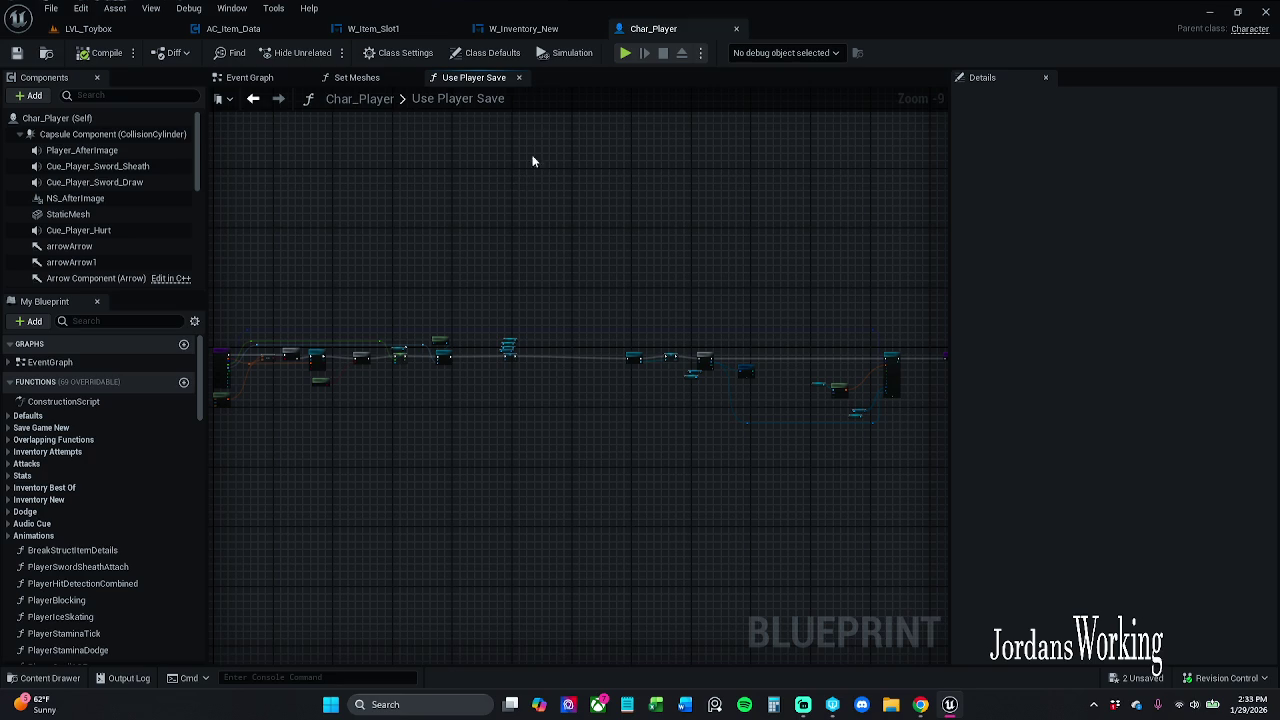
{"action": "left_click", "coordinate": [520, 78]}
{"action": "left_click", "coordinate": [255, 78]}
{"action": "mouse_move", "coordinate": [409, 318]}
{"action": "left_mouse_down"}
{"action": "mouse_move", "coordinate": [481, 397]}
{"action": "mouse_move", "coordinate": [600, 412]}
{"action": "left_mouse_up"}
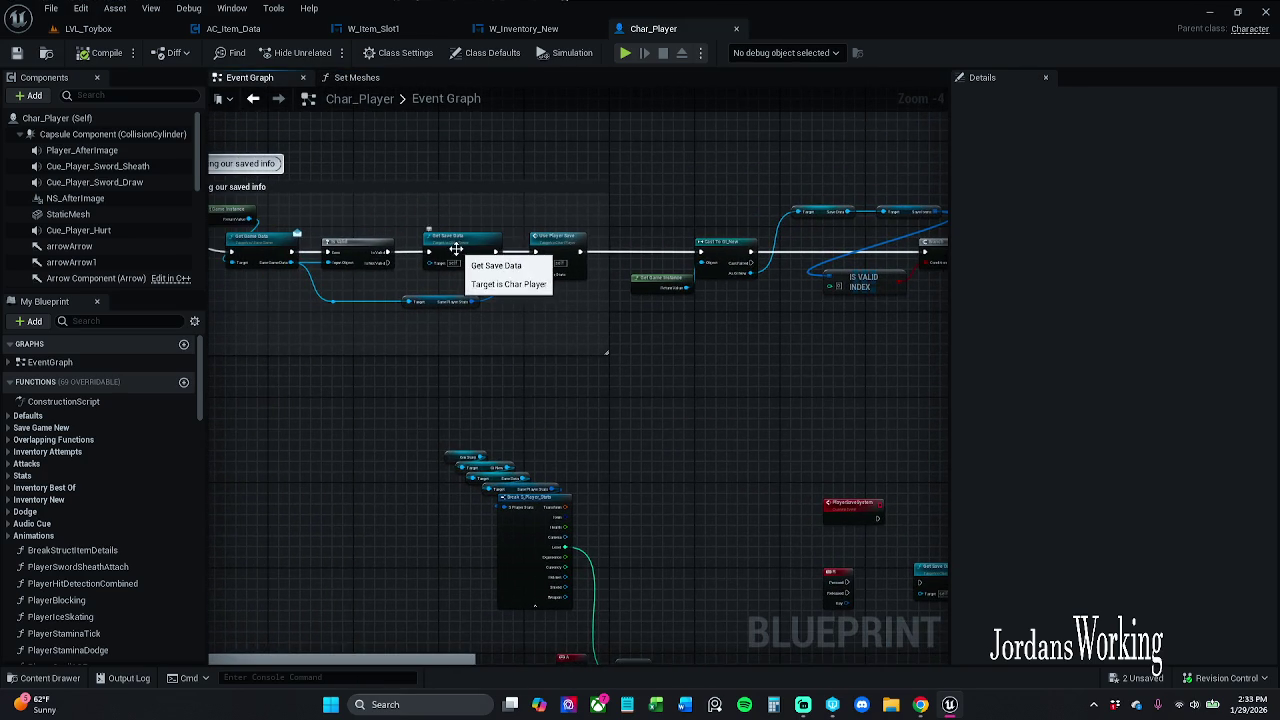
{"action": "double_click", "coordinate": [456, 250]}
{"action": "left_click_drag", "start_coordinate": [731, 273], "coordinate": [585, 278]}
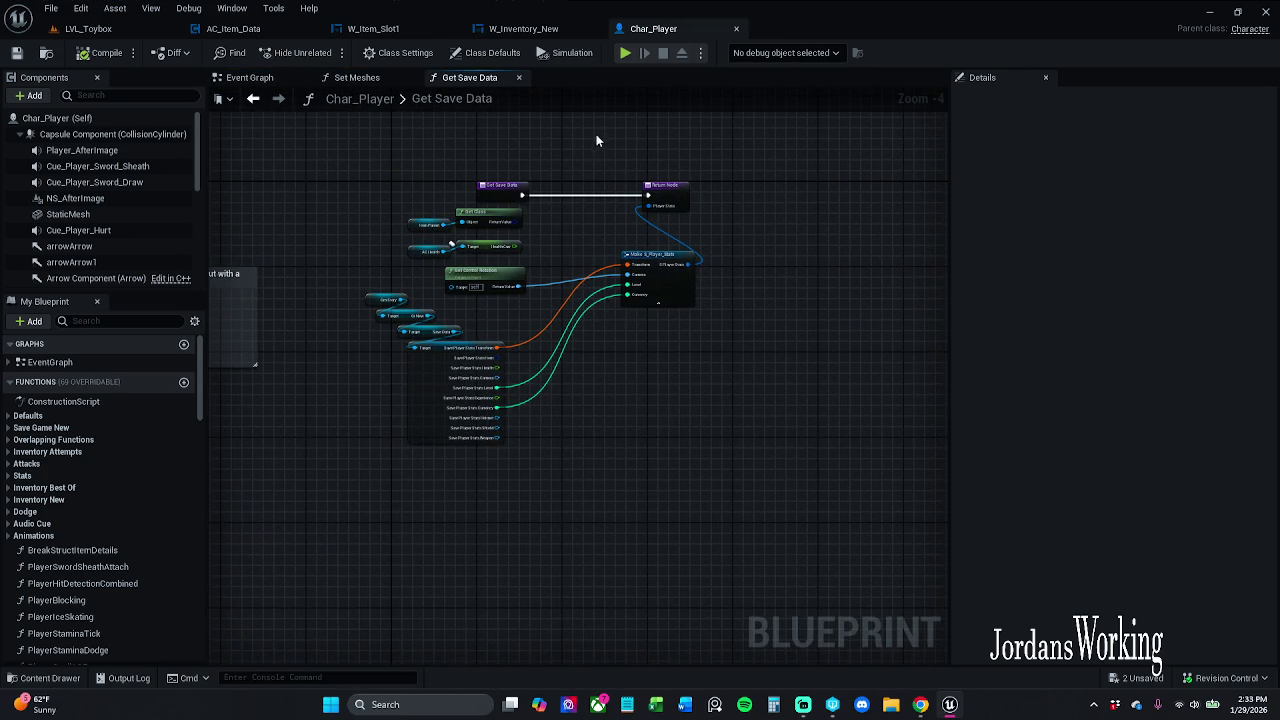
{"action": "left_click", "coordinate": [518, 77]}
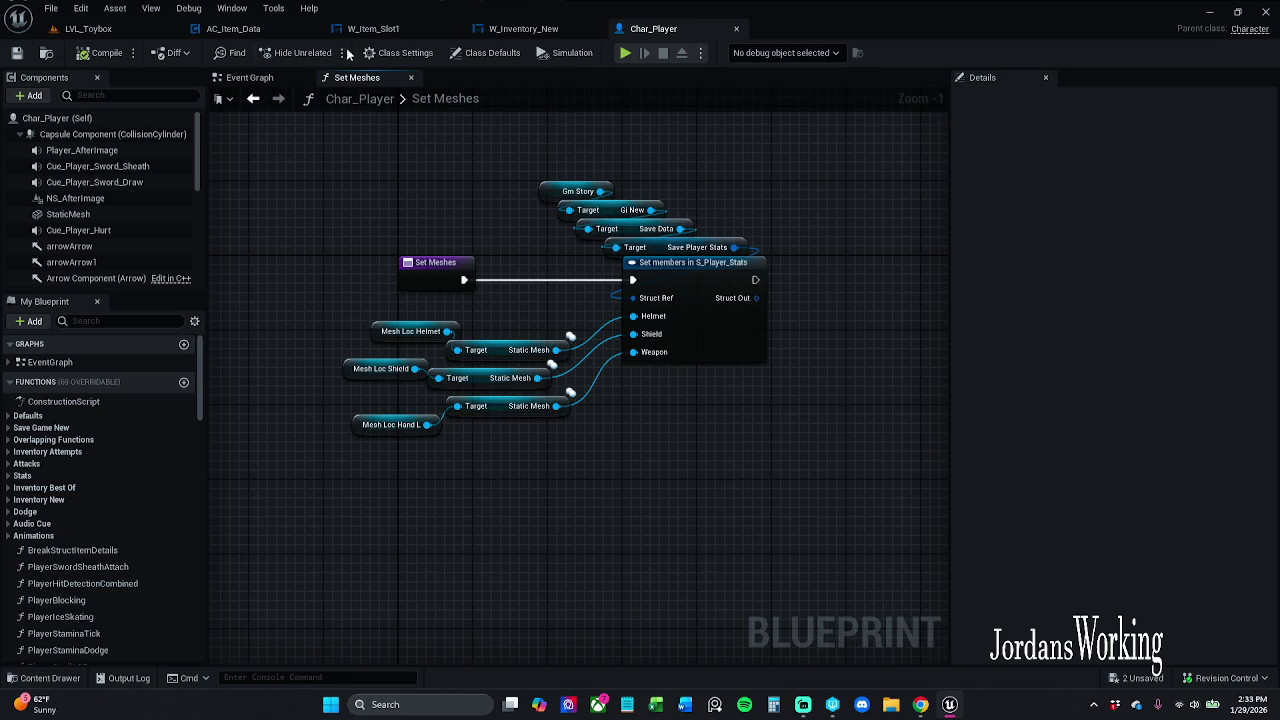
{"action": "left_click", "coordinate": [240, 79]}
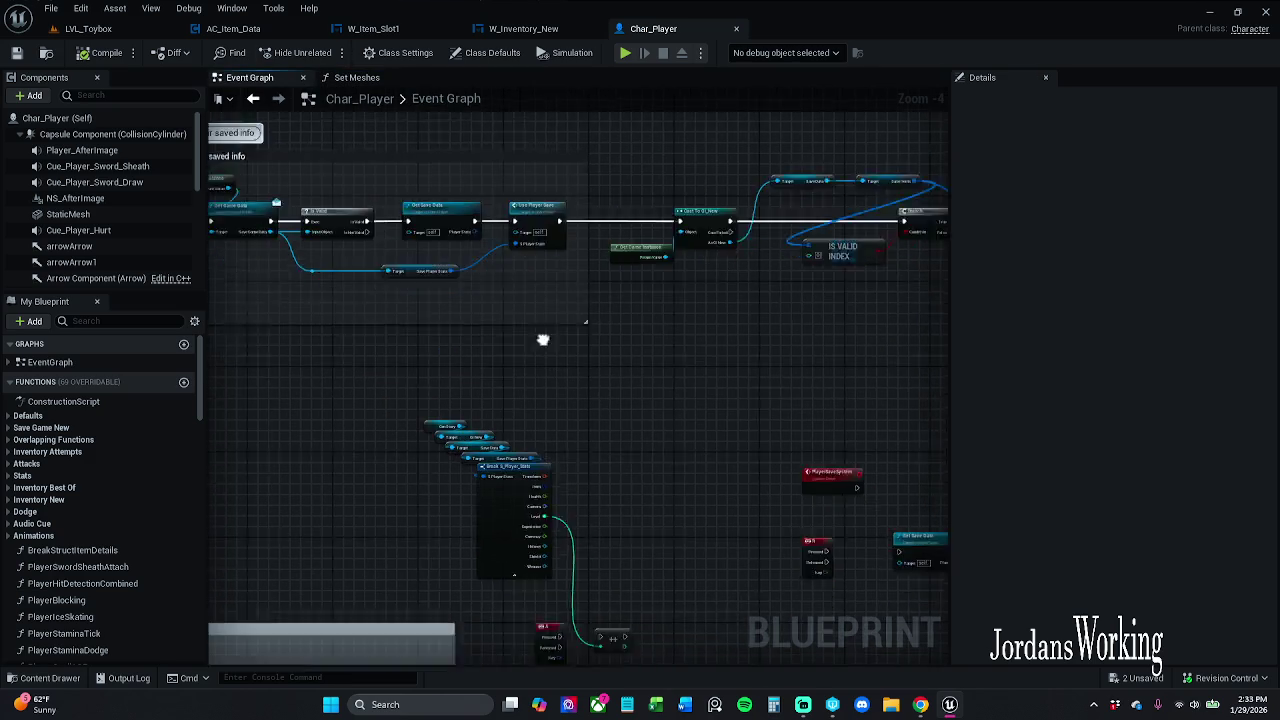
{"action": "scroll", "coordinate": [86, 250], "scroll_direction": "down", "scroll_amount": 5}
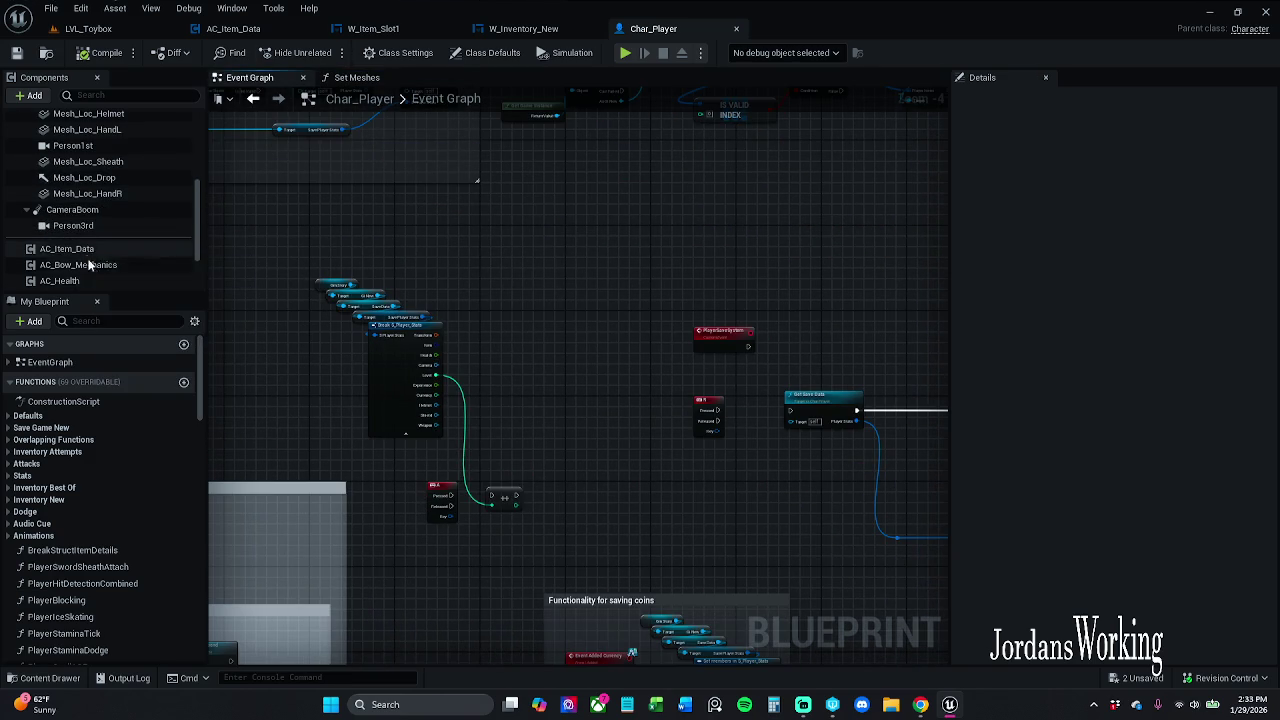
{"action": "left_click", "coordinate": [86, 251]}
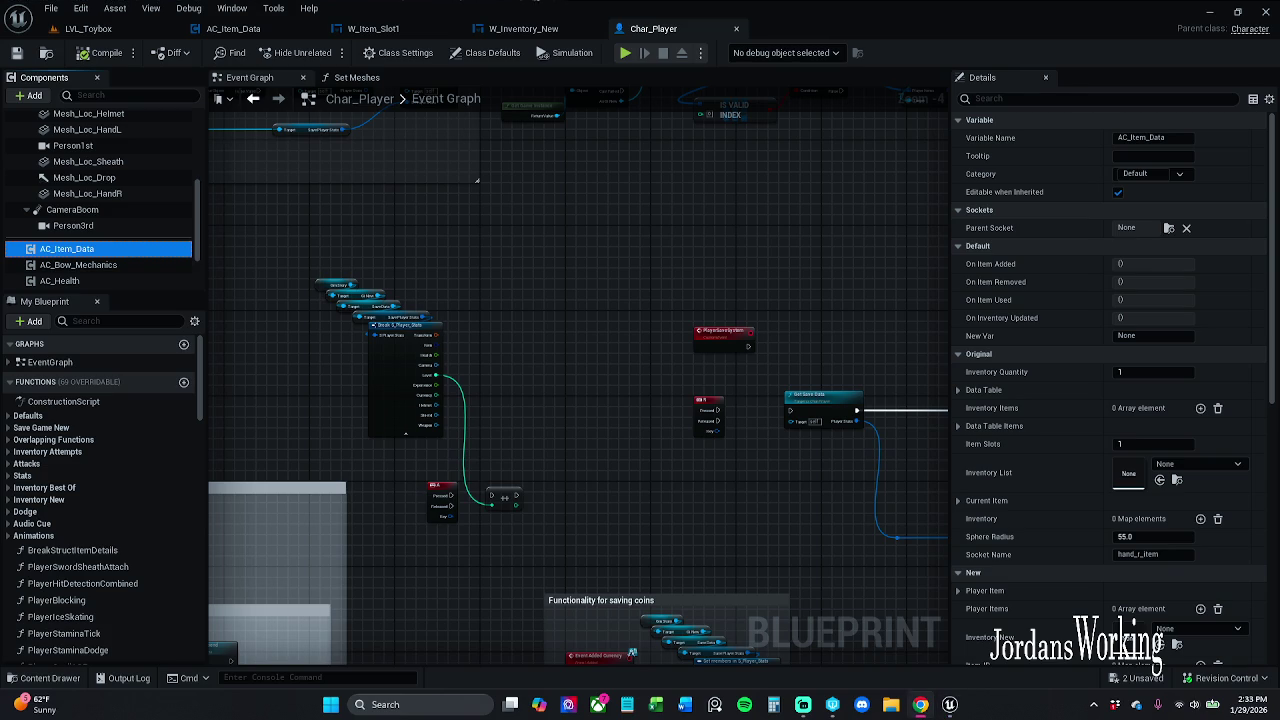
Compare Char_Player's Inventory Quantity with AC_Item_Data's Inventory Size default of 15
{"action": "left_click", "coordinate": [1150, 375]}
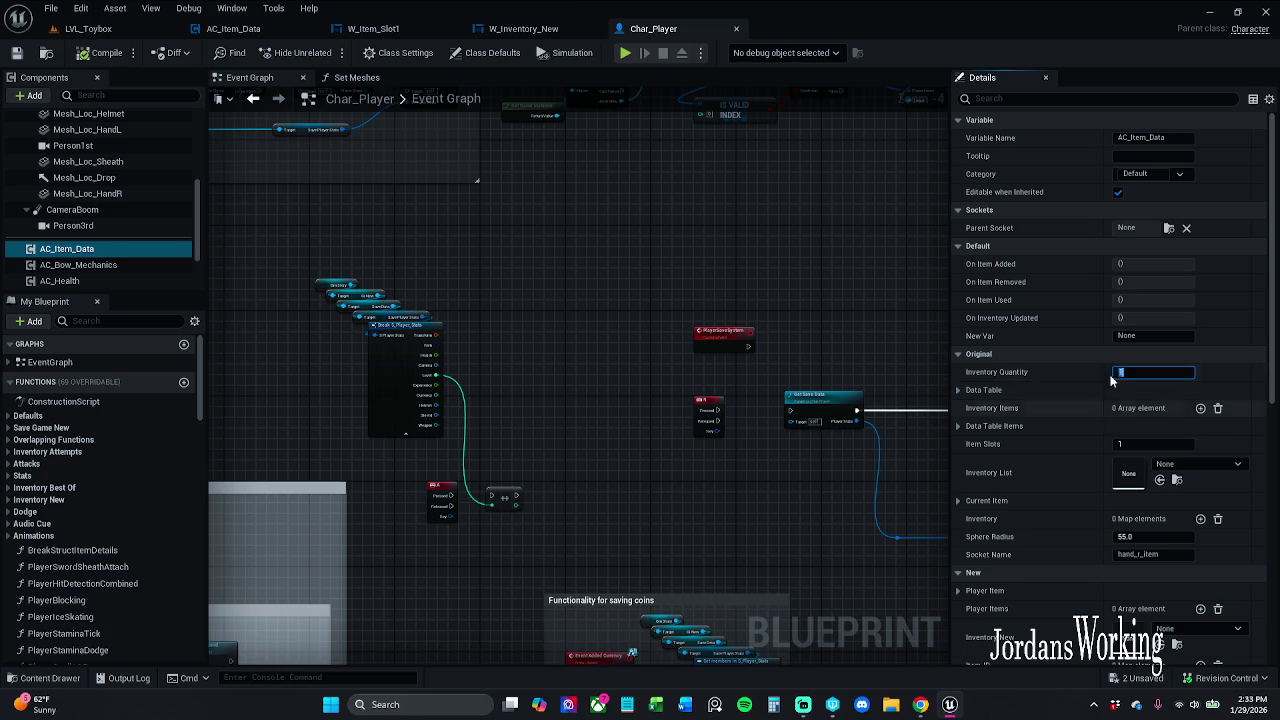
{"action": "left_click", "coordinate": [265, 34]}
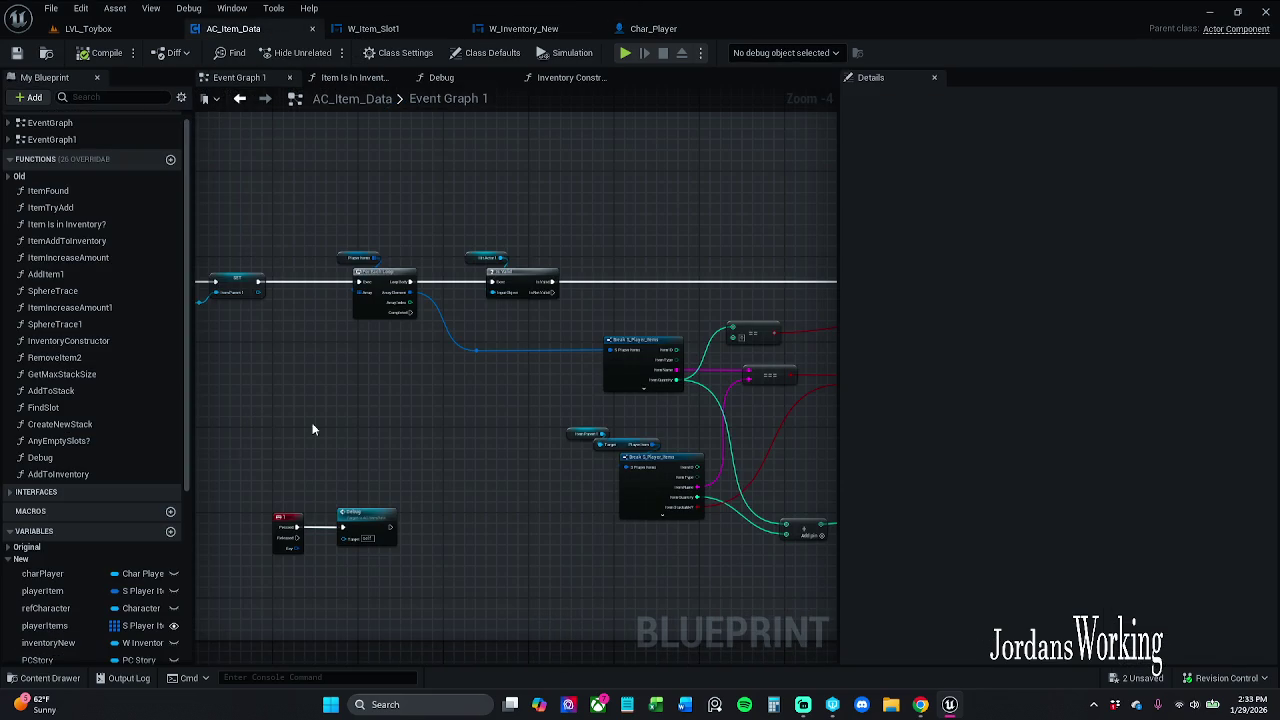
{"action": "left_click_drag", "start_coordinate": [500, 394], "coordinate": [383, 426]}
{"action": "scroll", "coordinate": [540, 400], "scroll_direction": "up", "scroll_amount": 2}
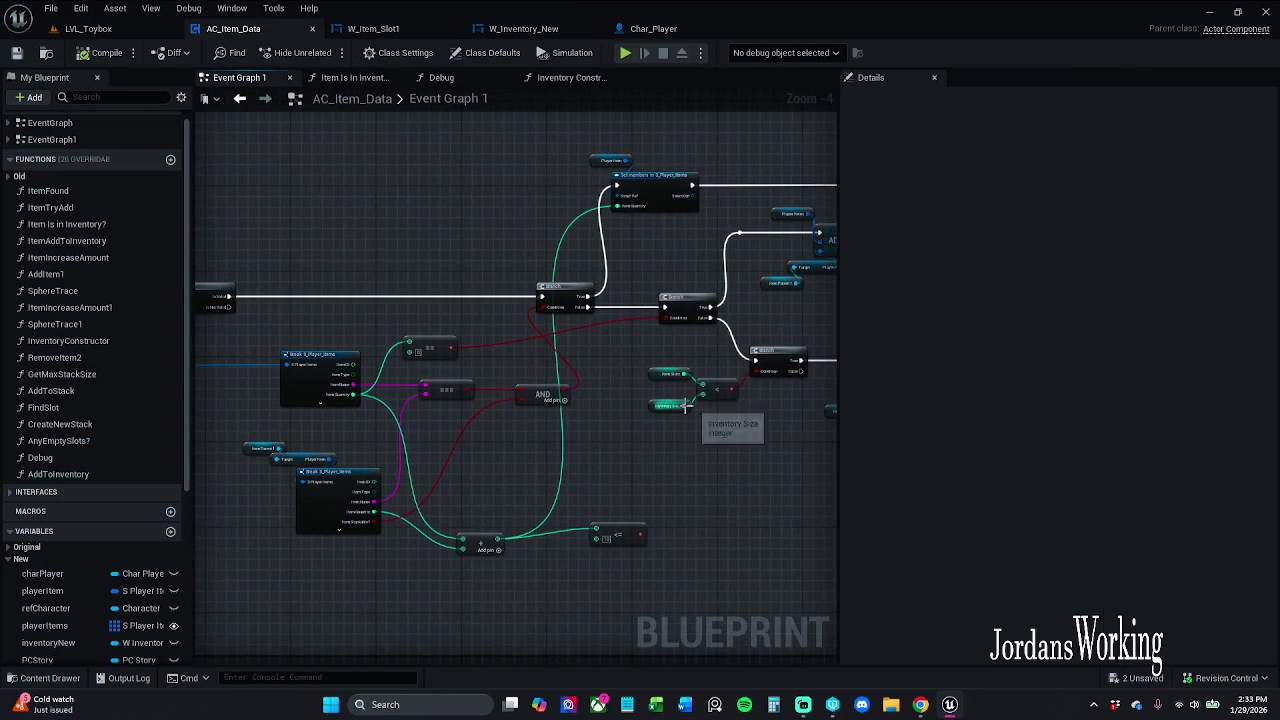
{"action": "scroll", "coordinate": [671, 395], "scroll_direction": "up", "scroll_amount": 1}
{"action": "scroll", "coordinate": [672, 394], "scroll_direction": "down", "scroll_amount": 1}
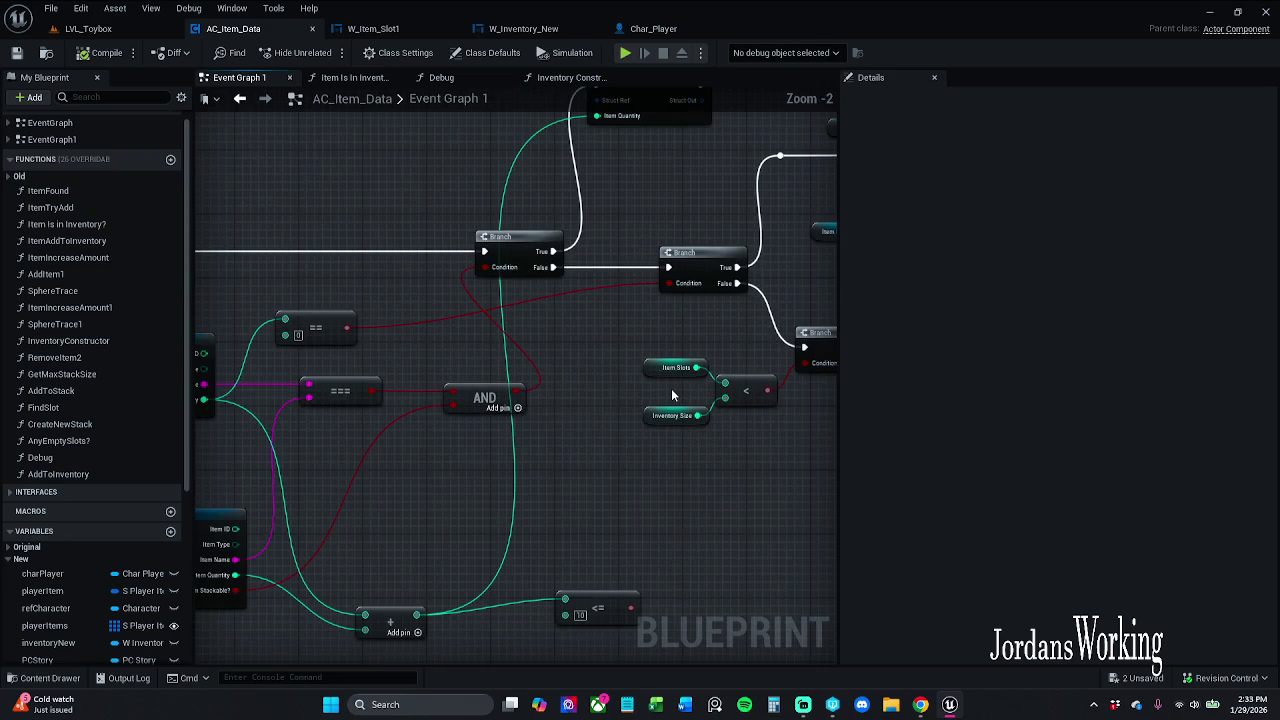
{"action": "left_click", "coordinate": [670, 413]}
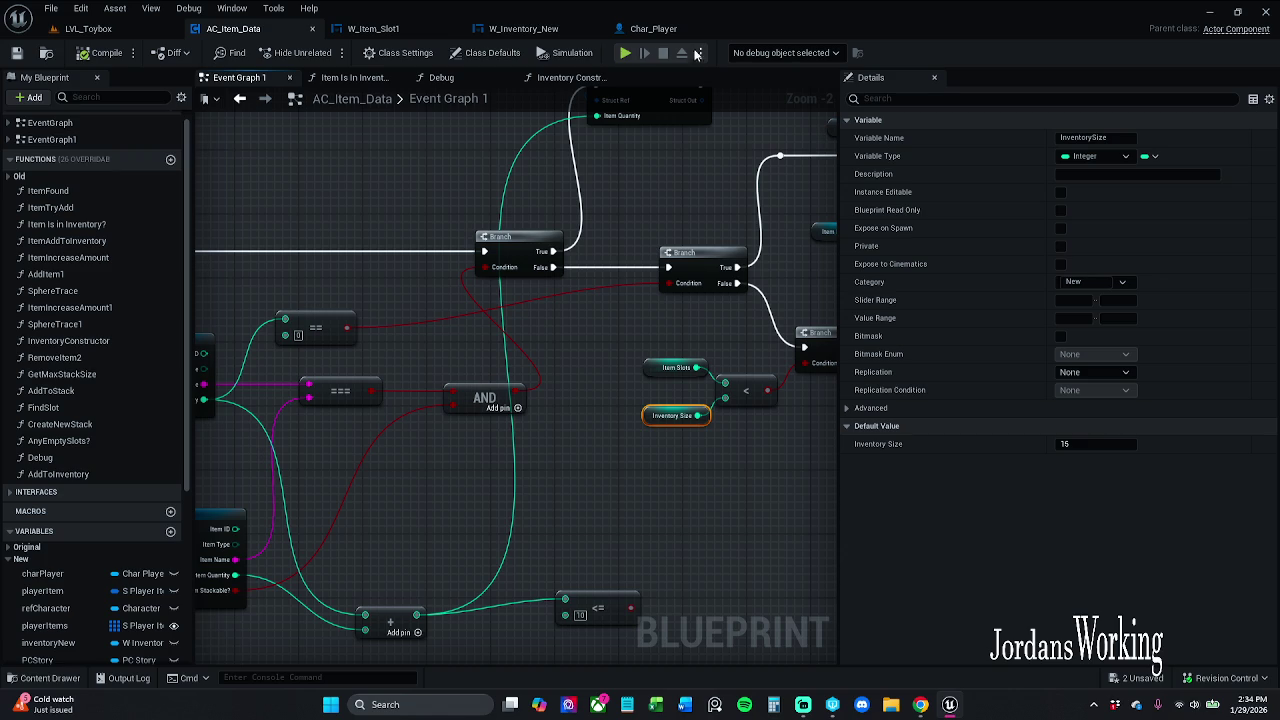
{"action": "left_click", "coordinate": [658, 30]}
Move the Char_Player tab between the AC_Item_Data and W_Item_Slot1 tabs
{"action": "left_click_drag", "start_coordinate": [650, 28], "coordinate": [370, 28]}
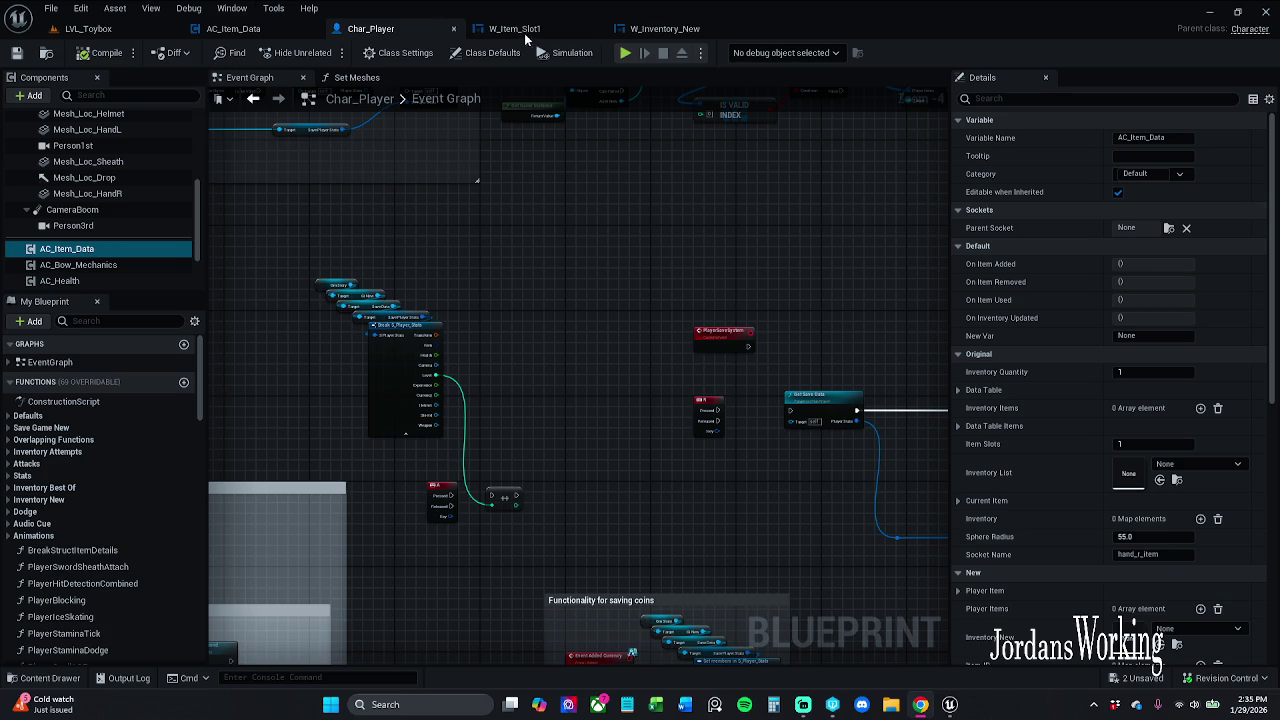
{"action": "scroll", "coordinate": [676, 285], "scroll_direction": "down", "scroll_amount": 1}
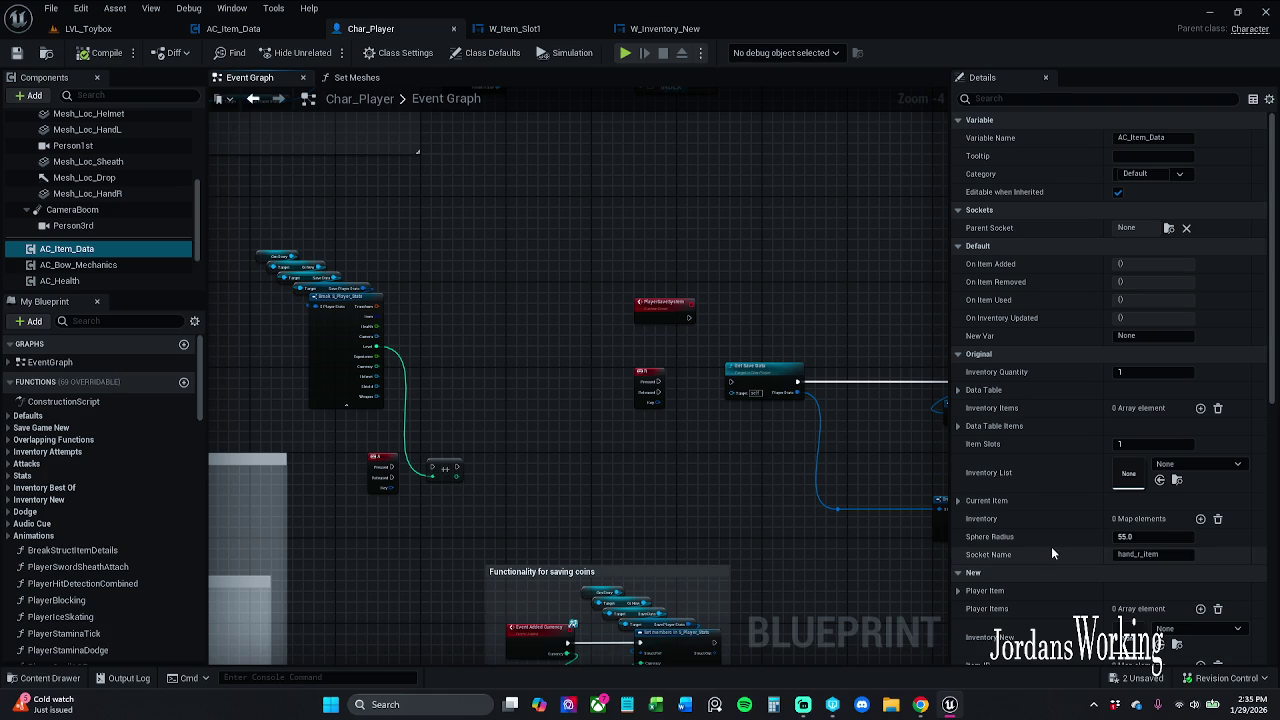
{"action": "scroll", "coordinate": [1051, 546], "scroll_direction": "down", "scroll_amount": 3}
{"action": "scroll", "coordinate": [1032, 505], "scroll_direction": "down", "scroll_amount": 3}
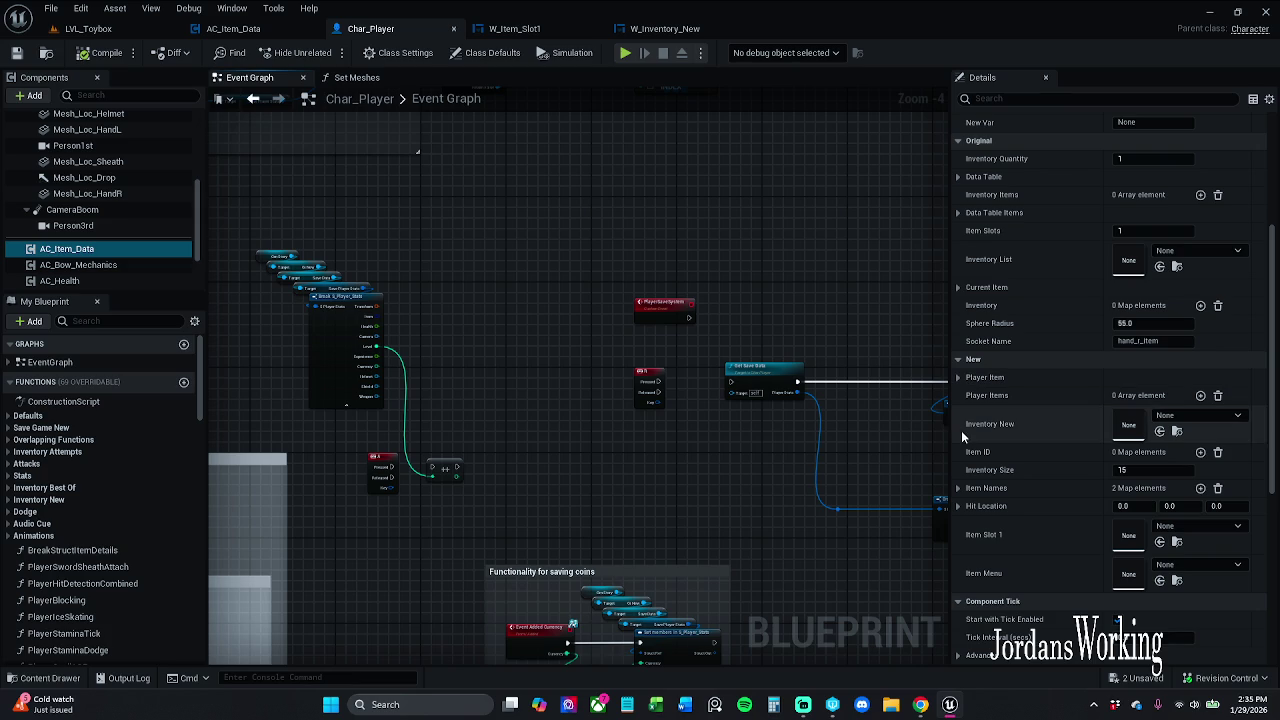
{"action": "left_click", "coordinate": [268, 29]}
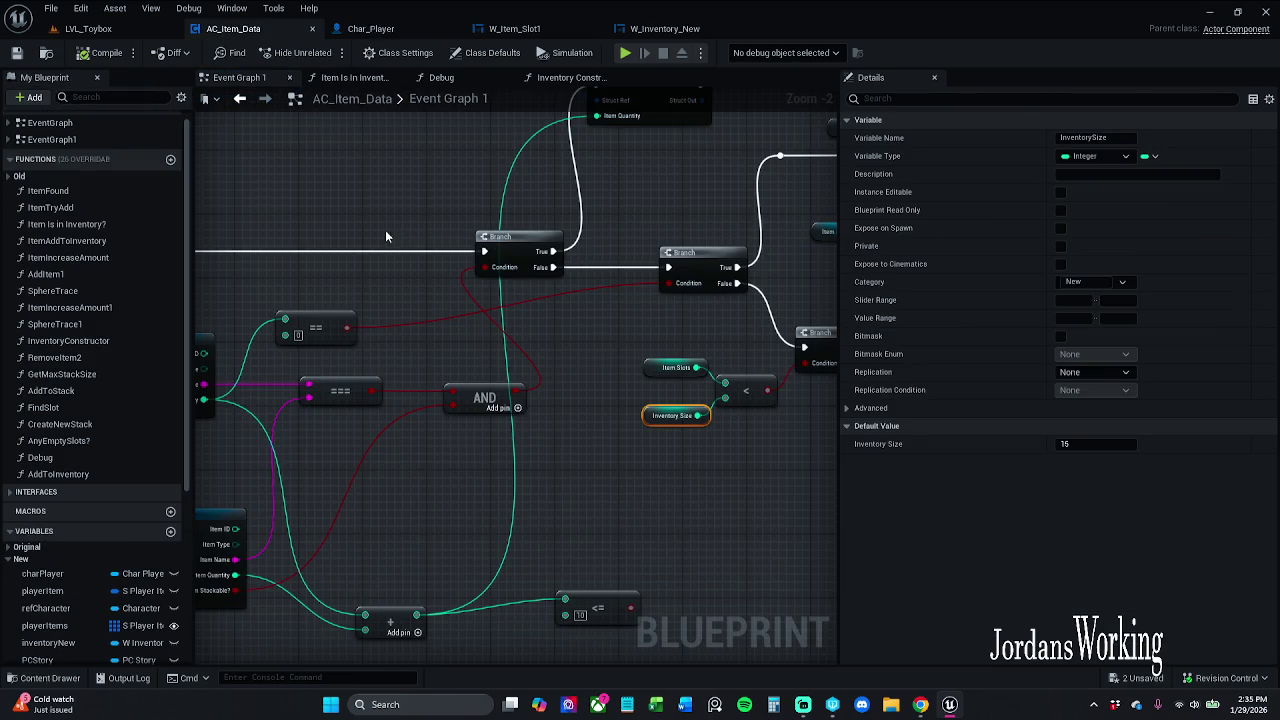
{"action": "scroll", "coordinate": [92, 575], "scroll_direction": "down", "scroll_amount": 3}
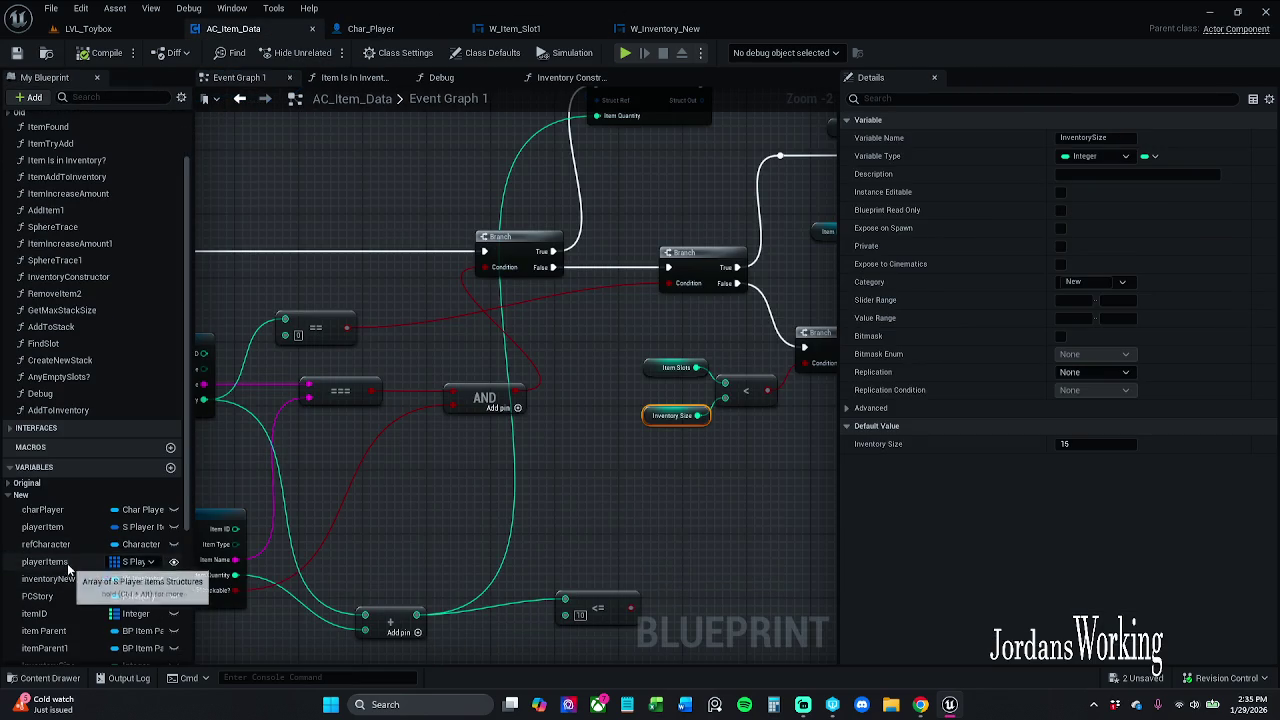
{"action": "left_click", "coordinate": [67, 562]}
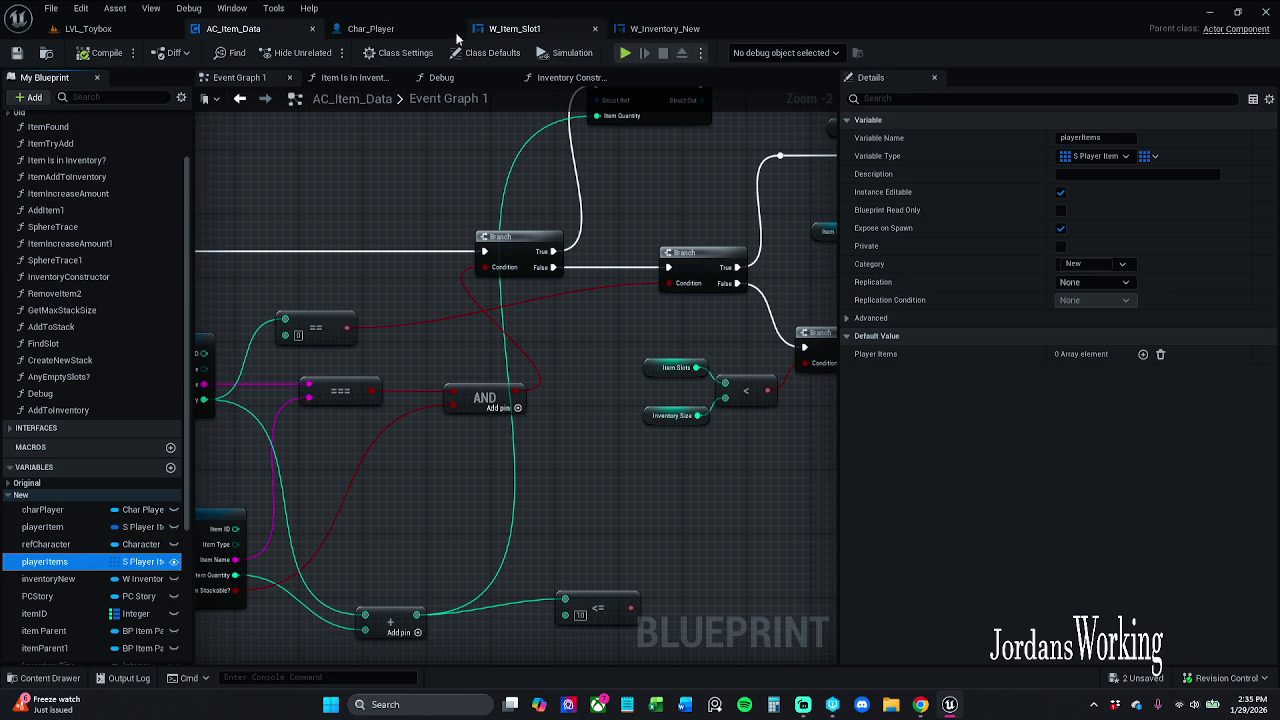
{"action": "left_click", "coordinate": [375, 28]}
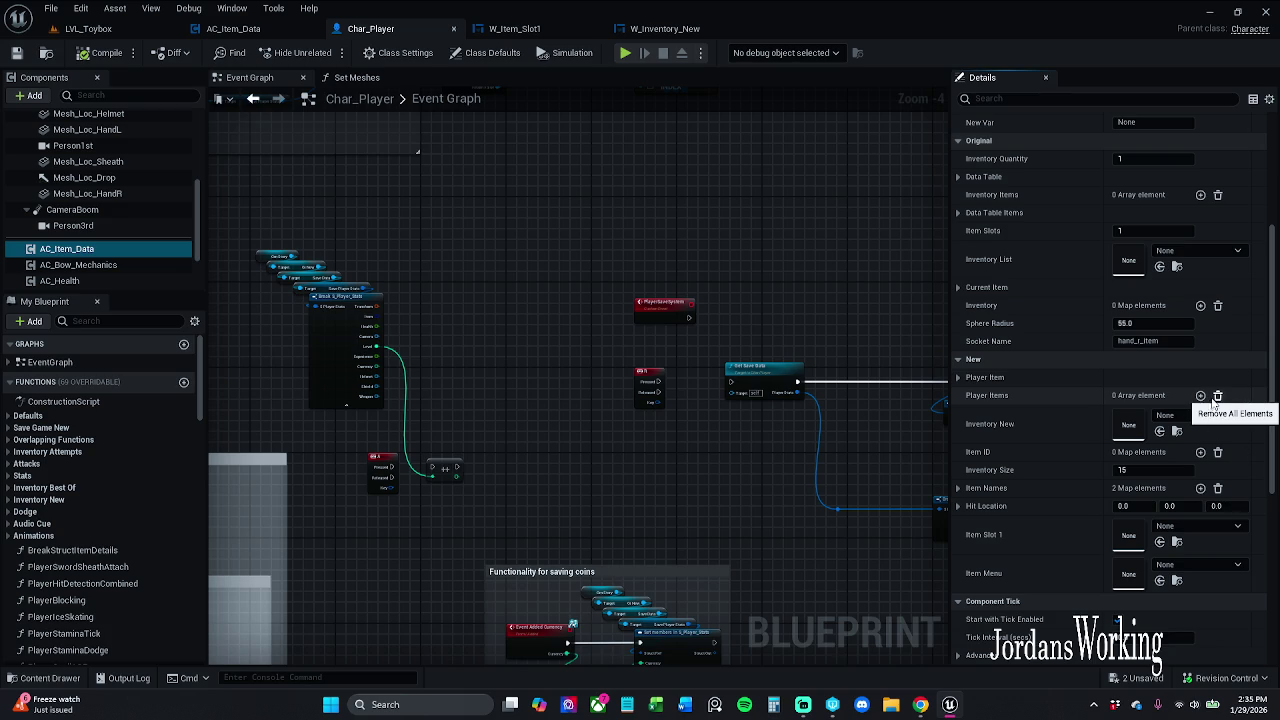
Add a single Player Items entry and expand Index [0], keeping its item type Unarmed
{"action": "left_click", "coordinate": [1201, 395]}
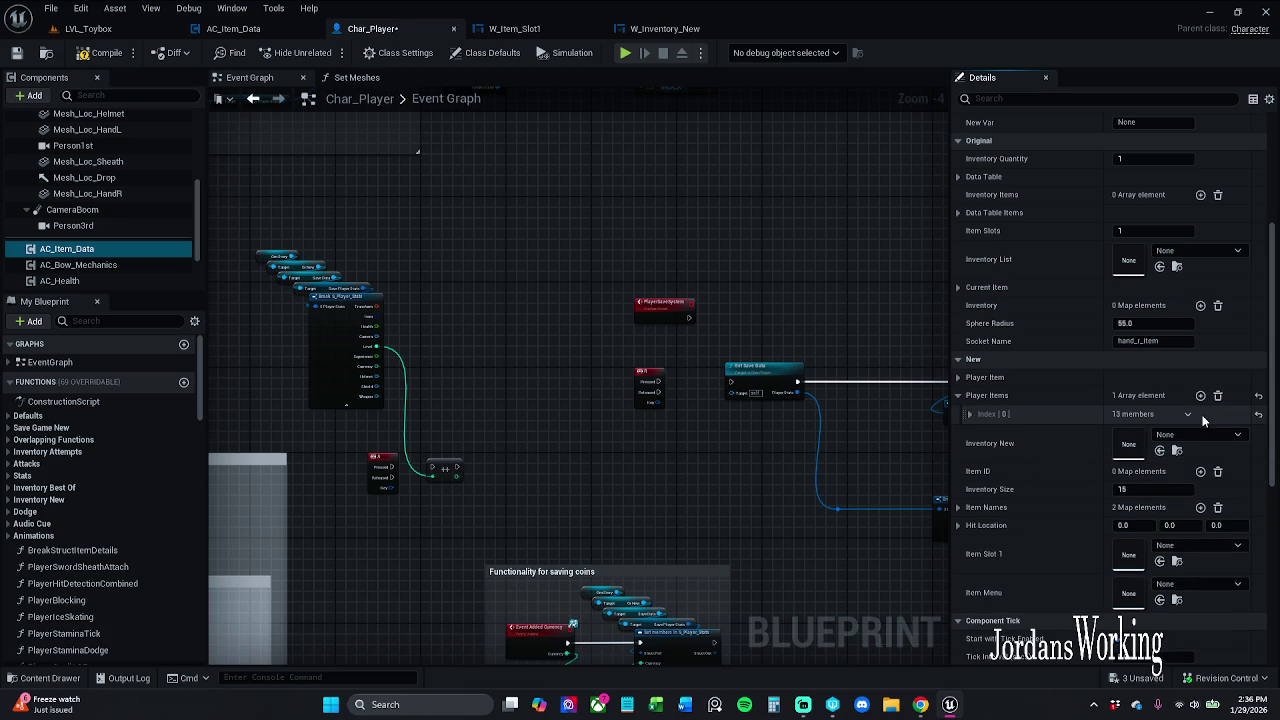
{"action": "left_click", "coordinate": [1201, 395]}
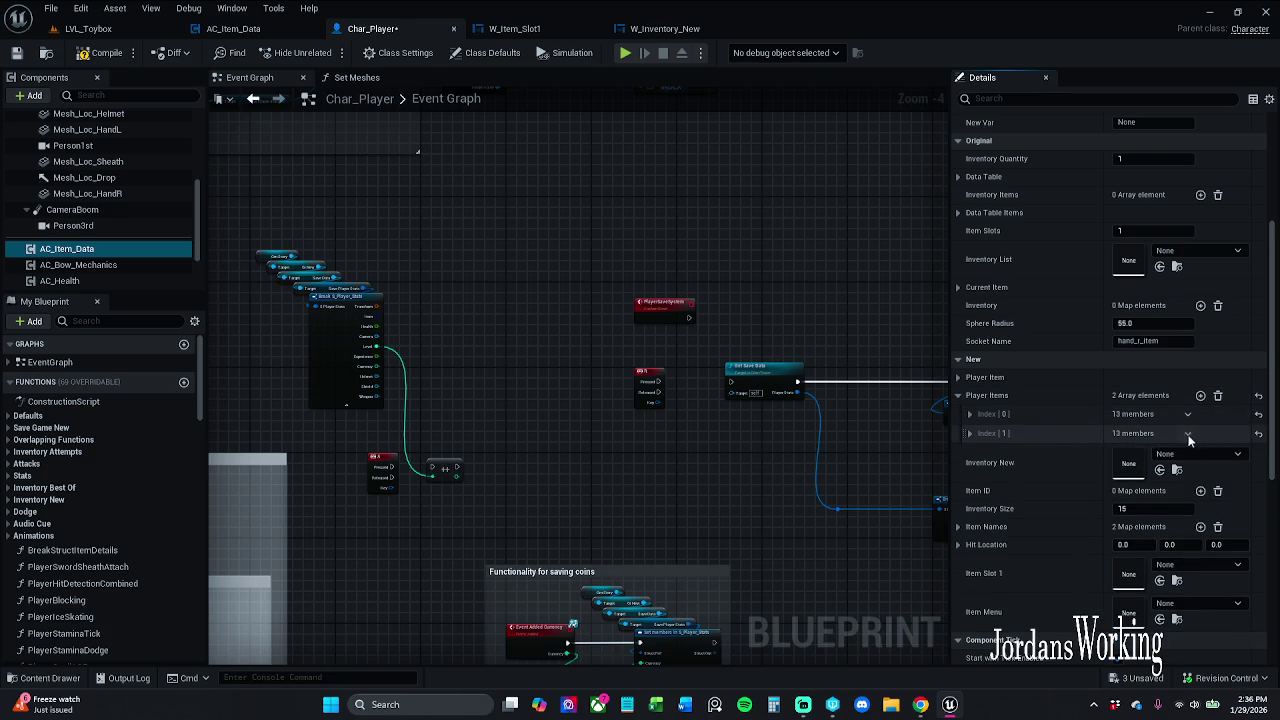
{"action": "key", "text": "ctrl+z"}
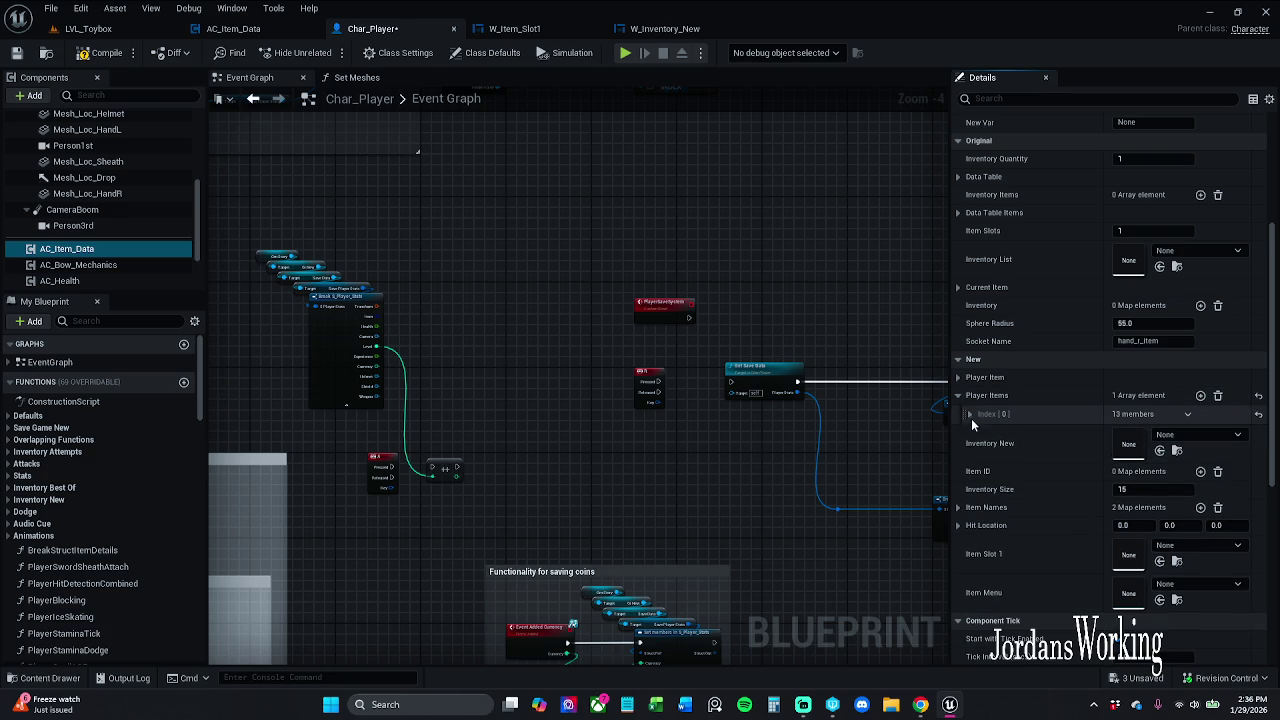
{"action": "left_click", "coordinate": [969, 413]}
{"action": "scroll", "coordinate": [1165, 441], "scroll_direction": "down", "scroll_amount": 2}
{"action": "left_click", "coordinate": [1150, 408]}
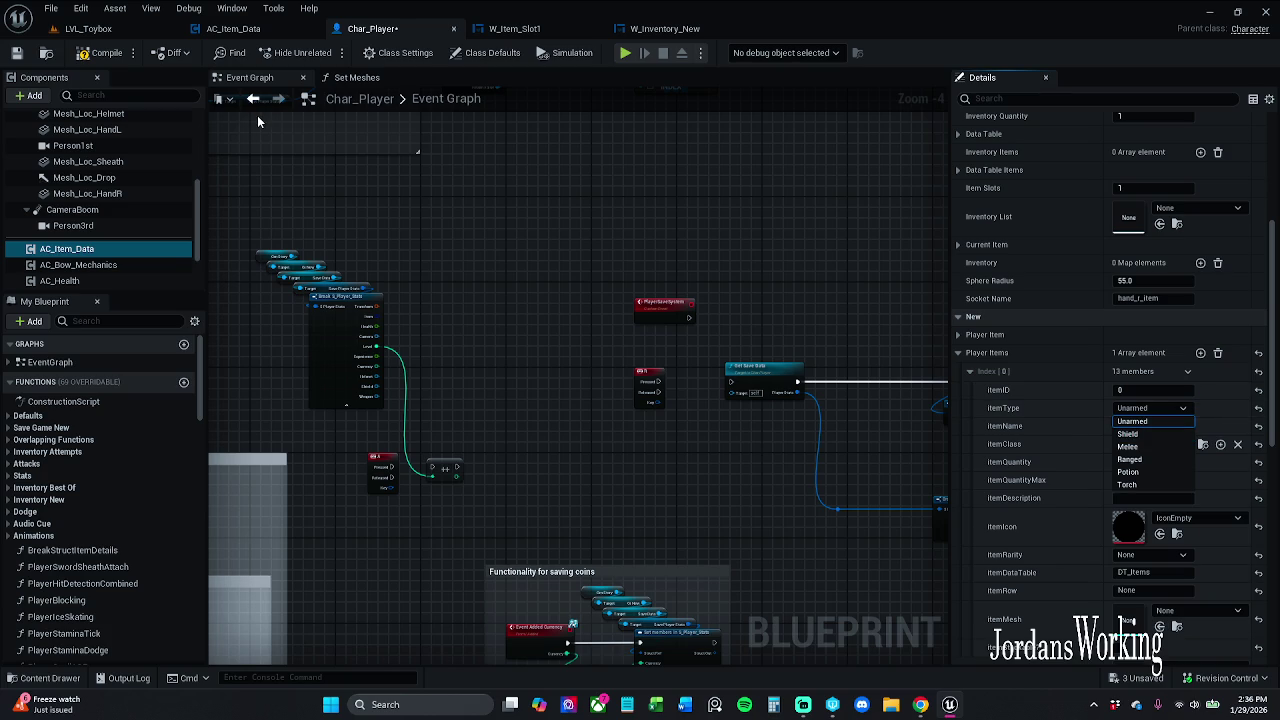
{"action": "left_click", "coordinate": [104, 58]}
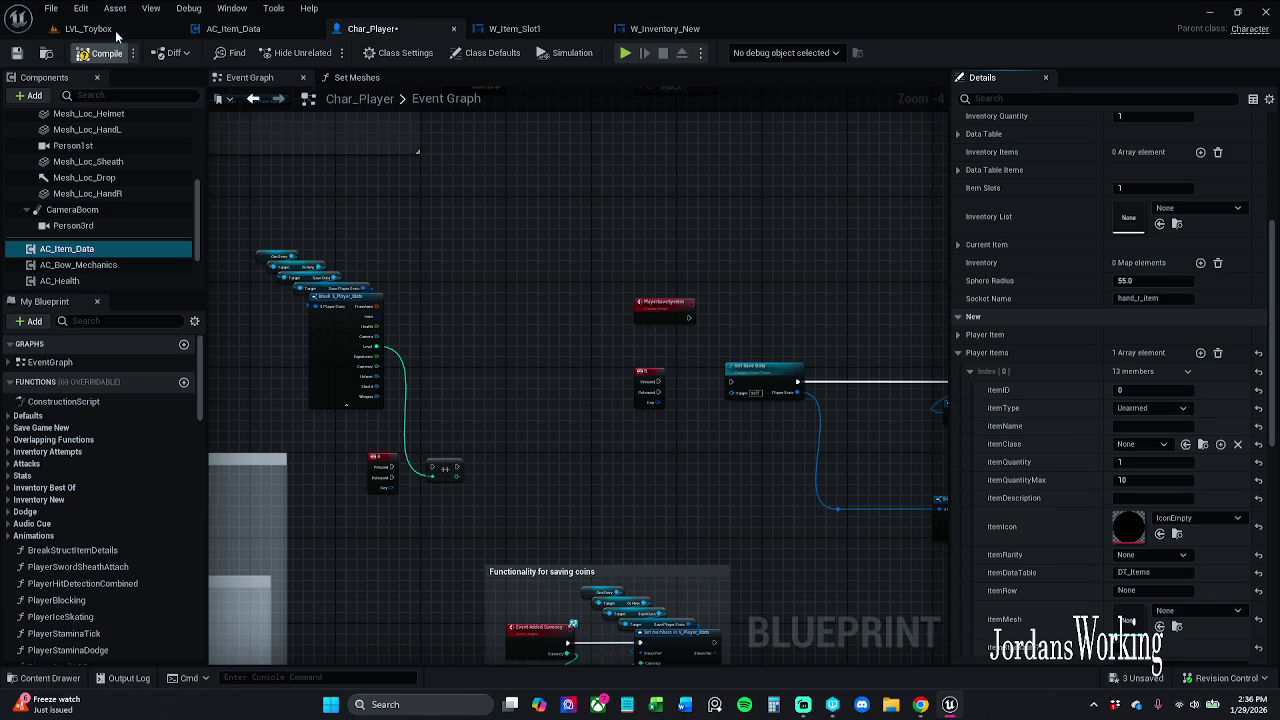
Play-test the LVL_Toybox inventory, then return to Char_Player
{"action": "left_click", "coordinate": [95, 28]}
{"action": "left_click", "coordinate": [322, 53]}
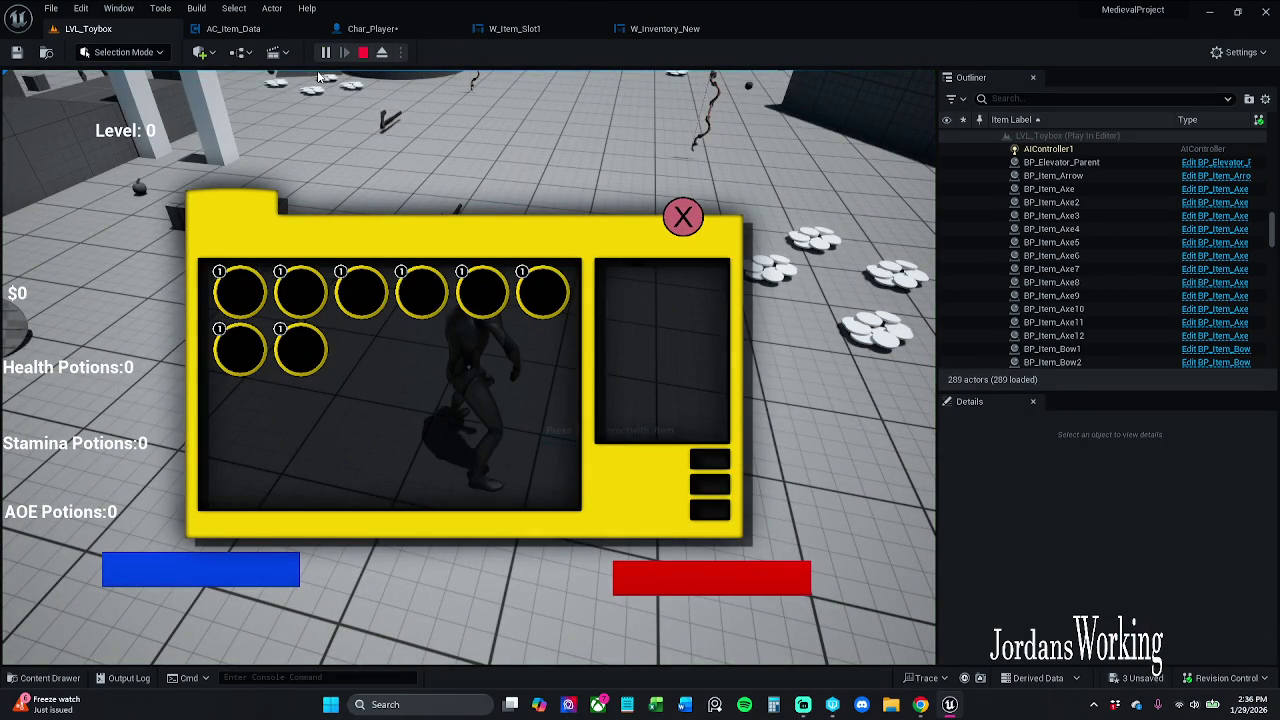
{"action": "left_click", "coordinate": [684, 218]}
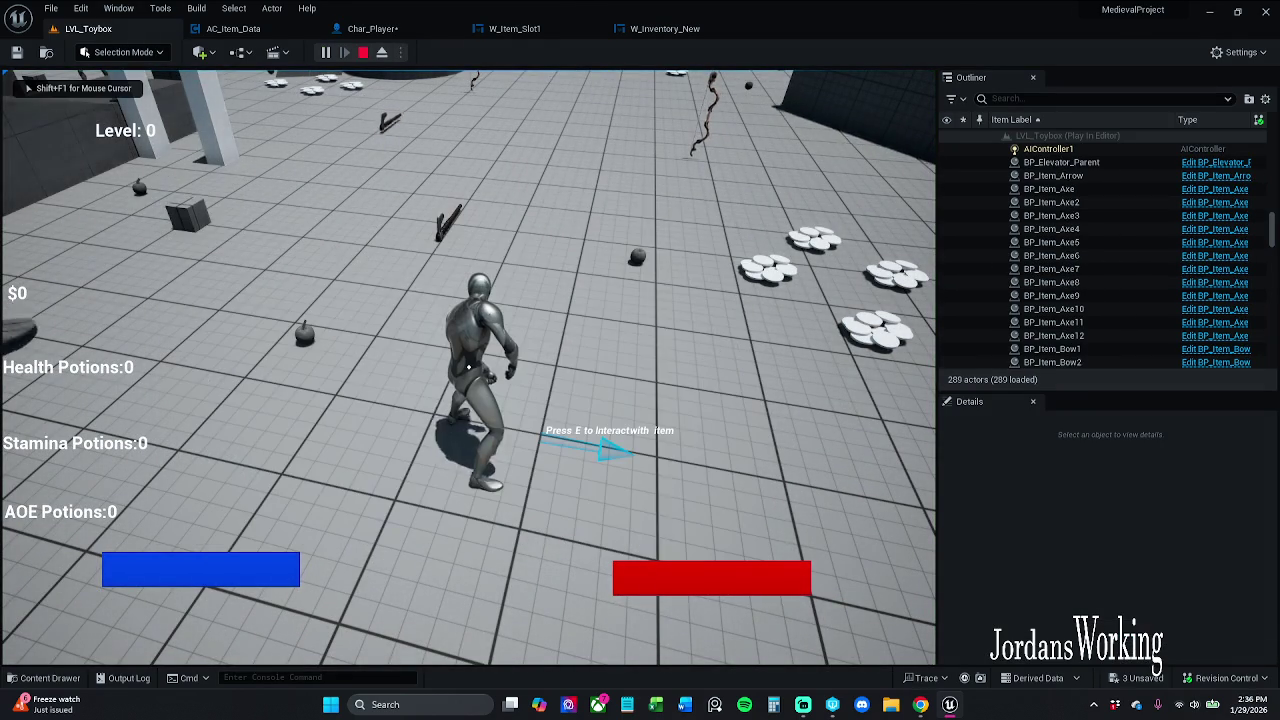
{"action": "key", "text": "shift+F1"}
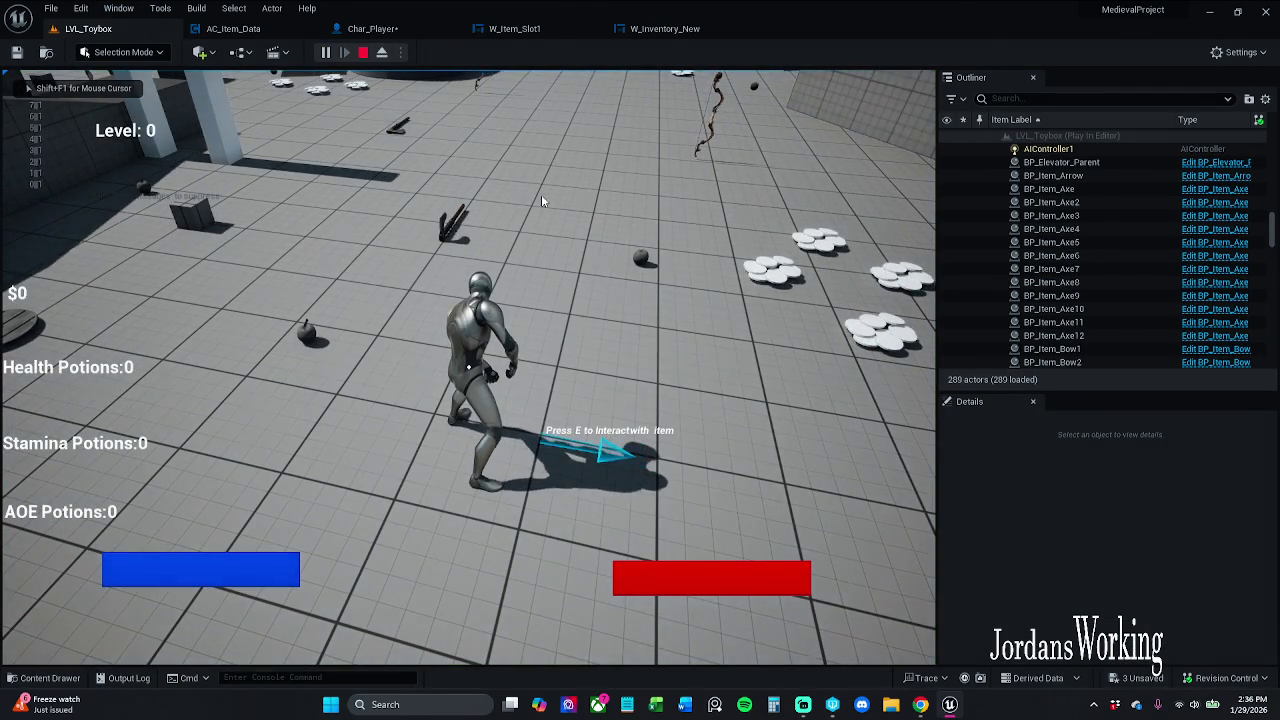
{"action": "left_click", "coordinate": [372, 28]}
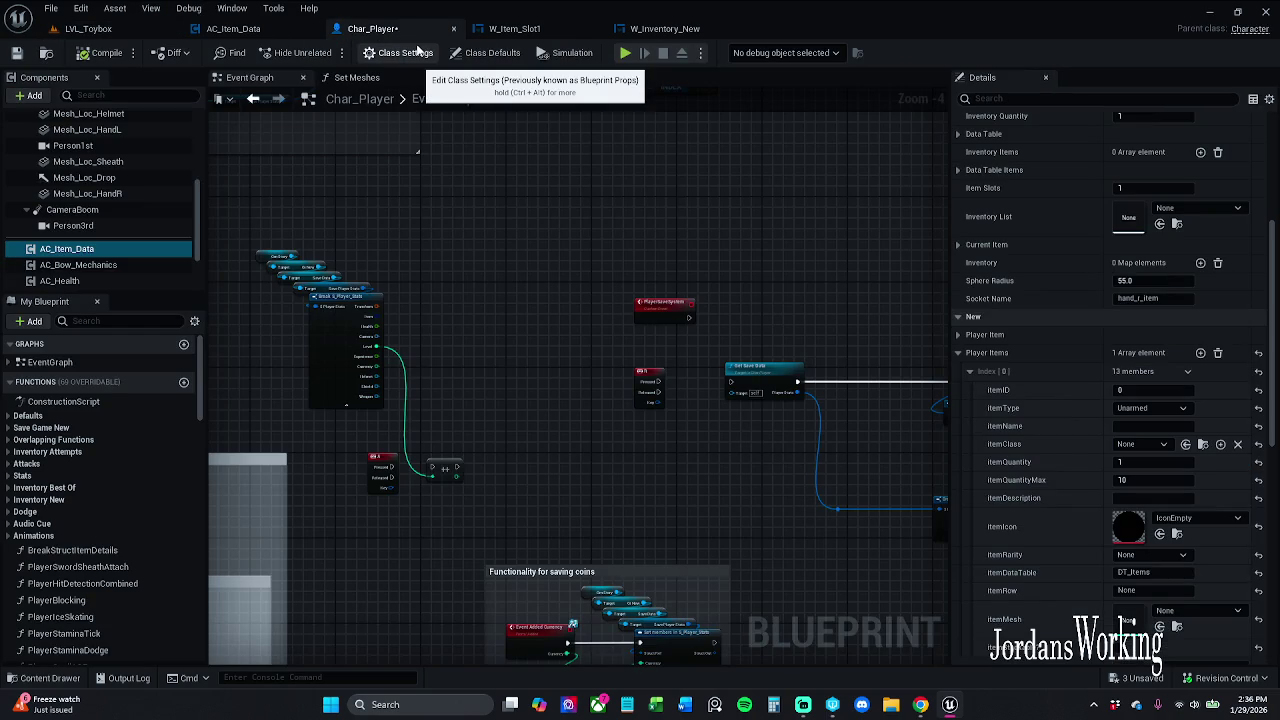
Set Index [0]'s itemName to Health, itemQuantity to 2 and itemRow to Health
{"action": "left_click", "coordinate": [1181, 394]}
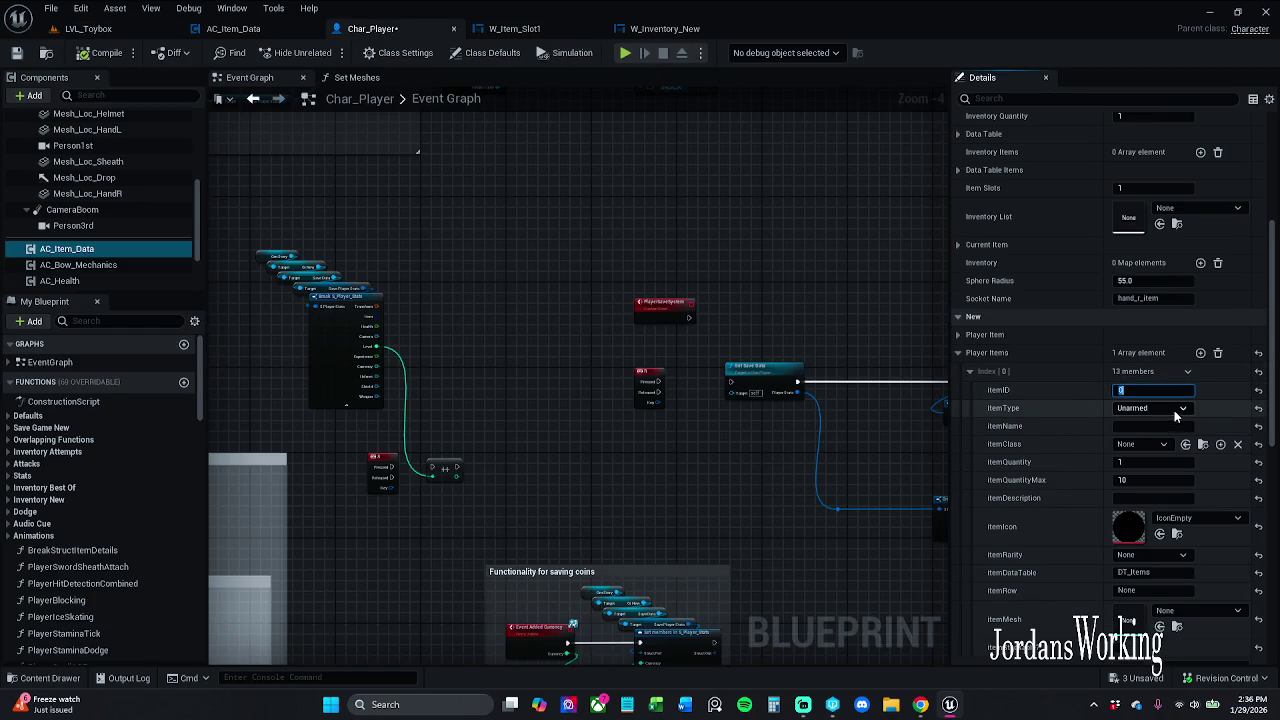
{"action": "left_click", "coordinate": [1170, 409]}
{"action": "left_click", "coordinate": [1140, 420]}
{"action": "left_click", "coordinate": [1155, 426]}
{"action": "type", "text": "Sword"}
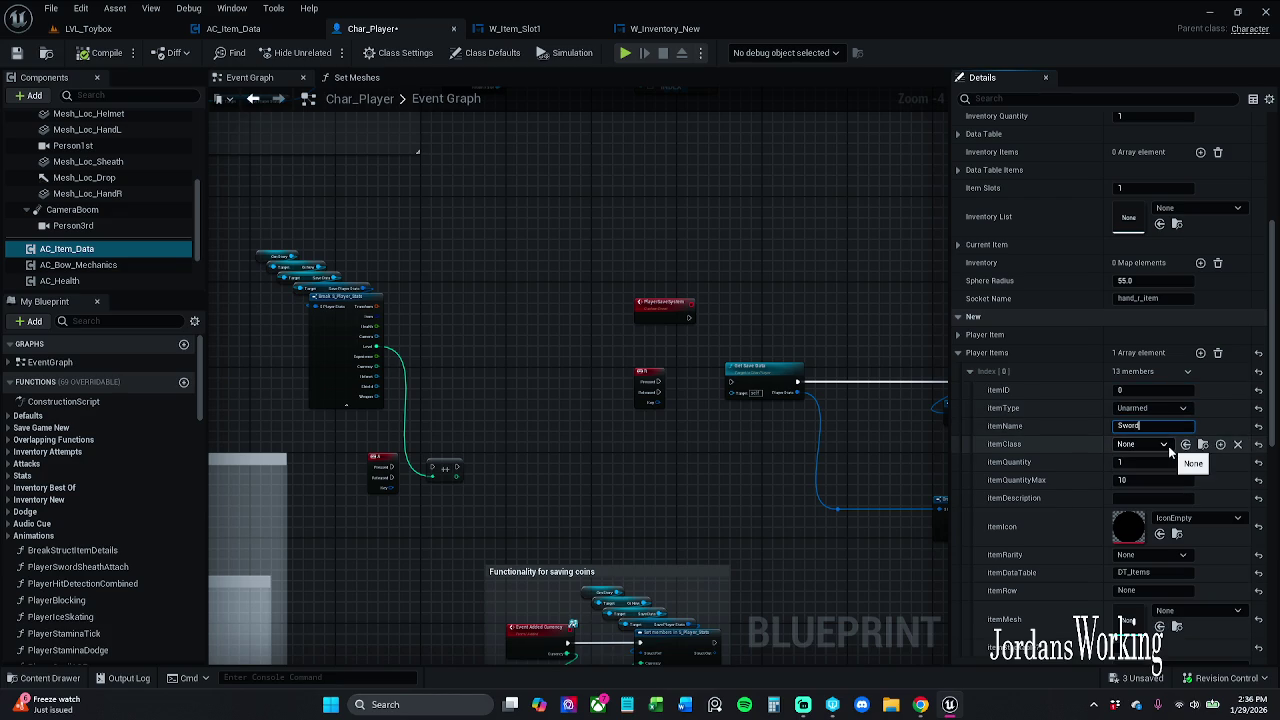
{"action": "key", "text": "ctrl+a"}
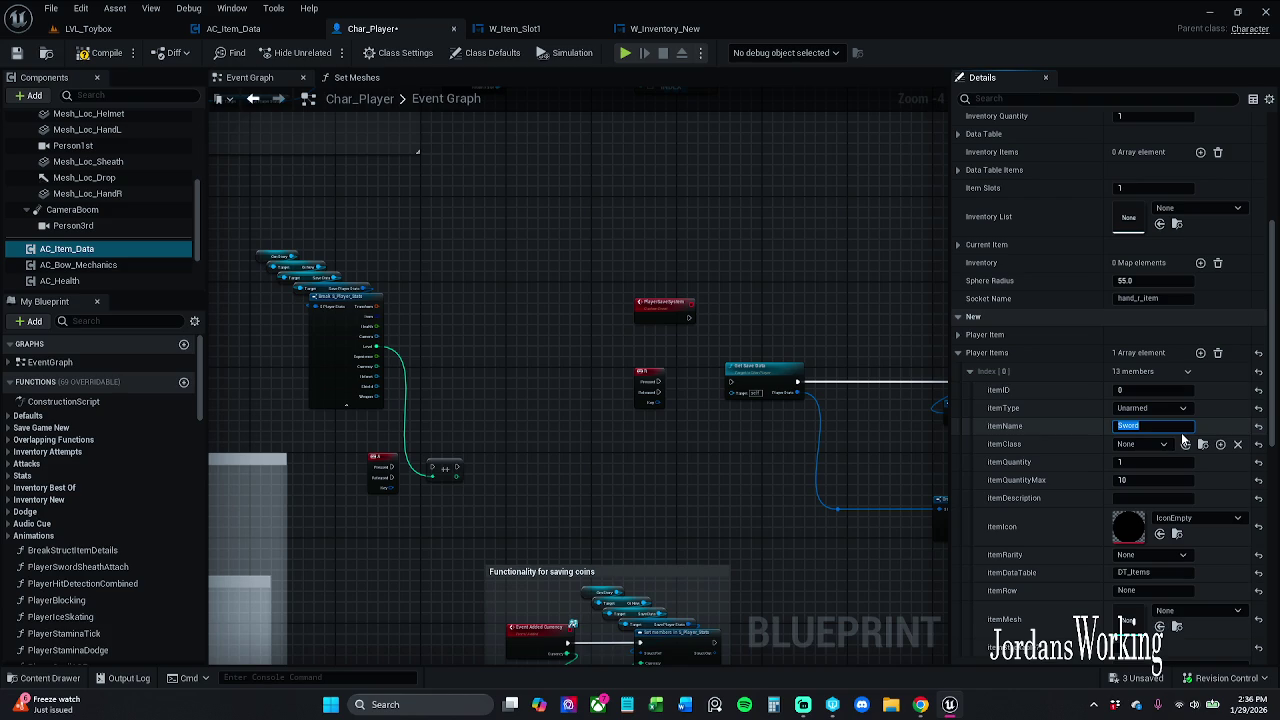
{"action": "type", "text": "Health"}
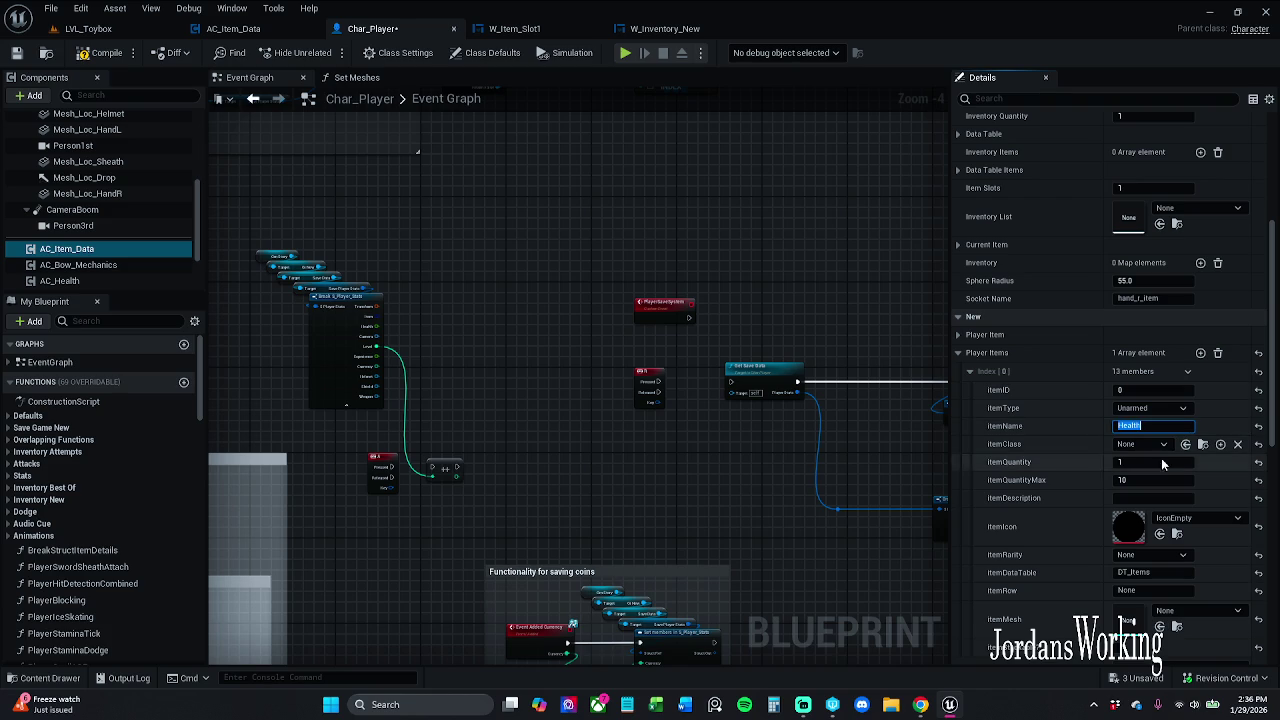
{"action": "left_click", "coordinate": [1158, 463]}
{"action": "type", "text": "2"}
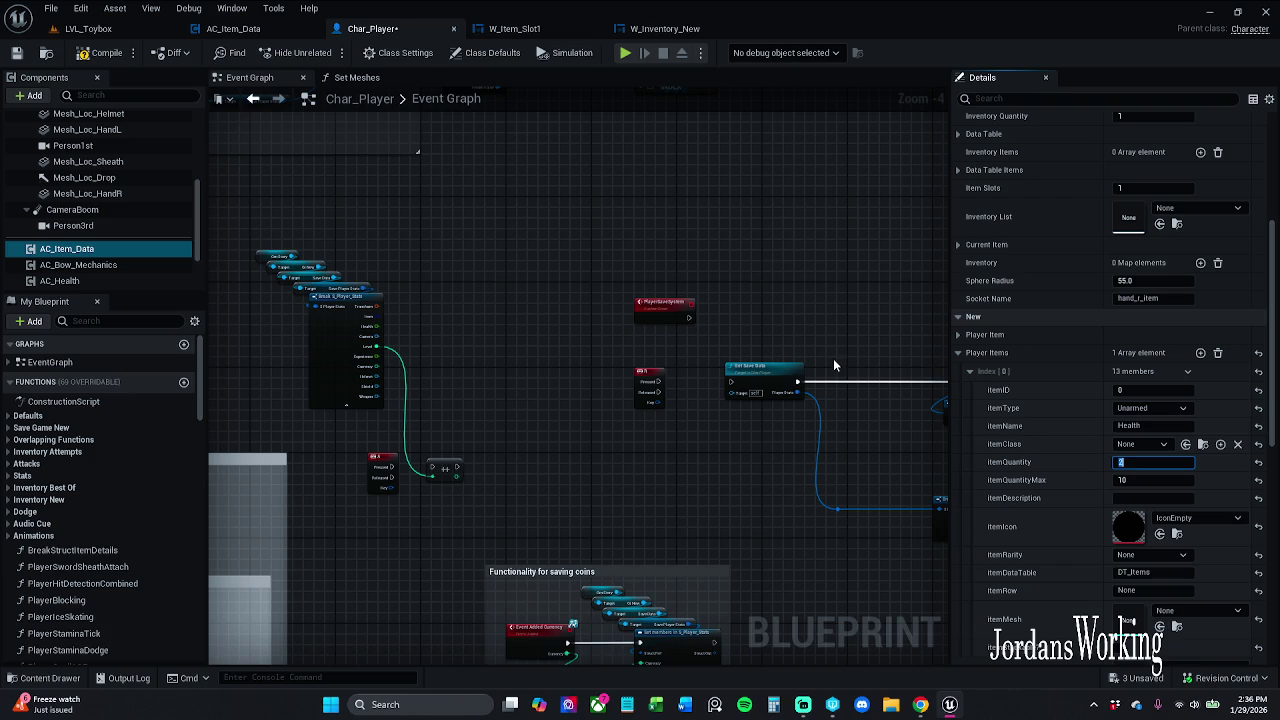
{"action": "left_click", "coordinate": [1116, 658]}
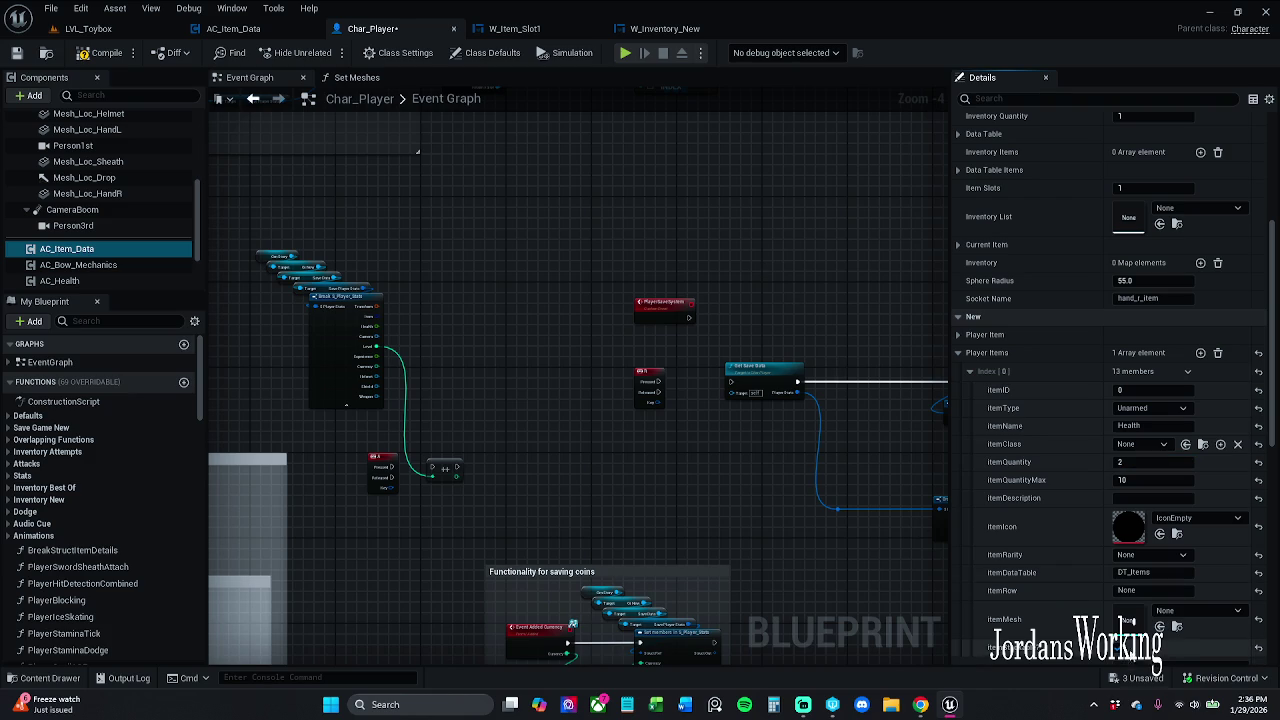
{"action": "left_click", "coordinate": [1150, 591]}
{"action": "type", "text": "Health"}
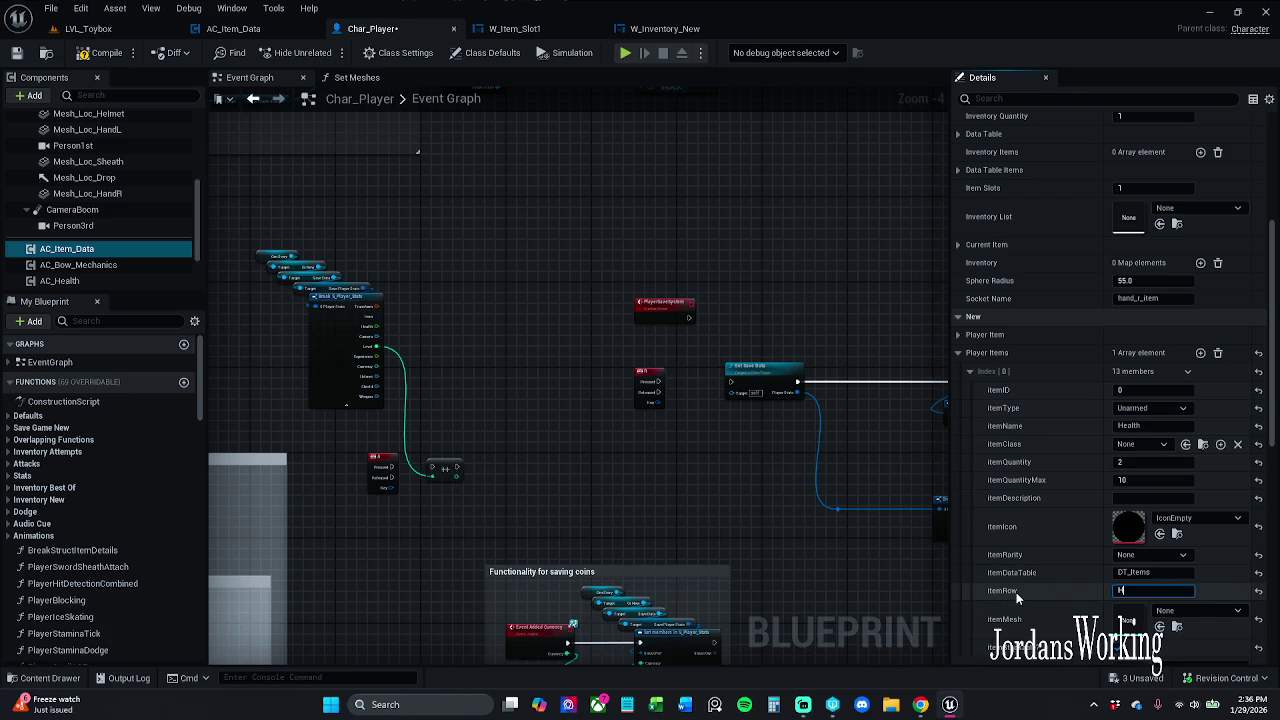
{"action": "key", "text": "Return"}
Compile, set itemClass to the potion class, and compile again
{"action": "left_click", "coordinate": [90, 52]}
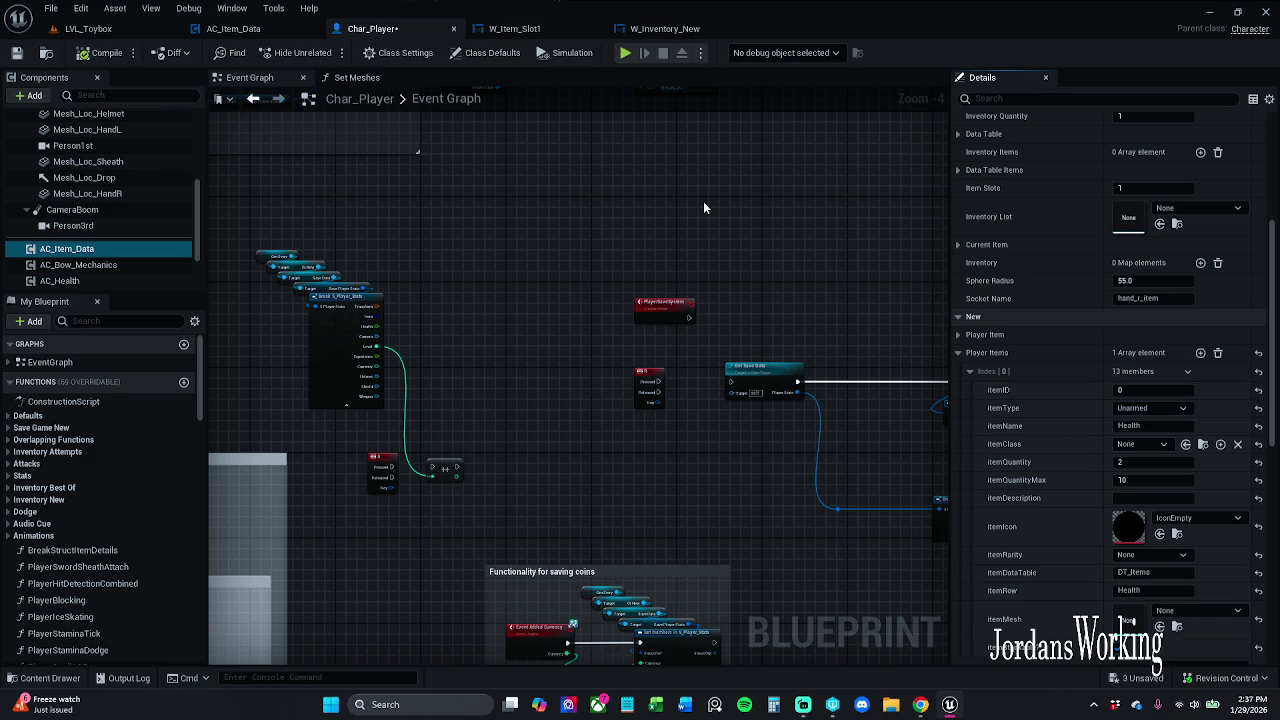
{"action": "left_click", "coordinate": [1151, 451]}
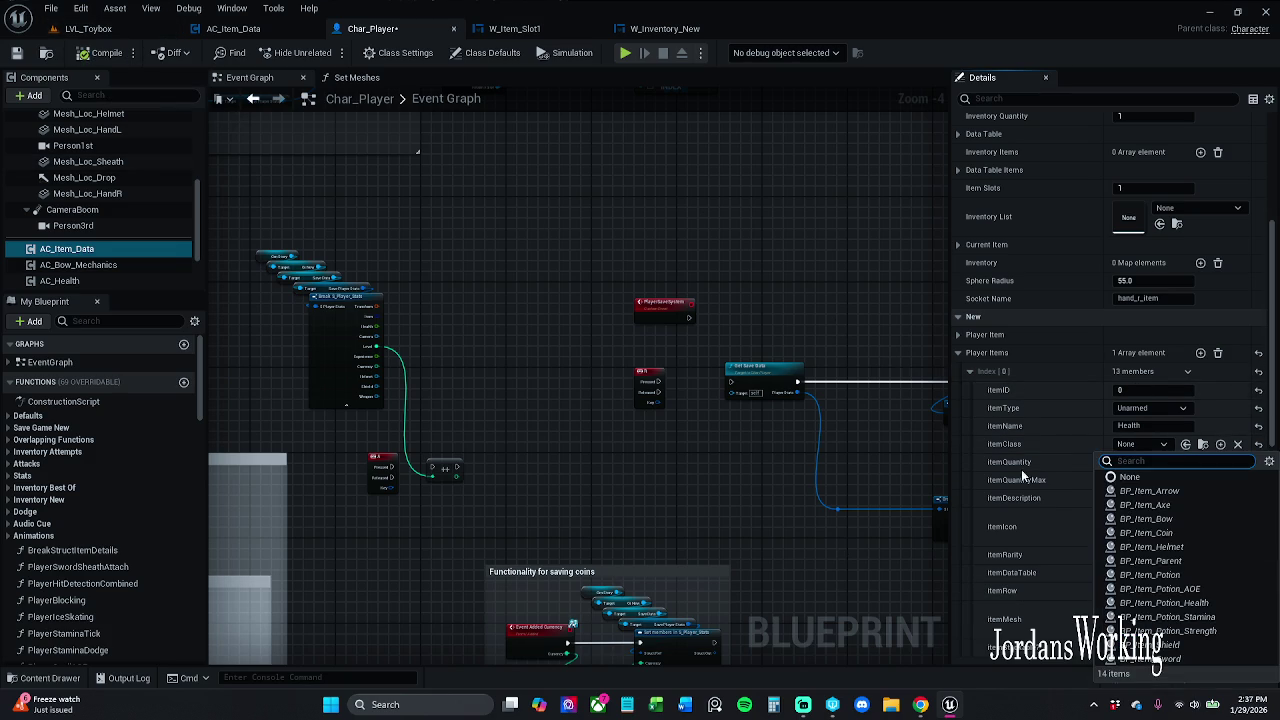
{"action": "left_click", "coordinate": [1212, 604]}
{"action": "left_click", "coordinate": [100, 52]}
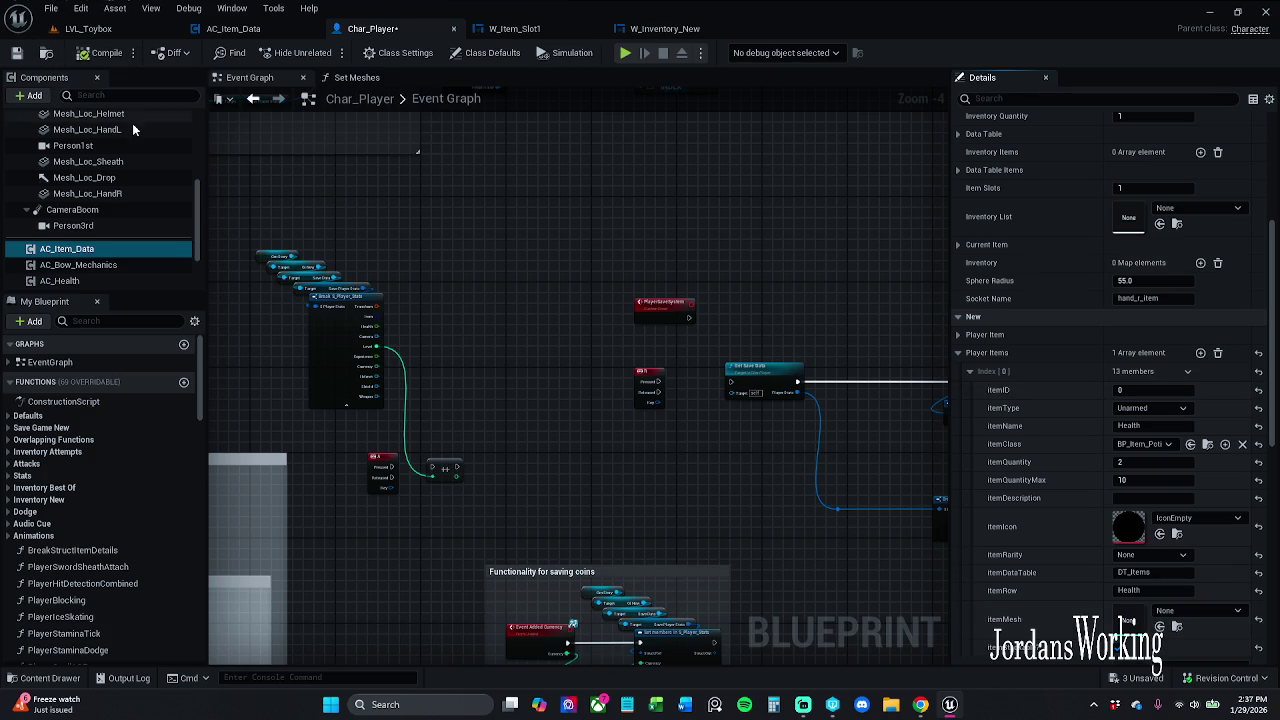
Play-test the level's inventory, then return to the Char_Player blueprint
{"action": "left_click", "coordinate": [90, 28]}
{"action": "left_click", "coordinate": [325, 52]}
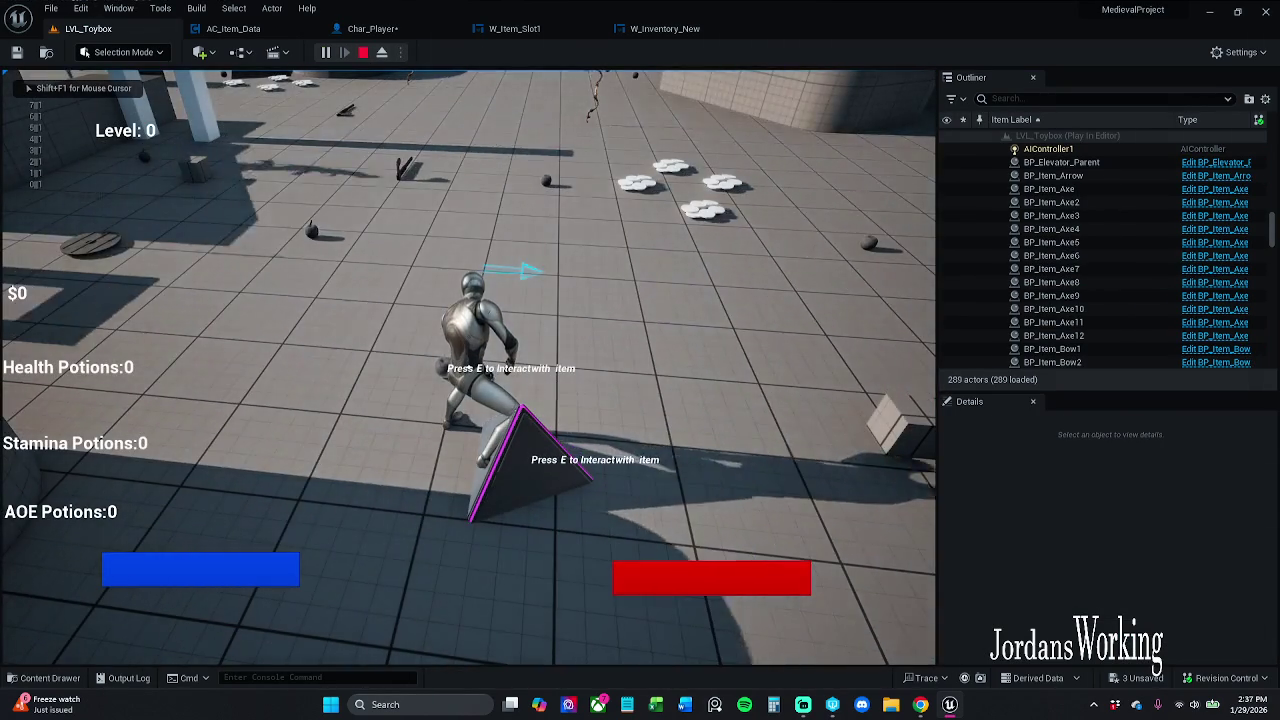
{"action": "key", "text": "i"}
{"action": "key", "text": "Escape"}
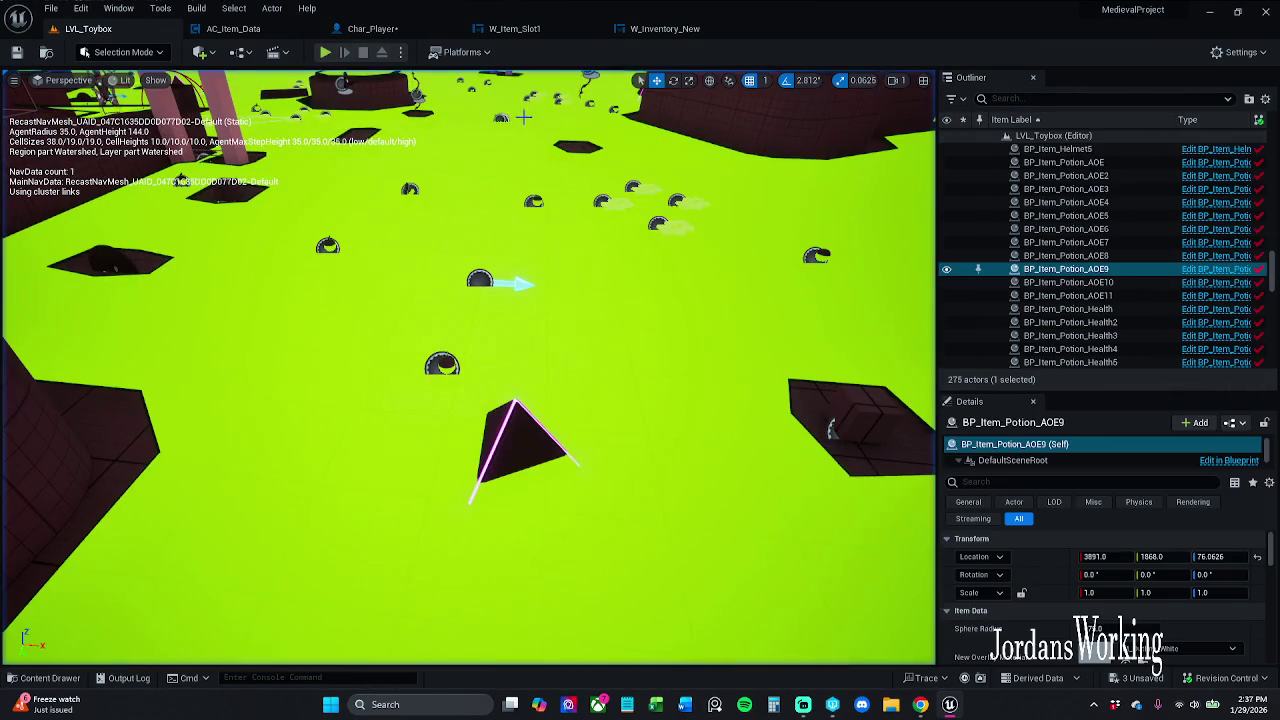
{"action": "left_click", "coordinate": [372, 28]}
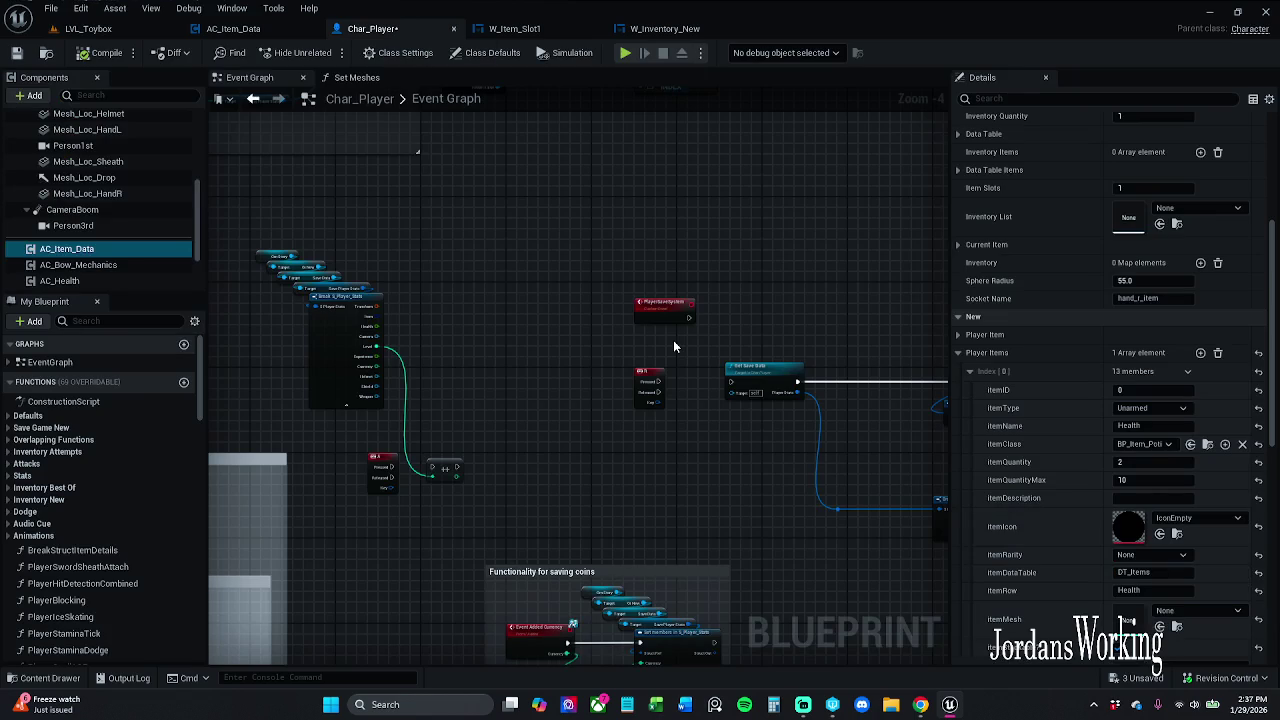
{"action": "left_click", "coordinate": [233, 28]}
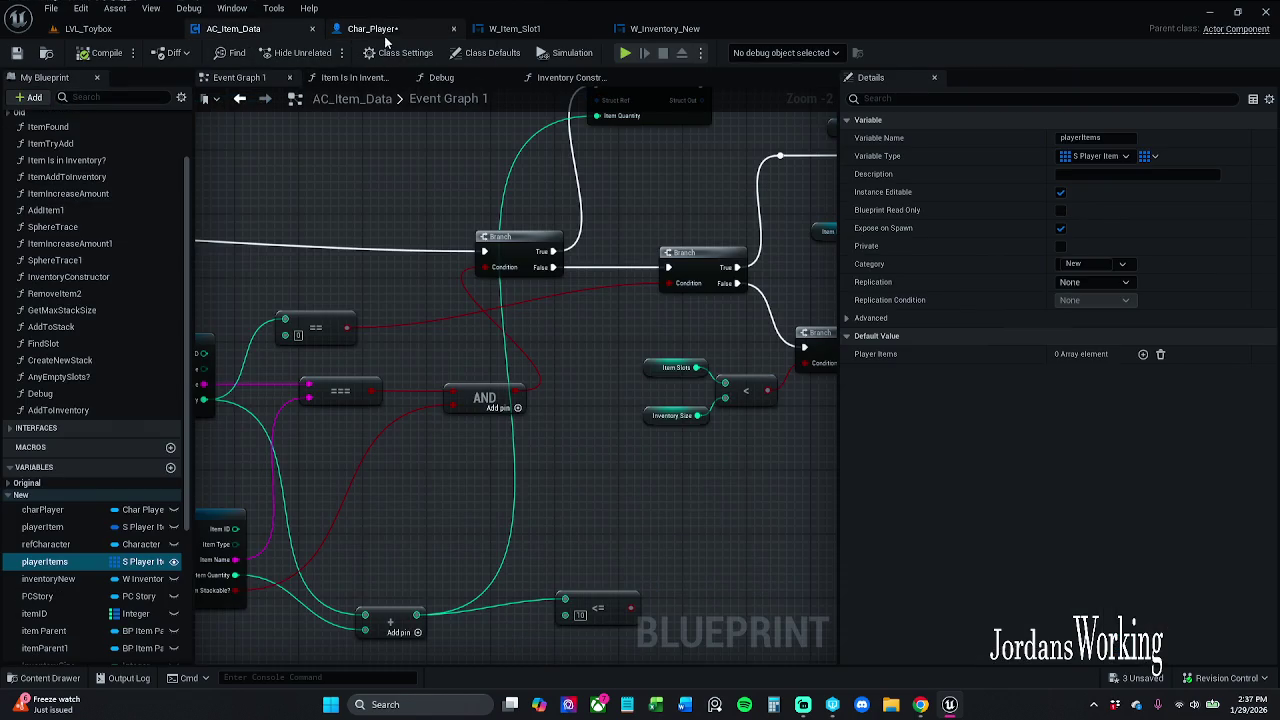
{"action": "left_click", "coordinate": [385, 33]}
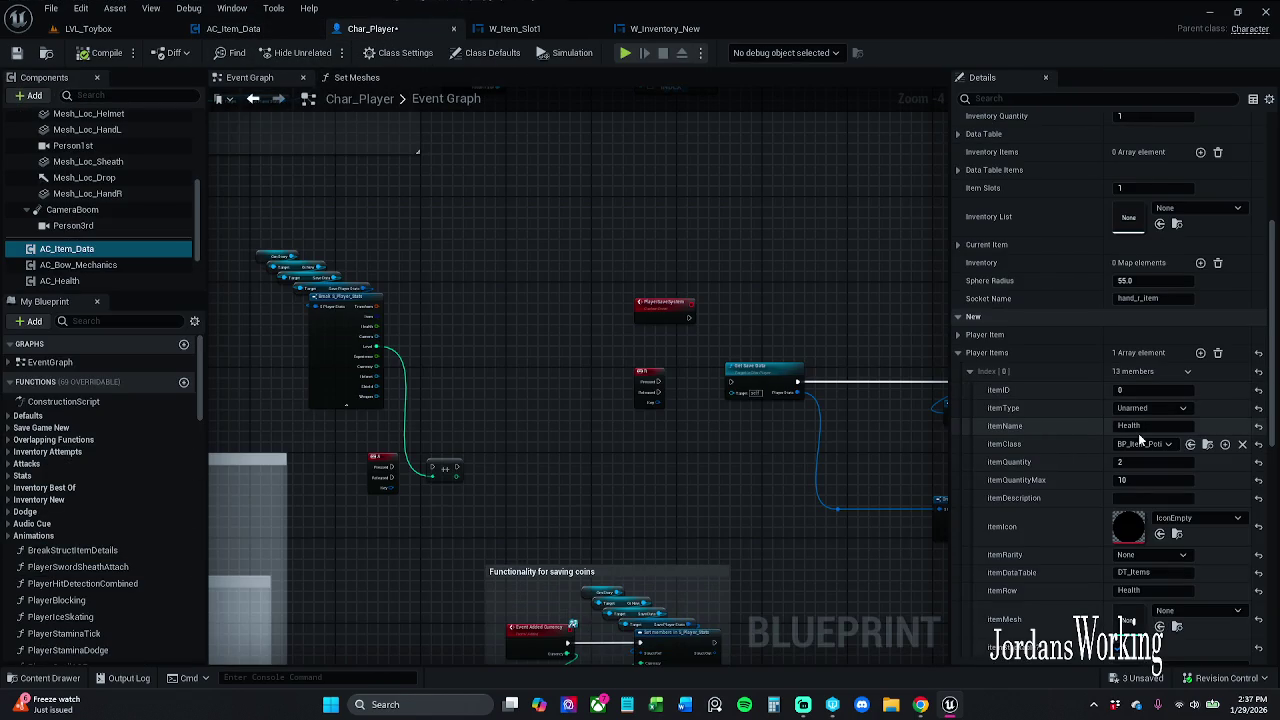
Choose MAT_ColorTrack as the Health item's itemIcon, then go back to LVL_Toybox
{"action": "scroll", "coordinate": [1150, 448], "scroll_direction": "down", "scroll_amount": 1}
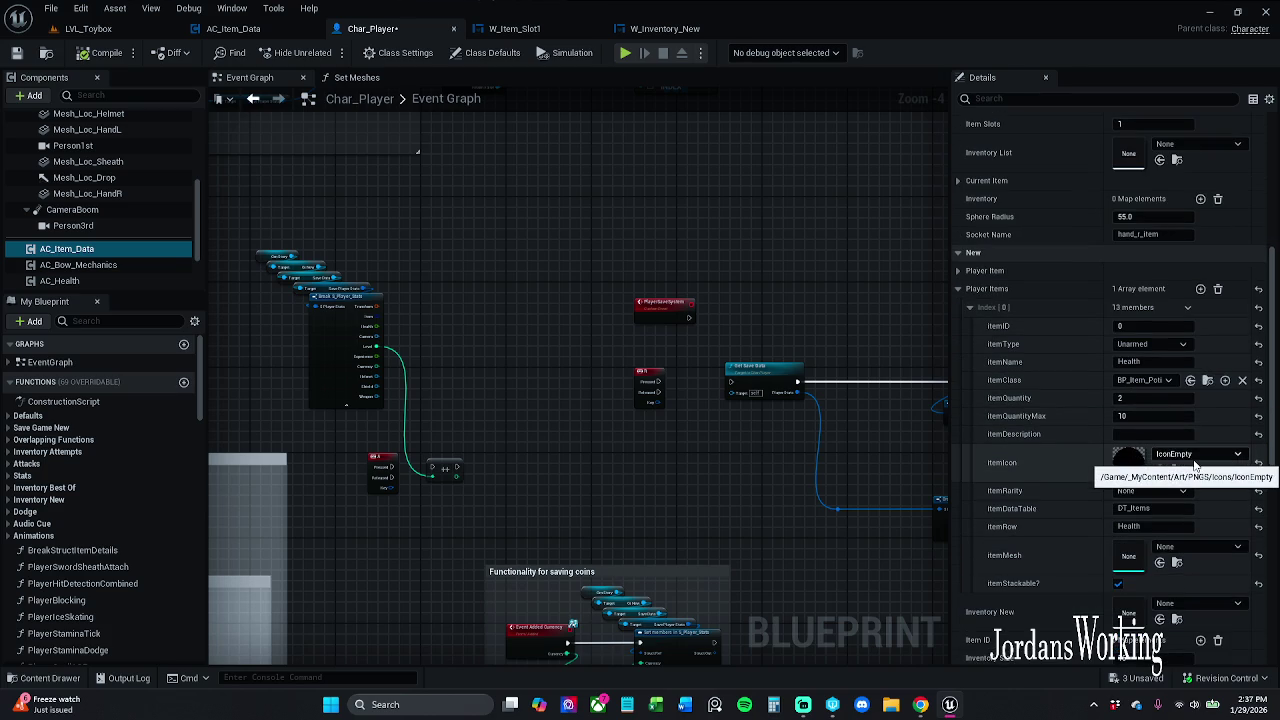
{"action": "left_click", "coordinate": [1172, 455]}
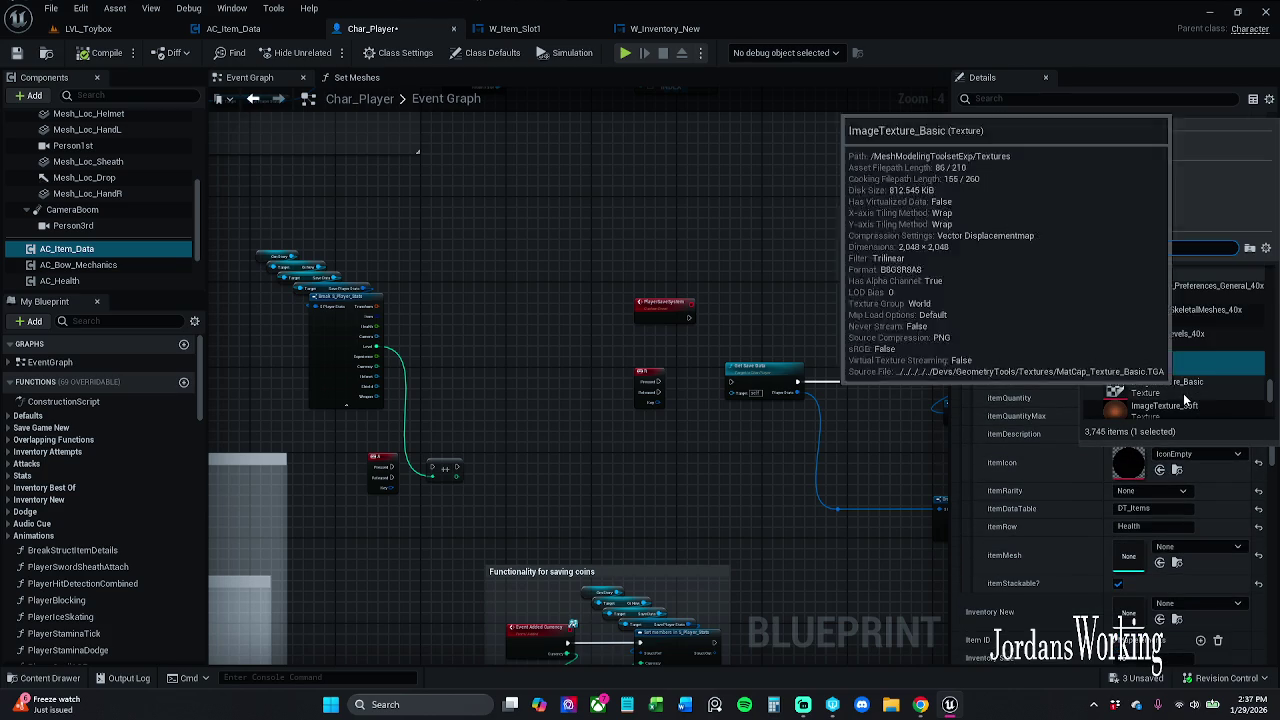
{"action": "scroll", "coordinate": [1175, 385], "scroll_direction": "down", "scroll_amount": 4}
{"action": "scroll", "coordinate": [1185, 380], "scroll_direction": "up", "scroll_amount": 1}
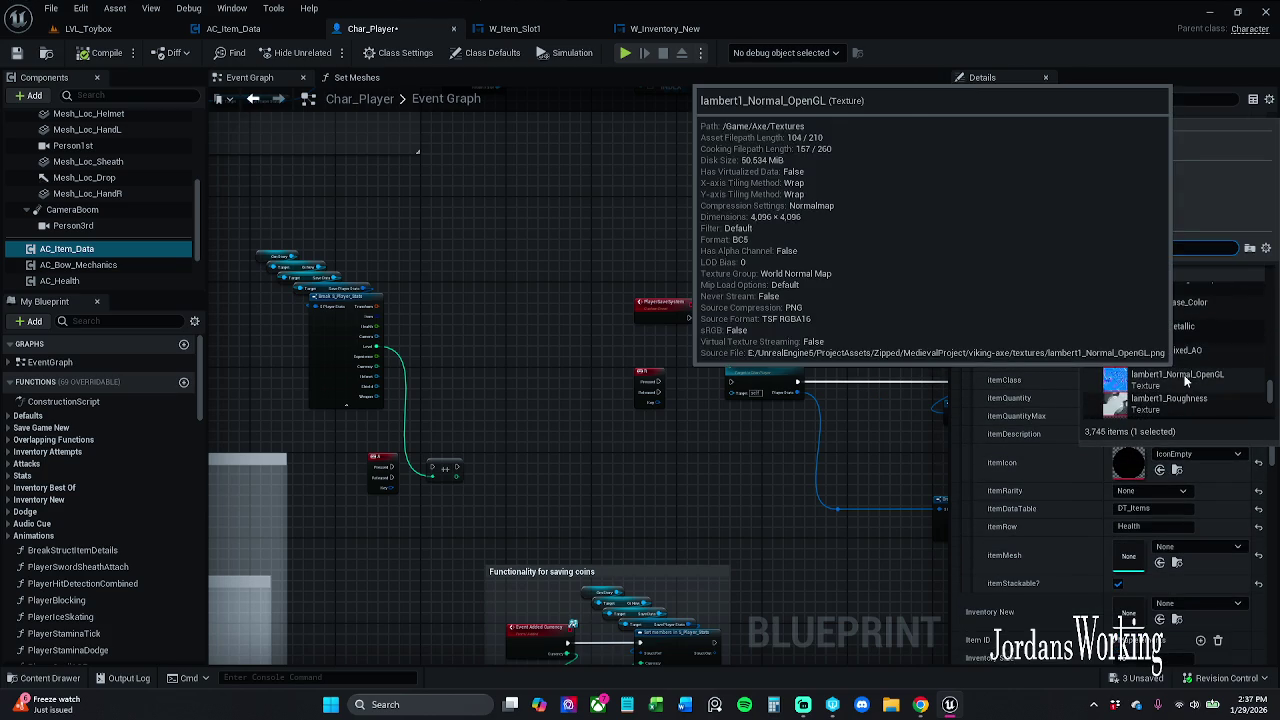
{"action": "scroll", "coordinate": [1130, 375], "scroll_direction": "down", "scroll_amount": 5}
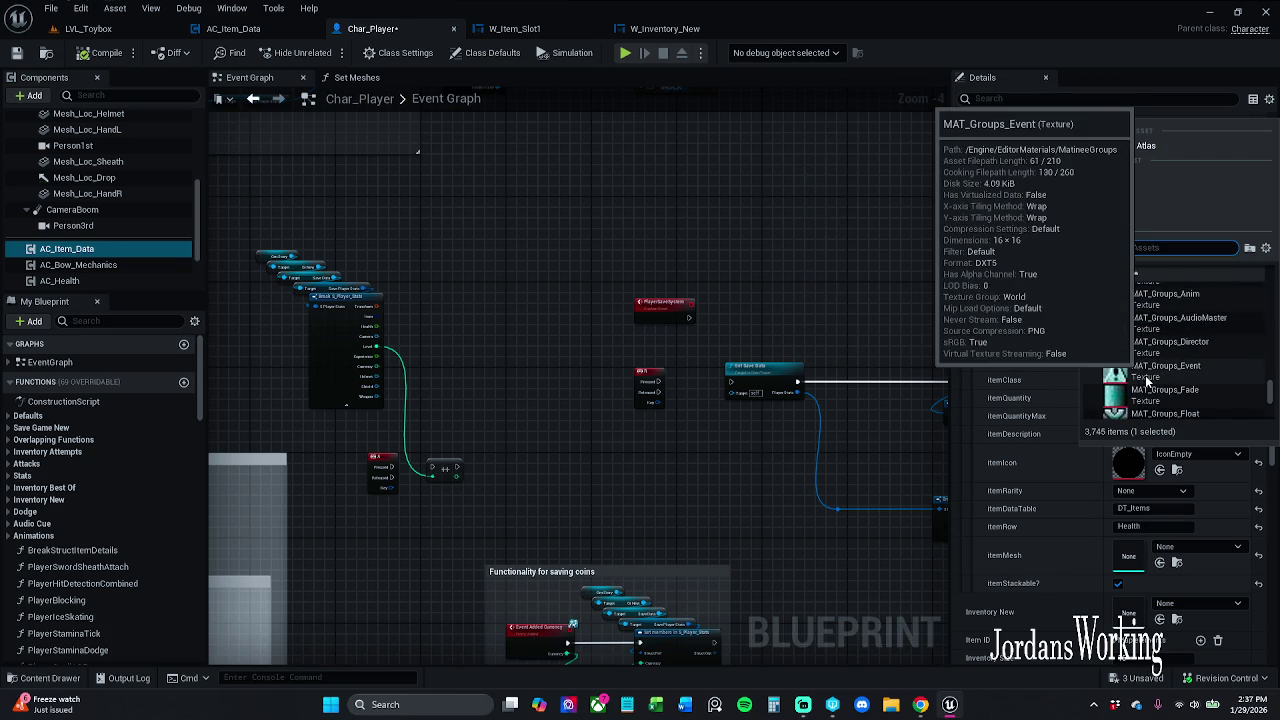
{"action": "scroll", "coordinate": [1199, 367], "scroll_direction": "up", "scroll_amount": 3}
{"action": "left_click", "coordinate": [1199, 365]}
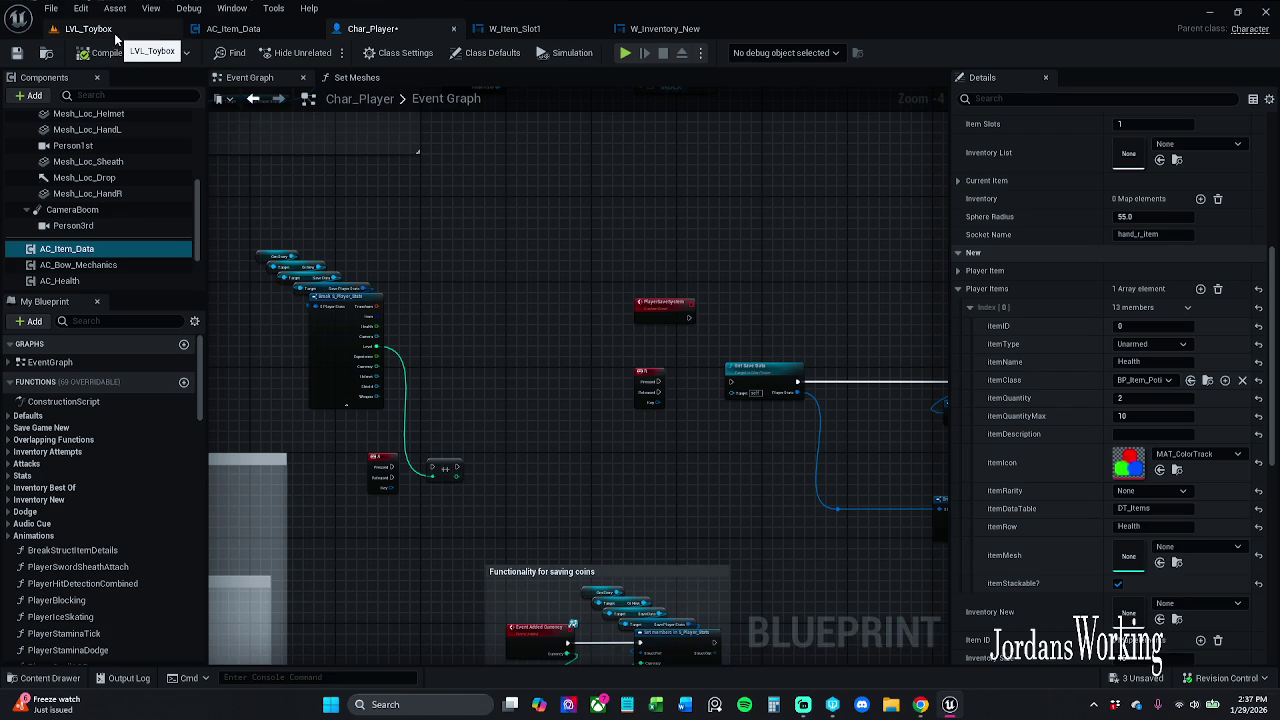
{"action": "left_click", "coordinate": [115, 33]}
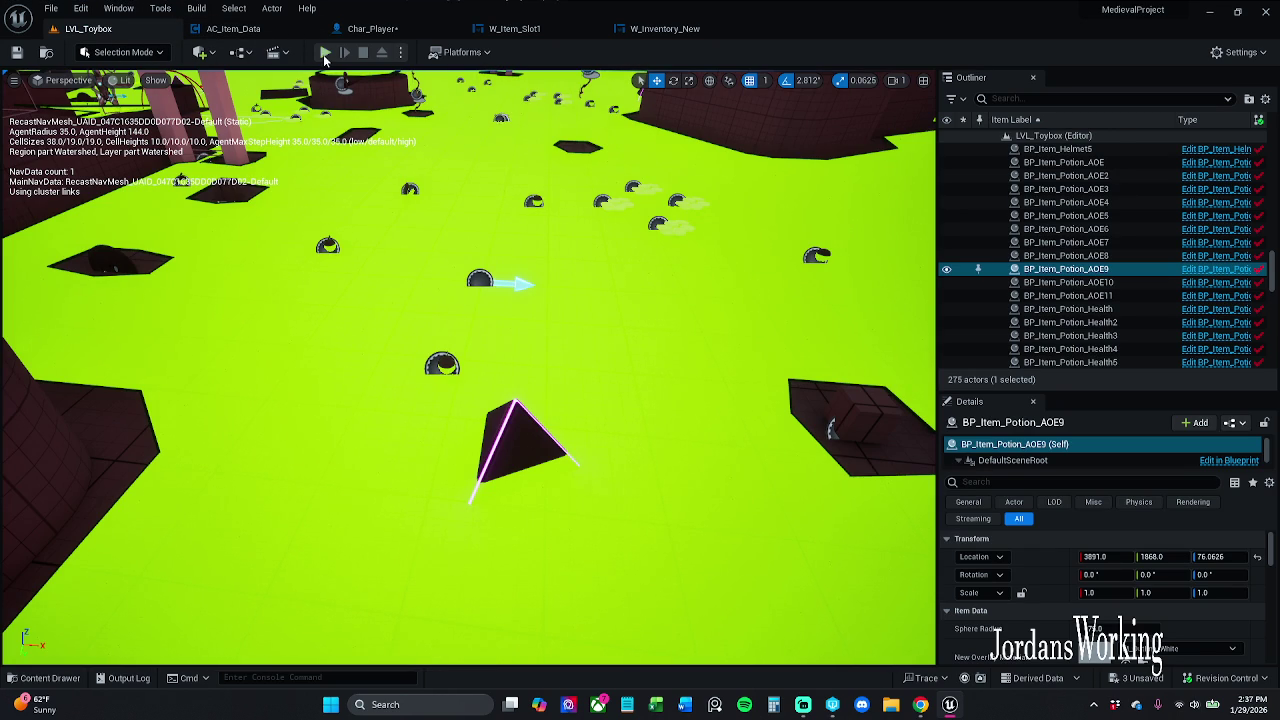
{"action": "left_click", "coordinate": [325, 52]}
{"action": "key", "text": "i"}
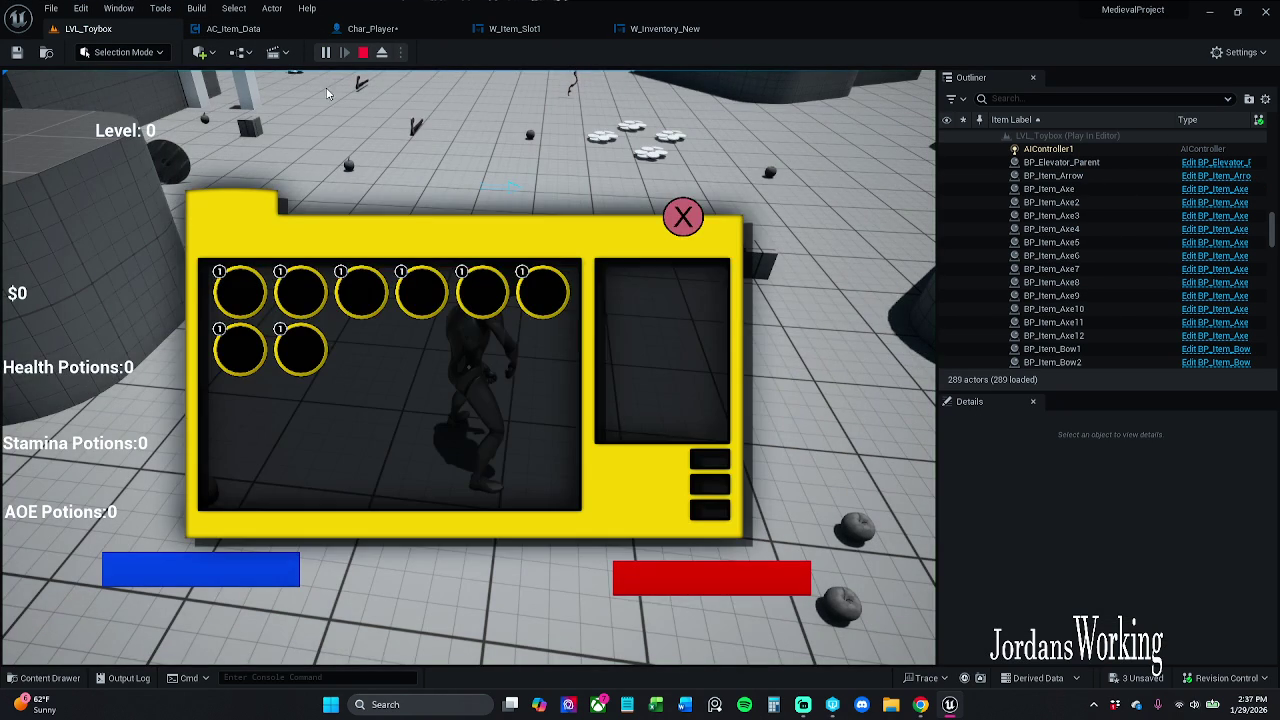
{"action": "left_click", "coordinate": [685, 215]}
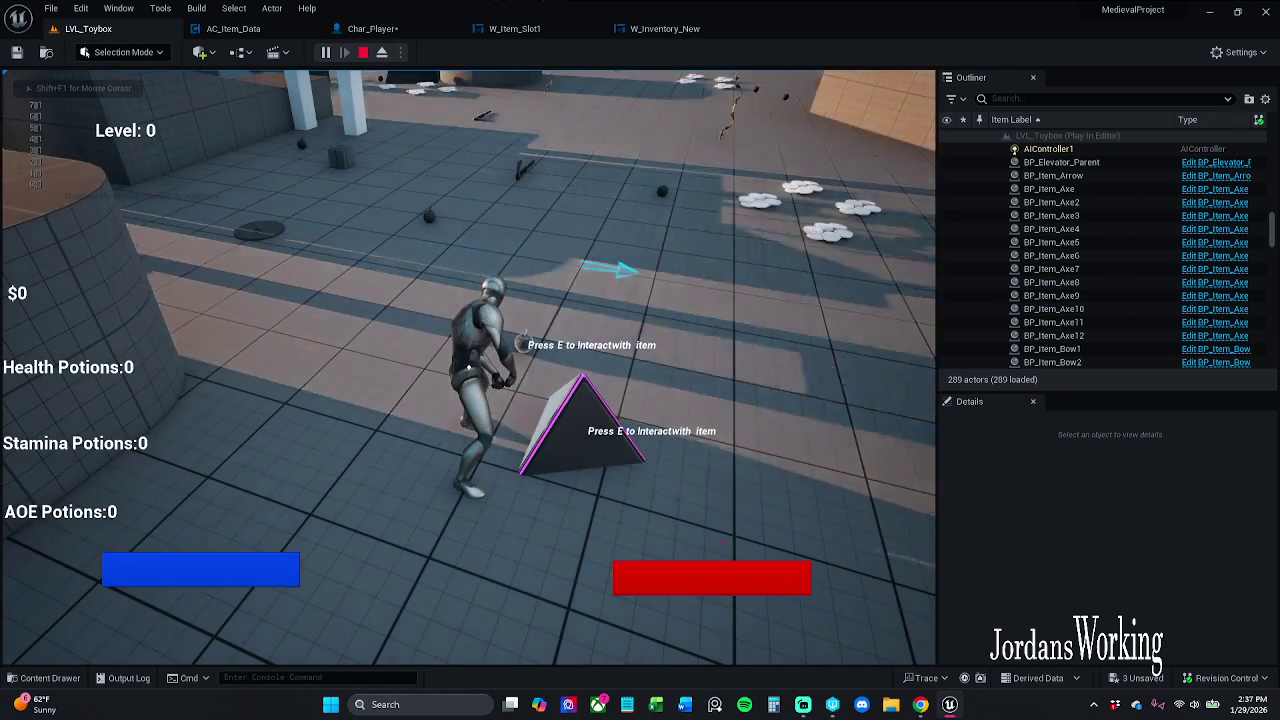
{"action": "key", "text": "Escape"}
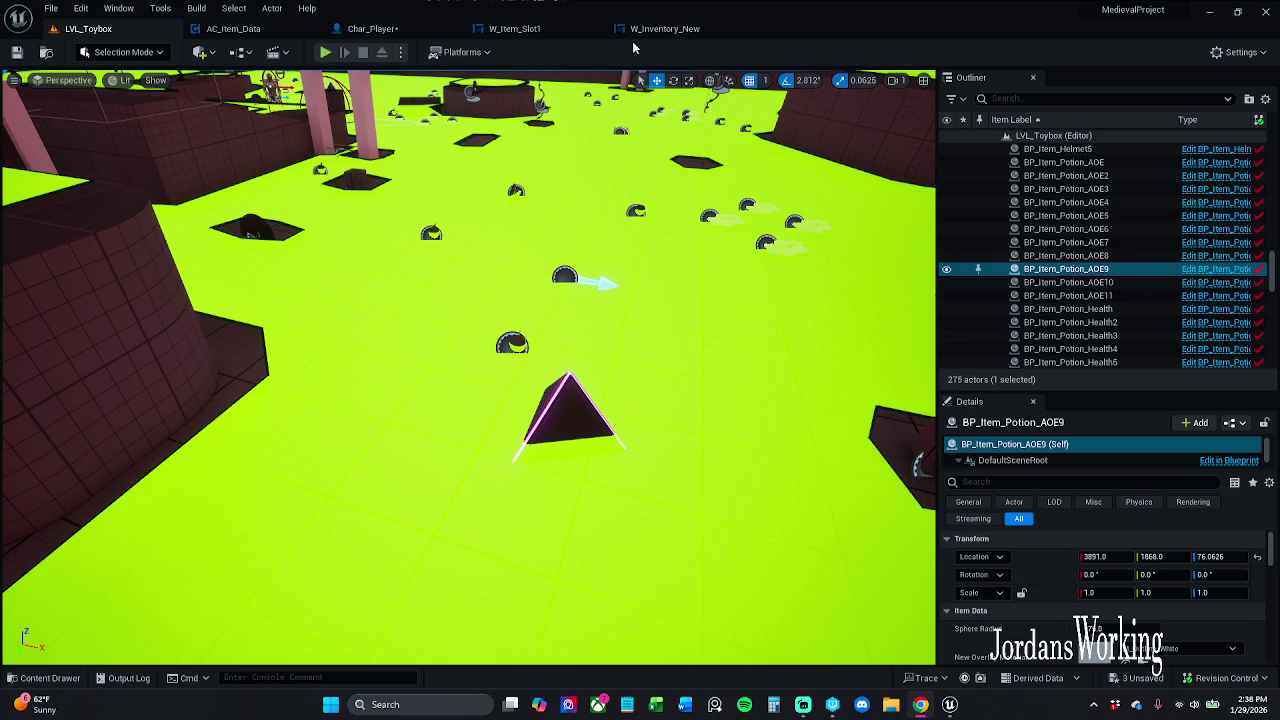
{"action": "left_click", "coordinate": [370, 29]}
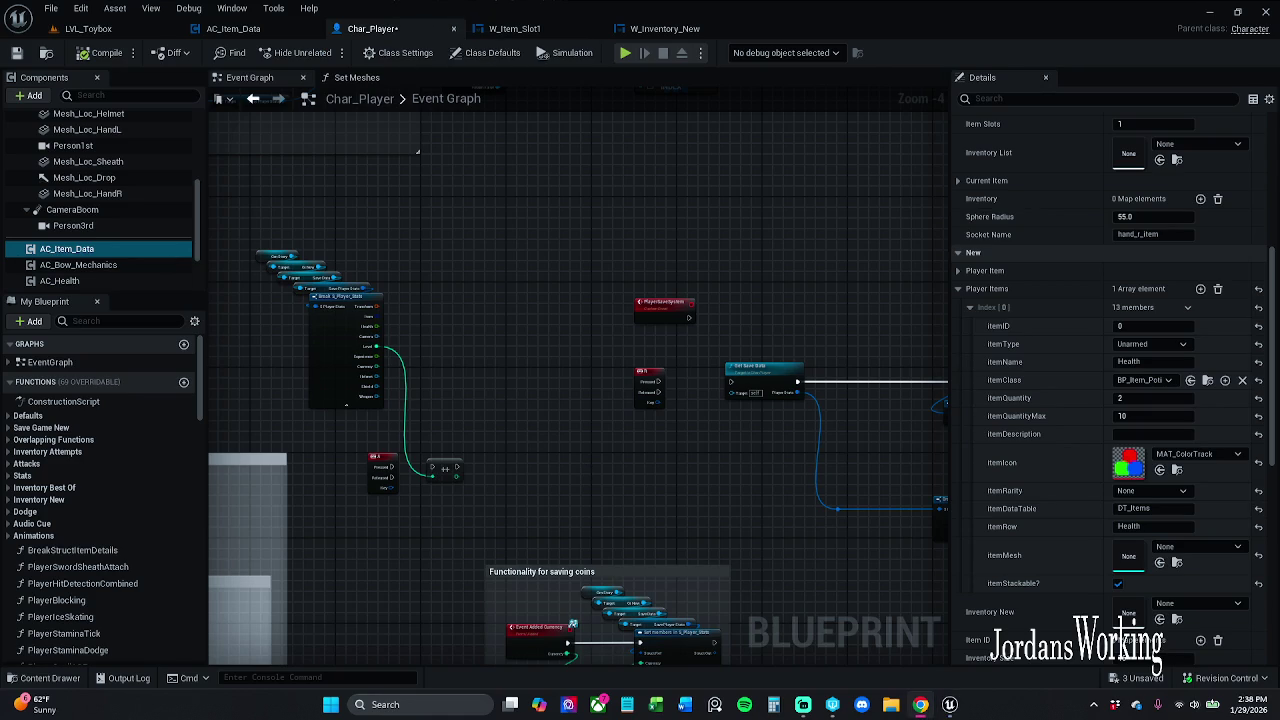
Select AC_Item_Data's 1-key event and Debug nodes, cut them, then undo to restore them
{"action": "left_click", "coordinate": [252, 31]}
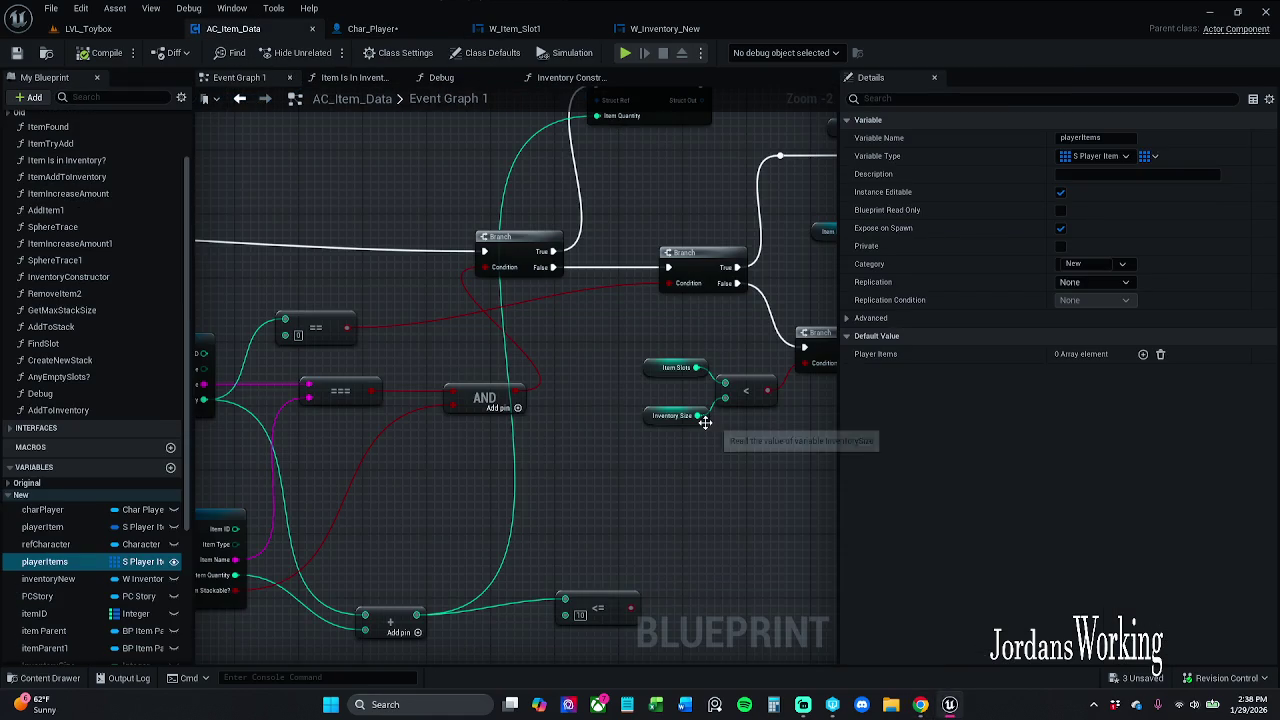
{"action": "scroll", "coordinate": [616, 354], "scroll_direction": "down", "scroll_amount": 3}
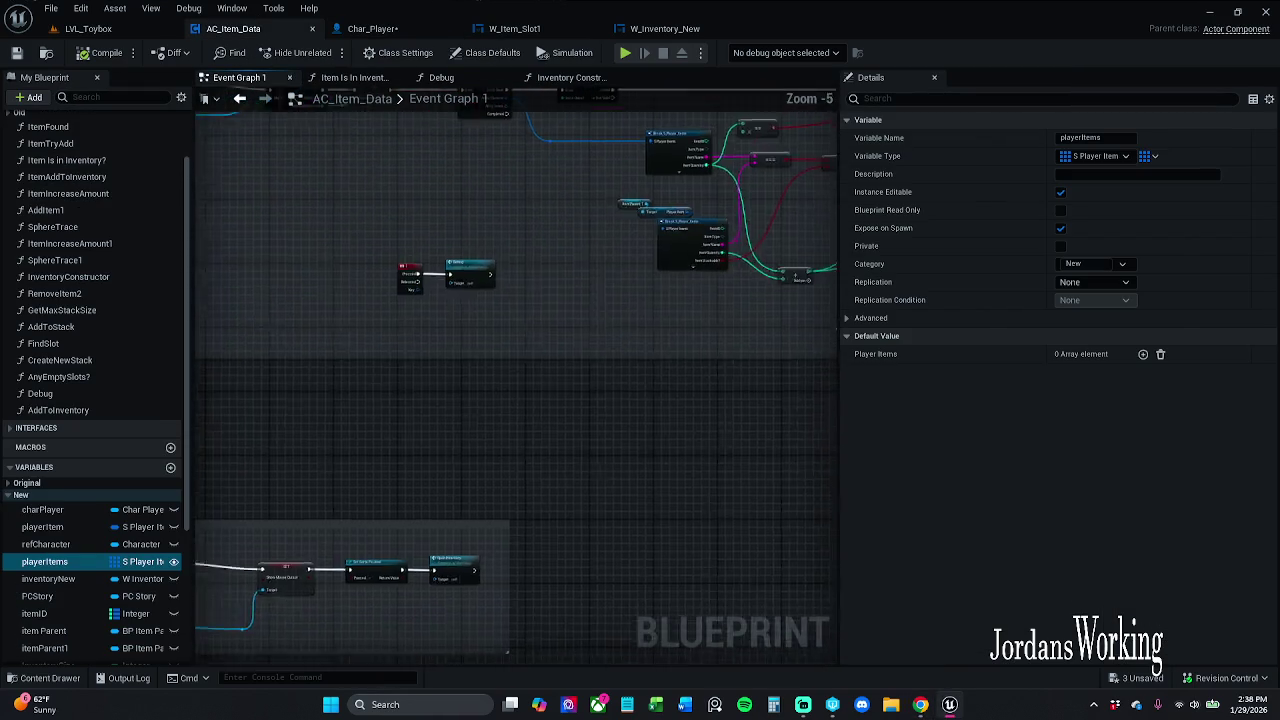
{"action": "scroll", "coordinate": [545, 295], "scroll_direction": "up", "scroll_amount": 5}
{"action": "mouse_move", "coordinate": [393, 375]}
{"action": "left_mouse_down"}
{"action": "mouse_move", "coordinate": [606, 296]}
{"action": "mouse_move", "coordinate": [680, 233]}
{"action": "left_mouse_up"}
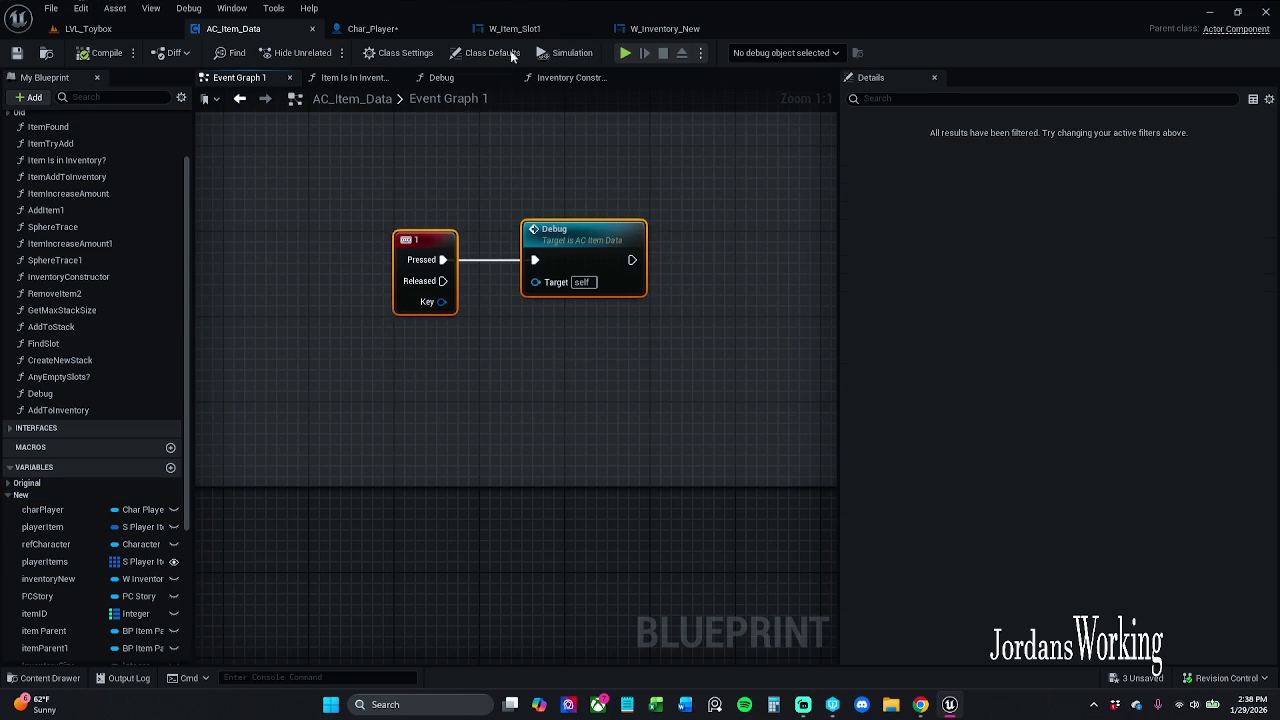
{"action": "key", "text": "Delete"}
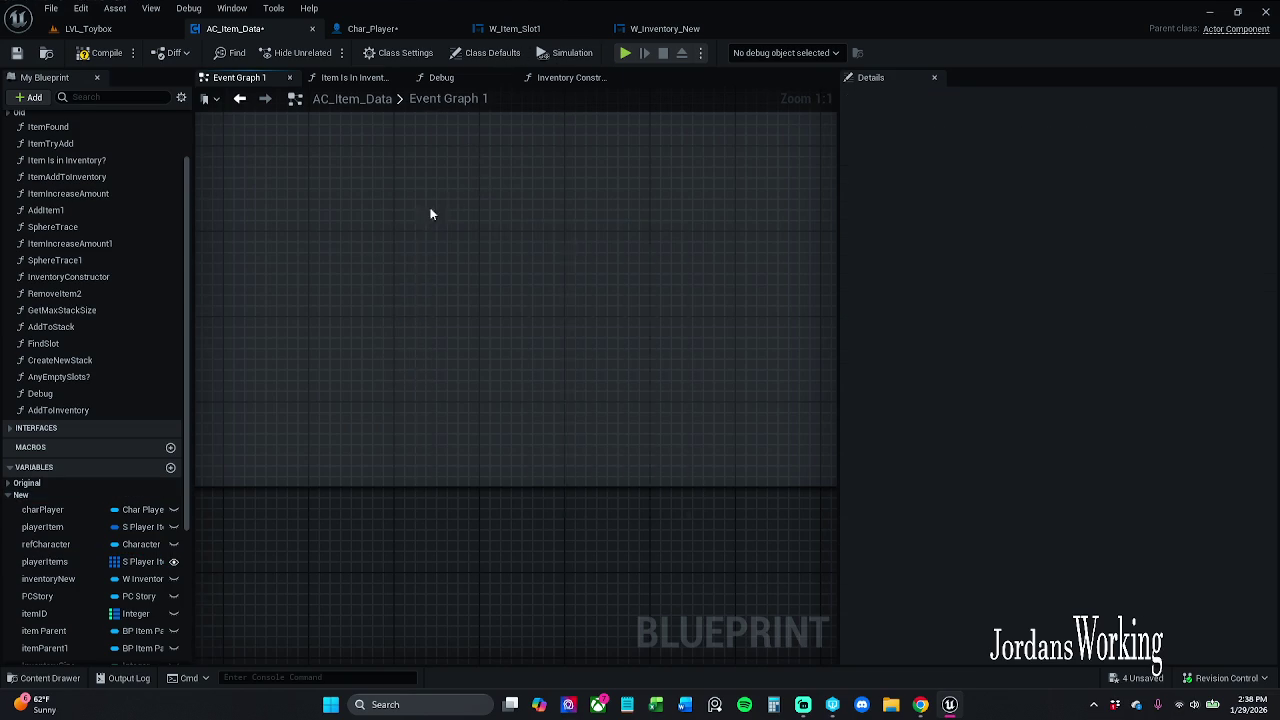
{"action": "key", "text": "ctrl+z"}
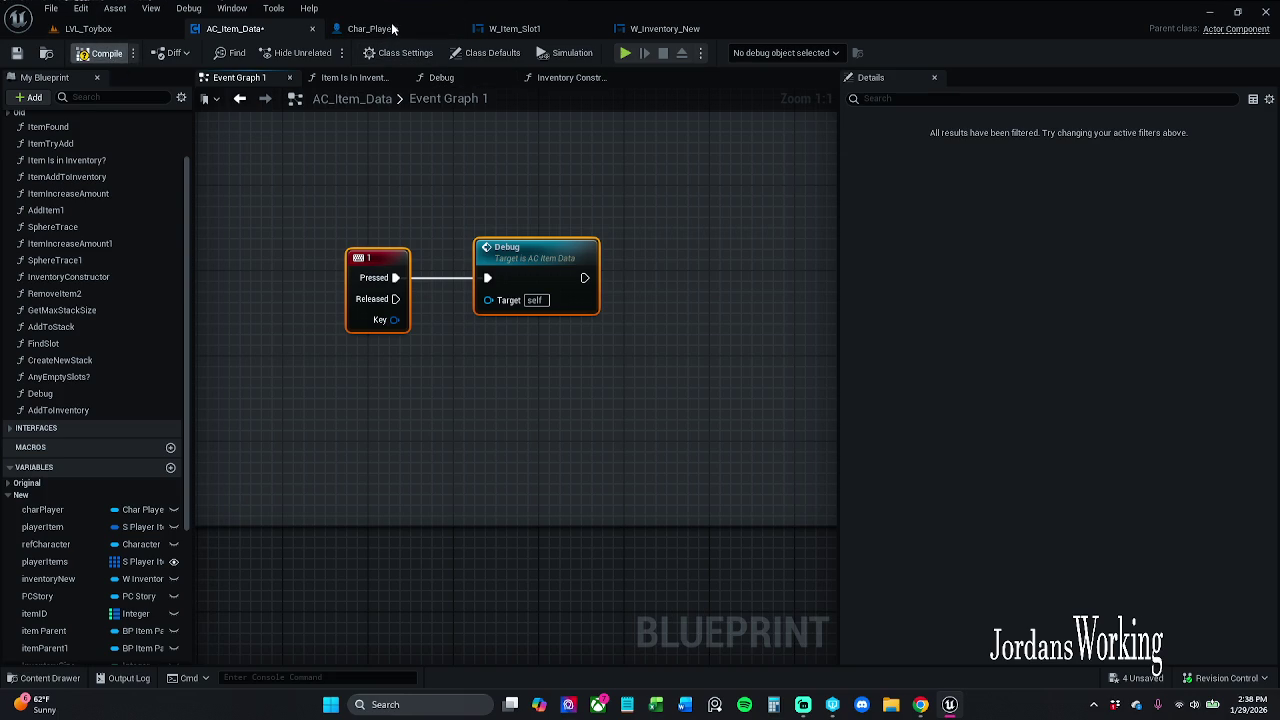
{"action": "left_click", "coordinate": [393, 28]}
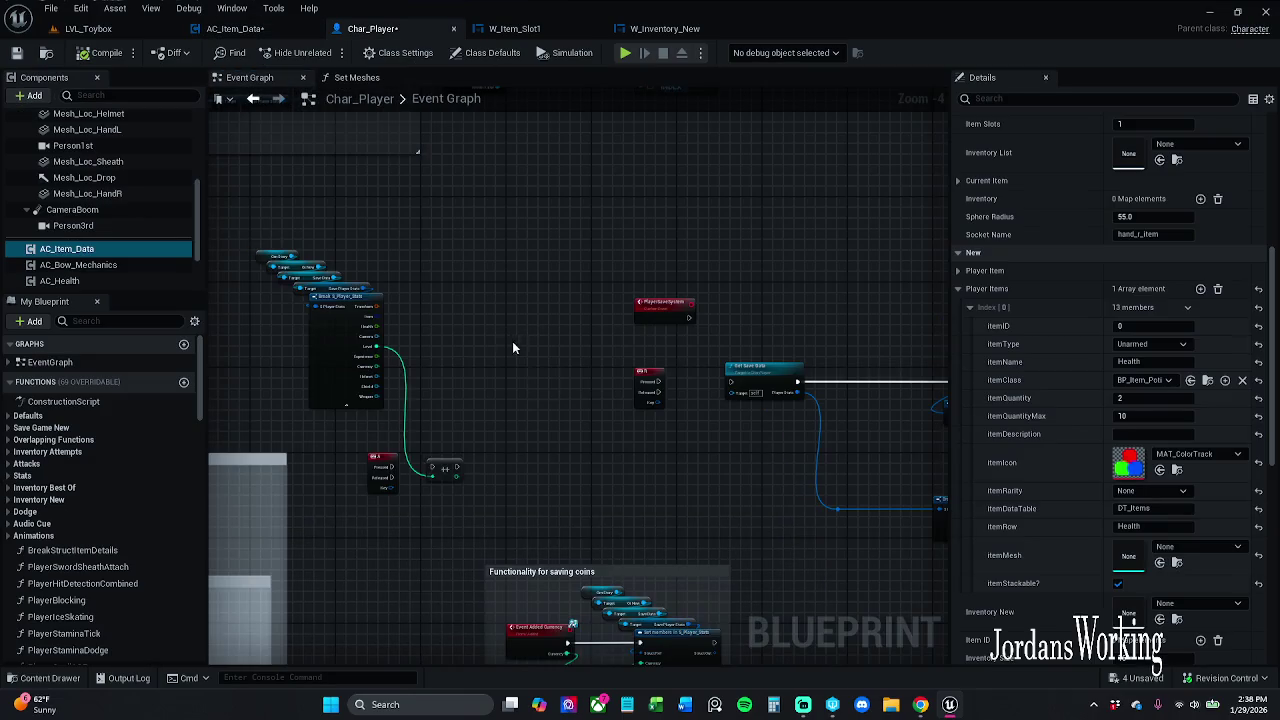
Paste the 1-key and Debug nodes into Char_Player, accept the warning, and delete the broken Debug node
{"action": "left_click_drag", "start_coordinate": [512, 348], "coordinate": [464, 407]}
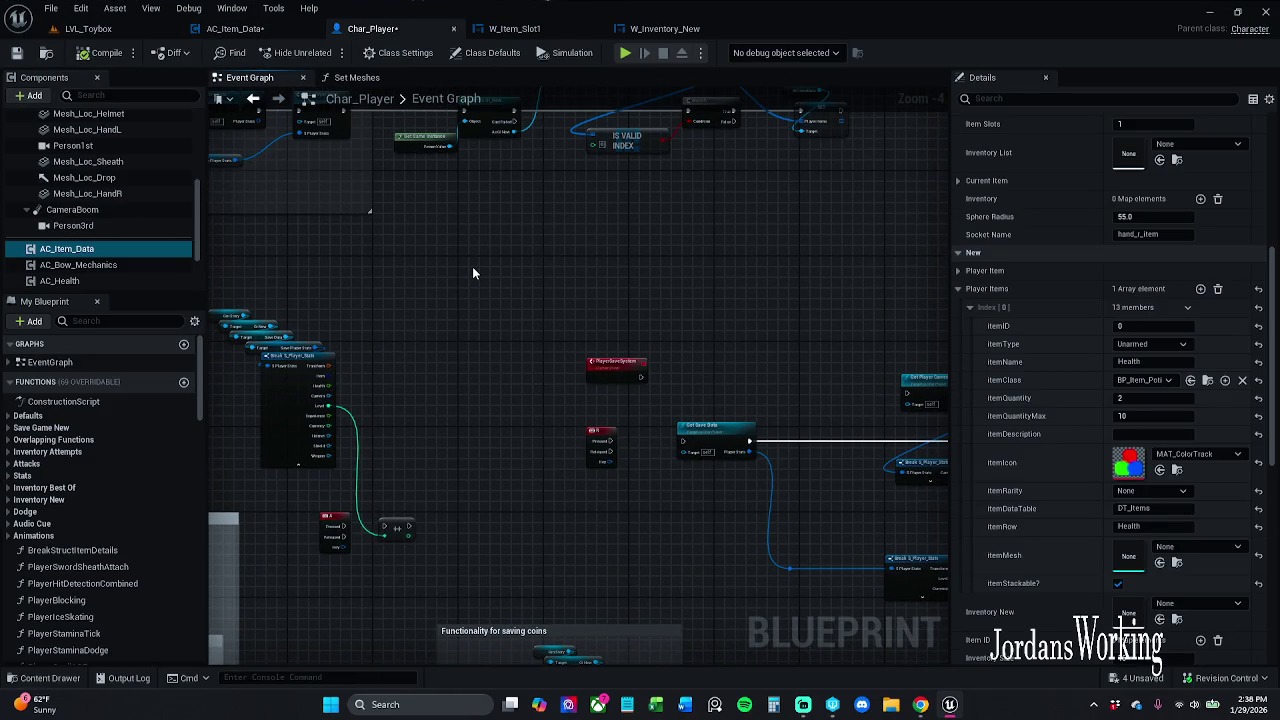
{"action": "key", "text": "ctrl+v"}
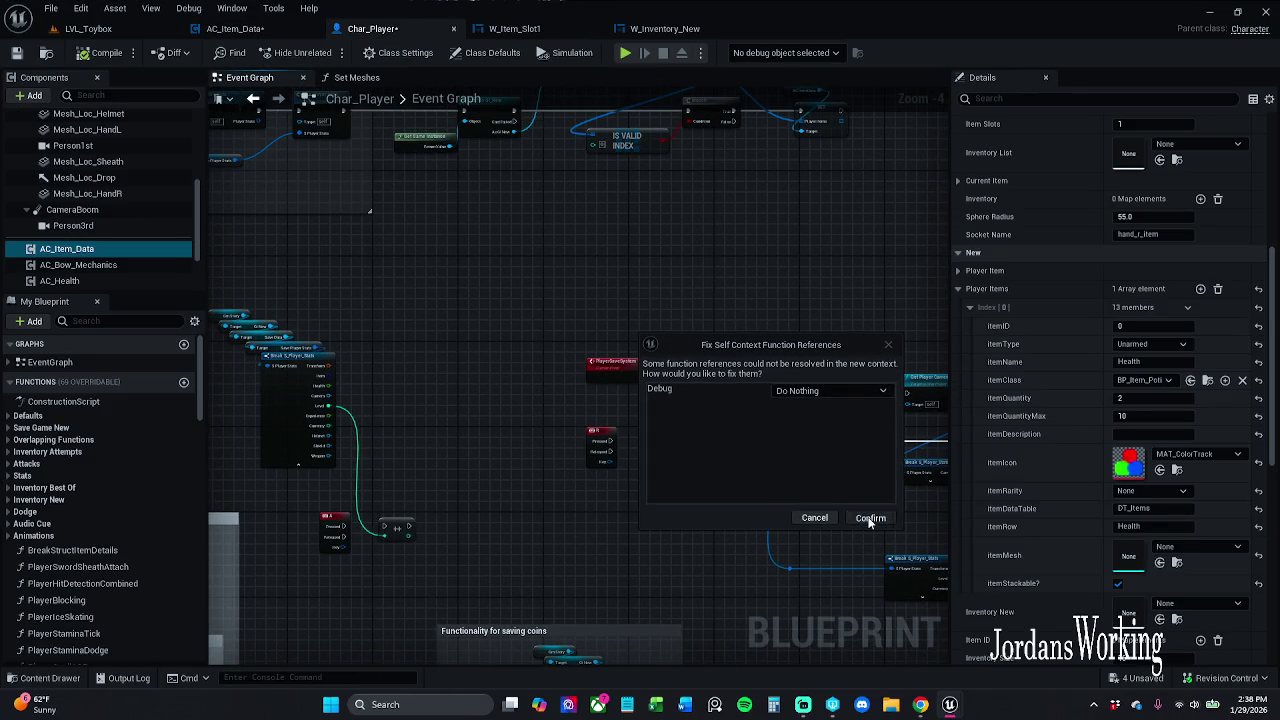
{"action": "left_click", "coordinate": [870, 517]}
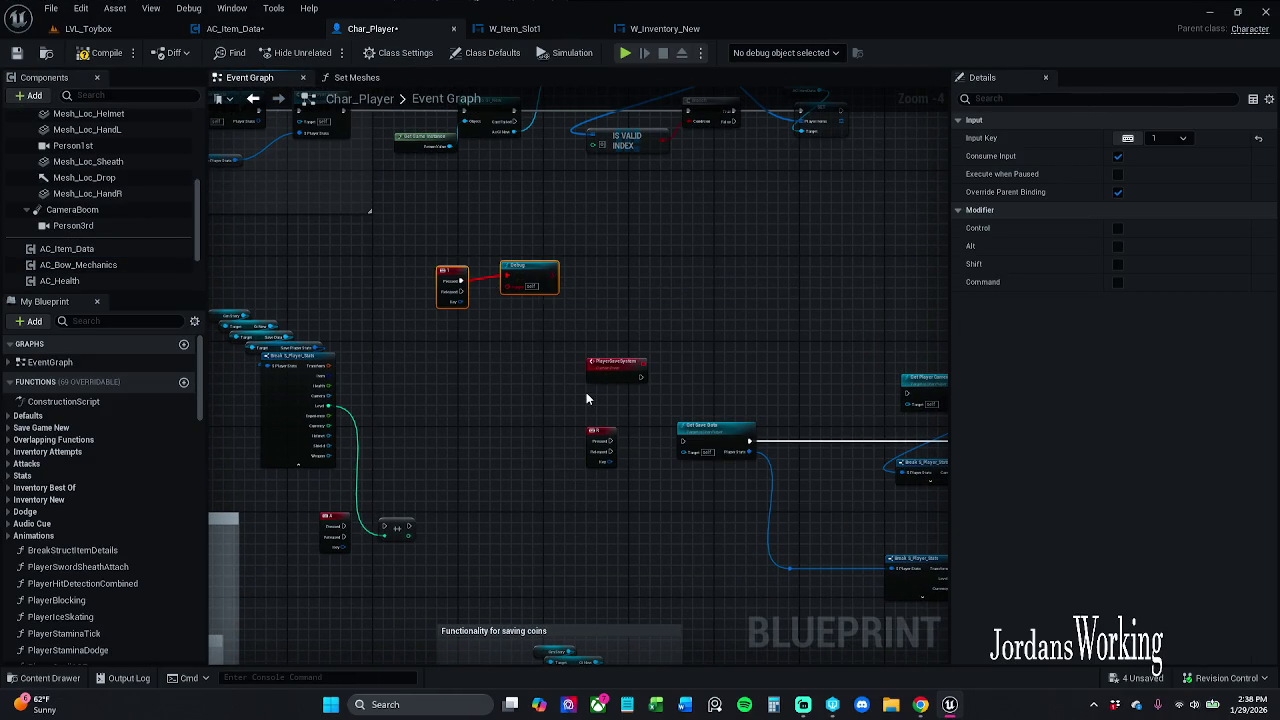
{"action": "scroll", "coordinate": [586, 392], "scroll_direction": "up", "scroll_amount": 4}
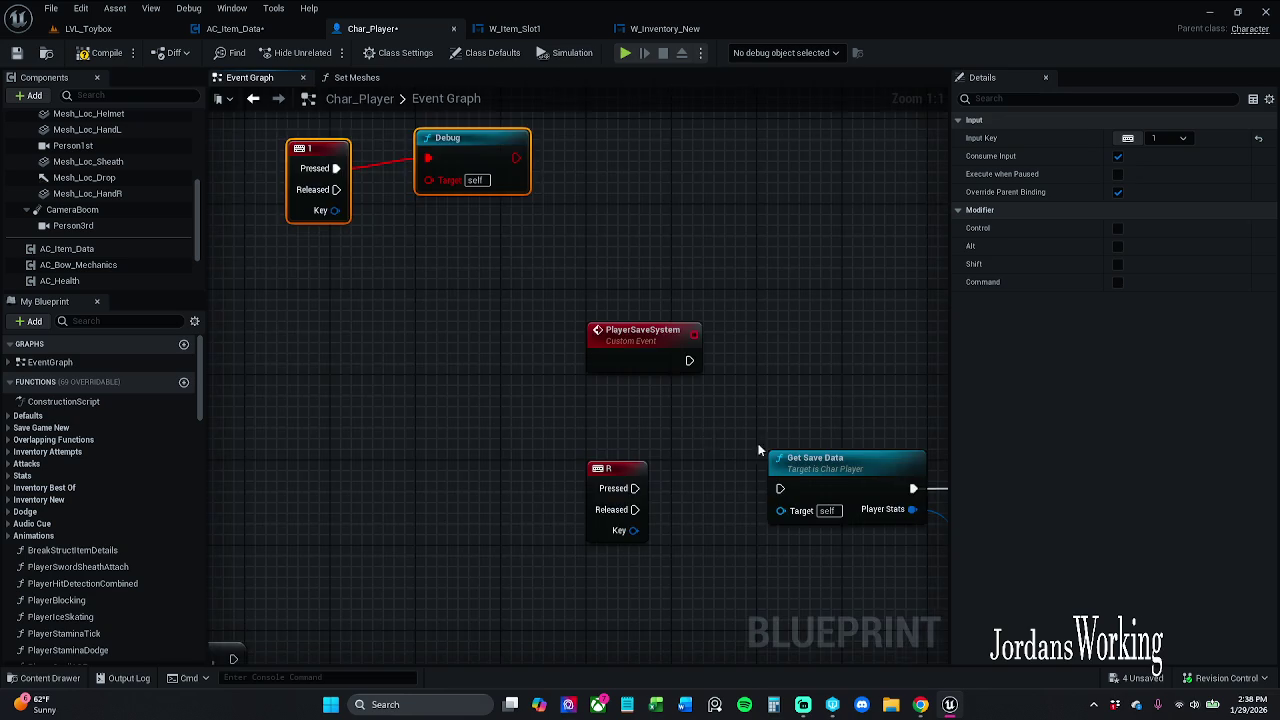
{"action": "left_click_drag", "start_coordinate": [758, 443], "coordinate": [325, 372]}
{"action": "scroll", "coordinate": [560, 400], "scroll_direction": "down", "scroll_amount": 3}
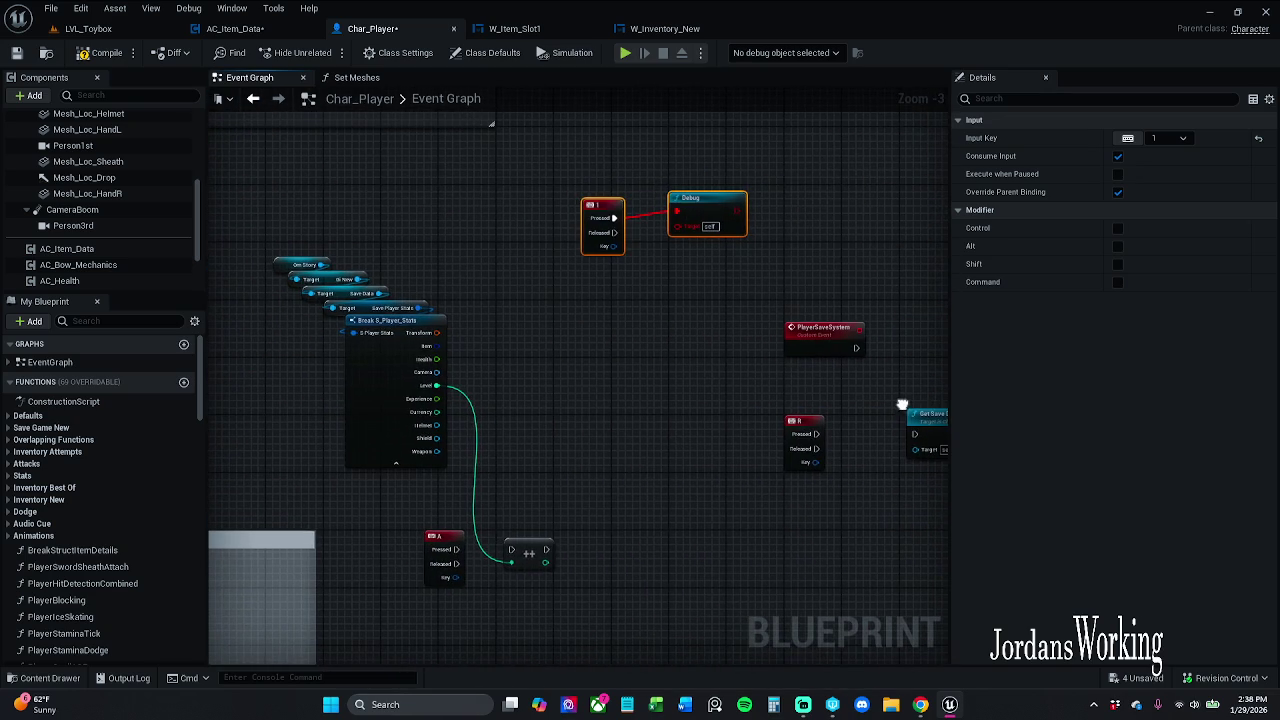
{"action": "scroll", "coordinate": [749, 271], "scroll_direction": "up", "scroll_amount": 2}
{"action": "left_click", "coordinate": [684, 358]}
{"action": "left_click_drag", "start_coordinate": [684, 358], "coordinate": [580, 155]}
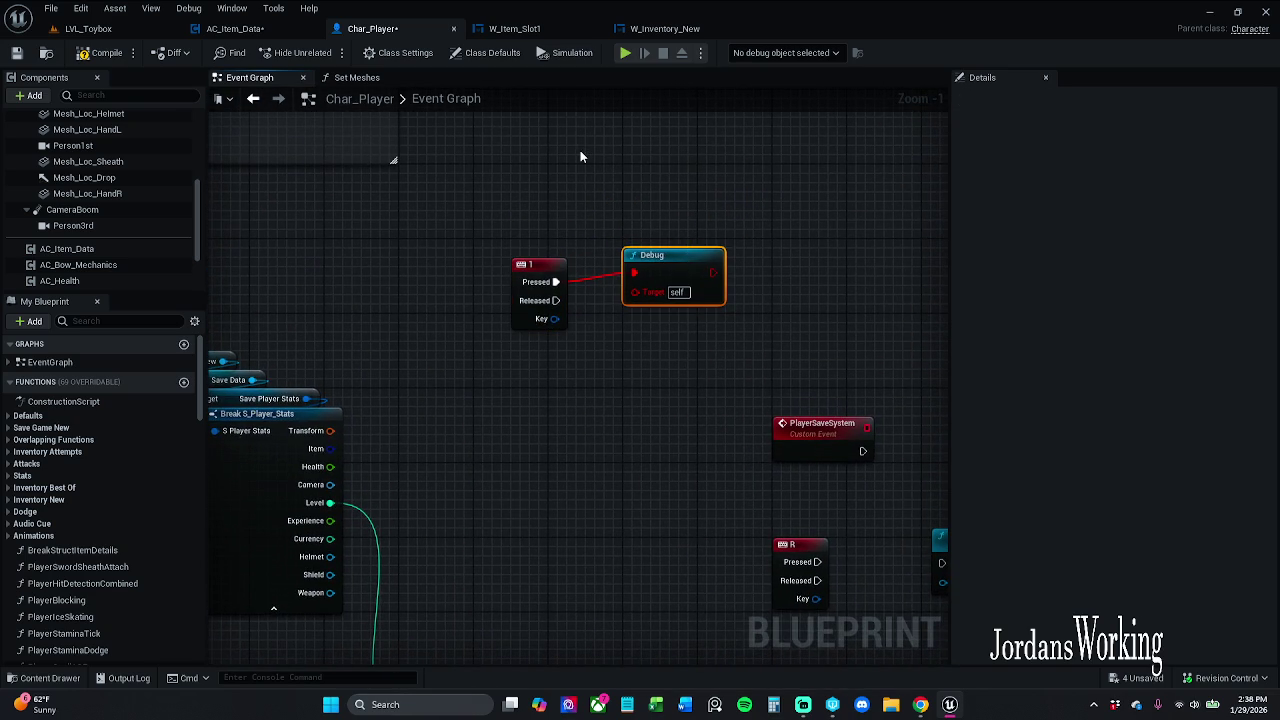
{"action": "key", "text": "Delete"}
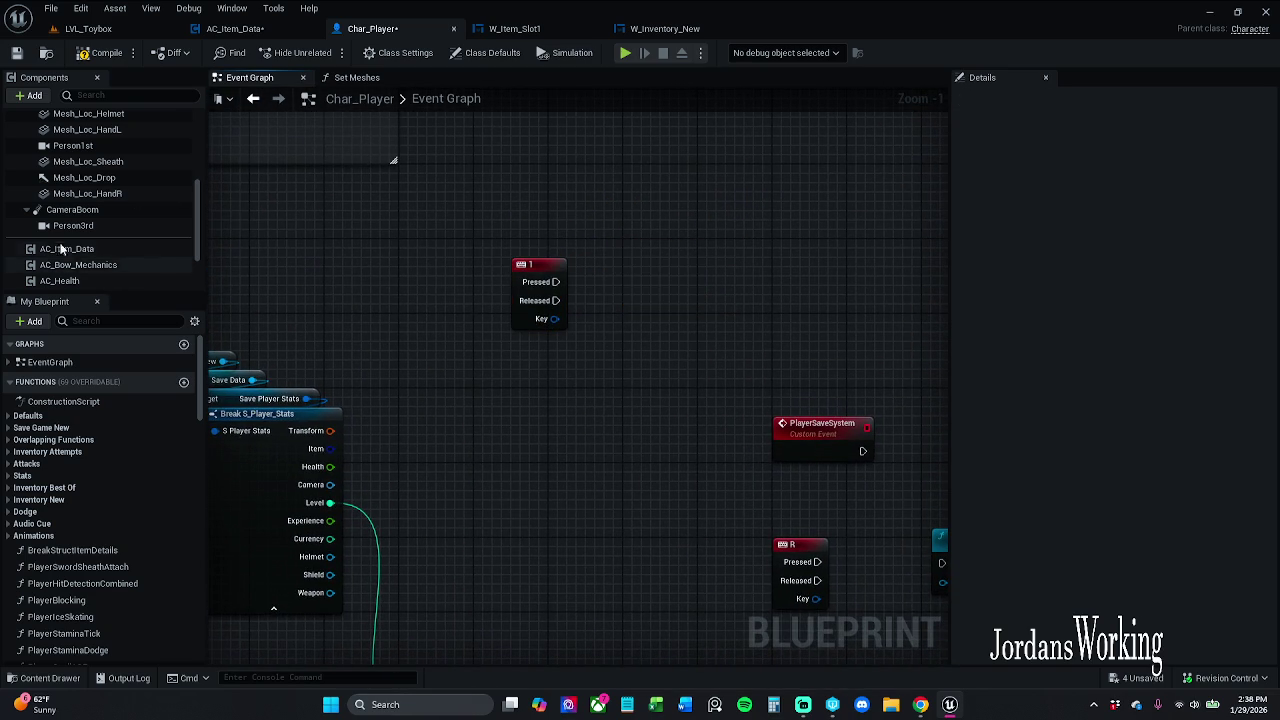
Add a Debug call on the AC Item Data component, wire the 1 key's Pressed to it, and compile
{"action": "left_click", "coordinate": [84, 252]}
{"action": "mouse_move", "coordinate": [592, 217]}
{"action": "left_mouse_down"}
{"action": "mouse_move", "coordinate": [660, 250]}
{"action": "mouse_move", "coordinate": [666, 231]}
{"action": "mouse_move", "coordinate": [640, 290]}
{"action": "left_mouse_up"}
{"action": "type", "text": "debug"}
{"action": "key", "text": "Return"}
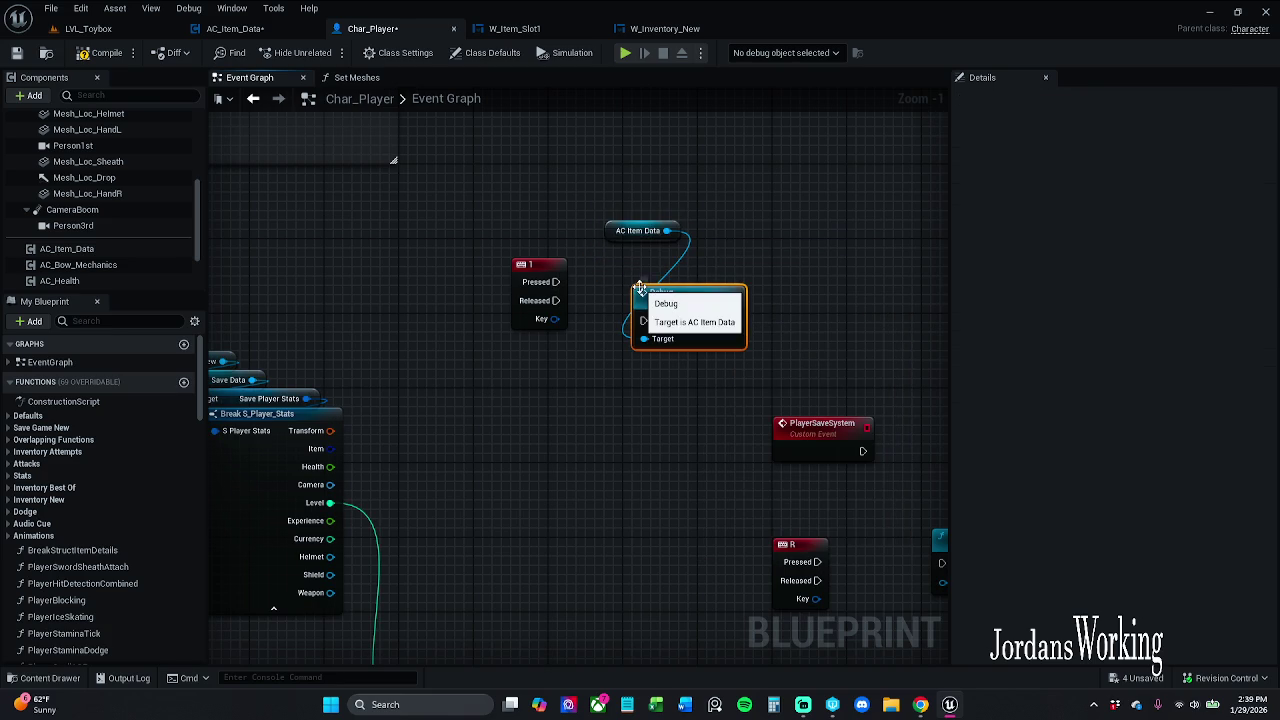
{"action": "left_click_drag", "start_coordinate": [643, 320], "coordinate": [562, 289]}
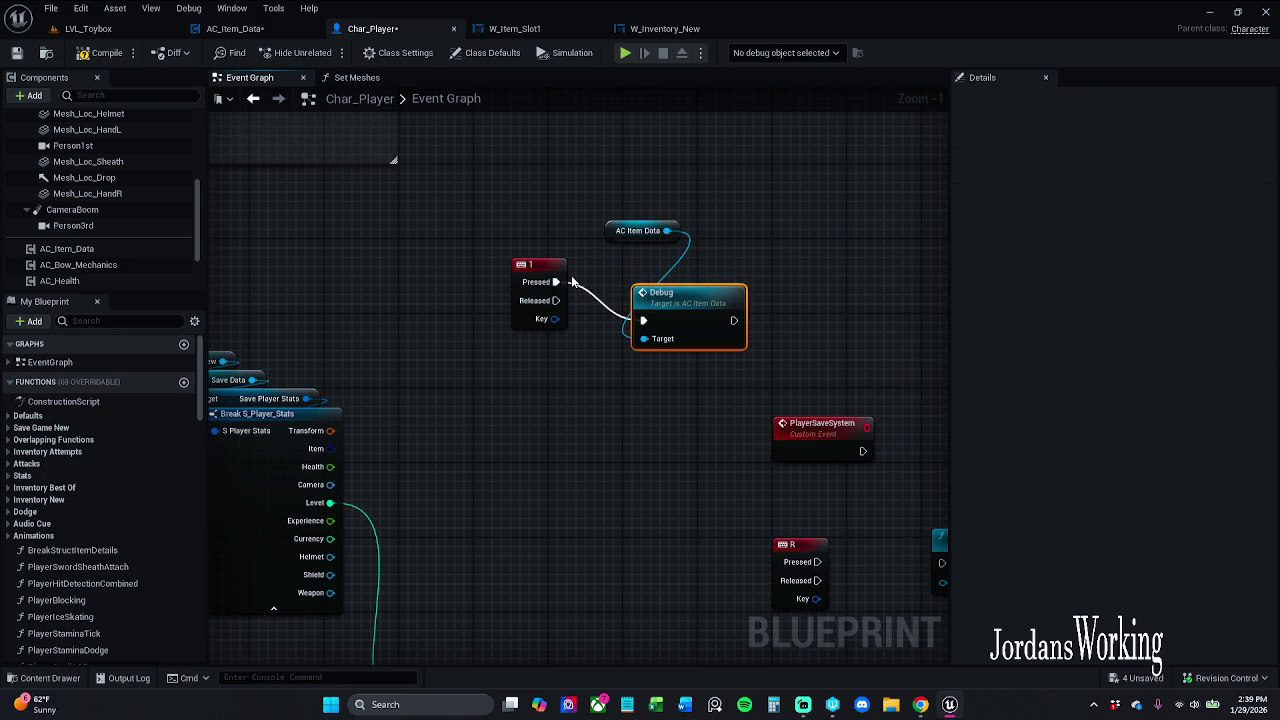
{"action": "left_click", "coordinate": [560, 285]}
{"action": "key", "text": "q"}
{"action": "left_click", "coordinate": [634, 333]}
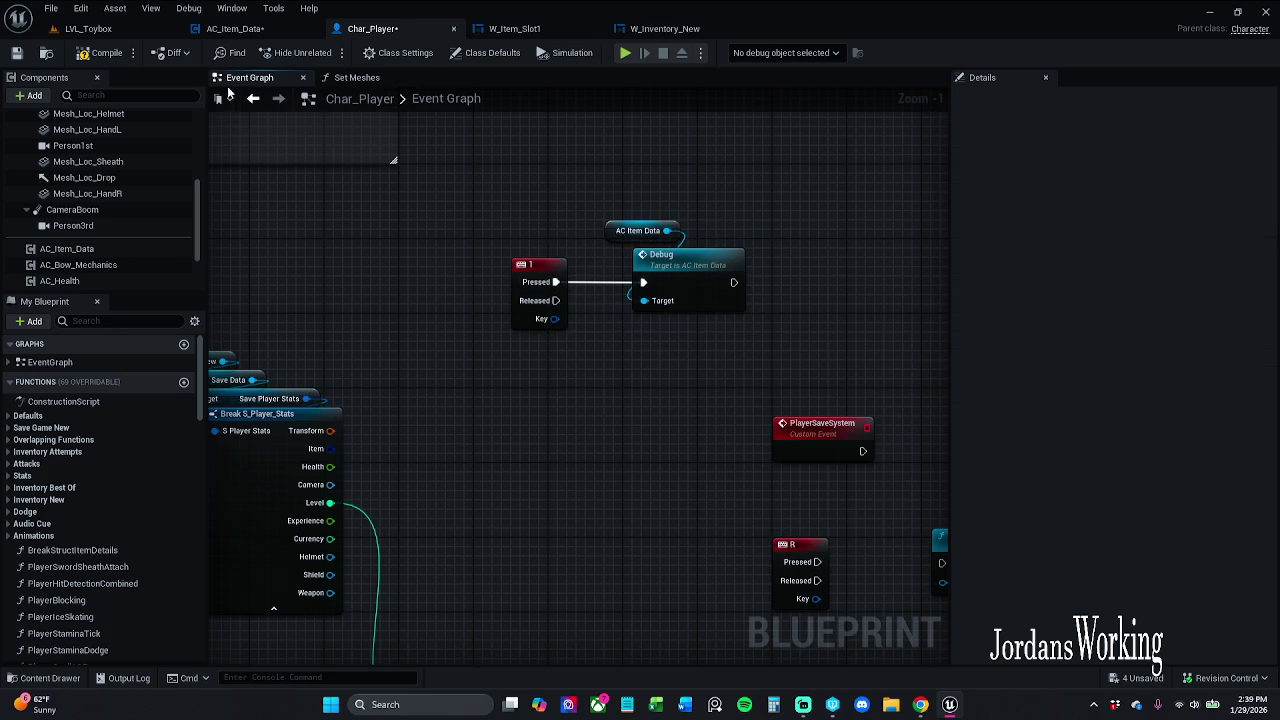
{"action": "left_click", "coordinate": [104, 52]}
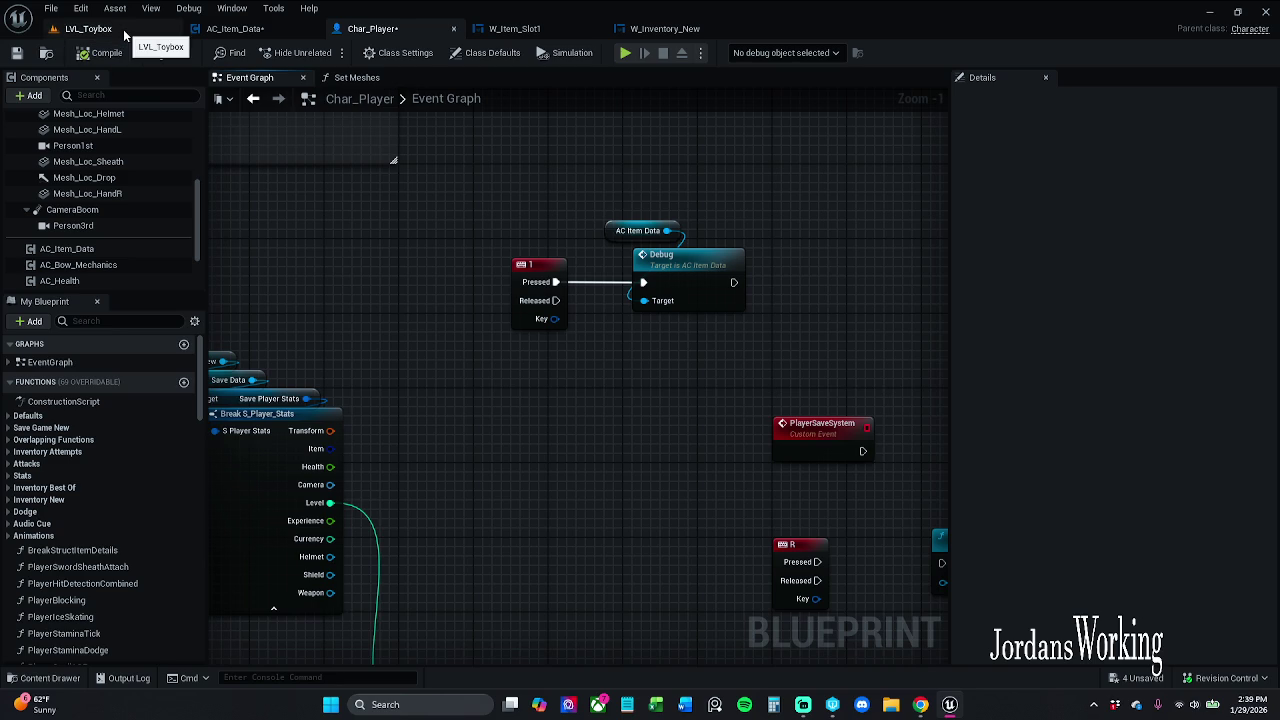
Switch to the LVL_Toybox level and start Play-in-Editor, closing the inventory panel
{"action": "left_click", "coordinate": [110, 29]}
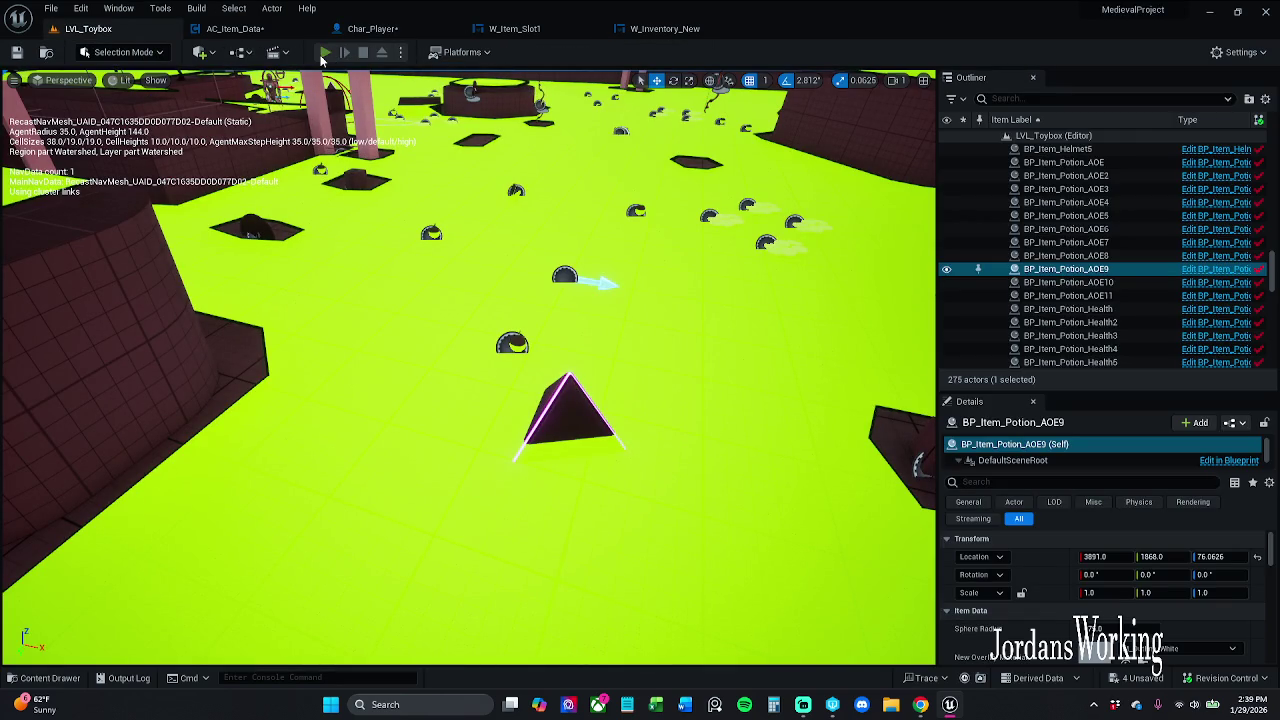
{"action": "left_click", "coordinate": [325, 52]}
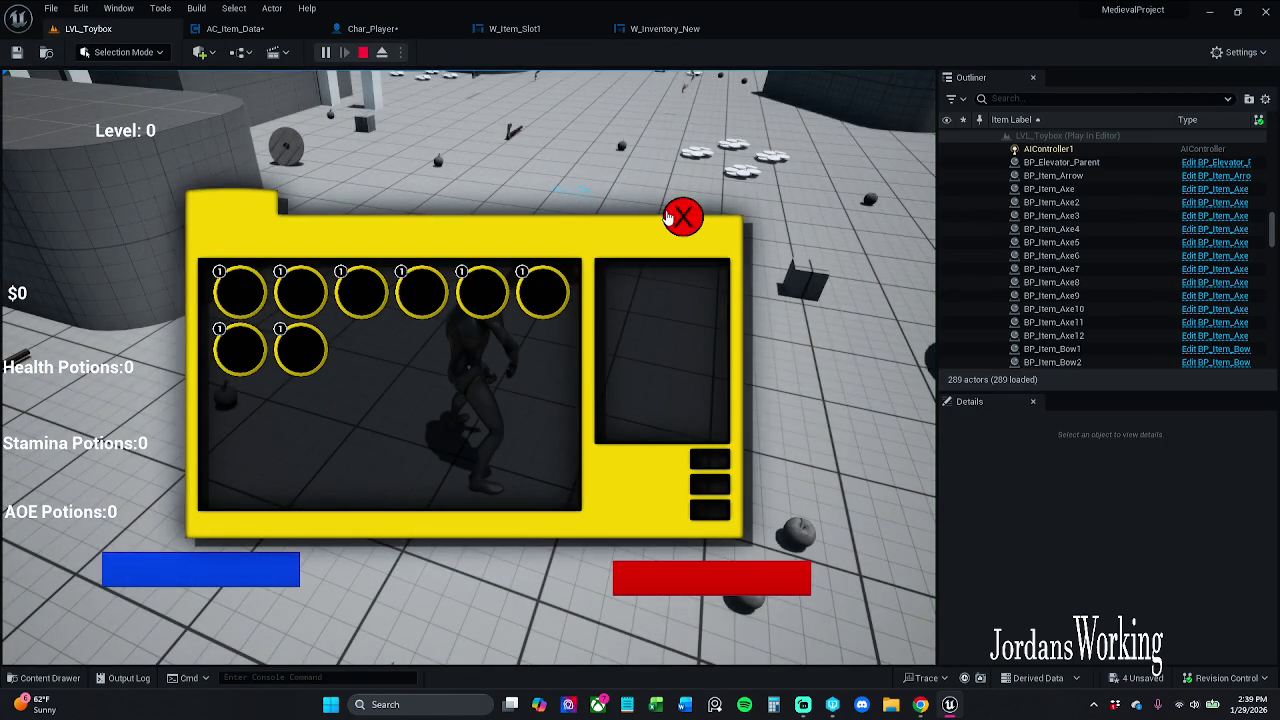
{"action": "left_click", "coordinate": [668, 218]}
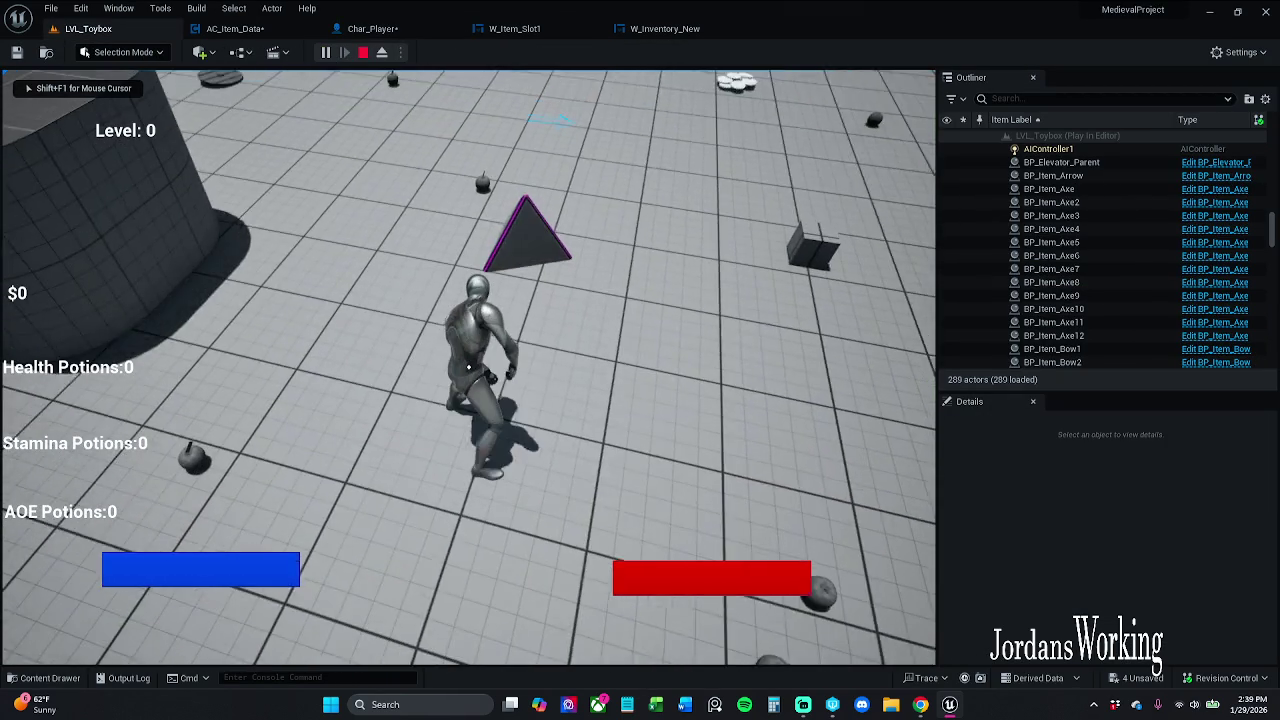
Add the preset items, run through the coin and AOE potion pickups, and print the inventory debug text
{"action": "key", "text": "w"}
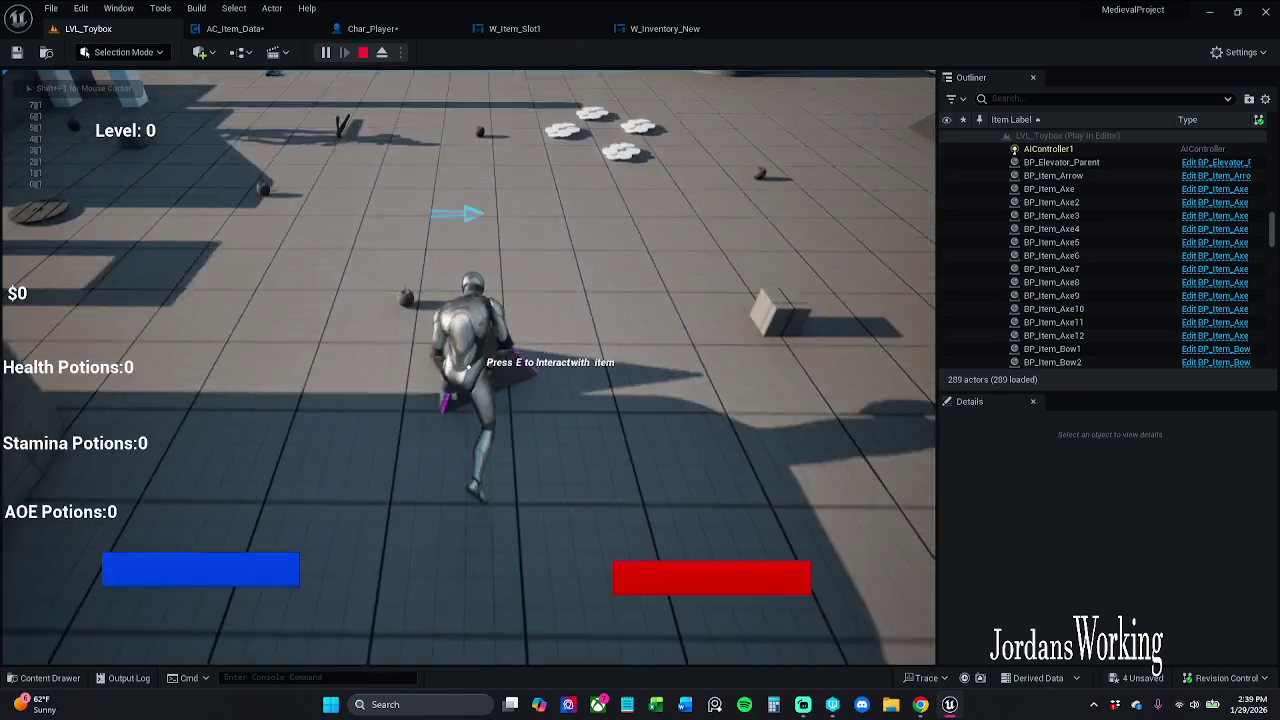
{"action": "key", "text": "e"}
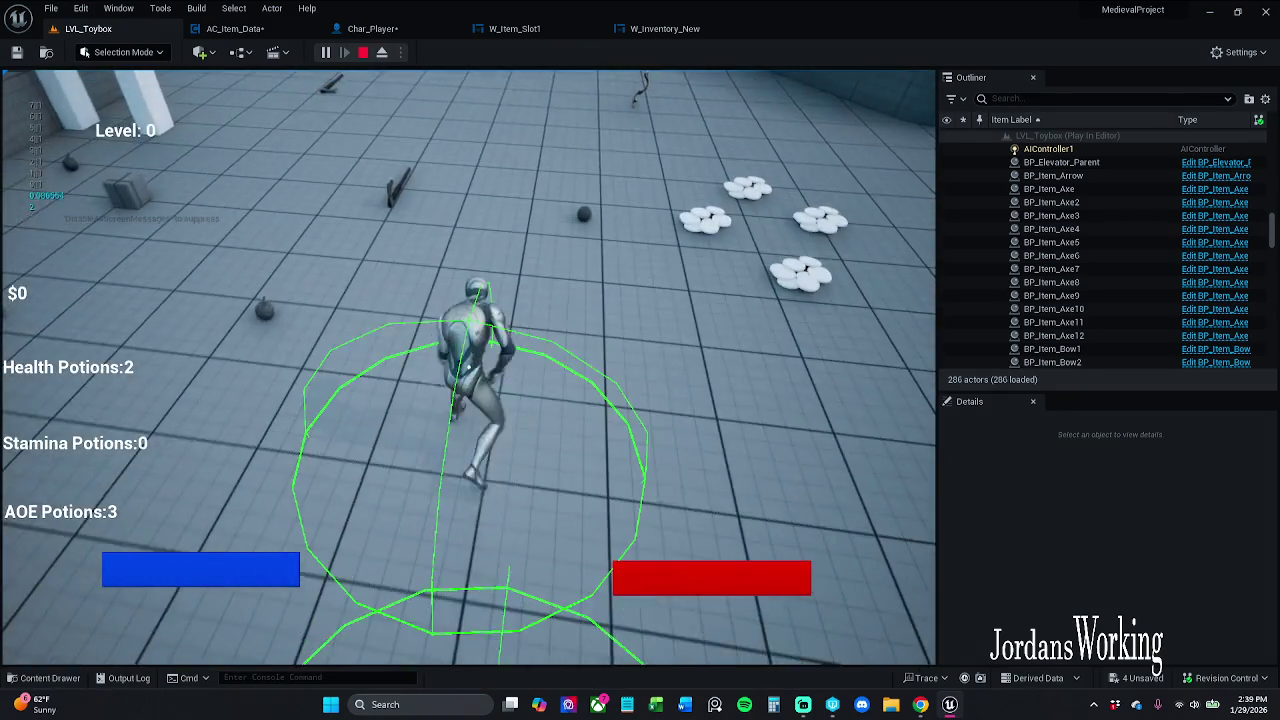
{"action": "key", "text": "w"}
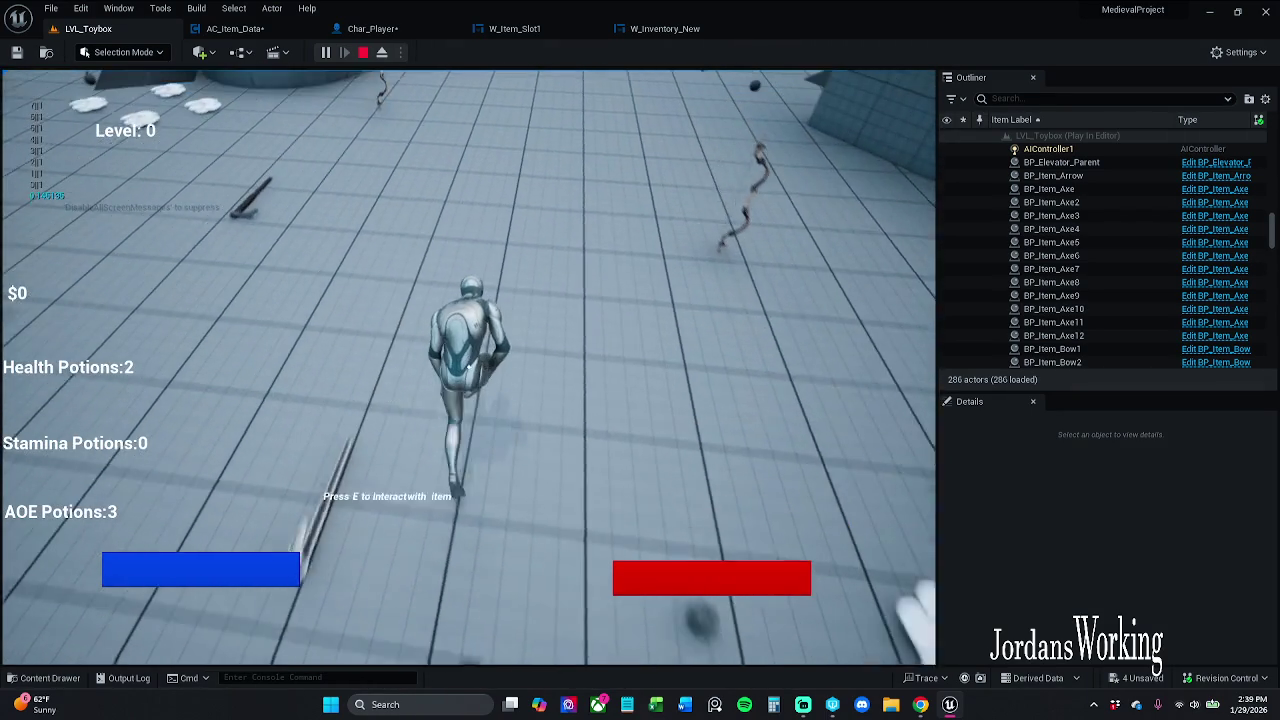
{"action": "key", "text": "w"}
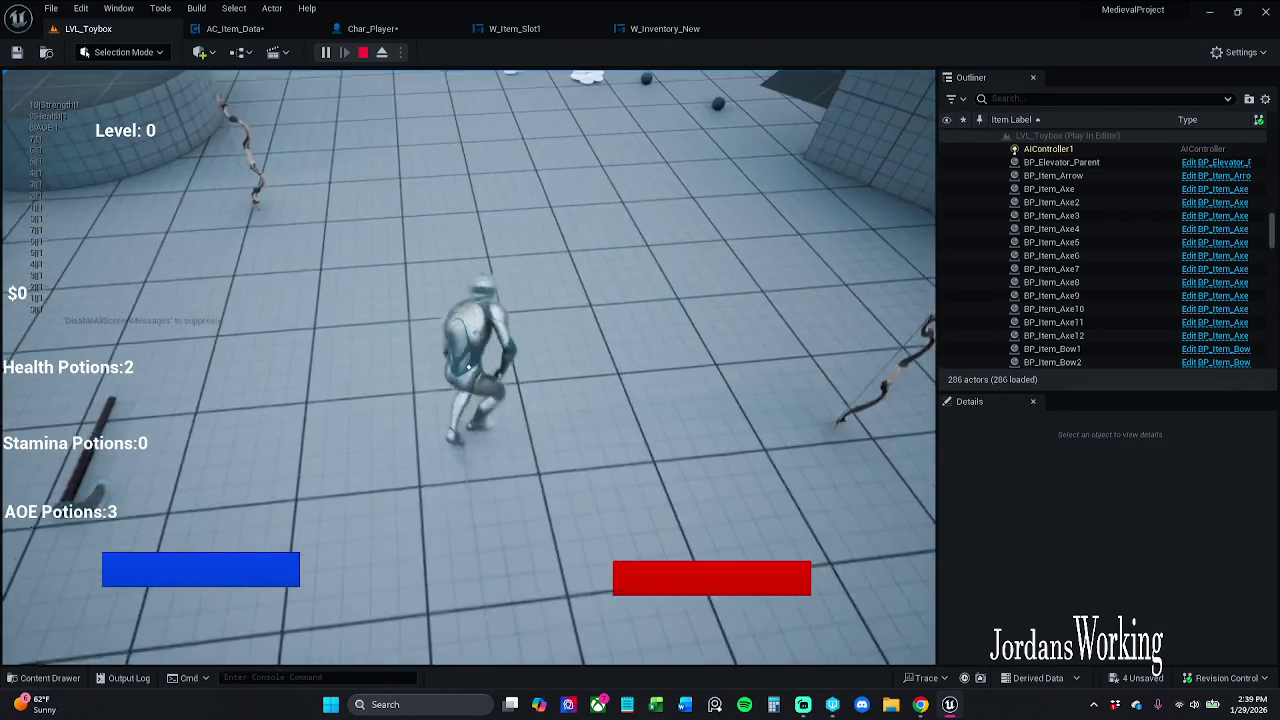
{"action": "key", "text": "w"}
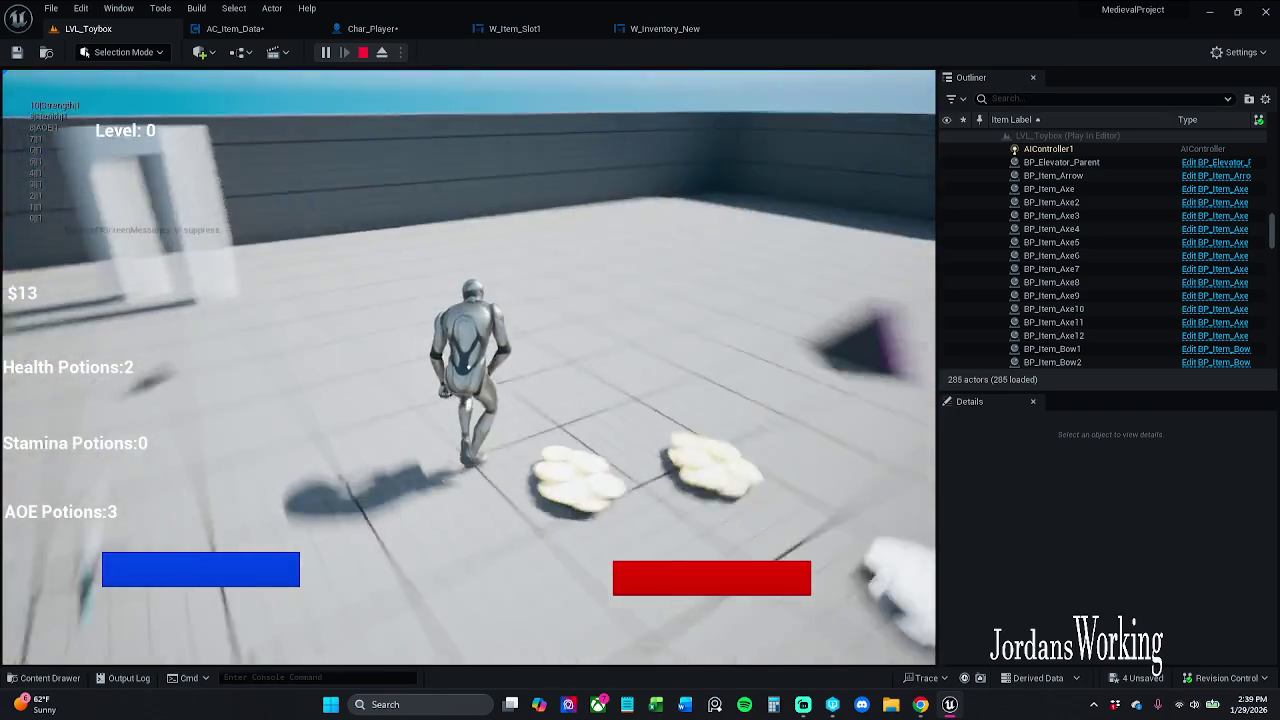
{"action": "key", "text": "w"}
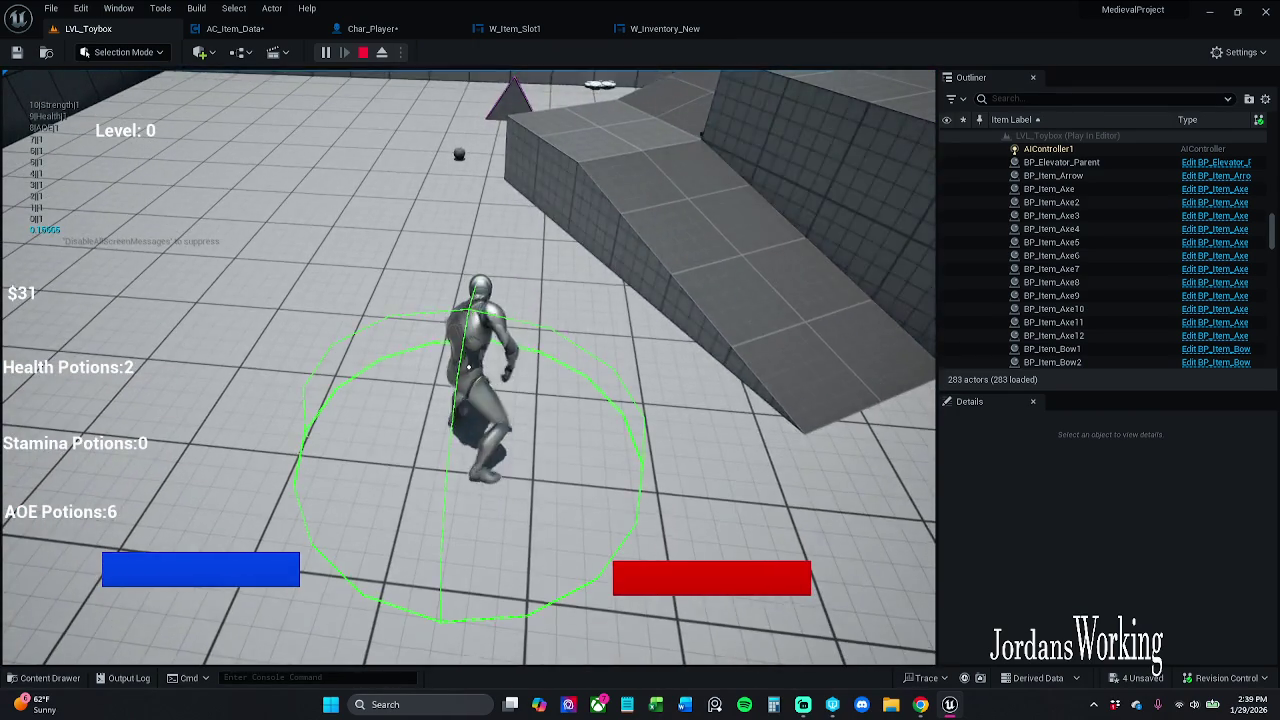
{"action": "key", "text": "3"}
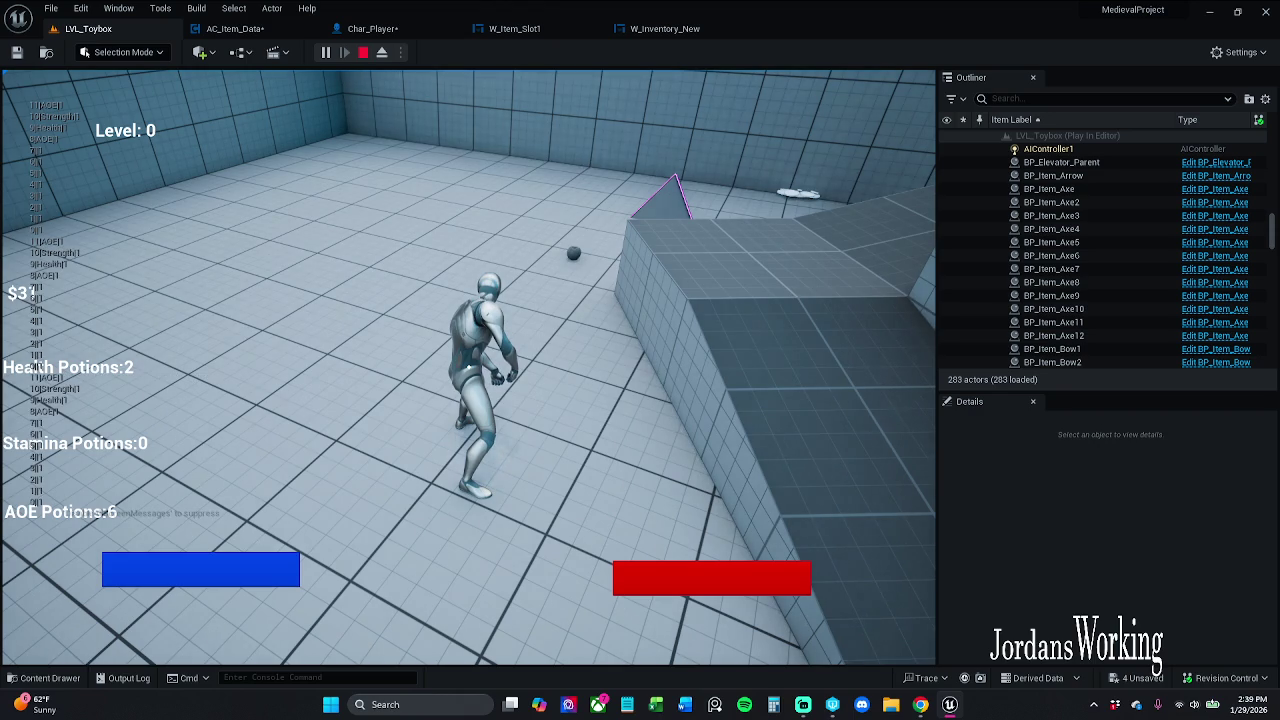
Pause and stop the play session, then return to the Char_Player graph
{"action": "key", "text": "p"}
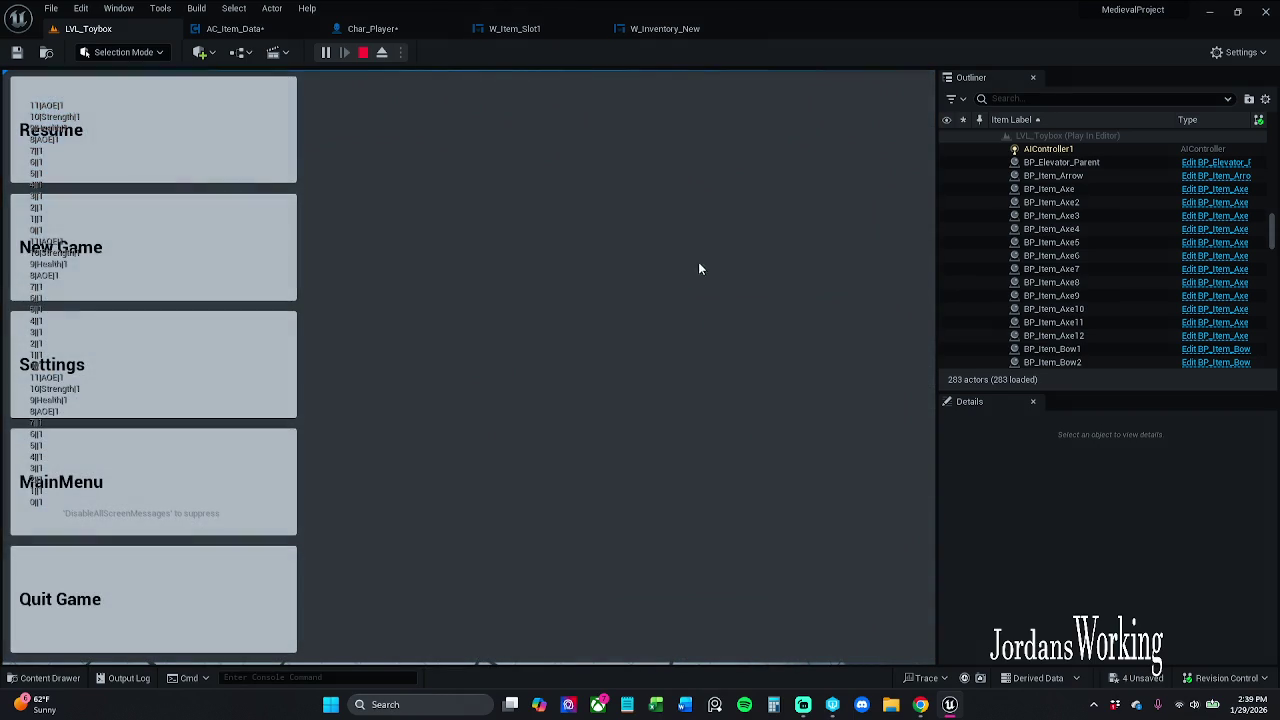
{"action": "left_click", "coordinate": [362, 52]}
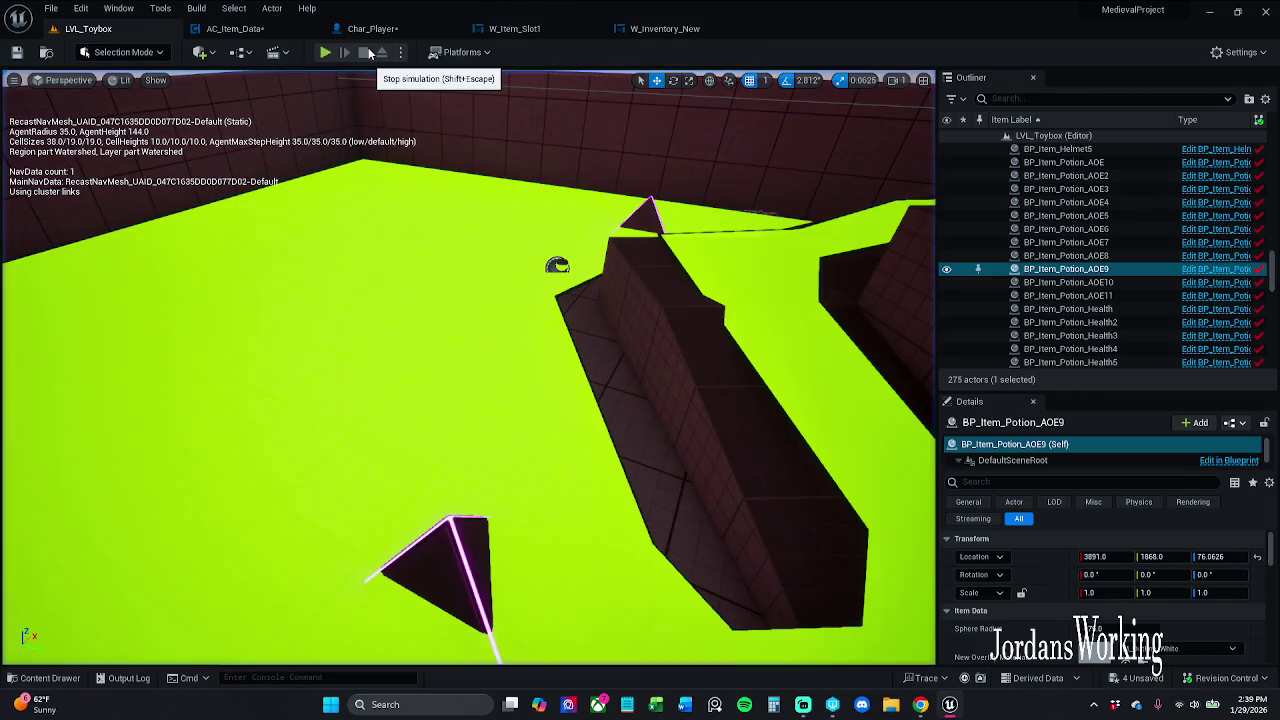
{"action": "left_click", "coordinate": [397, 33]}
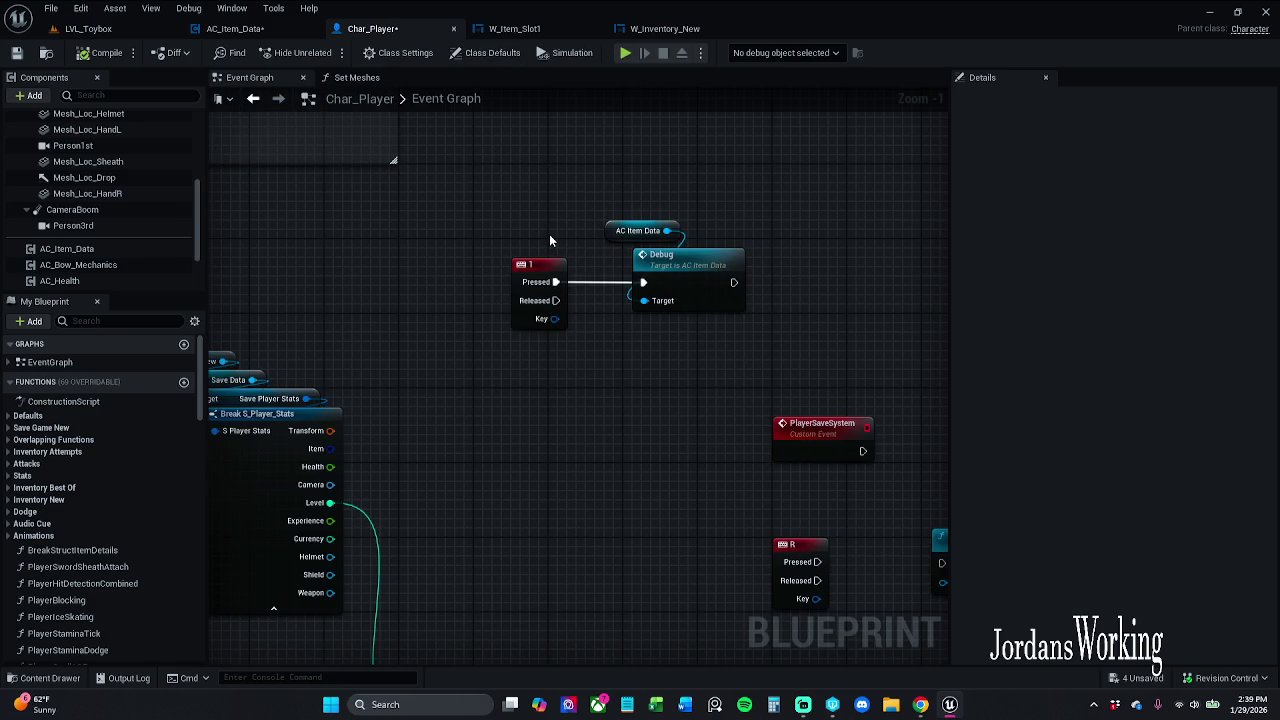
Delete the key-1, Debug and AC Item Data test nodes, save Char_Player, then switch to W_Inventory_New
{"action": "mouse_move", "coordinate": [476, 205]}
{"action": "left_mouse_down"}
{"action": "mouse_move", "coordinate": [411, 215]}
{"action": "mouse_move", "coordinate": [618, 349]}
{"action": "left_mouse_up"}
{"action": "key", "text": "Delete"}
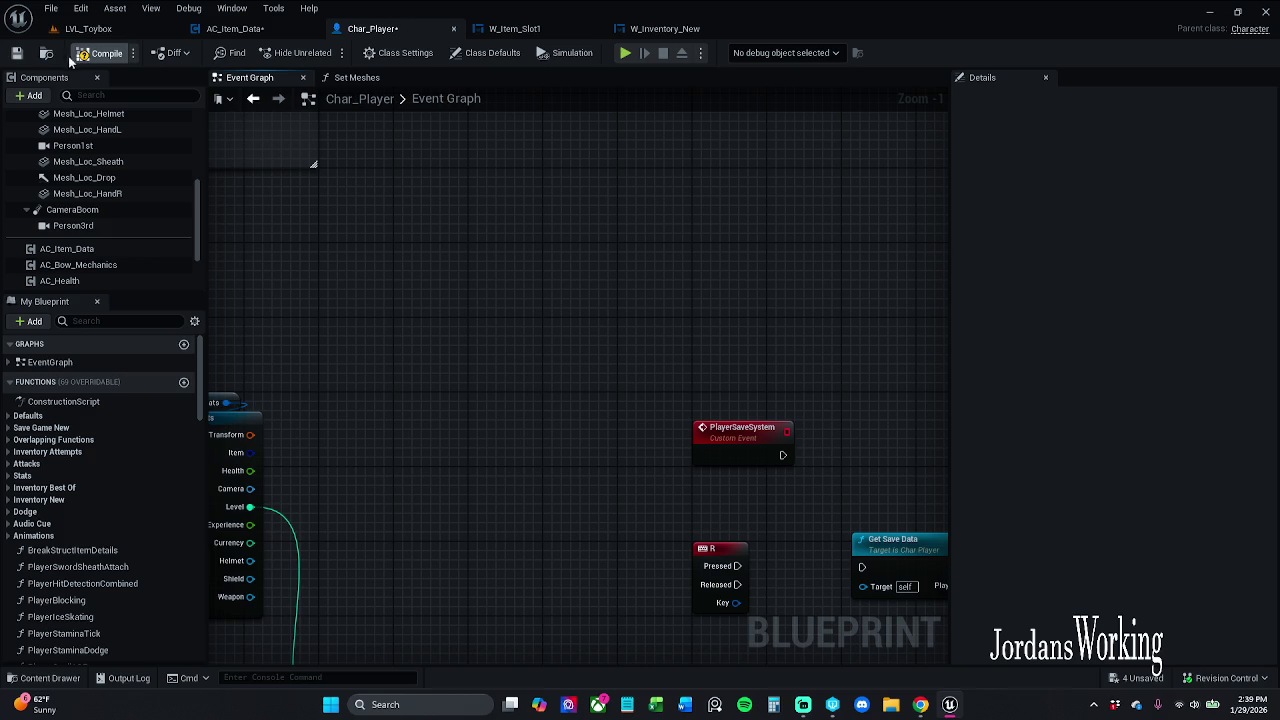
{"action": "left_click", "coordinate": [16, 53]}
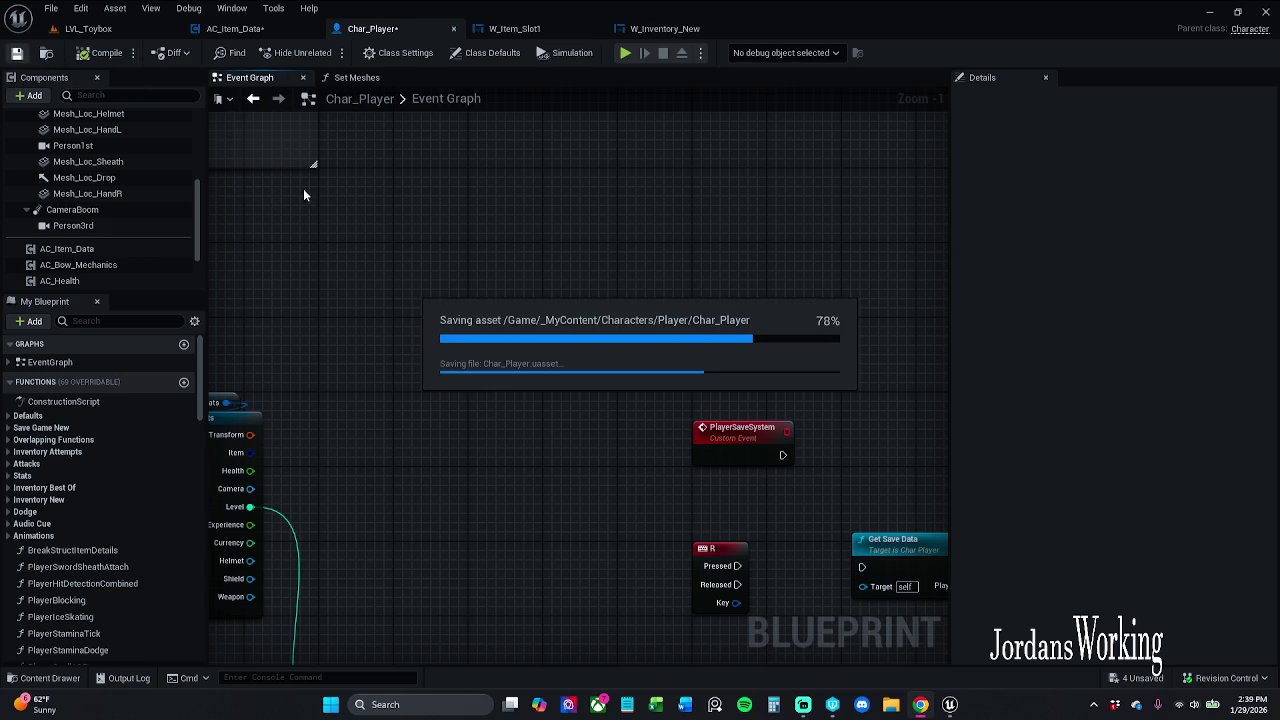
{"action": "left_click", "coordinate": [662, 28]}
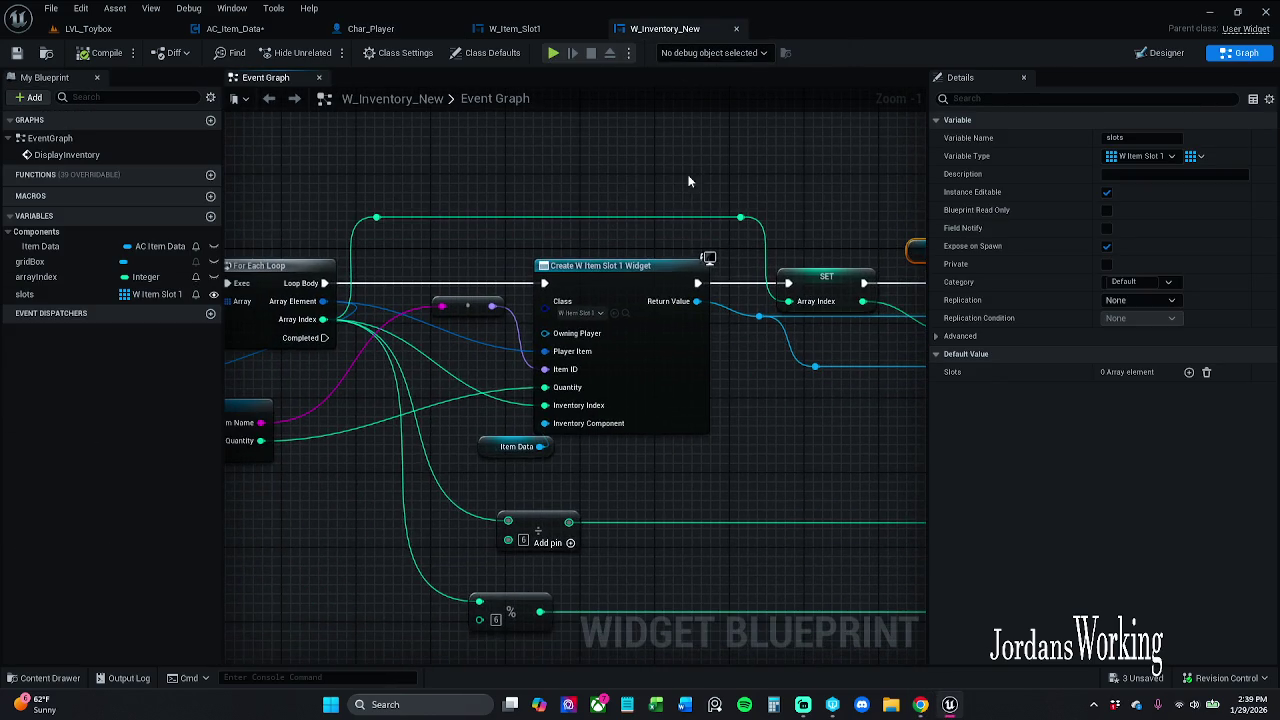
Zoom out over W_Inventory_New's For Each Loop, then switch to the W_Item_Slot1 graph
{"action": "scroll", "coordinate": [491, 448], "scroll_direction": "down", "scroll_amount": 1}
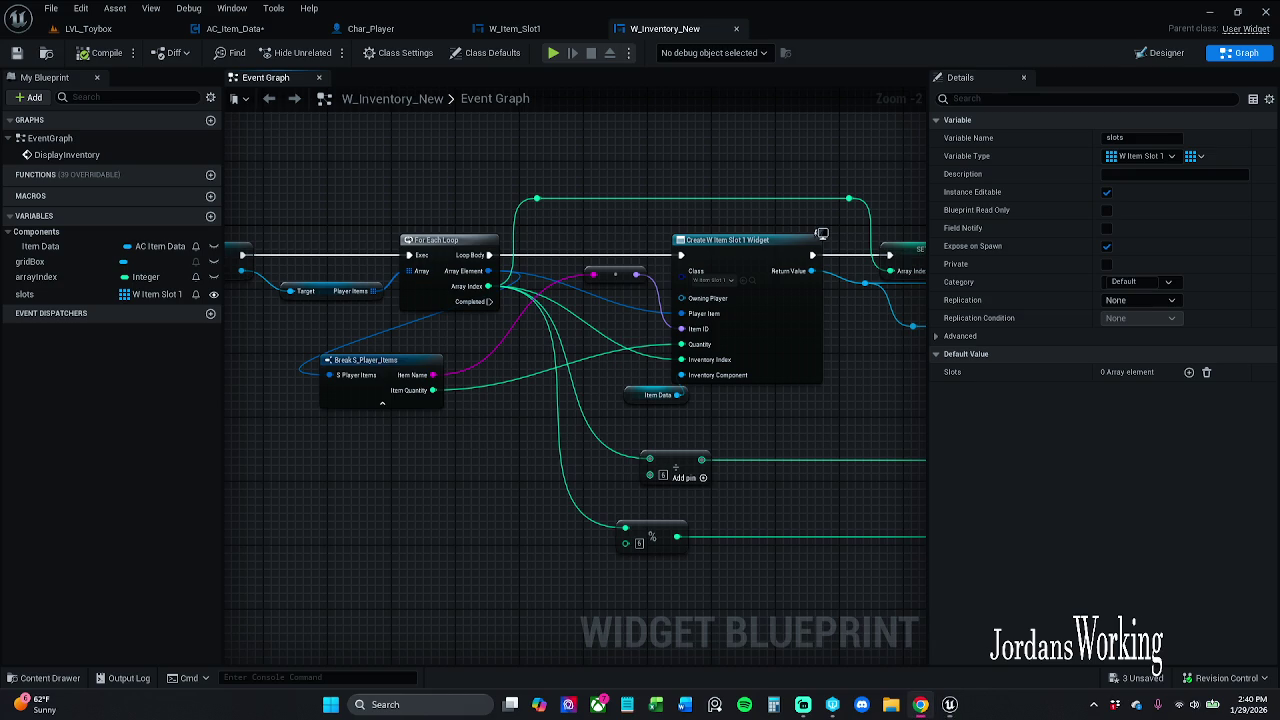
{"action": "left_click", "coordinate": [532, 30]}
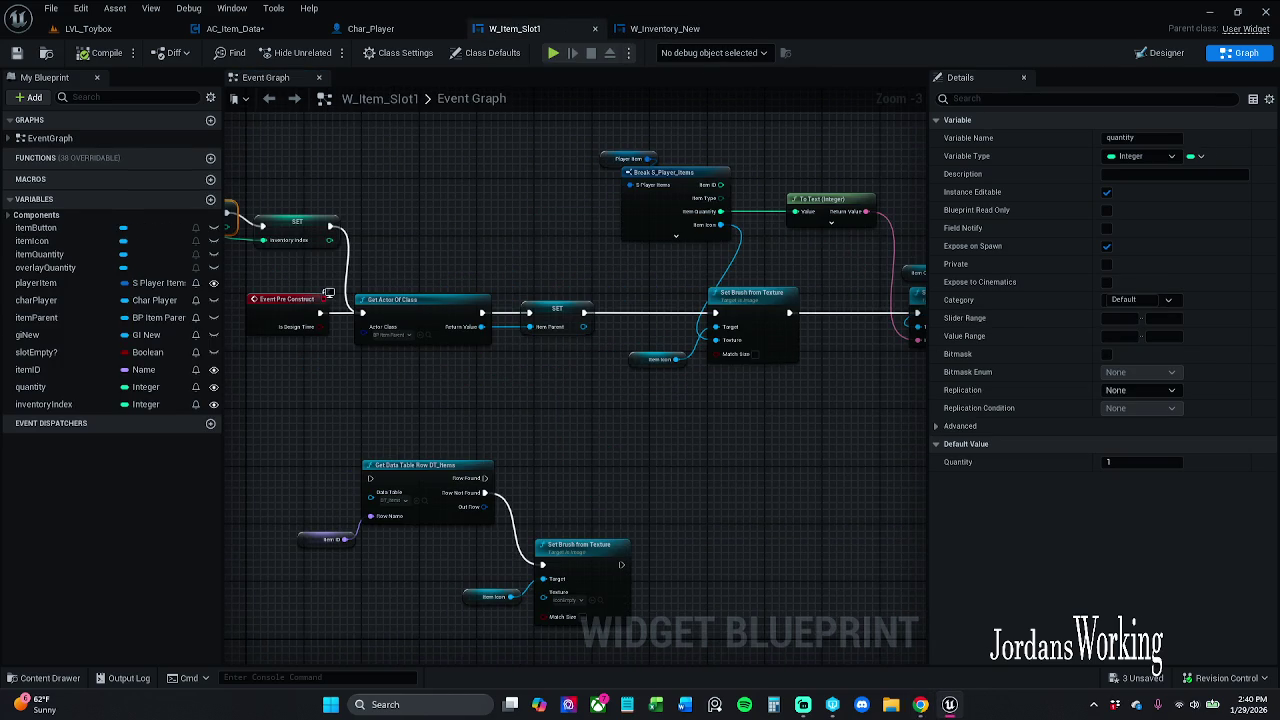
Review W_Item_Slot1's Pre Construct and Set Brush from Texture nodes and open the SET itemParent context menu
{"action": "left_click_drag", "start_coordinate": [397, 220], "coordinate": [598, 250]}
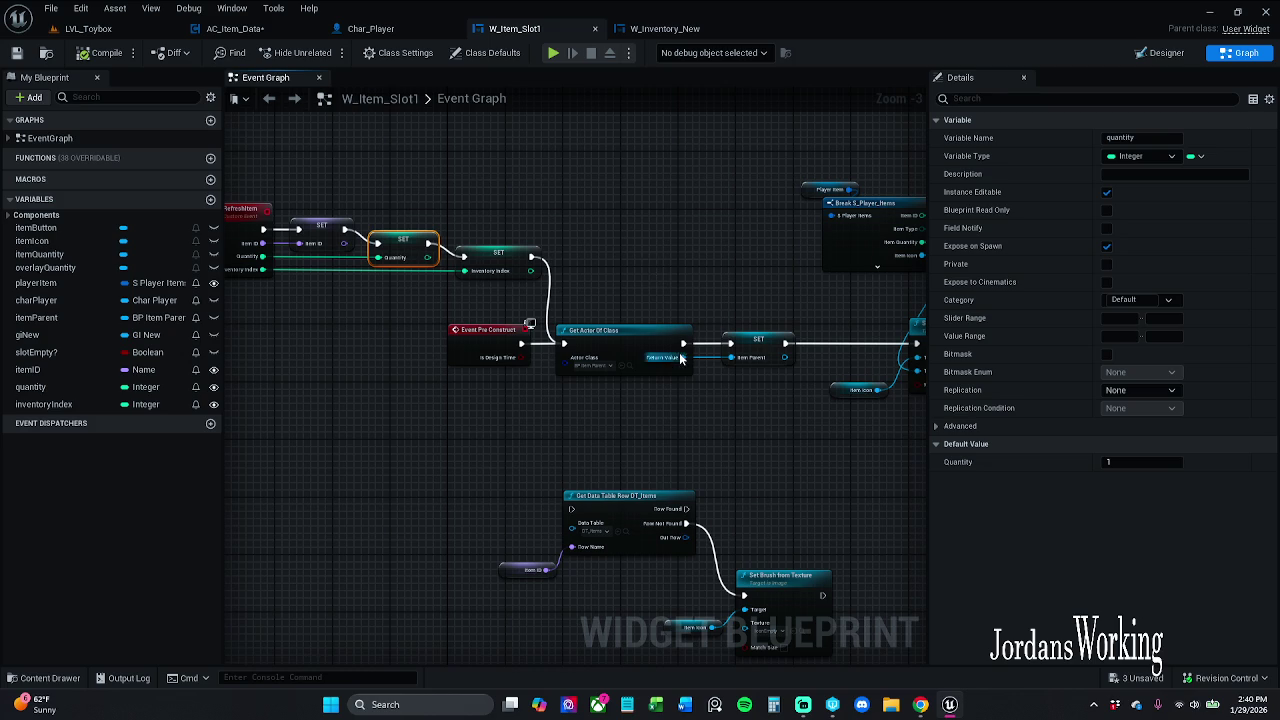
{"action": "mouse_move", "coordinate": [697, 403]}
{"action": "left_mouse_down"}
{"action": "mouse_move", "coordinate": [586, 383]}
{"action": "mouse_move", "coordinate": [270, 385]}
{"action": "left_mouse_up"}
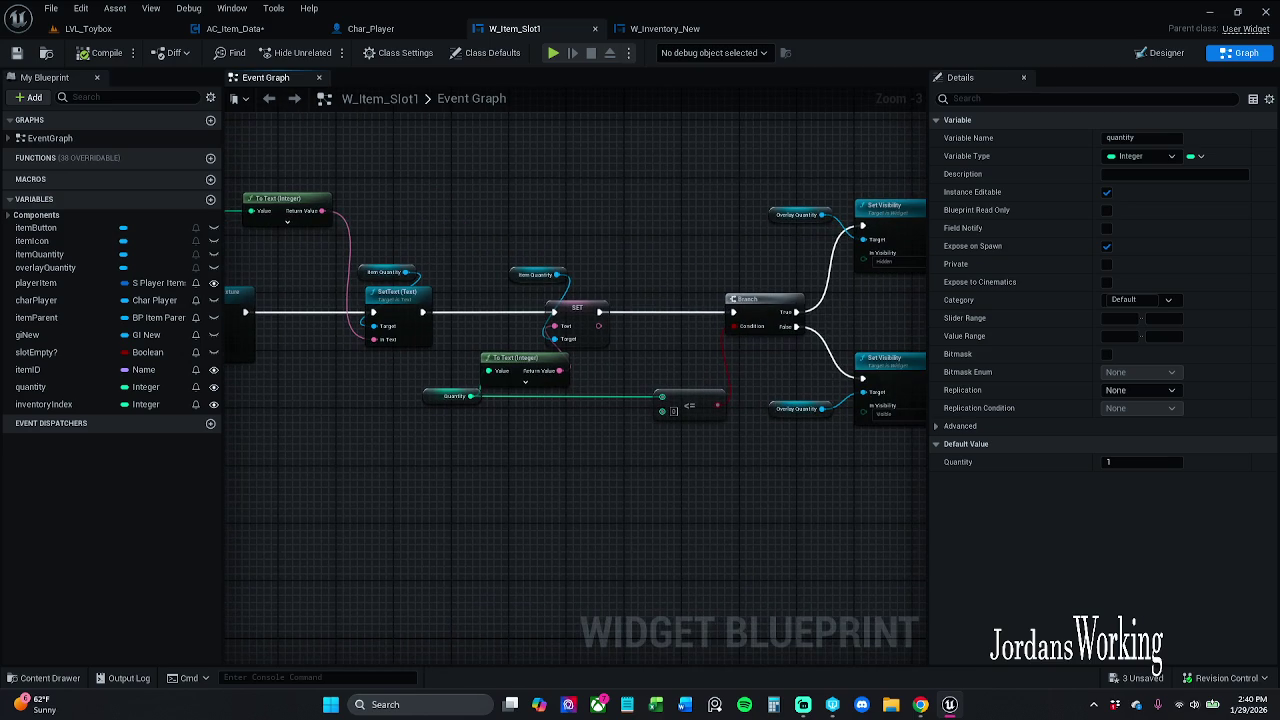
{"action": "mouse_move", "coordinate": [600, 380]}
{"action": "left_mouse_down"}
{"action": "mouse_move", "coordinate": [266, 380]}
{"action": "mouse_move", "coordinate": [461, 360]}
{"action": "left_mouse_up"}
{"action": "left_click", "coordinate": [570, 314]}
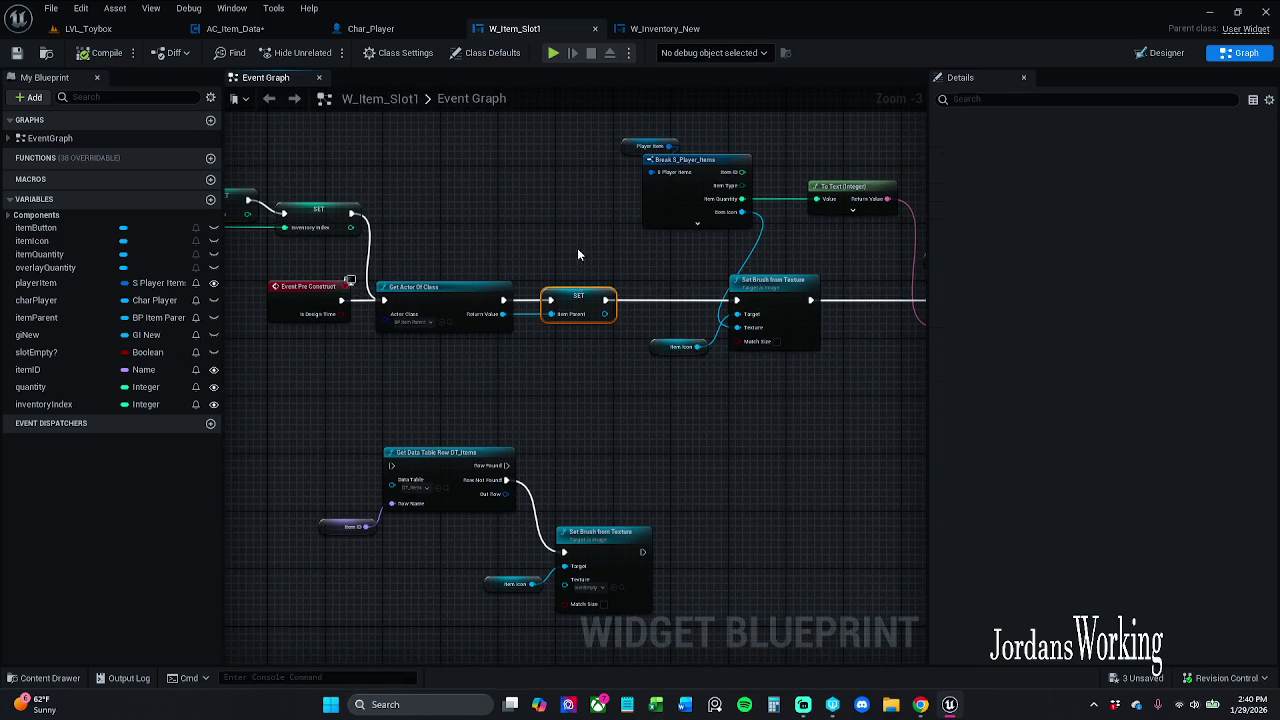
{"action": "right_click", "coordinate": [570, 314]}
{"action": "key", "text": "Escape"}
{"action": "right_click", "coordinate": [569, 306]}
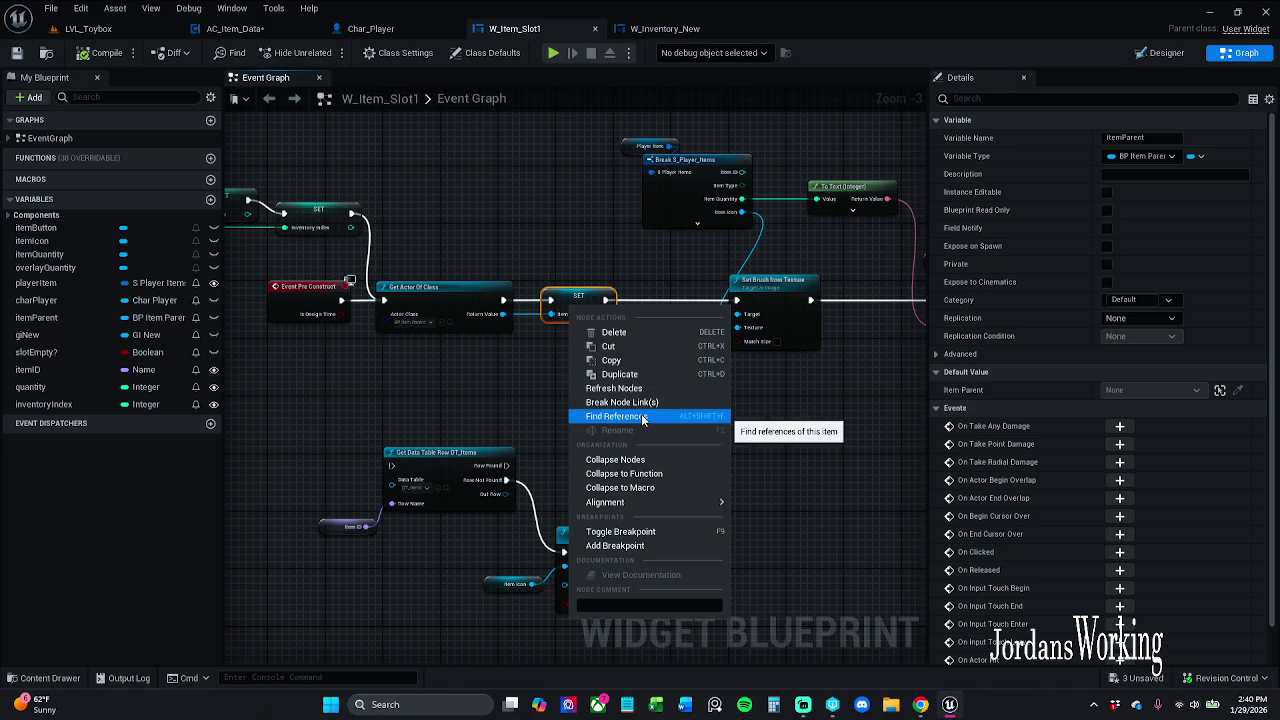
Find references to itemParent and delete the Get Actor Of Class and SET itemParent nodes
{"action": "left_click", "coordinate": [642, 416]}
{"action": "left_click", "coordinate": [319, 554]}
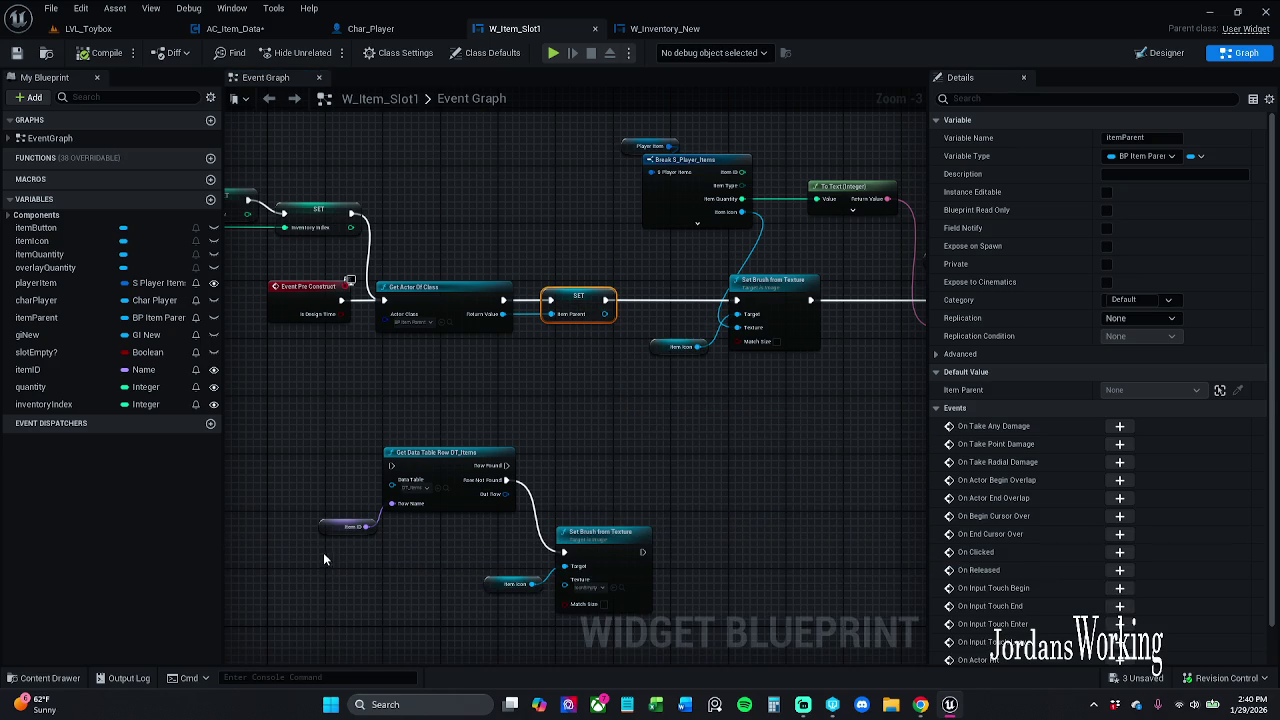
{"action": "left_click_drag", "start_coordinate": [455, 258], "coordinate": [546, 329]}
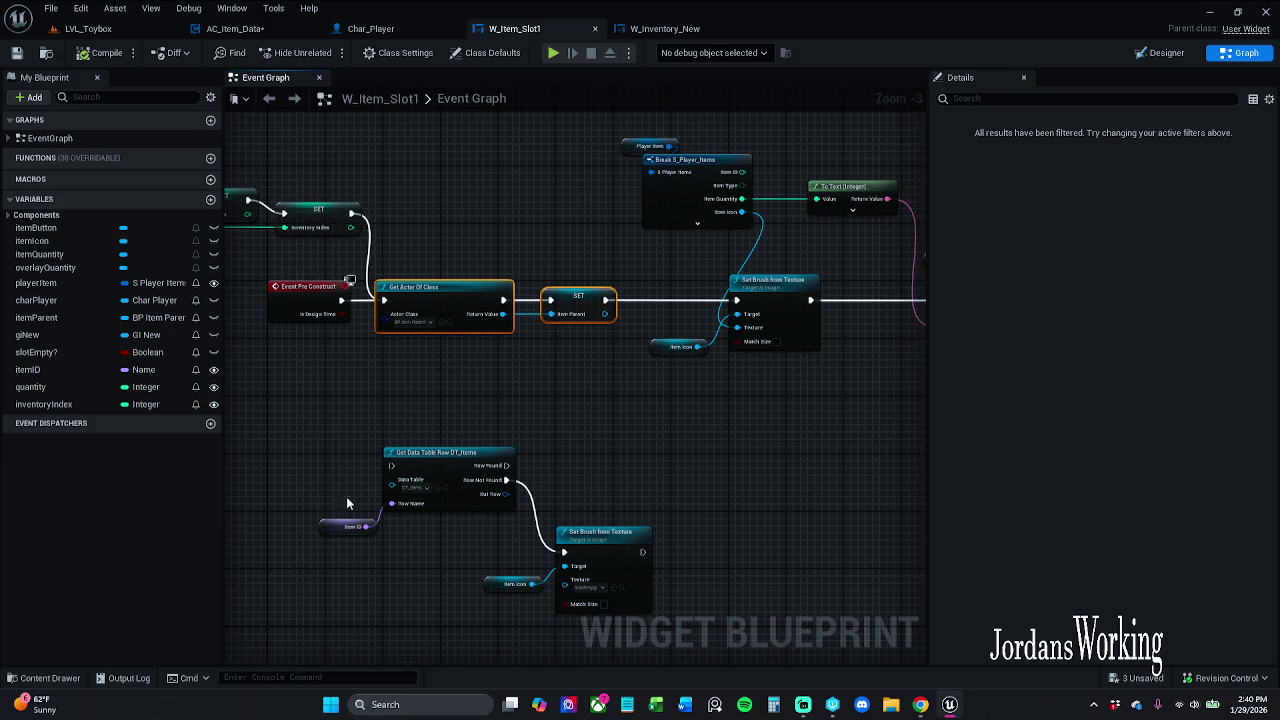
{"action": "key", "text": "Delete"}
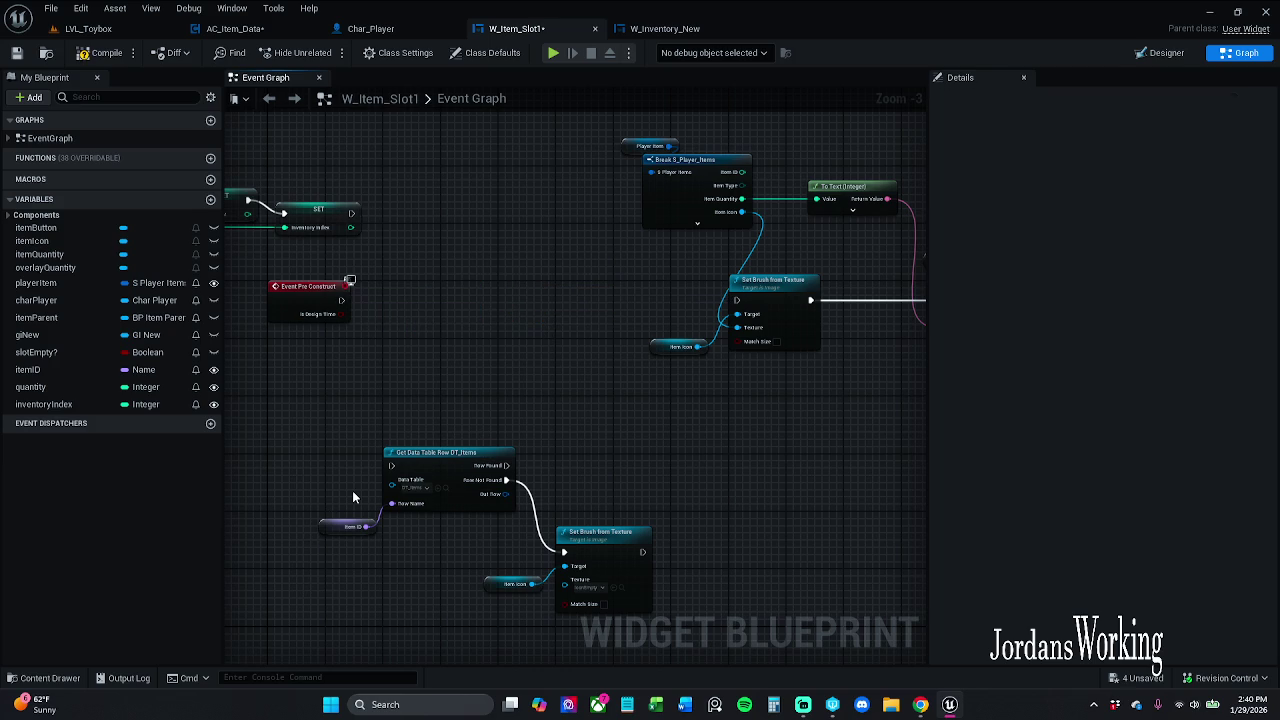
Move the DT_Items lookup nodes beside Pre Construct and wire it into Get Data Table Row
{"action": "left_click", "coordinate": [348, 526]}
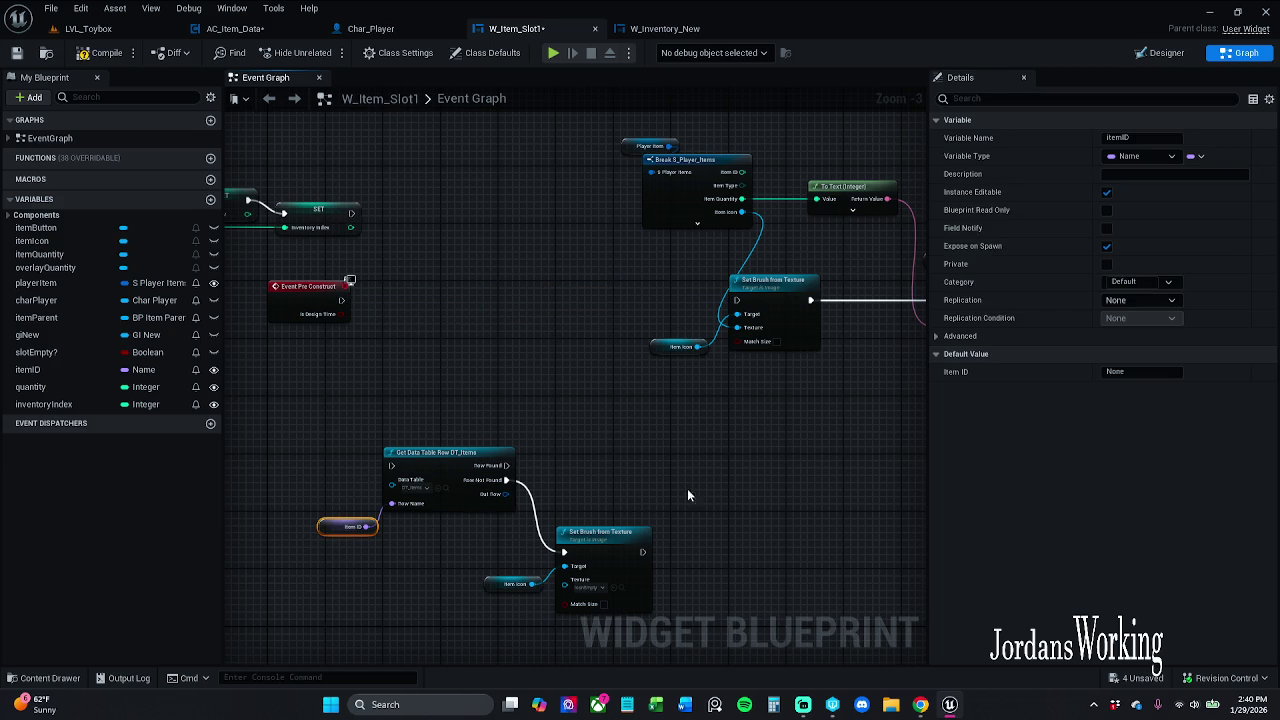
{"action": "left_click_drag", "start_coordinate": [370, 512], "coordinate": [599, 620]}
{"action": "mouse_move", "coordinate": [452, 458]}
{"action": "left_mouse_down"}
{"action": "mouse_move", "coordinate": [443, 288]}
{"action": "mouse_move", "coordinate": [342, 297]}
{"action": "left_mouse_up"}
{"action": "mouse_move", "coordinate": [351, 208]}
{"action": "left_mouse_down"}
{"action": "mouse_move", "coordinate": [380, 295]}
{"action": "mouse_move", "coordinate": [437, 285]}
{"action": "mouse_move", "coordinate": [424, 290]}
{"action": "mouse_move", "coordinate": [736, 297]}
{"action": "left_mouse_up"}
{"action": "left_click", "coordinate": [637, 373]}
{"action": "left_click", "coordinate": [610, 333]}
{"action": "mouse_move", "coordinate": [510, 455]}
{"action": "left_mouse_down"}
{"action": "mouse_move", "coordinate": [593, 367]}
{"action": "mouse_move", "coordinate": [582, 382]}
{"action": "mouse_move", "coordinate": [593, 386]}
{"action": "left_mouse_up"}
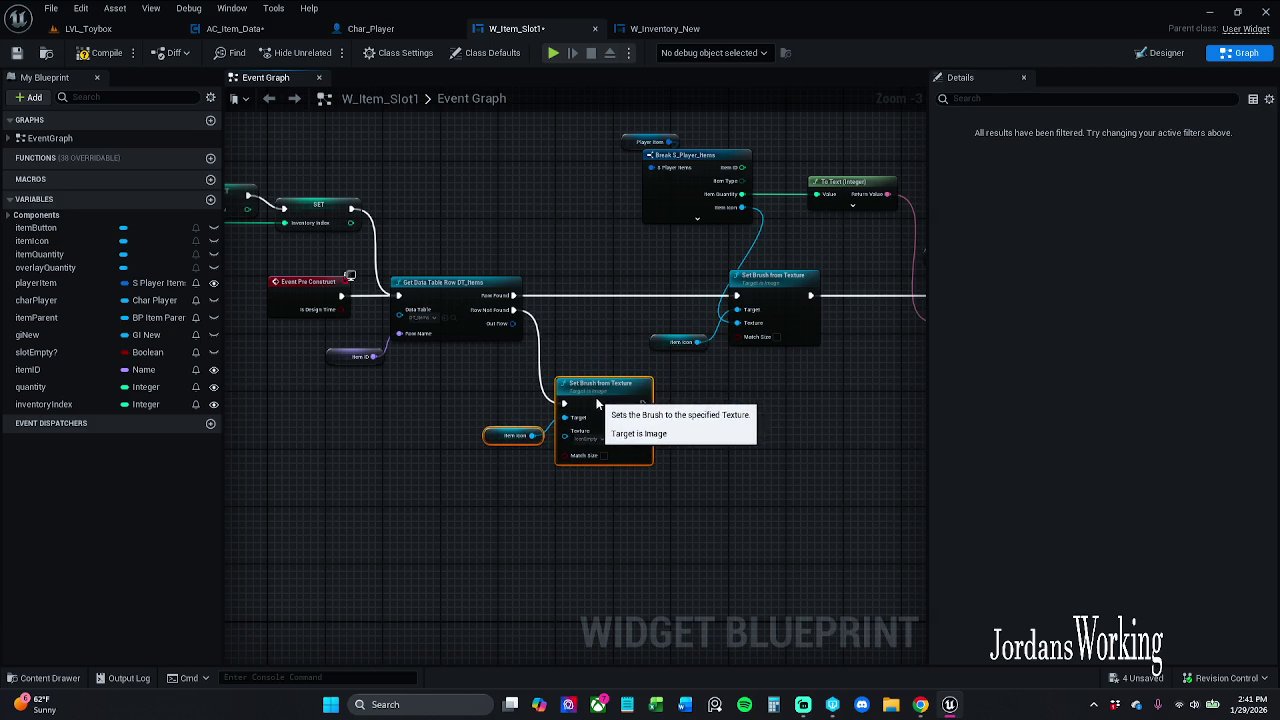
Save W_Item_Slot1 and the AC_Item_Data component
{"action": "left_click", "coordinate": [15, 58]}
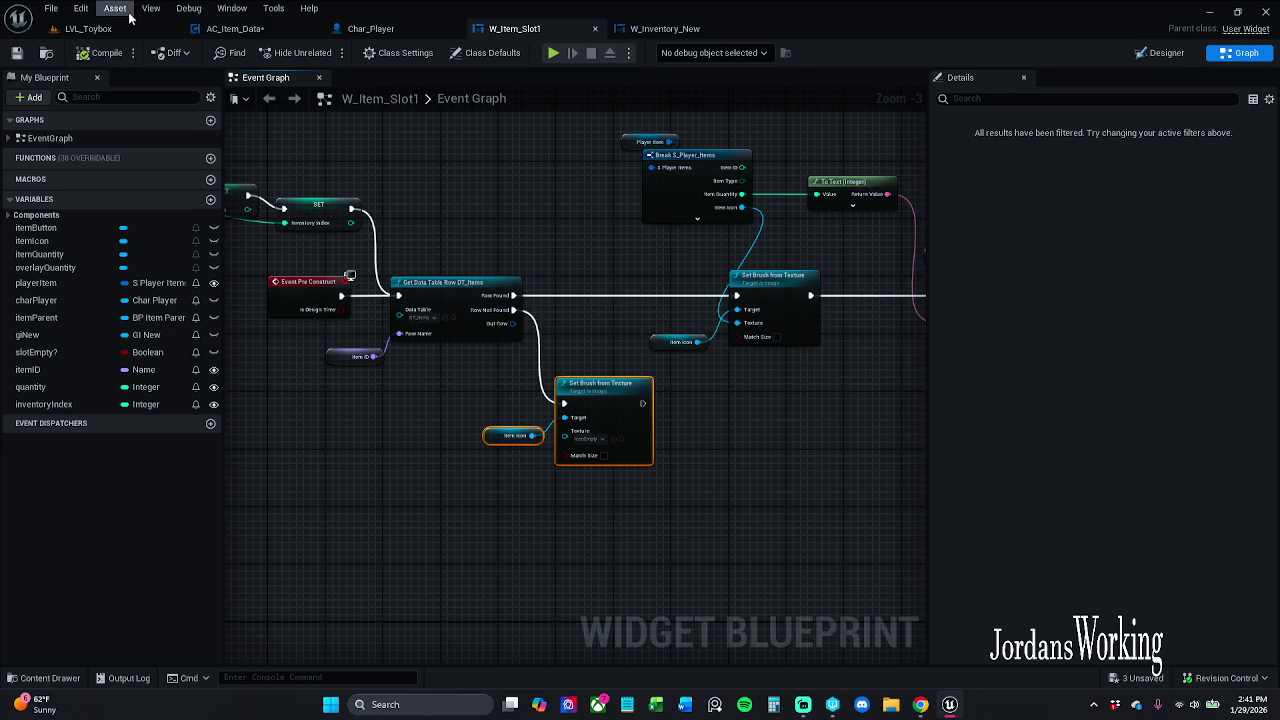
{"action": "left_click", "coordinate": [245, 28]}
{"action": "left_click", "coordinate": [17, 55]}
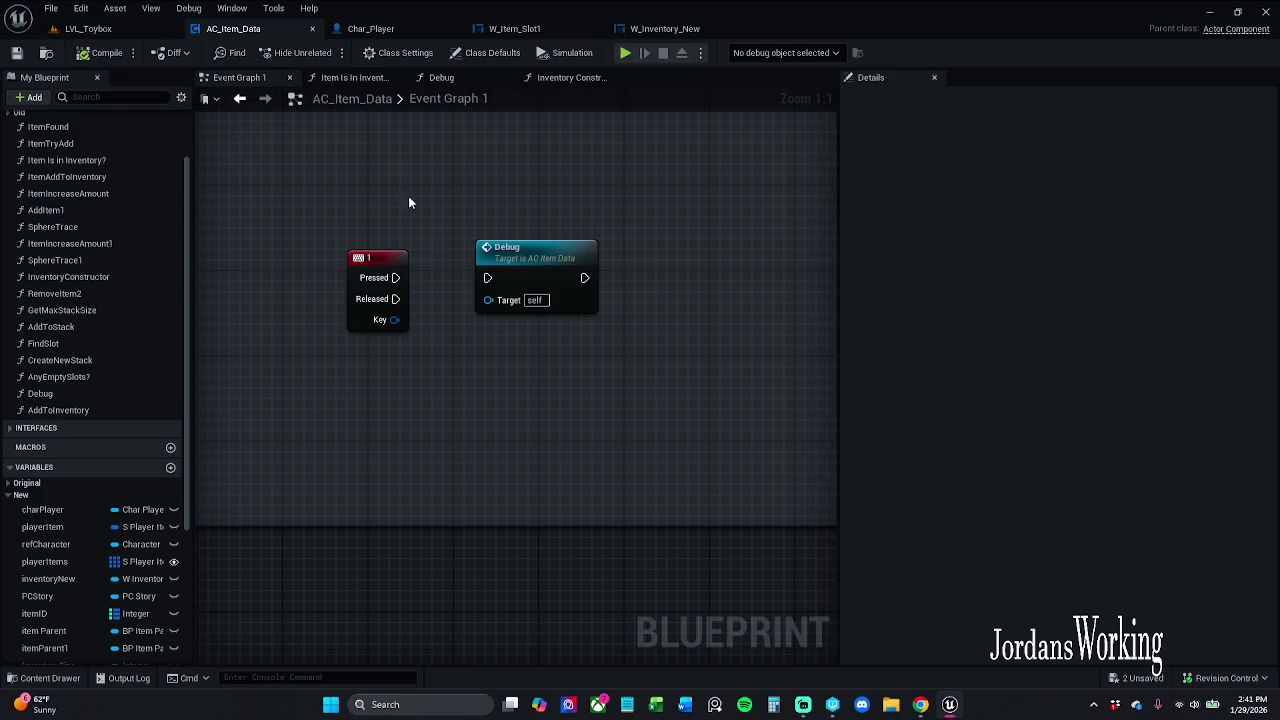
In Char_Player, show the saving-coins comment's title bubble when zoomed out and locate PlayerSaveSystem
{"action": "left_click", "coordinate": [360, 28]}
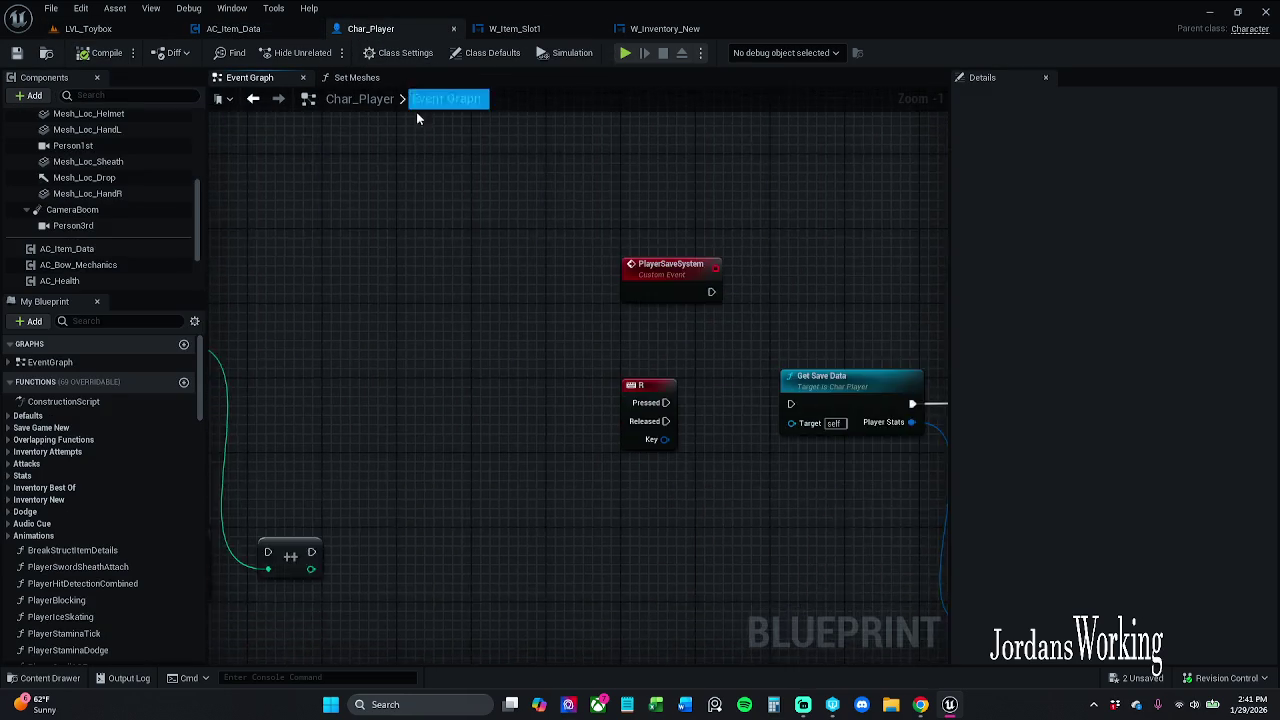
{"action": "scroll", "coordinate": [434, 216], "scroll_direction": "down", "scroll_amount": 3}
{"action": "scroll", "coordinate": [573, 427], "scroll_direction": "down", "scroll_amount": 6}
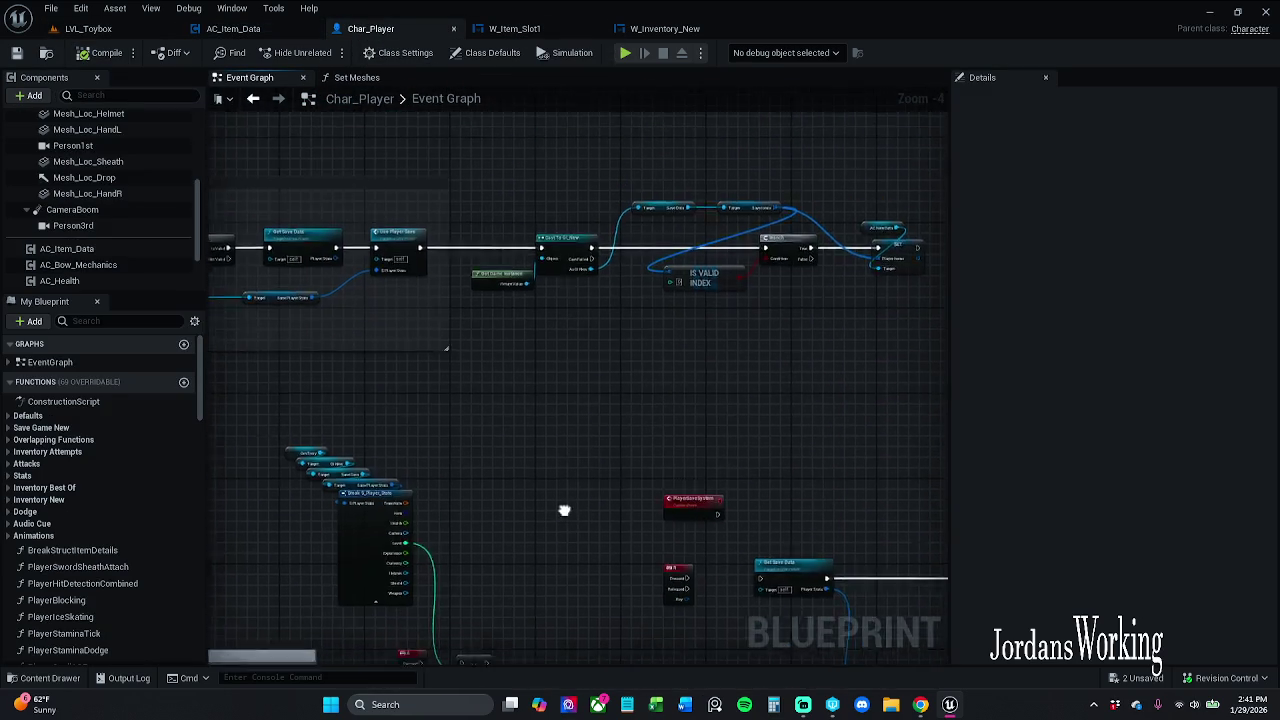
{"action": "scroll", "coordinate": [601, 342], "scroll_direction": "up", "scroll_amount": 6}
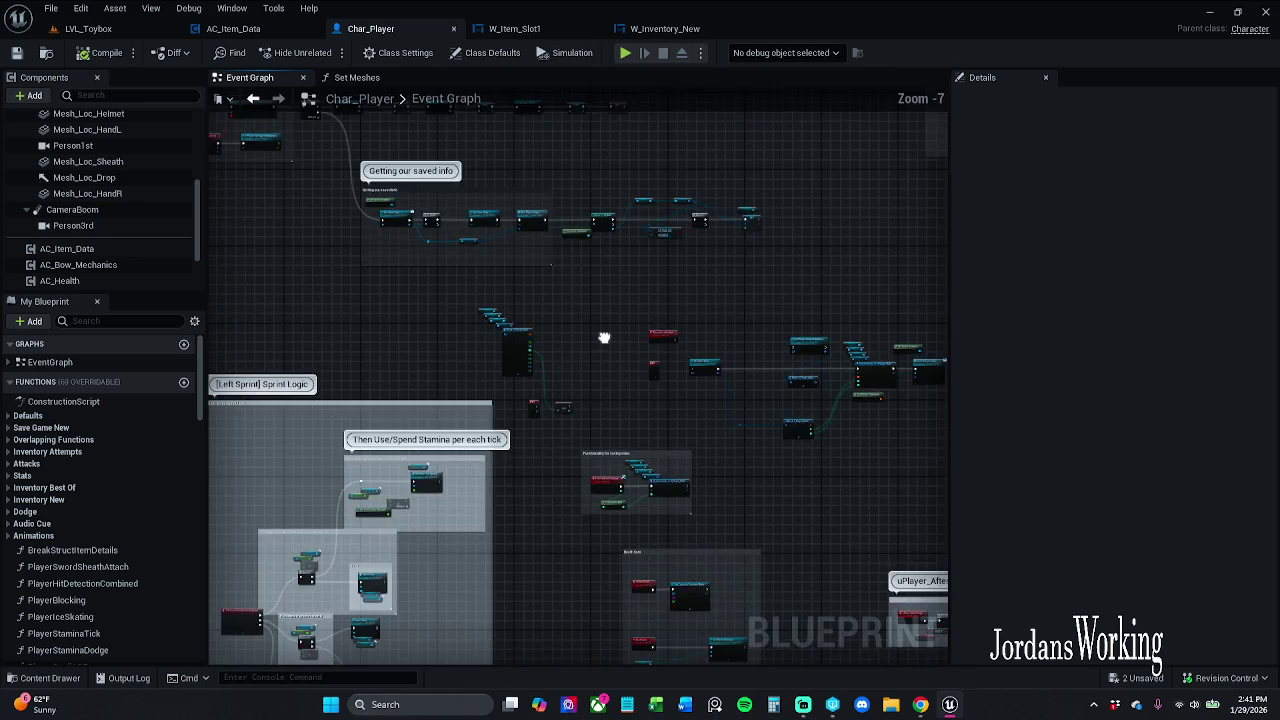
{"action": "scroll", "coordinate": [570, 338], "scroll_direction": "up", "scroll_amount": 1}
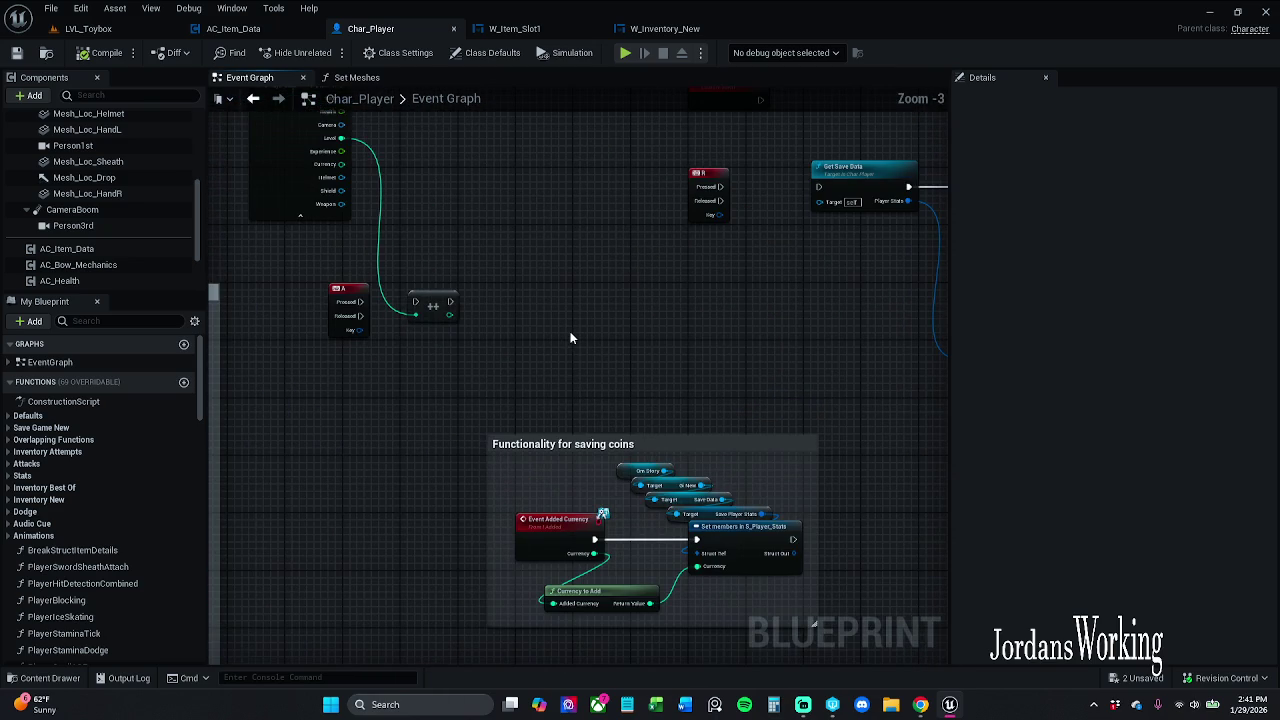
{"action": "left_click", "coordinate": [635, 444]}
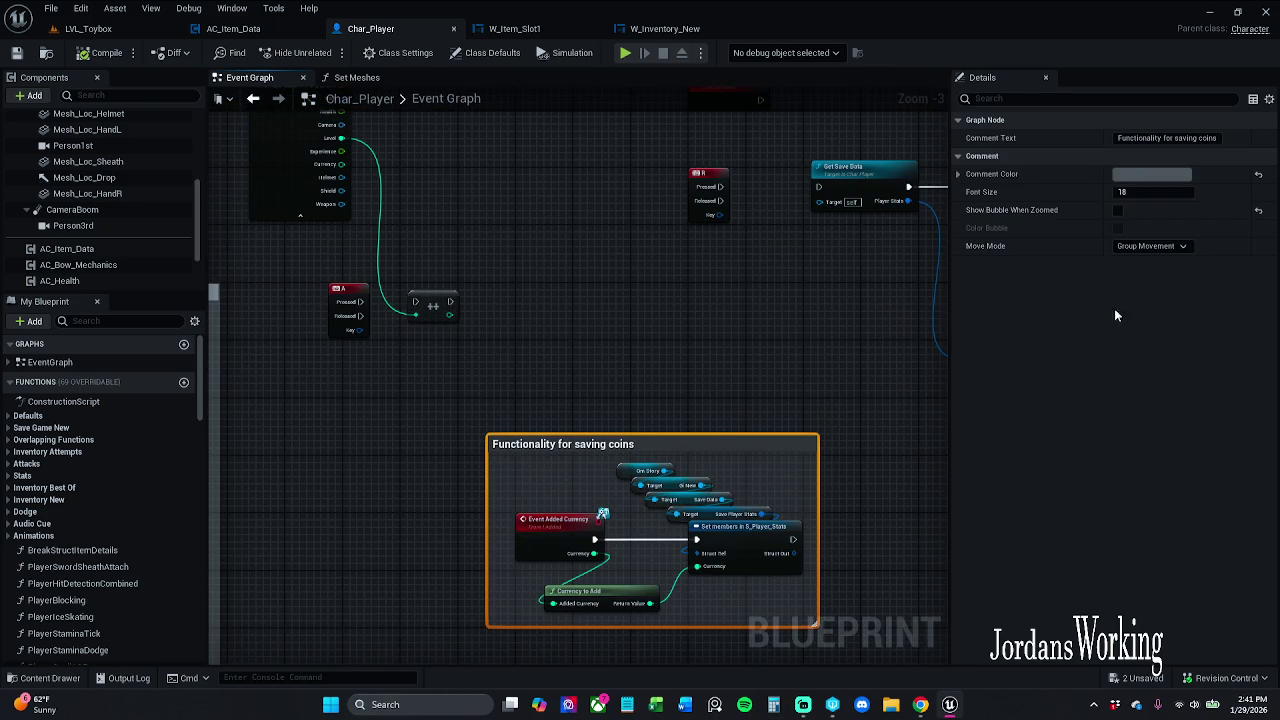
{"action": "left_click", "coordinate": [1117, 210]}
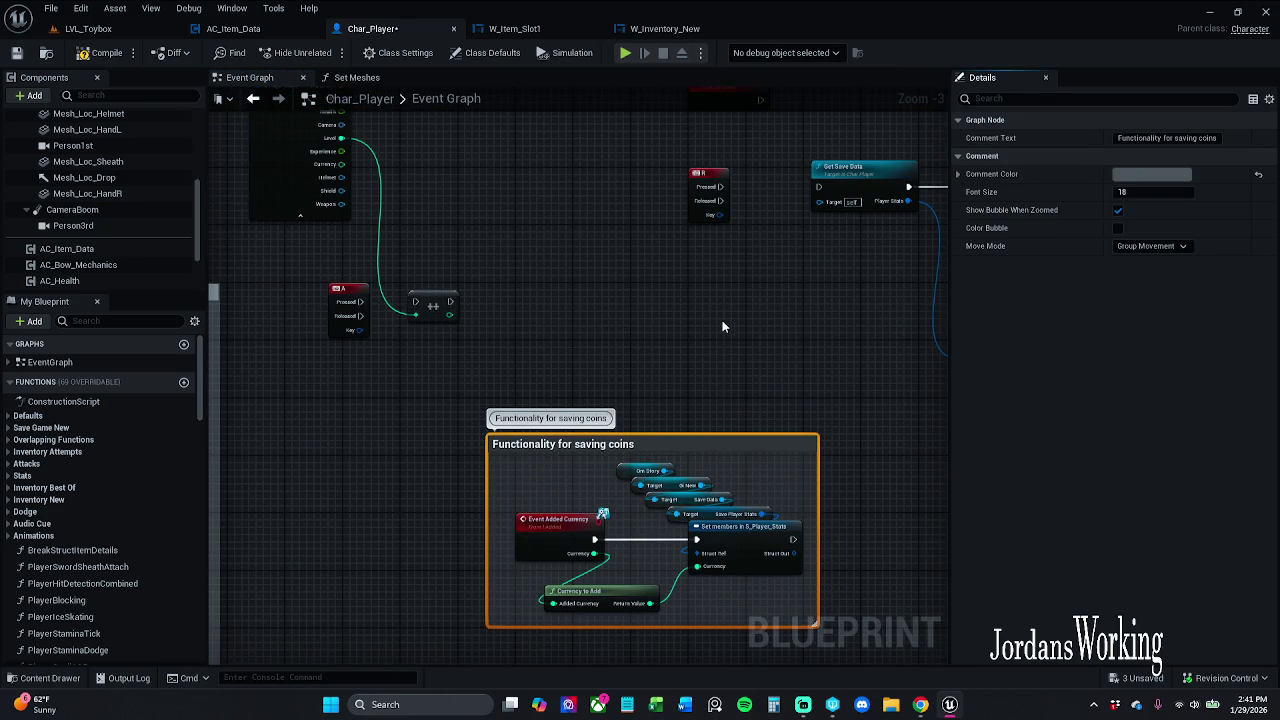
{"action": "left_click_drag", "start_coordinate": [602, 237], "coordinate": [607, 370]}
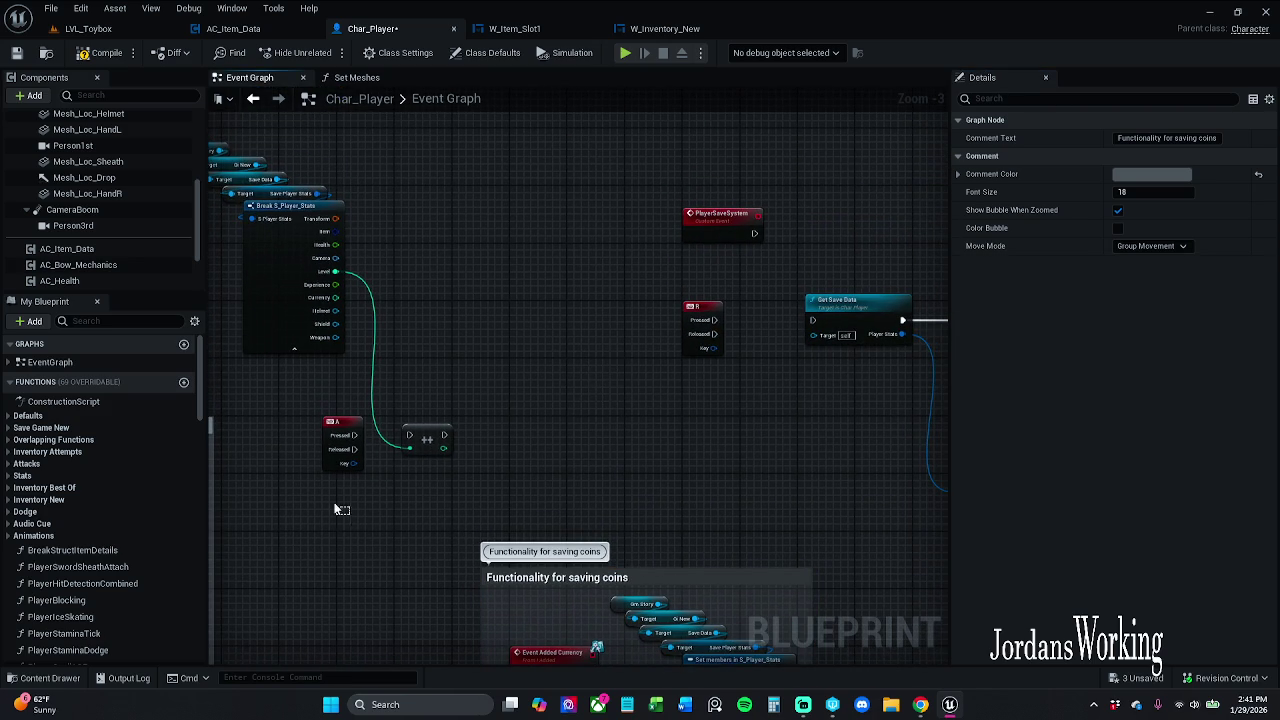
Delete the A key input node, reposition the R key and PlayerSaveSystem nodes, and save
{"action": "left_click", "coordinate": [342, 462]}
{"action": "scroll", "coordinate": [342, 458], "scroll_direction": "up", "scroll_amount": 3}
{"action": "scroll", "coordinate": [378, 447], "scroll_direction": "down", "scroll_amount": 2}
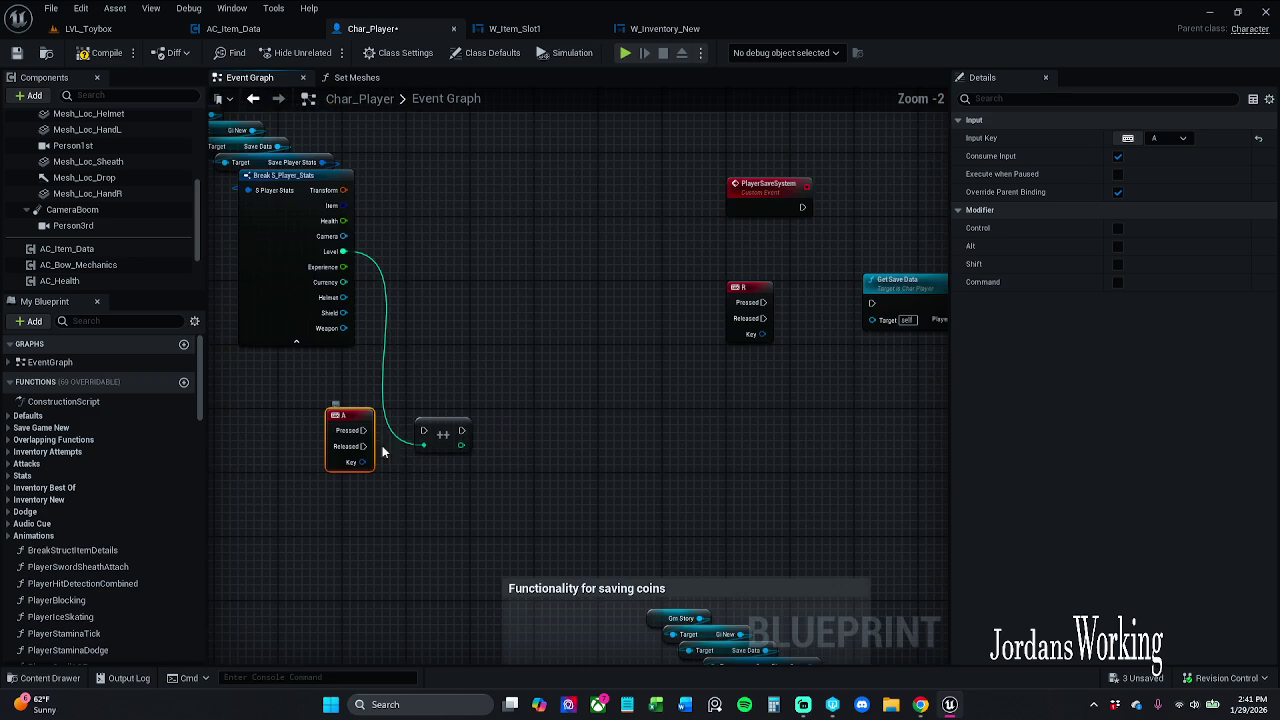
{"action": "key", "text": "Delete"}
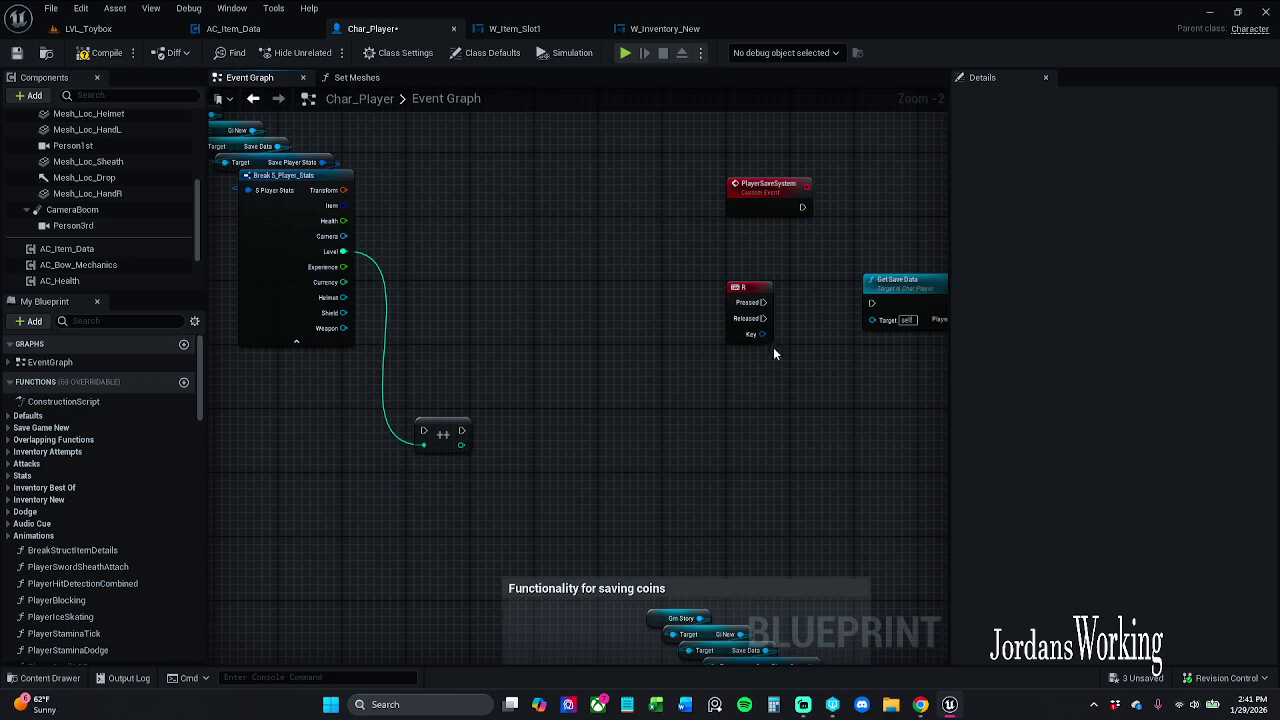
{"action": "left_click_drag", "start_coordinate": [765, 288], "coordinate": [585, 323]}
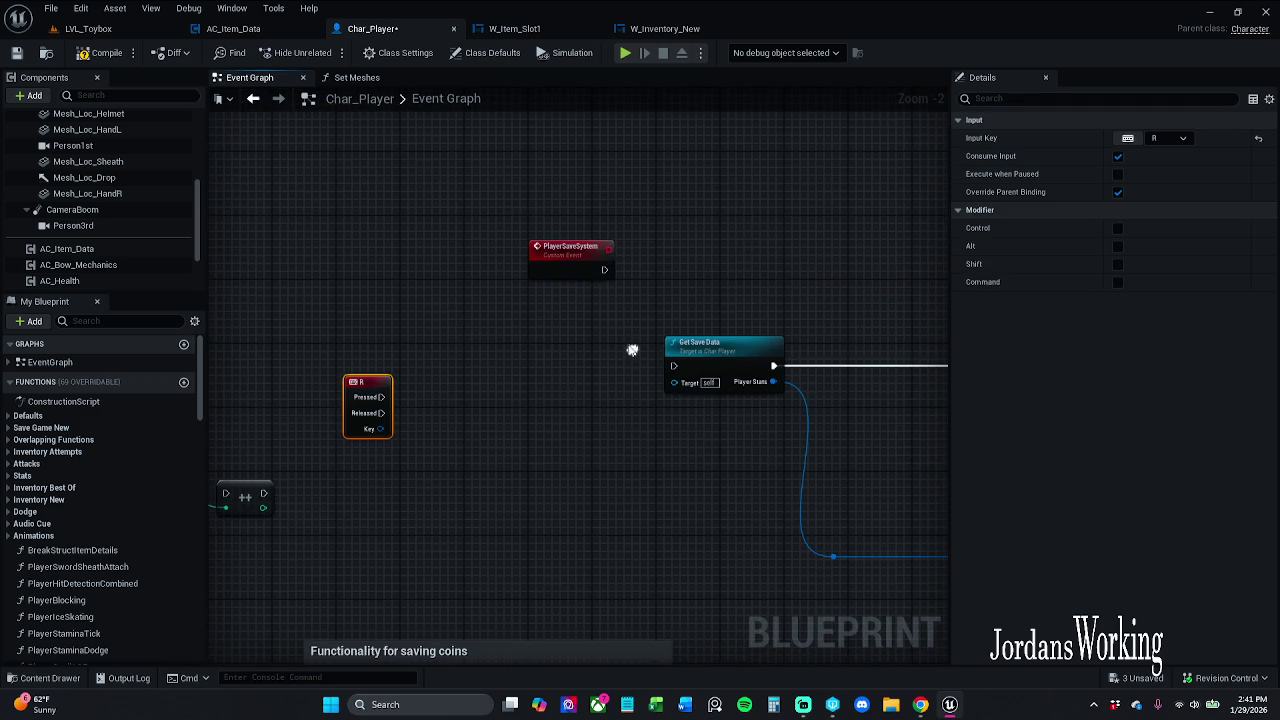
{"action": "left_click_drag", "start_coordinate": [580, 266], "coordinate": [638, 242]}
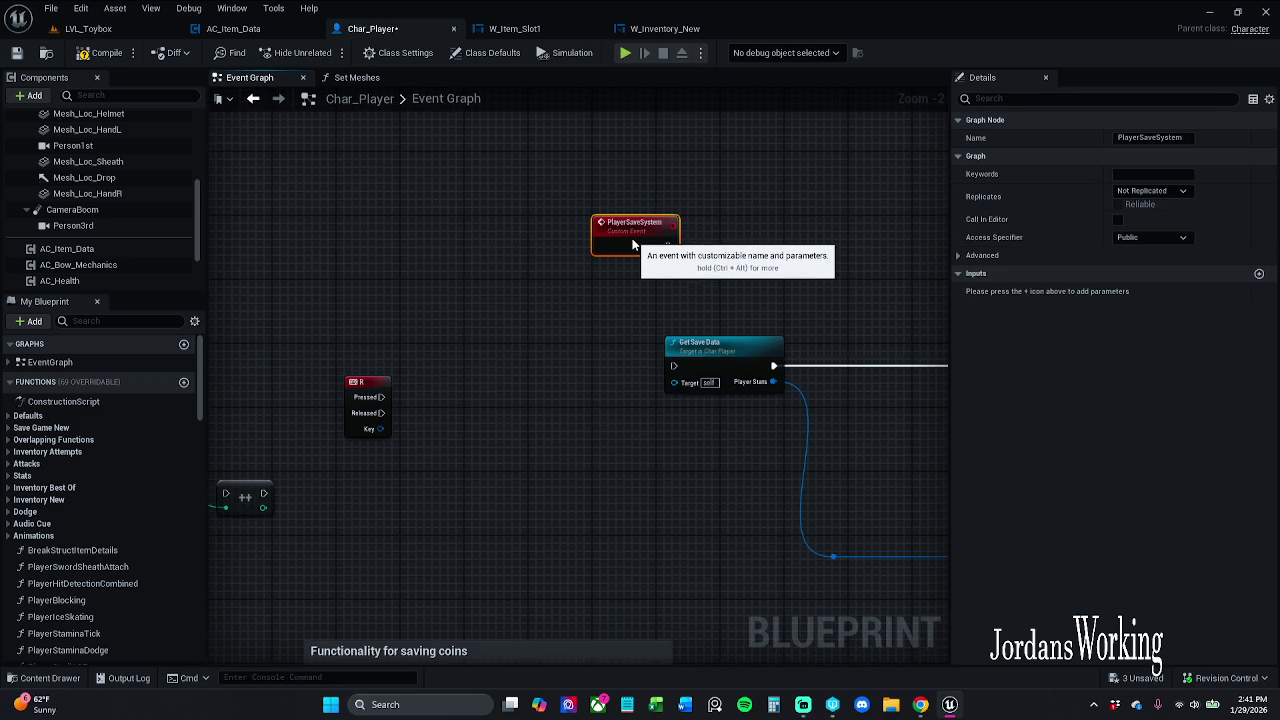
{"action": "left_click", "coordinate": [650, 185]}
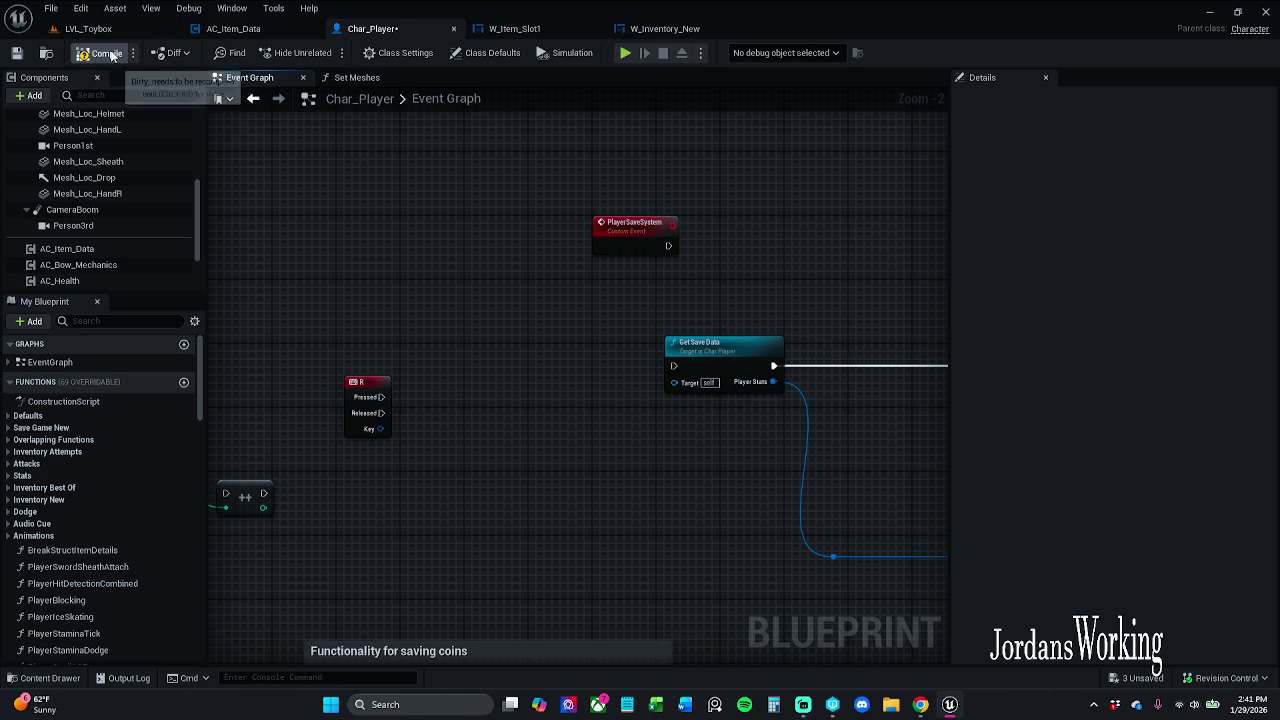
{"action": "left_click", "coordinate": [18, 55]}
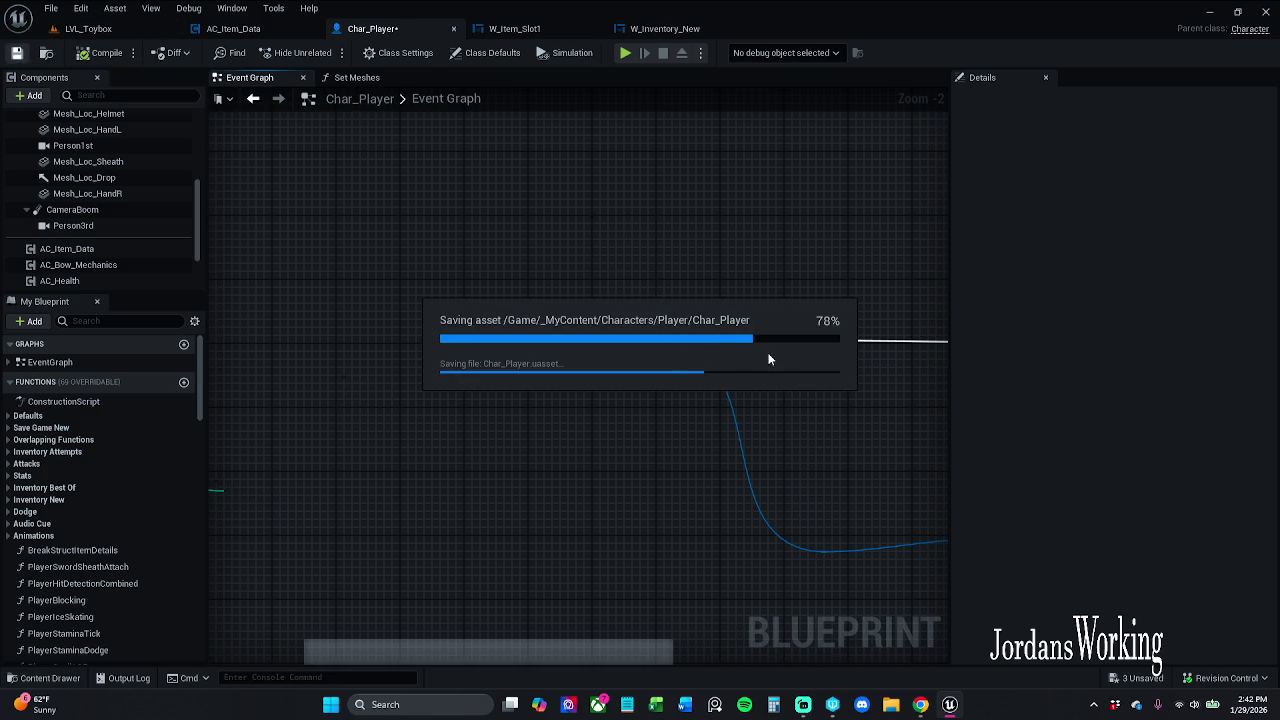
Test then remove the PlayerSaveSystem link to Get Save Data and save Char_Player again
{"action": "left_click_drag", "start_coordinate": [669, 245], "coordinate": [676, 370]}
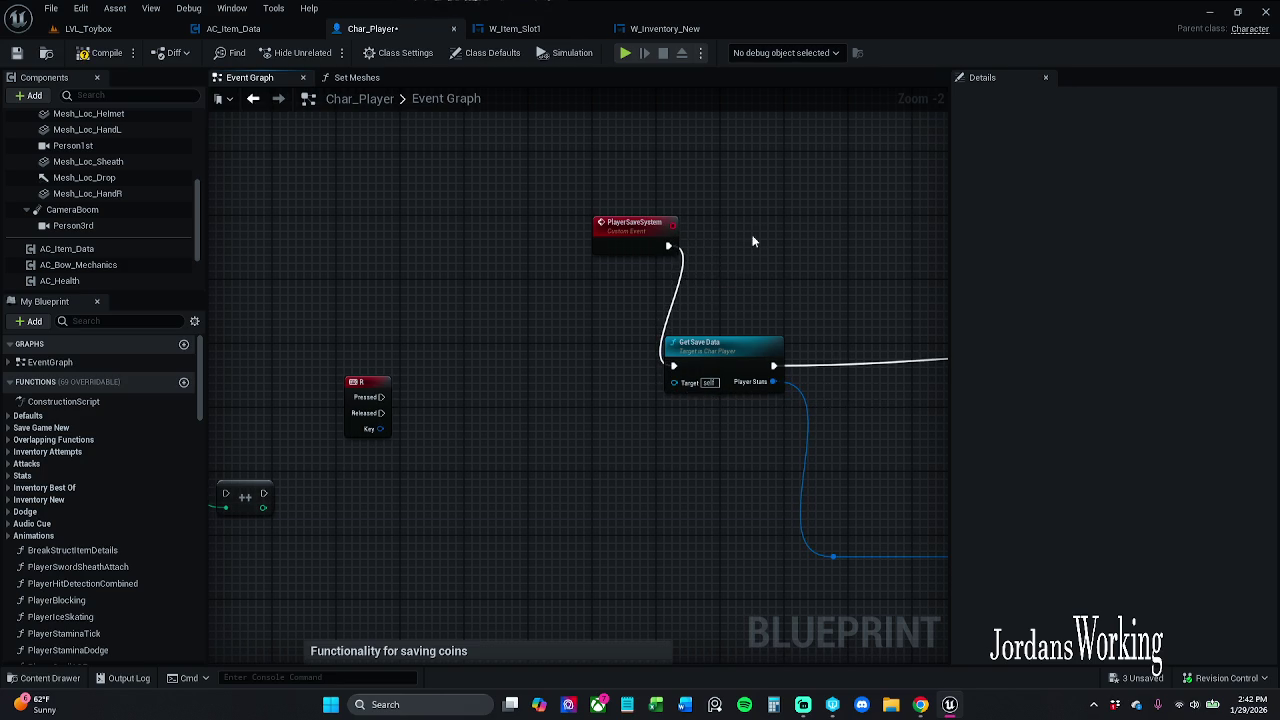
{"action": "left_click", "coordinate": [667, 248], "text": "alt"}
{"action": "left_click", "coordinate": [17, 55]}
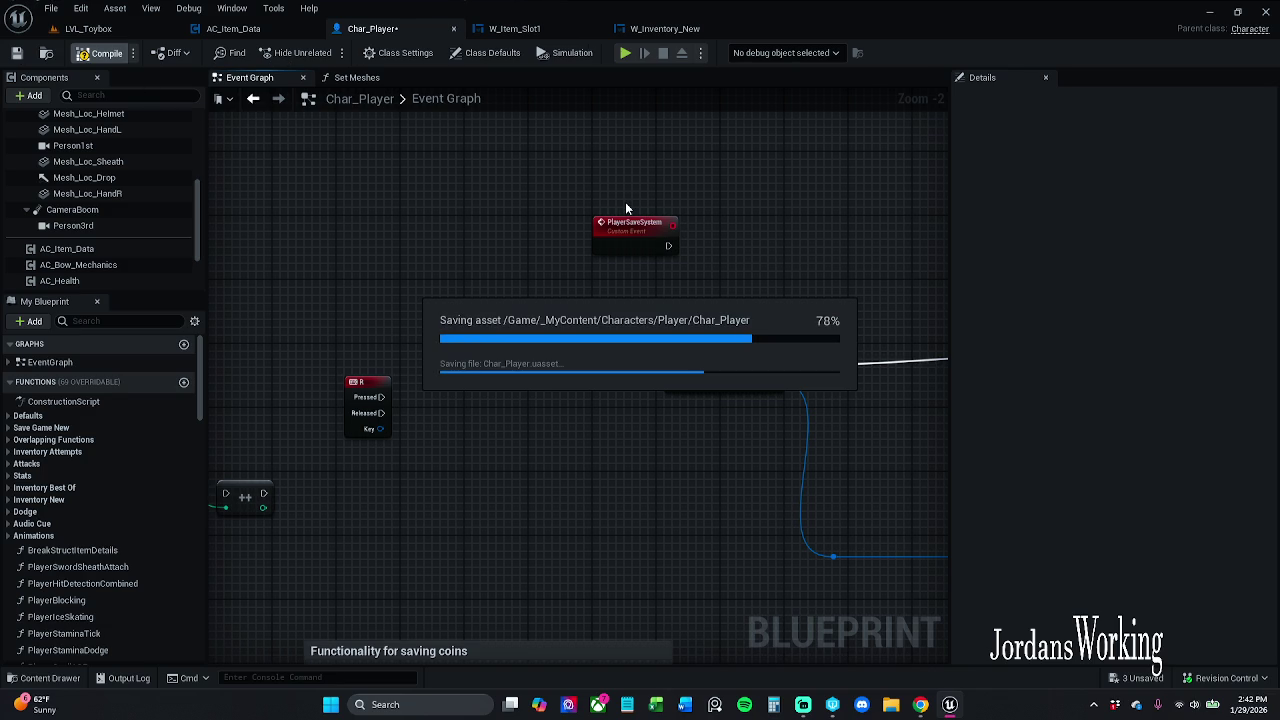
{"action": "mouse_move", "coordinate": [809, 327]}
{"action": "left_mouse_down"}
{"action": "mouse_move", "coordinate": [435, 323]}
{"action": "mouse_move", "coordinate": [195, 265]}
{"action": "mouse_move", "coordinate": [447, 263]}
{"action": "left_mouse_up"}
{"action": "scroll", "coordinate": [408, 259], "scroll_direction": "down", "scroll_amount": 1}
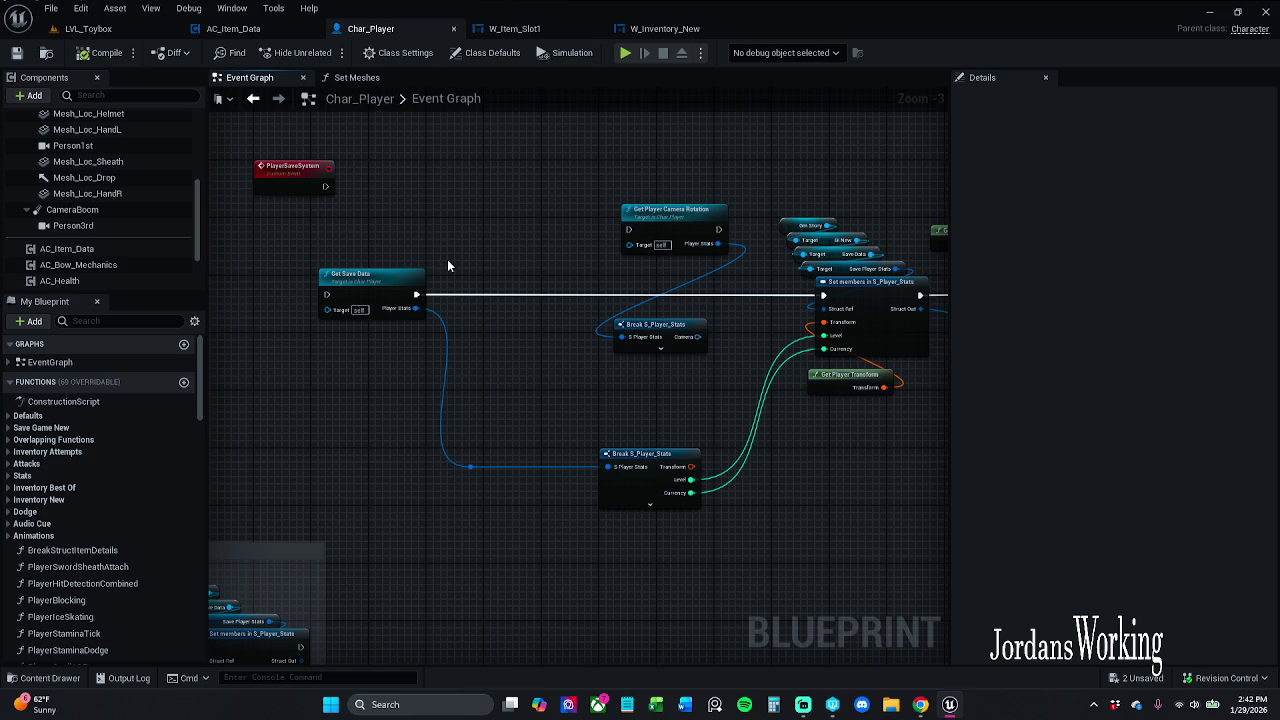
Check the OnDeathCam event and timer nodes, then save Char_Player
{"action": "mouse_move", "coordinate": [285, 188]}
{"action": "left_mouse_down"}
{"action": "mouse_move", "coordinate": [549, 193]}
{"action": "mouse_move", "coordinate": [480, 160]}
{"action": "mouse_move", "coordinate": [498, 235]}
{"action": "left_mouse_up"}
{"action": "scroll", "coordinate": [569, 346], "scroll_direction": "down", "scroll_amount": 2}
{"action": "scroll", "coordinate": [515, 360], "scroll_direction": "up", "scroll_amount": 2}
{"action": "scroll", "coordinate": [515, 360], "scroll_direction": "up", "scroll_amount": 2}
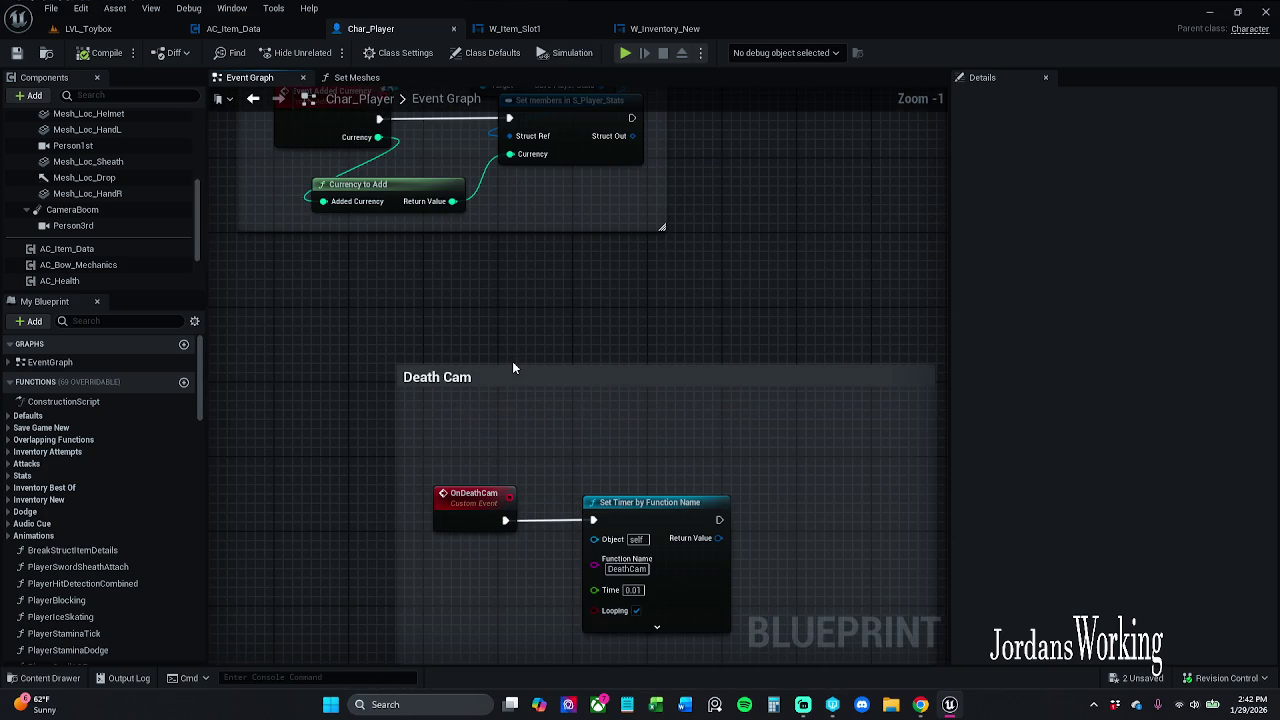
{"action": "left_click_drag", "start_coordinate": [475, 474], "coordinate": [596, 505]}
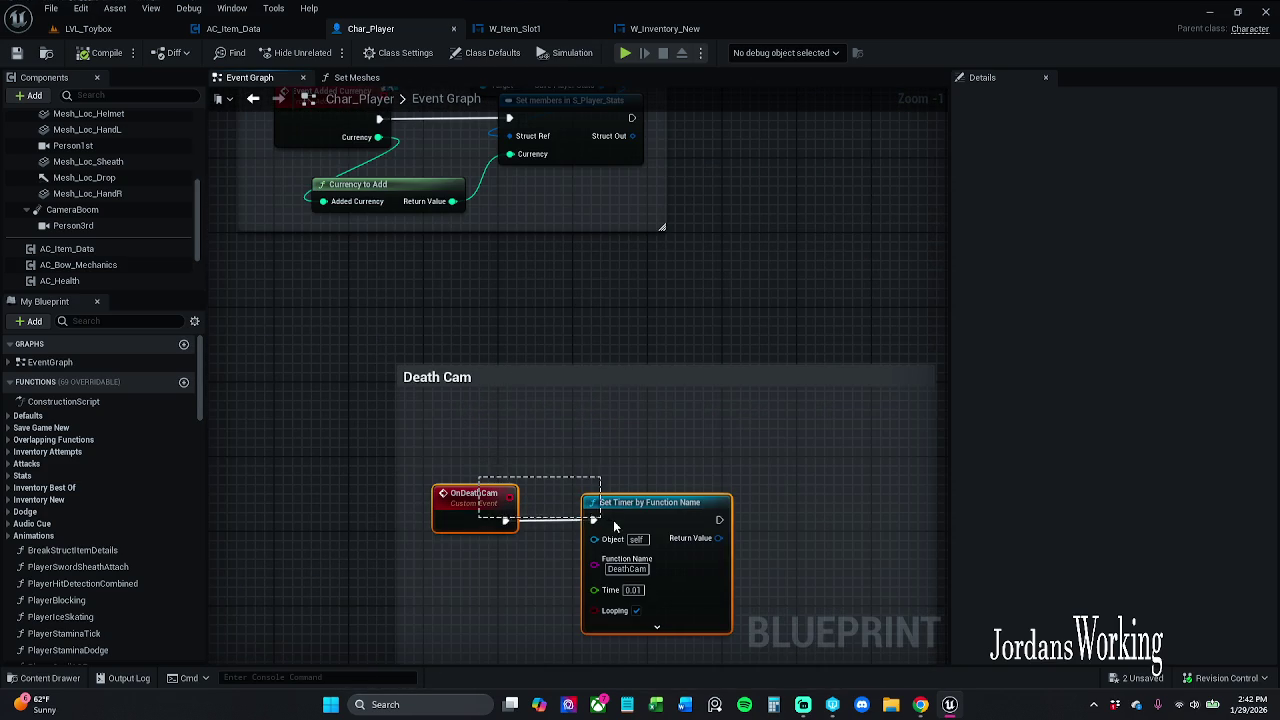
{"action": "left_click", "coordinate": [553, 331]}
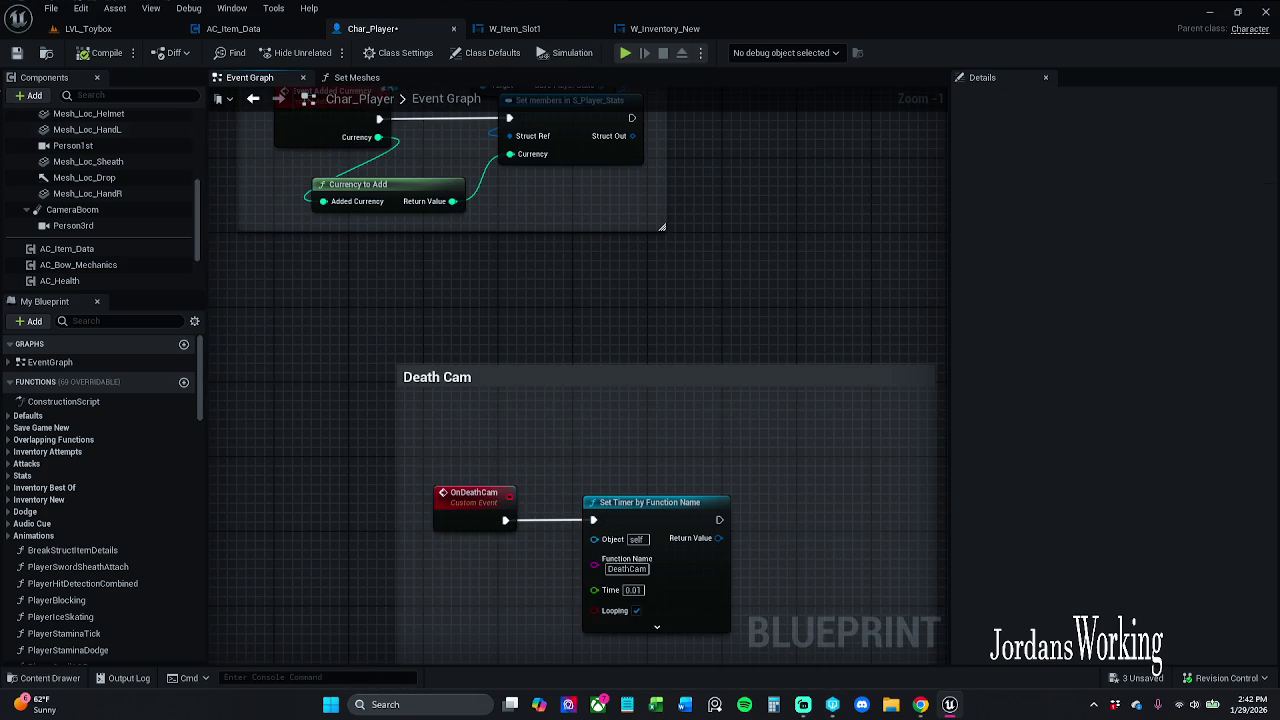
{"action": "left_click", "coordinate": [16, 52]}
Switch through W_Inventory_New to W_Item_Slot1 and zoom out over its Pre Construct chain
{"action": "left_click_drag", "start_coordinate": [404, 150], "coordinate": [397, 328]}
{"action": "left_click", "coordinate": [662, 28]}
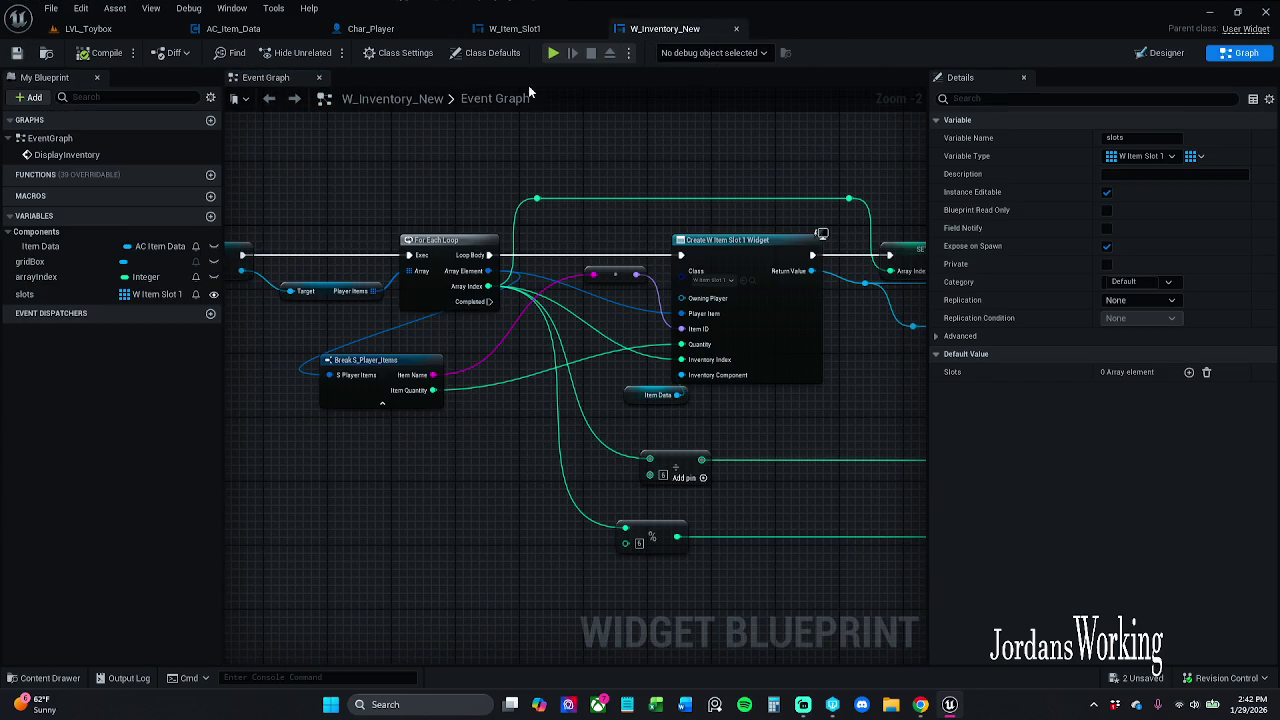
{"action": "left_click", "coordinate": [521, 29]}
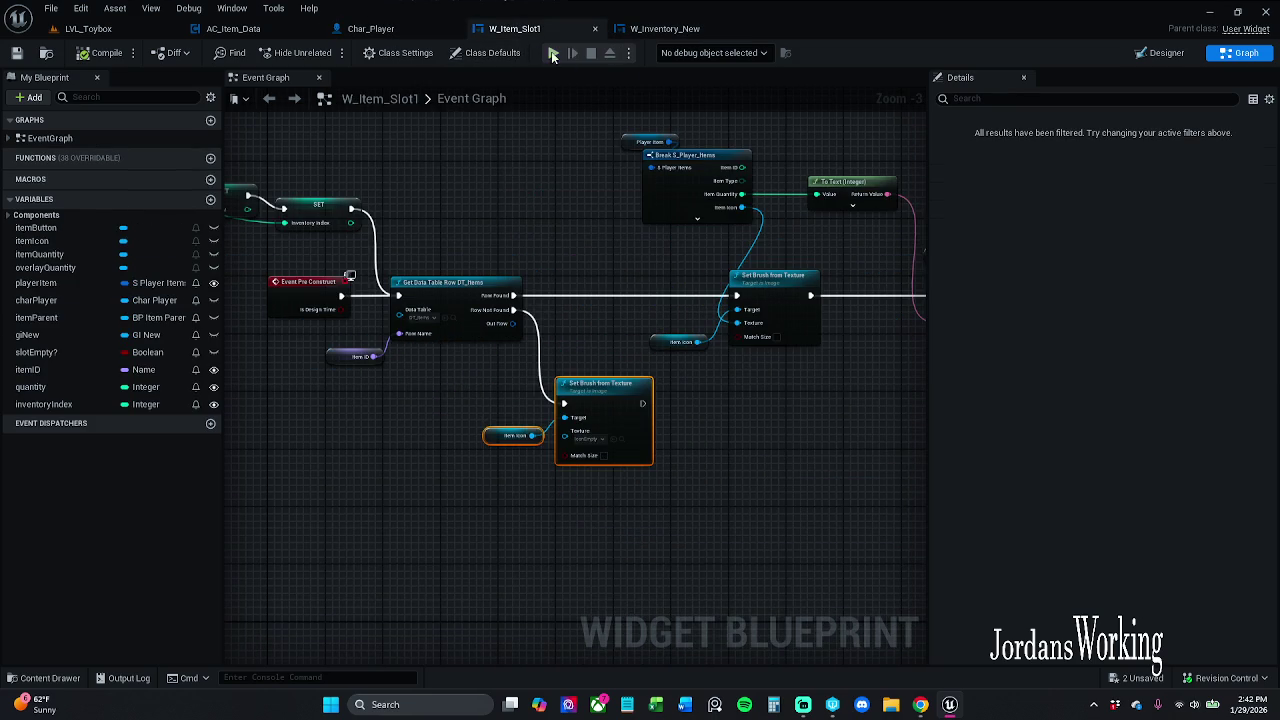
{"action": "mouse_move", "coordinate": [608, 167]}
{"action": "left_mouse_down"}
{"action": "mouse_move", "coordinate": [443, 177]}
{"action": "mouse_move", "coordinate": [350, 160]}
{"action": "left_mouse_up"}
{"action": "scroll", "coordinate": [673, 258], "scroll_direction": "down", "scroll_amount": 2}
{"action": "mouse_move", "coordinate": [673, 258]}
{"action": "left_mouse_down"}
{"action": "mouse_move", "coordinate": [493, 243]}
{"action": "mouse_move", "coordinate": [505, 237]}
{"action": "left_mouse_up"}
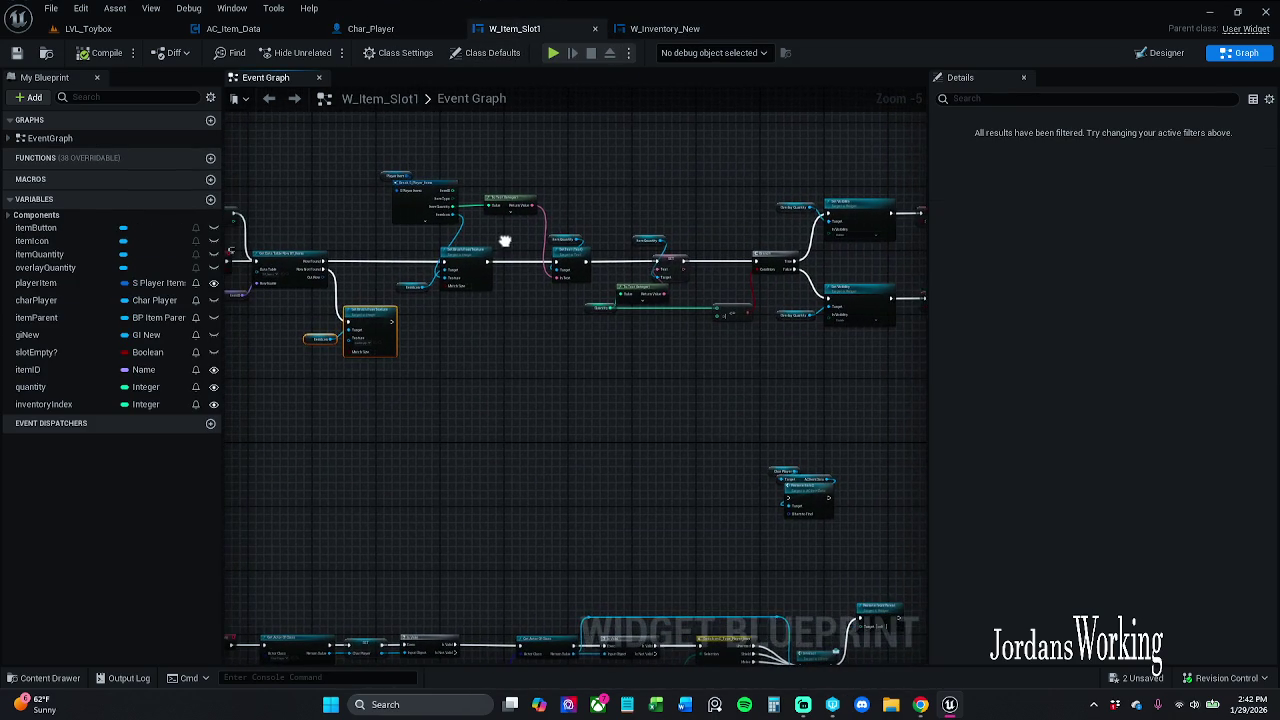
Open W_Inventory_New from _MyContent/Art/Widgets/InGameWidgets/Inventory in the Content Drawer
{"action": "left_click", "coordinate": [40, 678]}
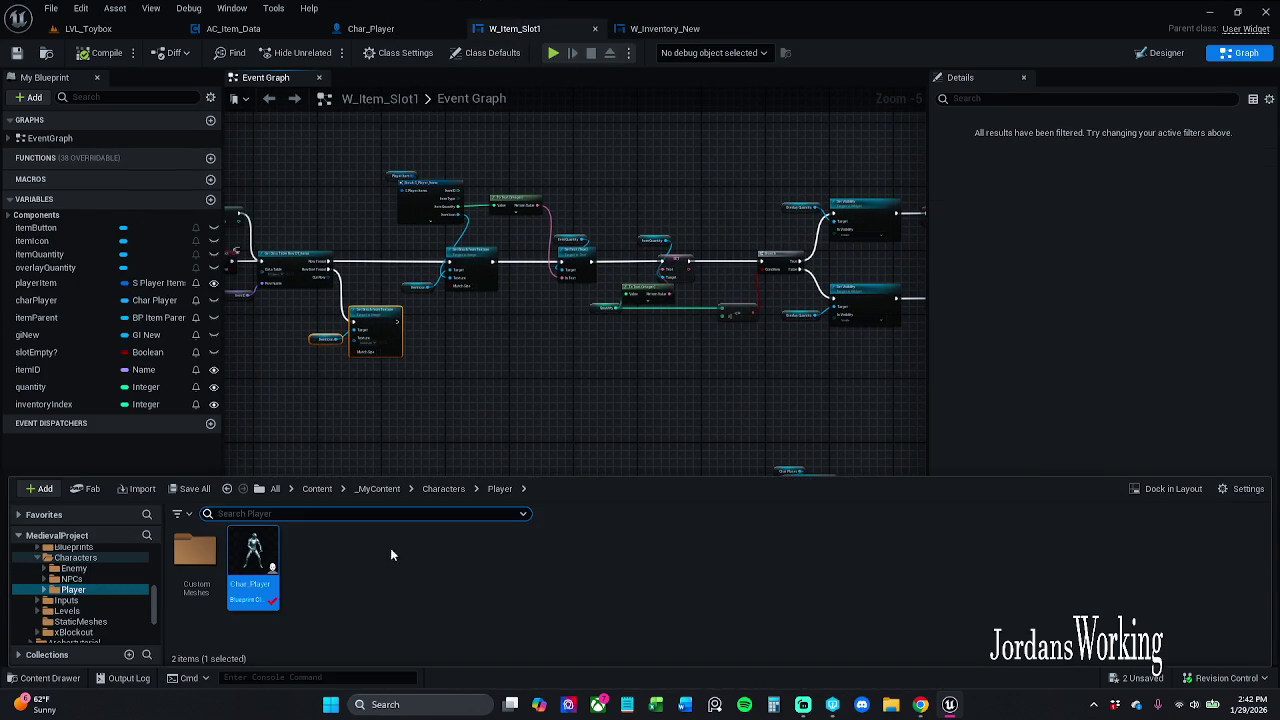
{"action": "left_click", "coordinate": [383, 489]}
{"action": "double_click", "coordinate": [253, 550]}
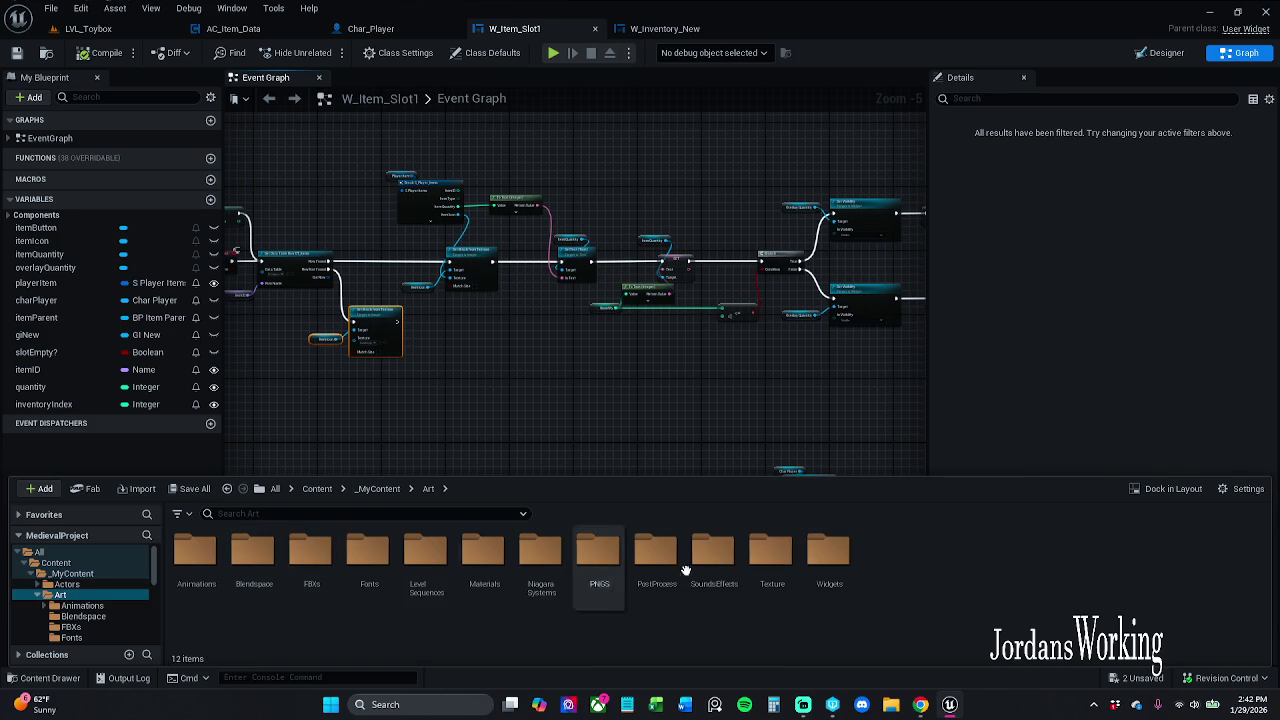
{"action": "double_click", "coordinate": [823, 565]}
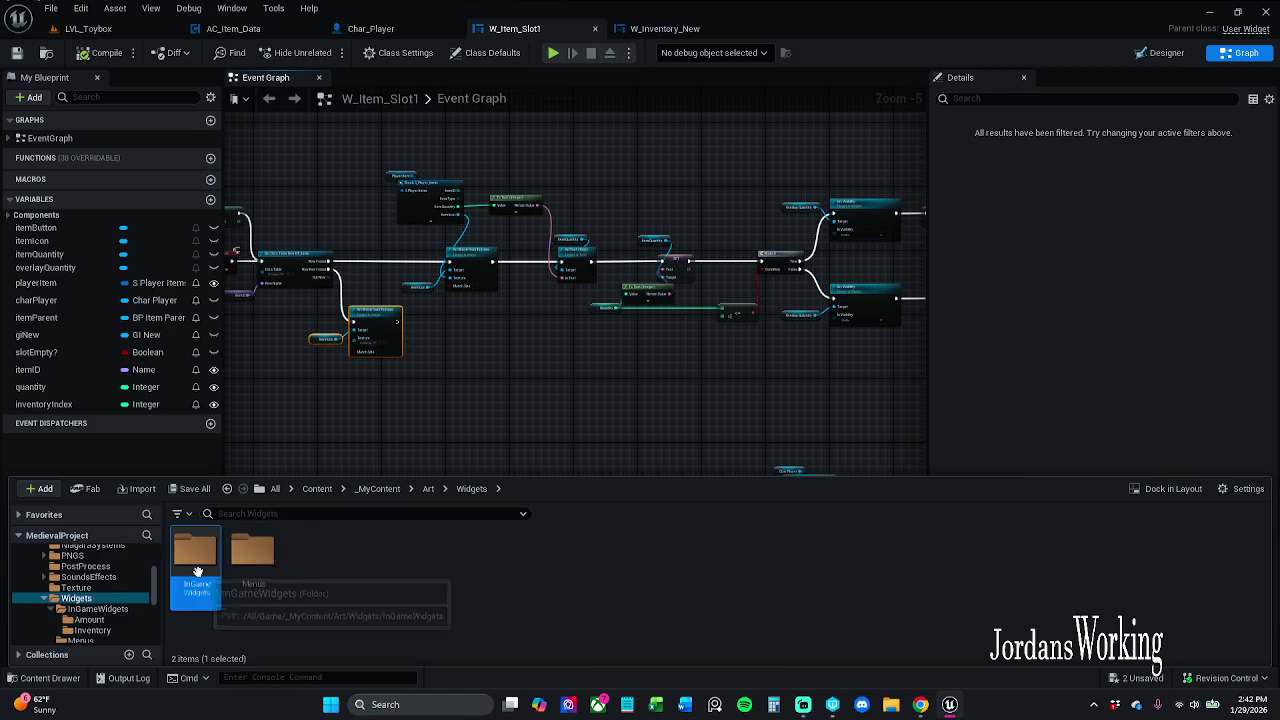
{"action": "double_click", "coordinate": [196, 568]}
{"action": "double_click", "coordinate": [253, 555]}
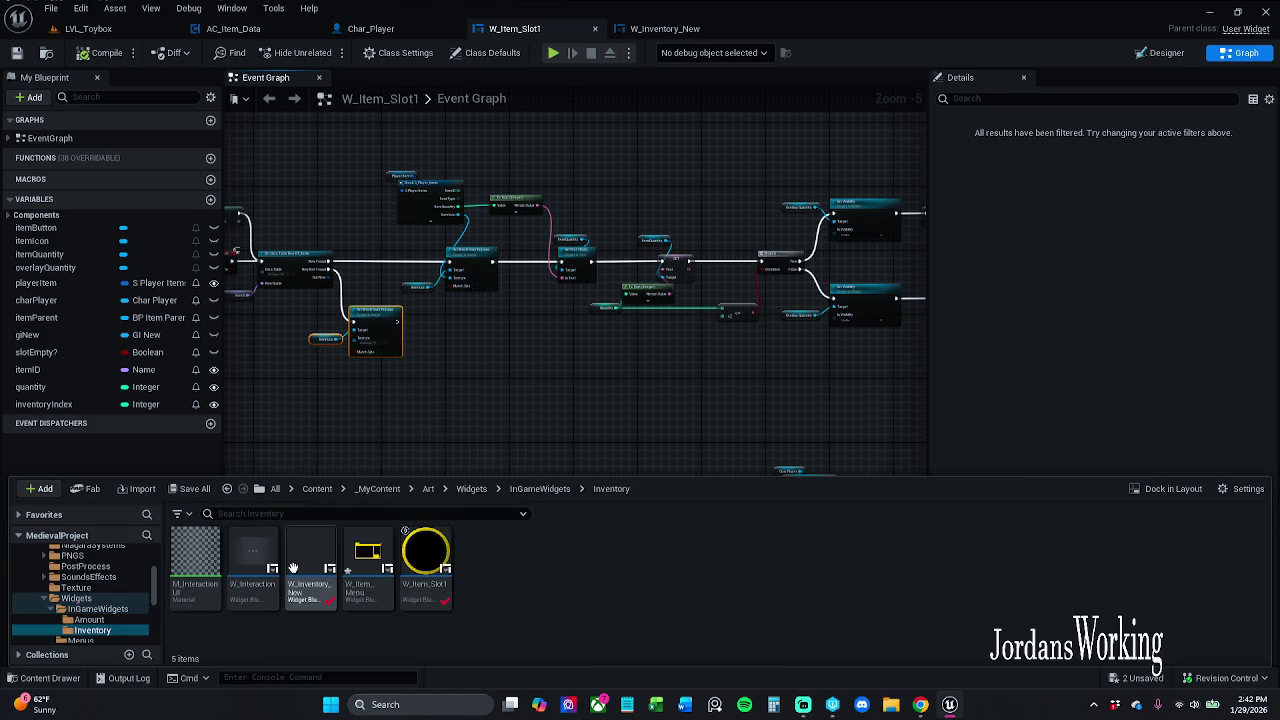
{"action": "double_click", "coordinate": [300, 563]}
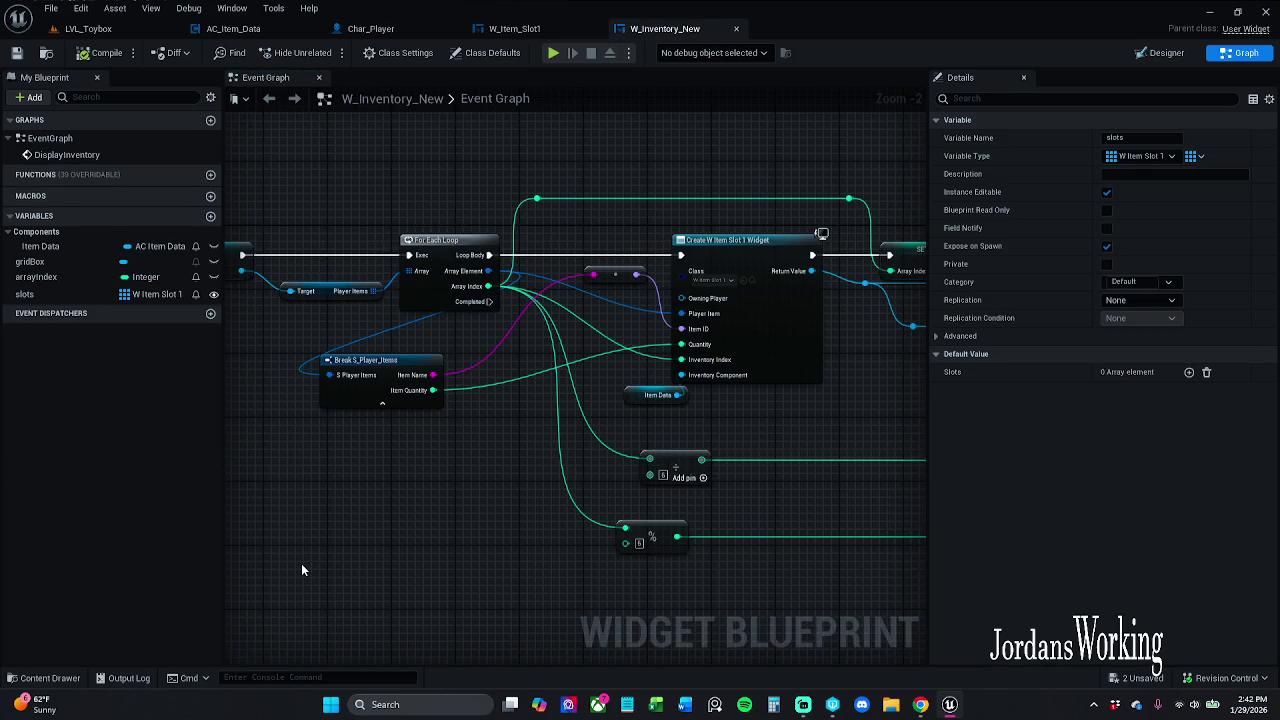
Save all modified assets, checking out W_Item_Menu so it can be saved
{"action": "left_click", "coordinate": [44, 678]}
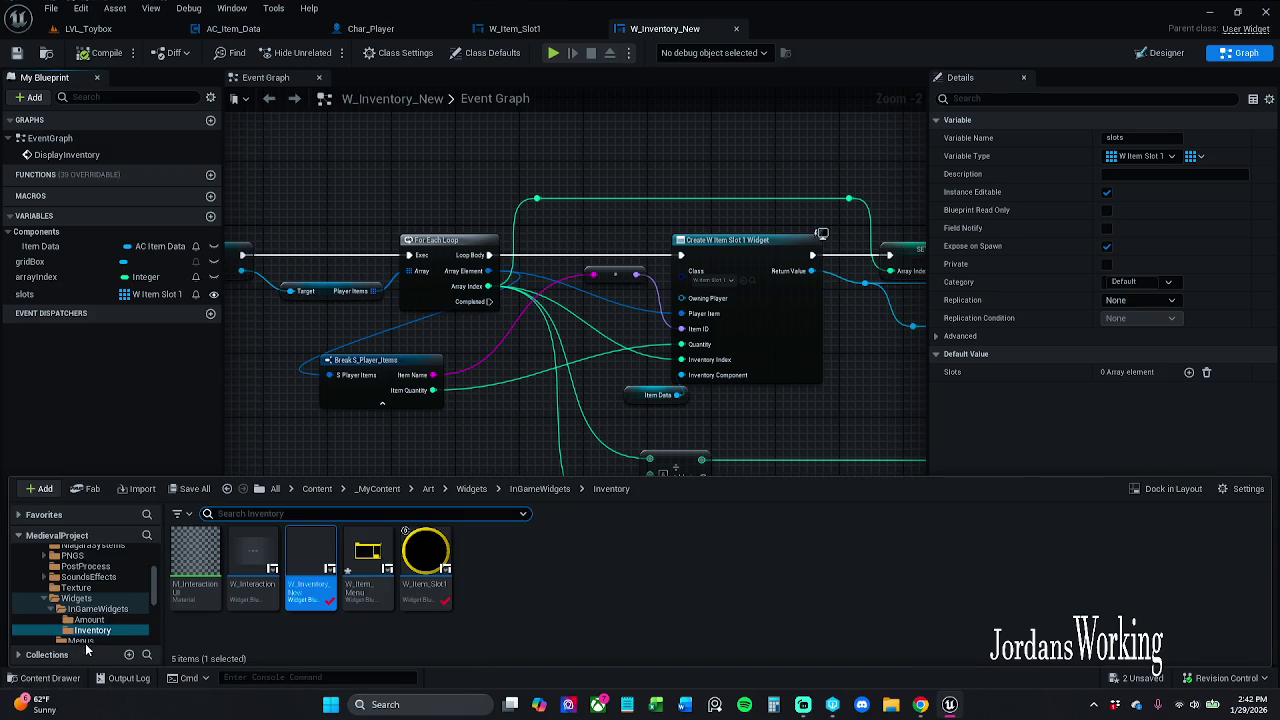
{"action": "left_click", "coordinate": [190, 488]}
{"action": "left_click", "coordinate": [746, 502]}
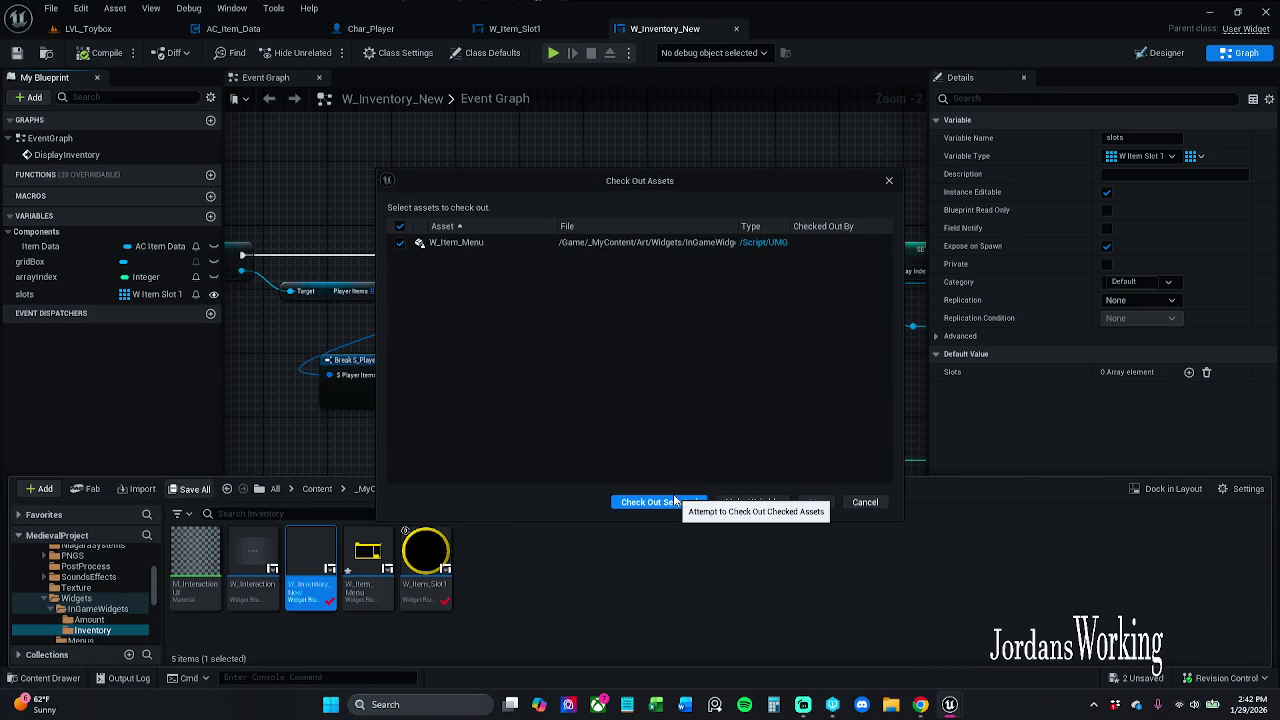
{"action": "left_click", "coordinate": [674, 500]}
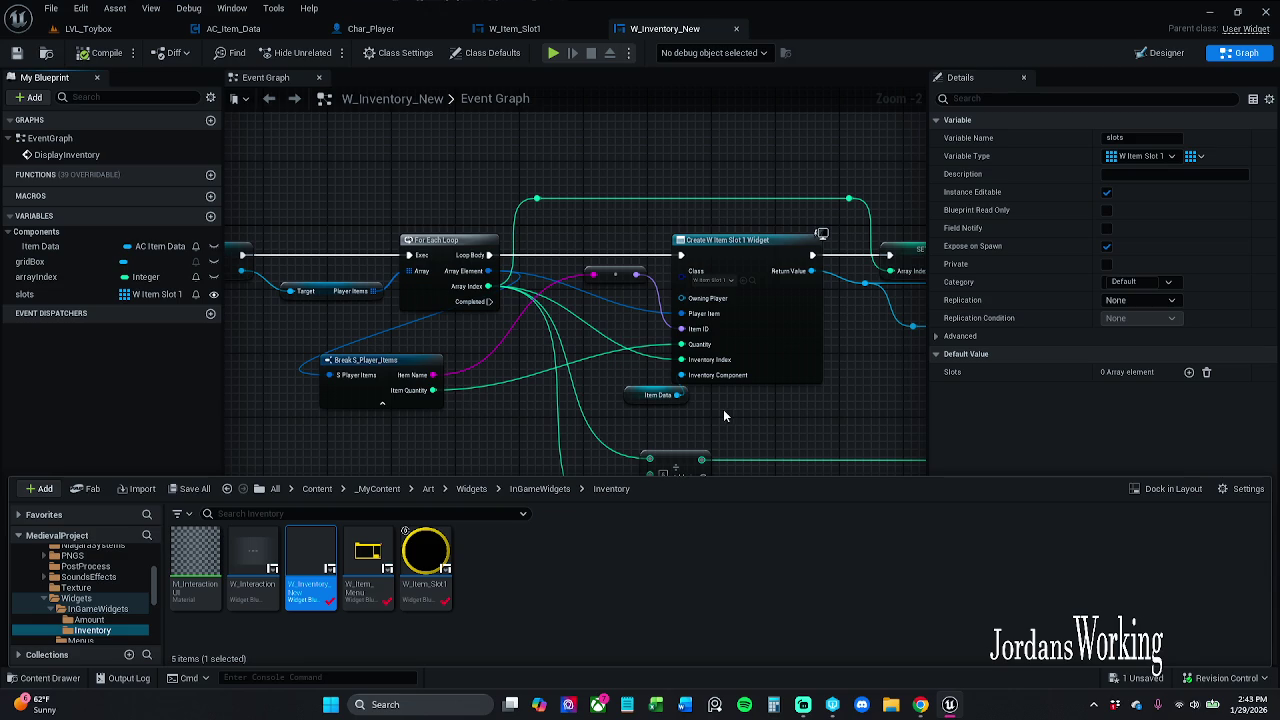
{"action": "mouse_move", "coordinate": [731, 408]}
{"action": "left_mouse_down"}
{"action": "mouse_move", "coordinate": [814, 378]}
{"action": "mouse_move", "coordinate": [662, 403]}
{"action": "mouse_move", "coordinate": [397, 393]}
{"action": "left_mouse_up"}
Pan from Add Child to Grid back to Create W Item Slot 1 Widget and select the Item Data getter
{"action": "scroll", "coordinate": [808, 375], "scroll_direction": "down", "scroll_amount": 1}
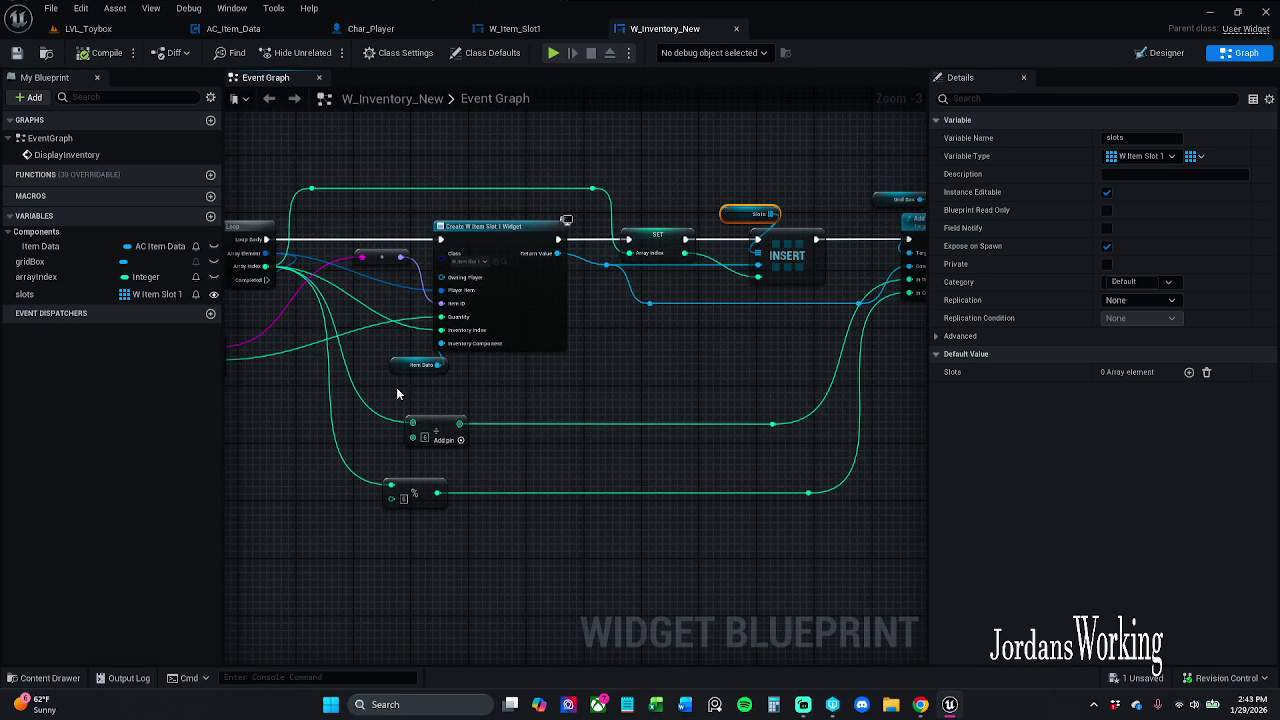
{"action": "left_click_drag", "start_coordinate": [778, 349], "coordinate": [587, 335]}
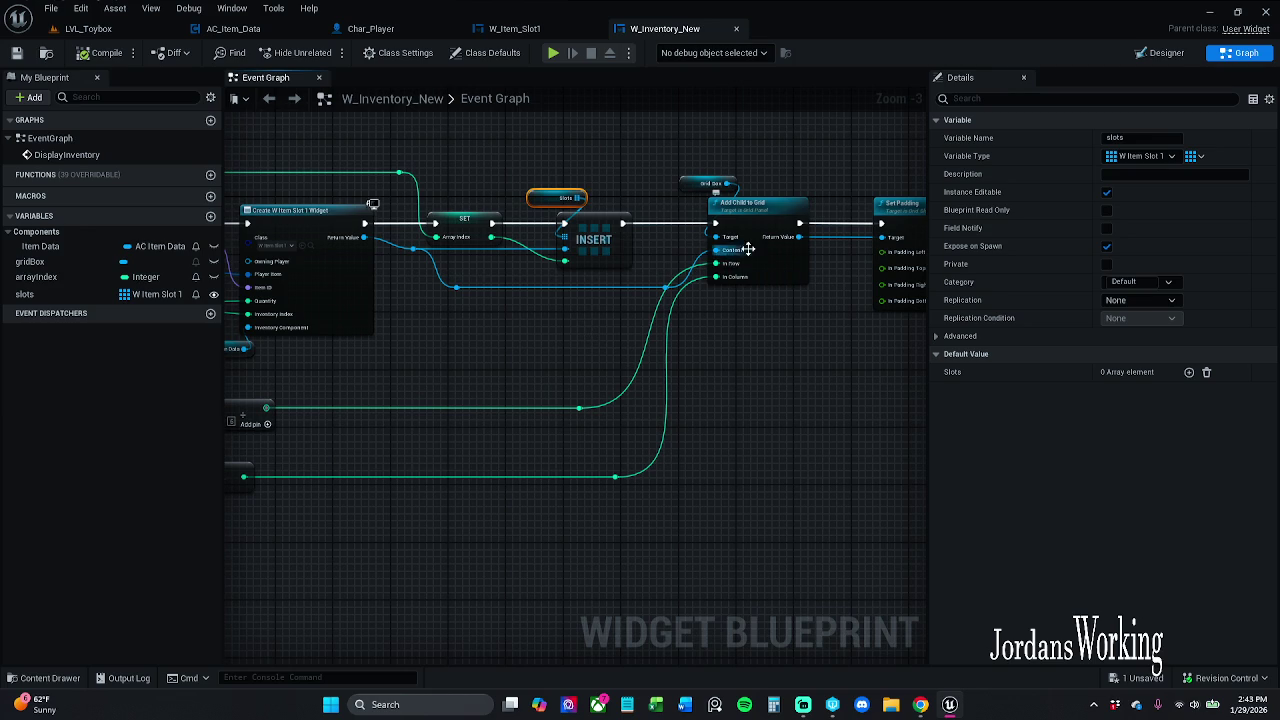
{"action": "mouse_move", "coordinate": [754, 366]}
{"action": "left_mouse_down"}
{"action": "mouse_move", "coordinate": [498, 372]}
{"action": "mouse_move", "coordinate": [631, 369]}
{"action": "left_mouse_up"}
{"action": "scroll", "coordinate": [634, 369], "scroll_direction": "down", "scroll_amount": 1}
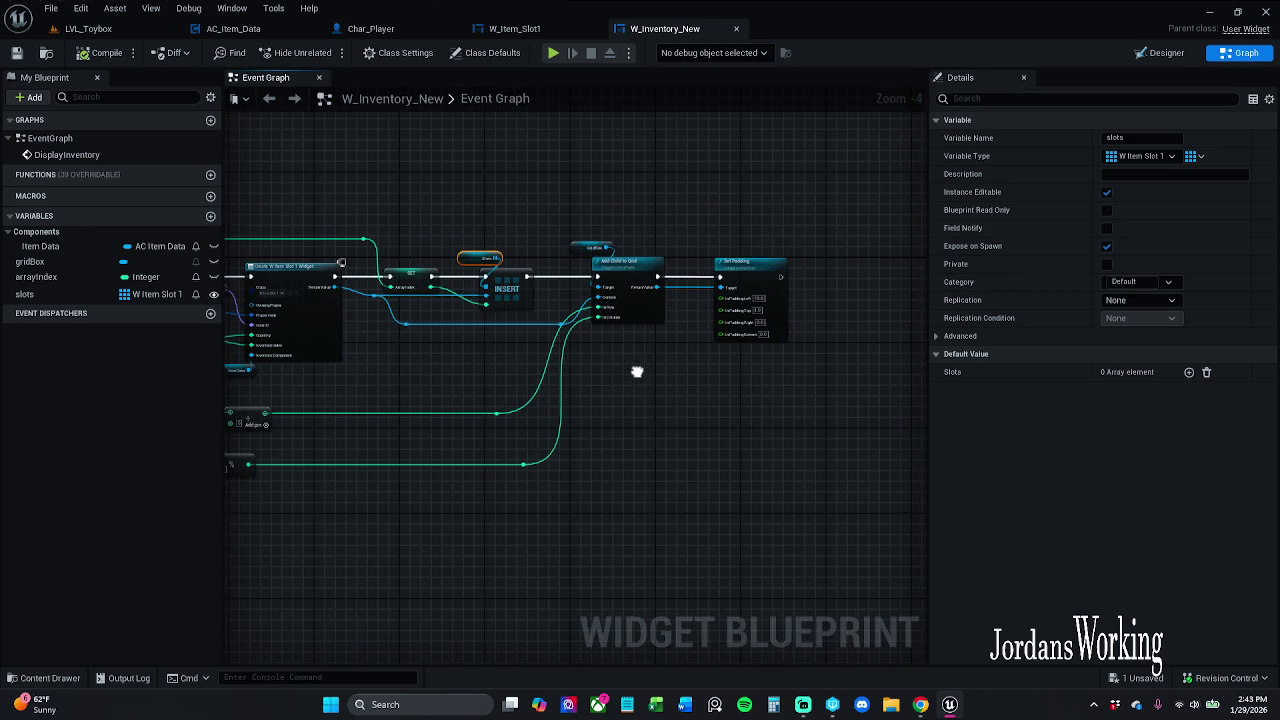
{"action": "scroll", "coordinate": [645, 372], "scroll_direction": "up", "scroll_amount": 1}
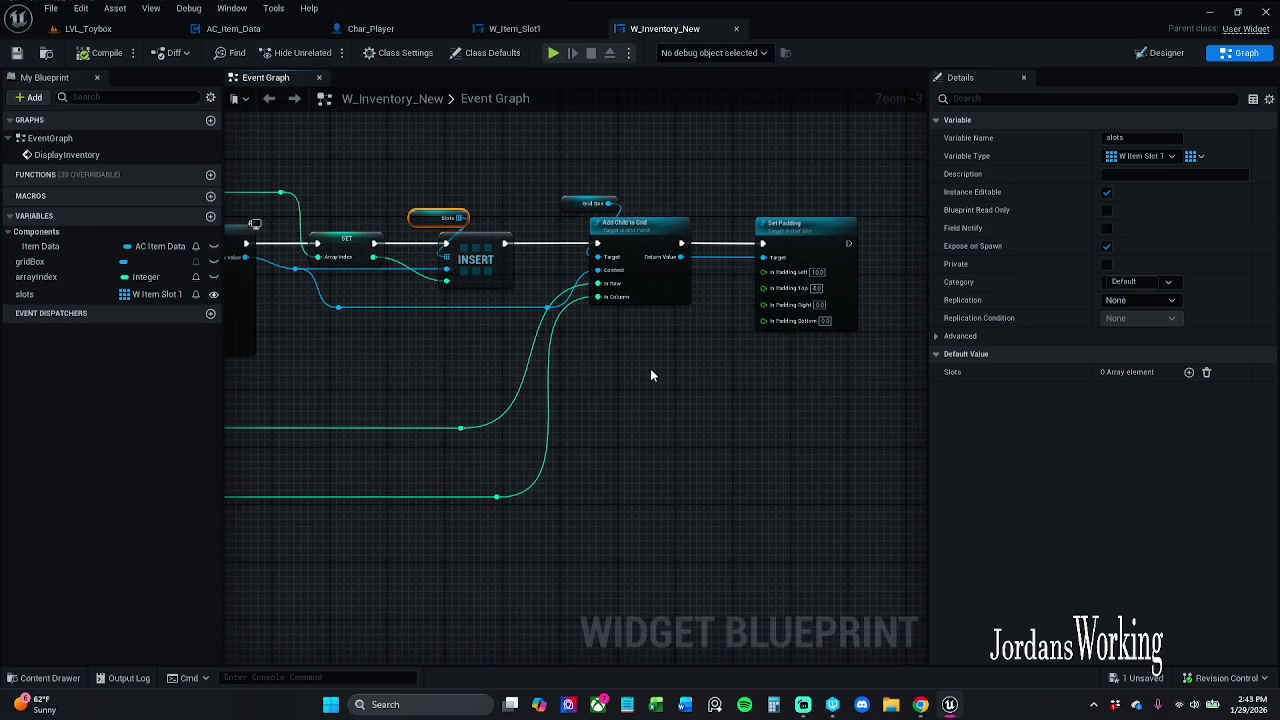
{"action": "mouse_move", "coordinate": [650, 375]}
{"action": "left_mouse_down"}
{"action": "mouse_move", "coordinate": [770, 340]}
{"action": "mouse_move", "coordinate": [964, 341]}
{"action": "left_mouse_up"}
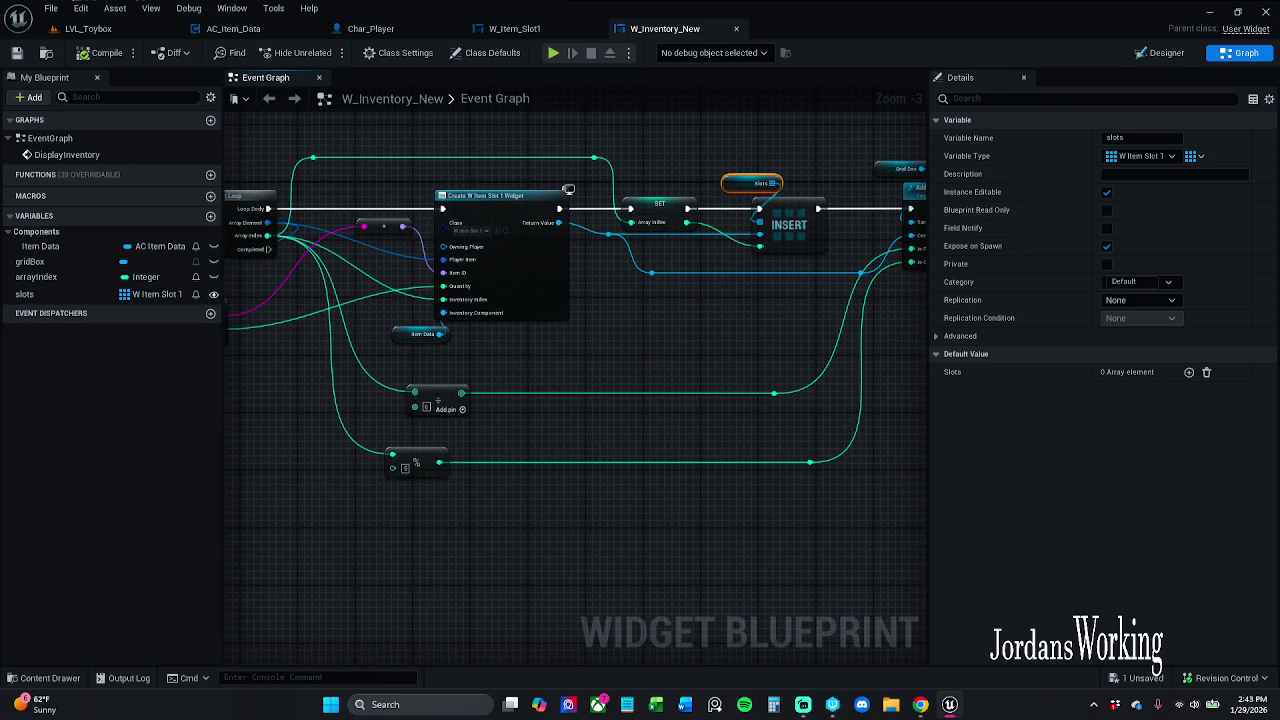
{"action": "left_click", "coordinate": [420, 334]}
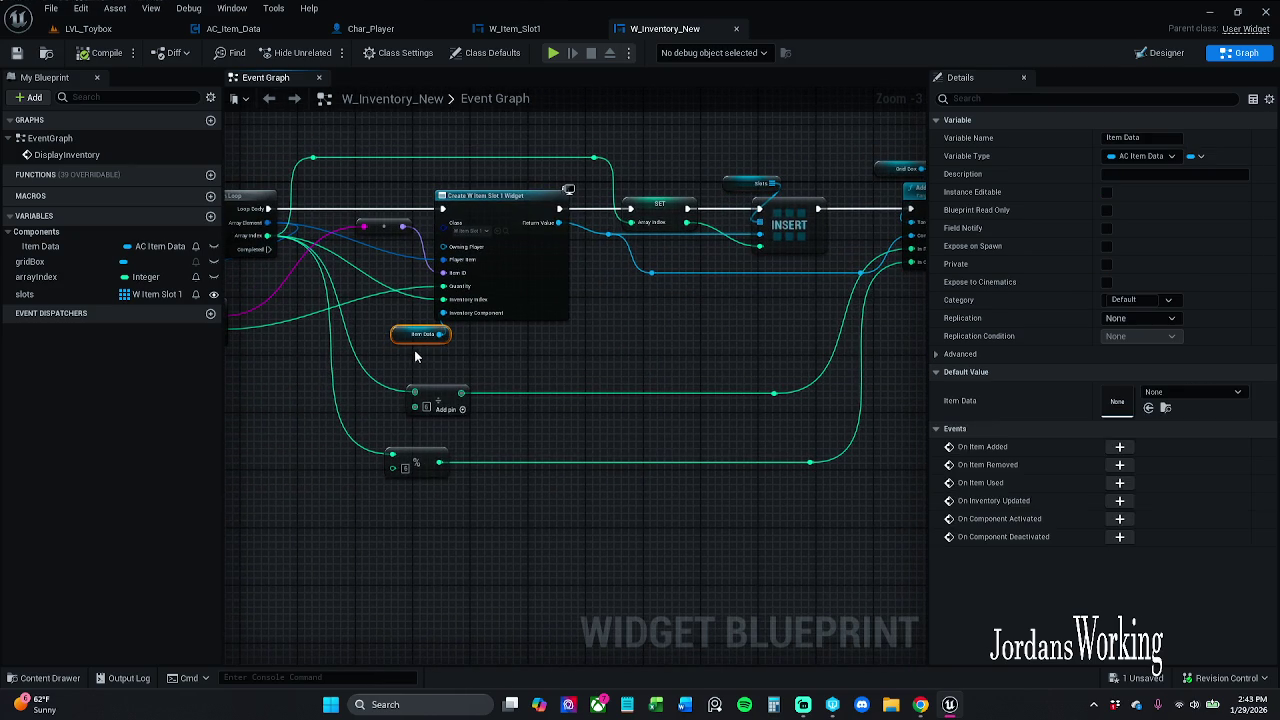
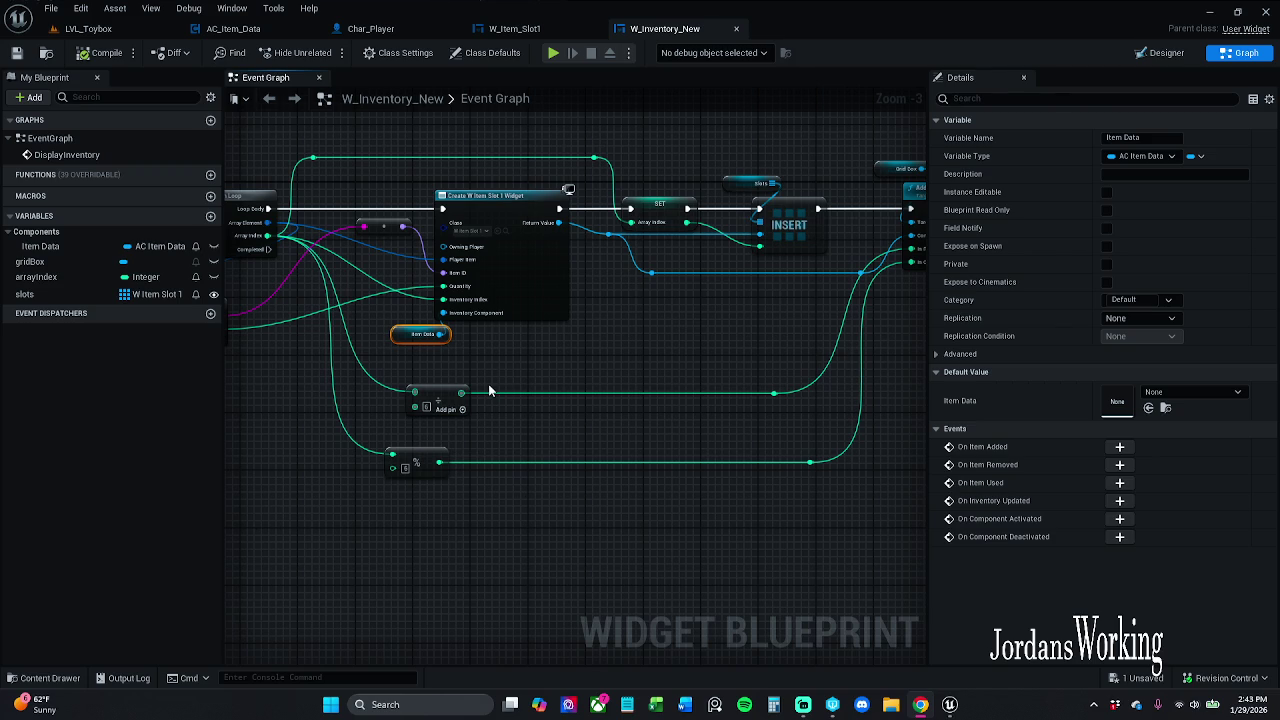
Pan the graph, then move via W_Item_Slot1 to Char_Player's coin-saving Event Graph
{"action": "mouse_move", "coordinate": [508, 360]}
{"action": "left_mouse_down"}
{"action": "mouse_move", "coordinate": [580, 363]}
{"action": "mouse_move", "coordinate": [572, 384]}
{"action": "left_mouse_up"}
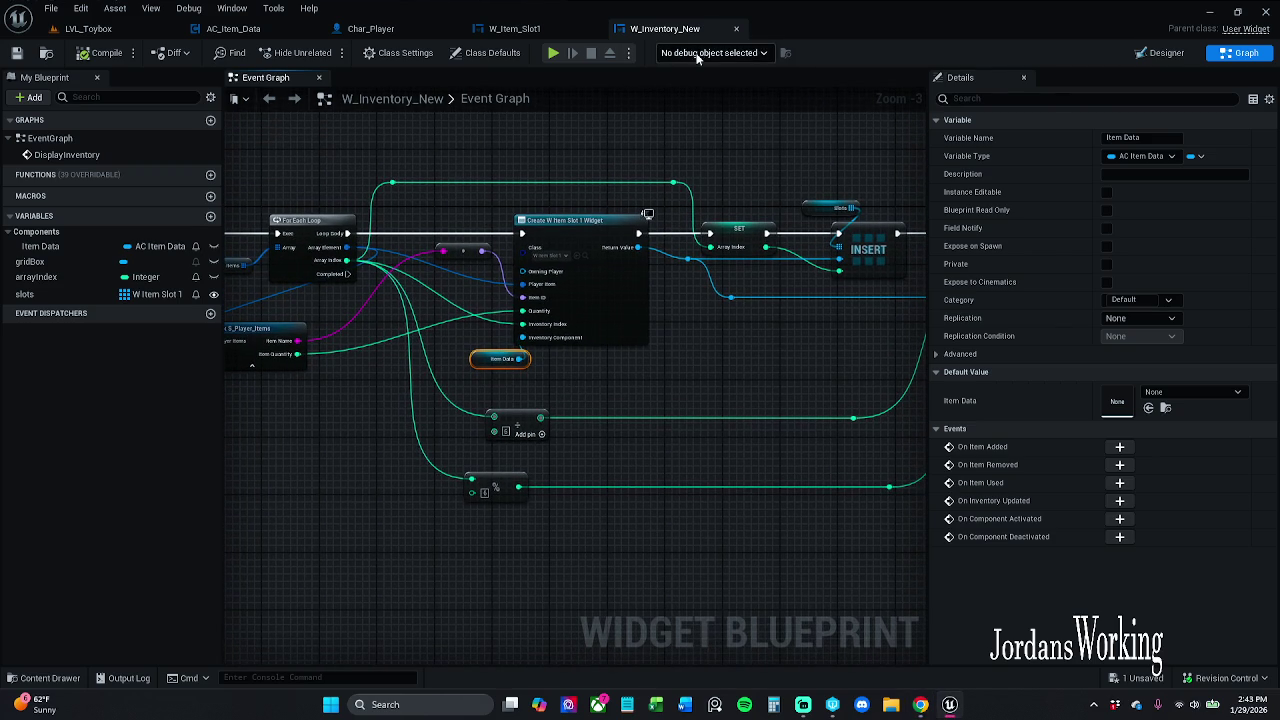
{"action": "left_click", "coordinate": [550, 30]}
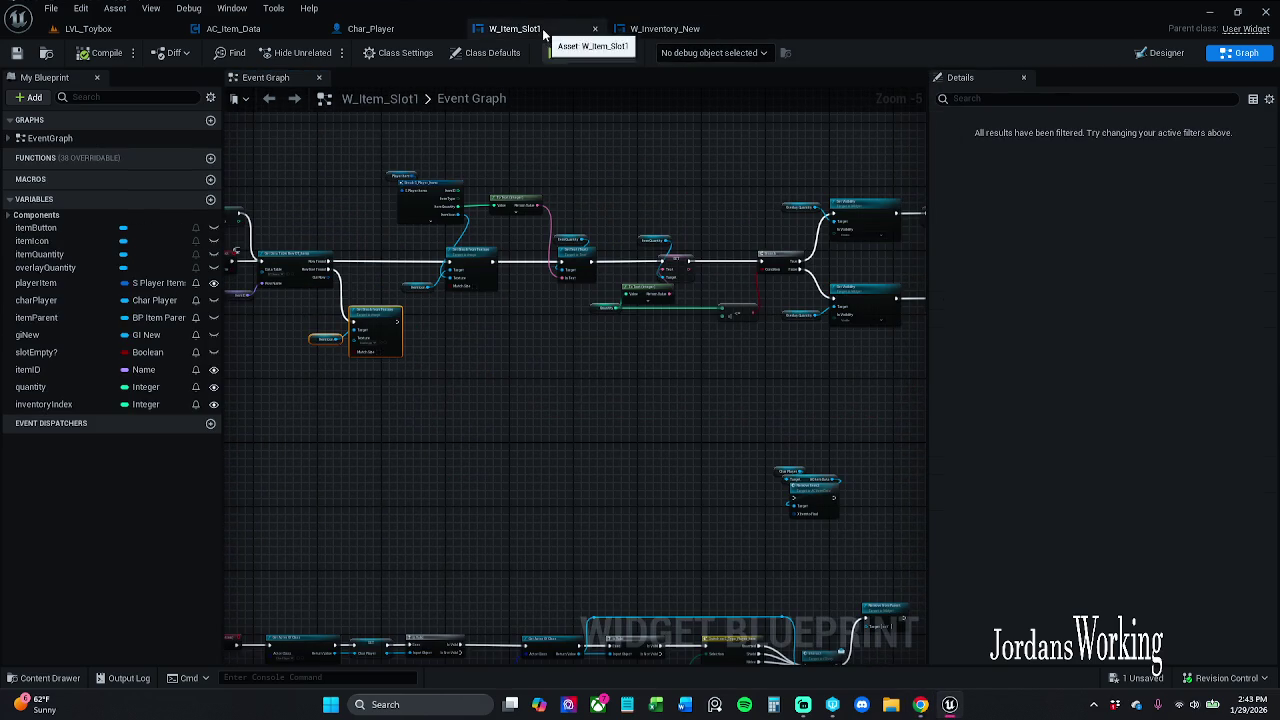
{"action": "left_click", "coordinate": [401, 40]}
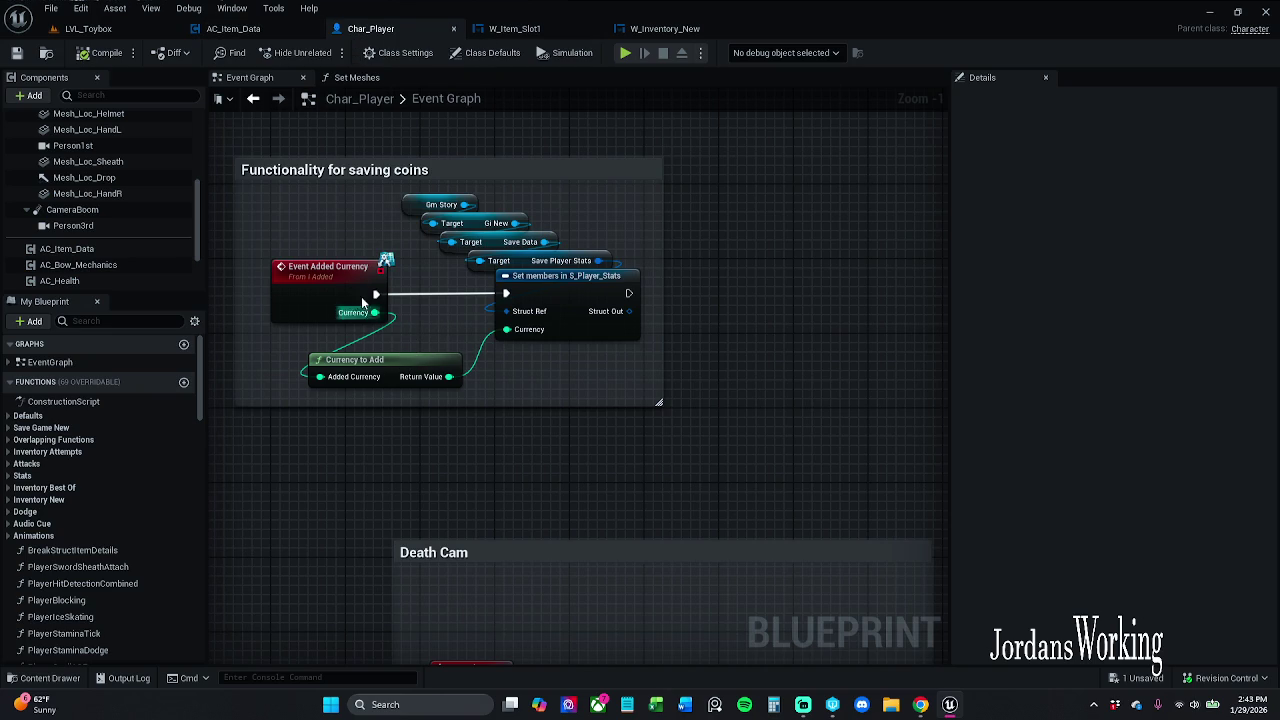
Raise the top edge of the coin-saving comment box and save Char_Player
{"action": "left_click_drag", "start_coordinate": [422, 160], "coordinate": [424, 140]}
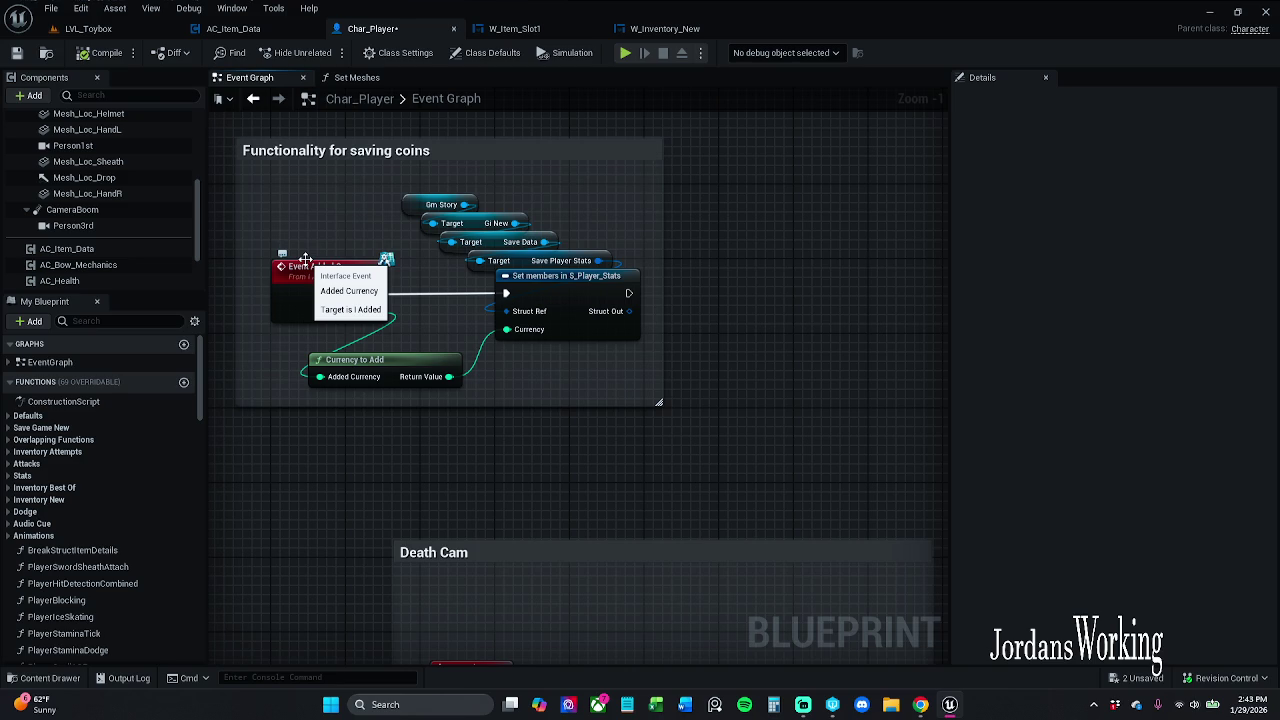
{"action": "left_click_drag", "start_coordinate": [310, 258], "coordinate": [278, 296]}
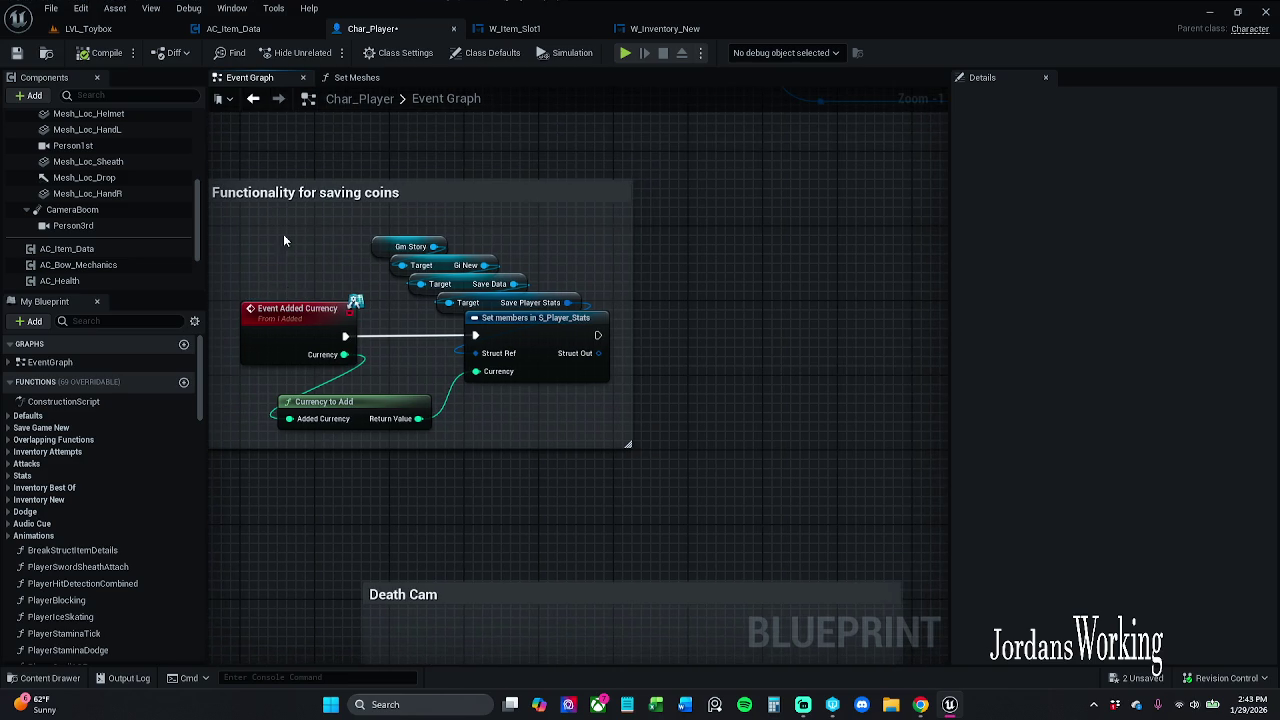
{"action": "left_click_drag", "start_coordinate": [284, 241], "coordinate": [319, 233]}
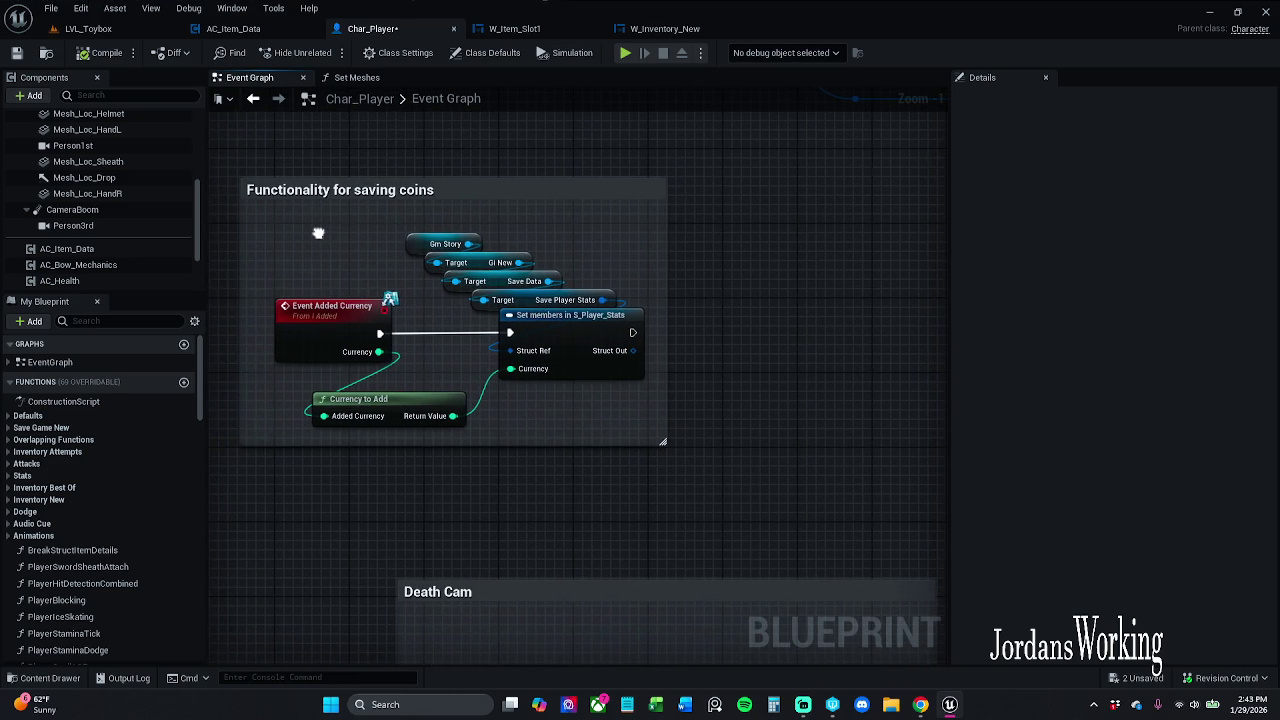
{"action": "left_click", "coordinate": [17, 54]}
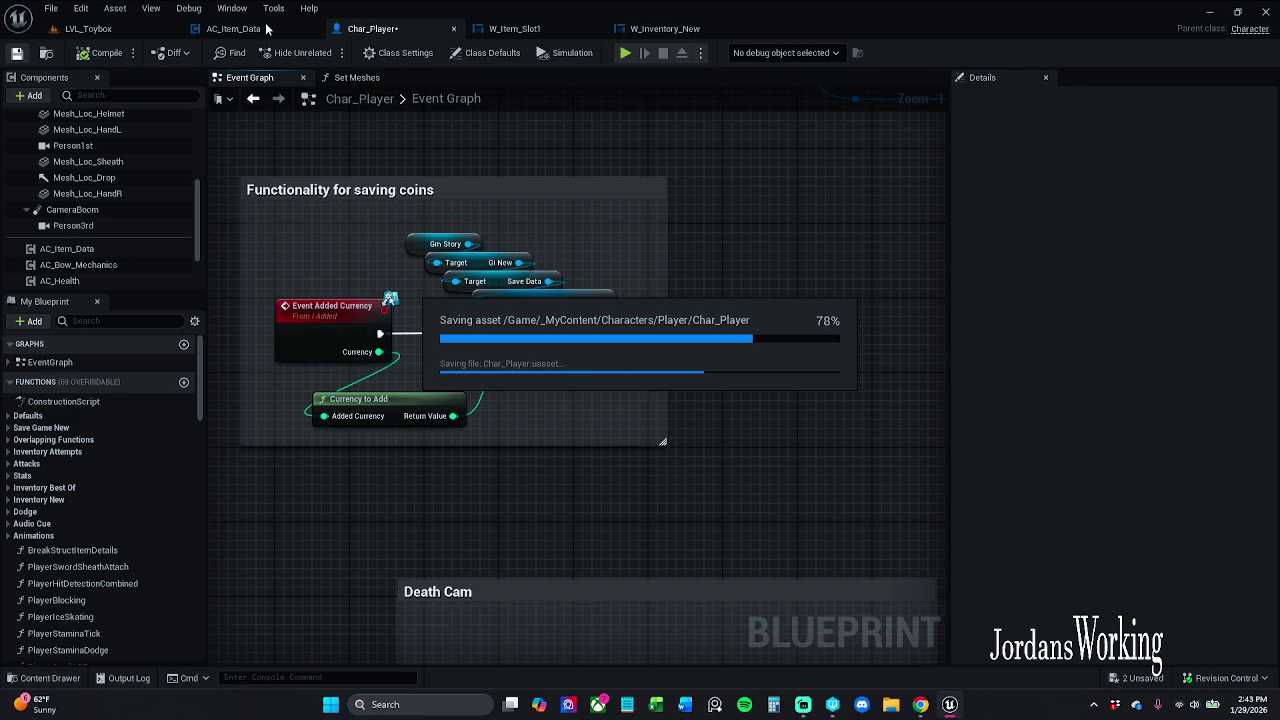
Survey the Death Cam and camera-toggle sections, then bring up AC_Item_Data's Event Graph
{"action": "left_click_drag", "start_coordinate": [305, 244], "coordinate": [275, 665]}
{"action": "scroll", "coordinate": [300, 590], "scroll_direction": "down", "scroll_amount": 5}
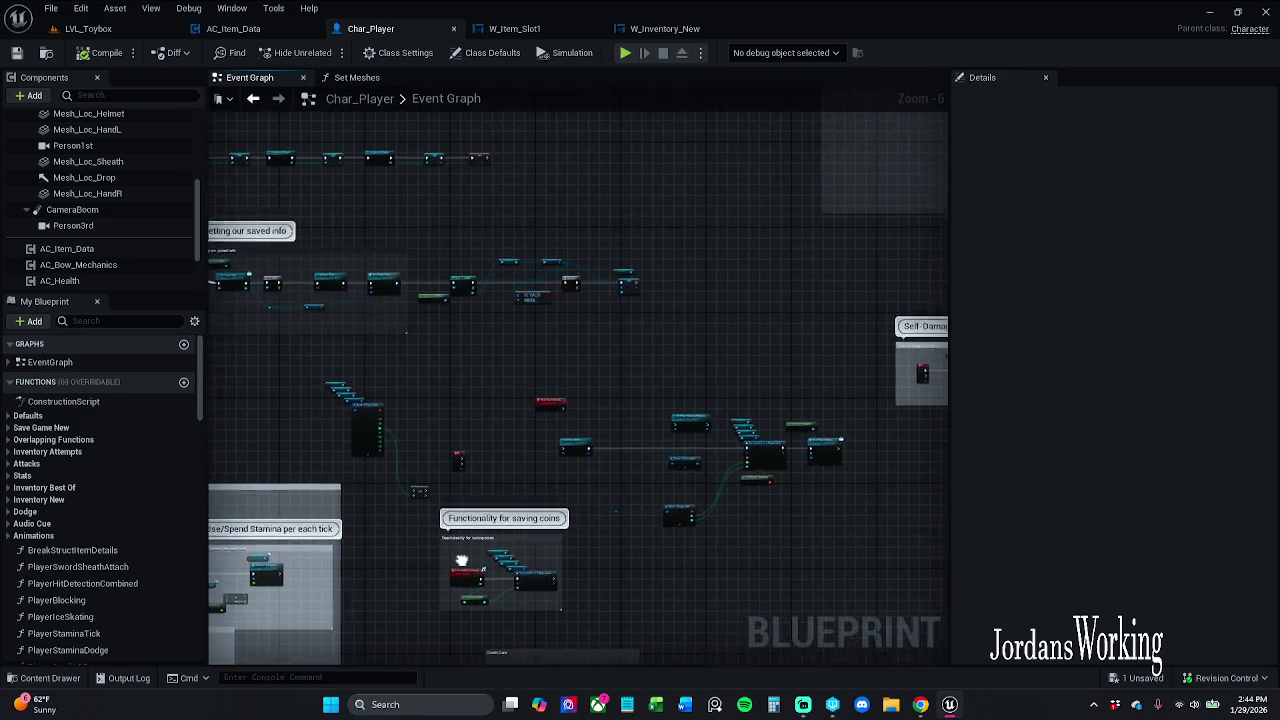
{"action": "scroll", "coordinate": [578, 292], "scroll_direction": "up", "scroll_amount": 7}
{"action": "scroll", "coordinate": [557, 363], "scroll_direction": "down", "scroll_amount": 3}
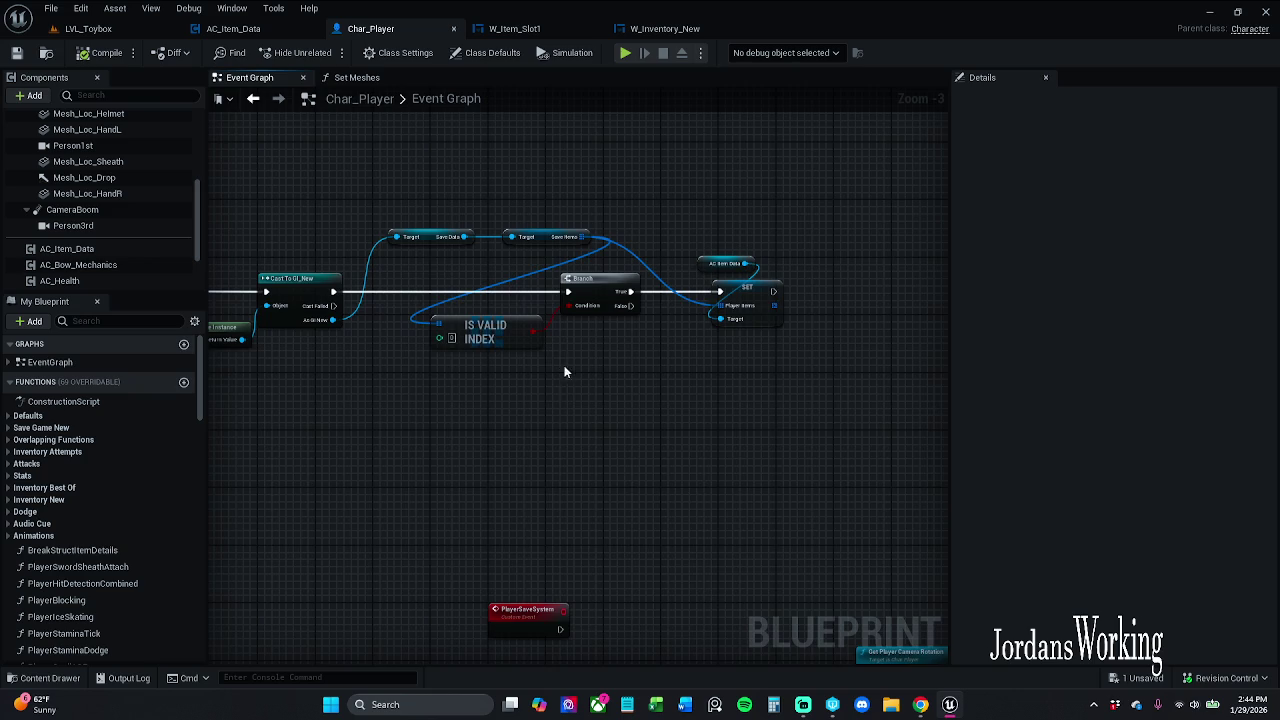
{"action": "scroll", "coordinate": [558, 363], "scroll_direction": "down", "scroll_amount": 1}
{"action": "mouse_move", "coordinate": [563, 277]}
{"action": "left_mouse_down"}
{"action": "mouse_move", "coordinate": [469, 310]}
{"action": "mouse_move", "coordinate": [643, 217]}
{"action": "mouse_move", "coordinate": [657, 223]}
{"action": "mouse_move", "coordinate": [280, 574]}
{"action": "mouse_move", "coordinate": [343, 380]}
{"action": "mouse_move", "coordinate": [367, 376]}
{"action": "mouse_move", "coordinate": [381, 277]}
{"action": "left_mouse_up"}
{"action": "scroll", "coordinate": [367, 376], "scroll_direction": "up", "scroll_amount": 2}
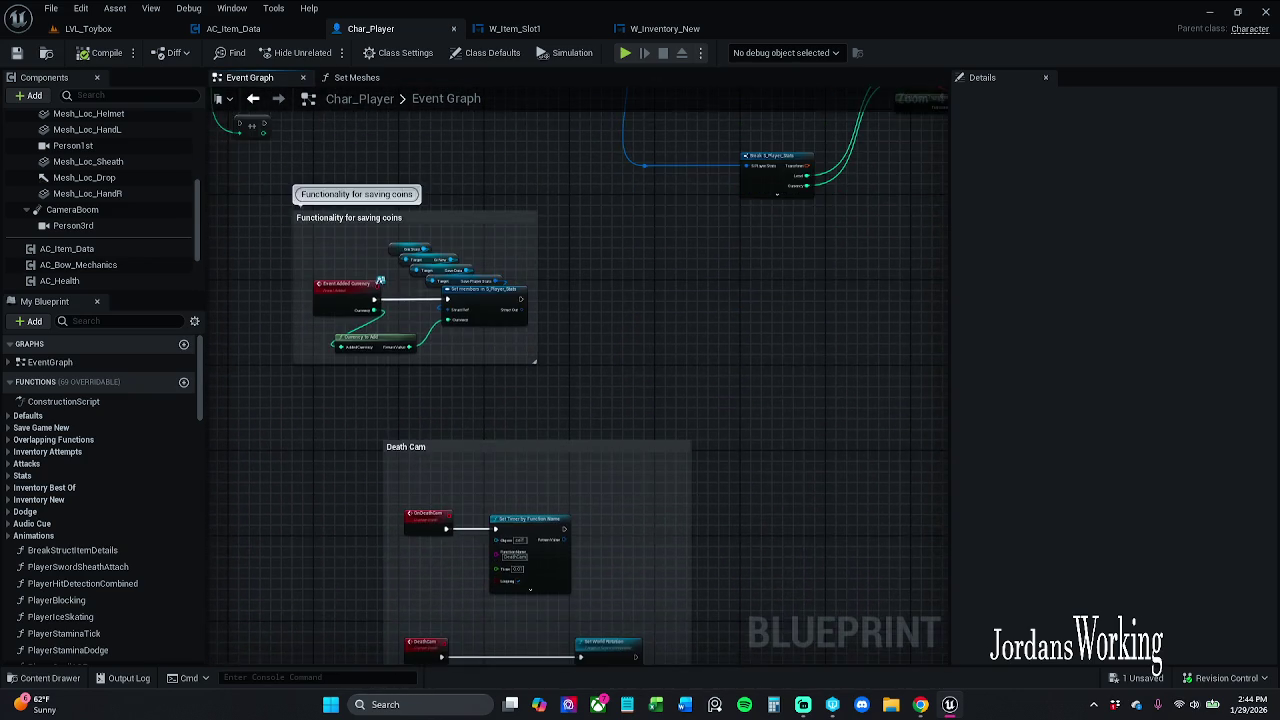
{"action": "scroll", "coordinate": [451, 420], "scroll_direction": "down", "scroll_amount": 2}
{"action": "scroll", "coordinate": [451, 420], "scroll_direction": "up", "scroll_amount": 2}
{"action": "left_click_drag", "start_coordinate": [491, 514], "coordinate": [543, 160]}
{"action": "scroll", "coordinate": [524, 398], "scroll_direction": "up", "scroll_amount": 1}
{"action": "scroll", "coordinate": [543, 509], "scroll_direction": "up", "scroll_amount": 1}
{"action": "left_click_drag", "start_coordinate": [560, 620], "coordinate": [560, 230]}
{"action": "mouse_move", "coordinate": [600, 150]}
{"action": "left_mouse_down"}
{"action": "mouse_move", "coordinate": [580, 200]}
{"action": "mouse_move", "coordinate": [560, 620]}
{"action": "left_mouse_up"}
{"action": "mouse_move", "coordinate": [594, 200]}
{"action": "left_mouse_down"}
{"action": "mouse_move", "coordinate": [491, 614]}
{"action": "mouse_move", "coordinate": [597, 594]}
{"action": "left_mouse_up"}
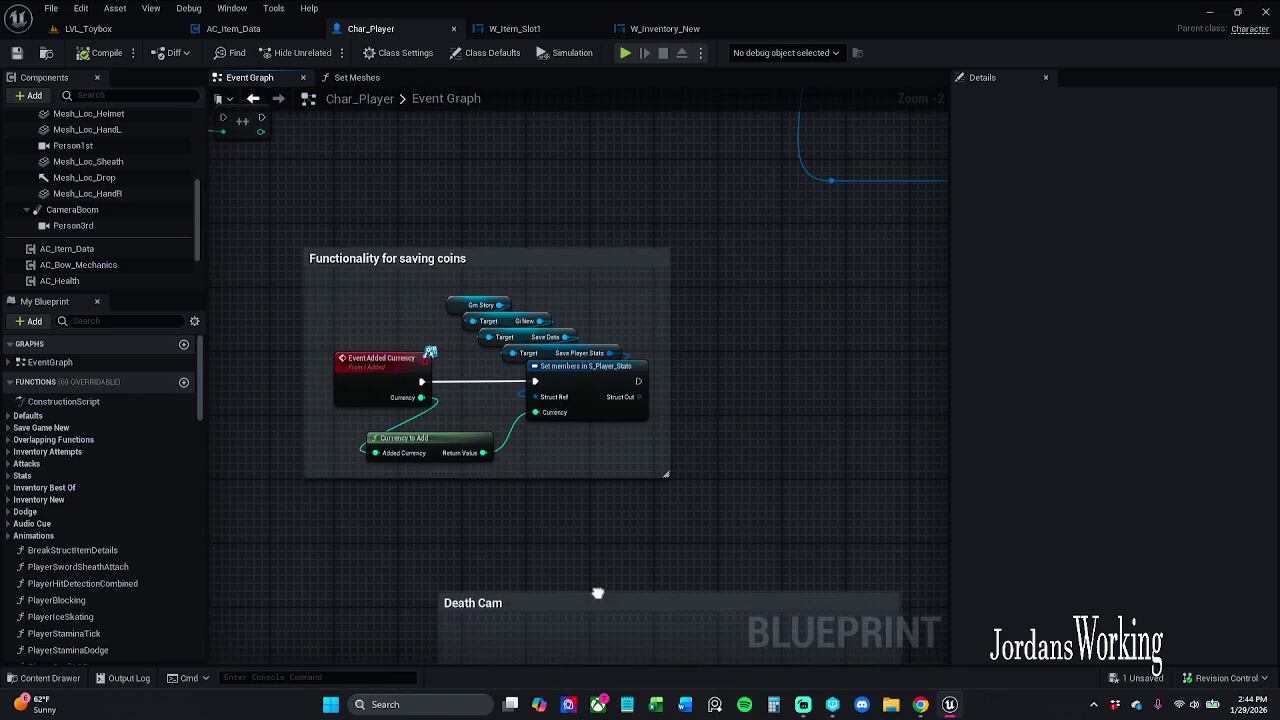
{"action": "left_click", "coordinate": [235, 28]}
{"action": "scroll", "coordinate": [503, 346], "scroll_direction": "down", "scroll_amount": 3}
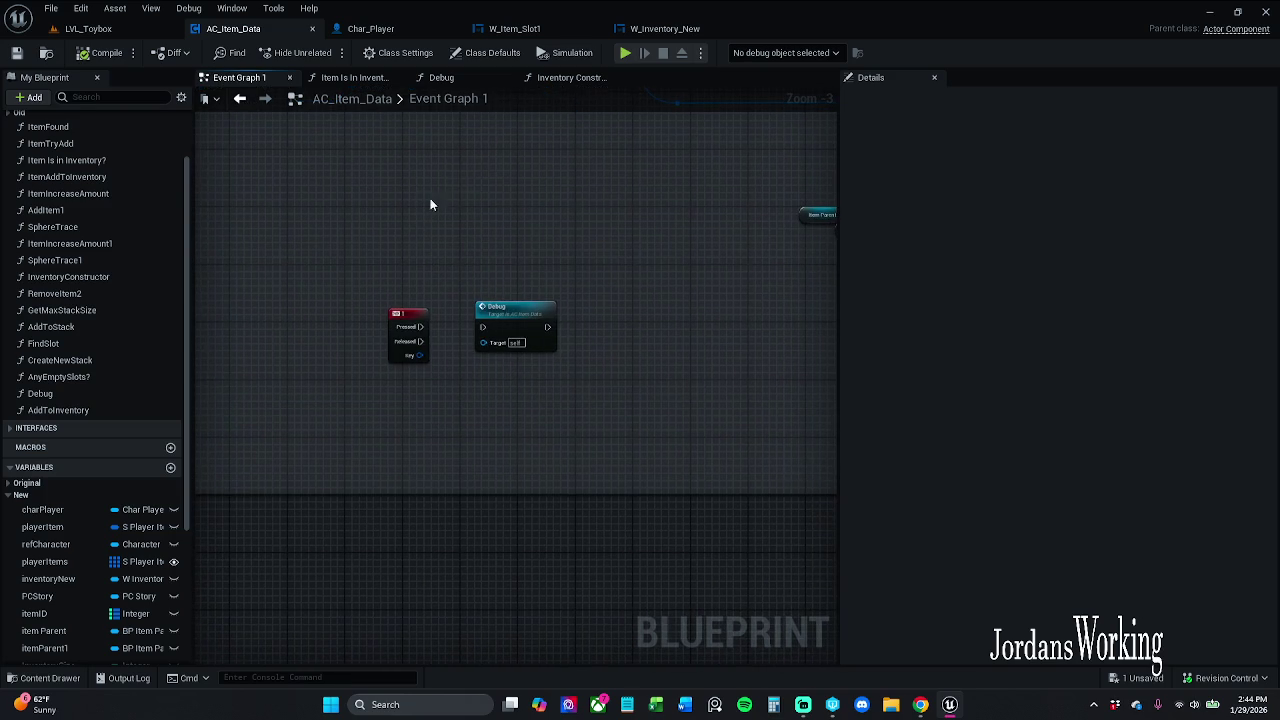
Browse AC_Item_Data's Debug, Inventory Constructor and Item Is In Inventory? function graphs
{"action": "left_click", "coordinate": [441, 77]}
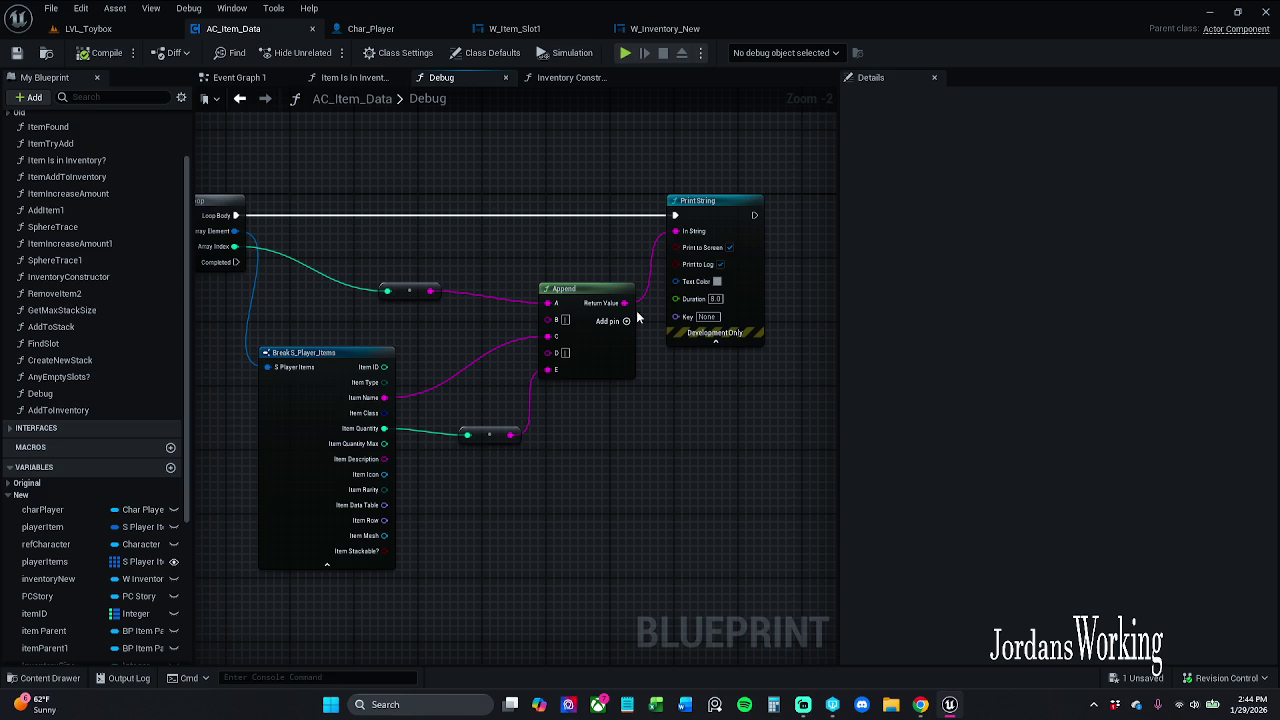
{"action": "left_click", "coordinate": [566, 78]}
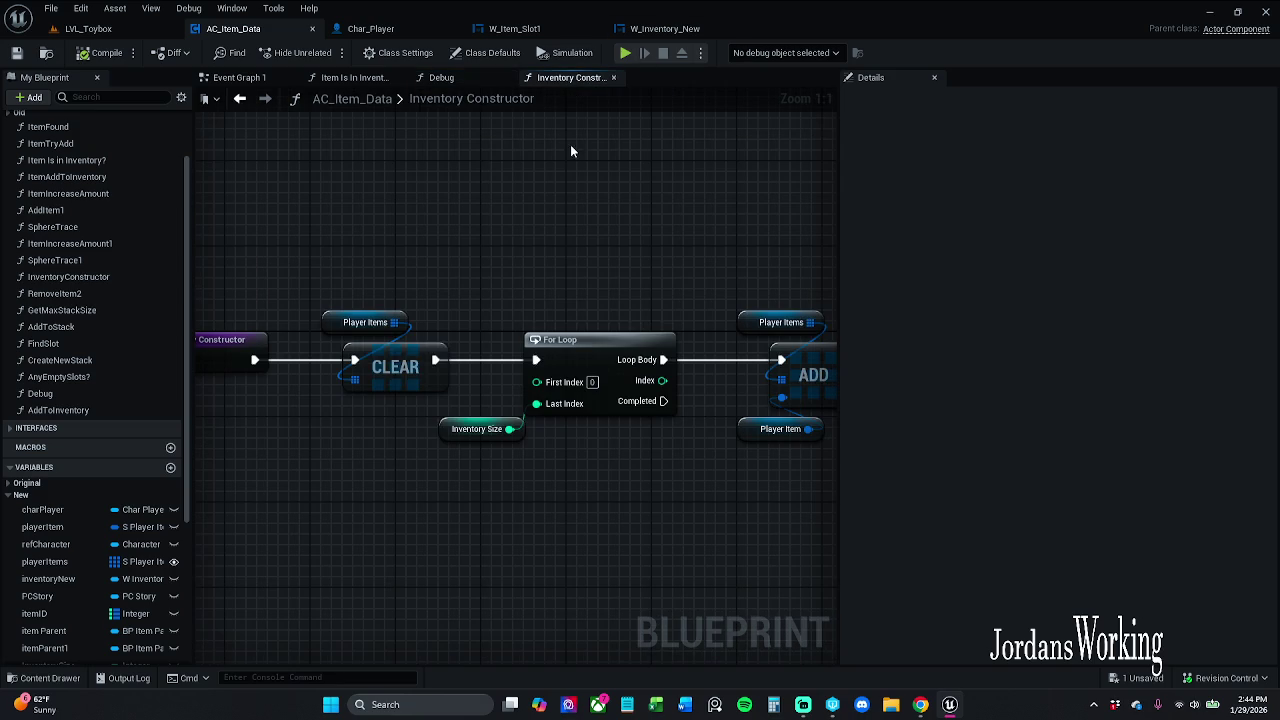
{"action": "left_click", "coordinate": [355, 78]}
{"action": "left_click", "coordinate": [495, 78]}
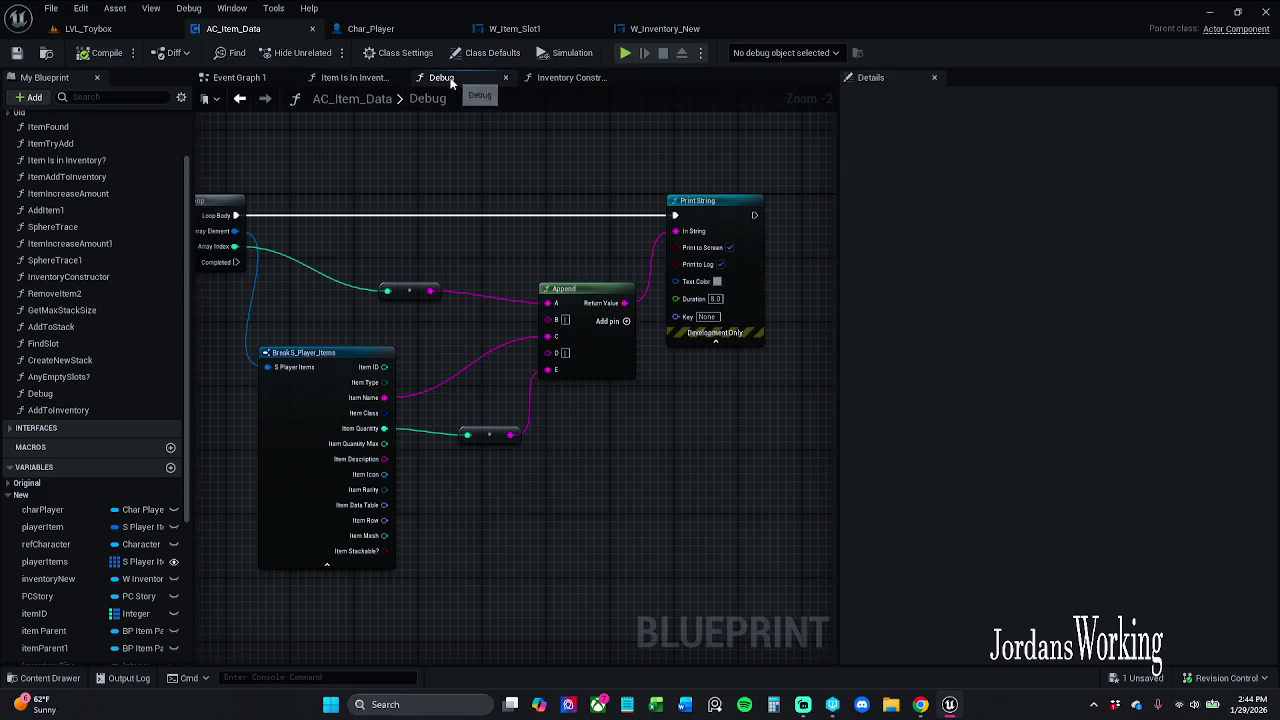
{"action": "left_click", "coordinate": [584, 80]}
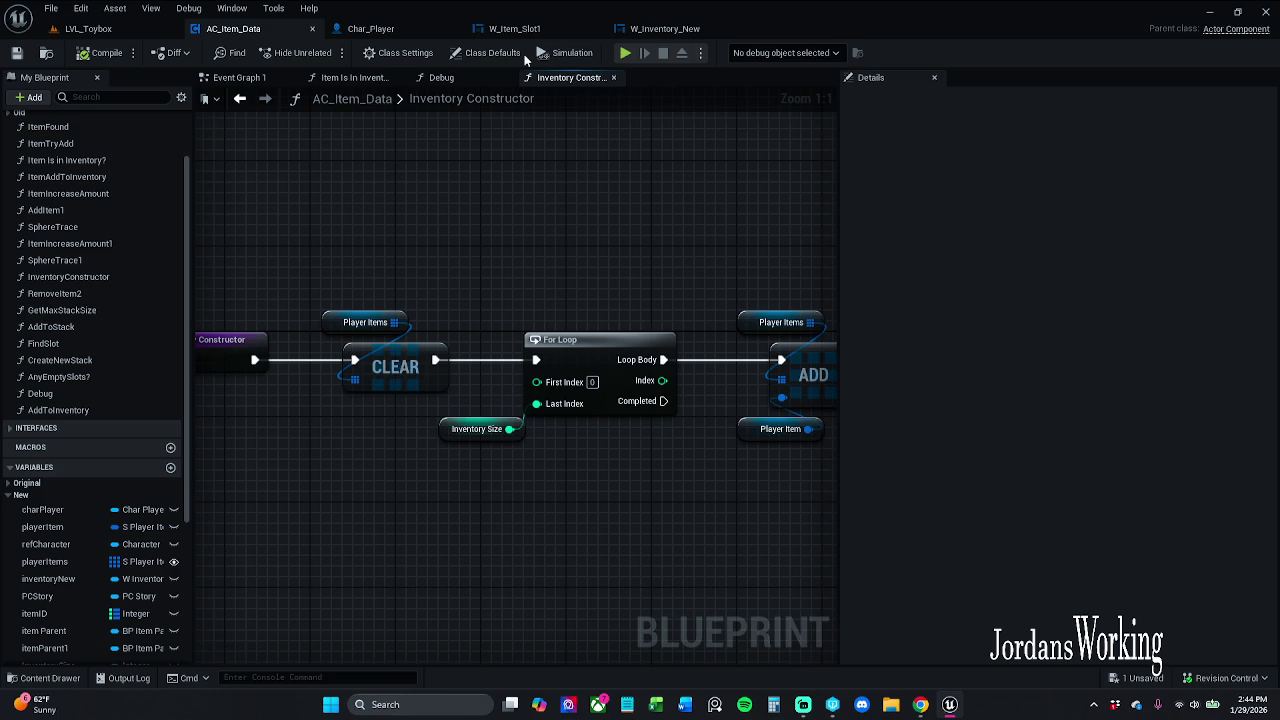
In the event graph, wire the 1 key's Pressed pin to Debug and save AC_Item_Data
{"action": "left_click", "coordinate": [245, 78]}
{"action": "scroll", "coordinate": [475, 269], "scroll_direction": "down", "scroll_amount": 2}
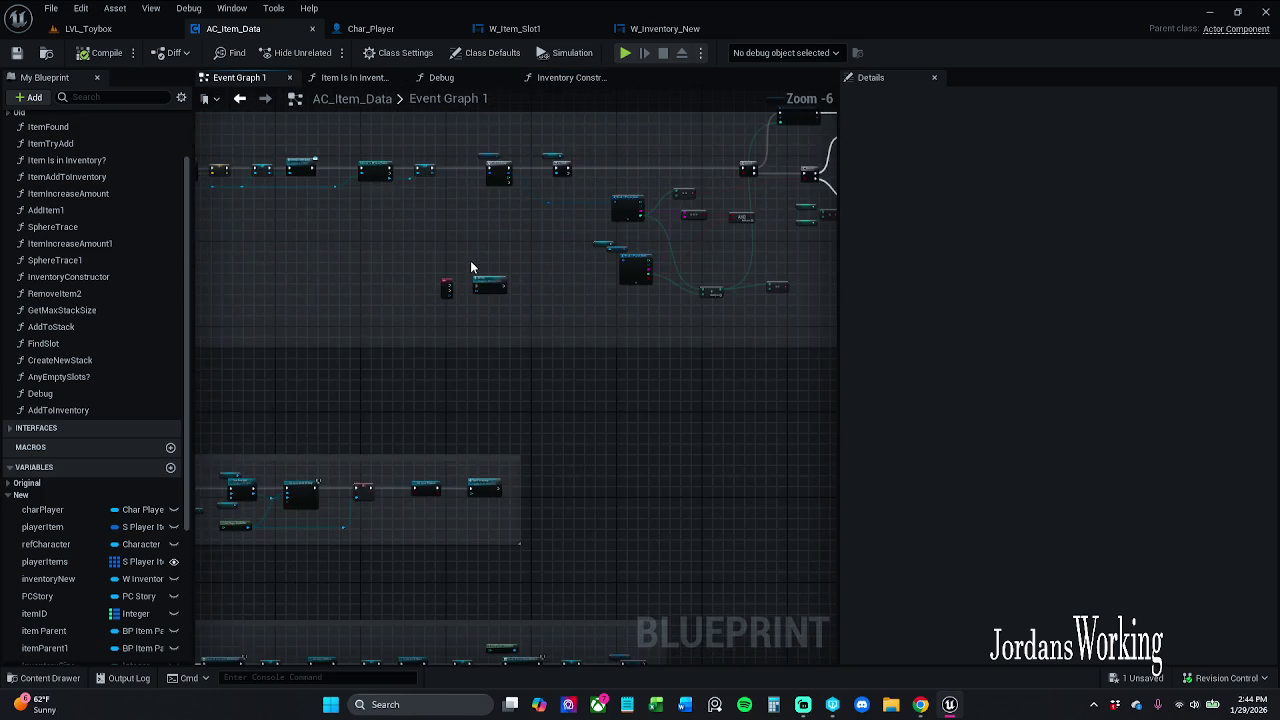
{"action": "scroll", "coordinate": [474, 272], "scroll_direction": "up", "scroll_amount": 2}
{"action": "scroll", "coordinate": [514, 378], "scroll_direction": "up", "scroll_amount": 5}
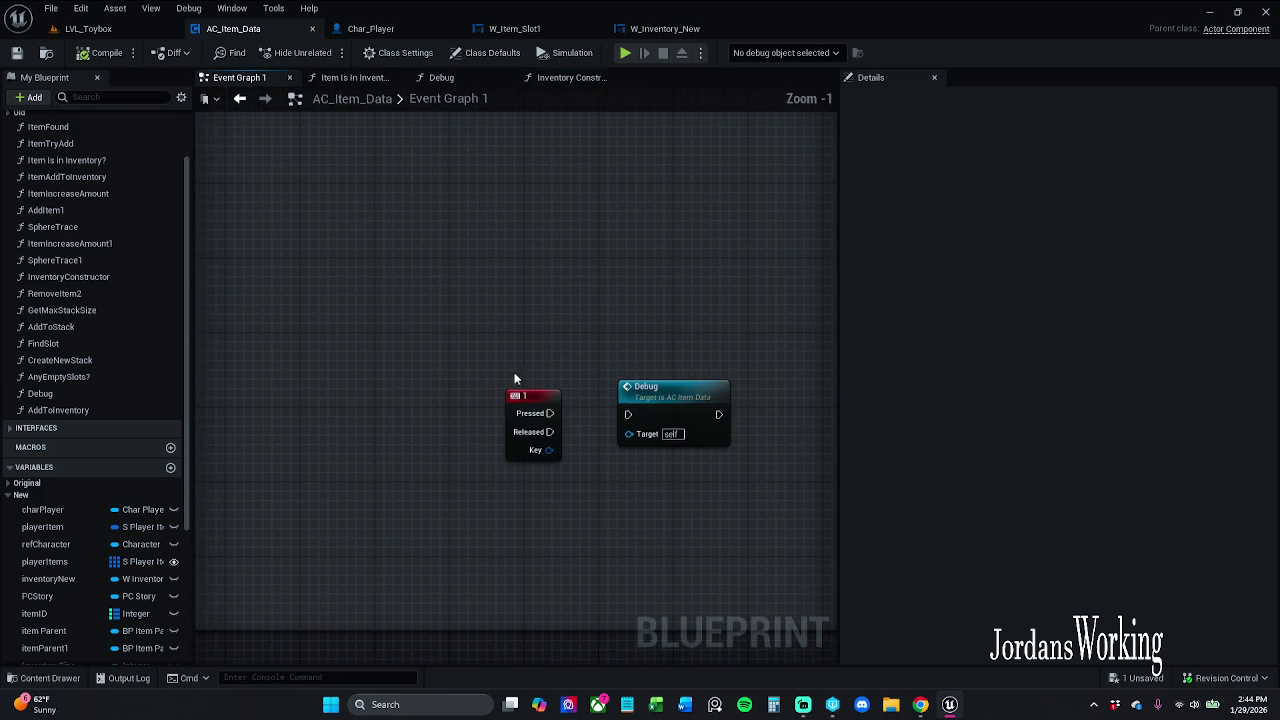
{"action": "left_click_drag", "start_coordinate": [550, 413], "coordinate": [637, 416]}
{"action": "left_click_drag", "start_coordinate": [460, 299], "coordinate": [771, 429]}
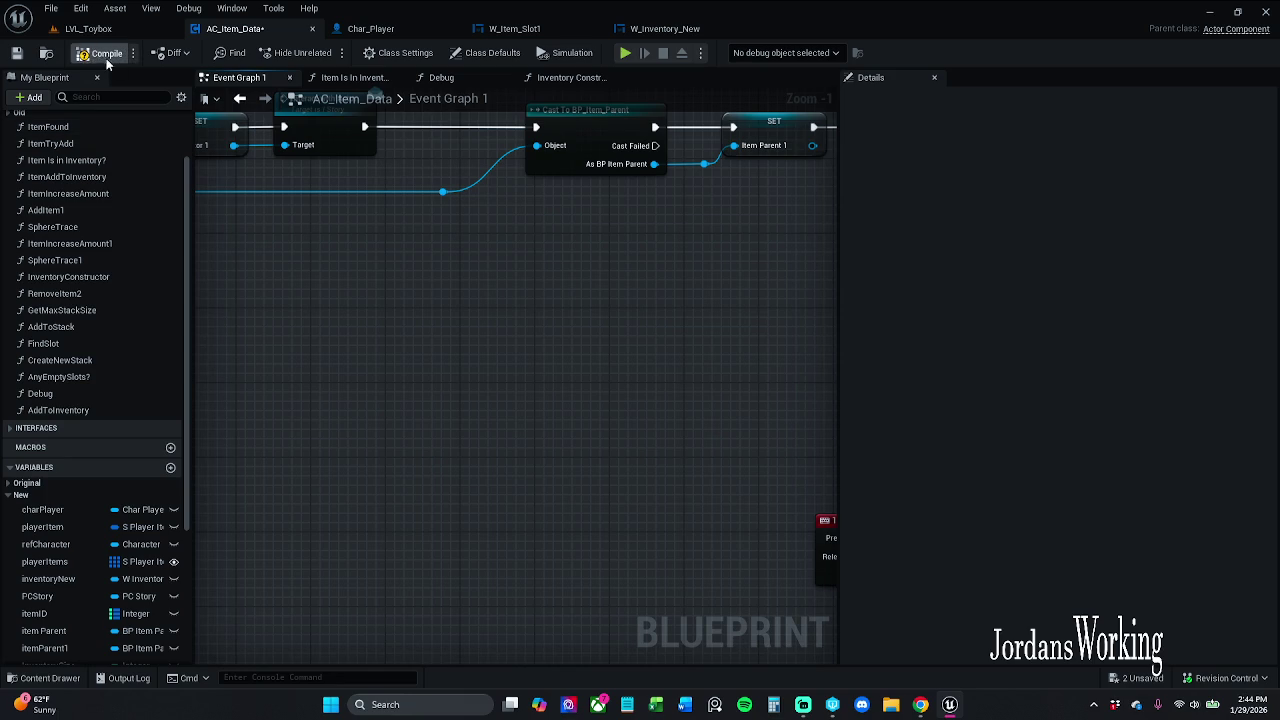
{"action": "left_click", "coordinate": [17, 53]}
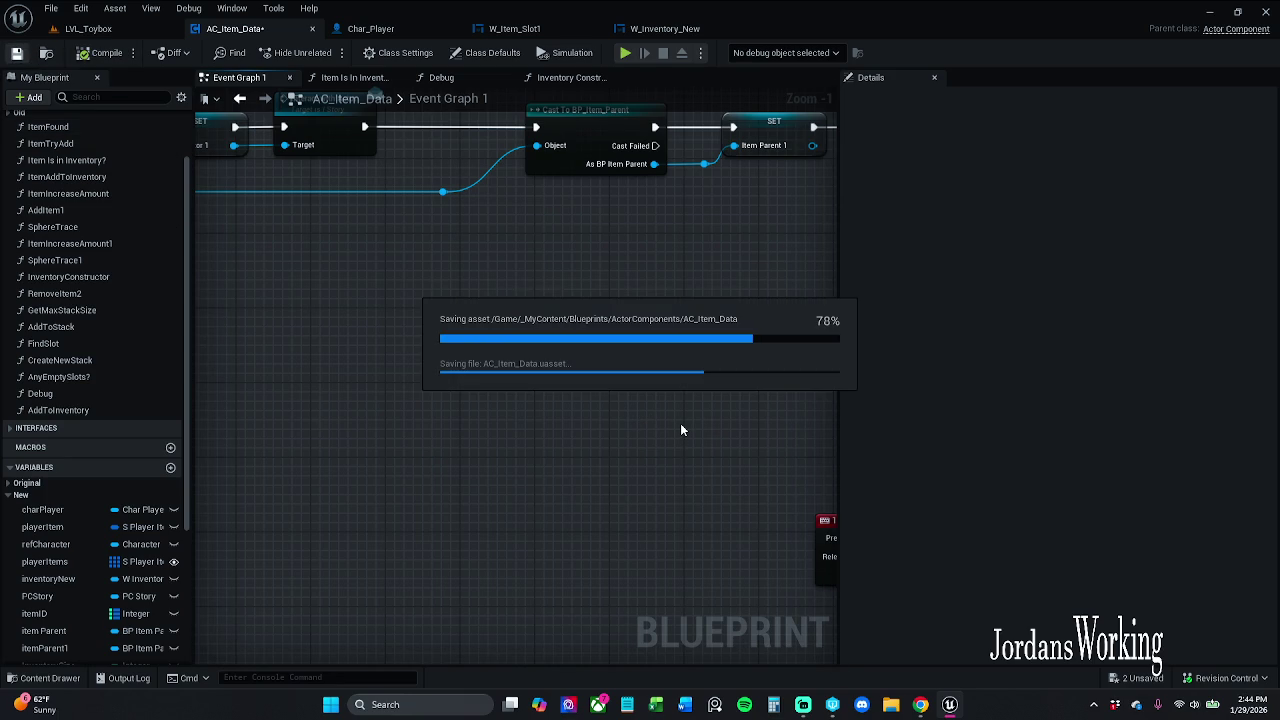
Return to the Debug graph and select Player Items to view its default values
{"action": "key", "text": "alt+Left"}
{"action": "key", "text": "alt+Left"}
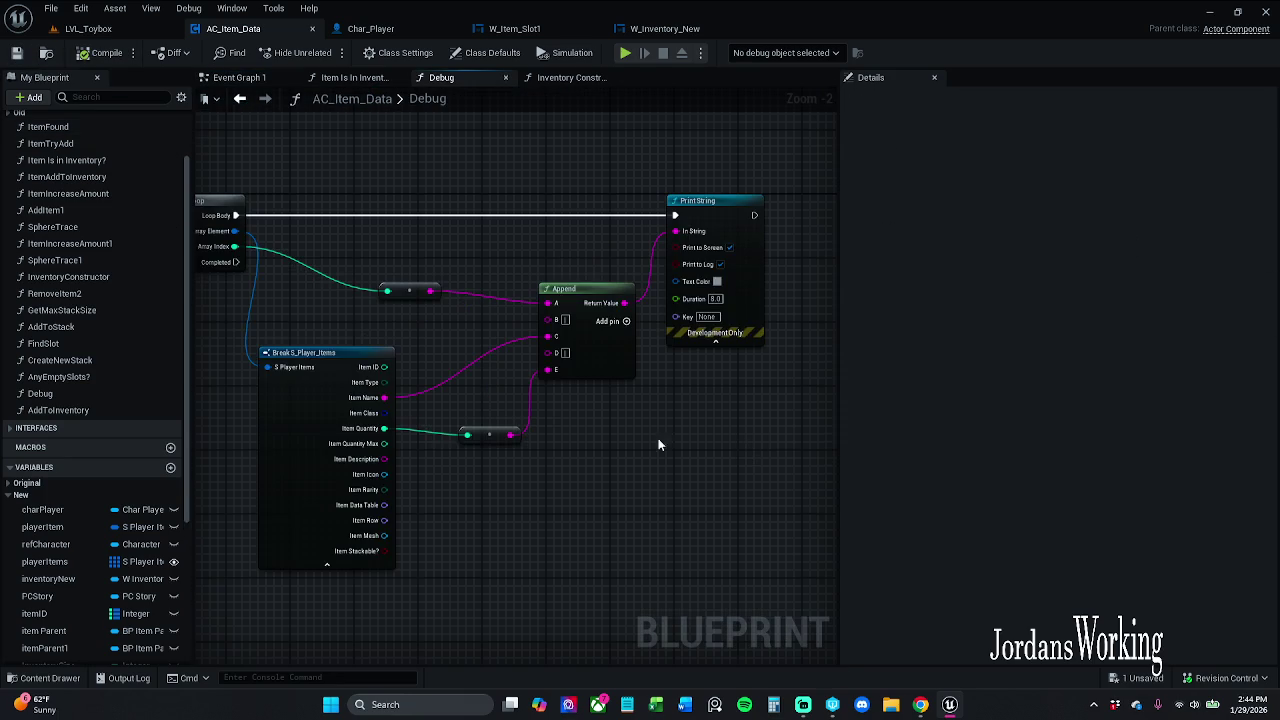
{"action": "left_click_drag", "start_coordinate": [658, 444], "coordinate": [826, 440]}
{"action": "left_click_drag", "start_coordinate": [390, 311], "coordinate": [547, 348]}
{"action": "left_click", "coordinate": [470, 224]}
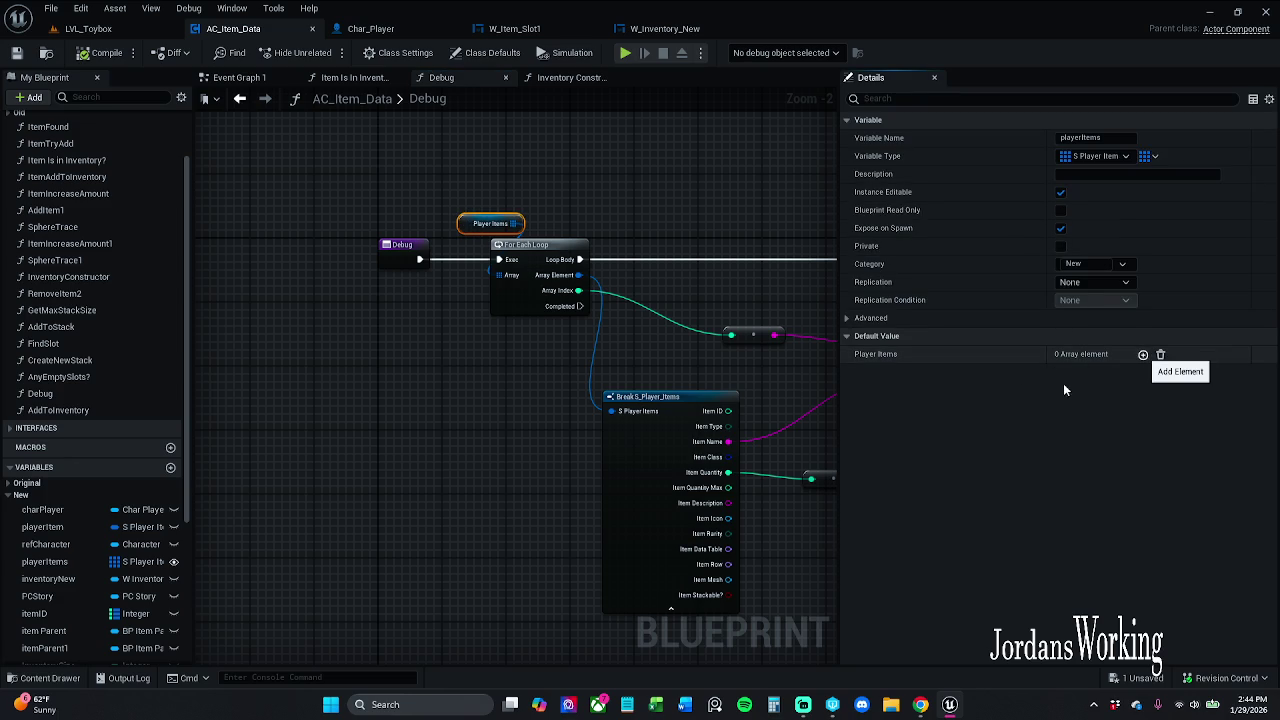
Add a Player Items default element with itemName Apple and itemQuantity 3
{"action": "left_click", "coordinate": [1143, 354]}
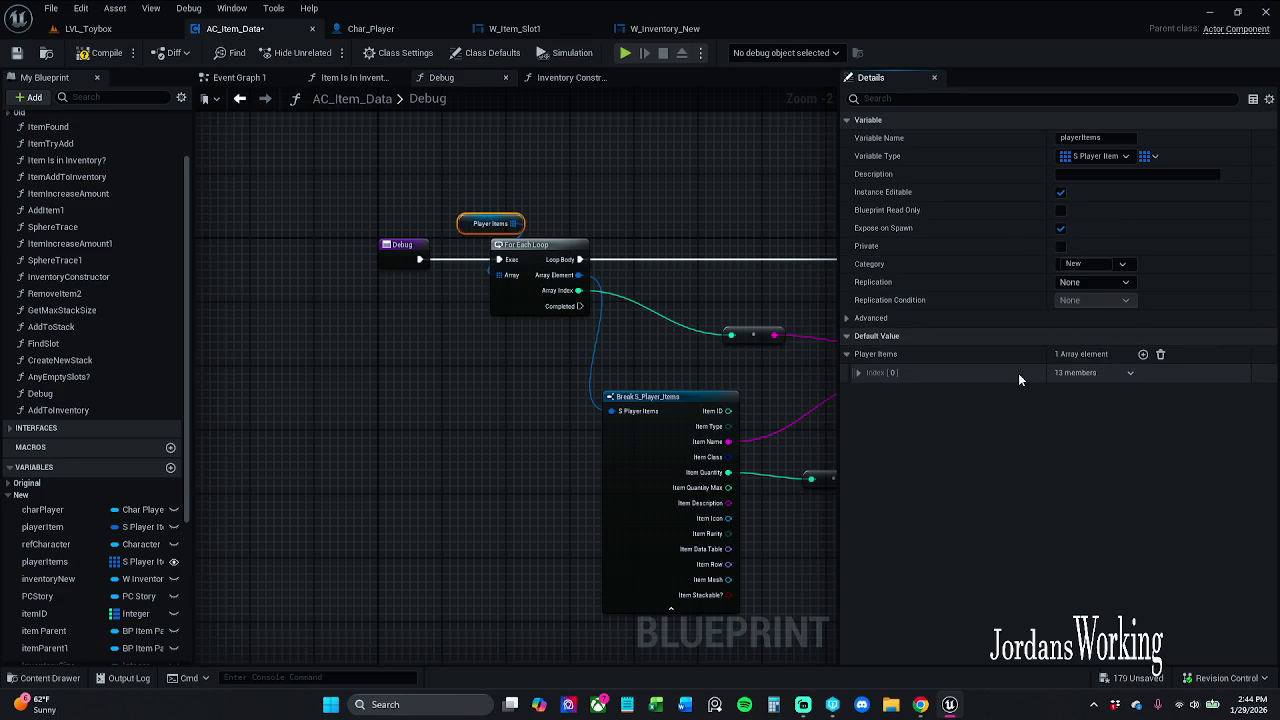
{"action": "left_click", "coordinate": [857, 373]}
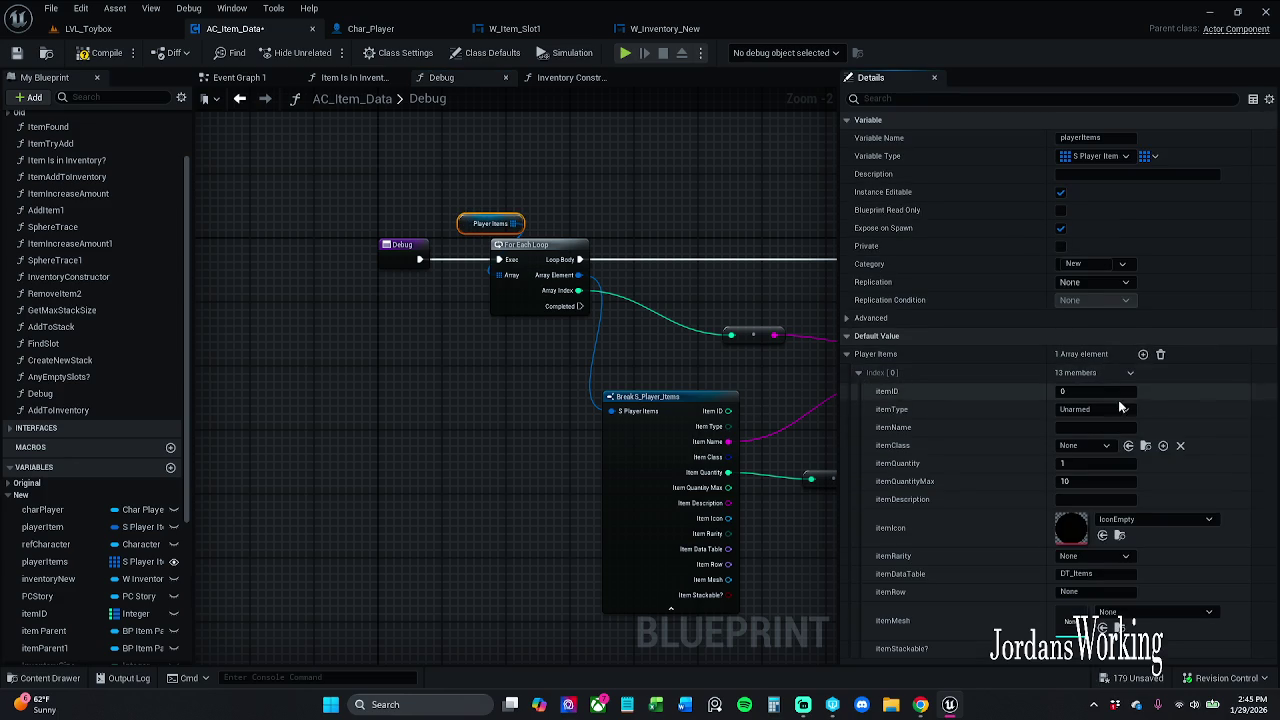
{"action": "left_click", "coordinate": [1098, 428]}
{"action": "type", "text": "Apple"}
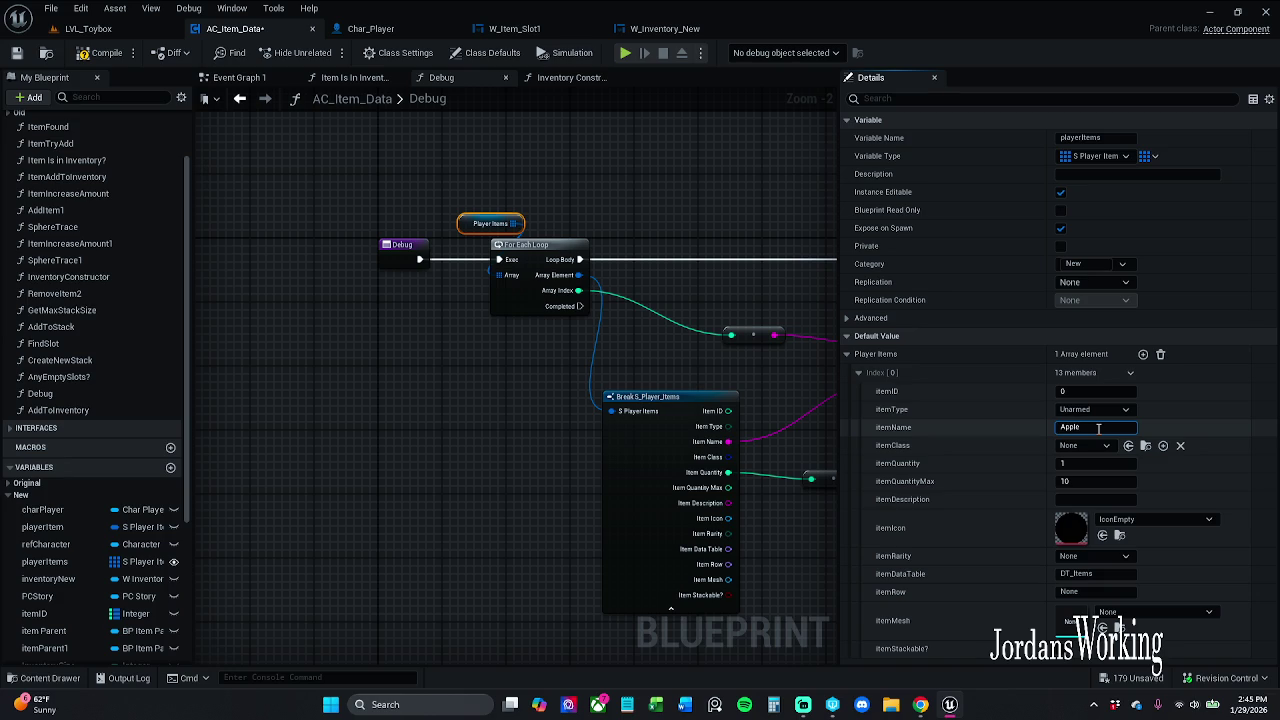
{"action": "left_click", "coordinate": [1098, 465]}
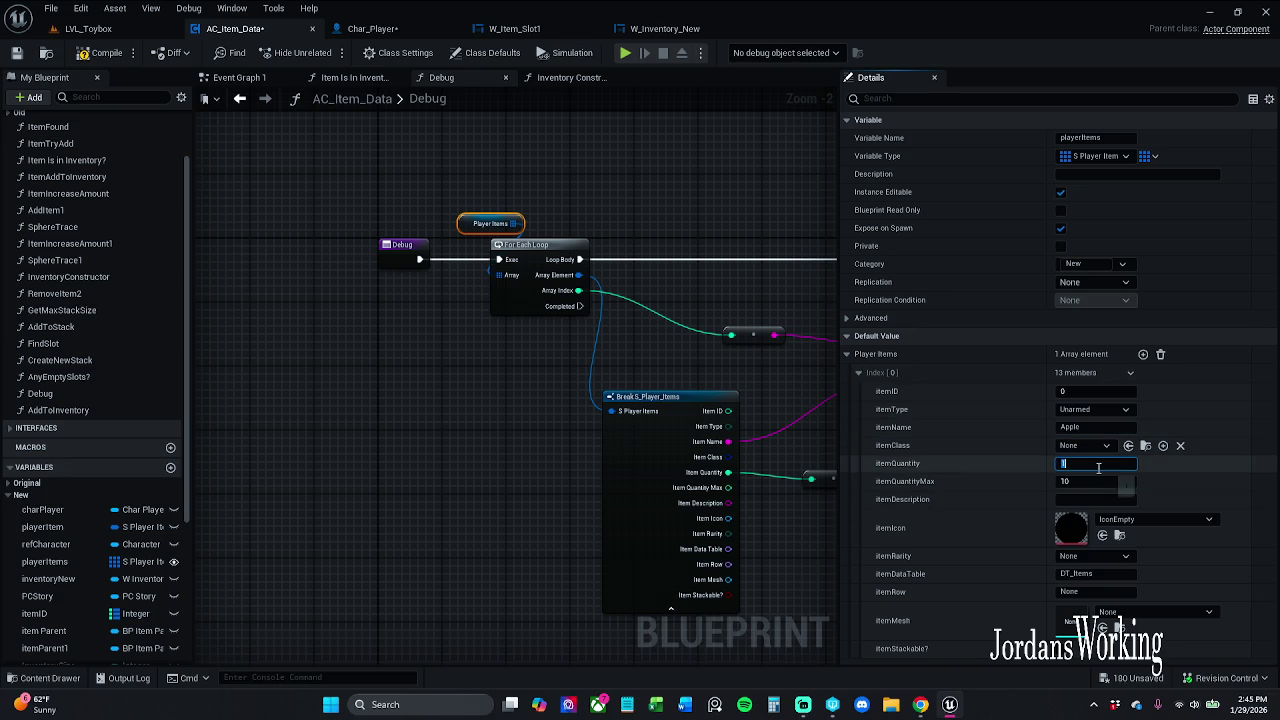
{"action": "type", "text": "3"}
{"action": "key", "text": "Return"}
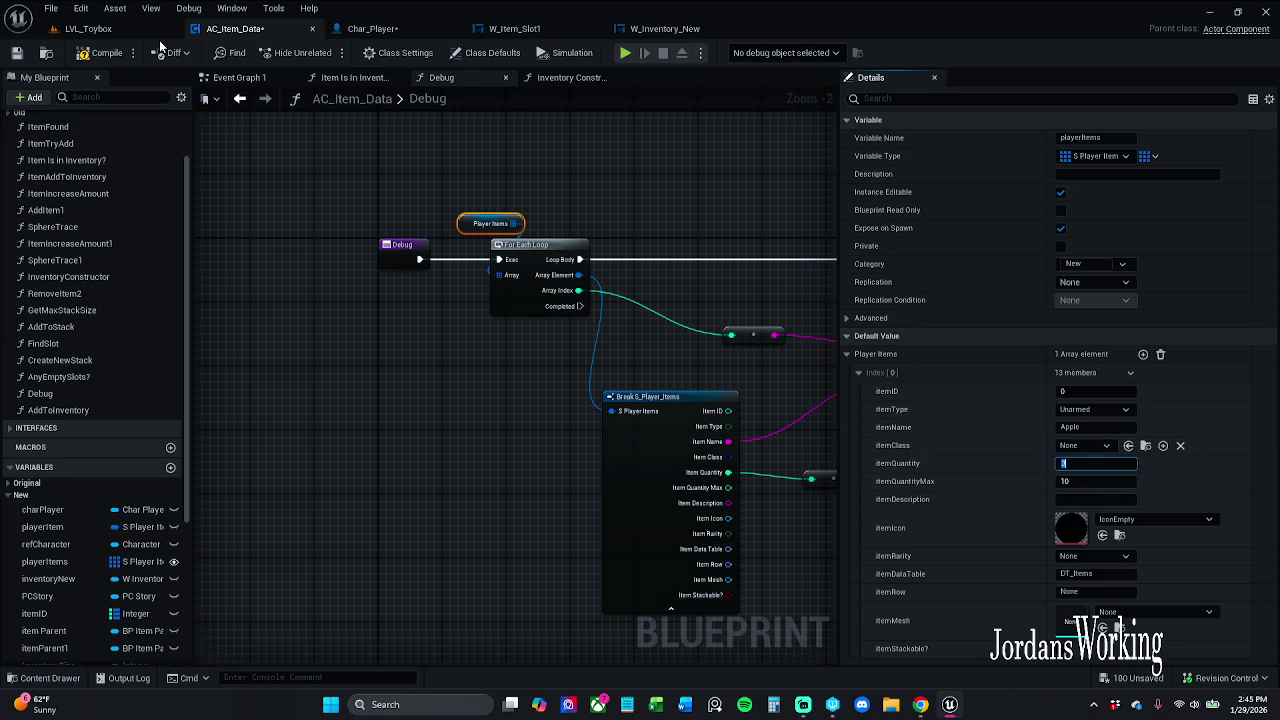
Compile AC_Item_Data and start a play session in LVL_Toybox
{"action": "left_click", "coordinate": [104, 52]}
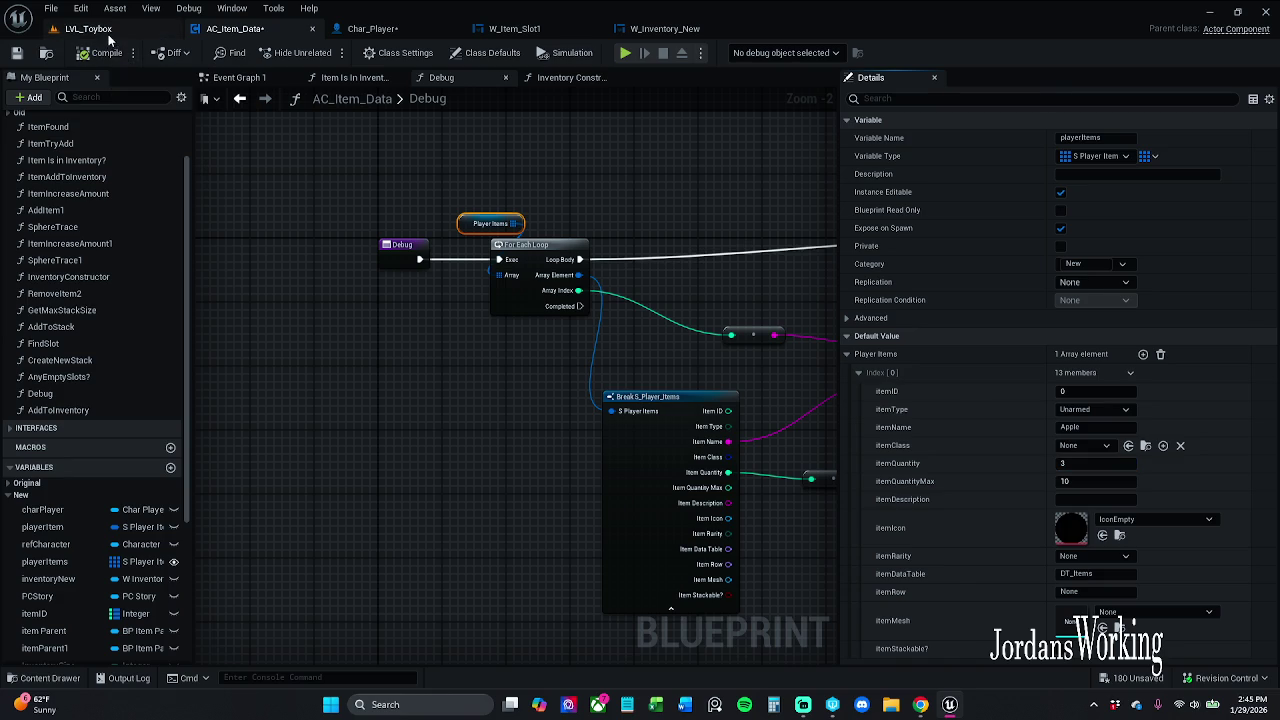
{"action": "left_click", "coordinate": [88, 28]}
{"action": "left_click", "coordinate": [323, 53]}
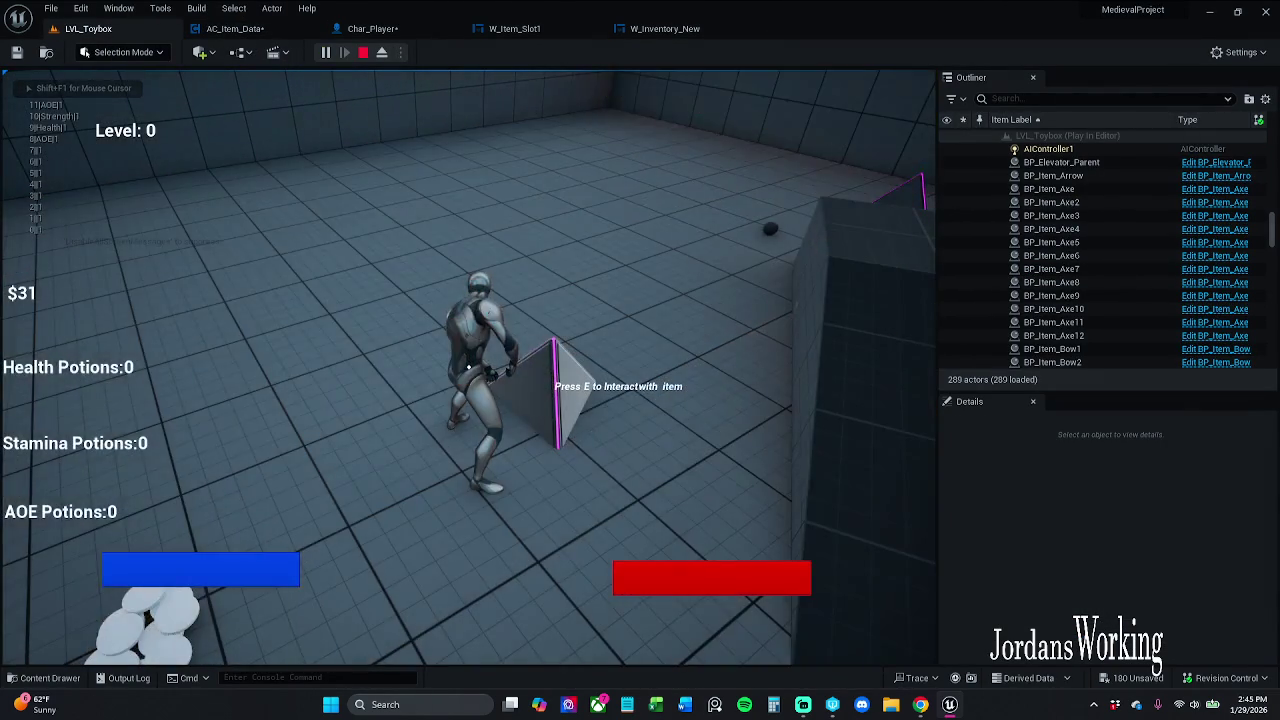
Stop play, browse recent assets, then restart and quit from the pause menu
{"action": "key", "text": "Escape"}
{"action": "left_click", "coordinate": [50, 8]}
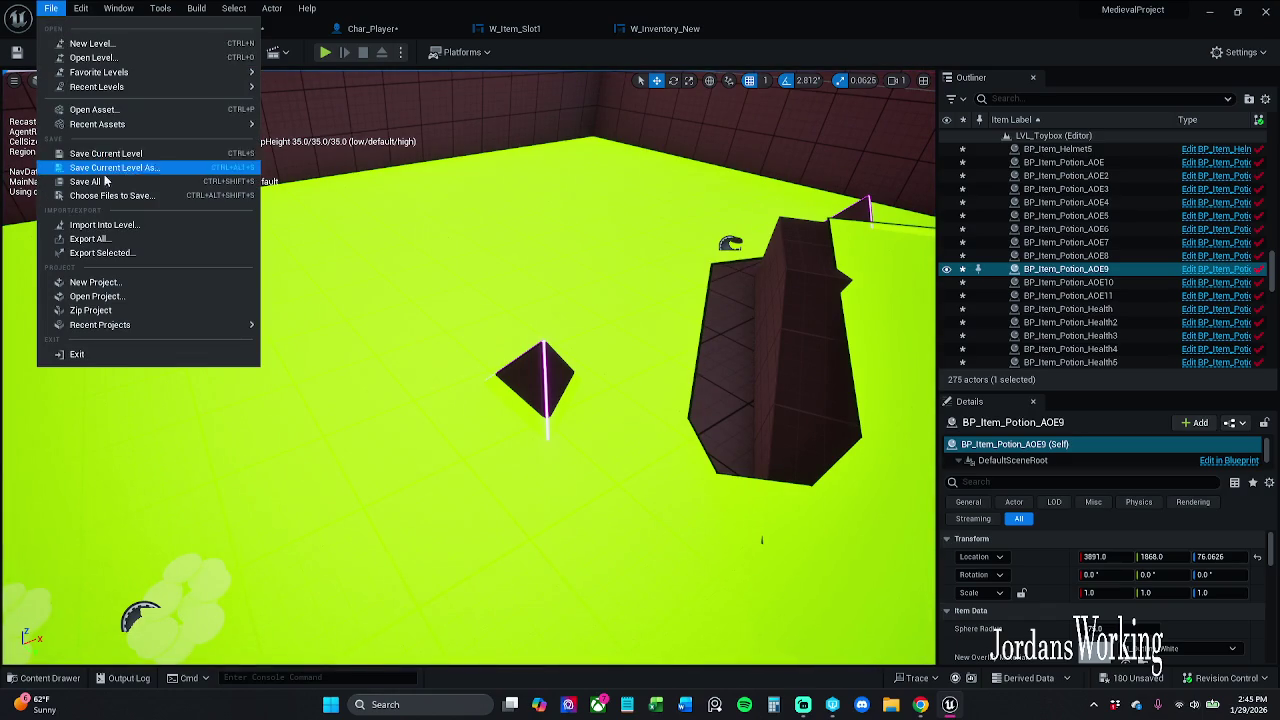
{"action": "left_click", "coordinate": [325, 101]}
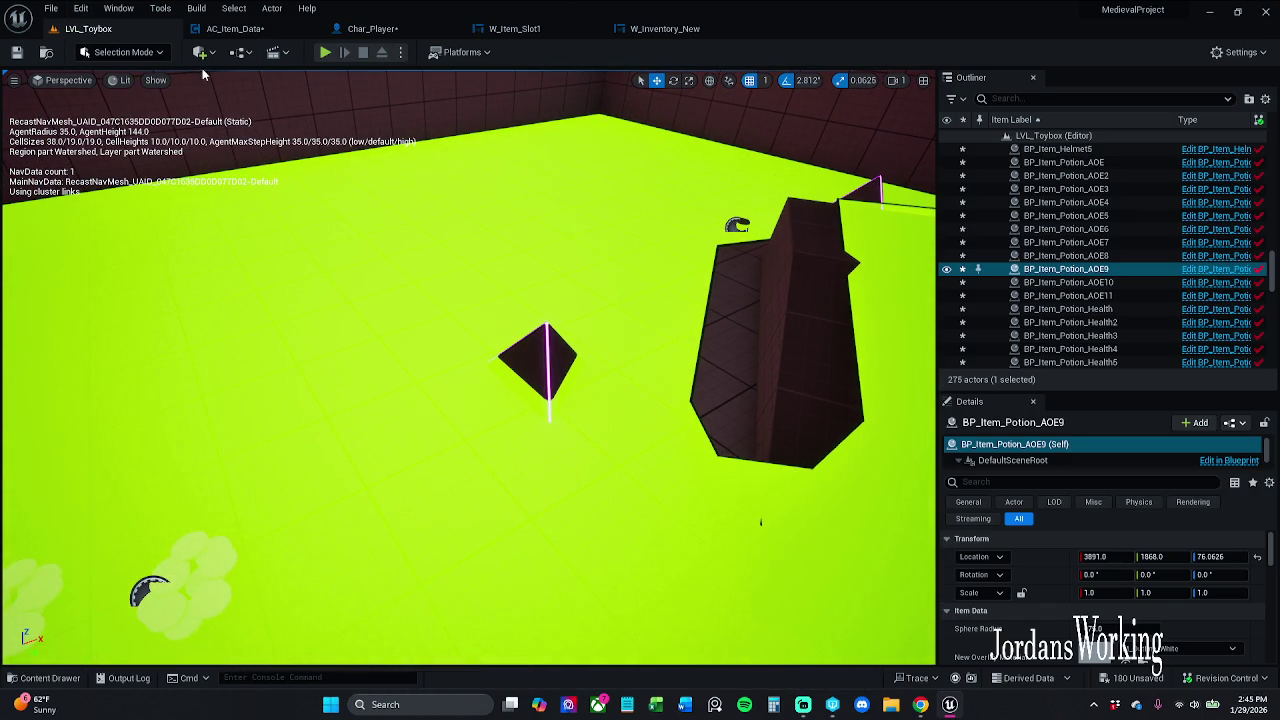
{"action": "left_click", "coordinate": [326, 52]}
{"action": "key", "text": "p"}
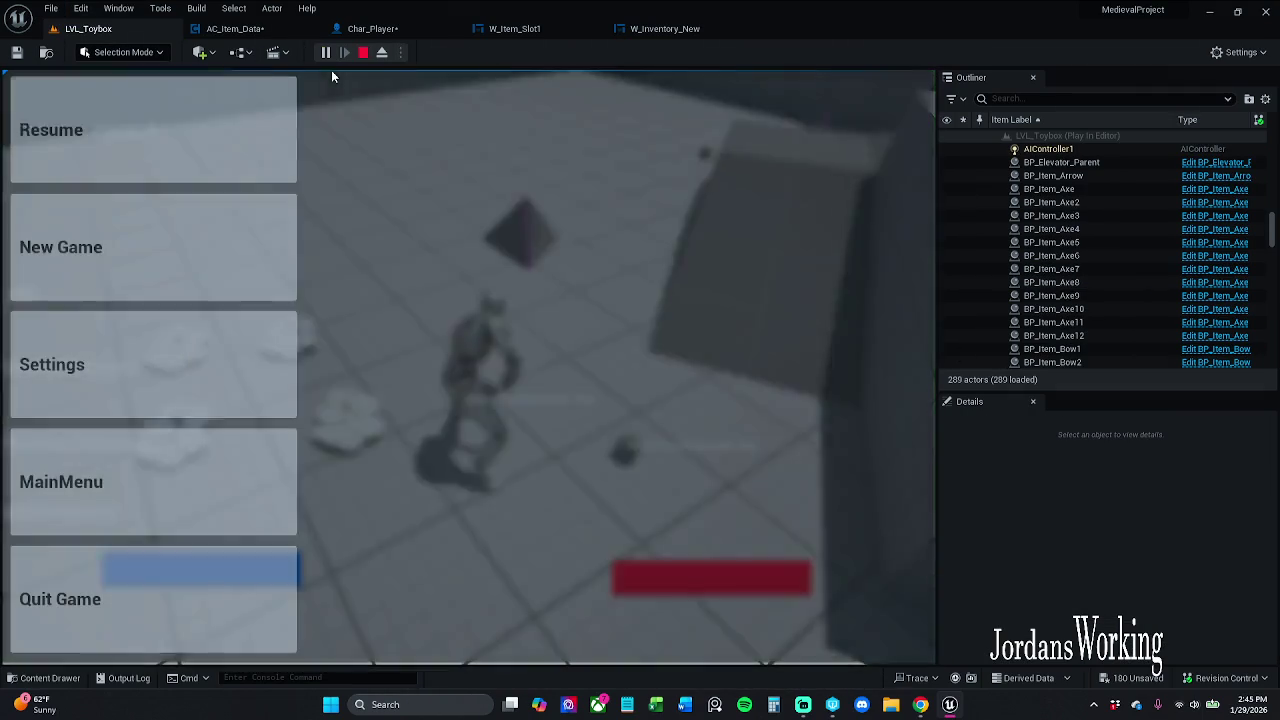
{"action": "left_click", "coordinate": [165, 600]}
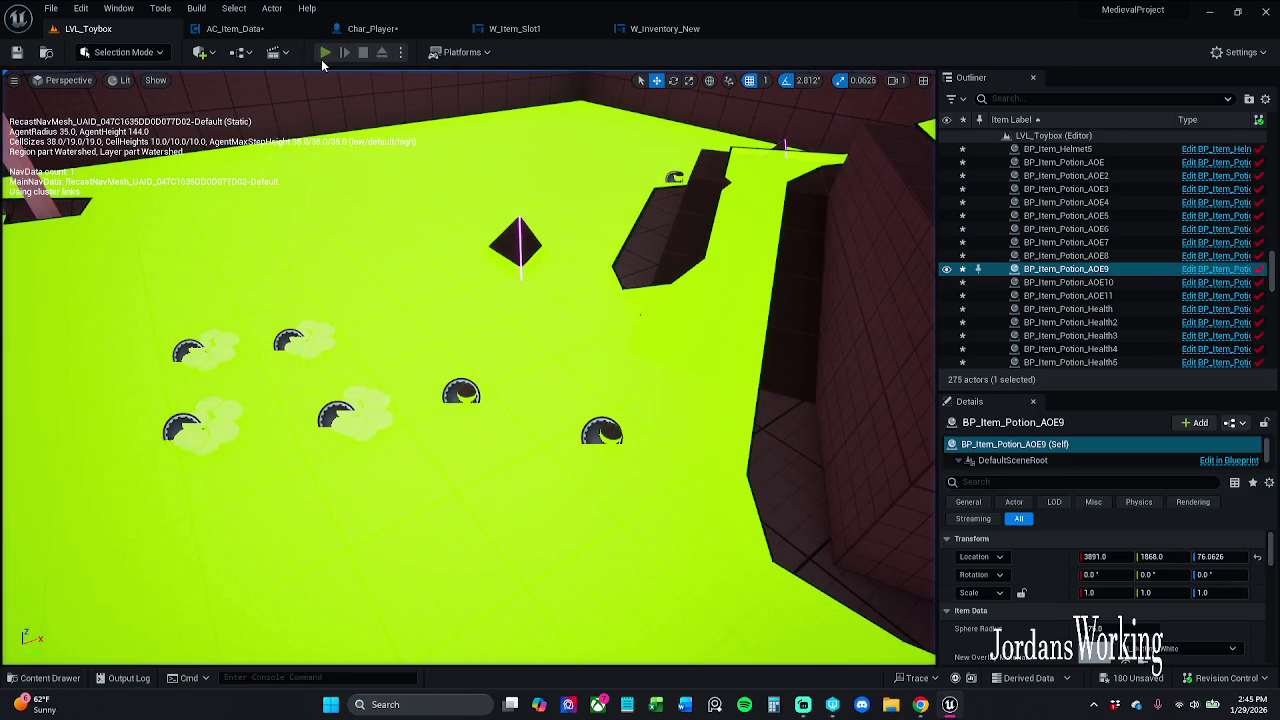
Play again, resume from pause, open and close the yellow inventory, then stop
{"action": "left_click", "coordinate": [324, 55]}
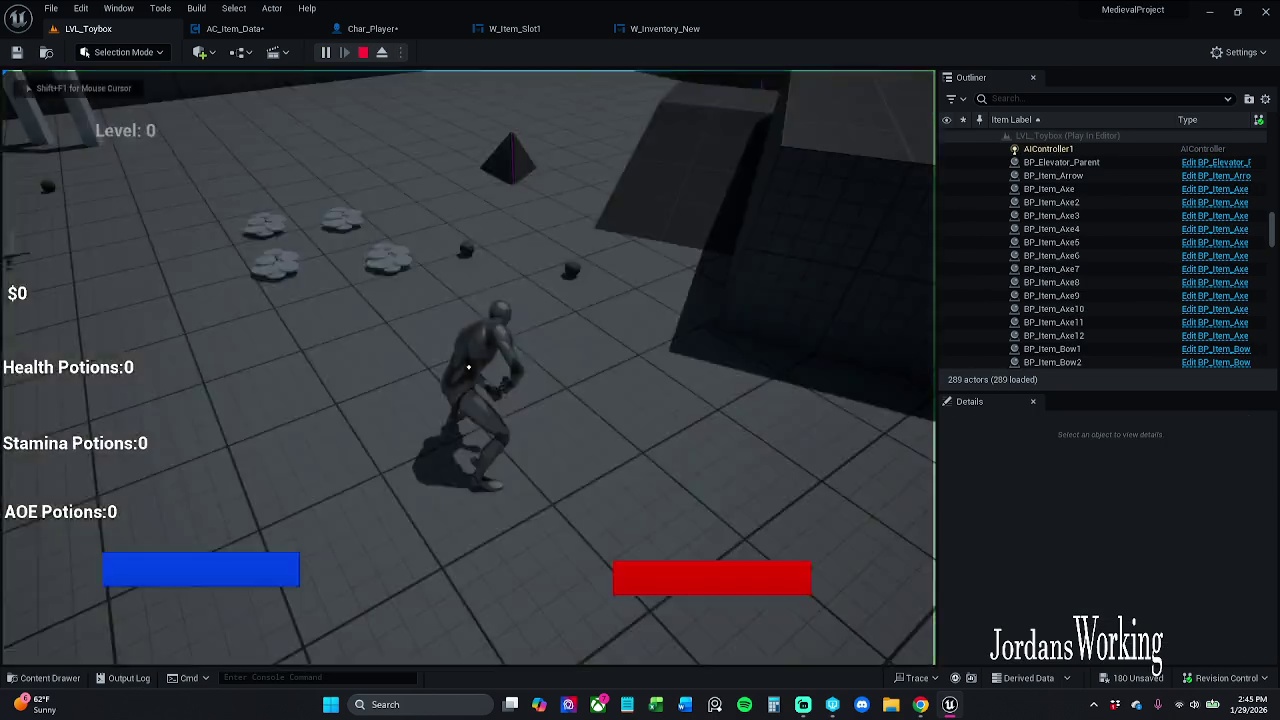
{"action": "key", "text": "p"}
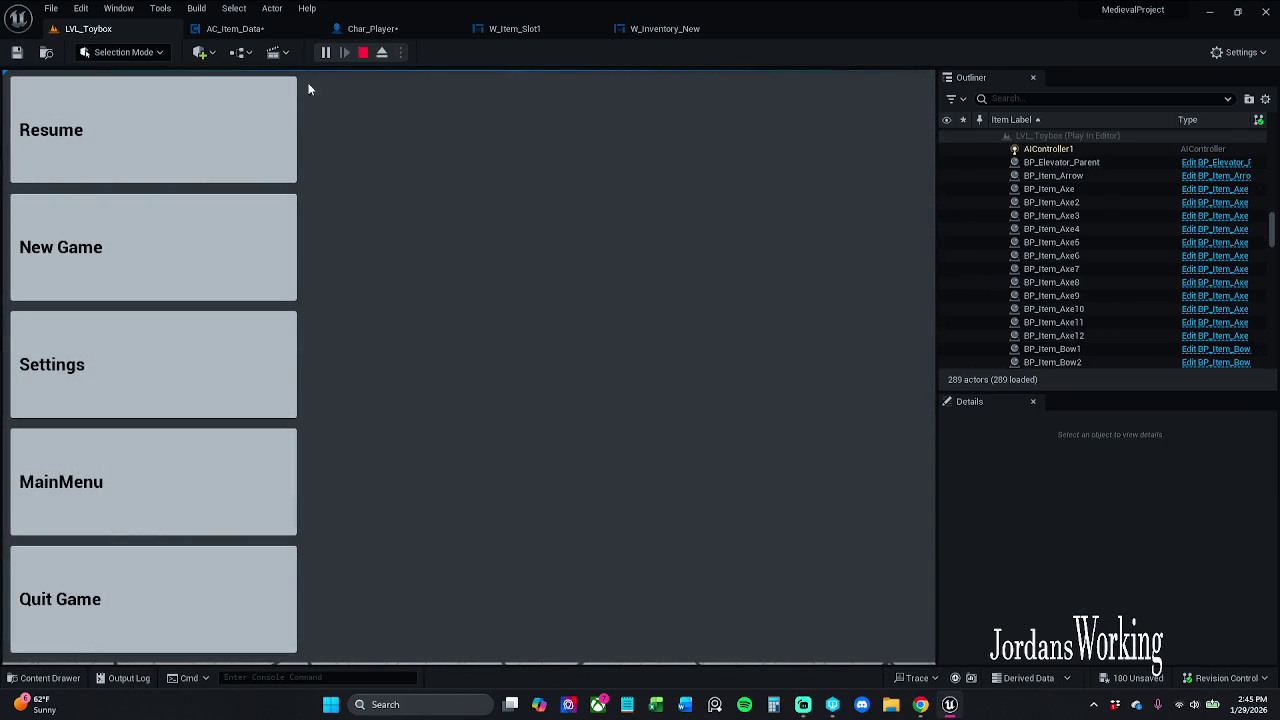
{"action": "left_click", "coordinate": [285, 95]}
{"action": "key", "text": "i"}
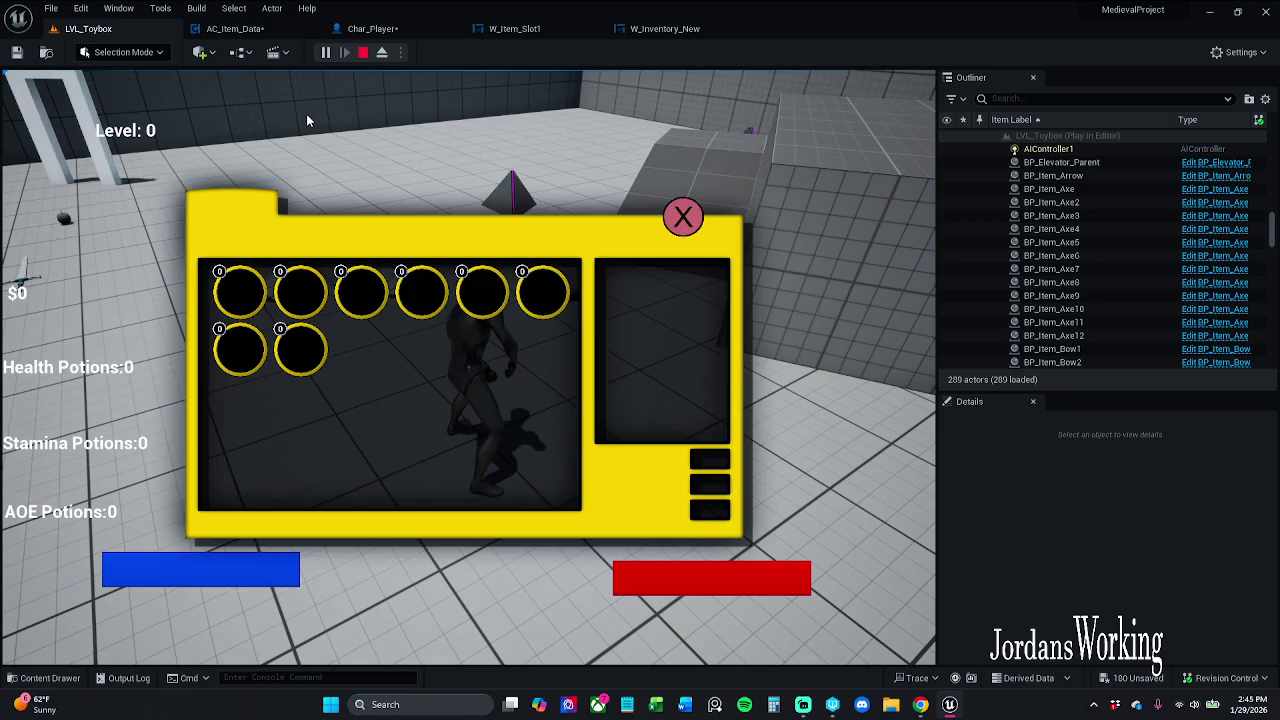
{"action": "left_click", "coordinate": [688, 218]}
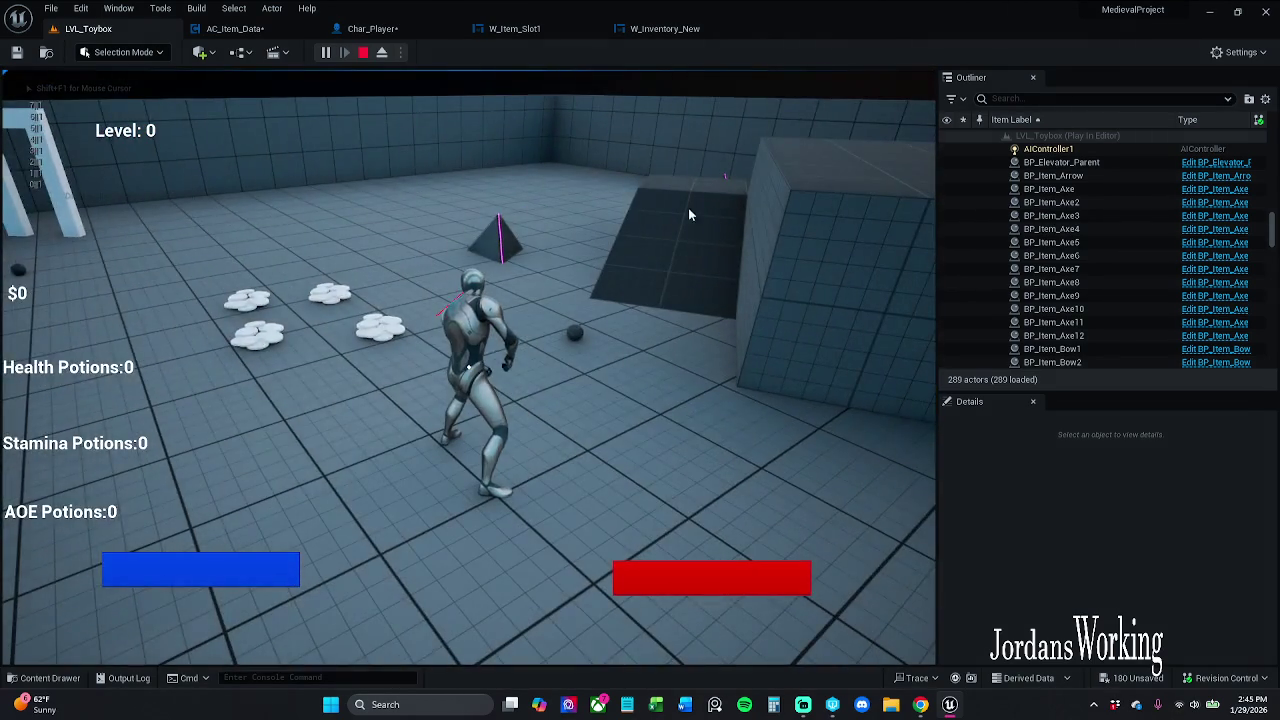
{"action": "key", "text": "Escape"}
{"action": "left_click", "coordinate": [374, 30]}
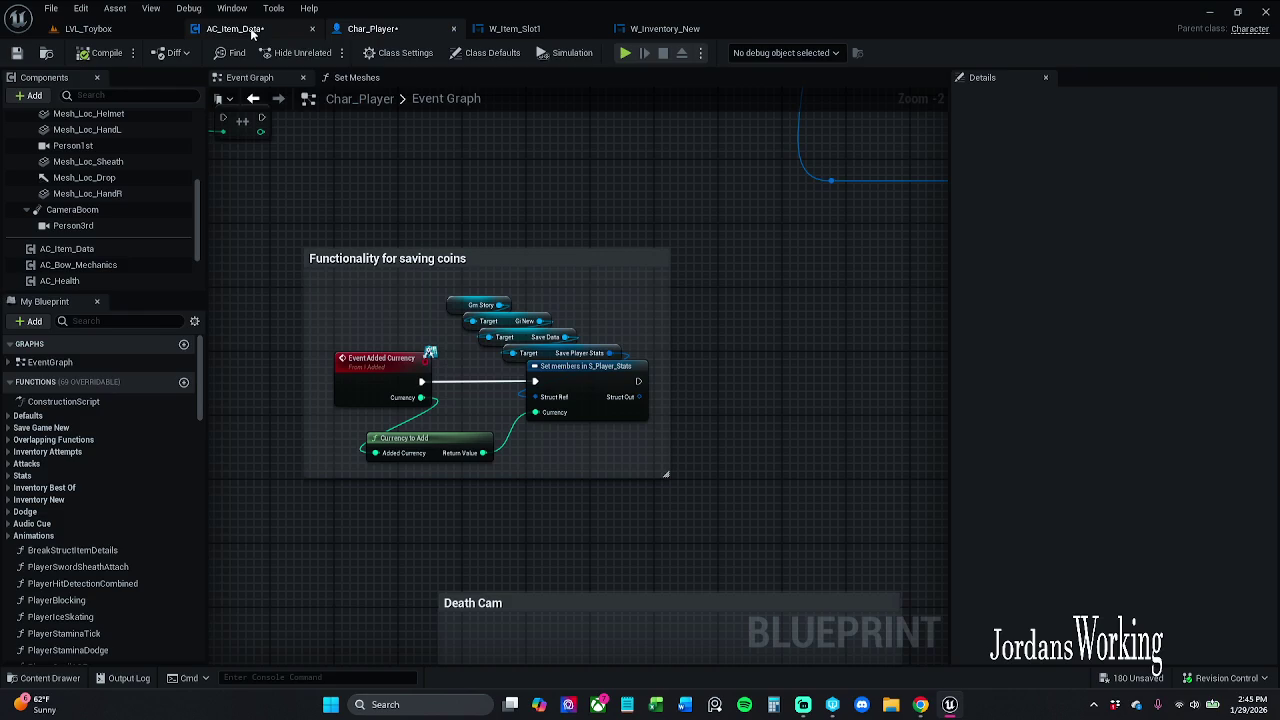
Save AC_Item_Data, review its Print String and Append nodes, and return to LVL_Toybox
{"action": "left_click", "coordinate": [252, 30]}
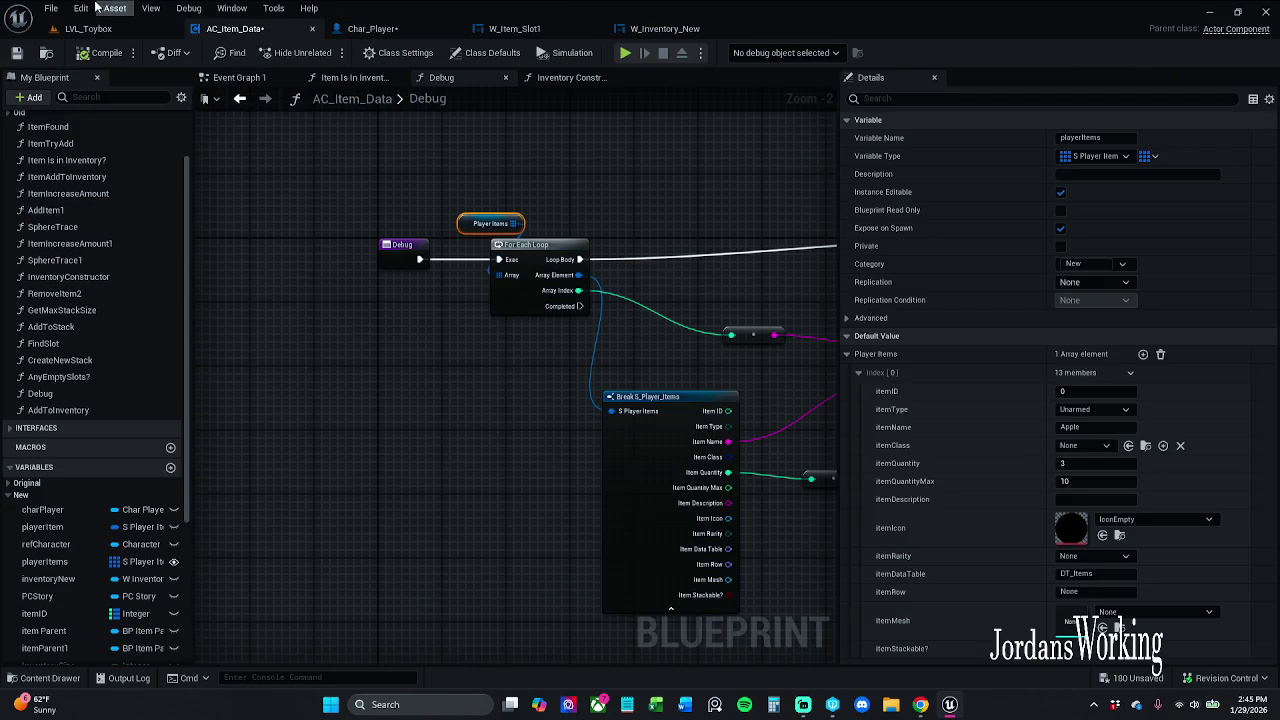
{"action": "left_click", "coordinate": [16, 52]}
{"action": "mouse_move", "coordinate": [688, 192]}
{"action": "left_mouse_down"}
{"action": "mouse_move", "coordinate": [309, 180]}
{"action": "mouse_move", "coordinate": [457, 177]}
{"action": "left_mouse_up"}
{"action": "scroll", "coordinate": [380, 178], "scroll_direction": "down", "scroll_amount": 1}
{"action": "scroll", "coordinate": [443, 259], "scroll_direction": "up", "scroll_amount": 1}
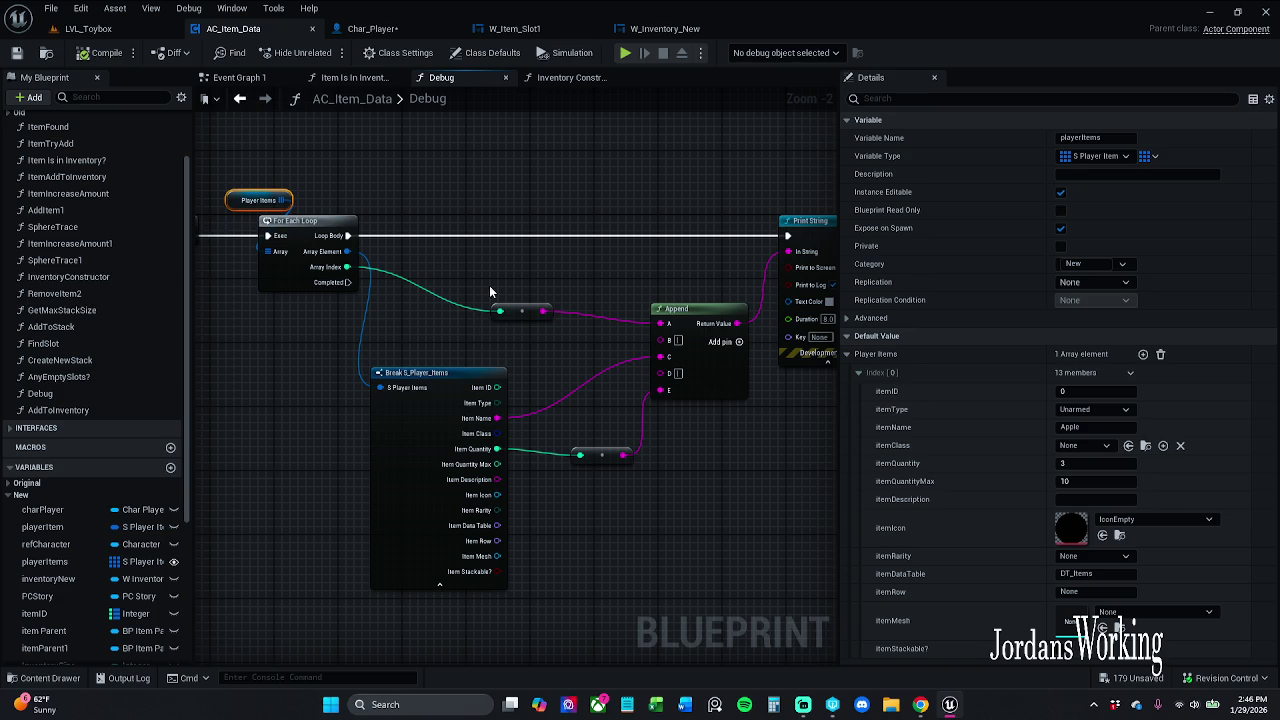
{"action": "left_click", "coordinate": [110, 29]}
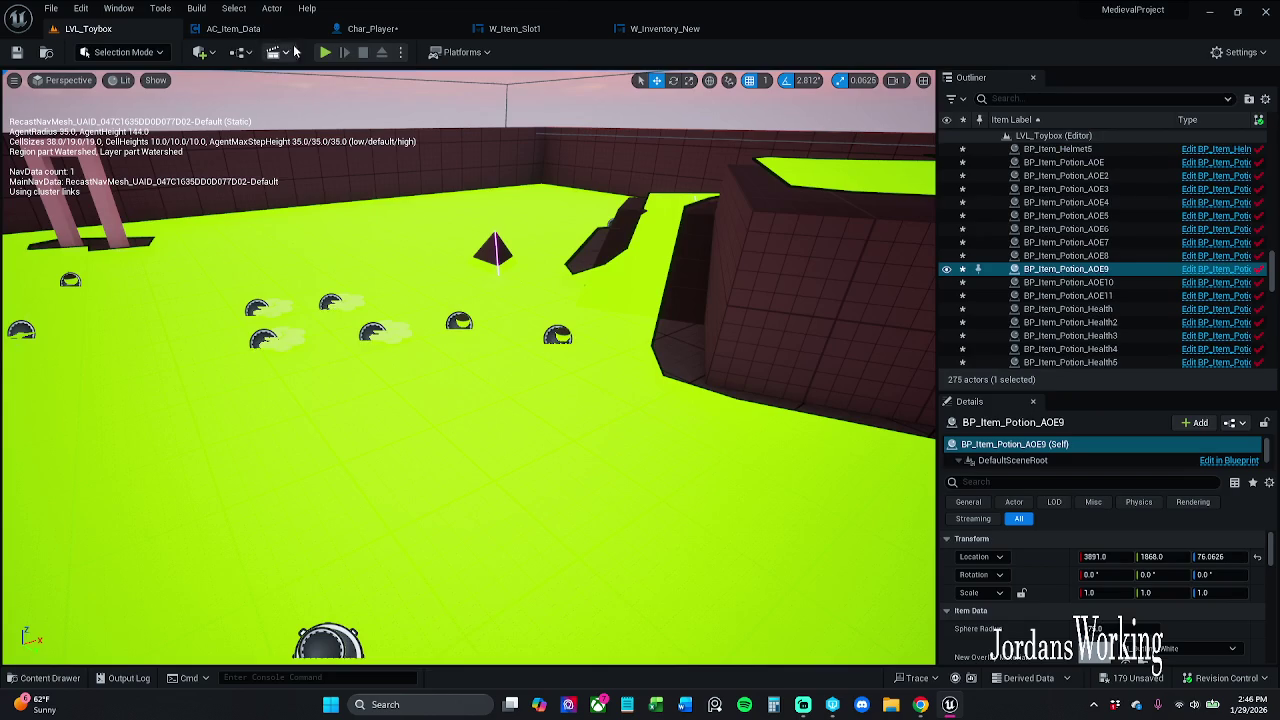
Start play, pick up the health and AOE potions, and check them in the inventory
{"action": "left_click", "coordinate": [326, 56]}
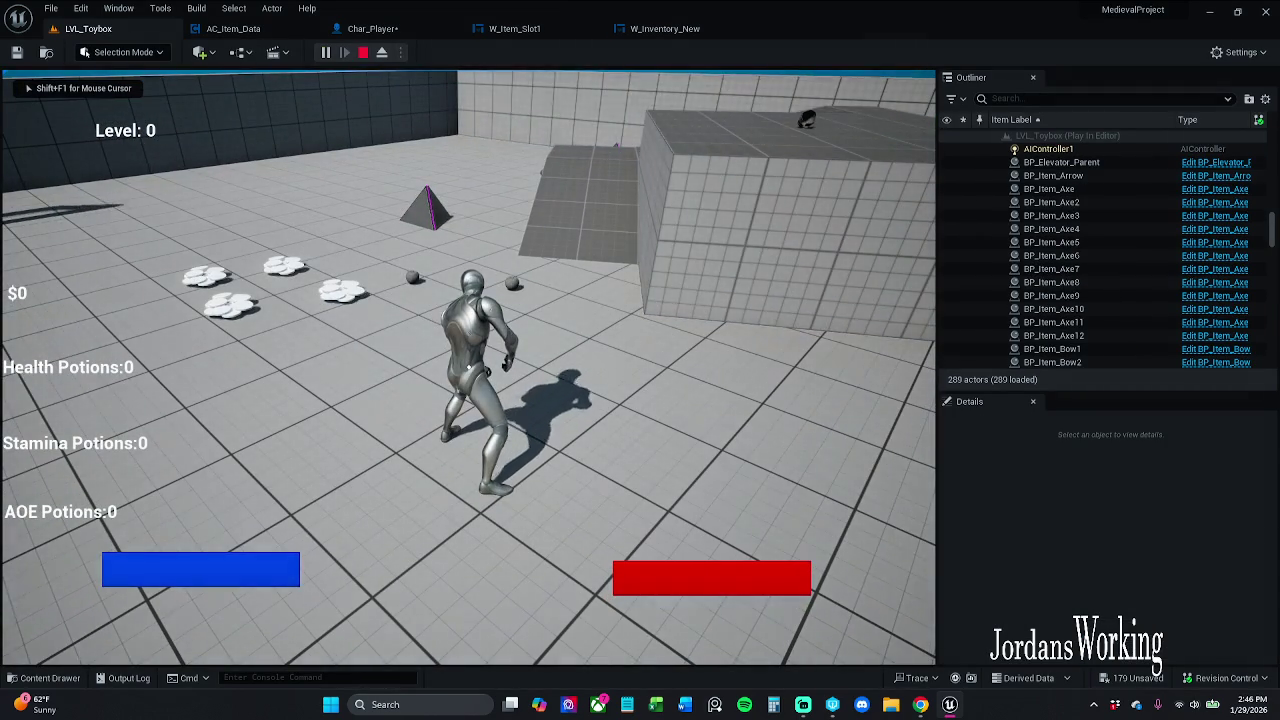
{"action": "key", "text": "w"}
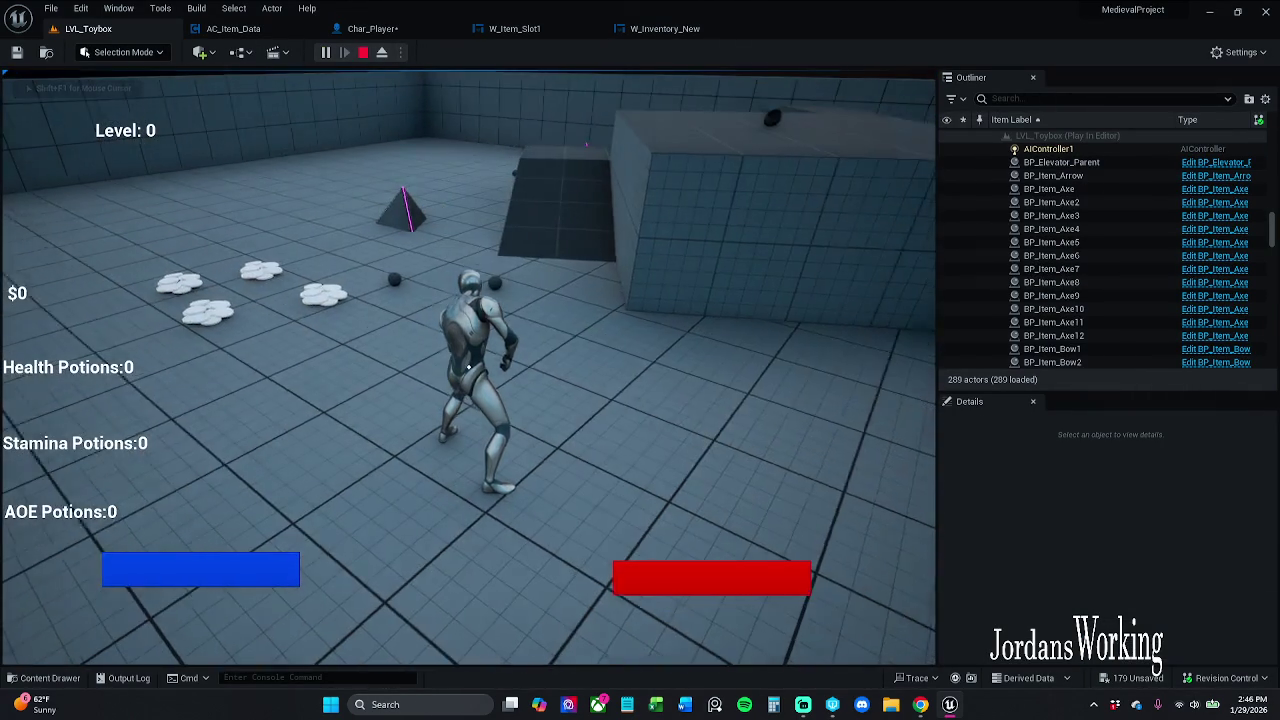
{"action": "key", "text": "e"}
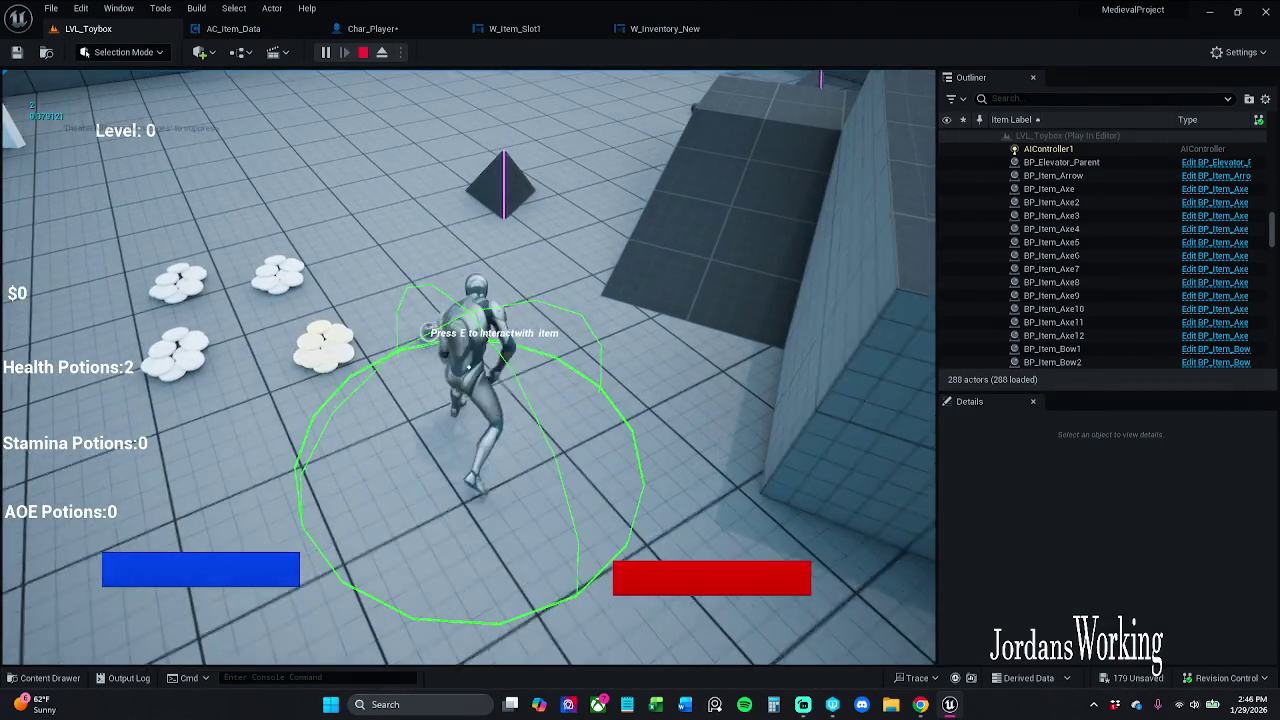
{"action": "key", "text": "e"}
{"action": "key", "text": "w"}
{"action": "key", "text": "e"}
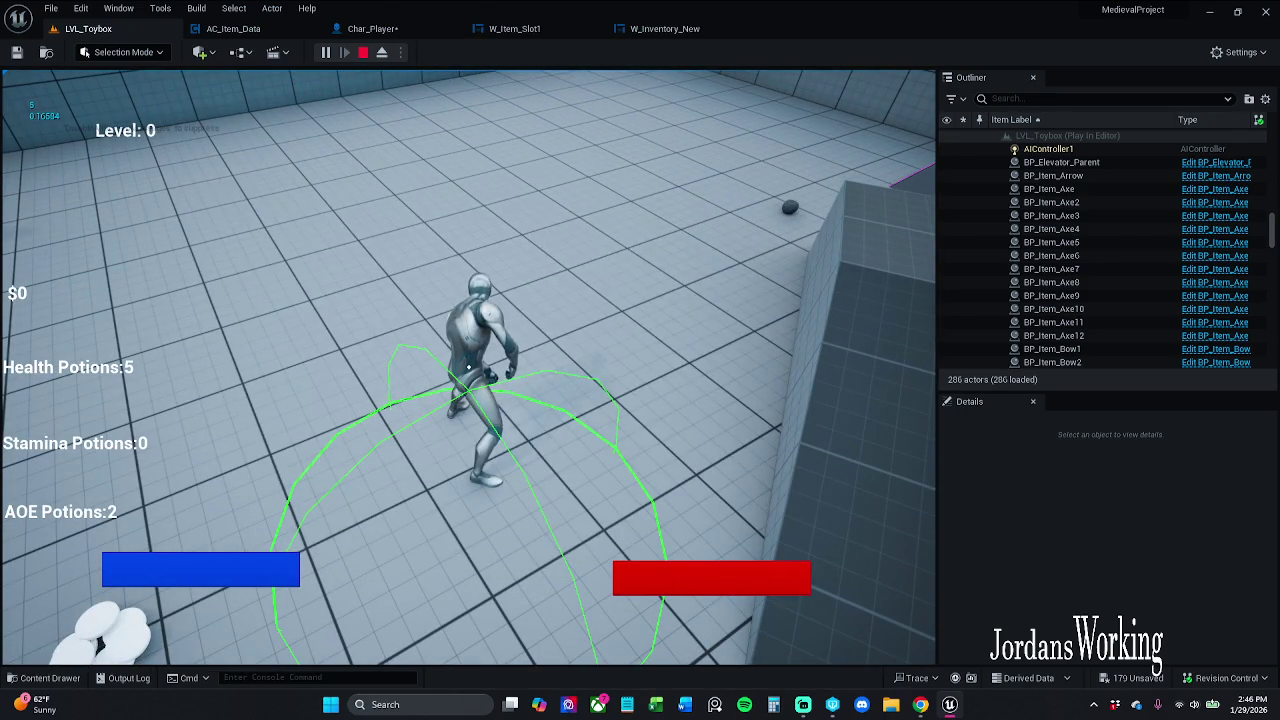
{"action": "key", "text": "i"}
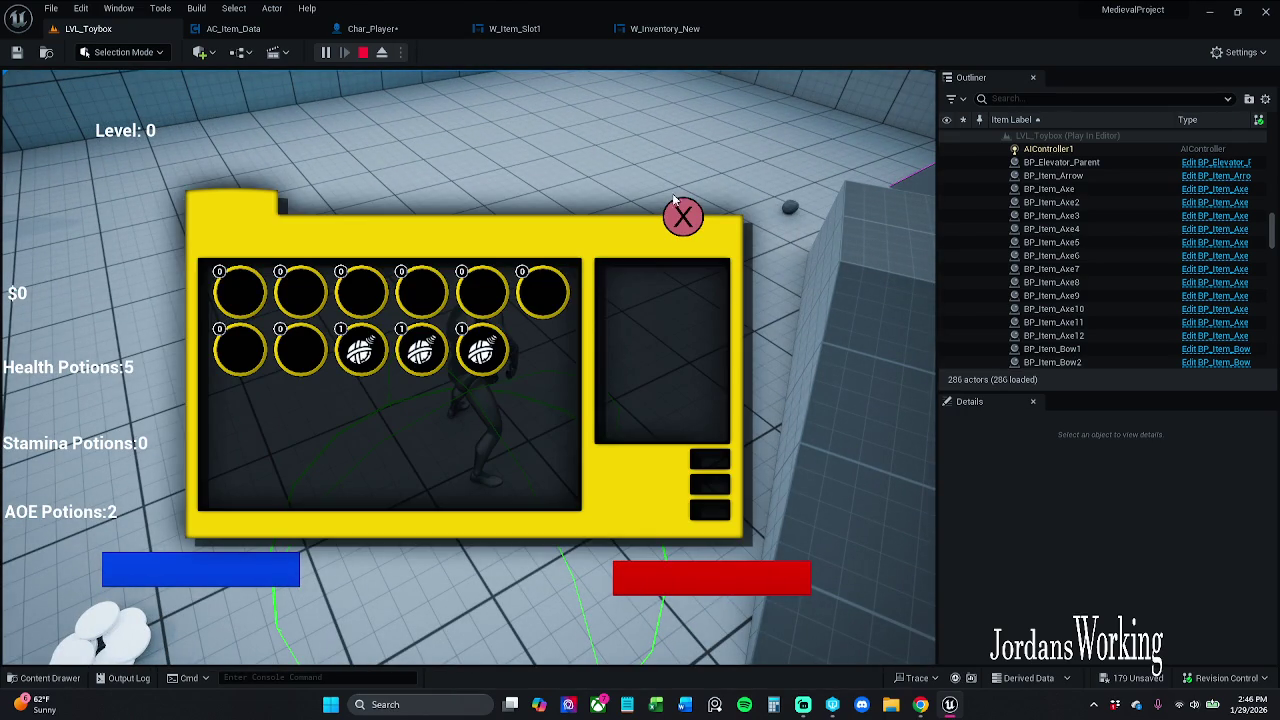
{"action": "left_click", "coordinate": [680, 214]}
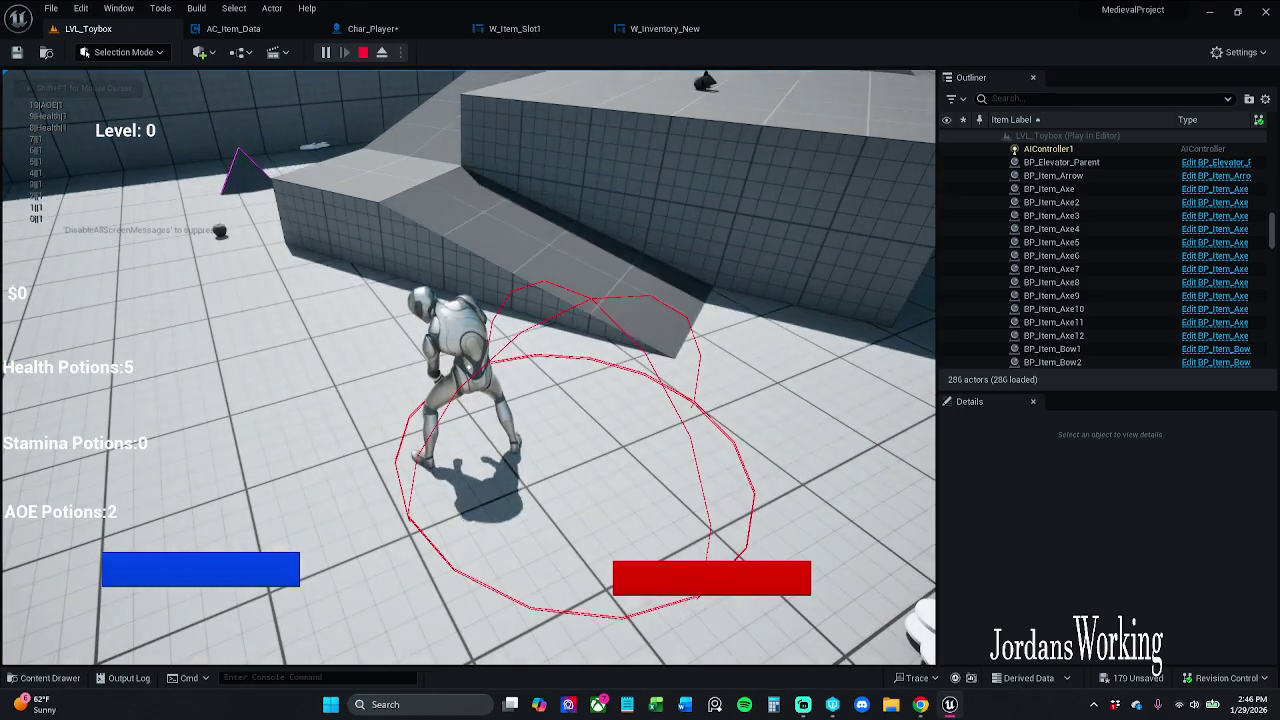
Run across the level with the inventory open, collecting the axe, a health potion and coins
{"action": "key", "text": "w"}
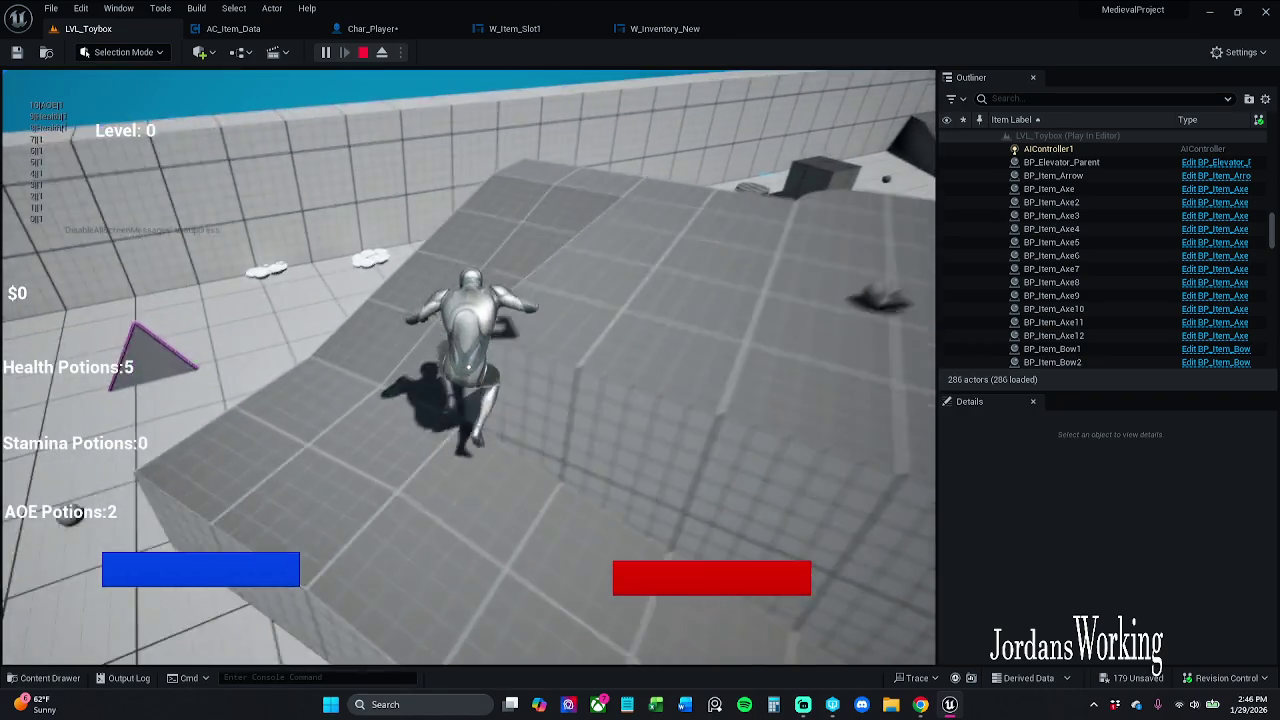
{"action": "key", "text": "w"}
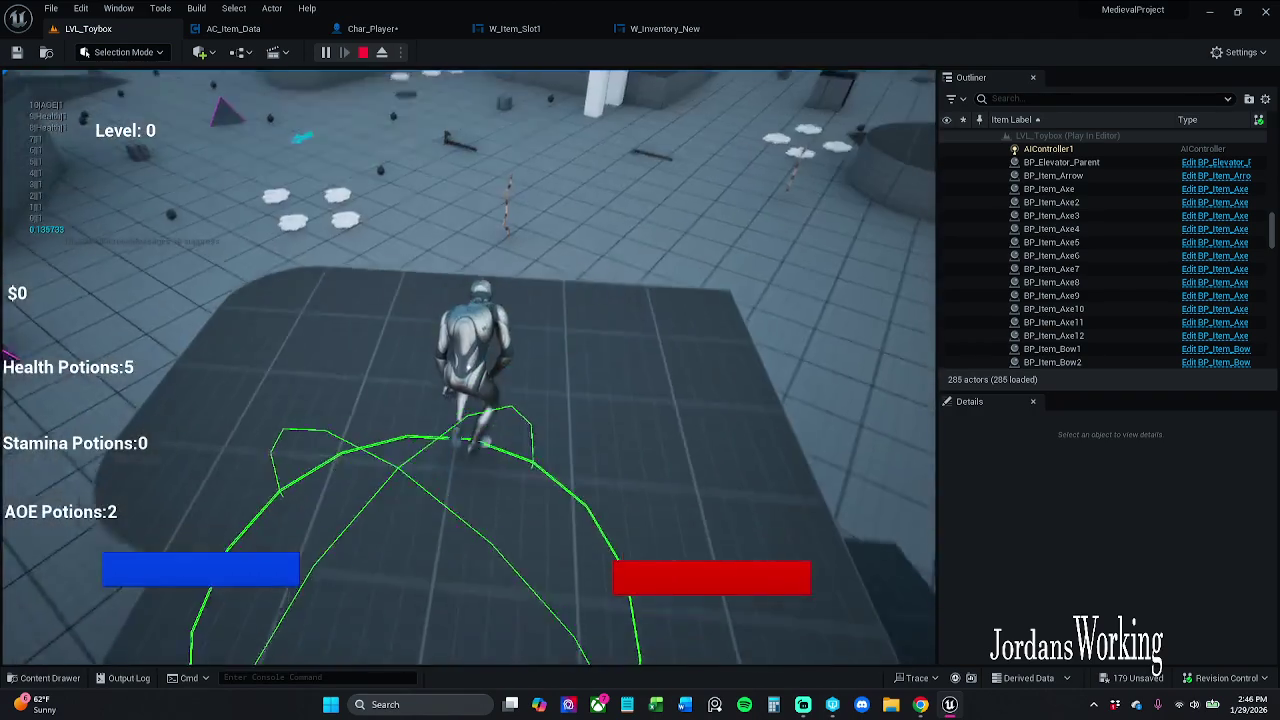
{"action": "key", "text": "w"}
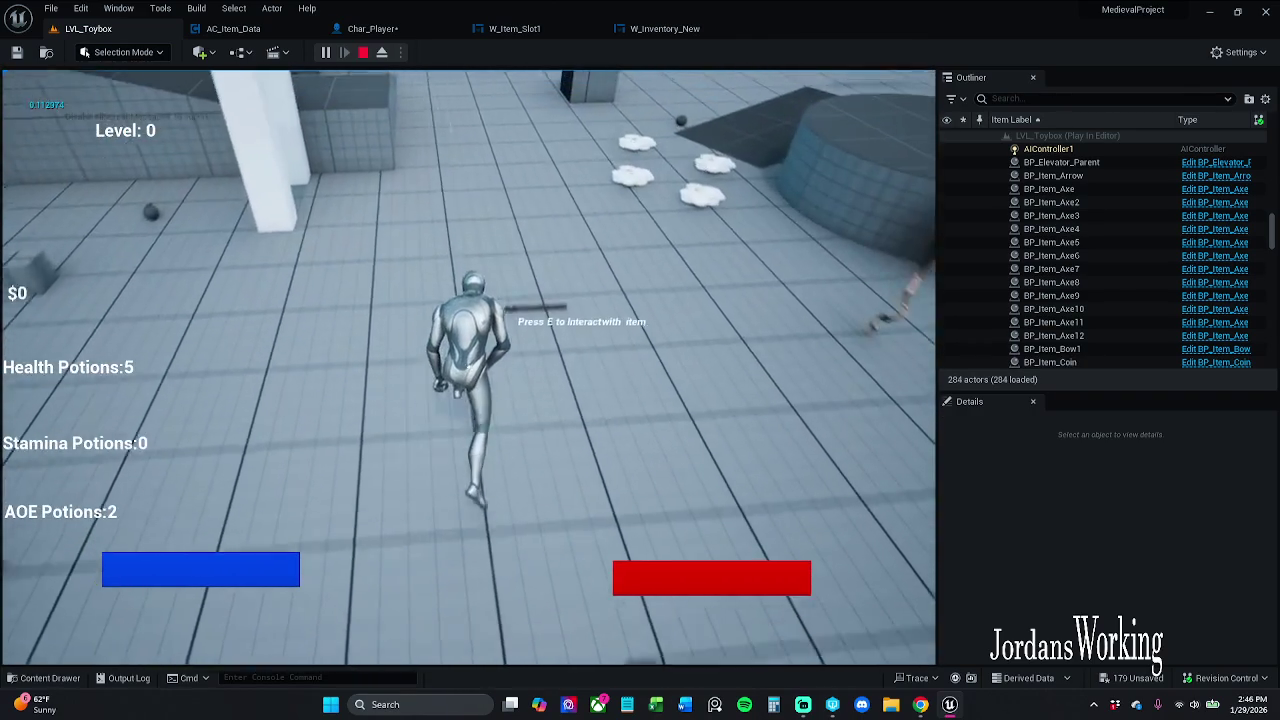
{"action": "key", "text": "w"}
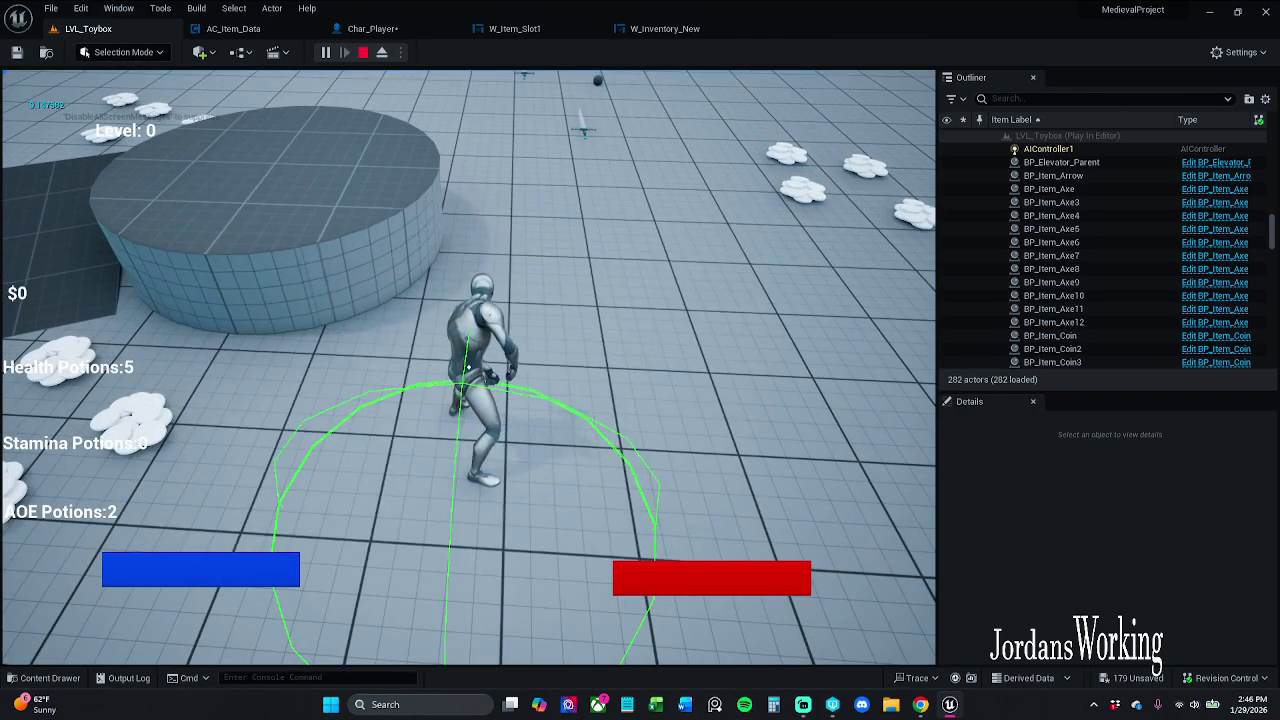
{"action": "key", "text": "i"}
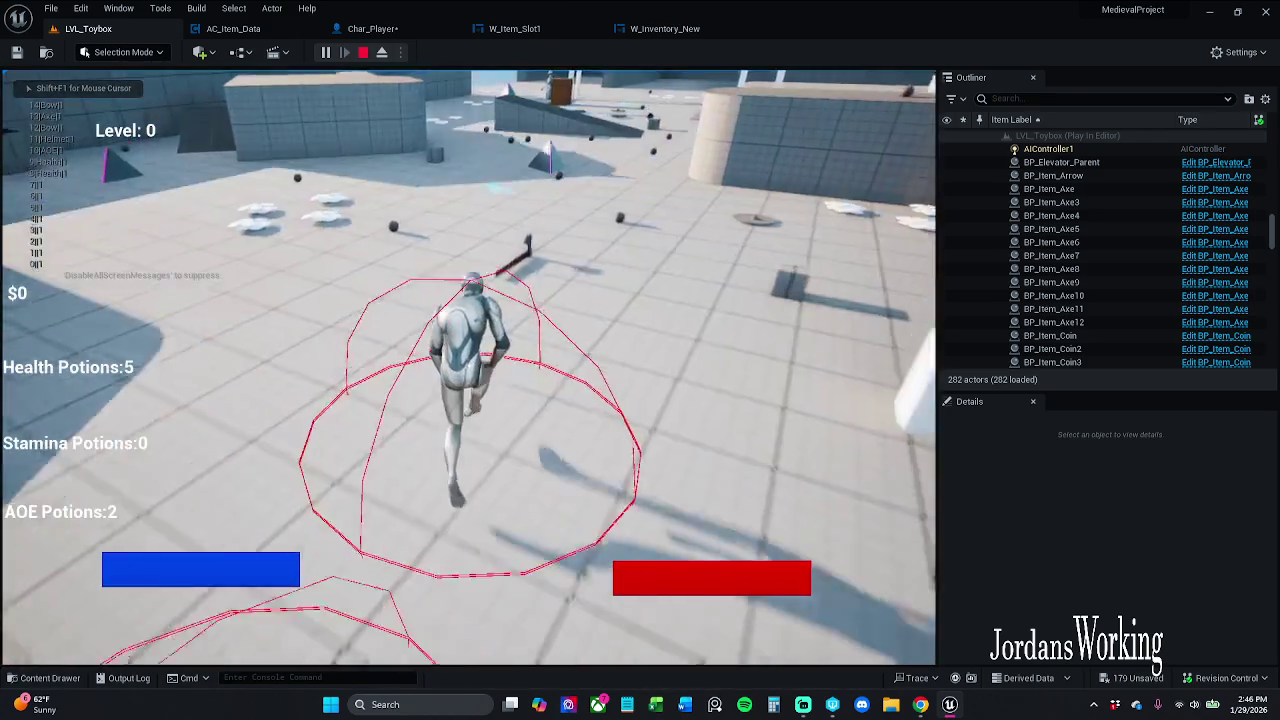
{"action": "key", "text": "e"}
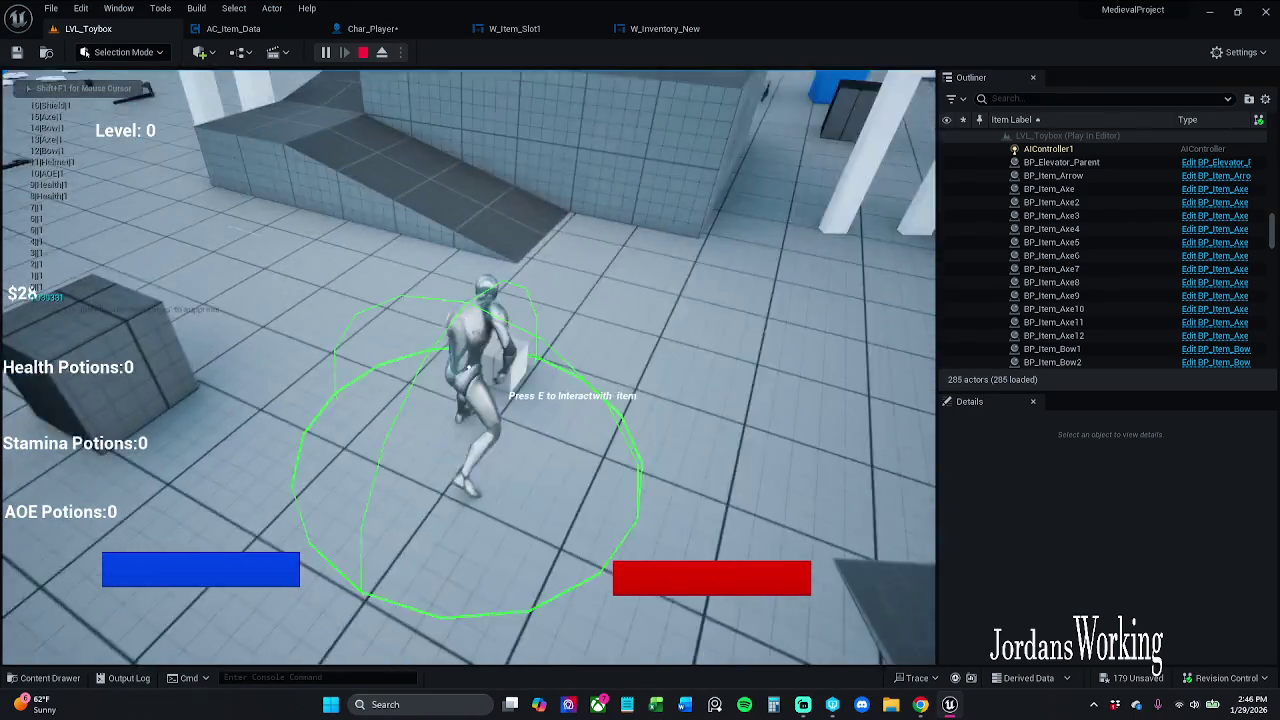
{"action": "key", "text": "e"}
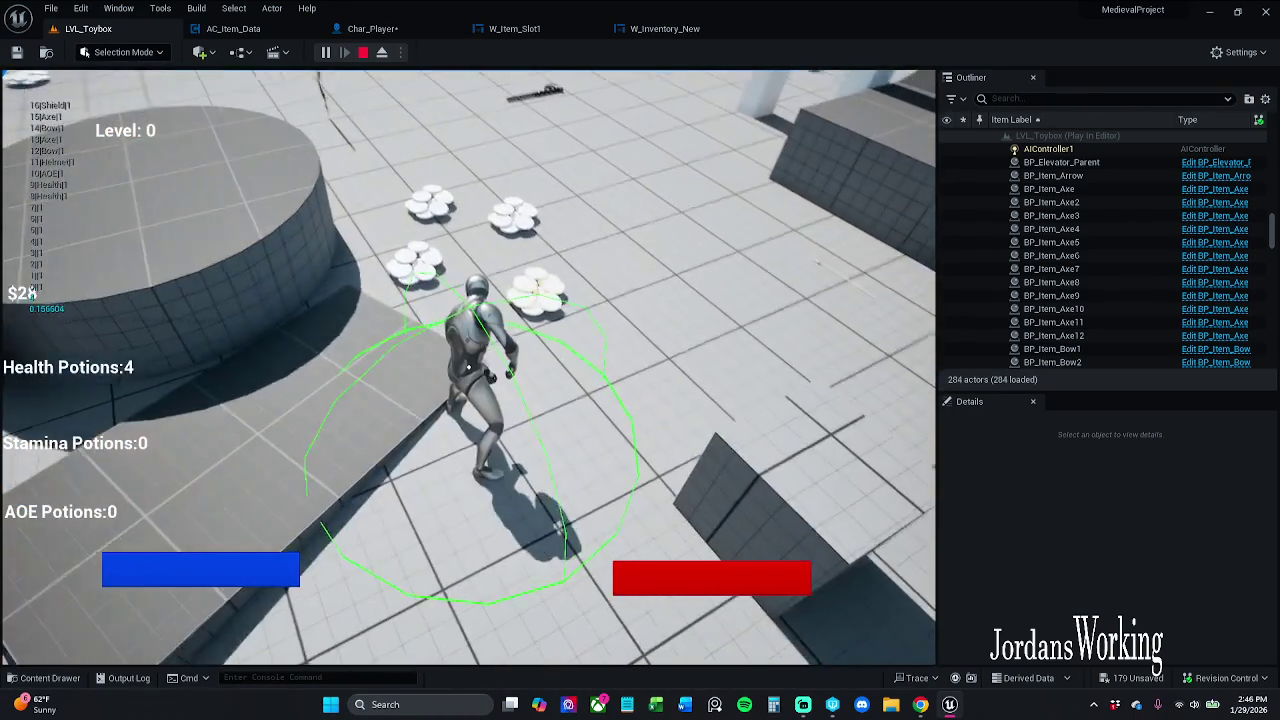
{"action": "key", "text": "w"}
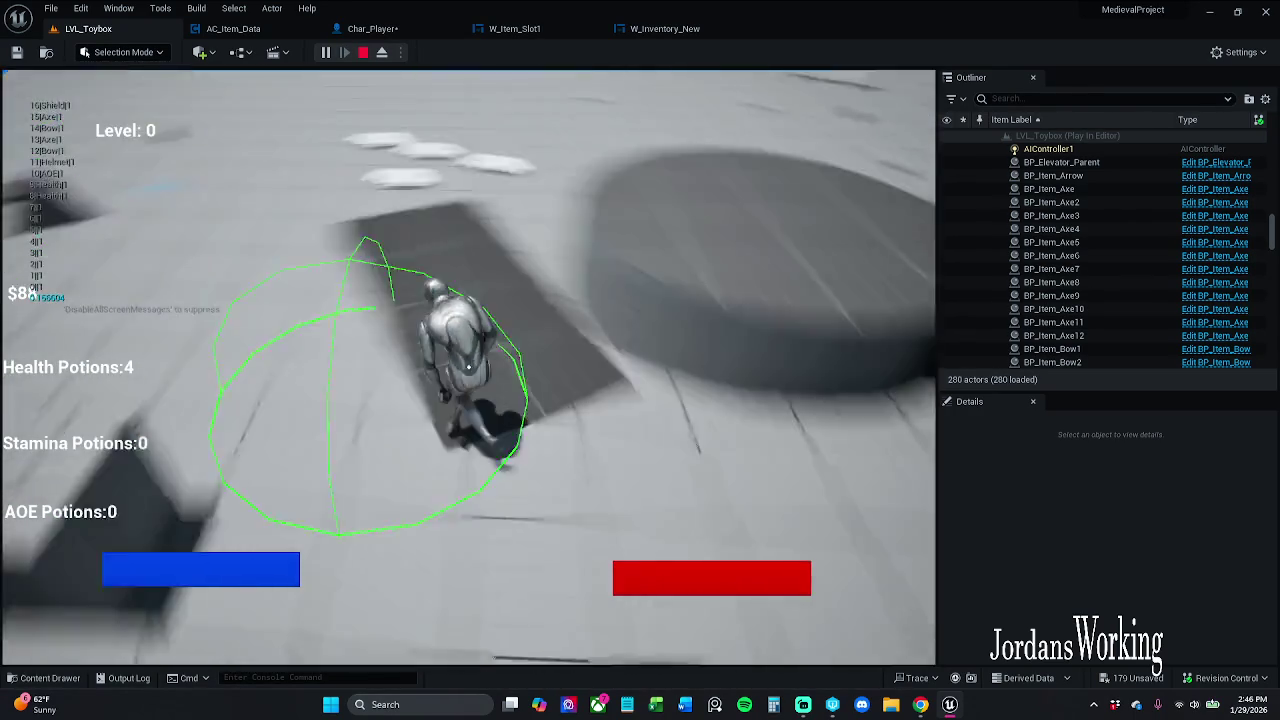
{"action": "key", "text": "w"}
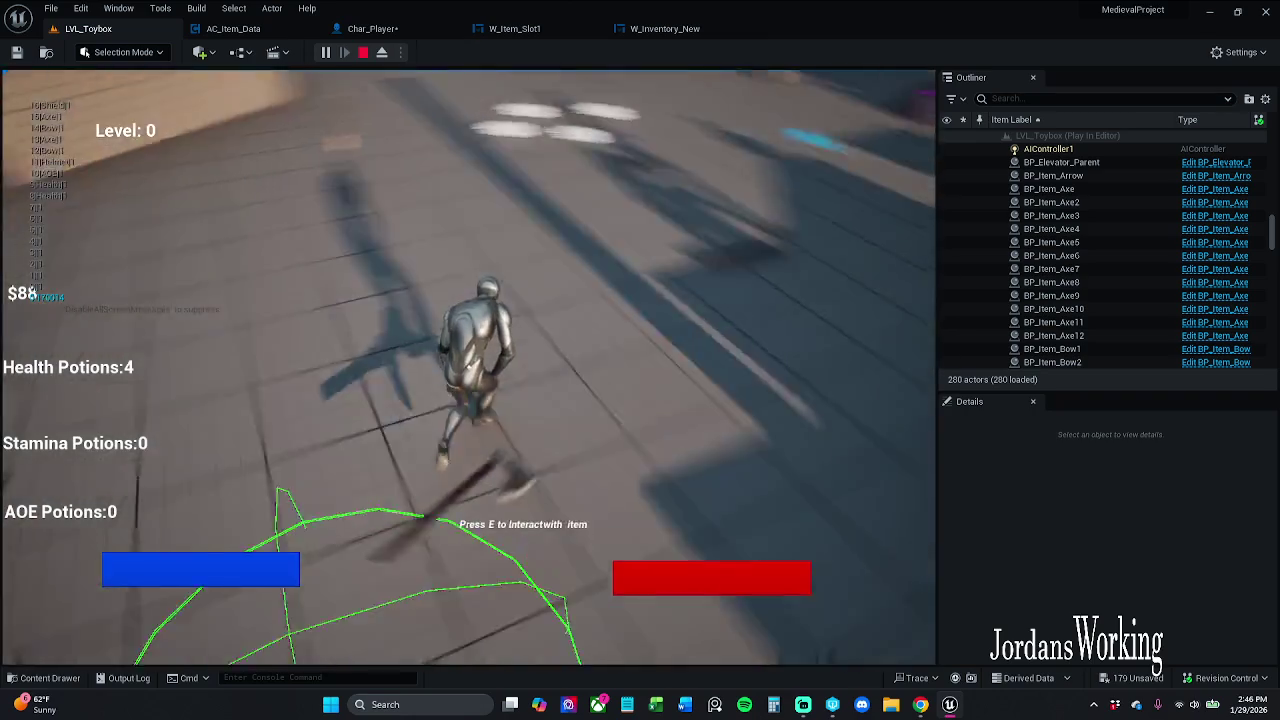
{"action": "key", "text": "w"}
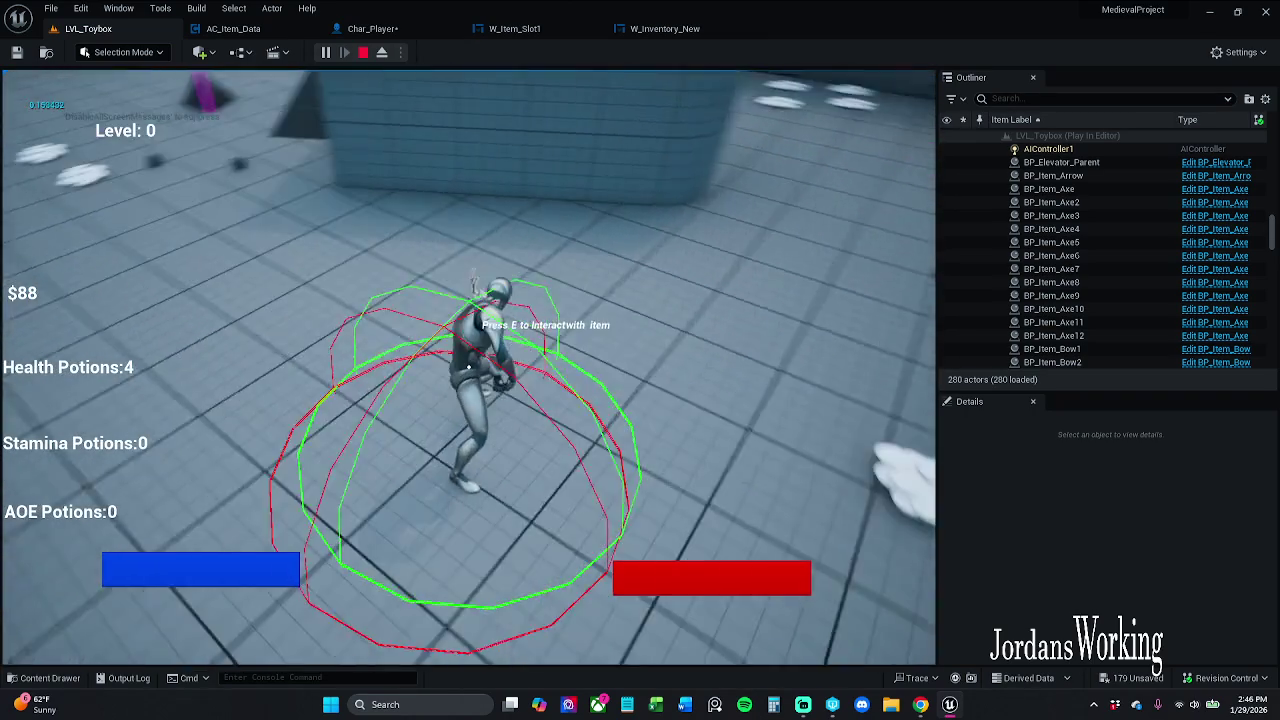
{"action": "key", "text": "w"}
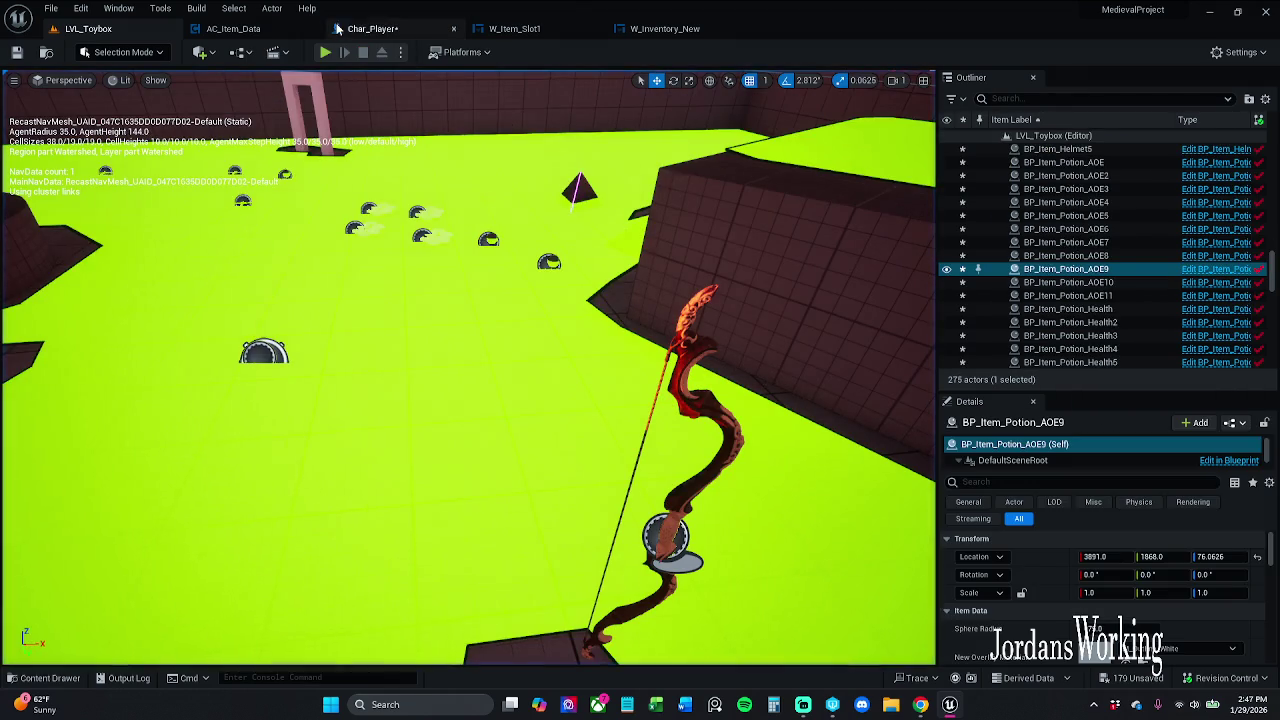
In Char_Player, select the AC_Item_Data component and inspect its Data Table Items settings
{"action": "left_click", "coordinate": [357, 28]}
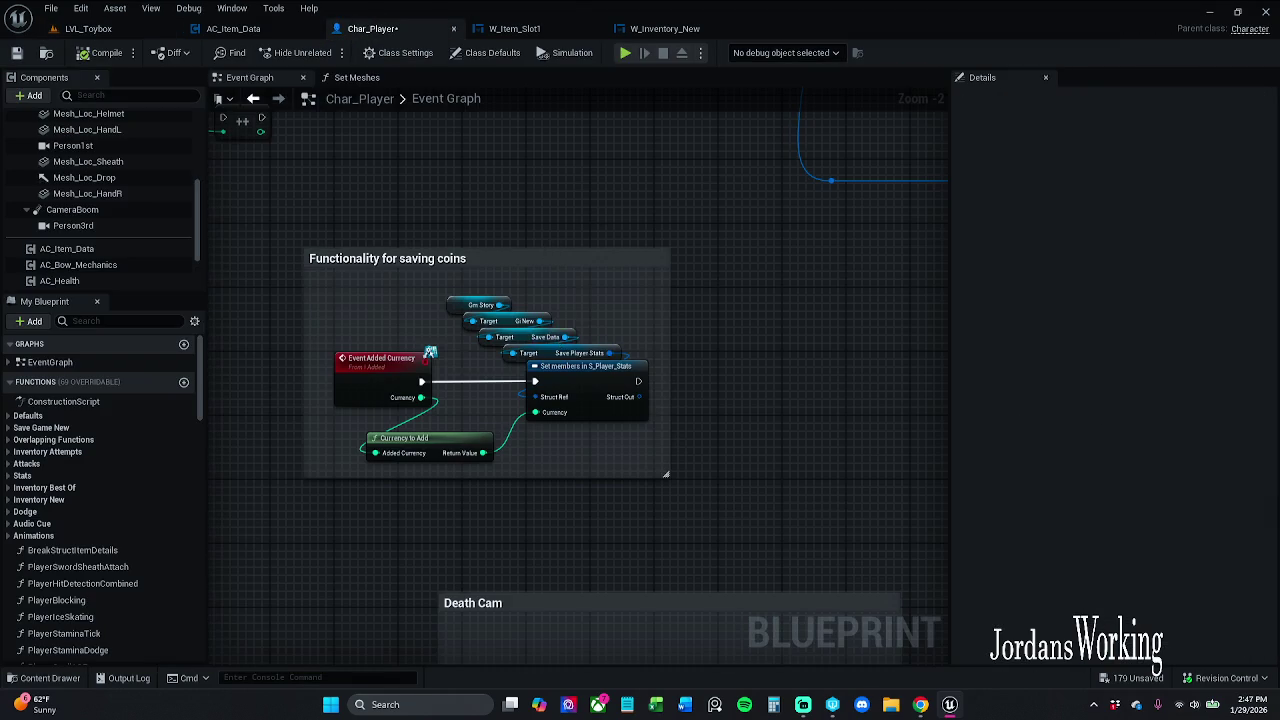
{"action": "left_click_drag", "start_coordinate": [733, 193], "coordinate": [647, 510]}
{"action": "scroll", "coordinate": [443, 390], "scroll_direction": "down", "scroll_amount": 5}
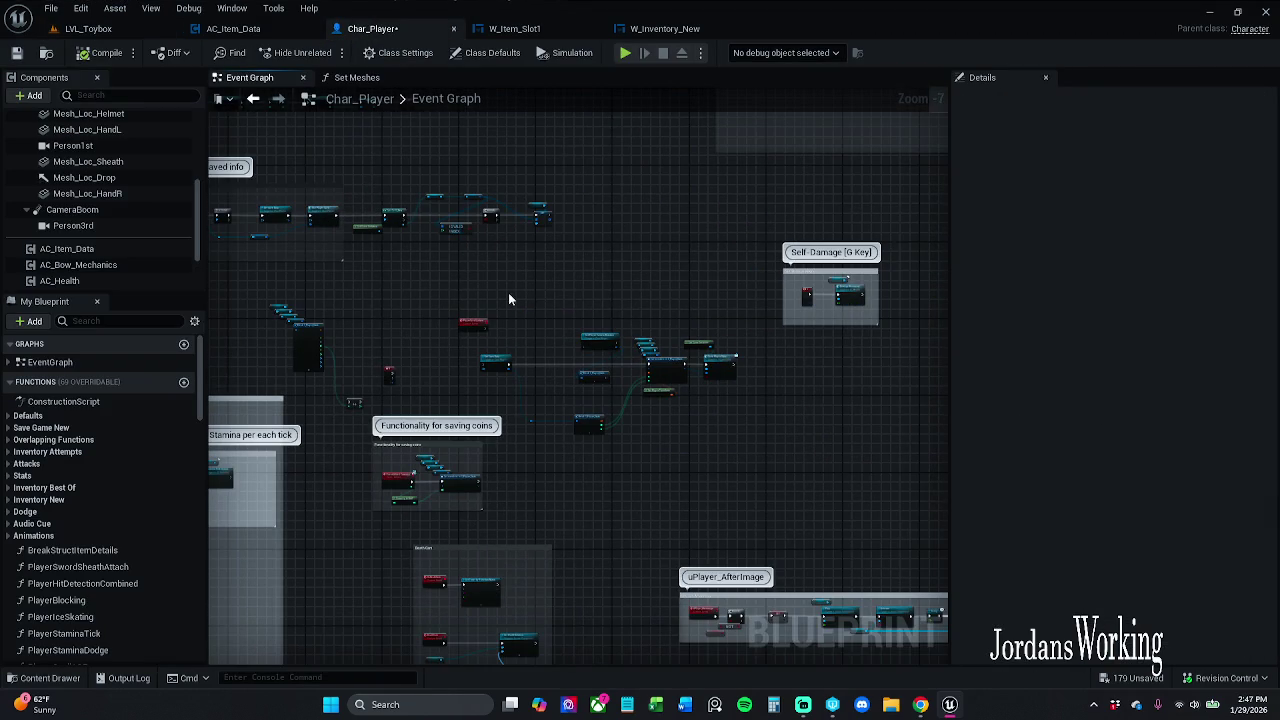
{"action": "scroll", "coordinate": [456, 337], "scroll_direction": "up", "scroll_amount": 2}
{"action": "scroll", "coordinate": [456, 337], "scroll_direction": "up", "scroll_amount": 1}
{"action": "left_click", "coordinate": [67, 248]}
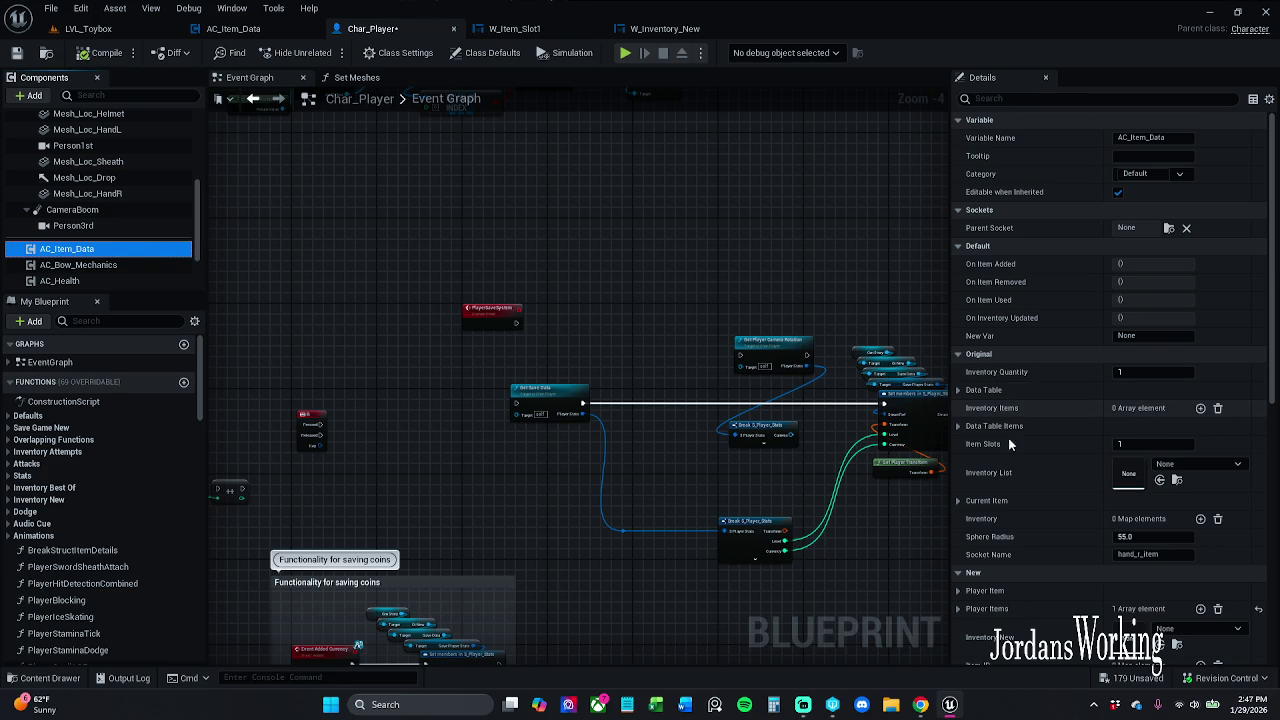
{"action": "left_click", "coordinate": [957, 430]}
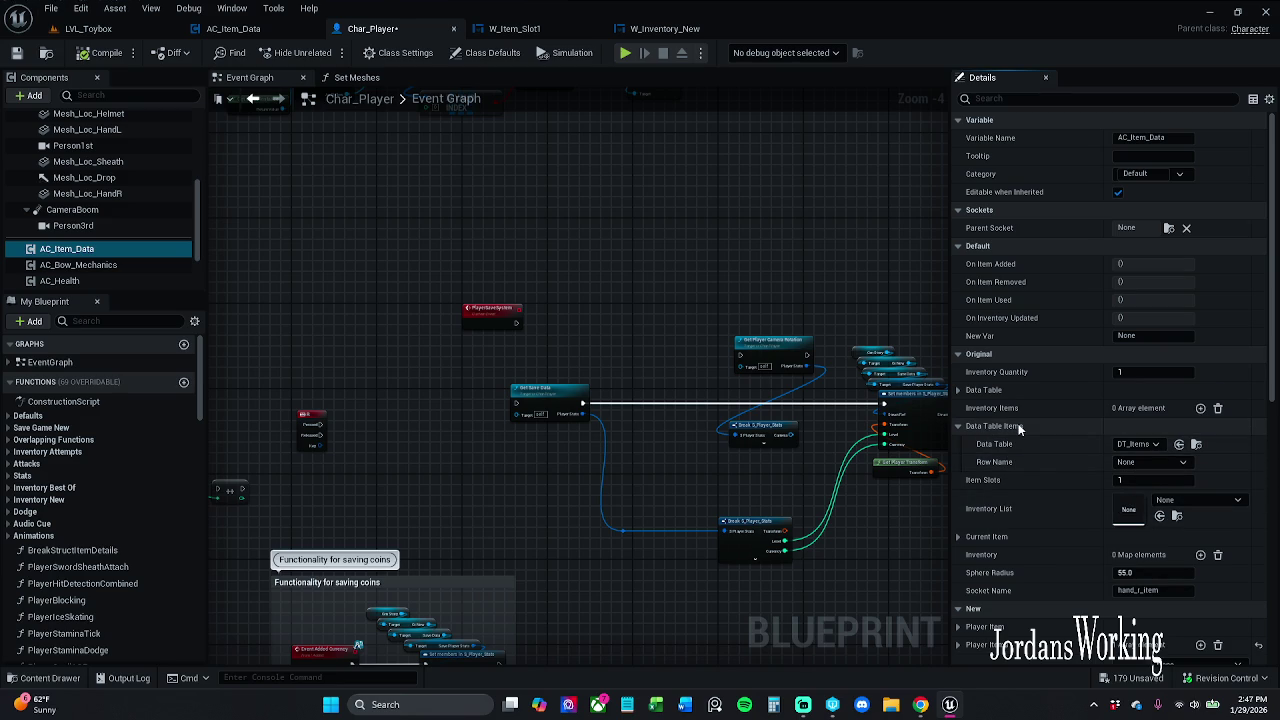
{"action": "left_click", "coordinate": [962, 428]}
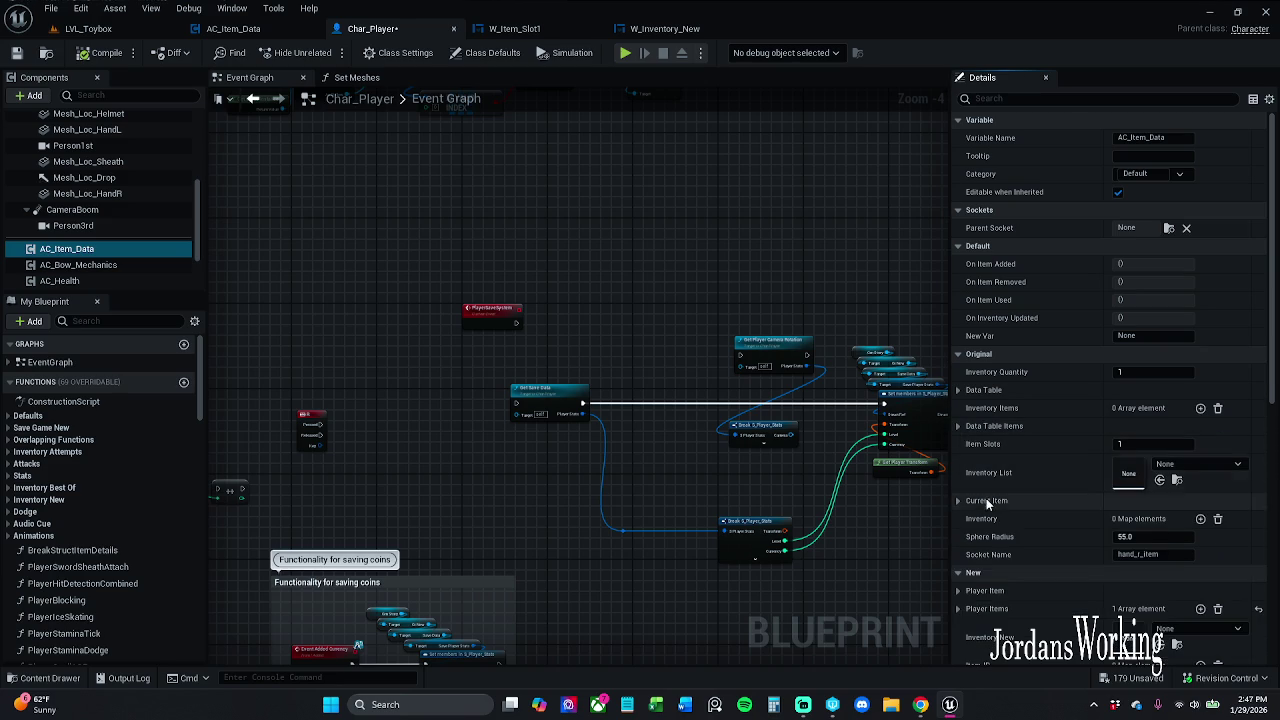
Review the Player Item struct and the first Player Items array entry's fields
{"action": "scroll", "coordinate": [990, 522], "scroll_direction": "down", "scroll_amount": 2}
{"action": "left_click", "coordinate": [957, 506]}
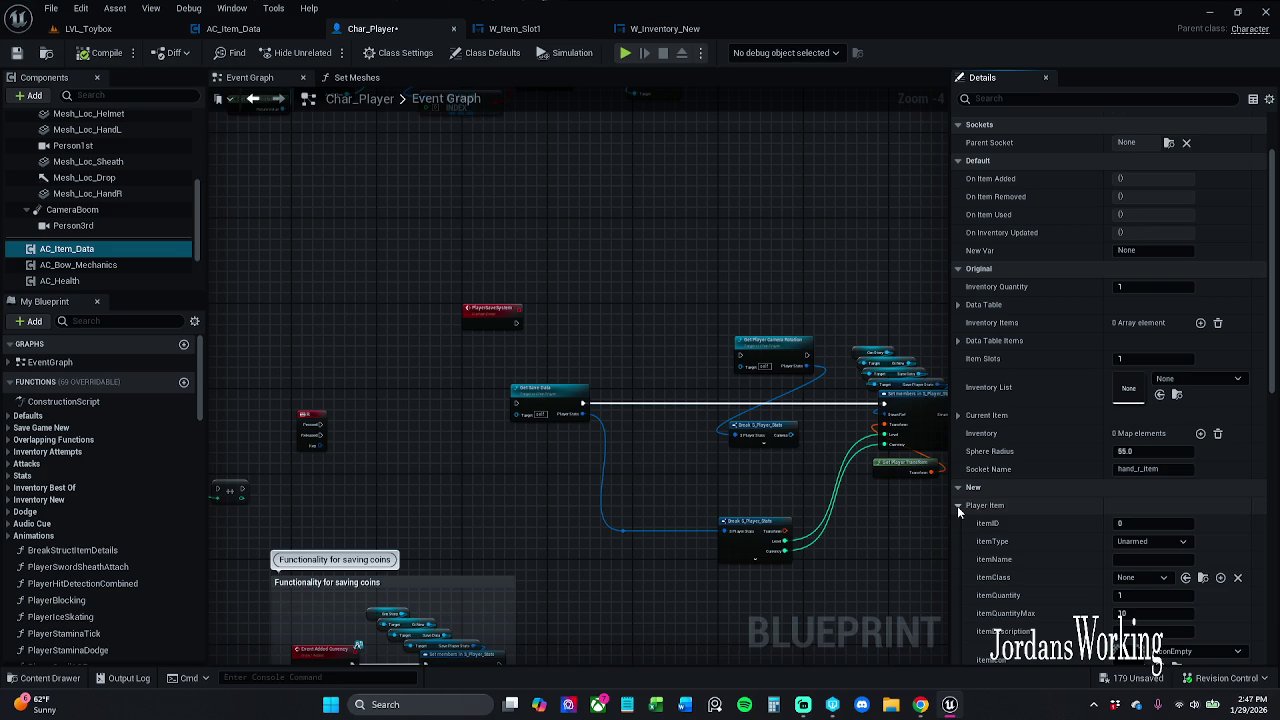
{"action": "left_click", "coordinate": [957, 506]}
{"action": "left_click", "coordinate": [956, 523]}
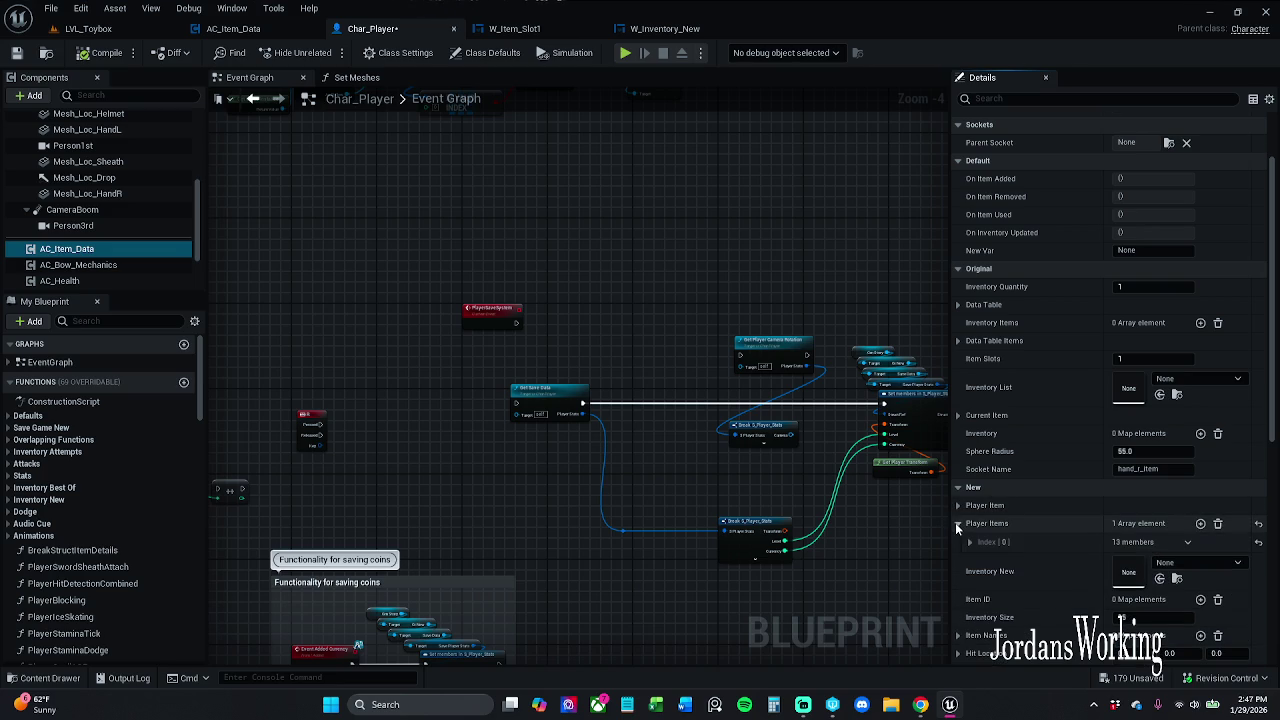
{"action": "left_click", "coordinate": [968, 541]}
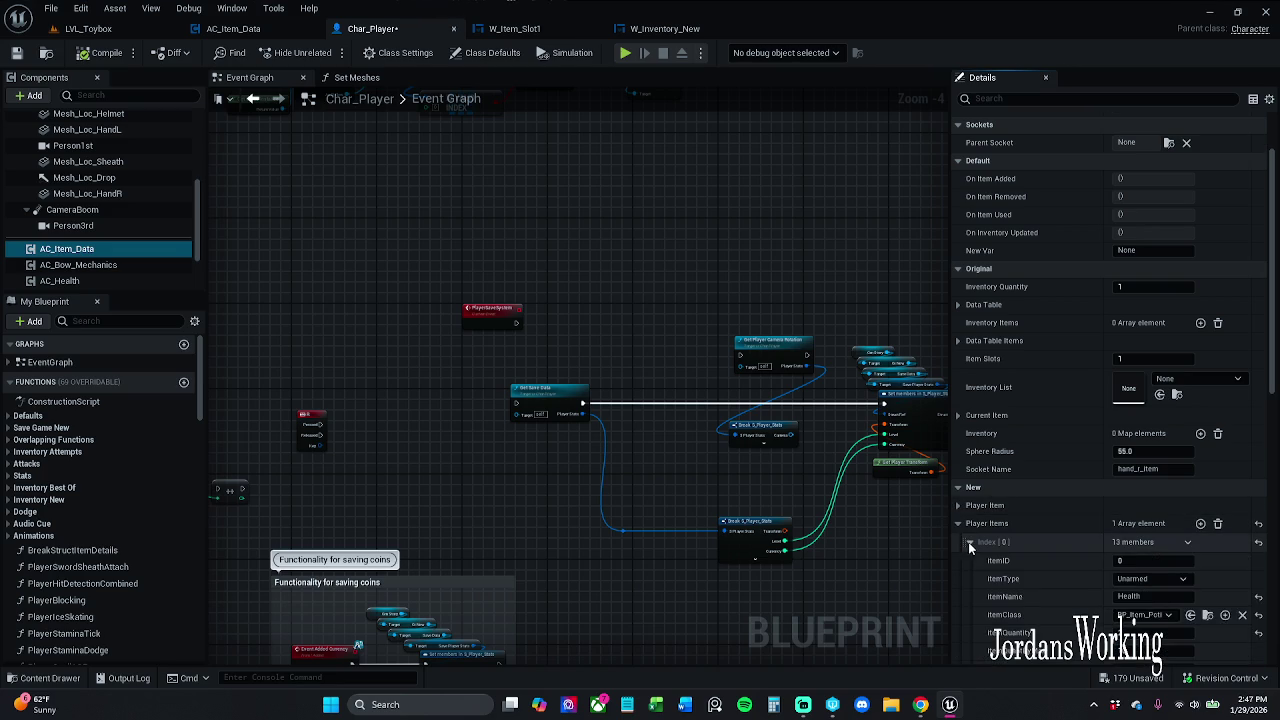
{"action": "scroll", "coordinate": [982, 532], "scroll_direction": "down", "scroll_amount": 2}
{"action": "scroll", "coordinate": [1024, 534], "scroll_direction": "down", "scroll_amount": 2}
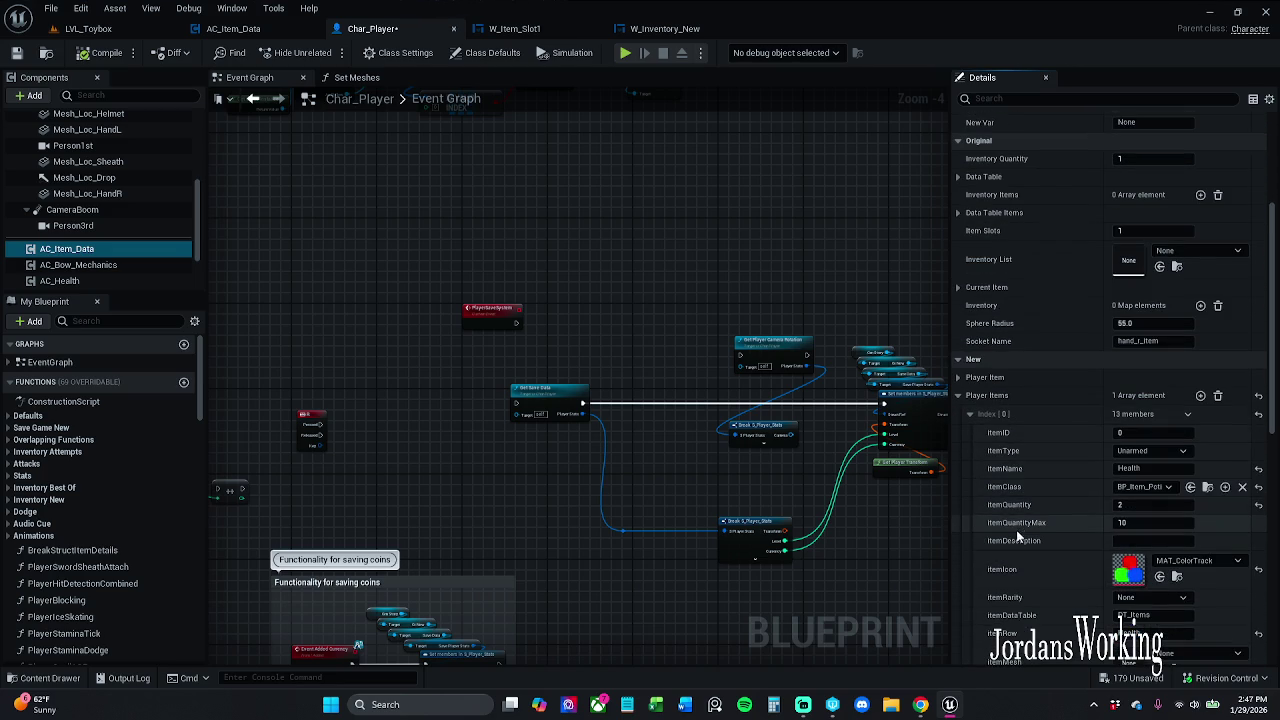
{"action": "left_click", "coordinate": [958, 395]}
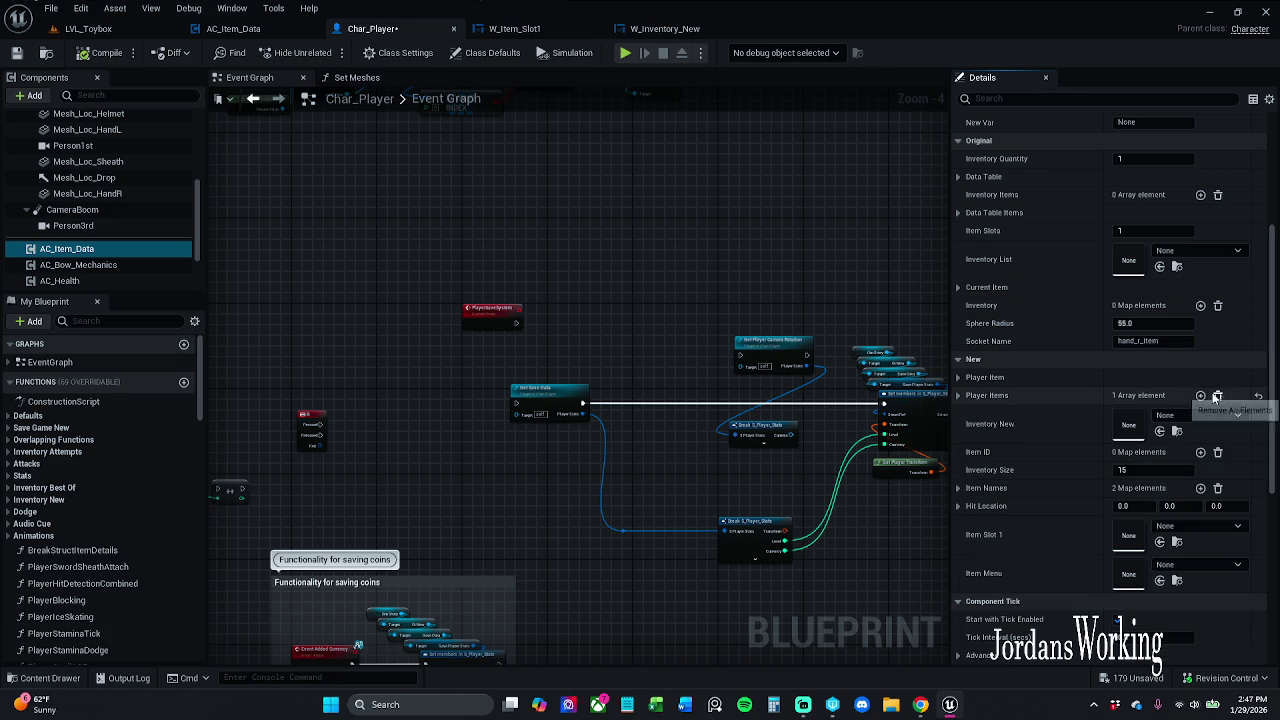
Set the Player Item default to itemName Apple with itemQuantity 5
{"action": "left_click", "coordinate": [958, 378]}
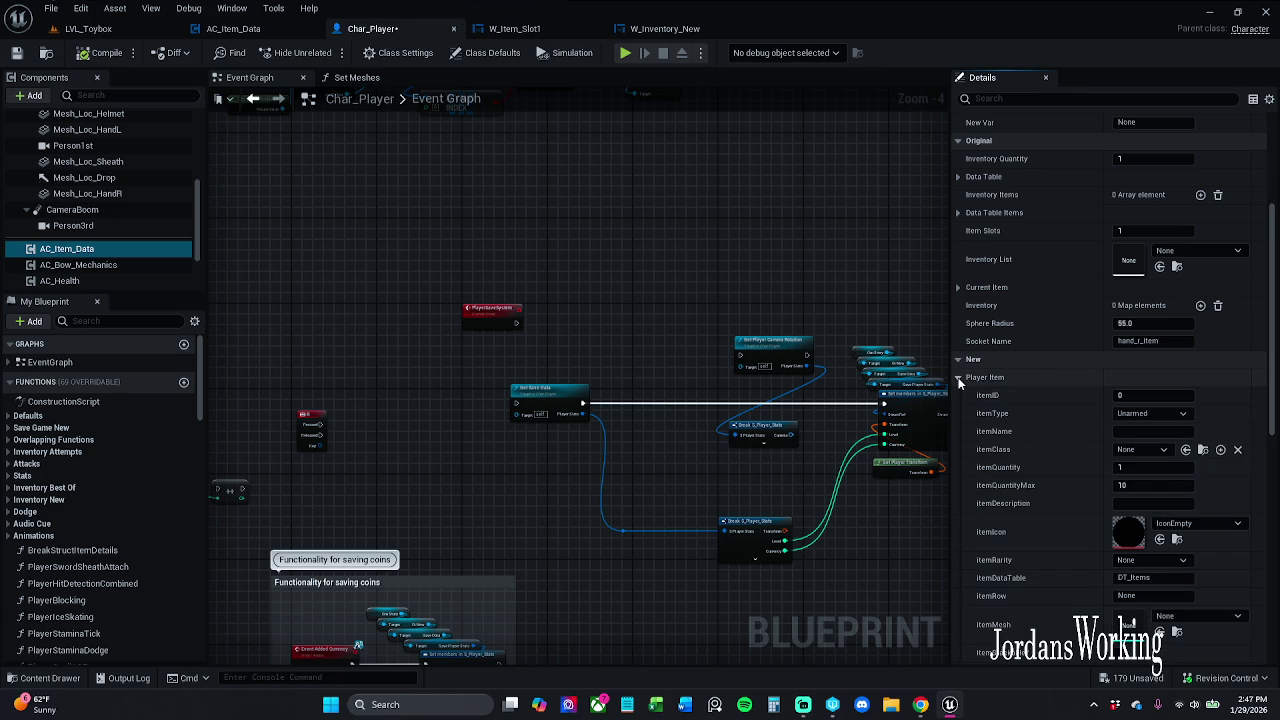
{"action": "left_click", "coordinate": [1141, 433]}
{"action": "type", "text": "Apple"}
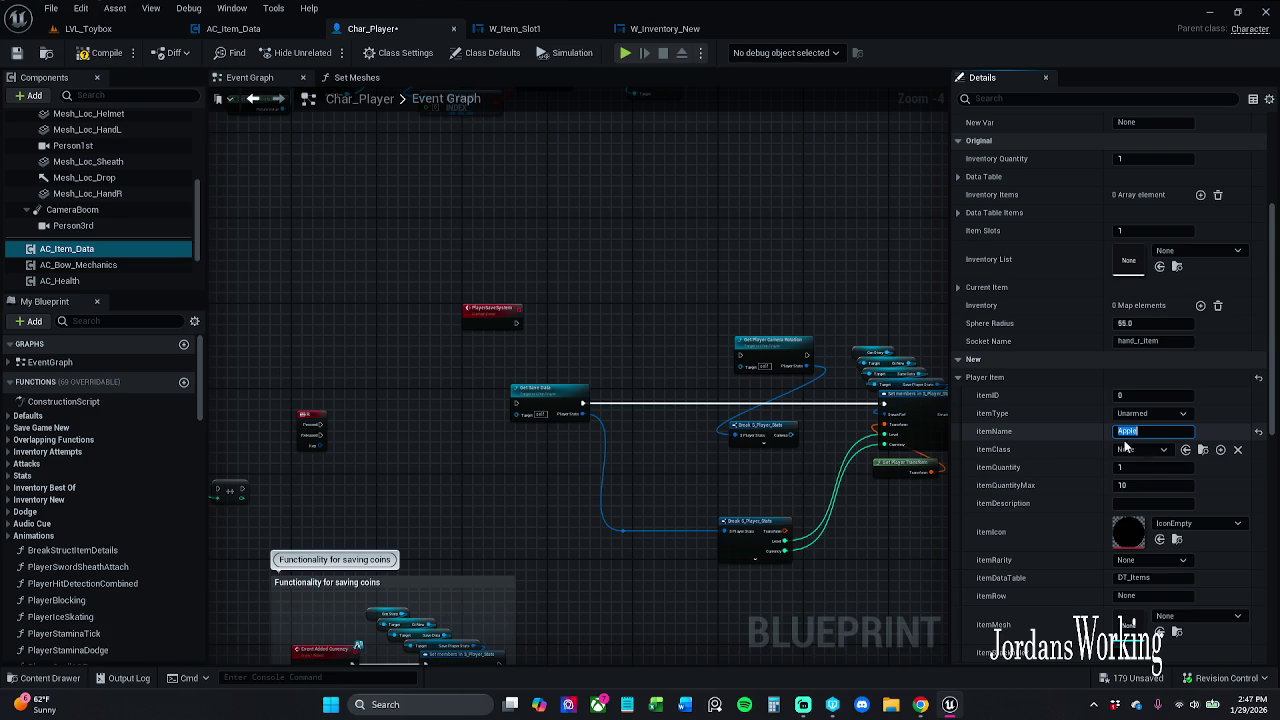
{"action": "left_click", "coordinate": [1140, 467]}
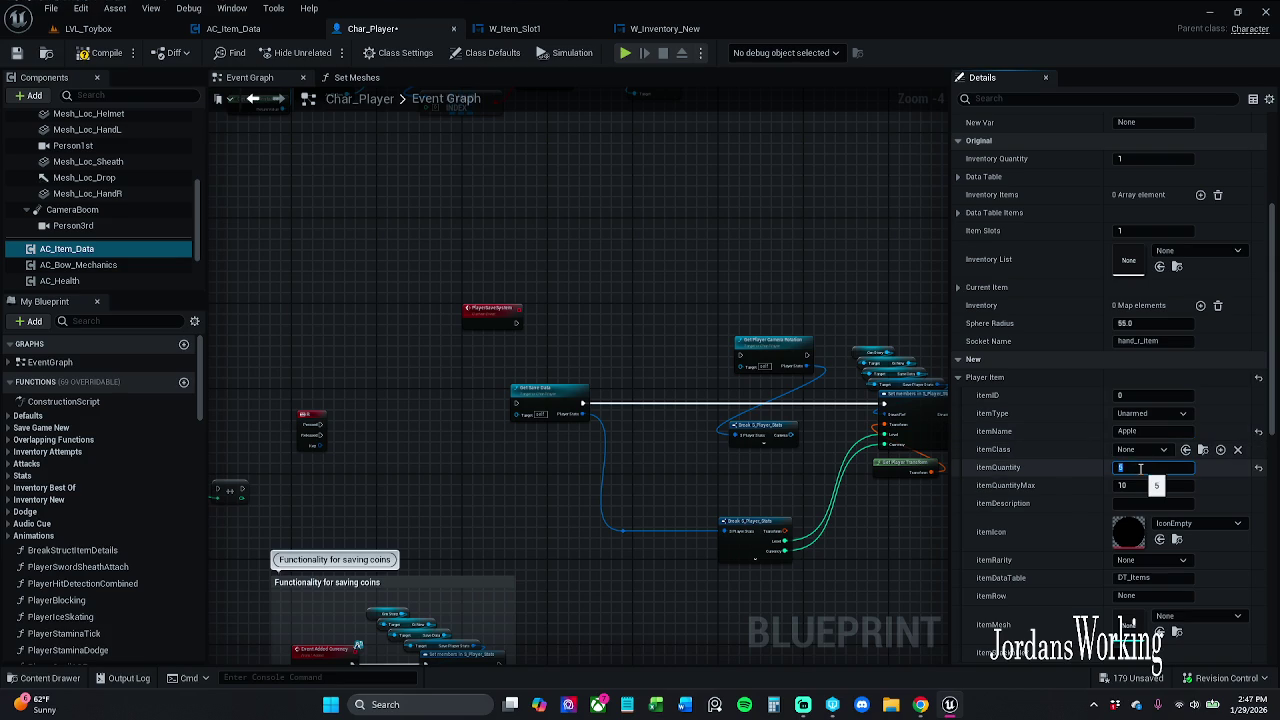
{"action": "key", "text": "Return"}
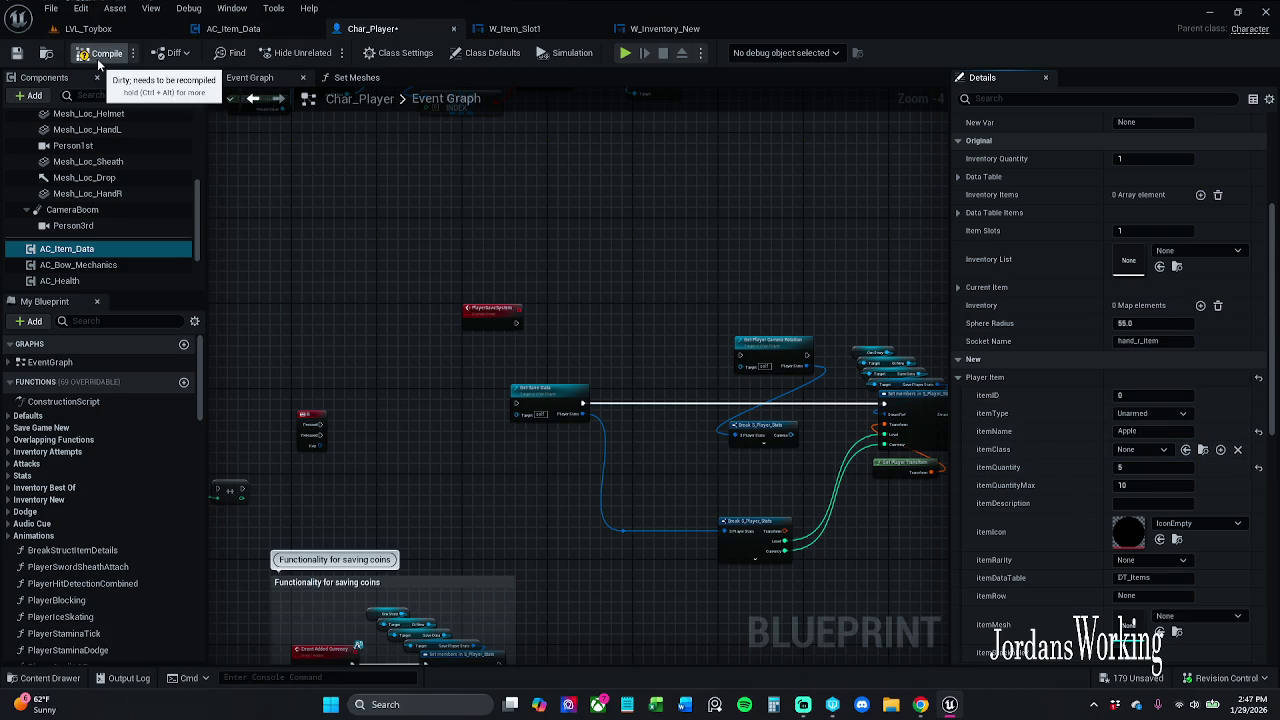
{"action": "left_click", "coordinate": [105, 28]}
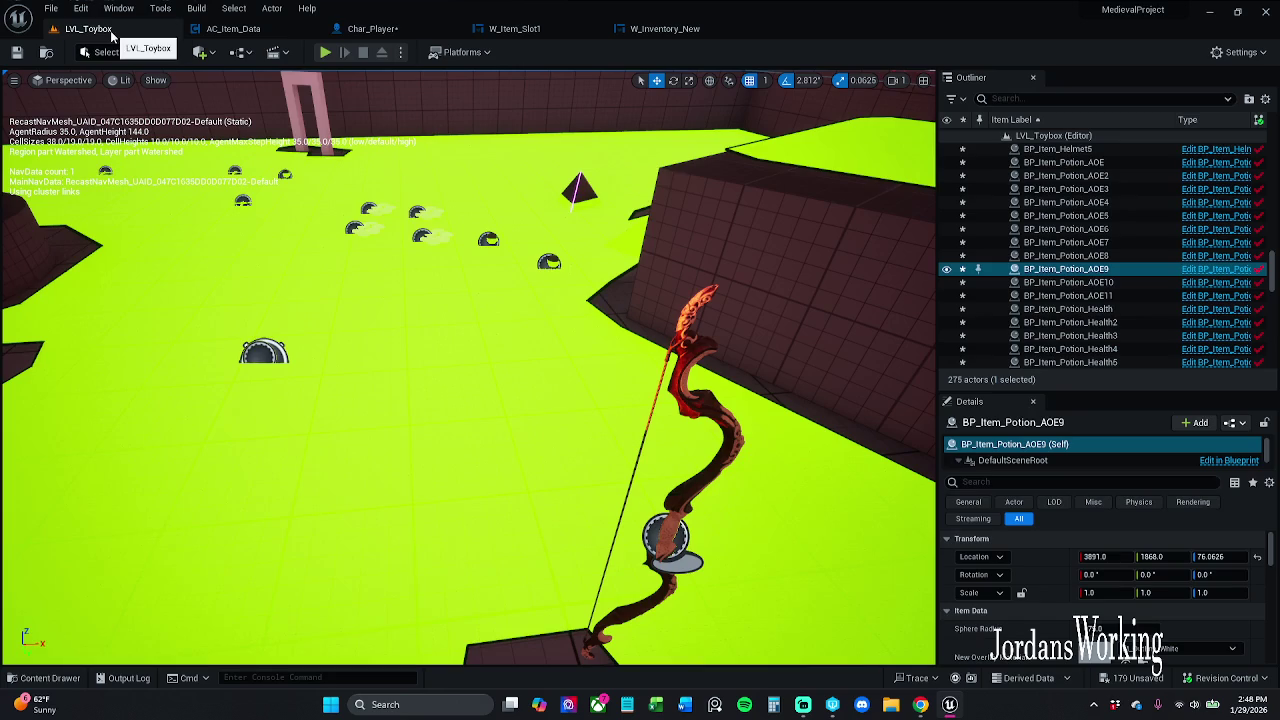
Play LVL_Toybox briefly, moving the character with A, then return to Char_Player
{"action": "left_click", "coordinate": [325, 52]}
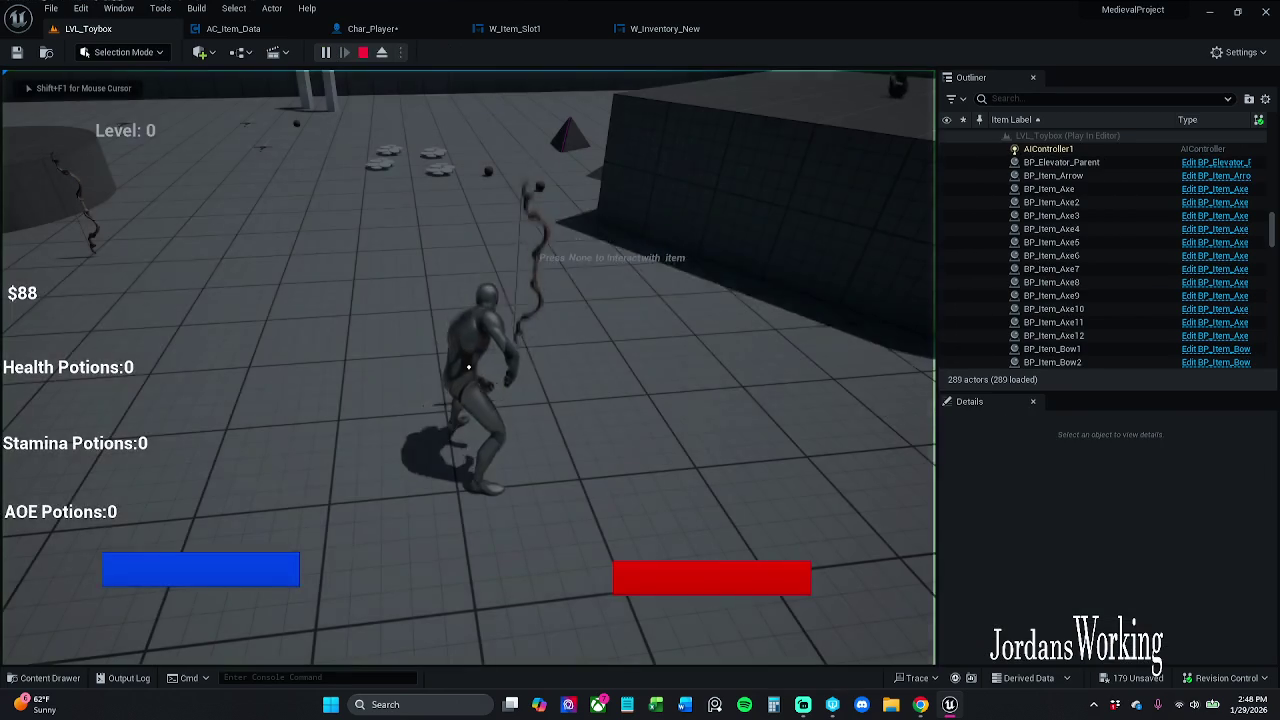
{"action": "key", "text": "a"}
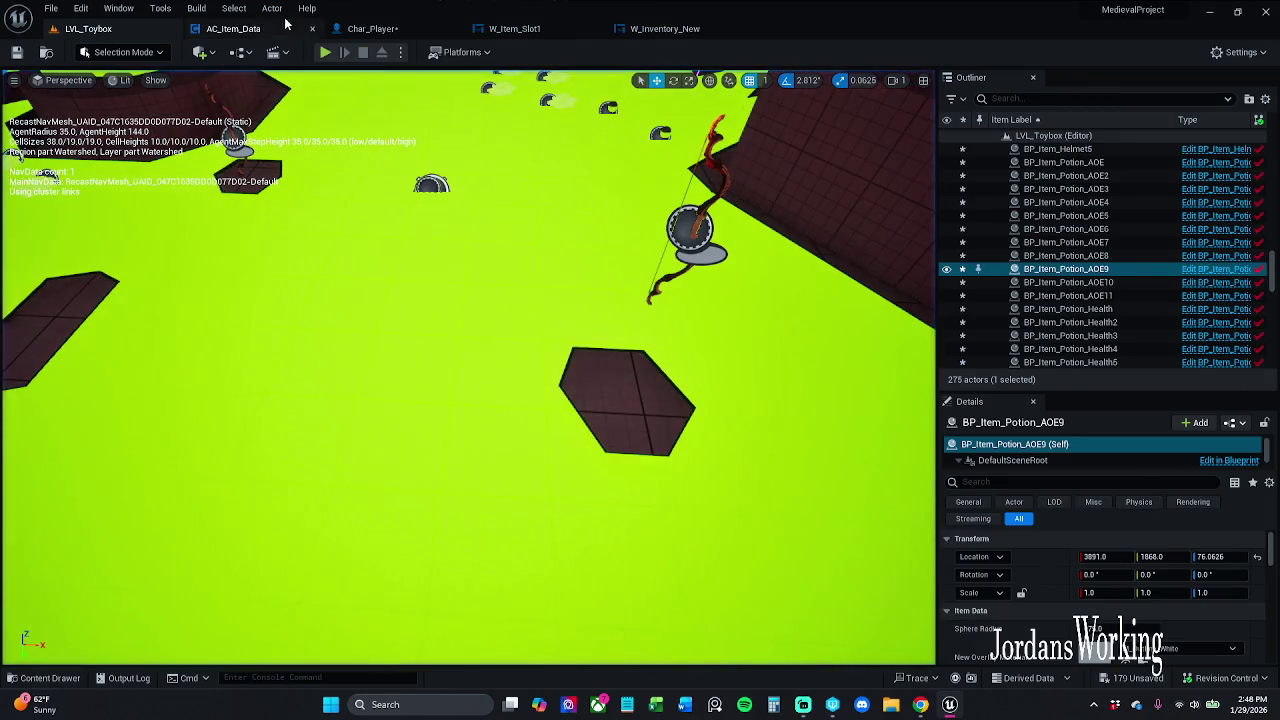
{"action": "left_click", "coordinate": [372, 28]}
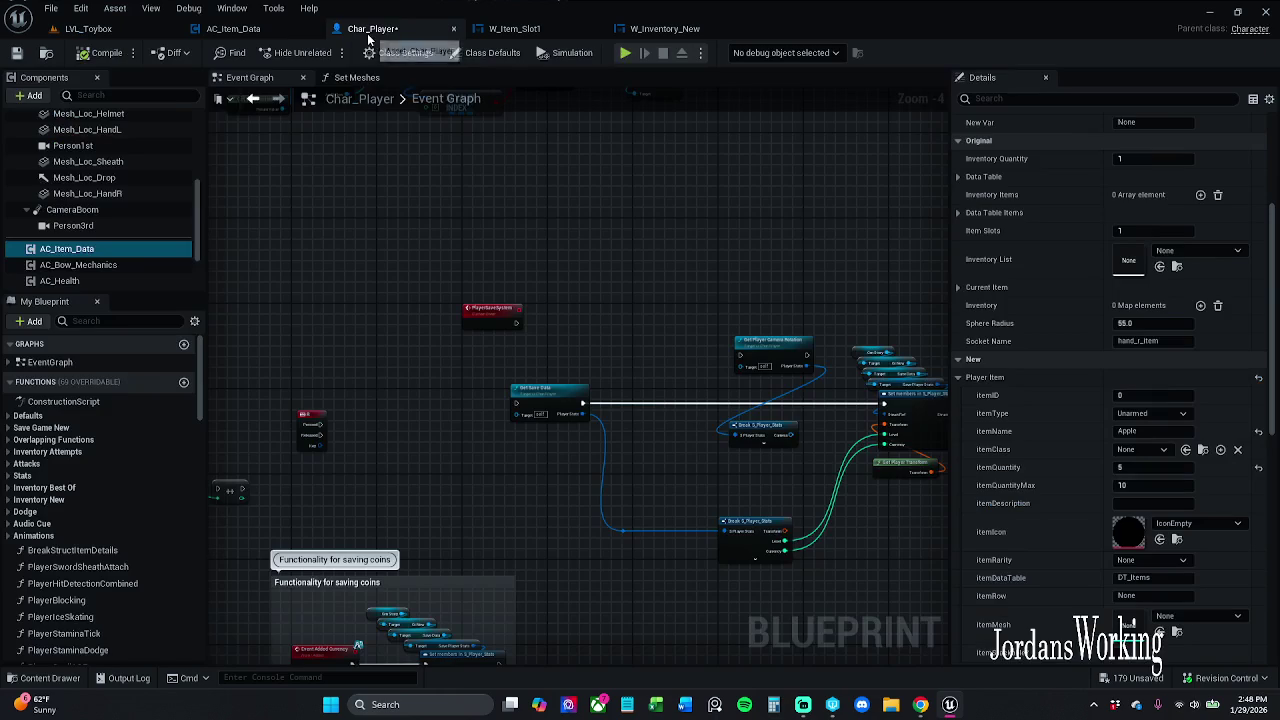
Clear AC_Item_Data's default Player Items with Ctrl+Z, then save AC_Item_Data and Char_Player
{"action": "left_click", "coordinate": [263, 33]}
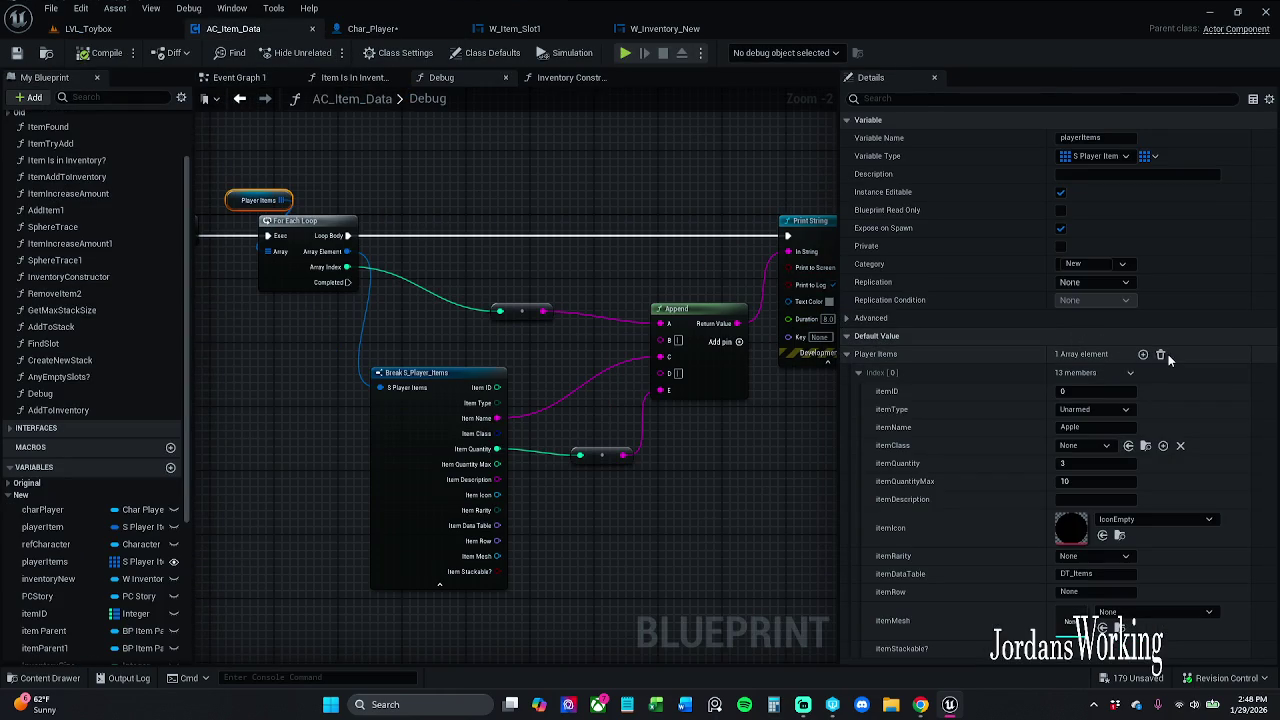
{"action": "key", "text": "ctrl+z"}
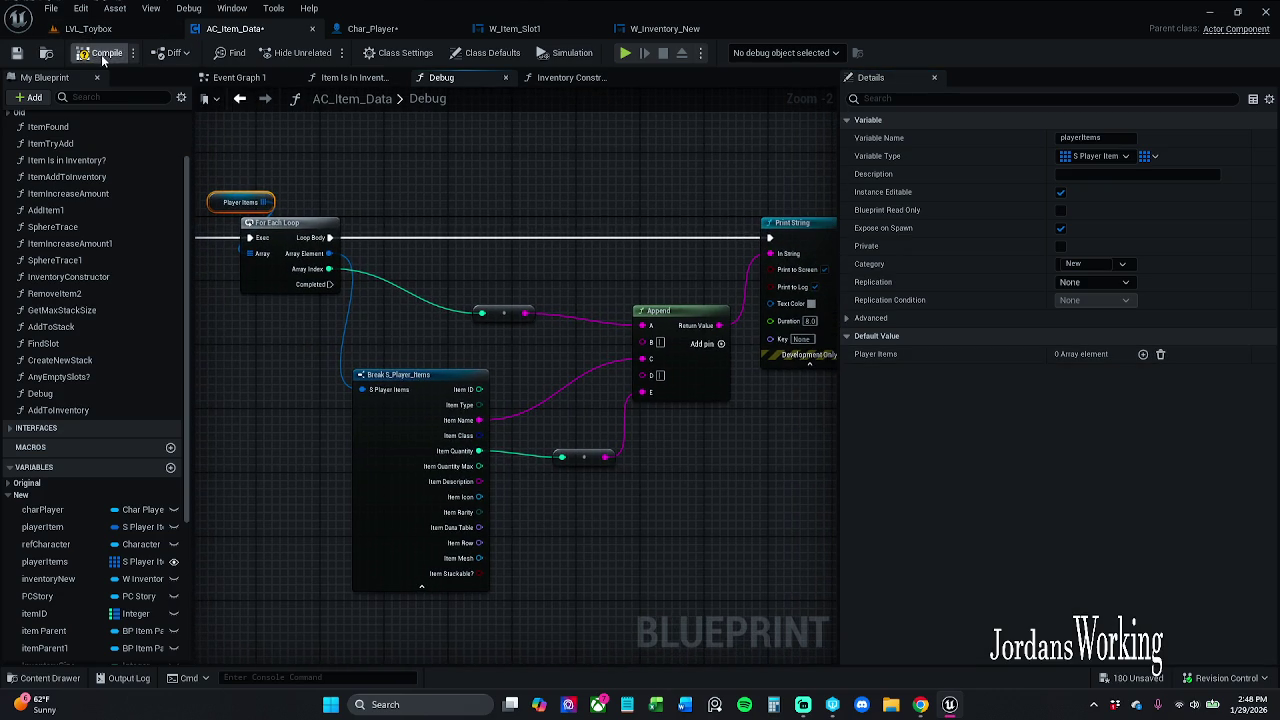
{"action": "left_click", "coordinate": [17, 54]}
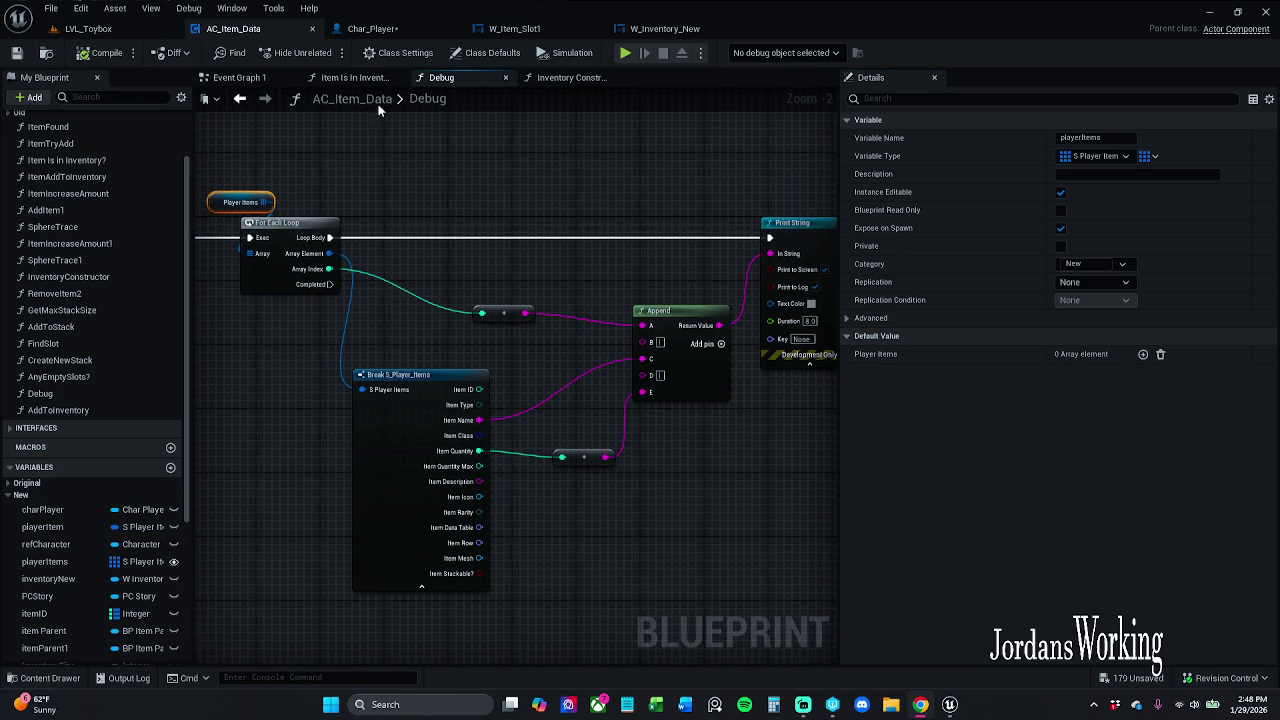
{"action": "left_click", "coordinate": [388, 31]}
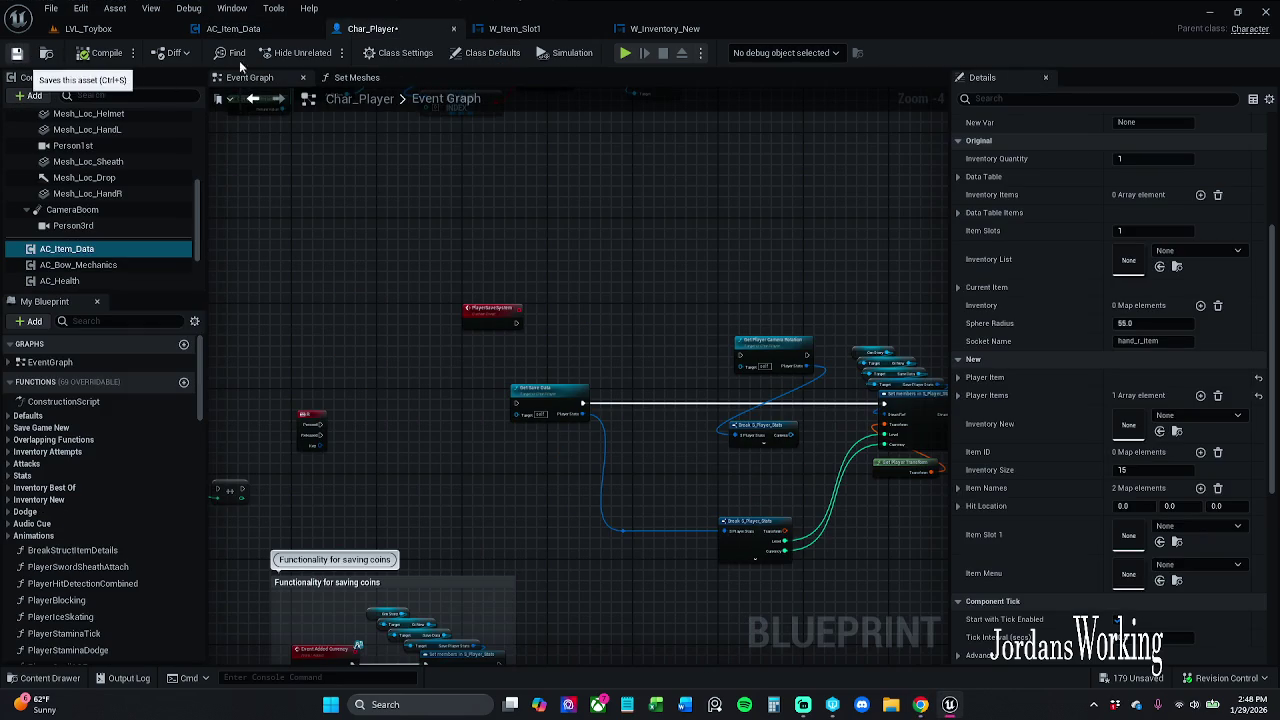
{"action": "left_click", "coordinate": [17, 54]}
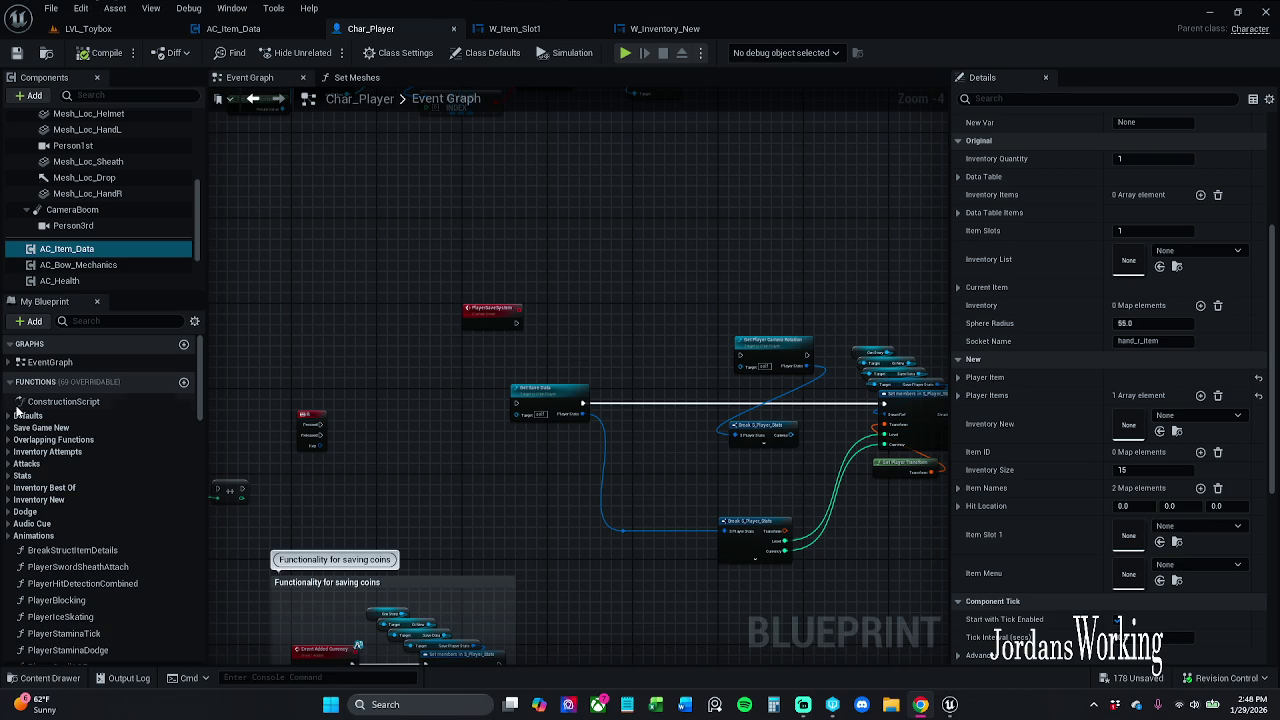
Look over both graphs and confirm Char_Player's first Player Items entry is Health, quantity 2
{"action": "left_click_drag", "start_coordinate": [614, 320], "coordinate": [684, 342]}
{"action": "left_click_drag", "start_coordinate": [582, 230], "coordinate": [631, 353]}
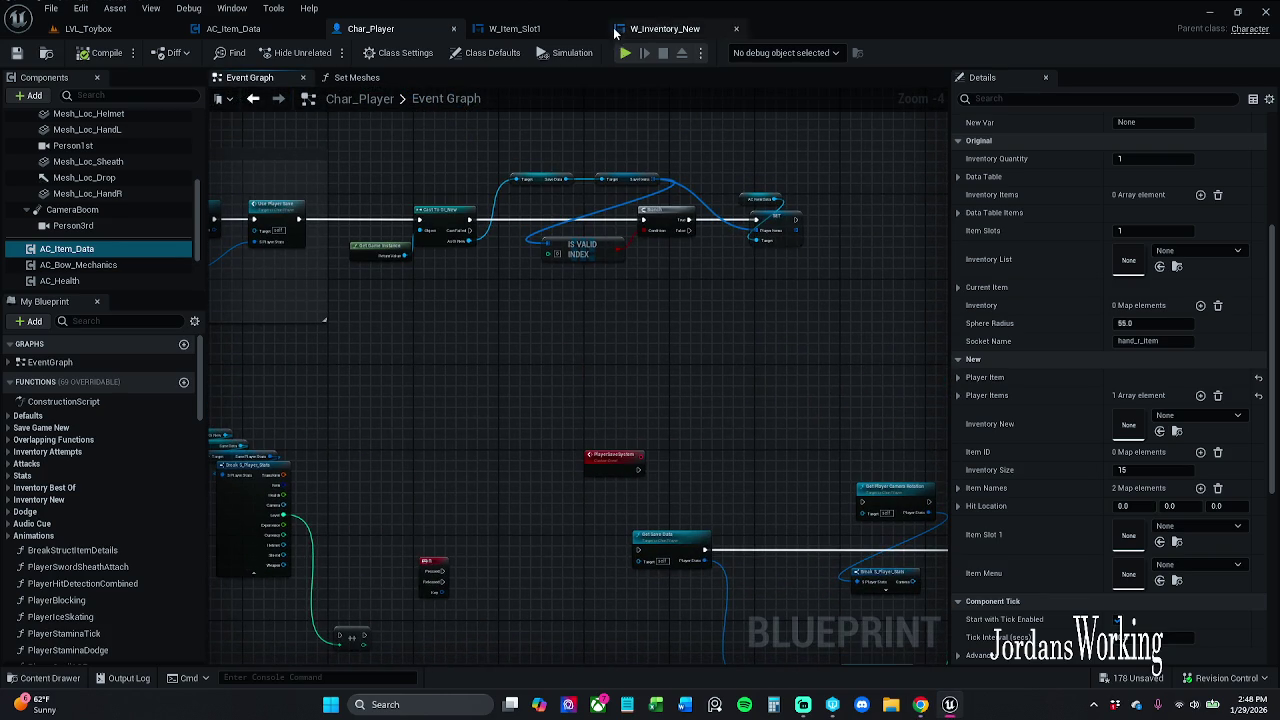
{"action": "left_click", "coordinate": [275, 29]}
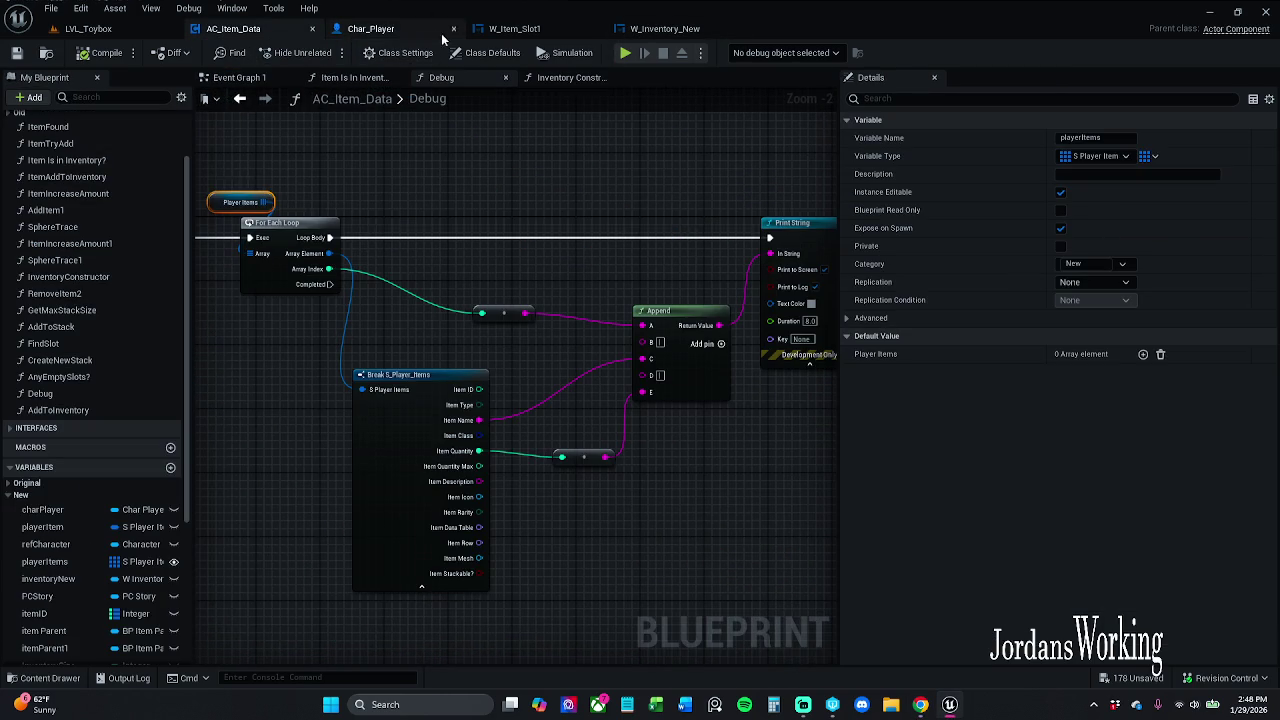
{"action": "left_click_drag", "start_coordinate": [387, 145], "coordinate": [534, 200]}
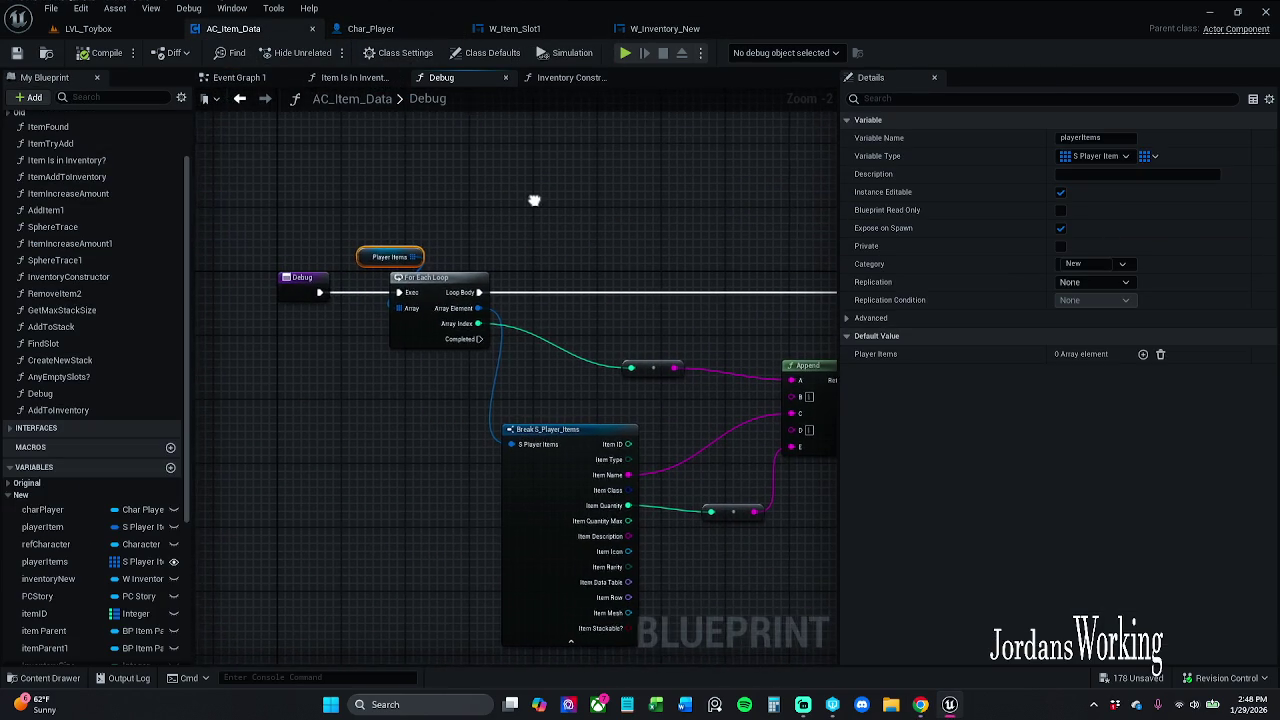
{"action": "left_click", "coordinate": [395, 28]}
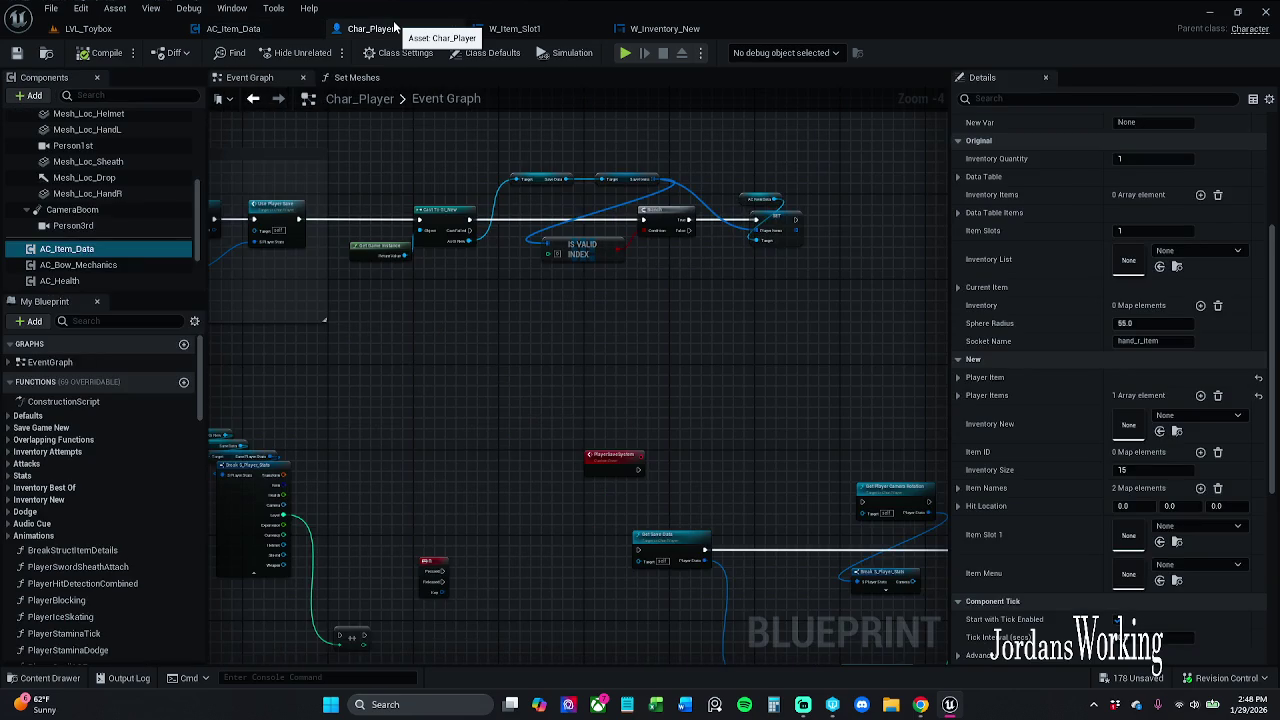
{"action": "left_click", "coordinate": [960, 395]}
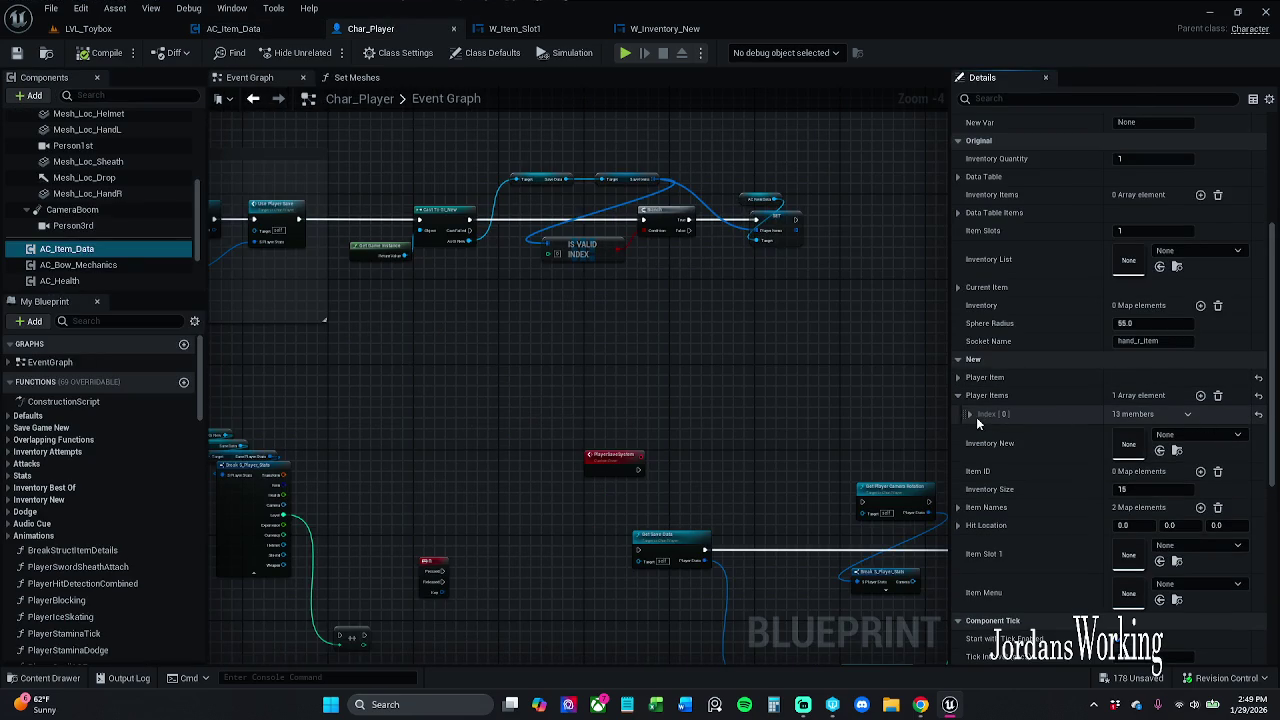
{"action": "left_click", "coordinate": [969, 414]}
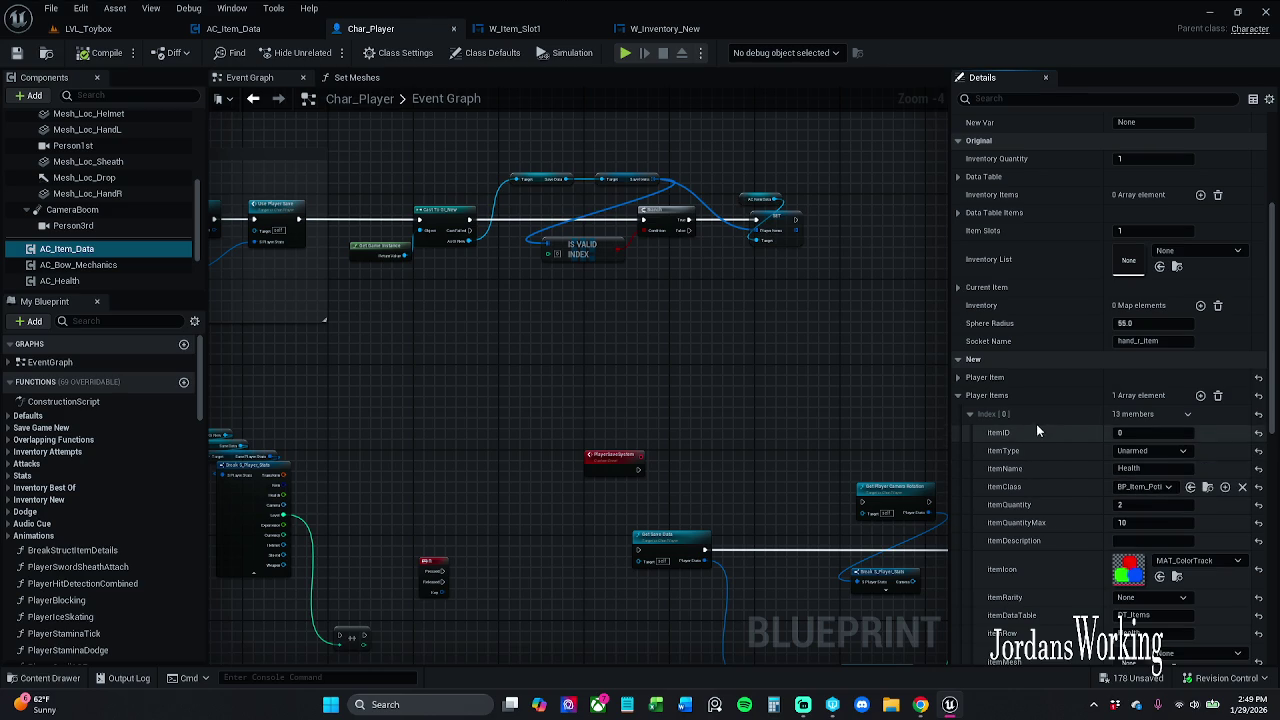
{"action": "left_click", "coordinate": [969, 415]}
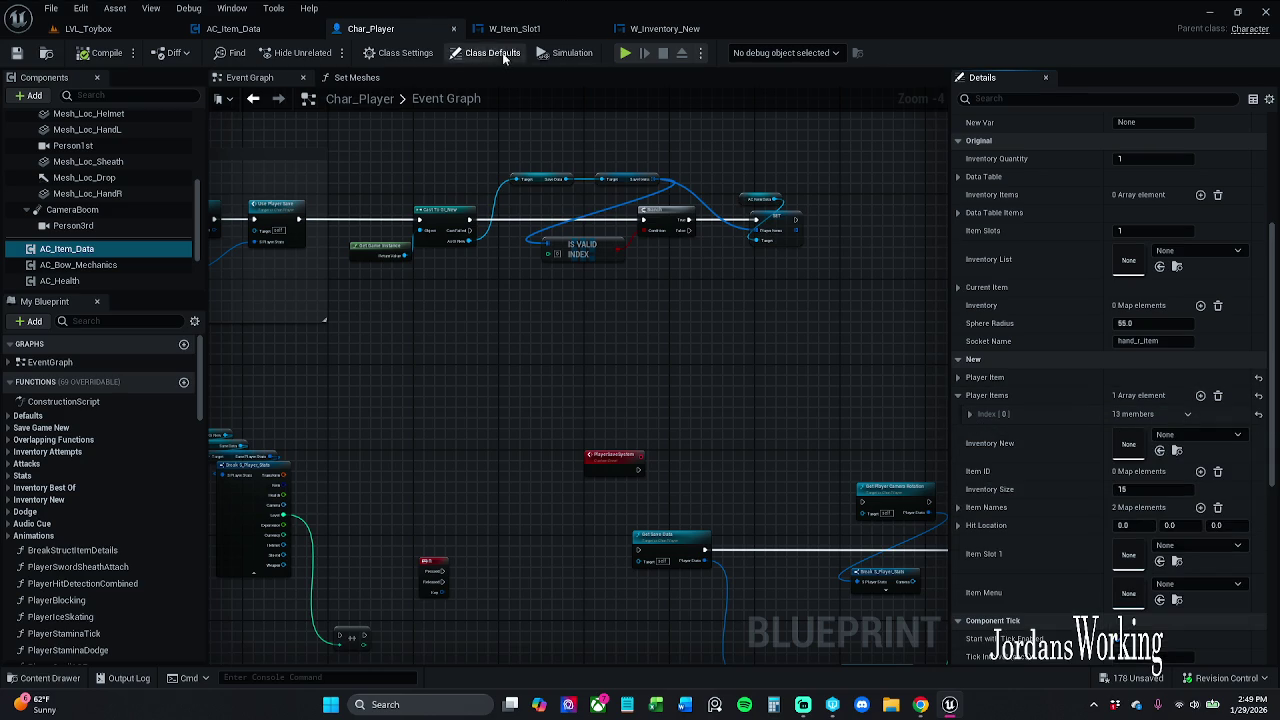
{"action": "left_click", "coordinate": [88, 28]}
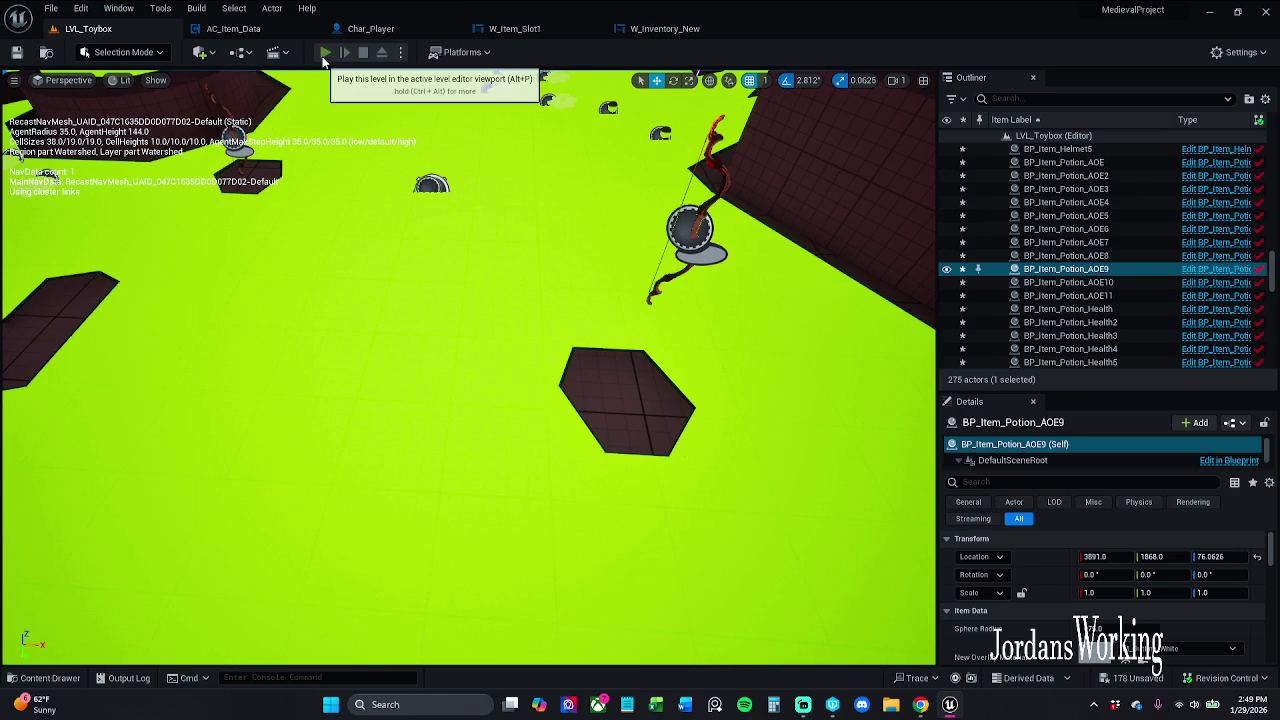
Play the level, open the inventory to see eight slots reading 0, then quit via the pause menu
{"action": "left_click", "coordinate": [325, 55]}
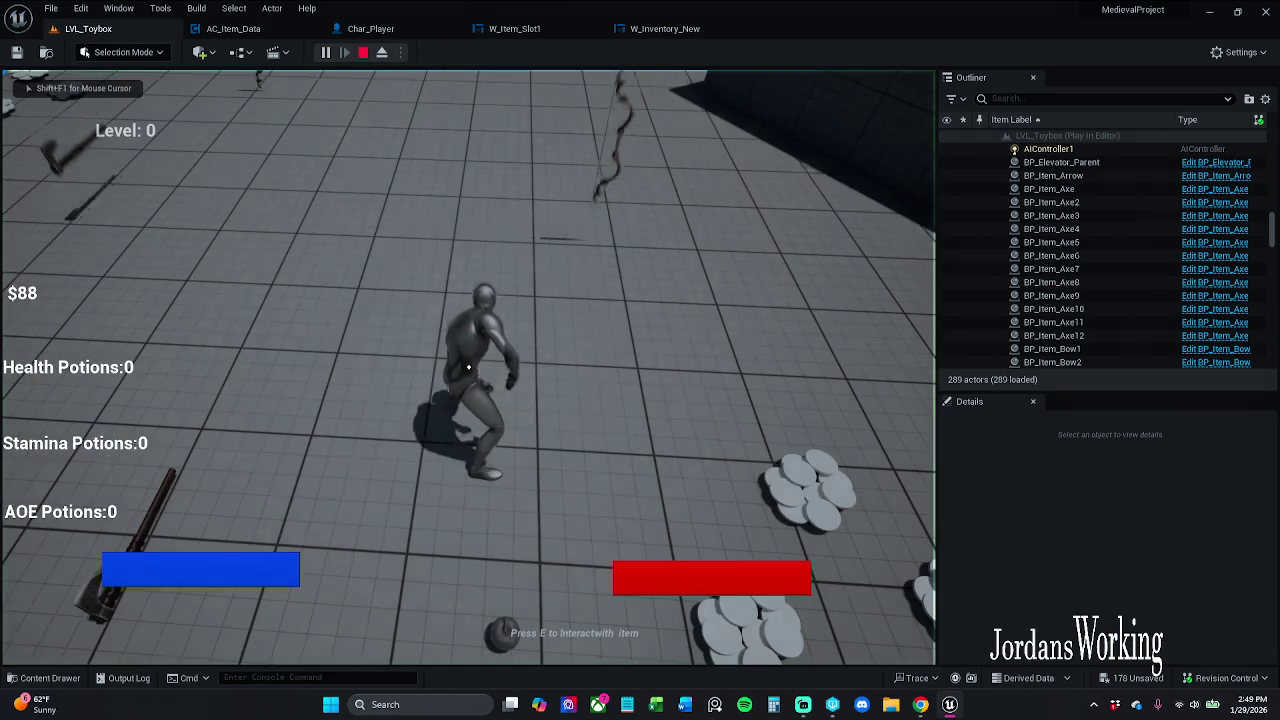
{"action": "key", "text": "i"}
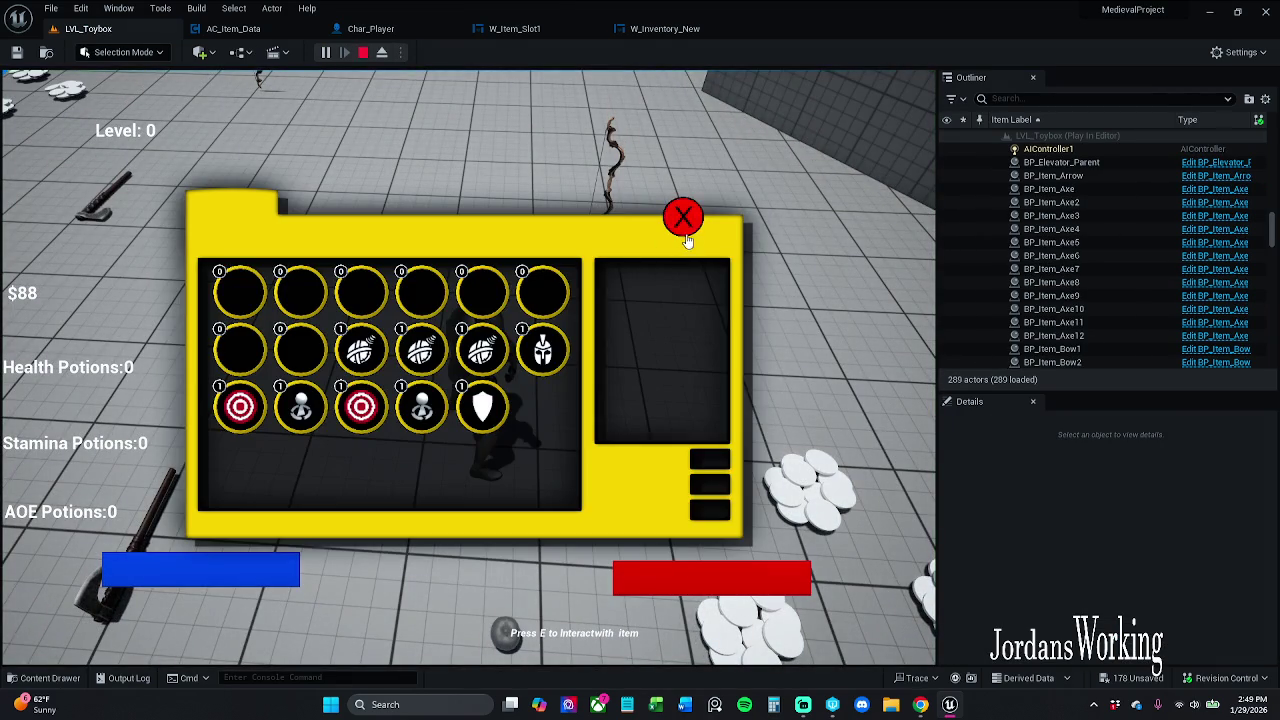
{"action": "left_click", "coordinate": [686, 222]}
{"action": "key", "text": "p"}
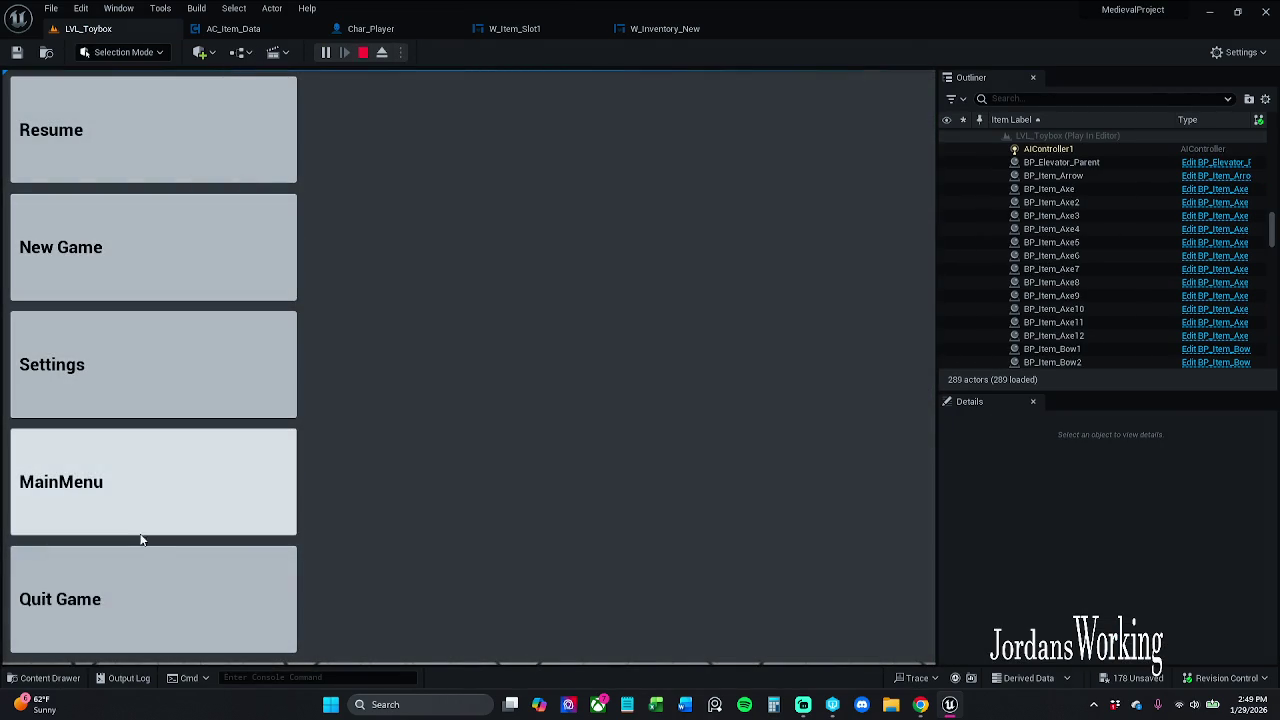
{"action": "left_click", "coordinate": [131, 583]}
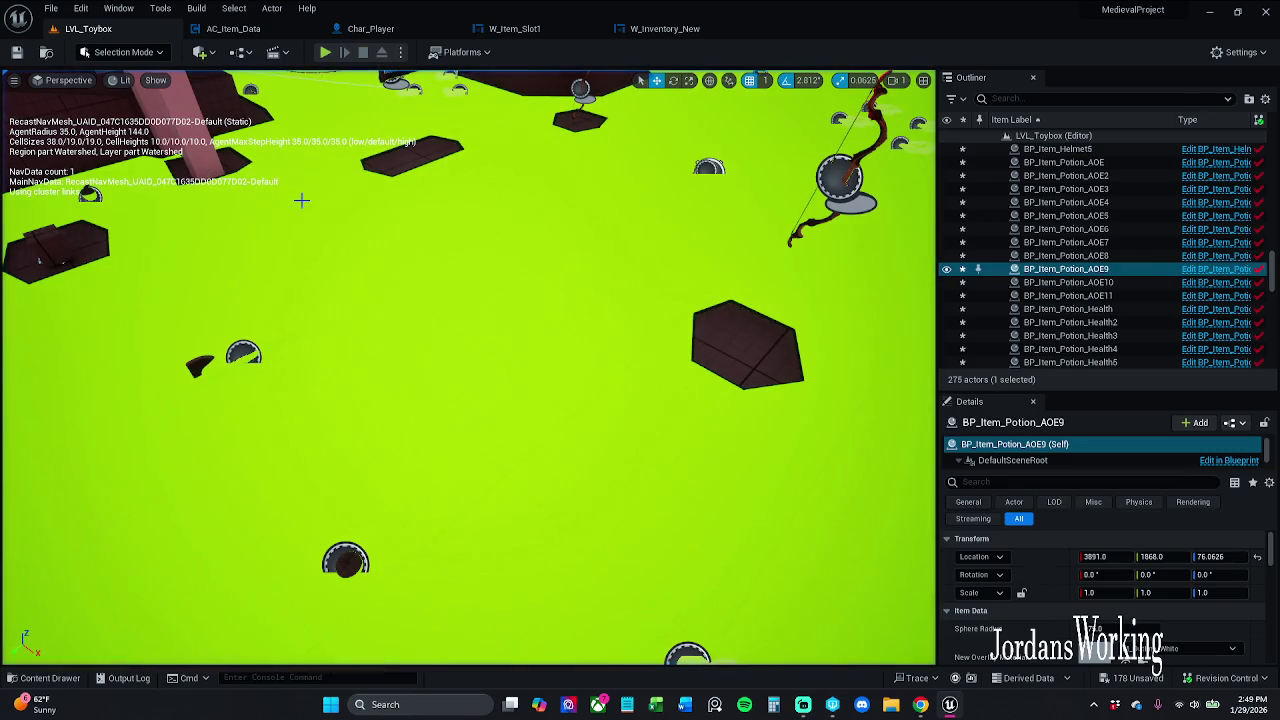
Replay the level twice to recheck the empty inventory, then return to Char_Player's Event Graph
{"action": "key", "text": "alt+p"}
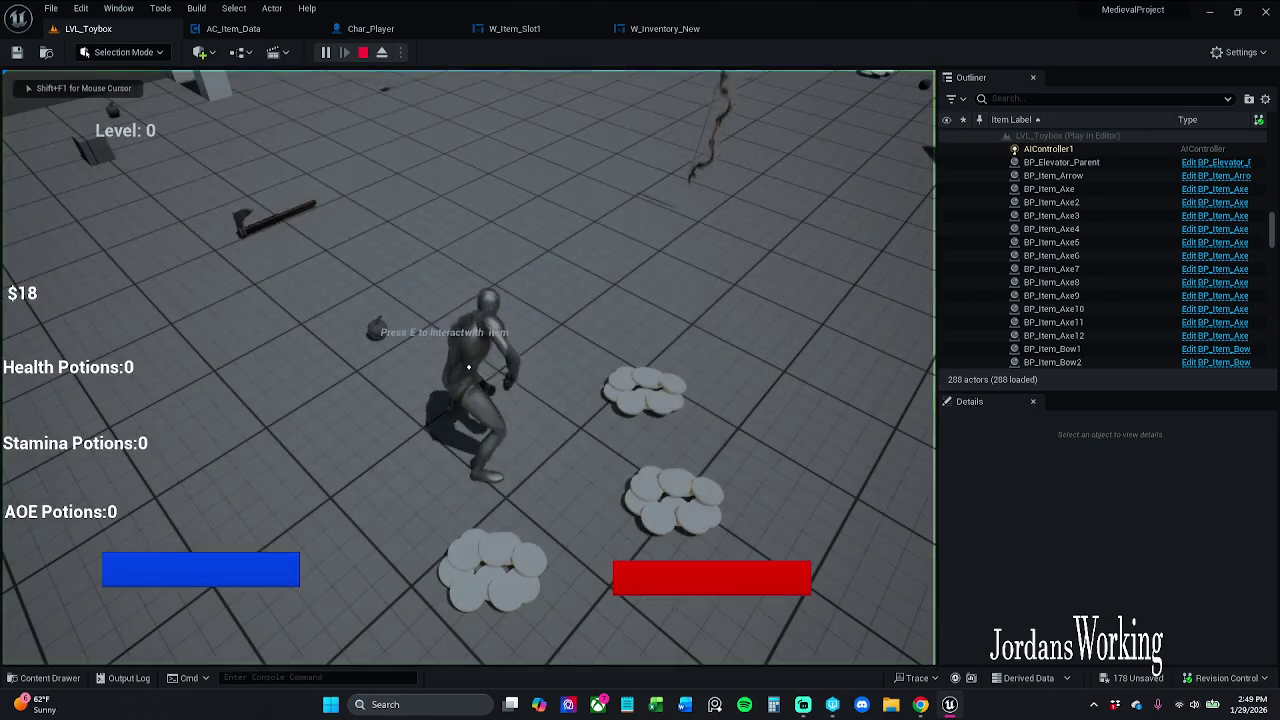
{"action": "key", "text": "i"}
{"action": "left_click", "coordinate": [684, 216]}
{"action": "key", "text": "w"}
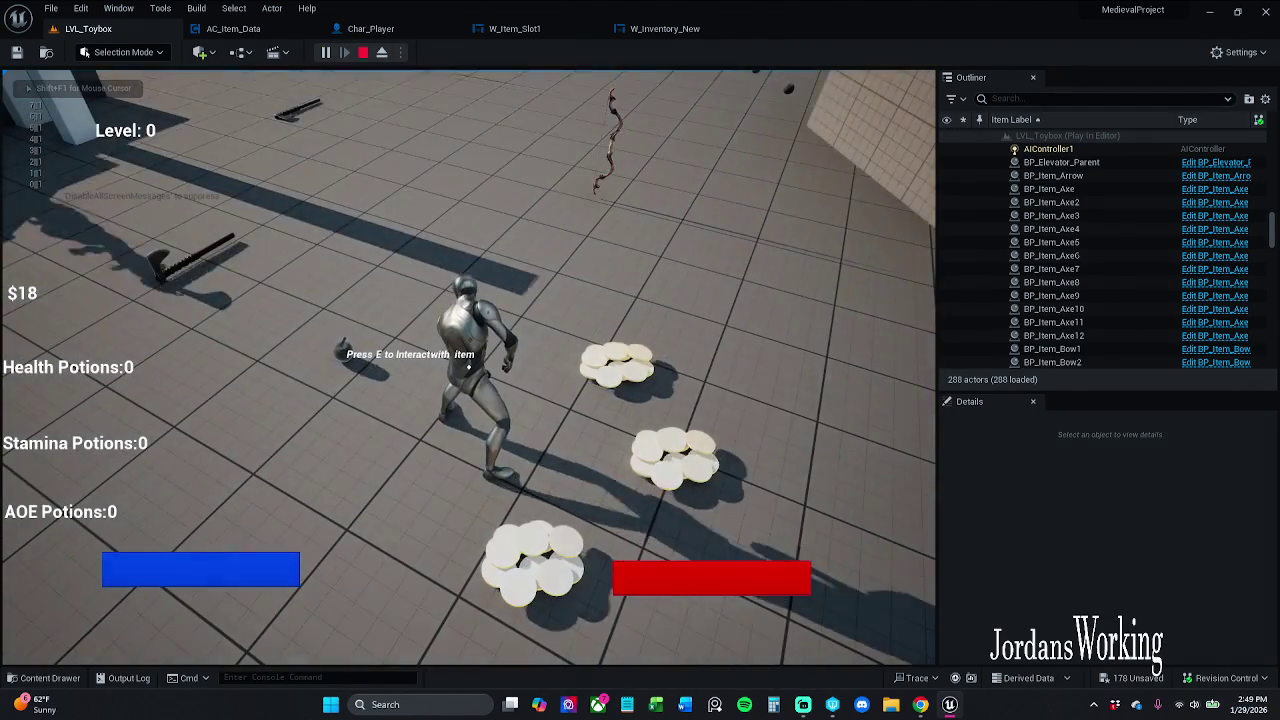
{"action": "key", "text": "Escape"}
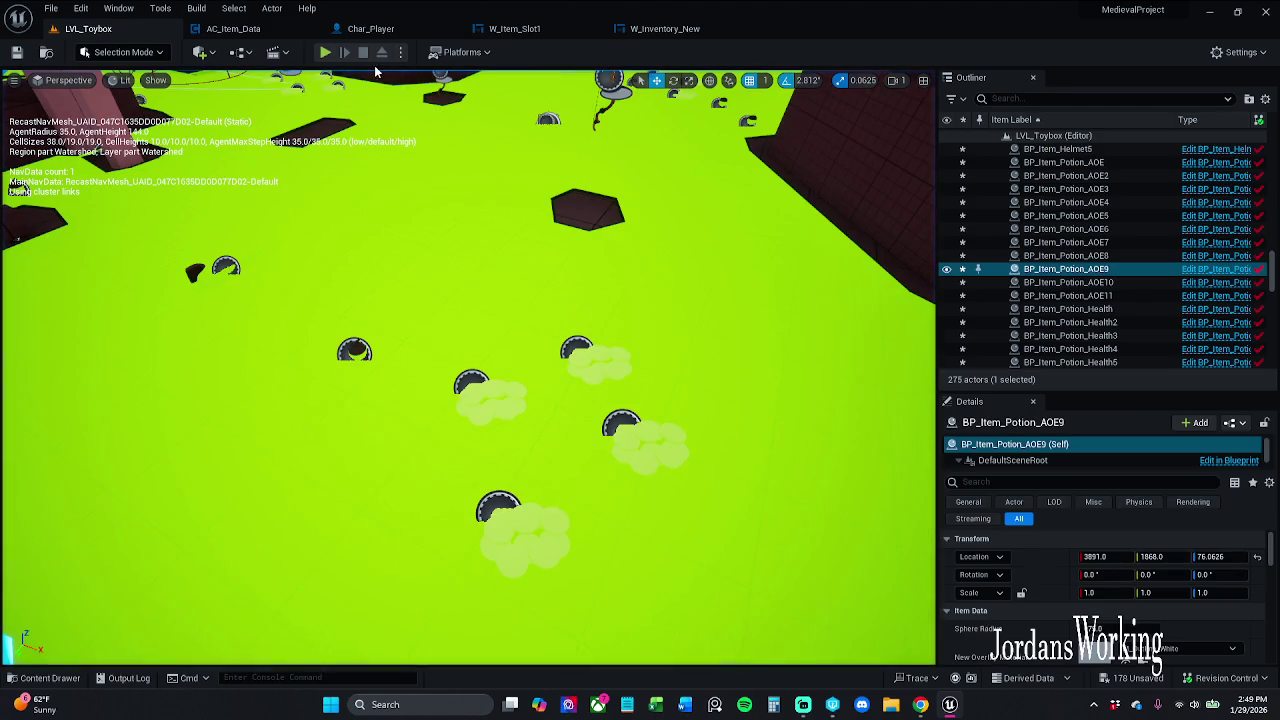
{"action": "left_click", "coordinate": [333, 64]}
{"action": "key", "text": "i"}
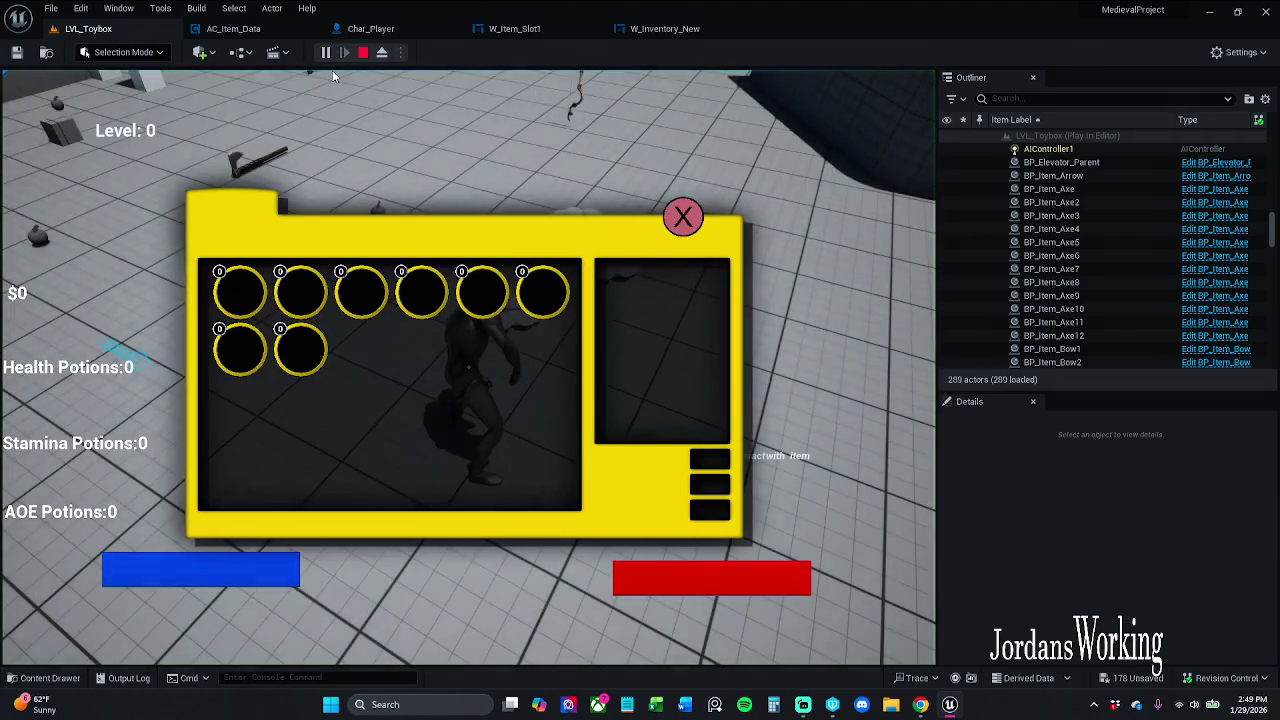
{"action": "key", "text": "Escape"}
{"action": "left_click", "coordinate": [375, 29]}
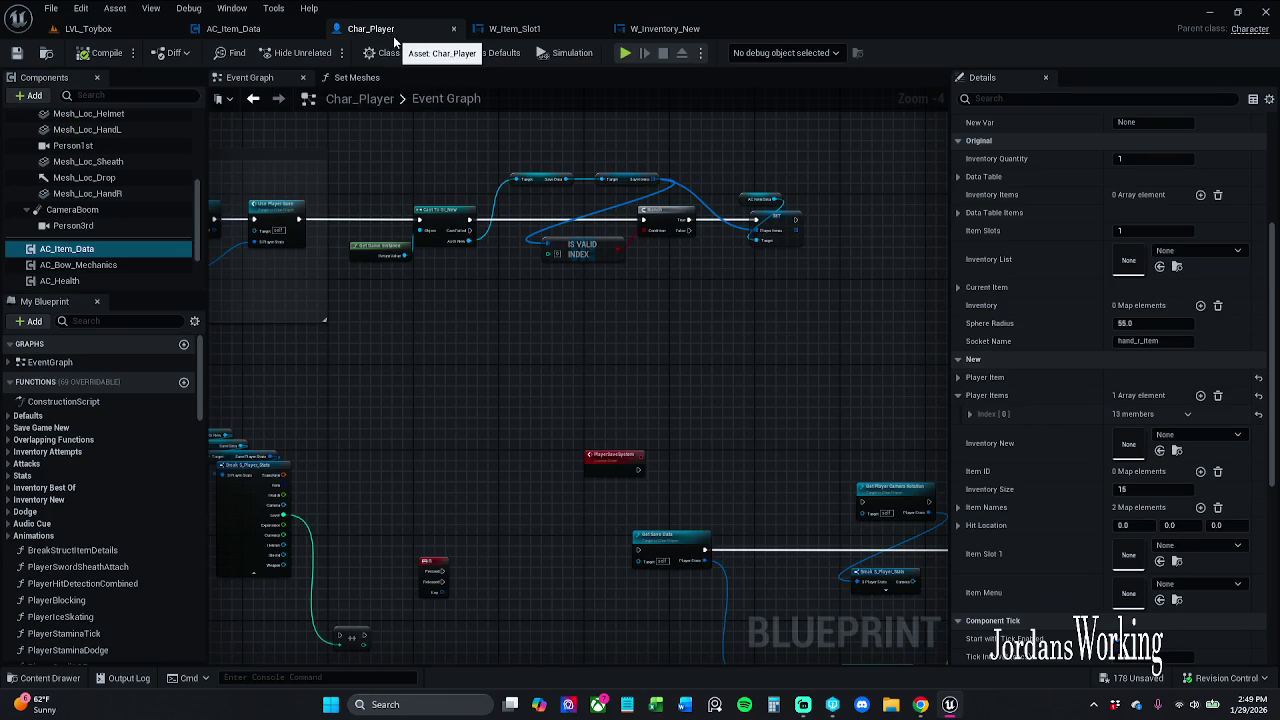
In AC_Item_Data's Debug tab, add 11 Player Items elements and enter Sword as Index 0's itemName
{"action": "left_click", "coordinate": [272, 33]}
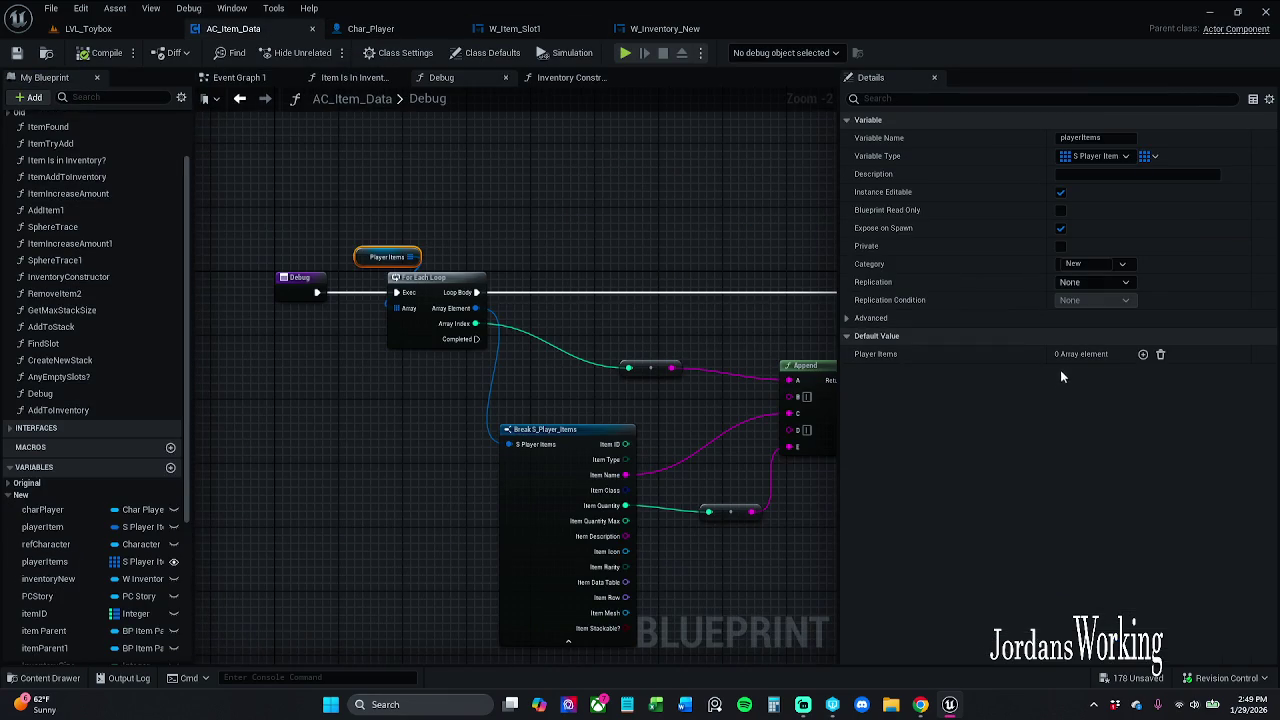
{"action": "left_click", "coordinate": [1143, 355]}
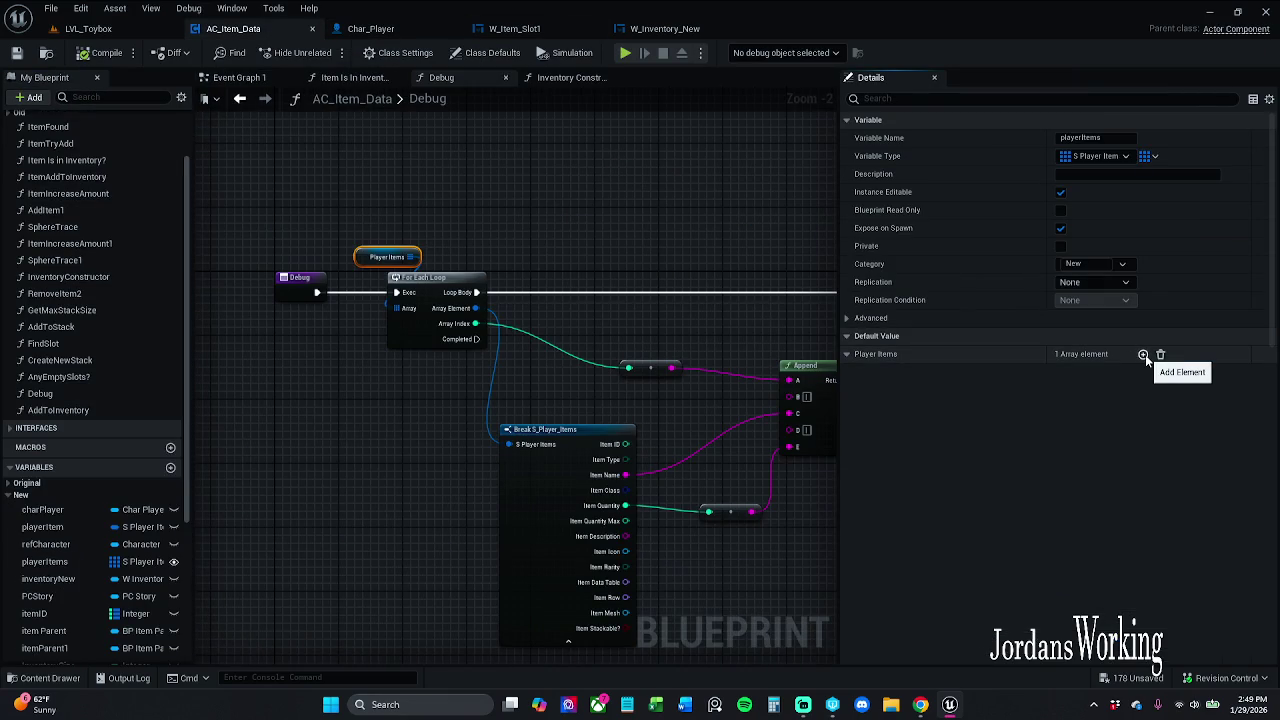
{"action": "triple_click", "coordinate": [1143, 355]}
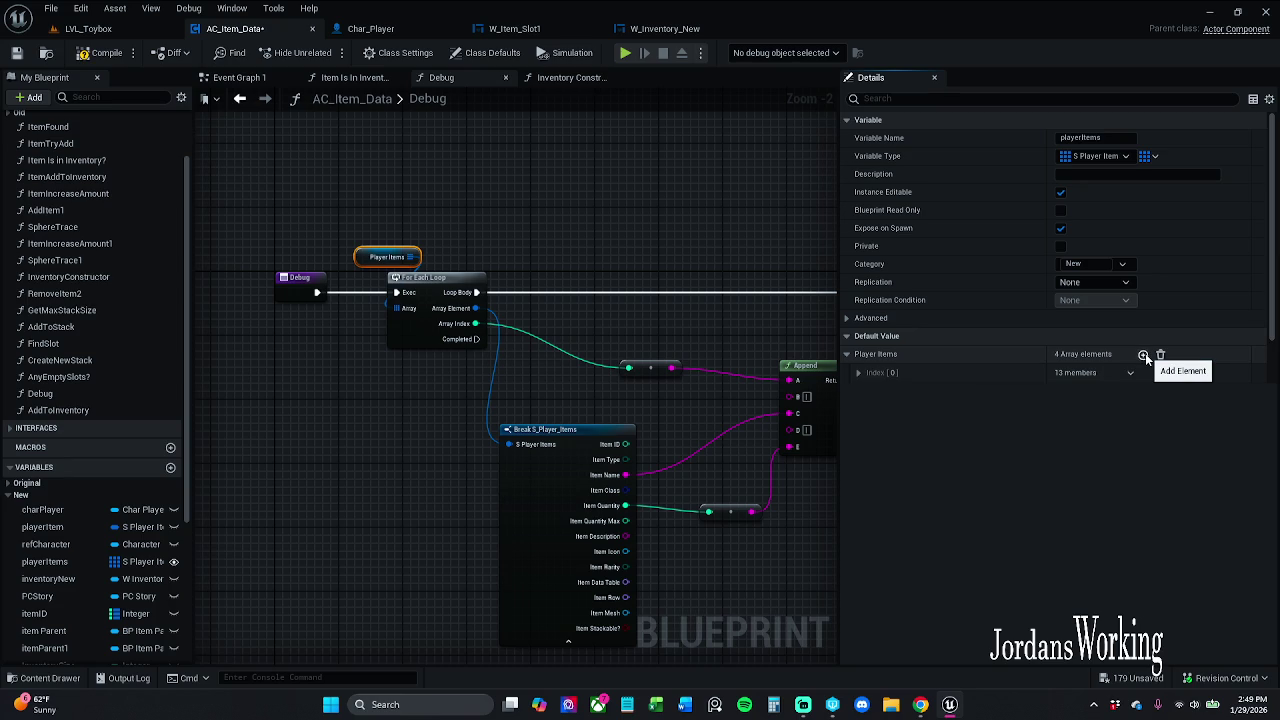
{"action": "triple_click", "coordinate": [1143, 355]}
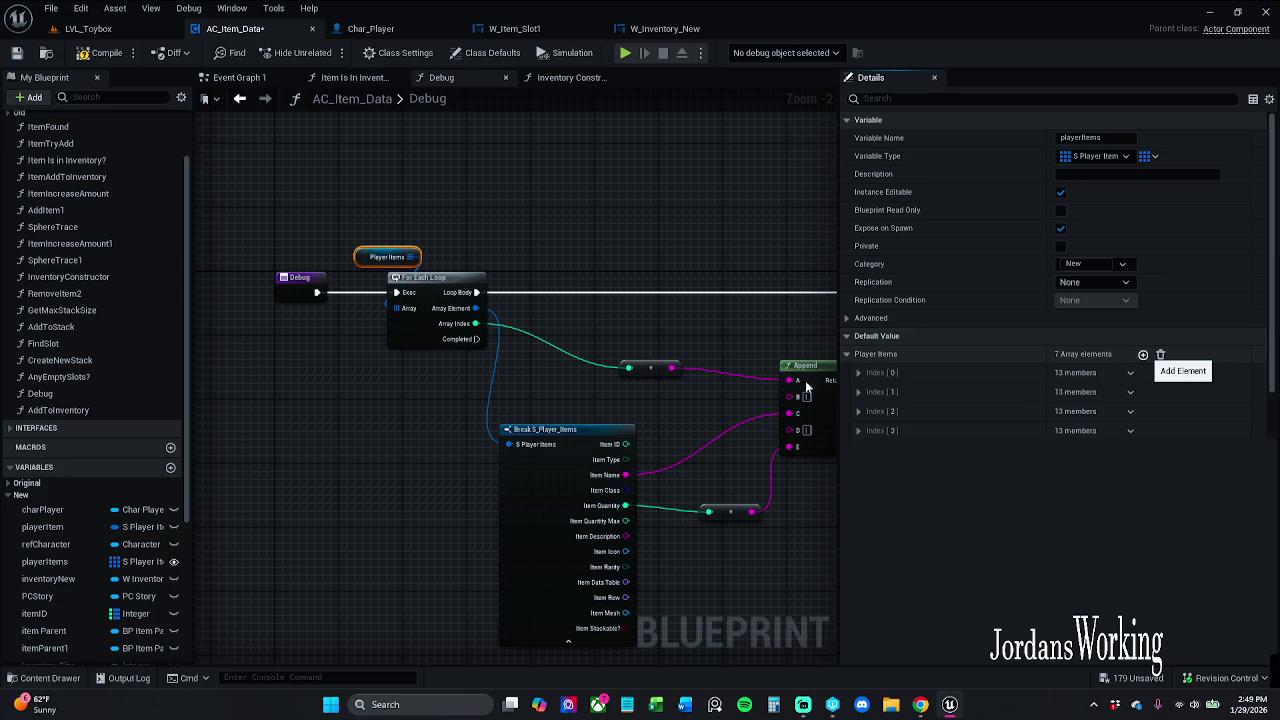
{"action": "left_click", "coordinate": [858, 373]}
{"action": "type", "text": "Sword"}
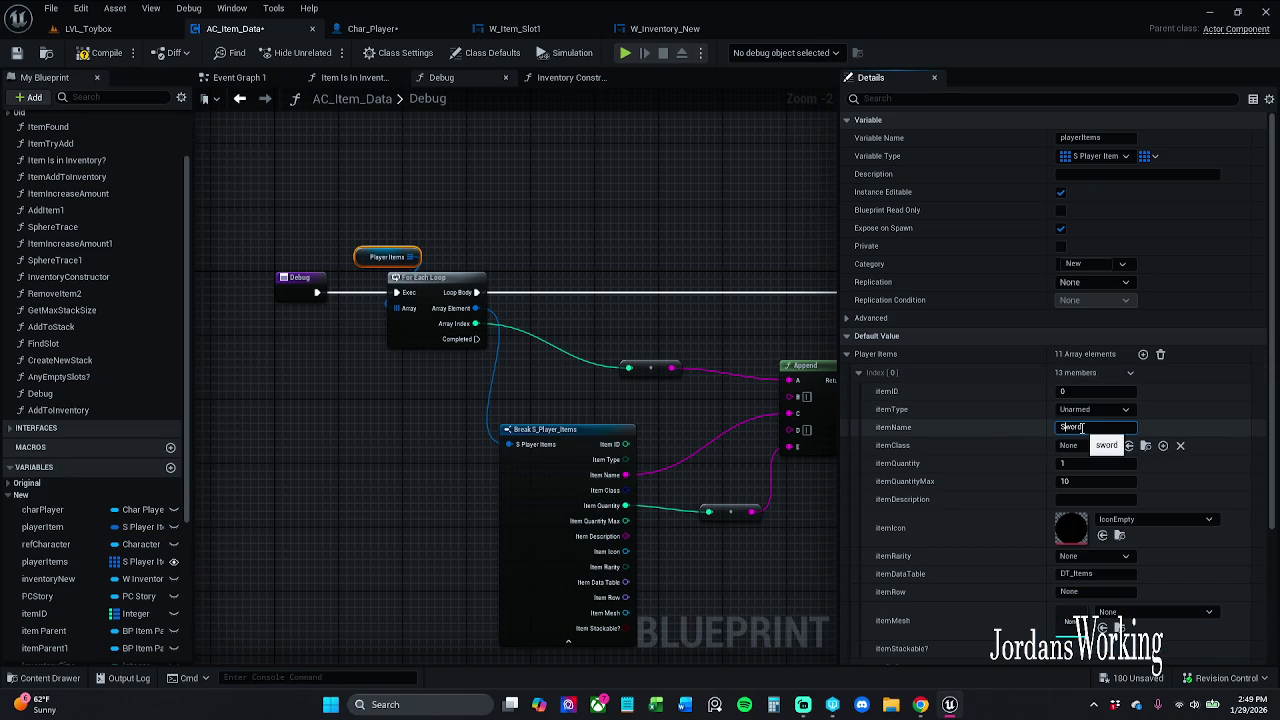
{"action": "left_click", "coordinate": [1091, 464]}
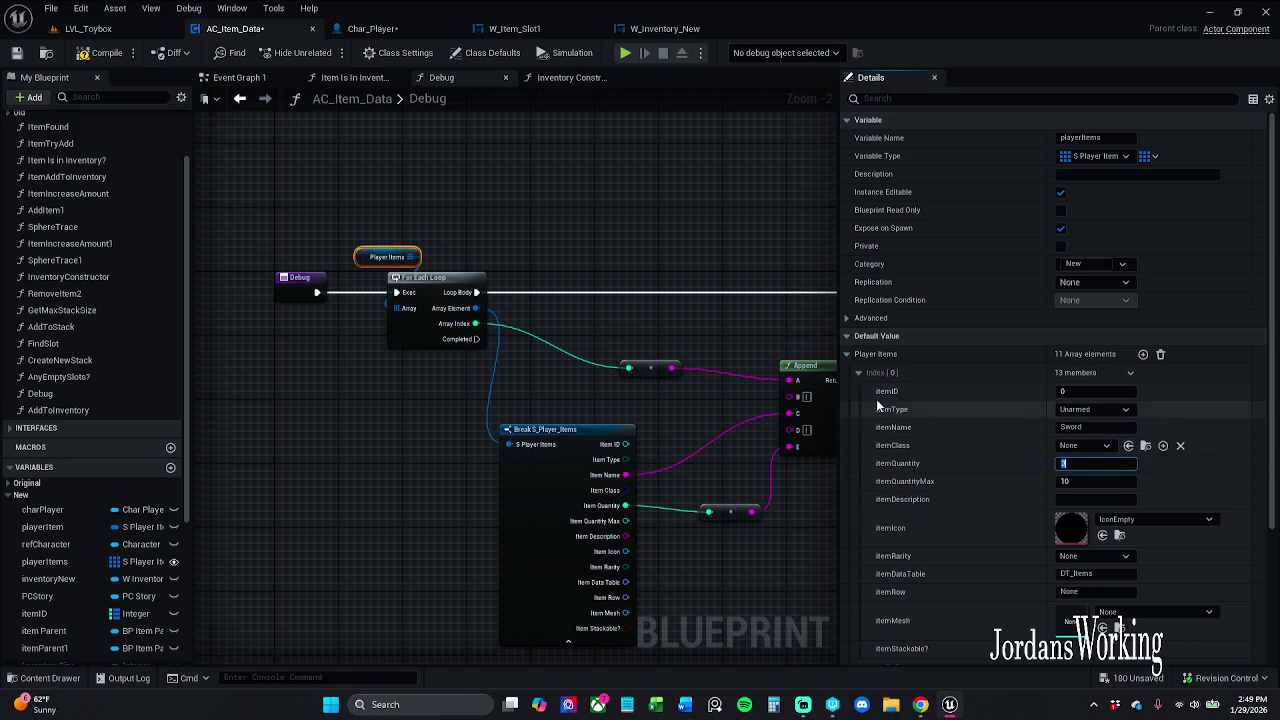
Set the Sword entry's itemClass to BP_Item_Sword
{"action": "left_click", "coordinate": [859, 375]}
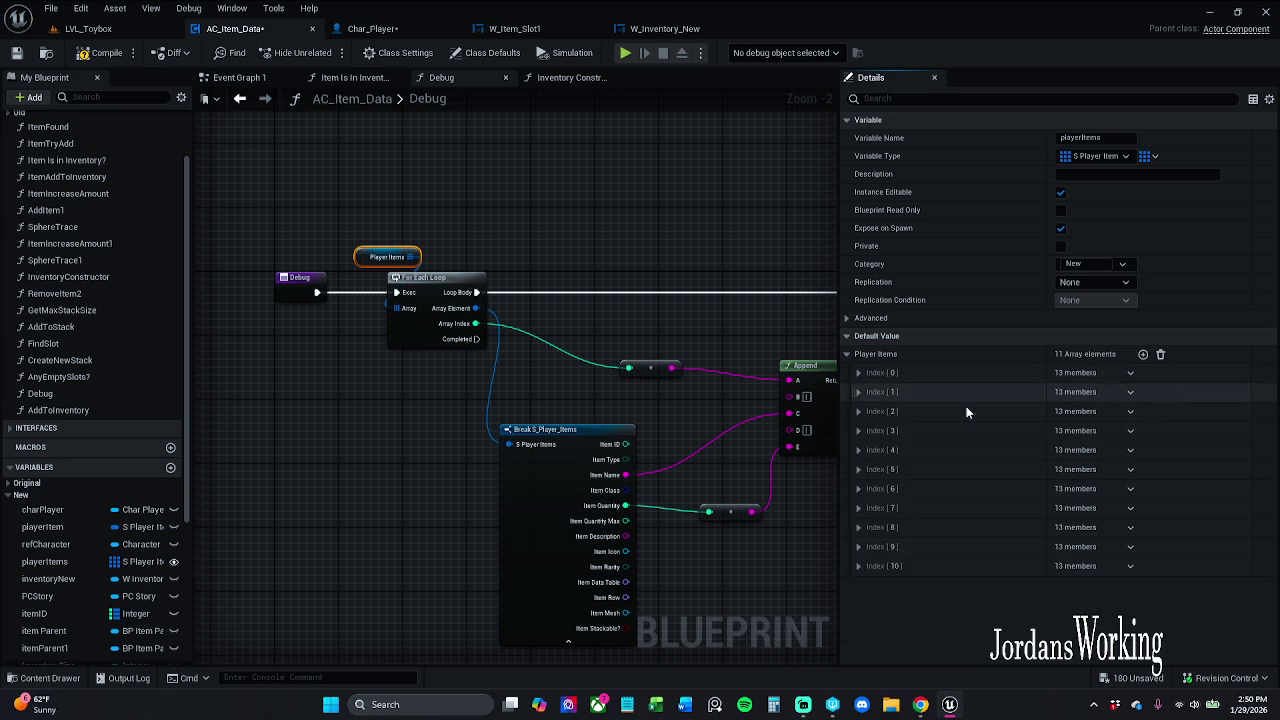
{"action": "left_click", "coordinate": [858, 373]}
{"action": "left_click", "coordinate": [1099, 465]}
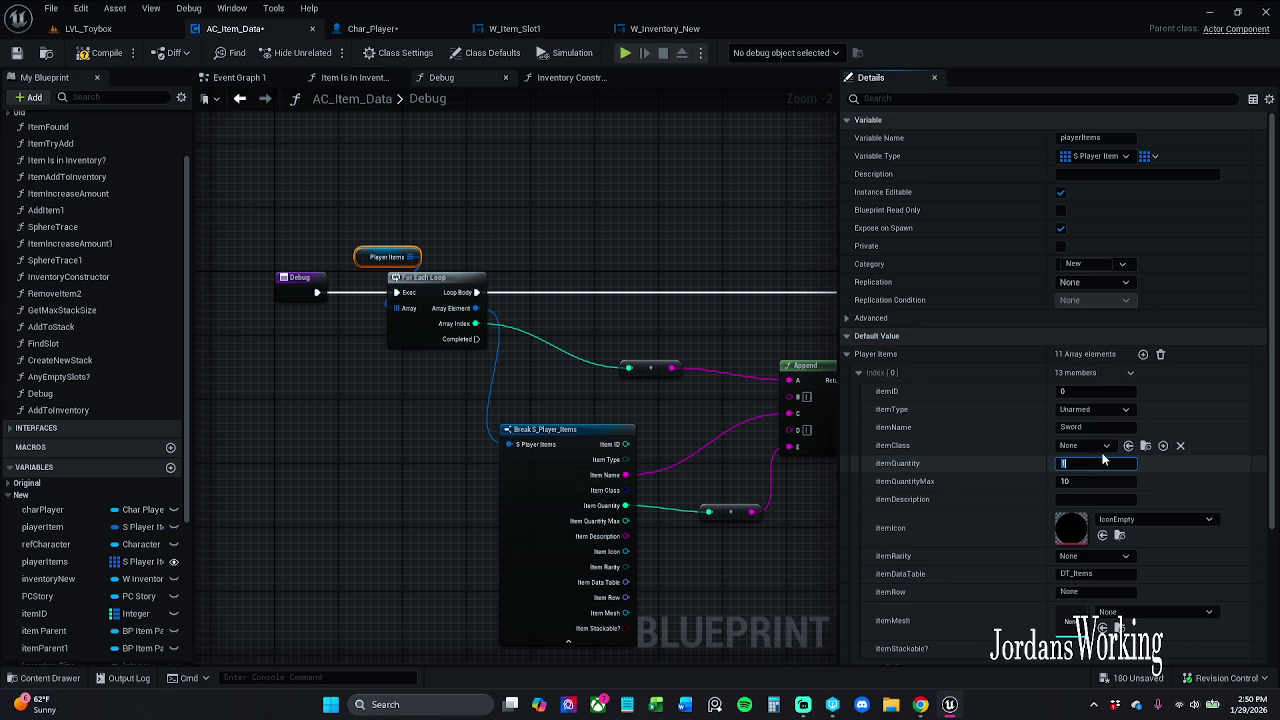
{"action": "left_click", "coordinate": [1088, 446]}
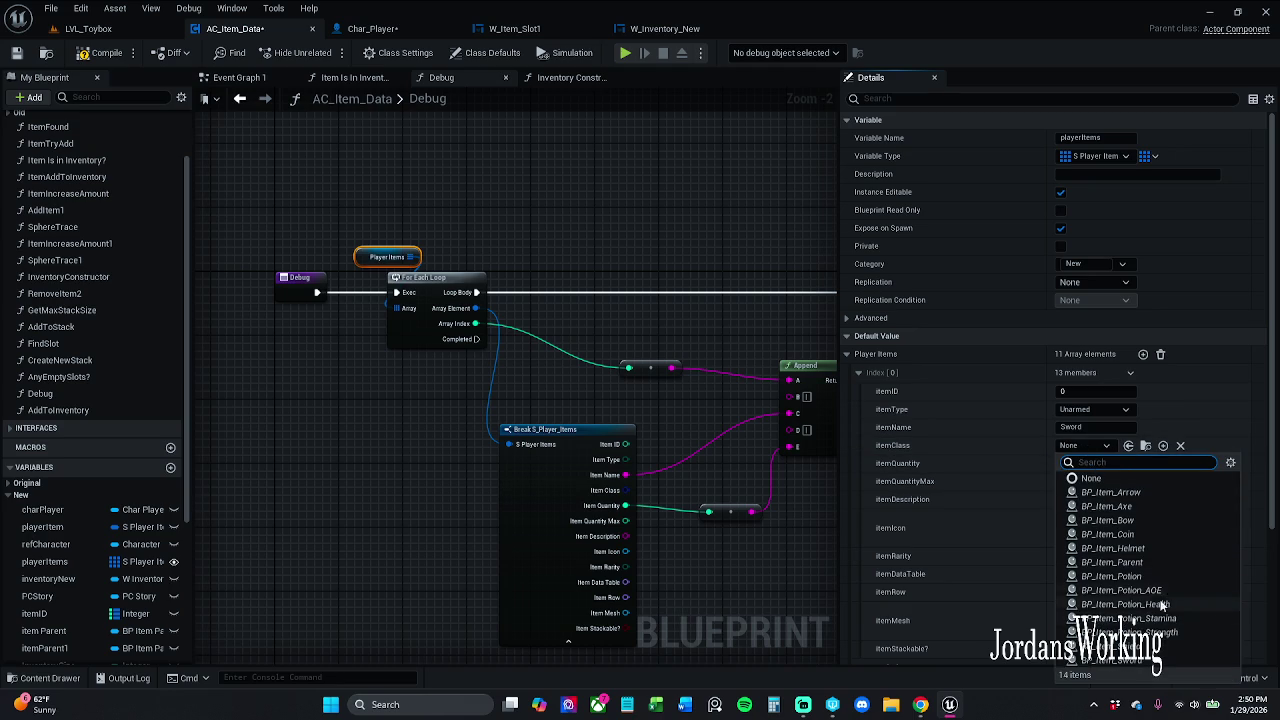
{"action": "left_click", "coordinate": [1160, 659]}
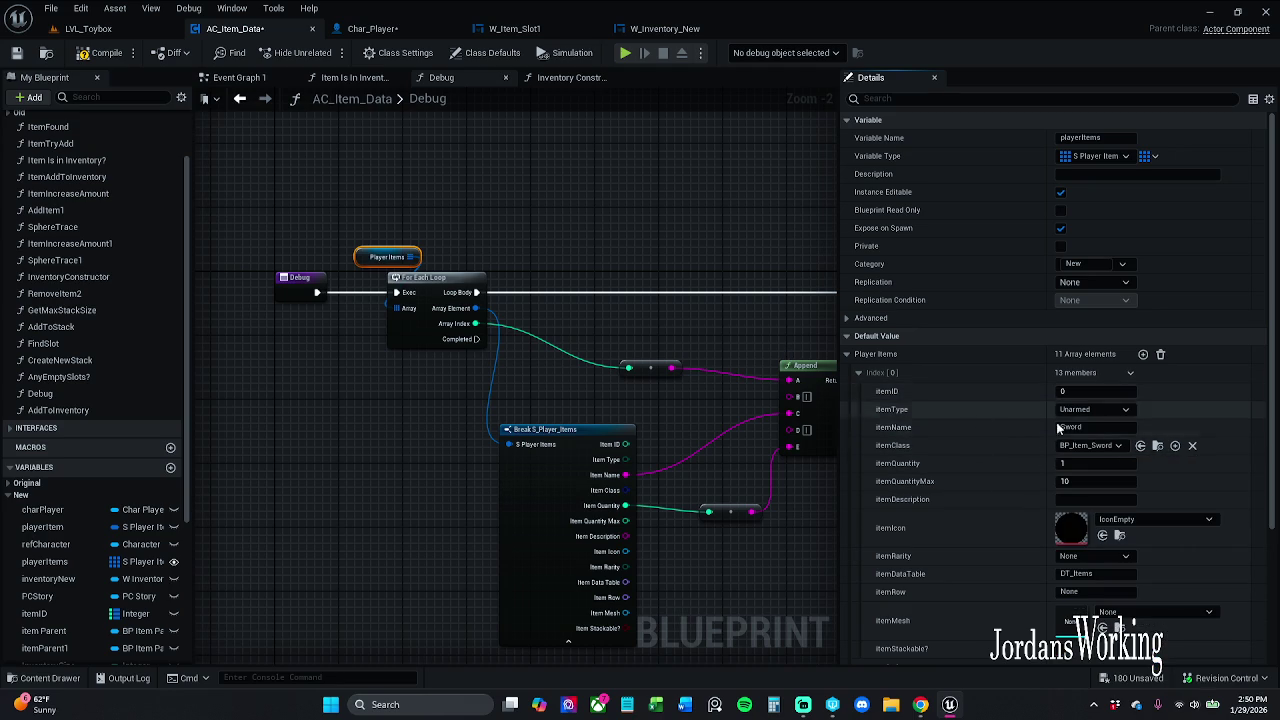
{"action": "left_click", "coordinate": [859, 373]}
Make Index 1 an Axe entry with type Unarmed and itemClass BP_Item_Axe
{"action": "left_click", "coordinate": [858, 392]}
{"action": "left_click", "coordinate": [1095, 428]}
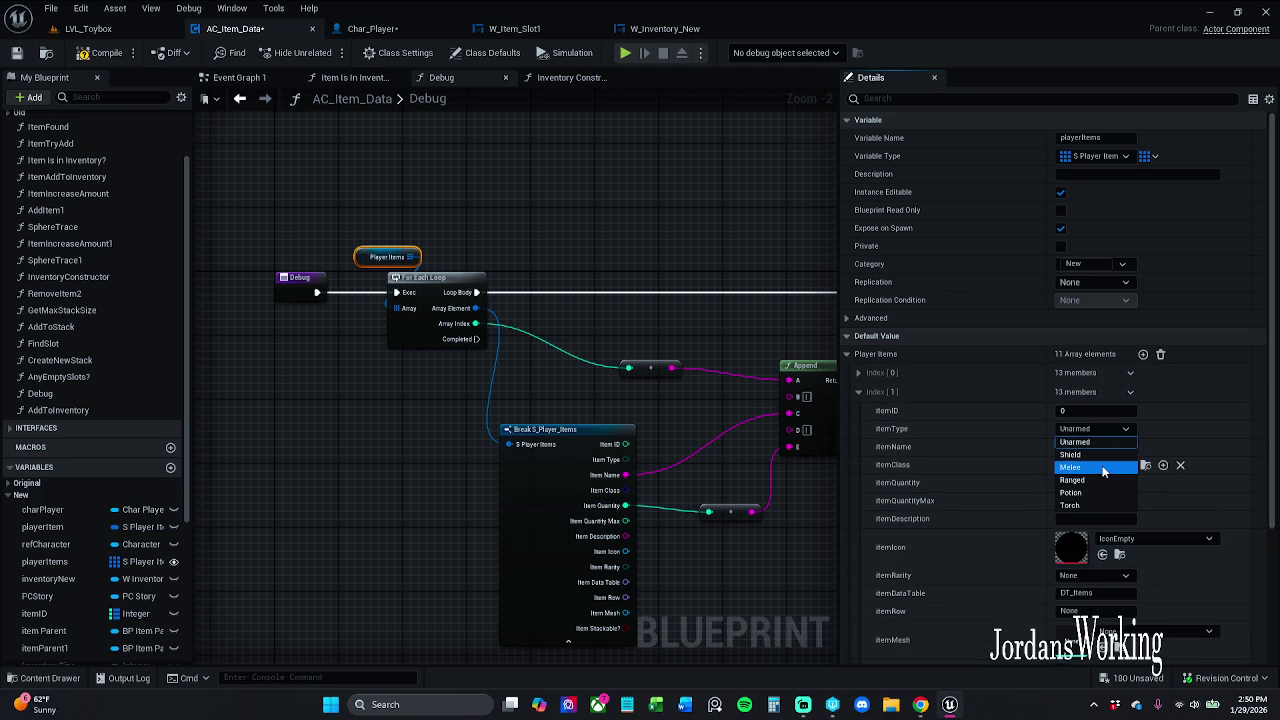
{"action": "left_click", "coordinate": [1095, 441]}
{"action": "left_click", "coordinate": [1089, 462]}
{"action": "left_click", "coordinate": [1089, 462]}
{"action": "left_click", "coordinate": [1100, 446]}
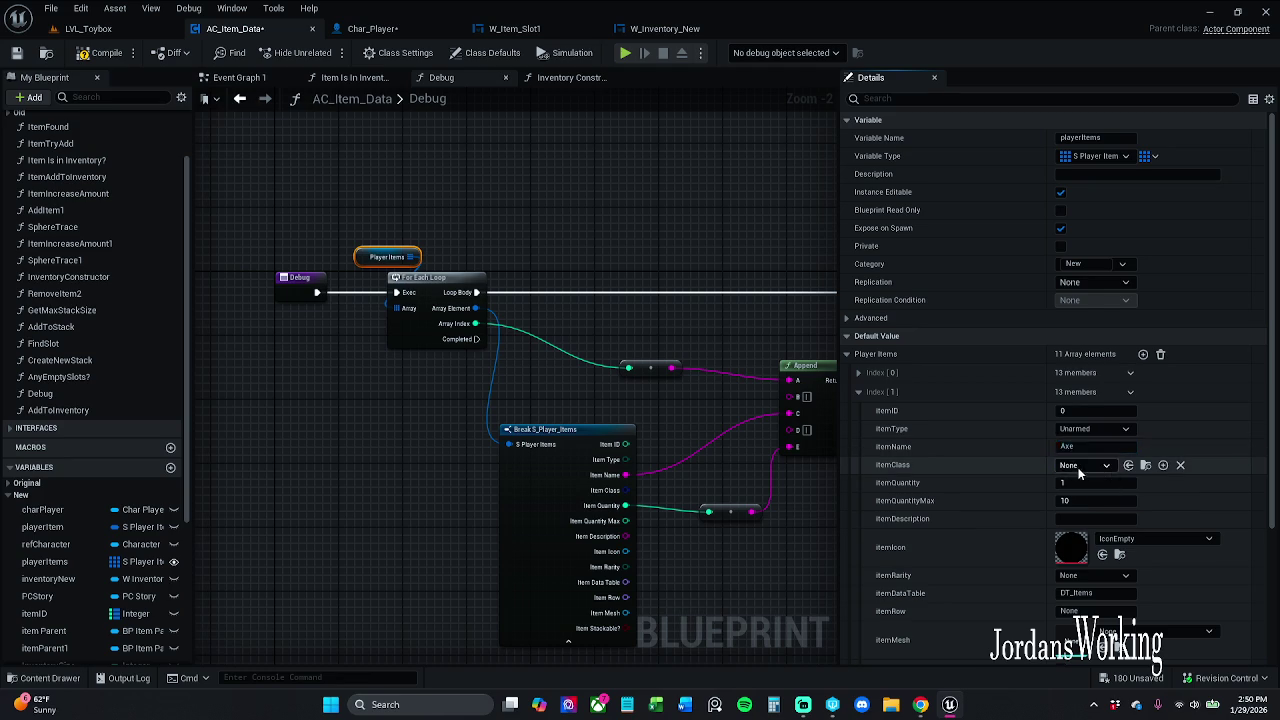
{"action": "left_click", "coordinate": [1085, 465]}
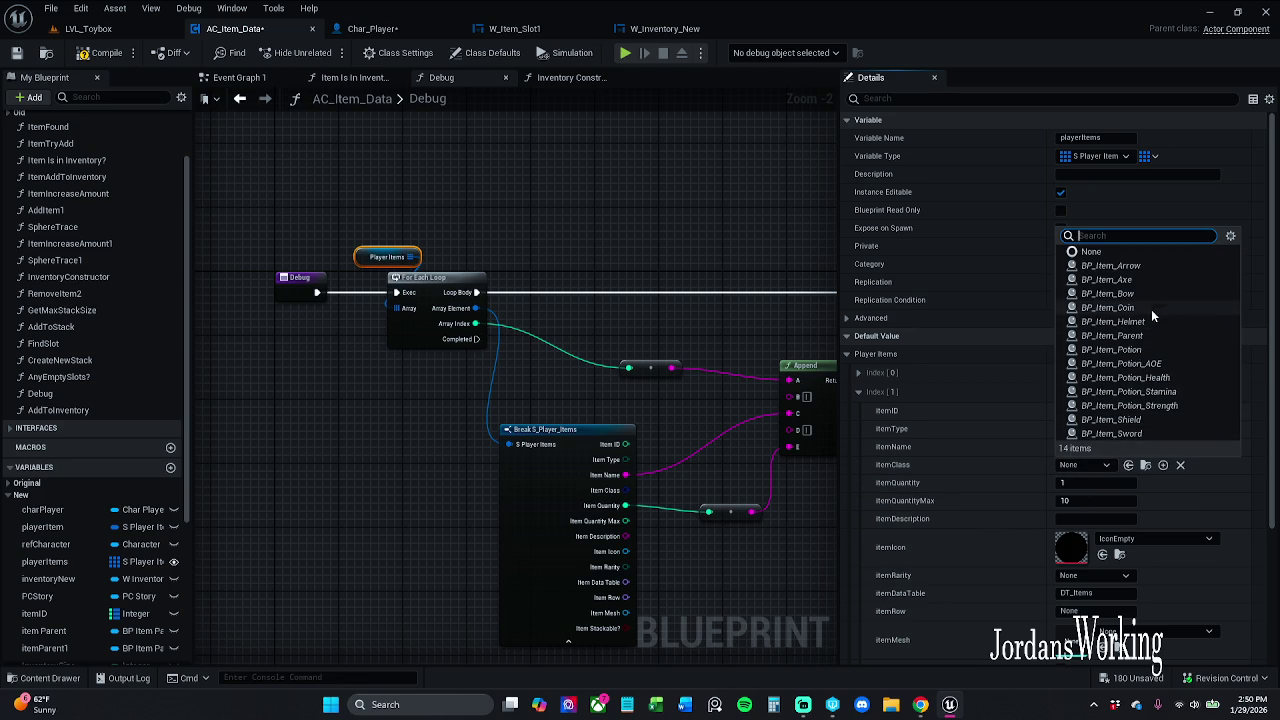
{"action": "left_click", "coordinate": [1139, 282]}
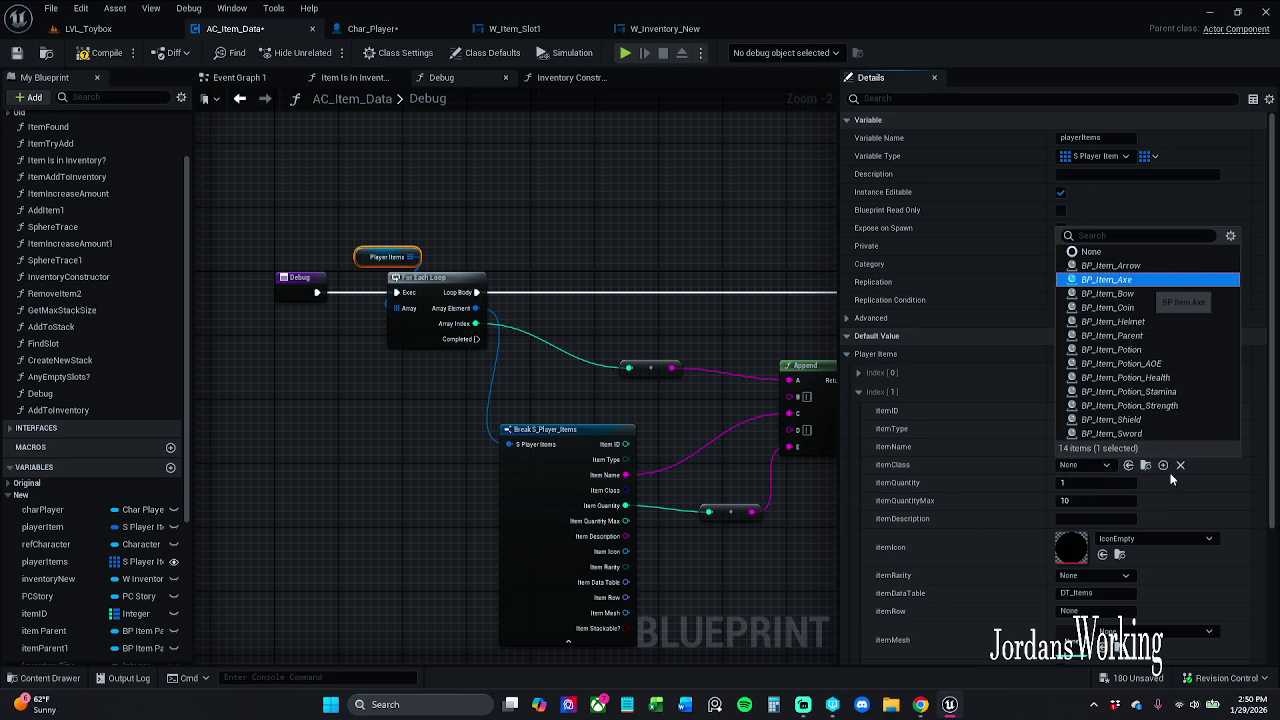
{"action": "left_click", "coordinate": [1116, 496]}
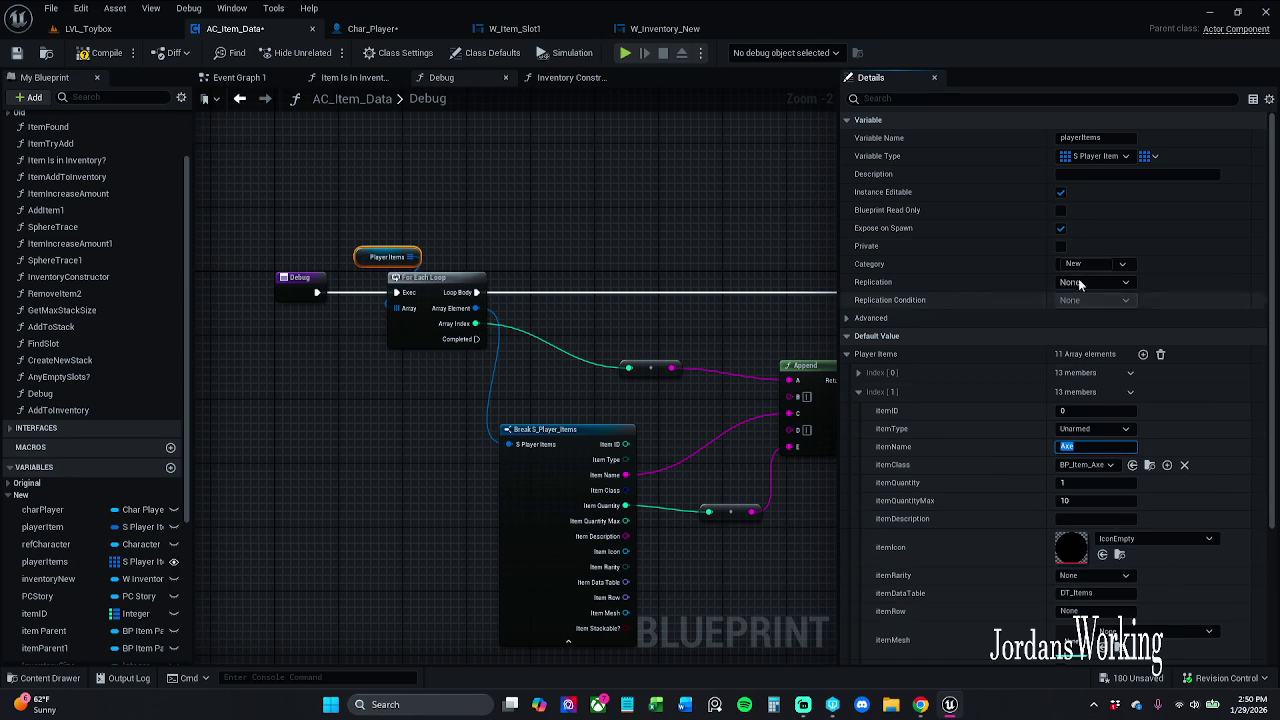
{"action": "left_click", "coordinate": [1160, 538]}
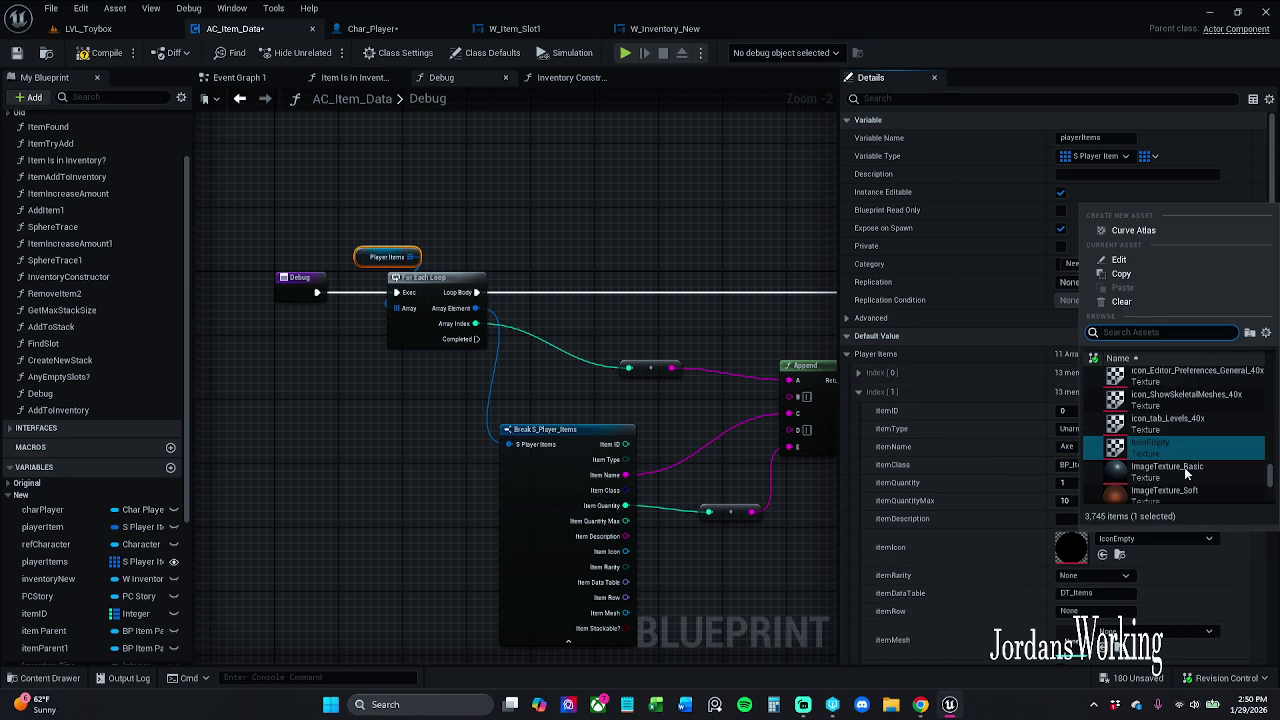
Set the Axe entry's itemIcon to the magic-potion texture
{"action": "scroll", "coordinate": [1186, 480], "scroll_direction": "down", "scroll_amount": 3}
{"action": "scroll", "coordinate": [1186, 482], "scroll_direction": "down", "scroll_amount": 5}
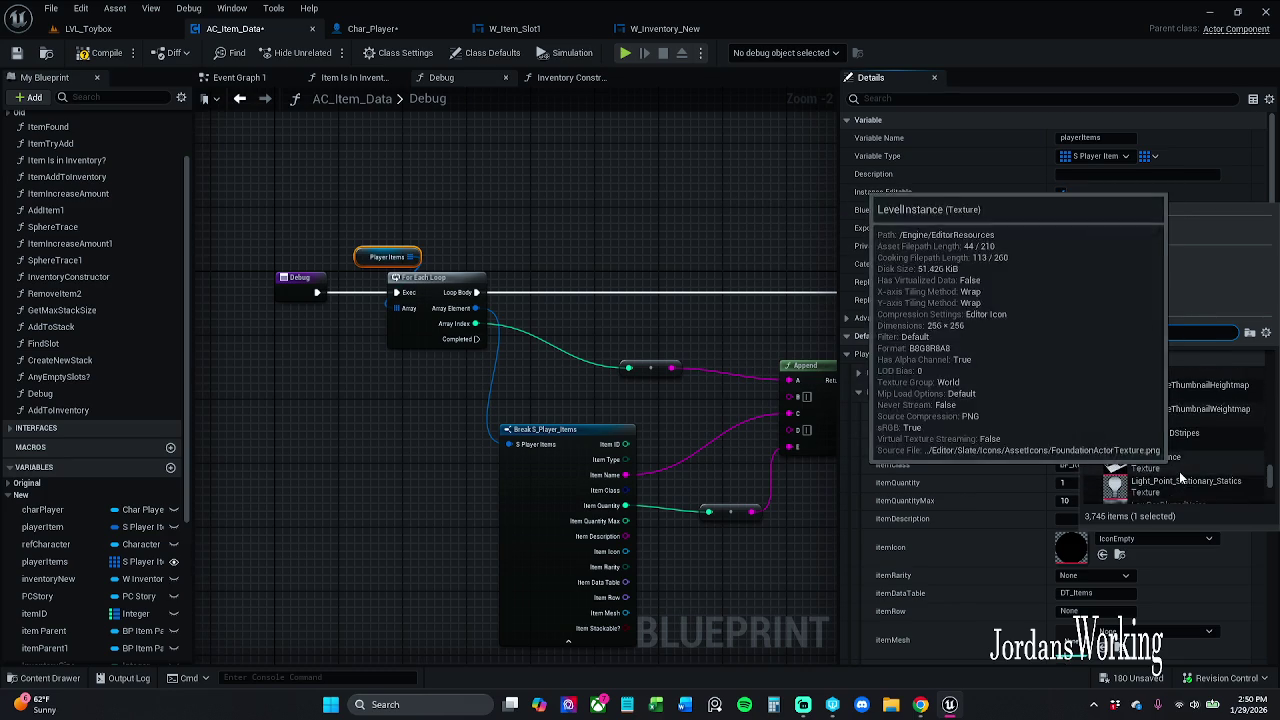
{"action": "scroll", "coordinate": [1182, 480], "scroll_direction": "down", "scroll_amount": 5}
{"action": "scroll", "coordinate": [1180, 477], "scroll_direction": "down", "scroll_amount": 1}
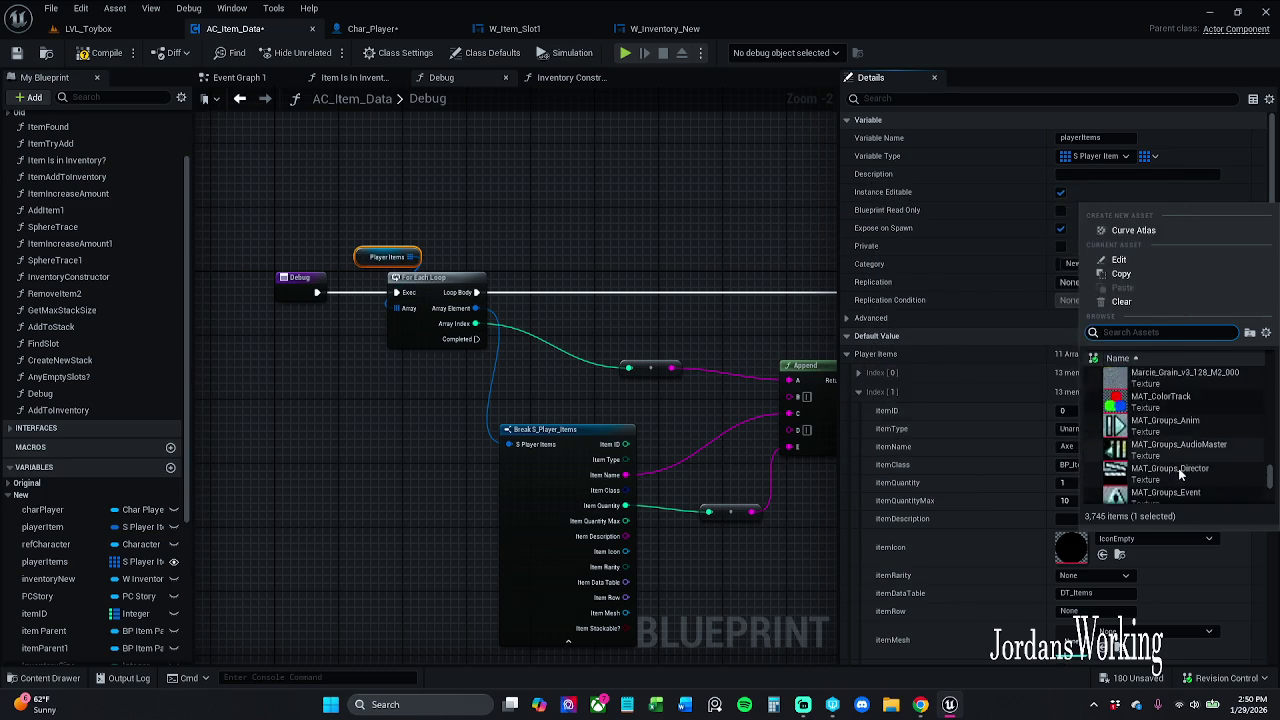
{"action": "left_click", "coordinate": [1160, 450]}
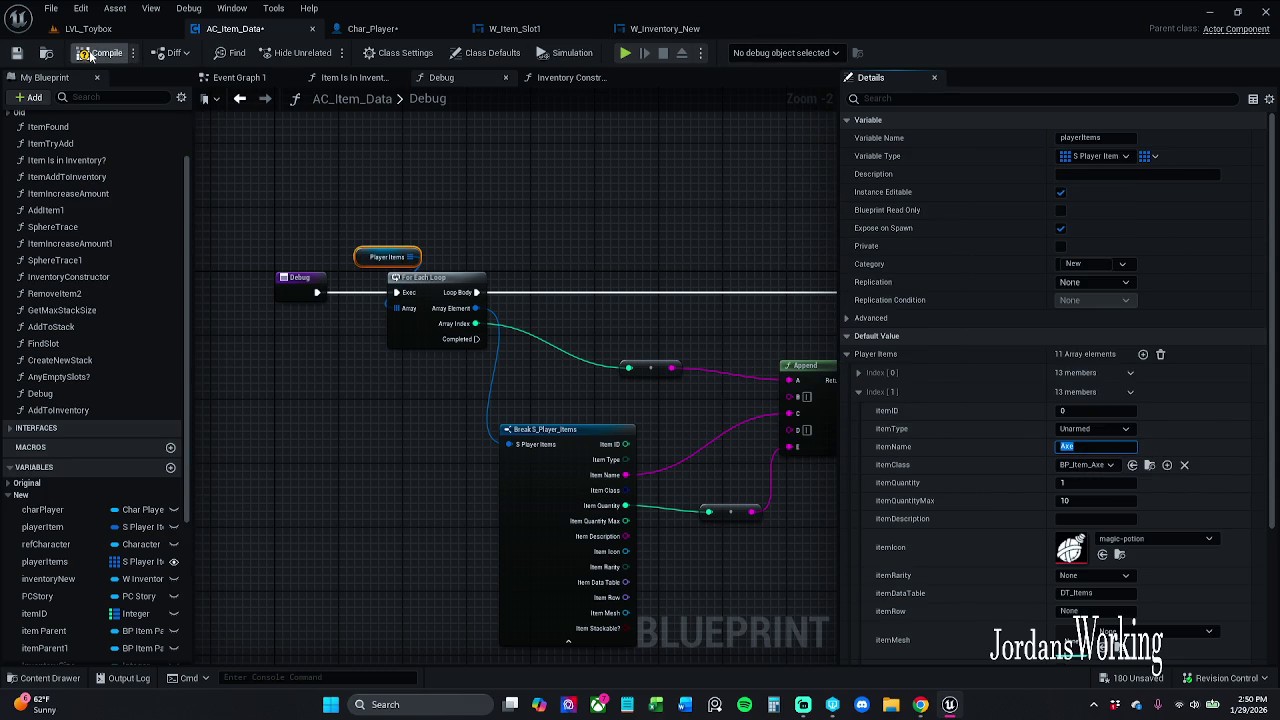
Give the Sword entry the sword-wound icon and save AC_Item_Data
{"action": "left_click", "coordinate": [860, 373]}
{"action": "left_click", "coordinate": [1136, 520]}
{"action": "type", "text": "sword"}
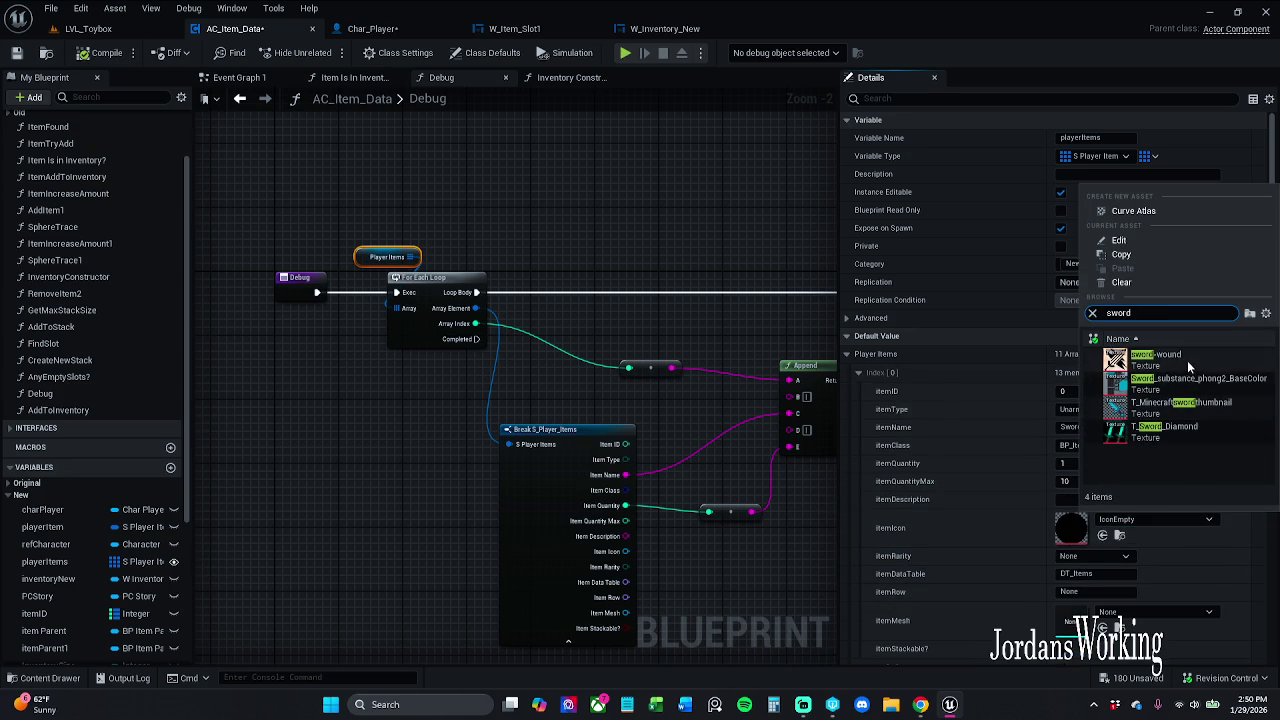
{"action": "key", "text": "Escape"}
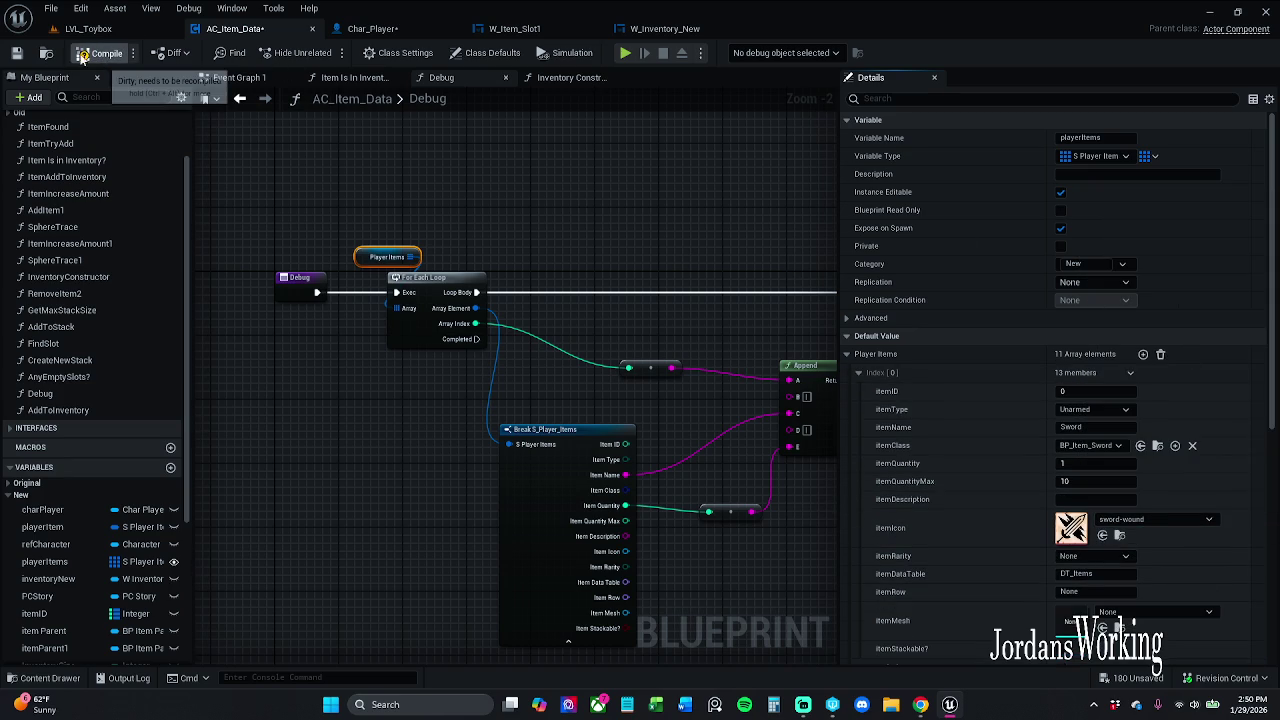
{"action": "left_click", "coordinate": [18, 55]}
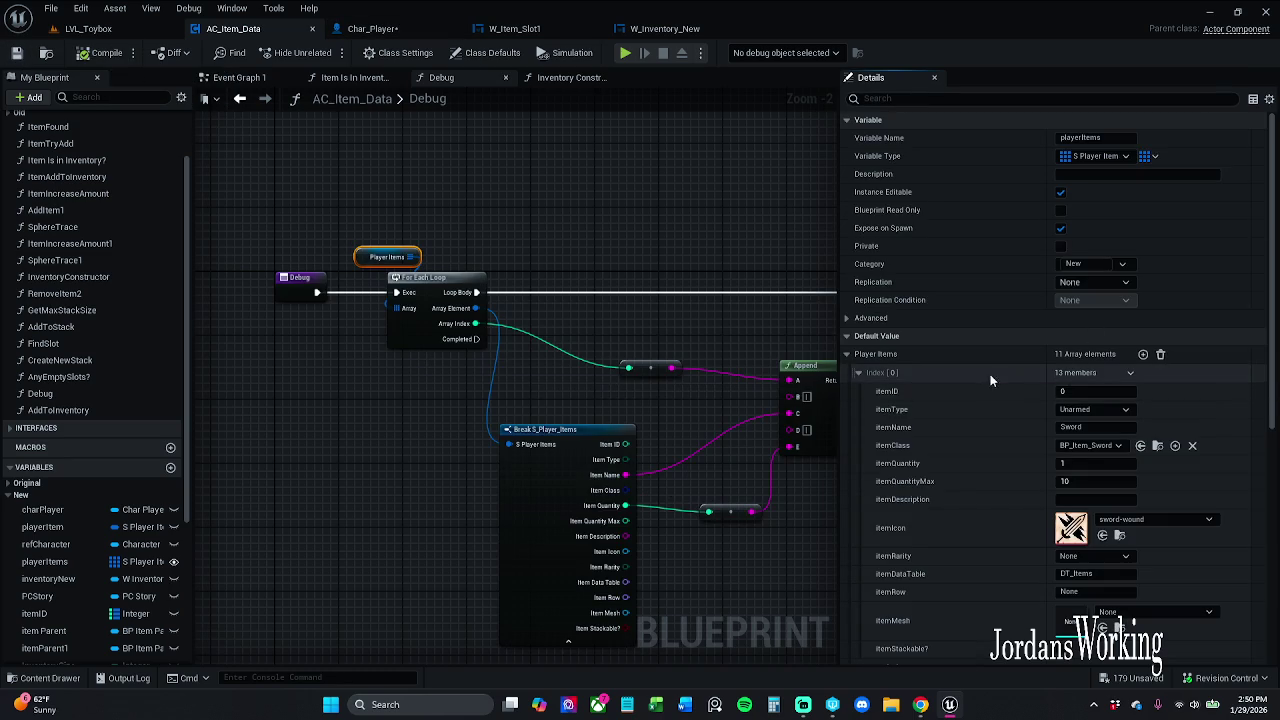
Assign sword-wound, selected in the Content Browser, as the Axe entry's itemIcon
{"action": "left_click", "coordinate": [860, 372]}
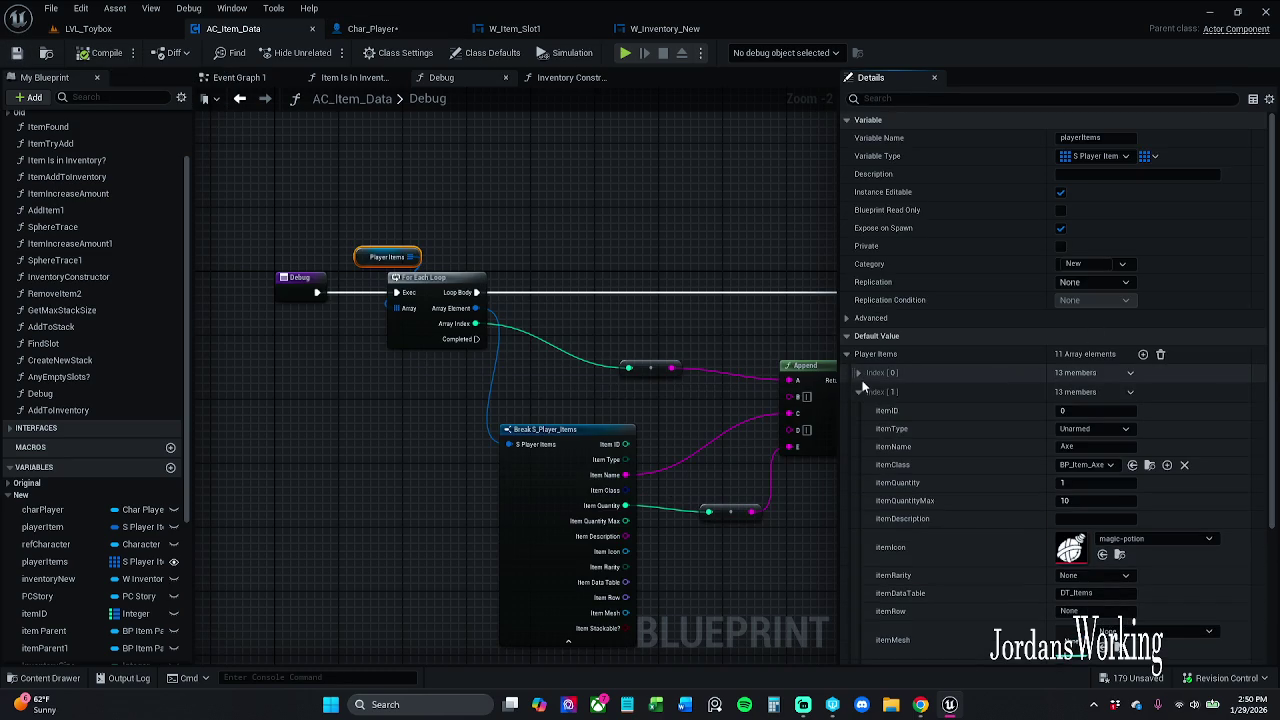
{"action": "left_click", "coordinate": [1102, 554]}
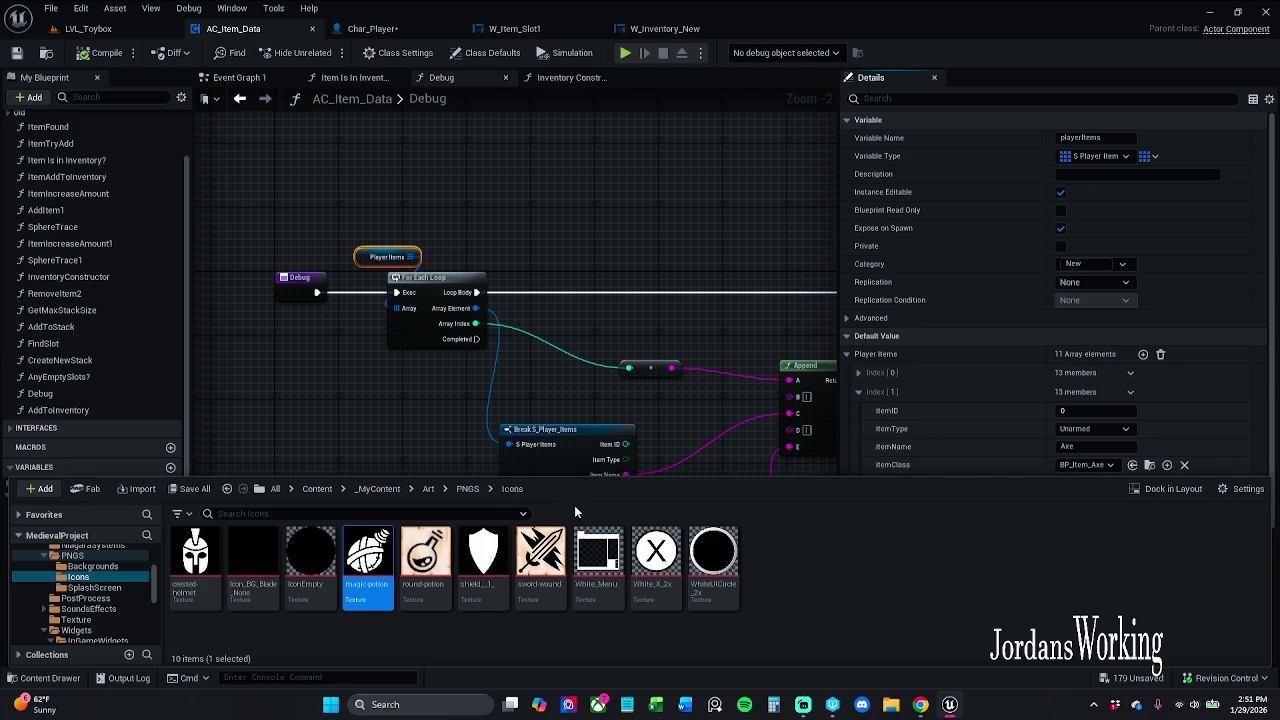
{"action": "left_click", "coordinate": [545, 565]}
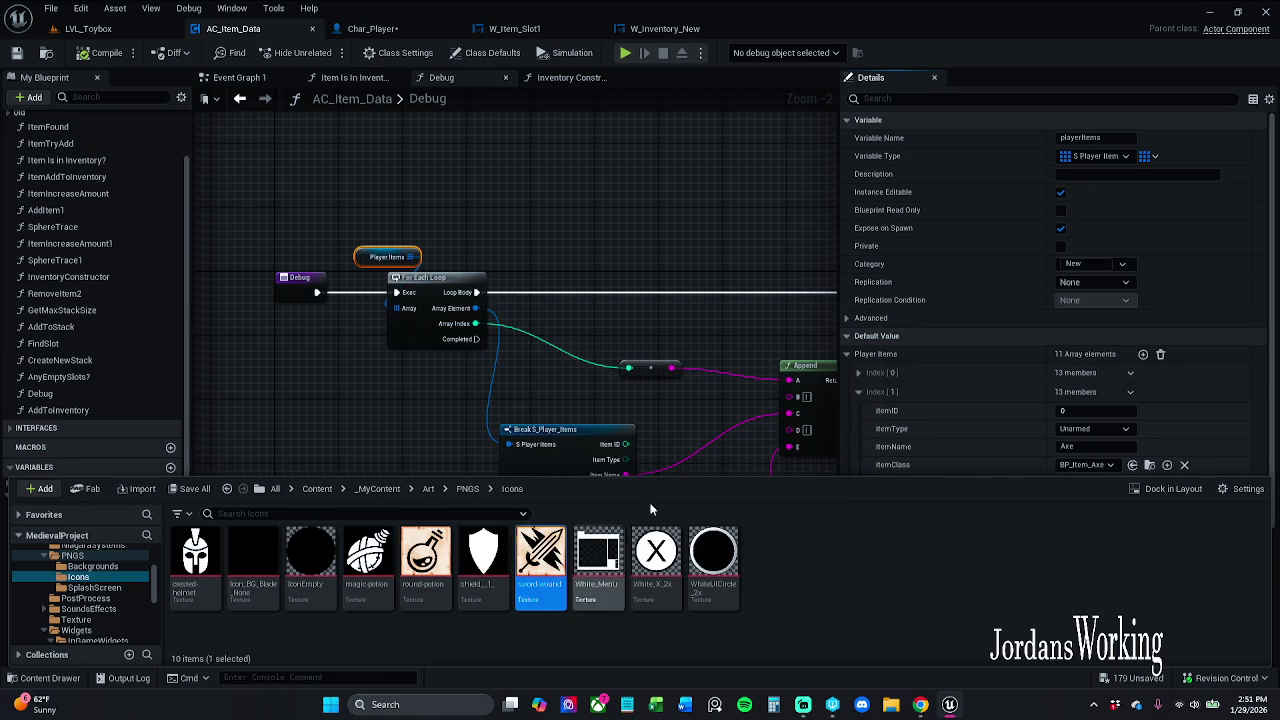
{"action": "left_click", "coordinate": [670, 391]}
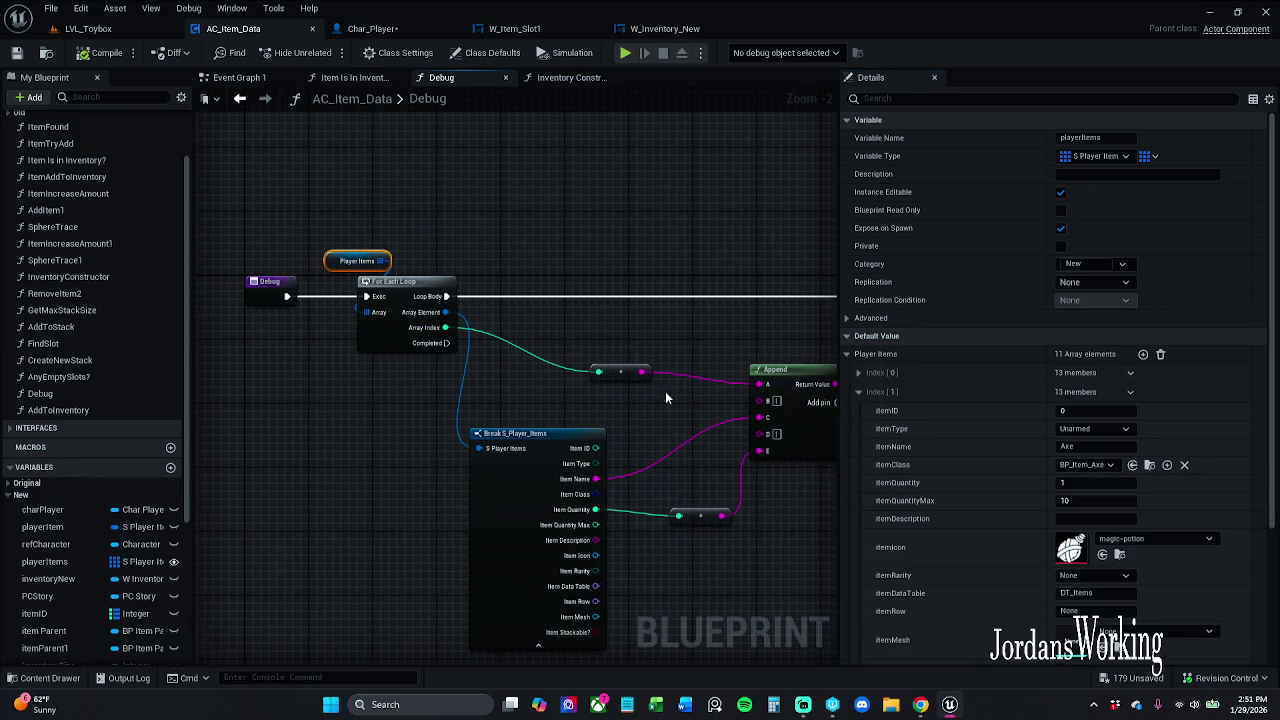
{"action": "left_click", "coordinate": [1102, 555]}
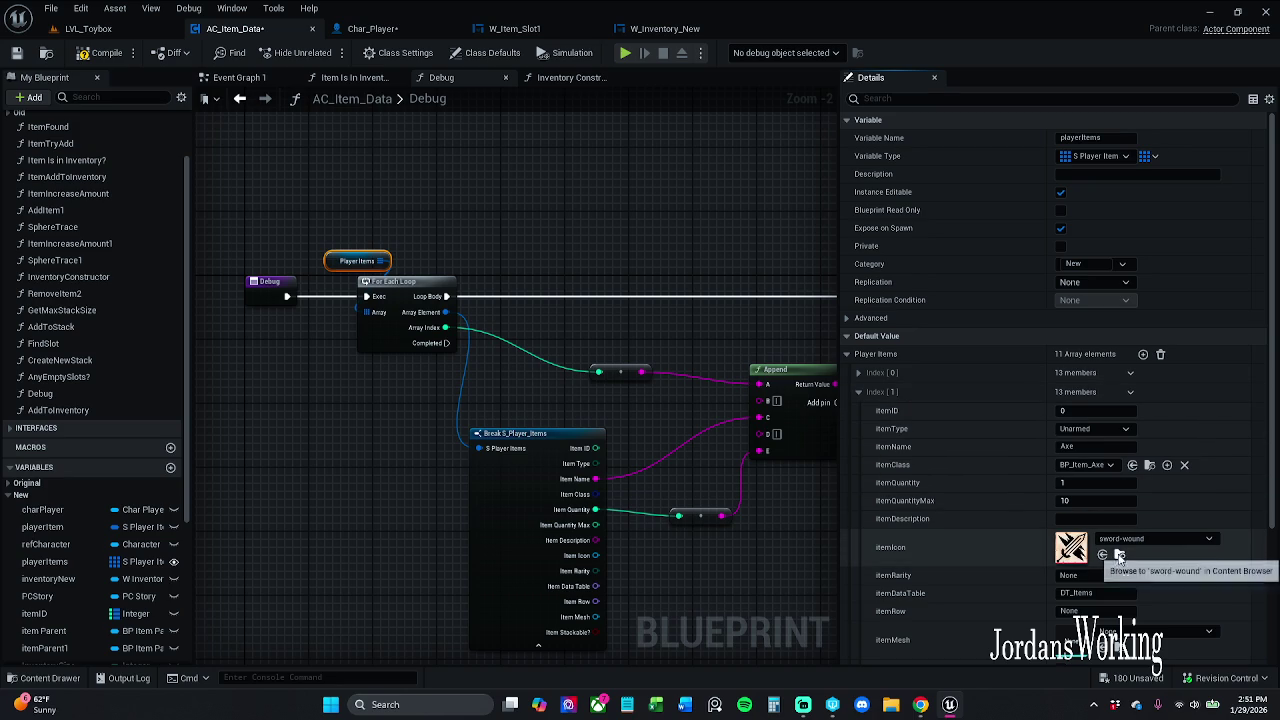
{"action": "left_click", "coordinate": [1119, 556]}
{"action": "left_click", "coordinate": [368, 555]}
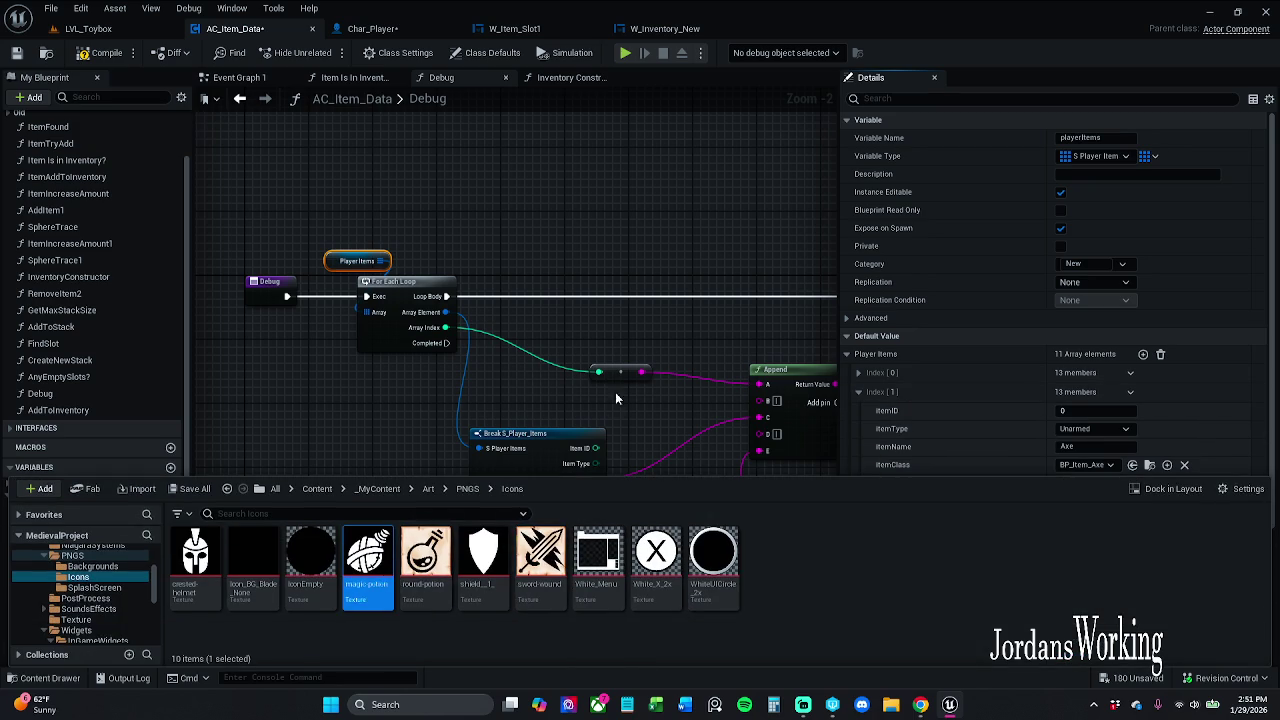
{"action": "key", "text": "ctrl+space"}
{"action": "left_click", "coordinate": [857, 392]}
{"action": "left_click", "coordinate": [857, 392]}
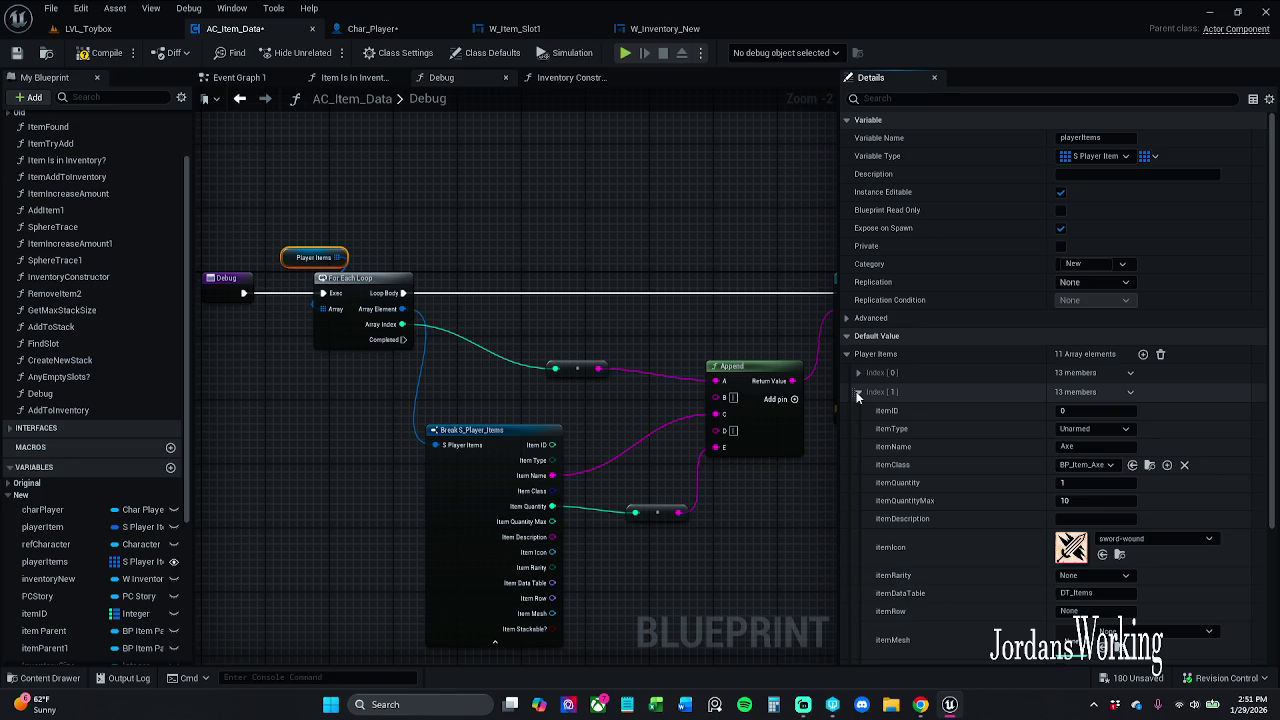
{"action": "left_click", "coordinate": [857, 393]}
{"action": "left_click", "coordinate": [857, 412]}
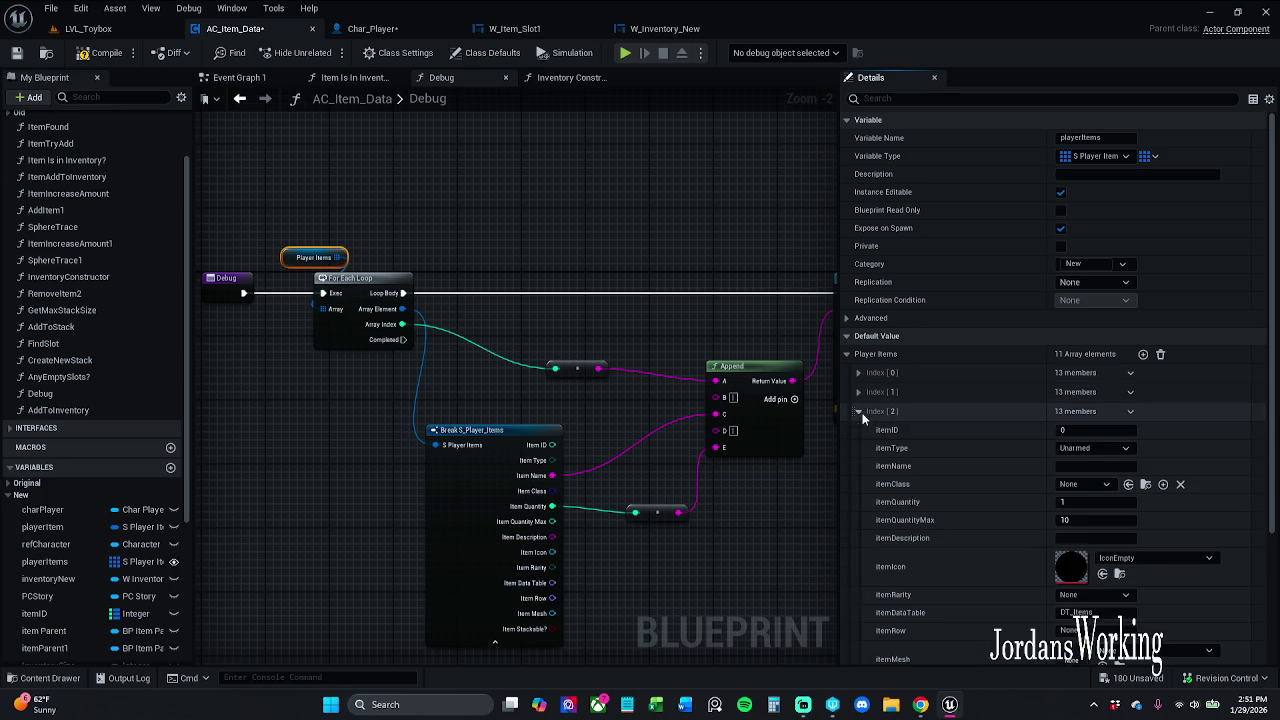
Name the third Player Items entry Health
{"action": "left_click", "coordinate": [1096, 467]}
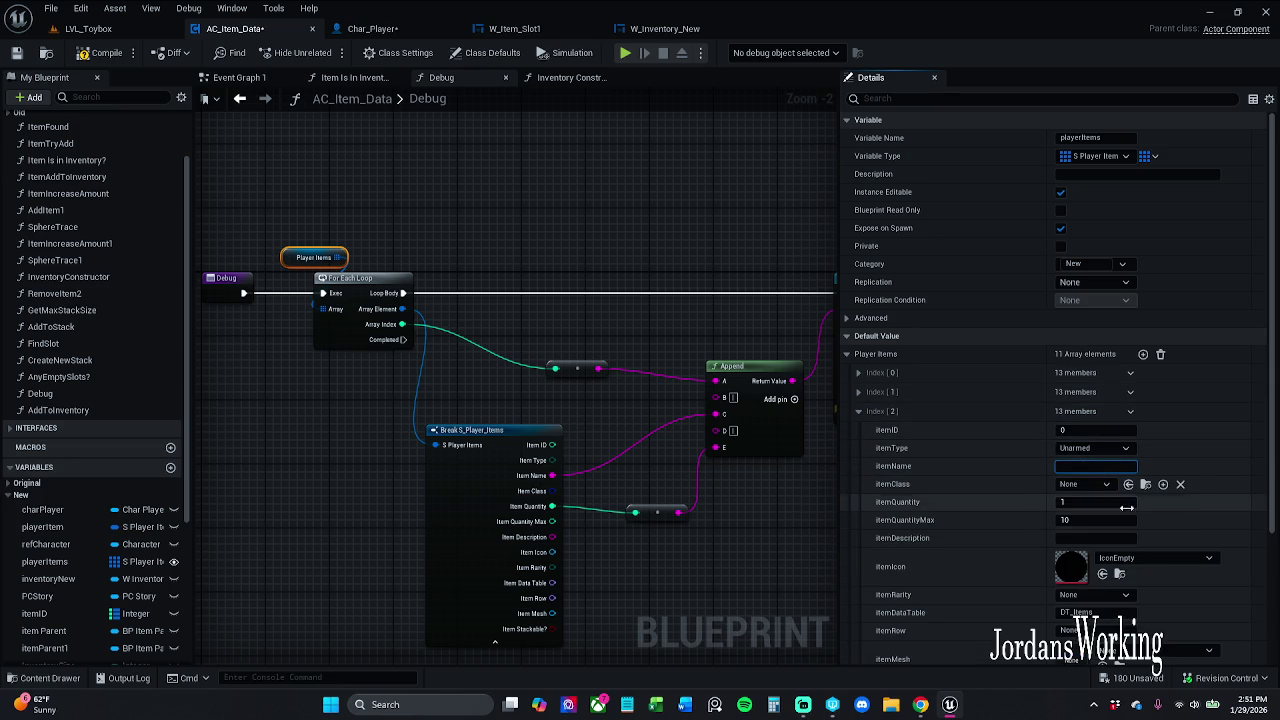
{"action": "key", "text": "ctrl+v"}
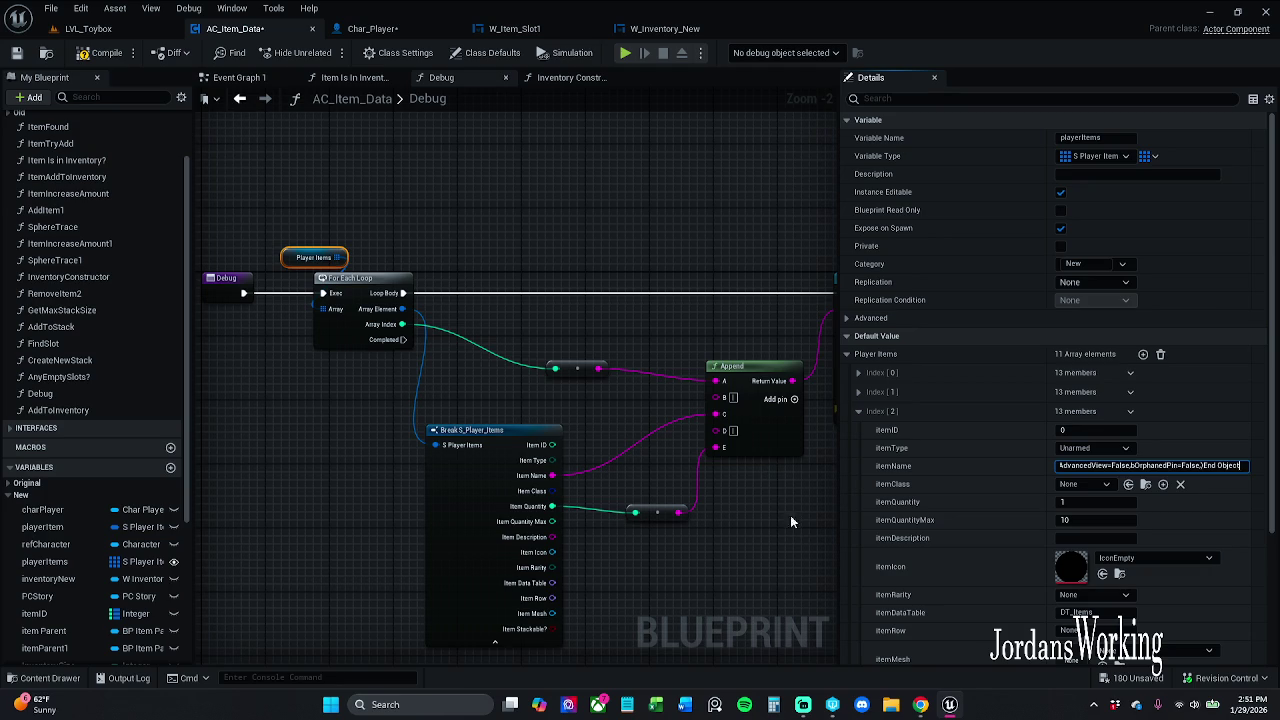
{"action": "left_click_drag", "start_coordinate": [783, 461], "coordinate": [806, 451]}
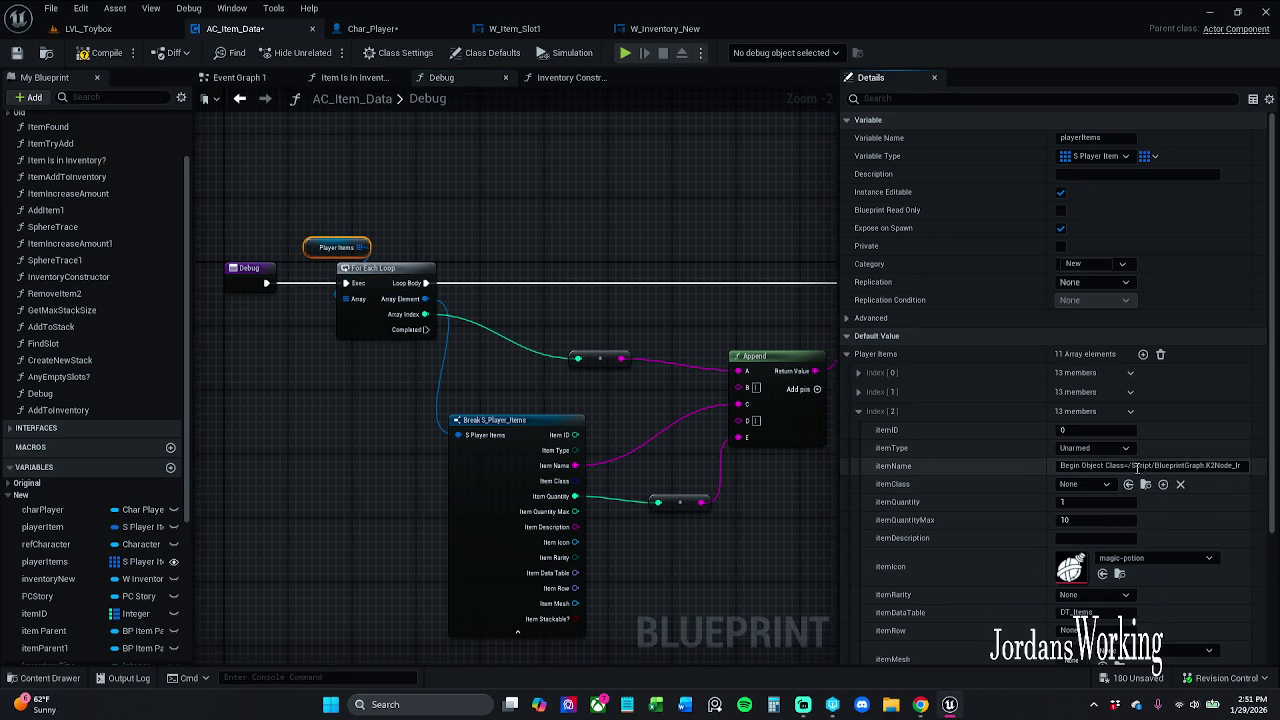
{"action": "left_click", "coordinate": [963, 476]}
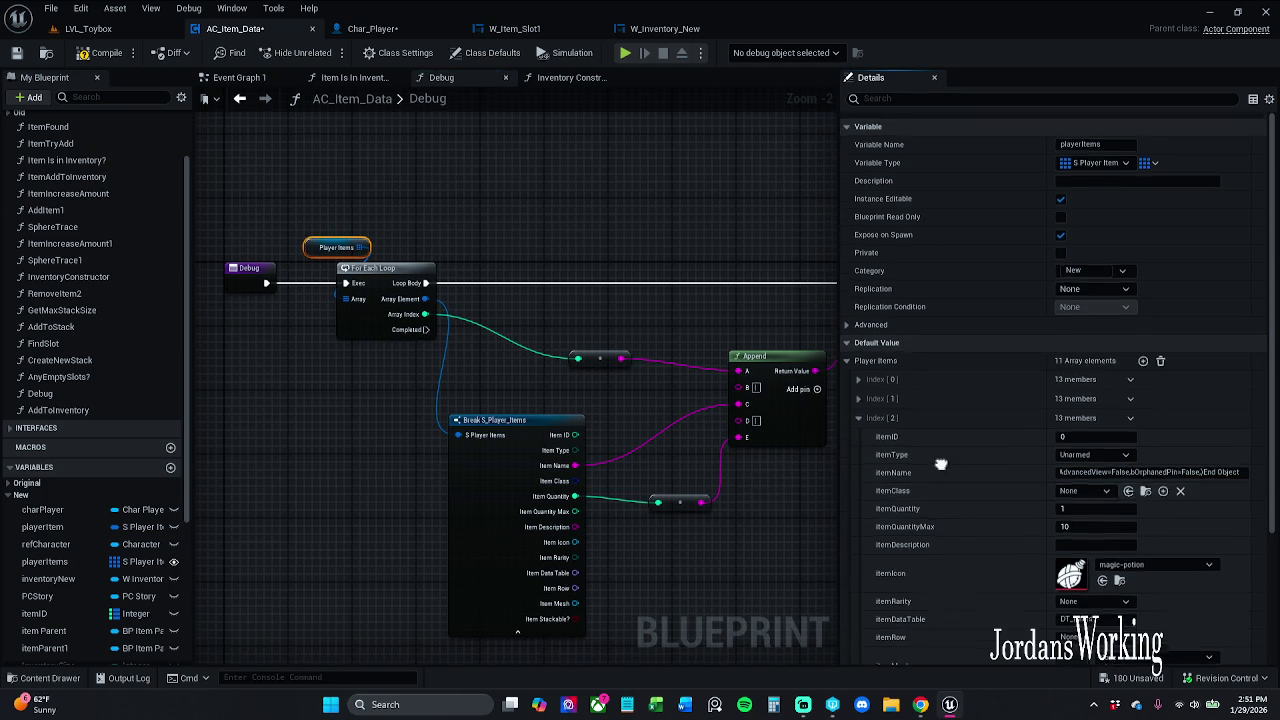
{"action": "left_click", "coordinate": [1085, 458]}
{"action": "key", "text": "ctrl+a"}
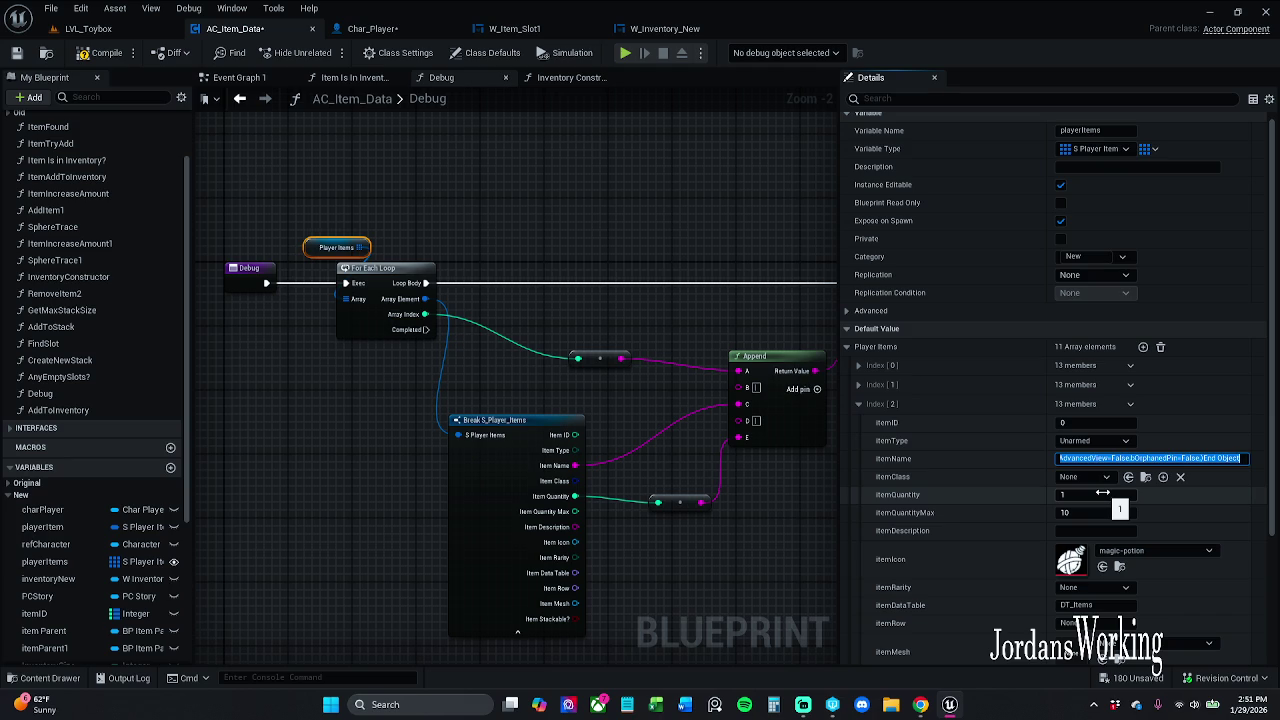
{"action": "type", "text": "Health"}
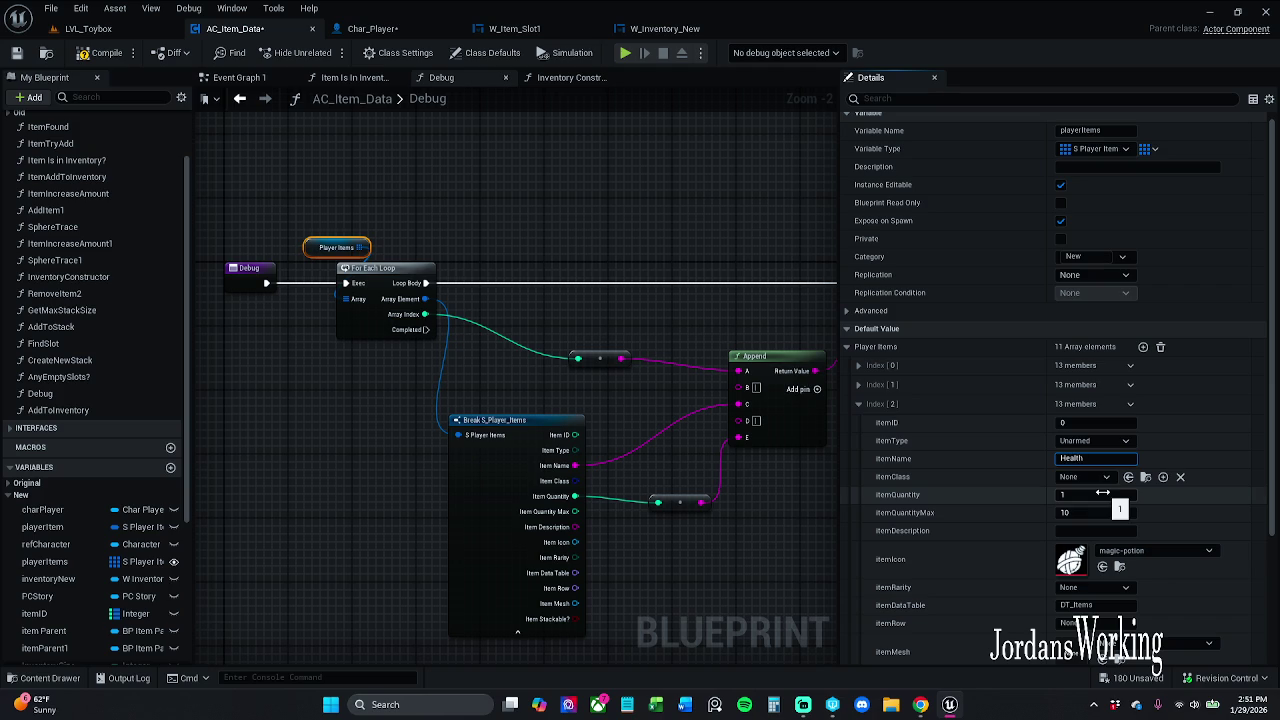
Set its itemClass to BP_Item_Potion_Health and itemQuantity to 4, then save
{"action": "left_click", "coordinate": [1100, 478]}
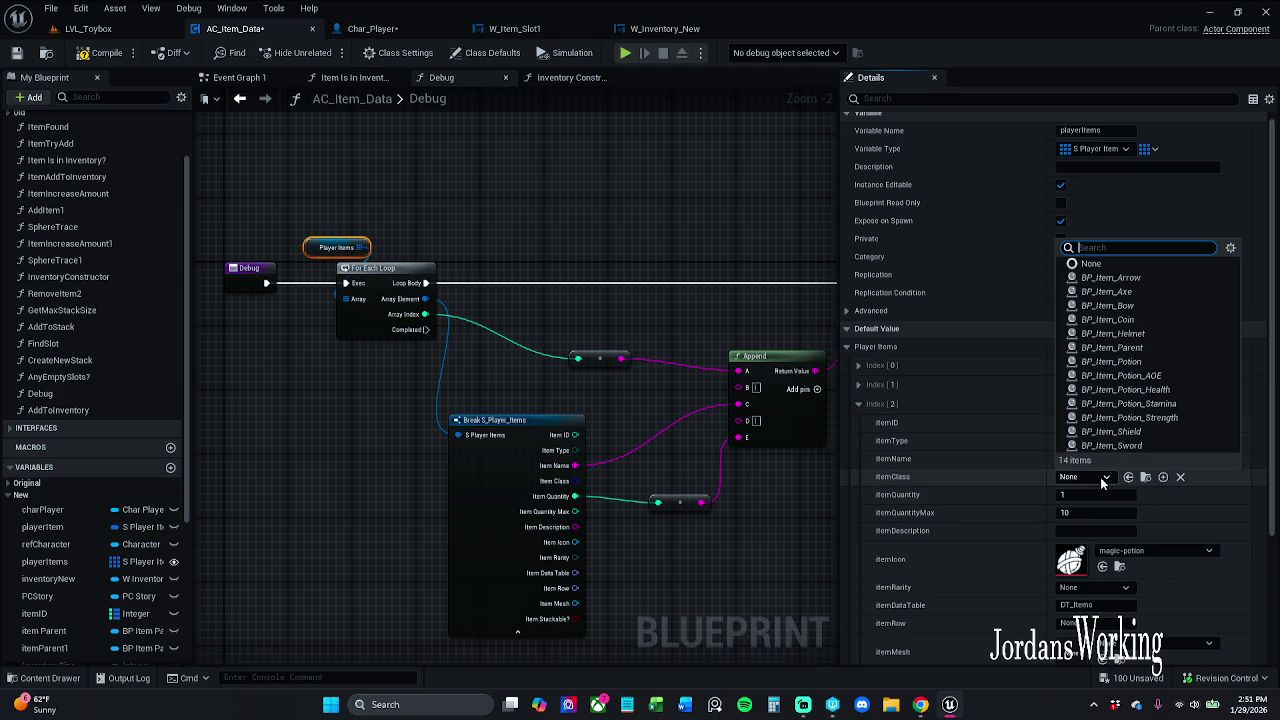
{"action": "left_click", "coordinate": [1150, 390]}
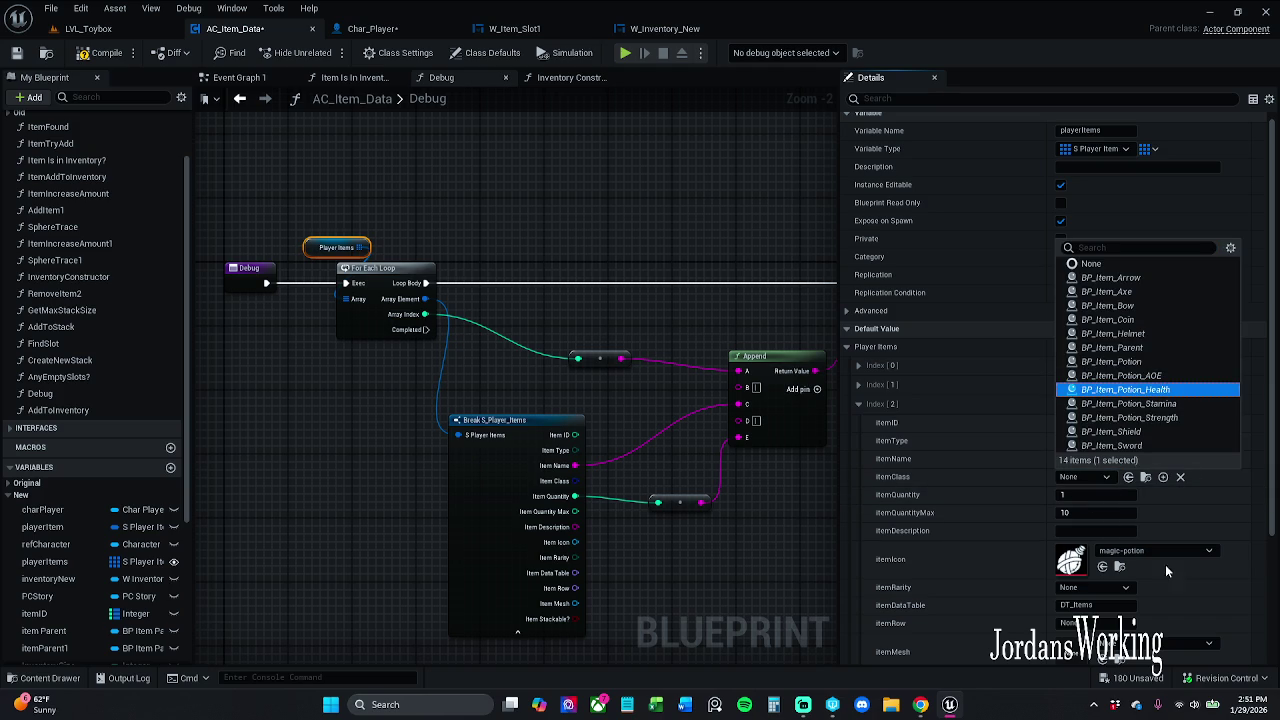
{"action": "left_click", "coordinate": [1112, 496]}
{"action": "type", "text": "5"}
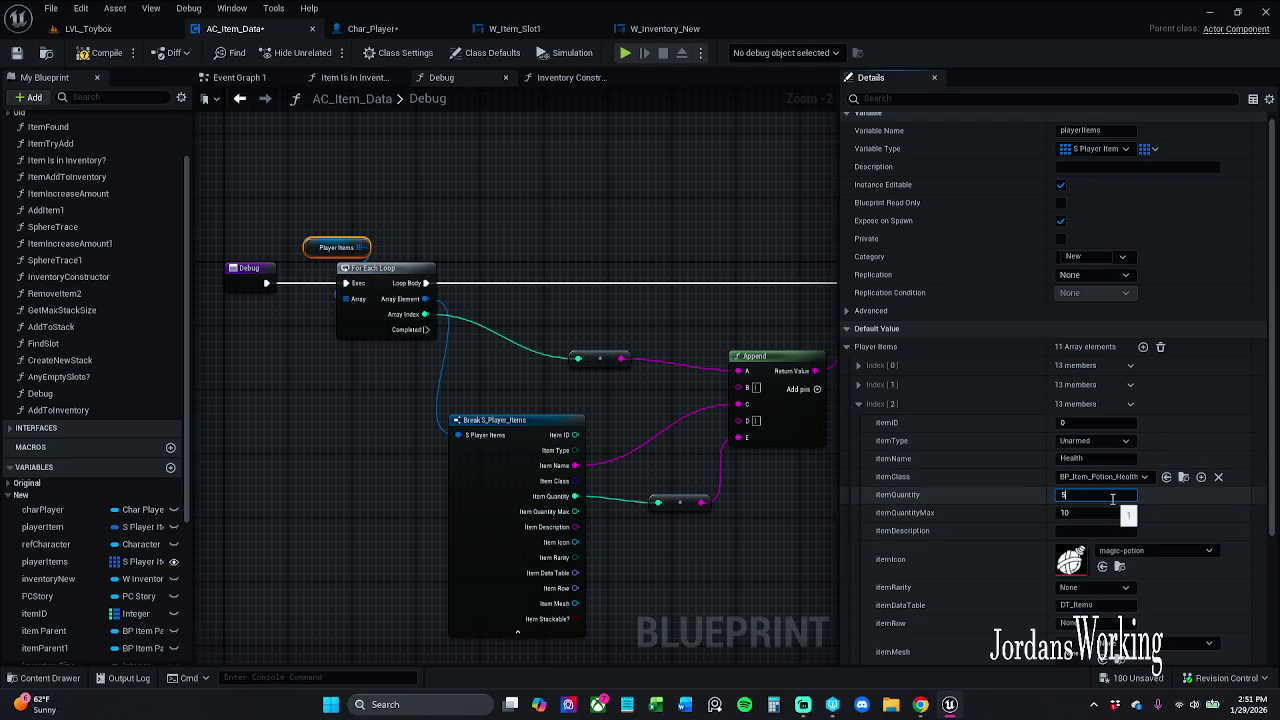
{"action": "key", "text": "Return"}
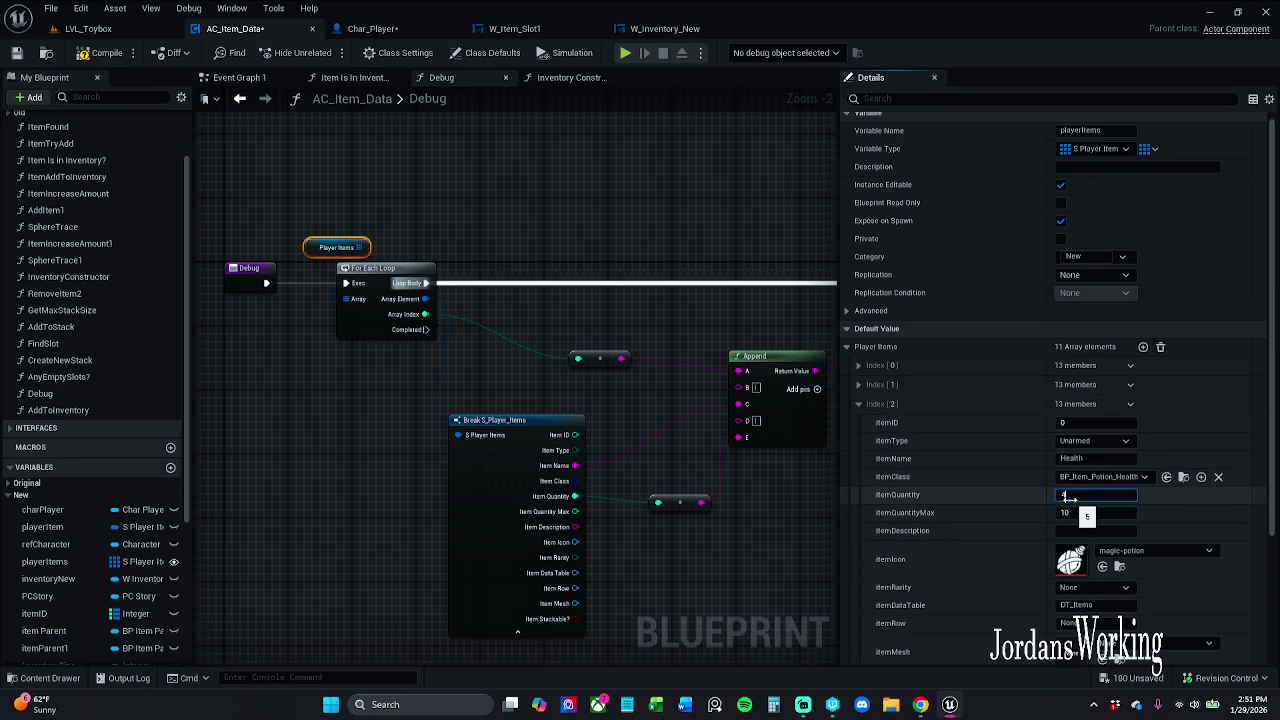
{"action": "left_click", "coordinate": [16, 52]}
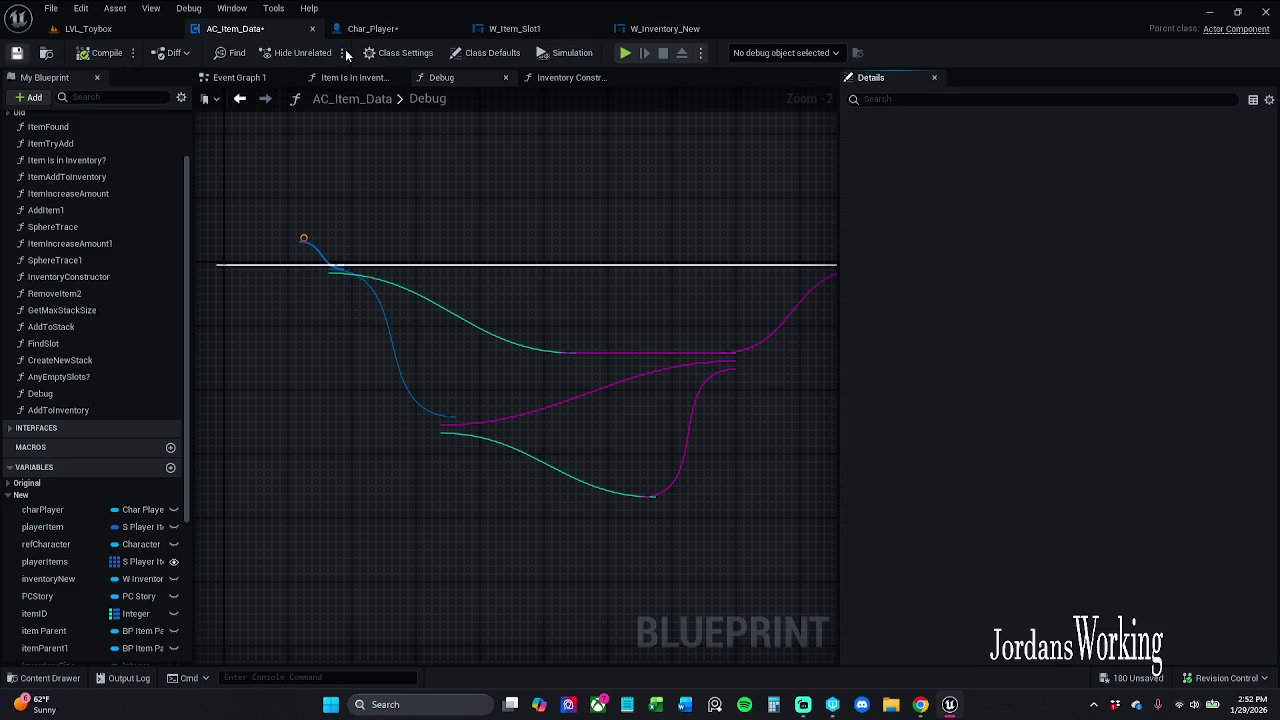
Save the Char_Player blueprint with Ctrl+S and go back to the LVL_Toybox level
{"action": "left_click", "coordinate": [396, 31]}
{"action": "key", "text": "ctrl+s"}
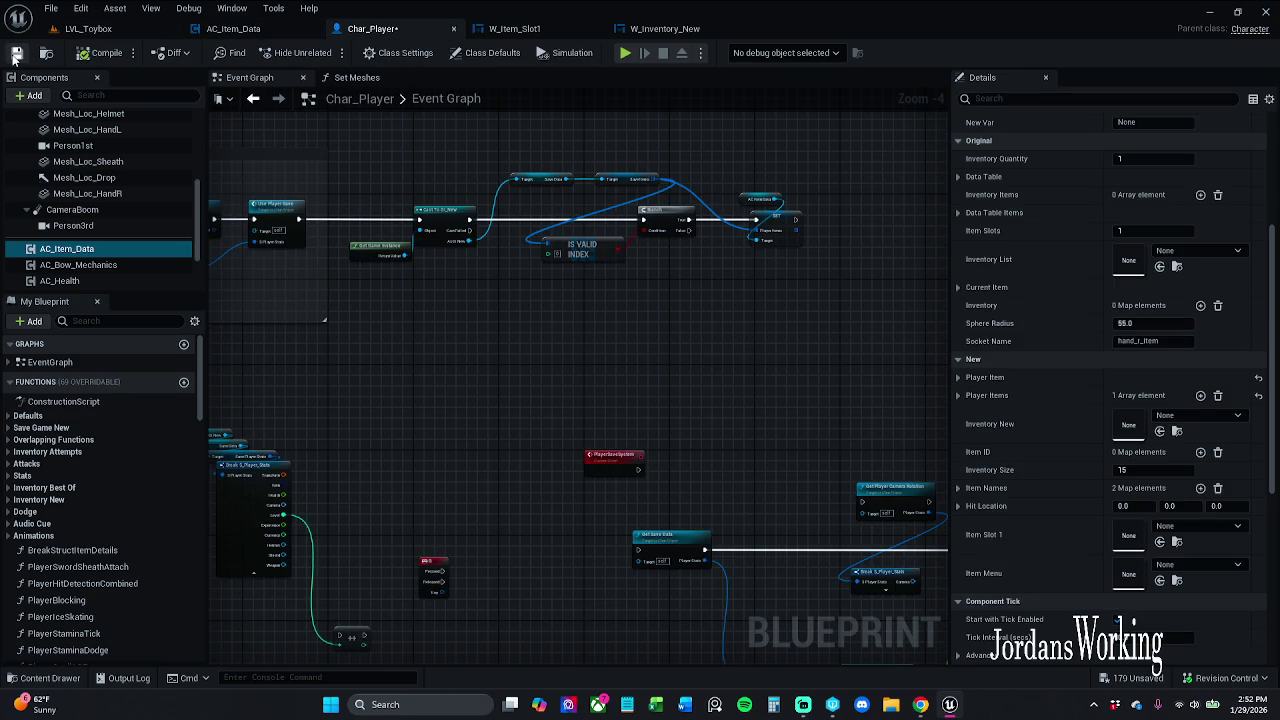
{"action": "left_click", "coordinate": [119, 36]}
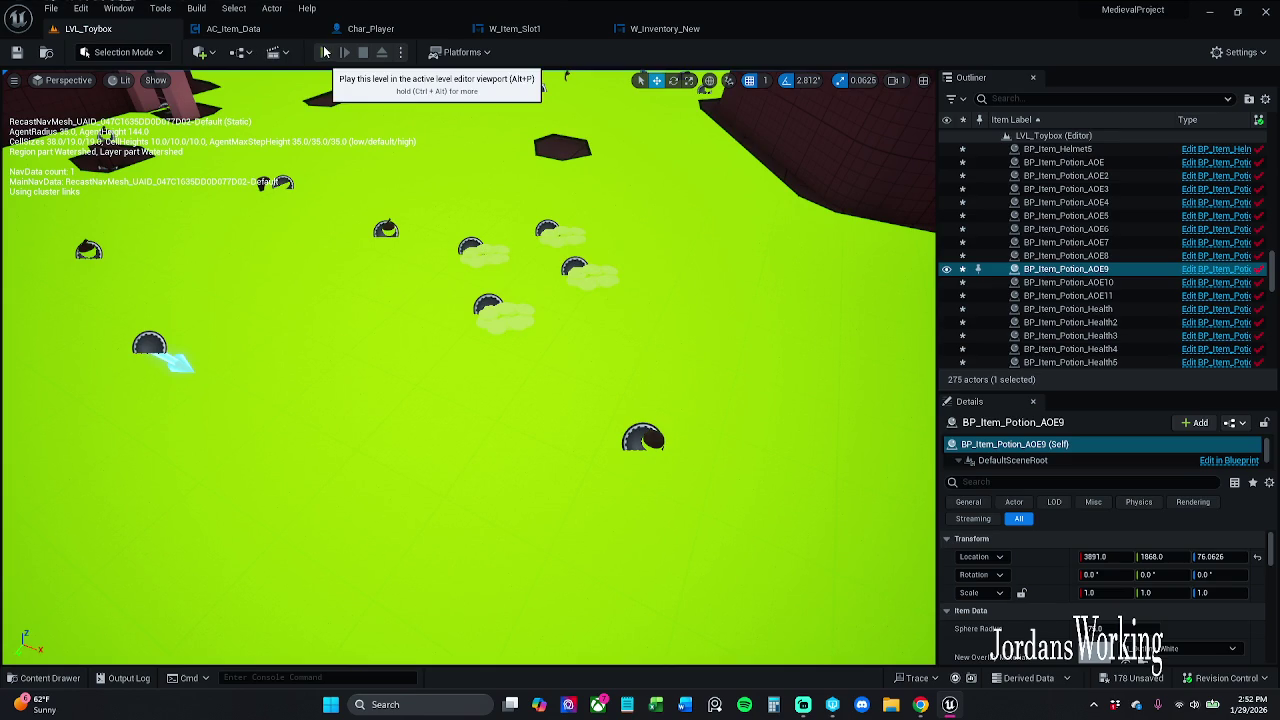
Start play and pick up health potions, AOE potions and coins, then check the inventory
{"action": "left_click", "coordinate": [325, 52]}
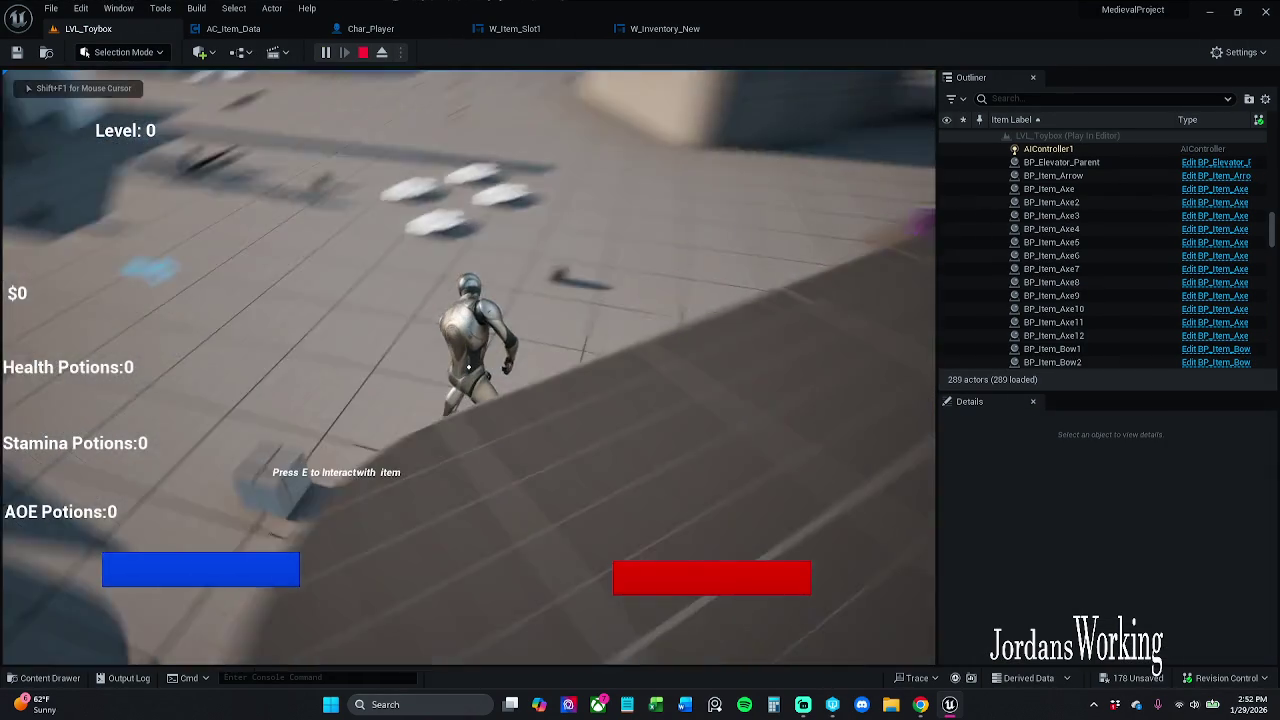
{"action": "key", "text": "e"}
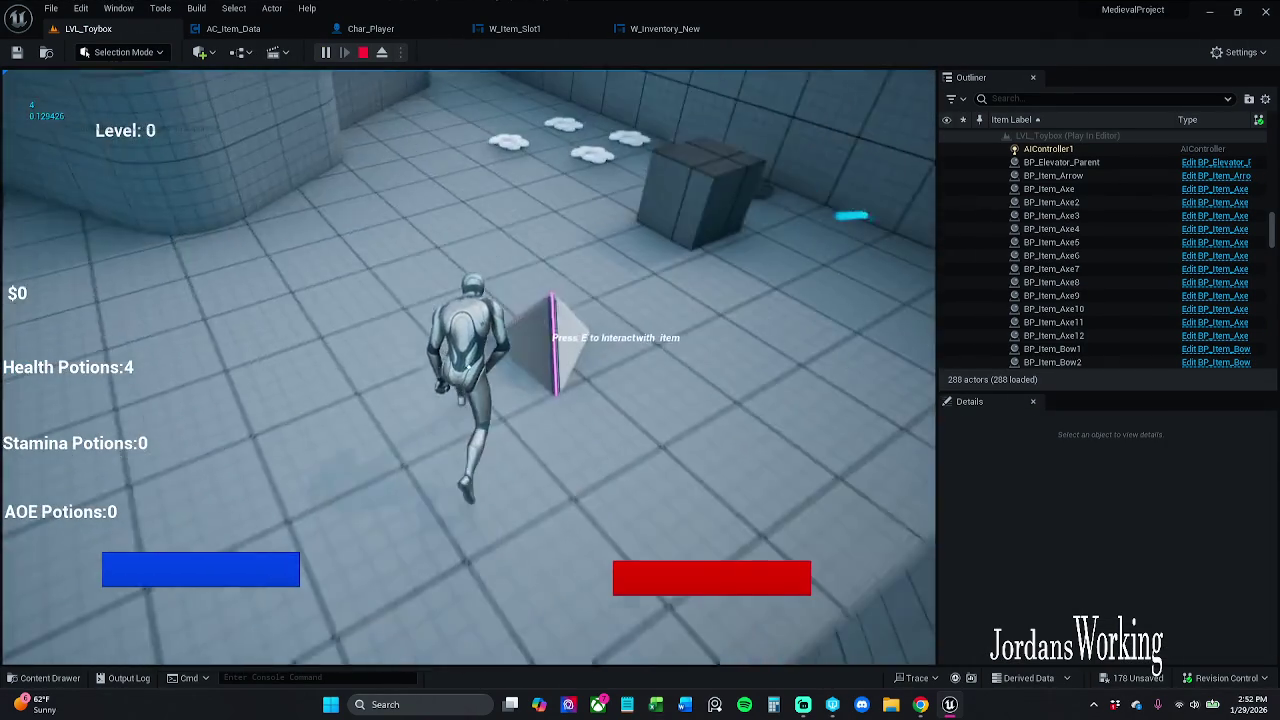
{"action": "key", "text": "e"}
{"action": "key", "text": "e"}
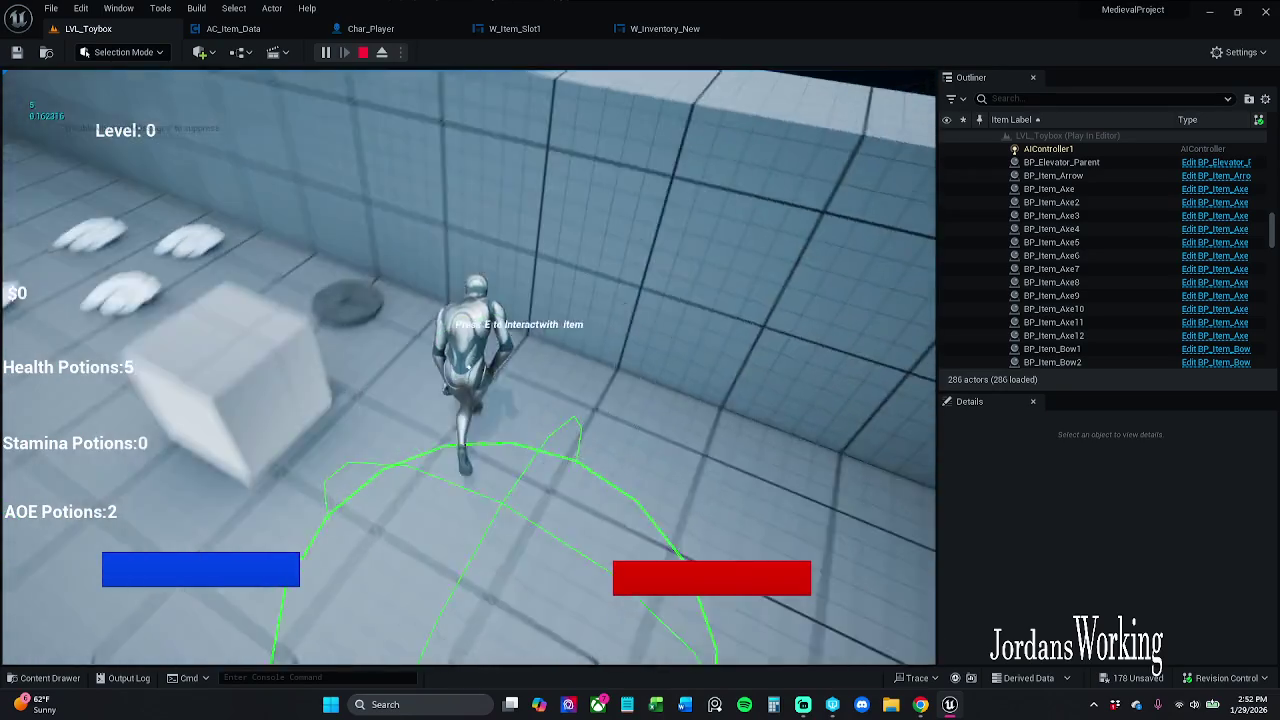
{"action": "key", "text": "e"}
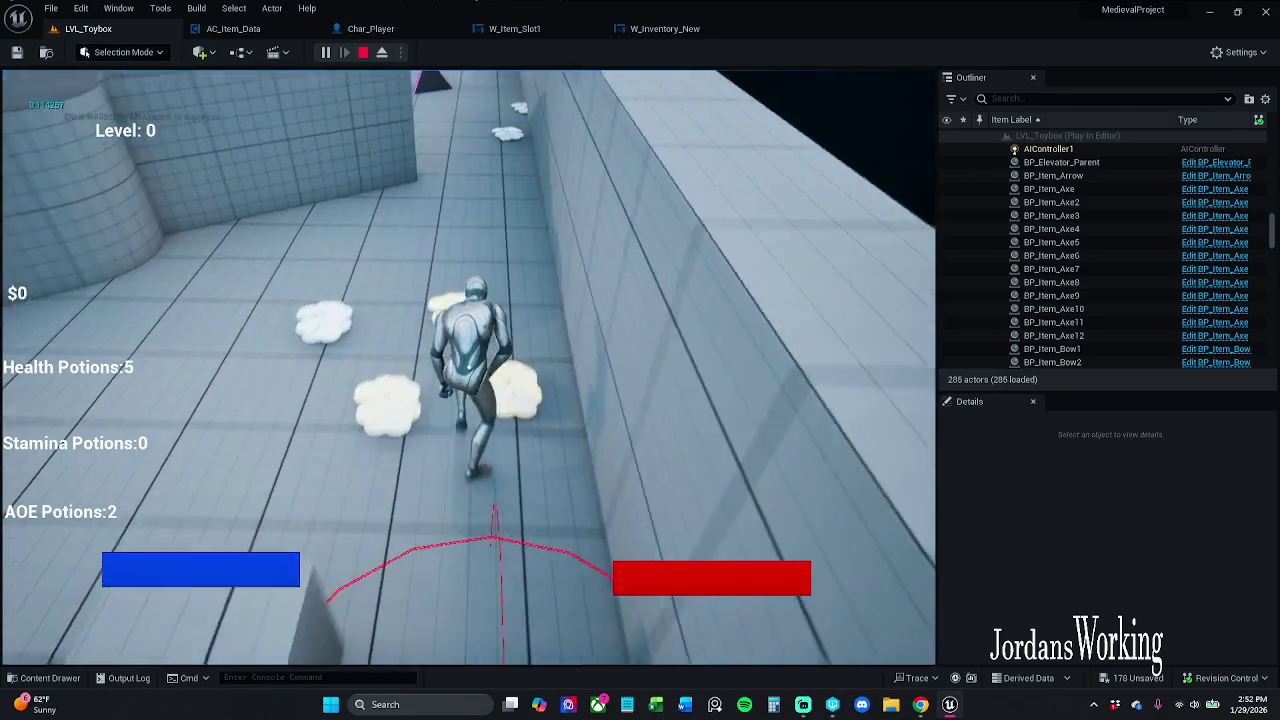
{"action": "key", "text": "e"}
{"action": "key", "text": "i"}
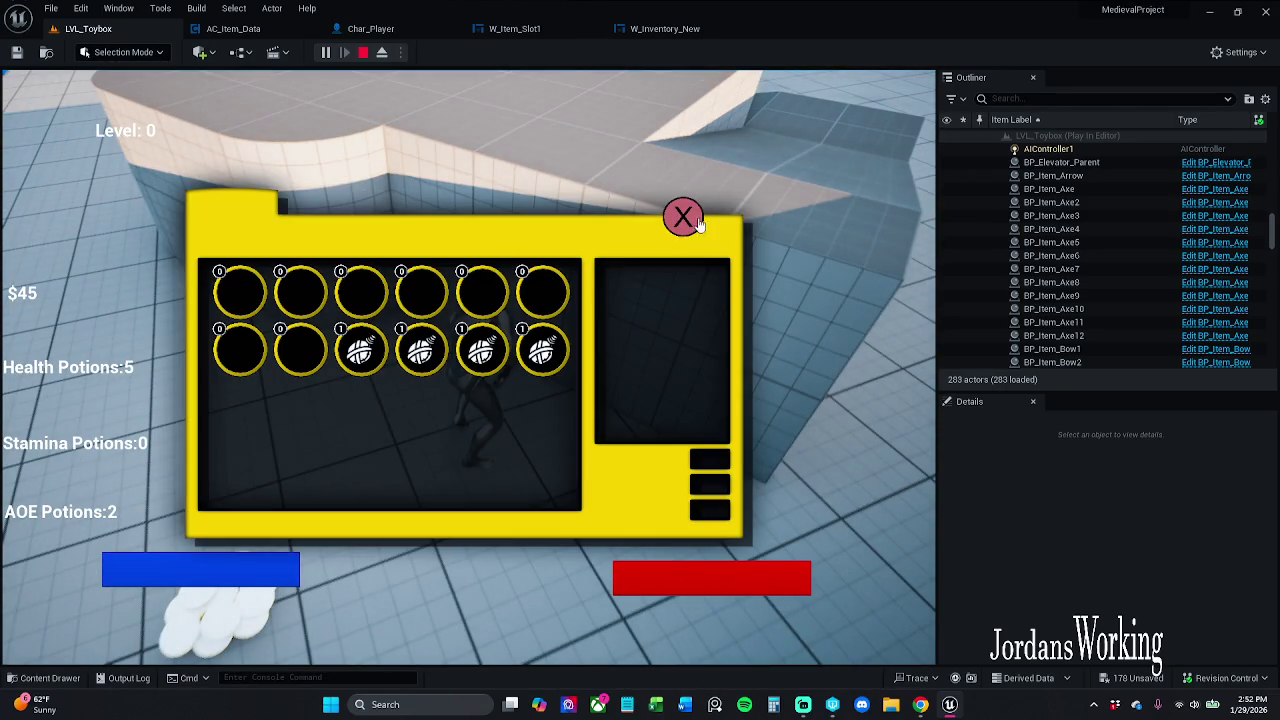
{"action": "left_click", "coordinate": [697, 222]}
Collect stamina potions, more AOE potions and coin piles, then stop and restart the play session
{"action": "key", "text": "e"}
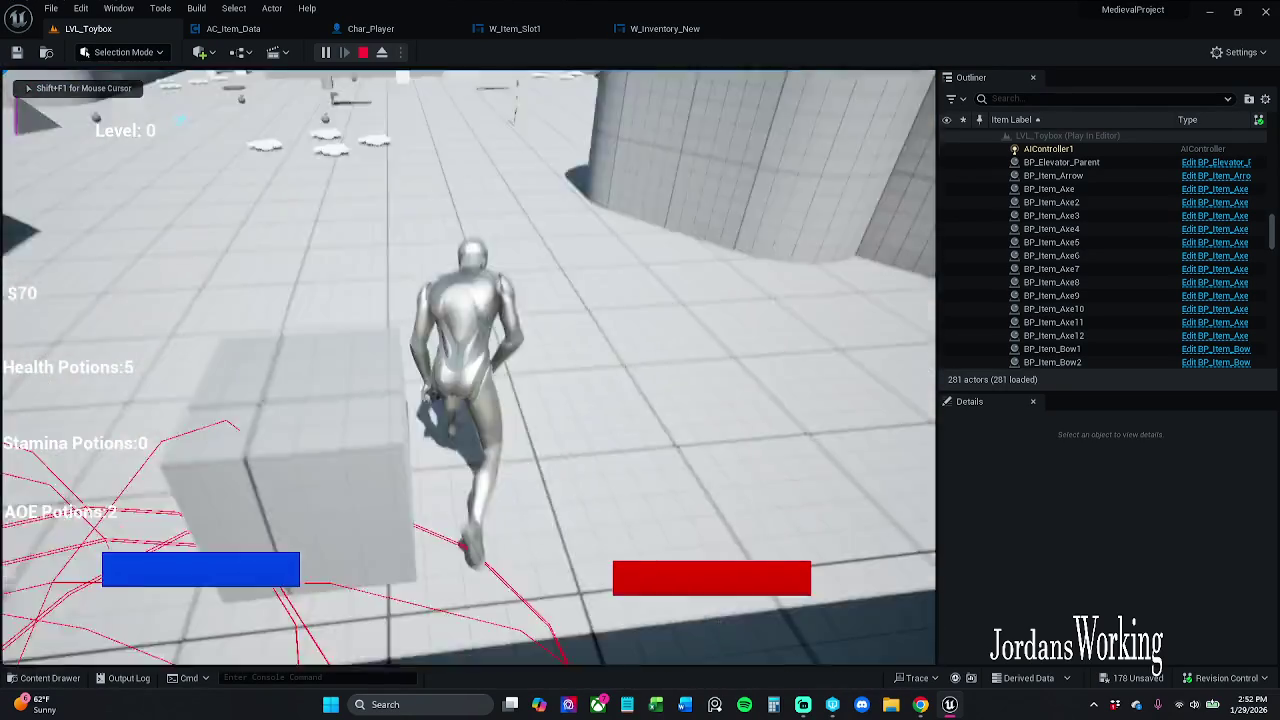
{"action": "key", "text": "w"}
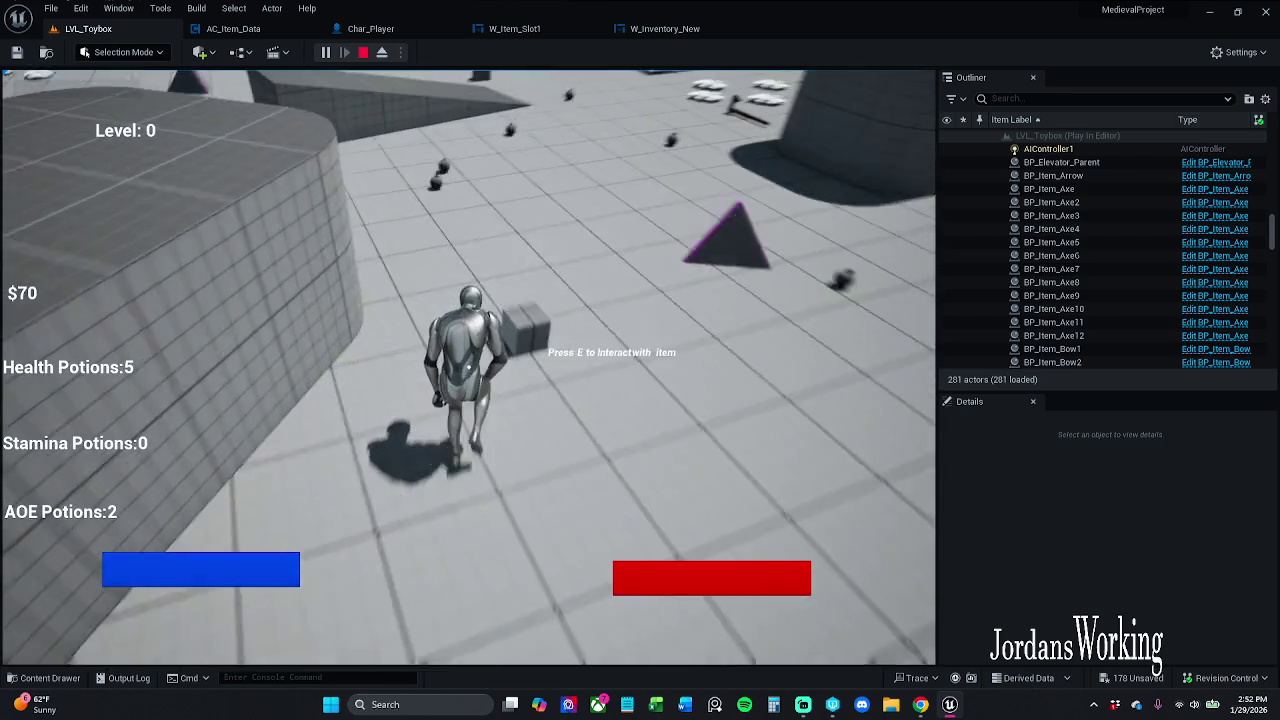
{"action": "key", "text": "e"}
{"action": "key", "text": "w"}
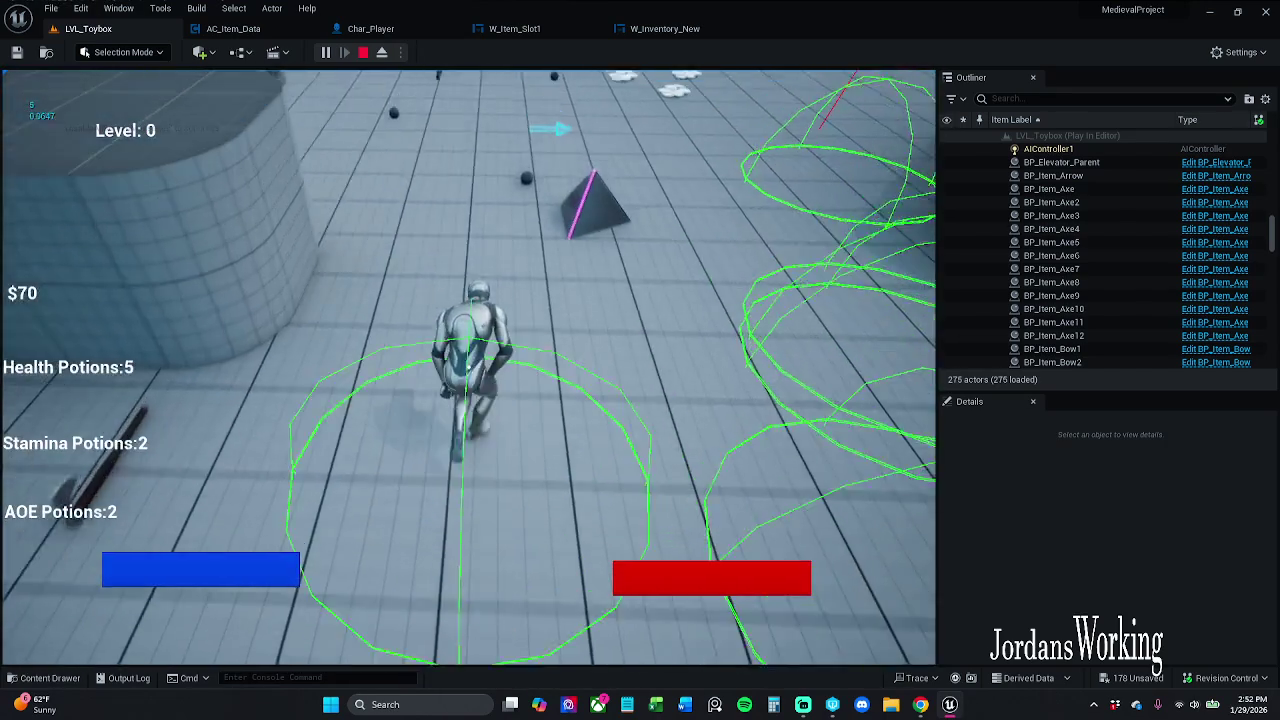
{"action": "key", "text": "w"}
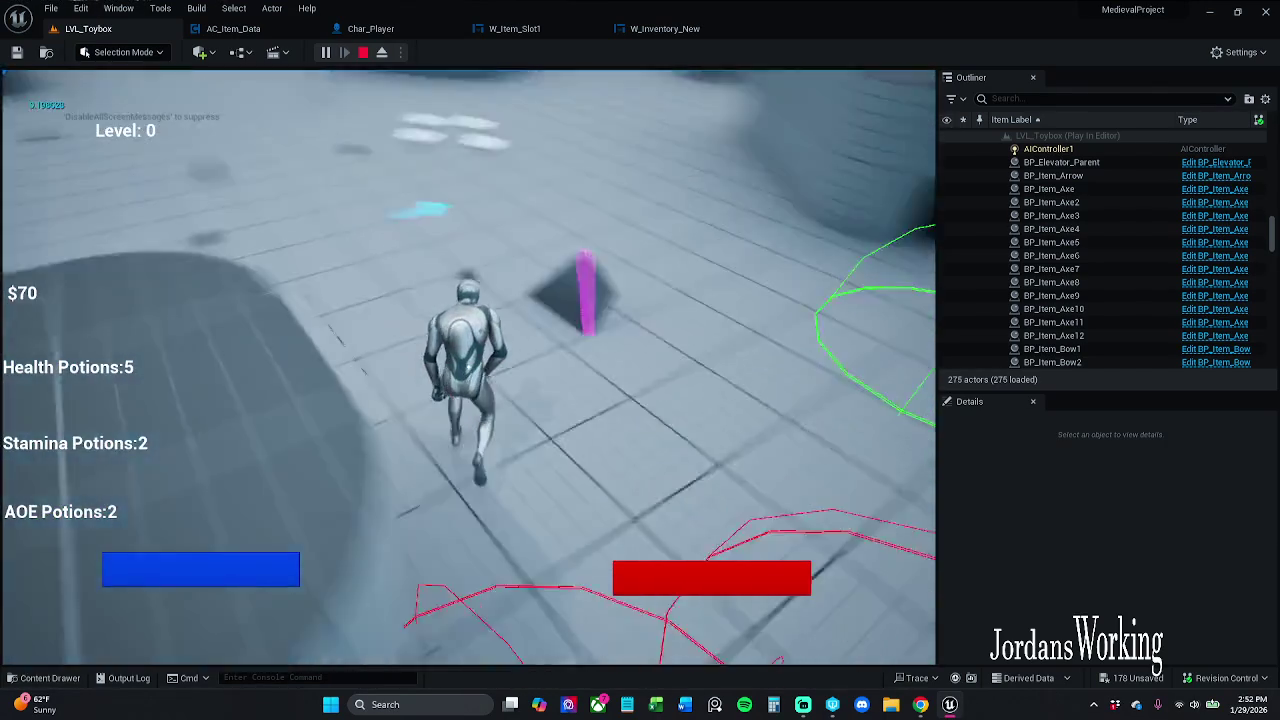
{"action": "key", "text": "e"}
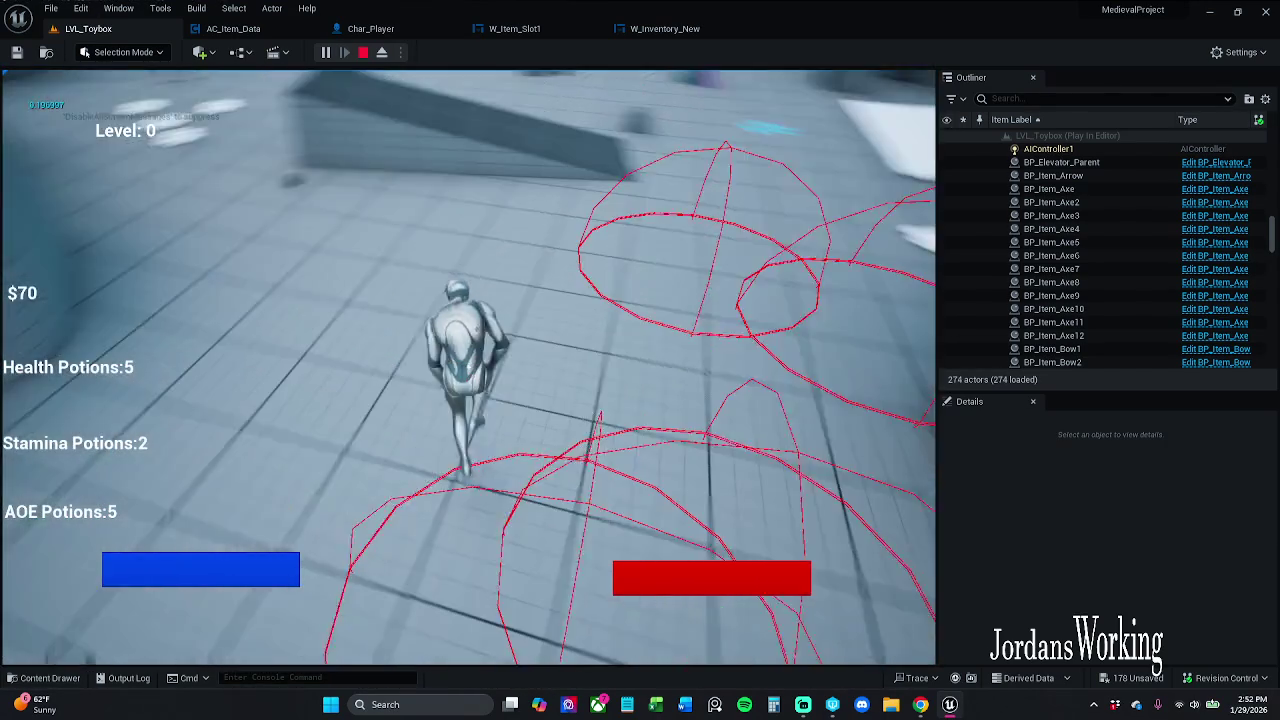
{"action": "key", "text": "w"}
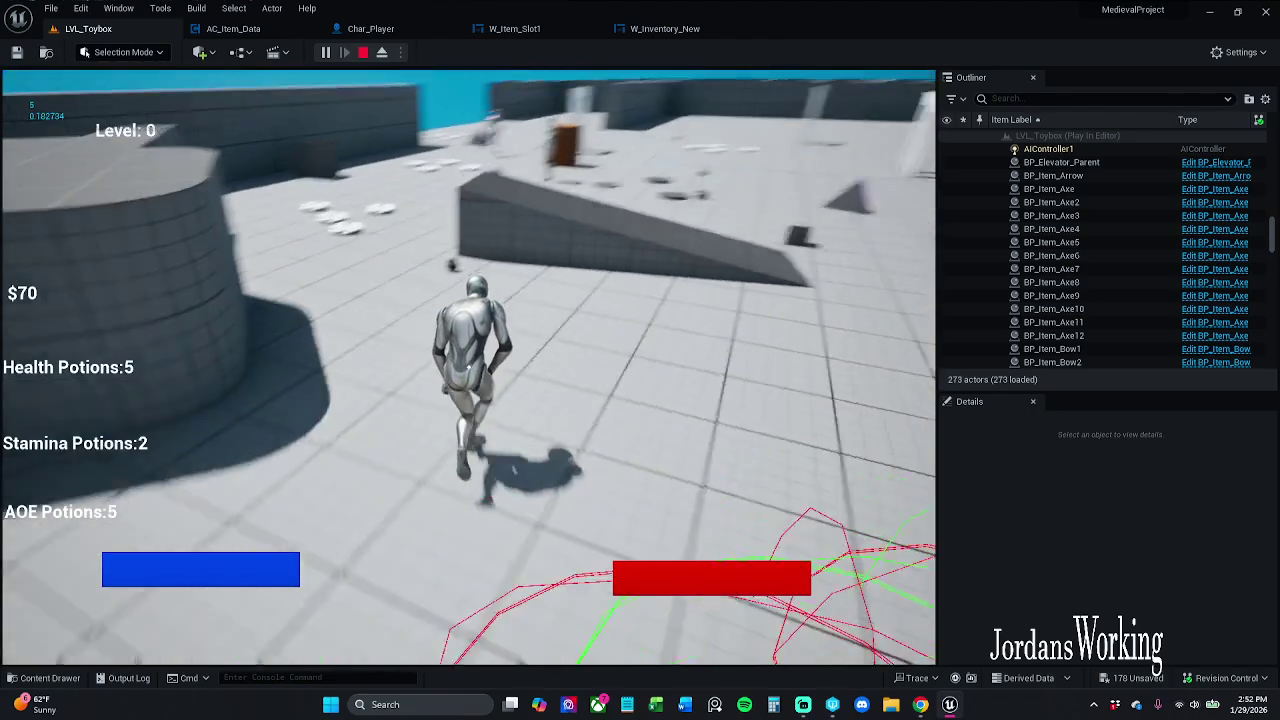
{"action": "key", "text": "w"}
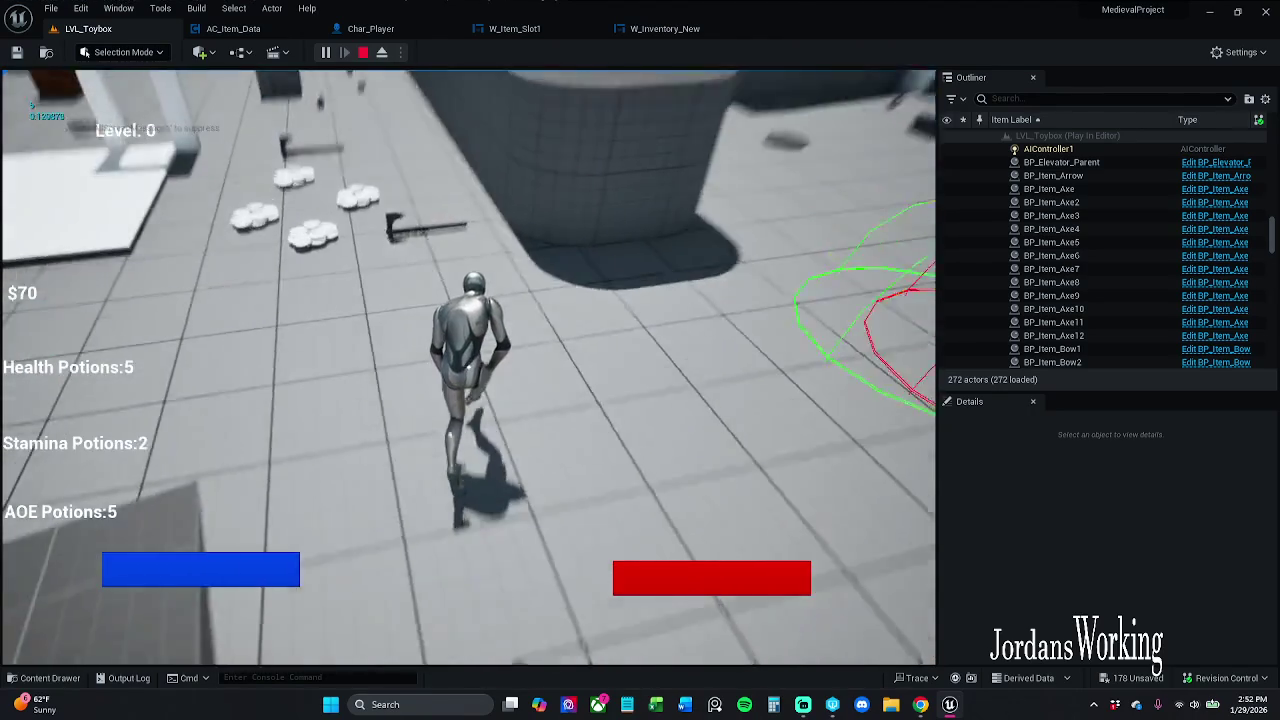
{"action": "key", "text": "w"}
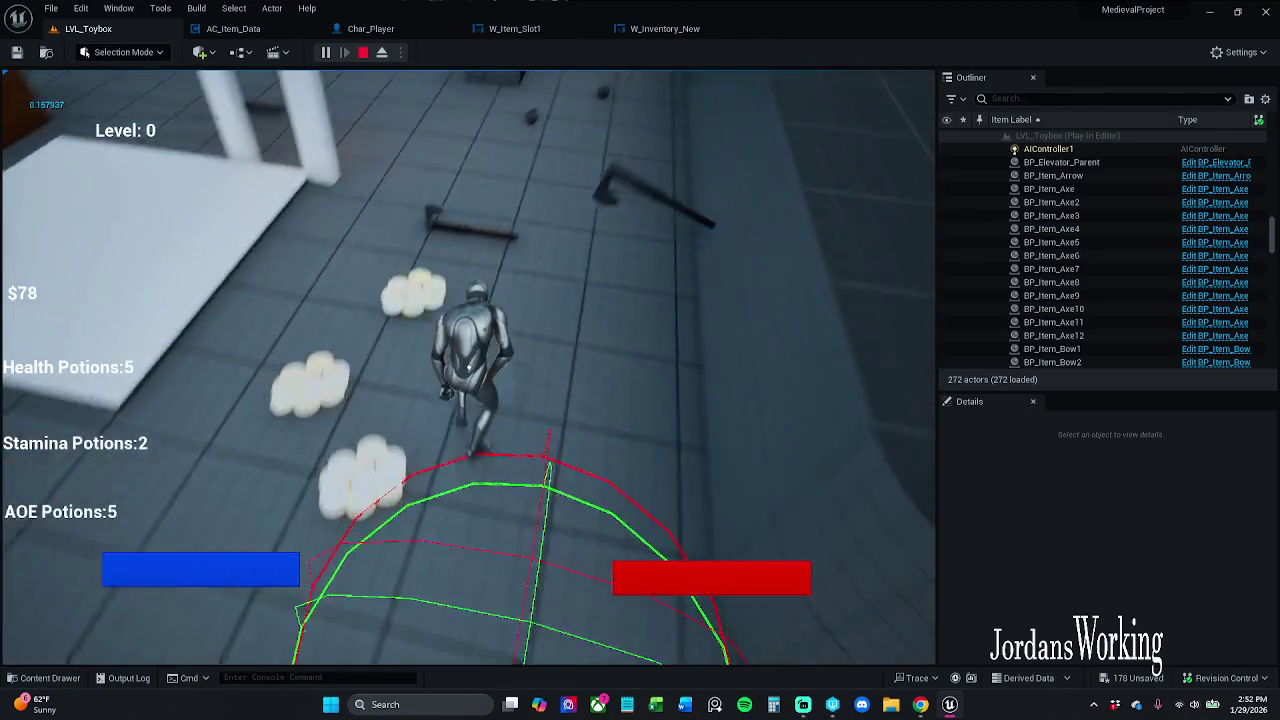
{"action": "key", "text": "w"}
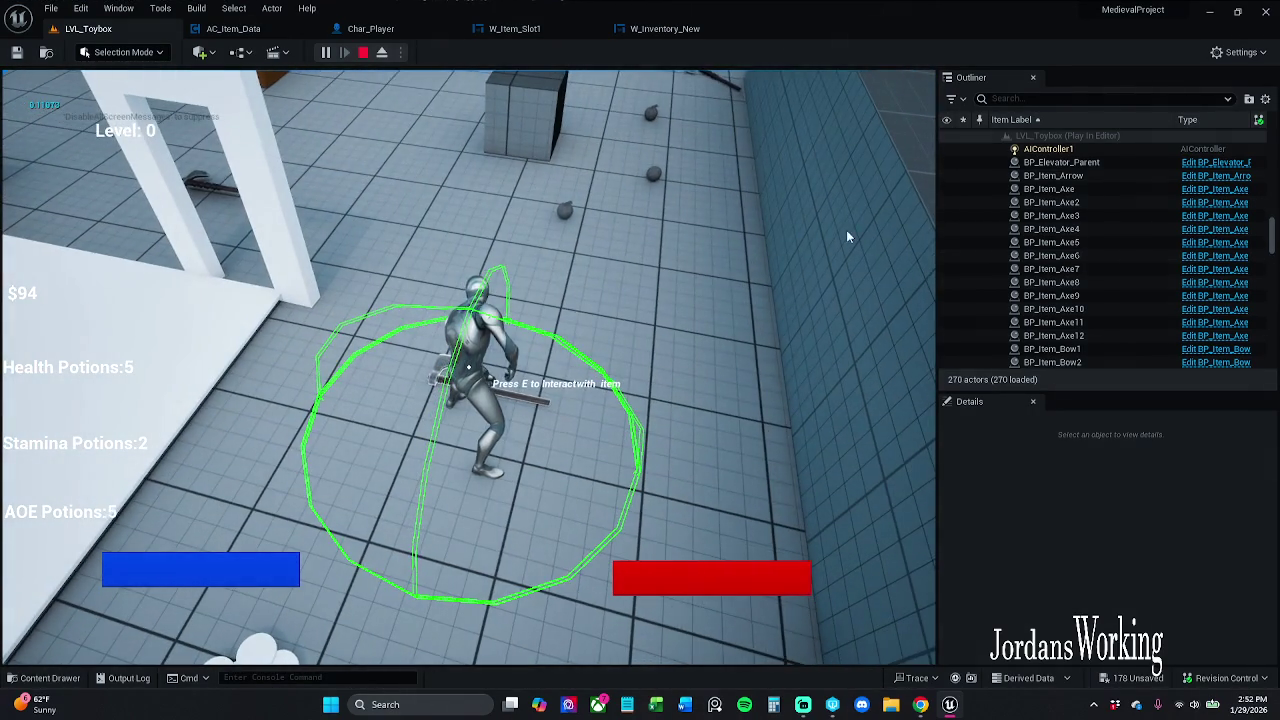
{"action": "key", "text": "Escape"}
{"action": "left_click", "coordinate": [325, 52]}
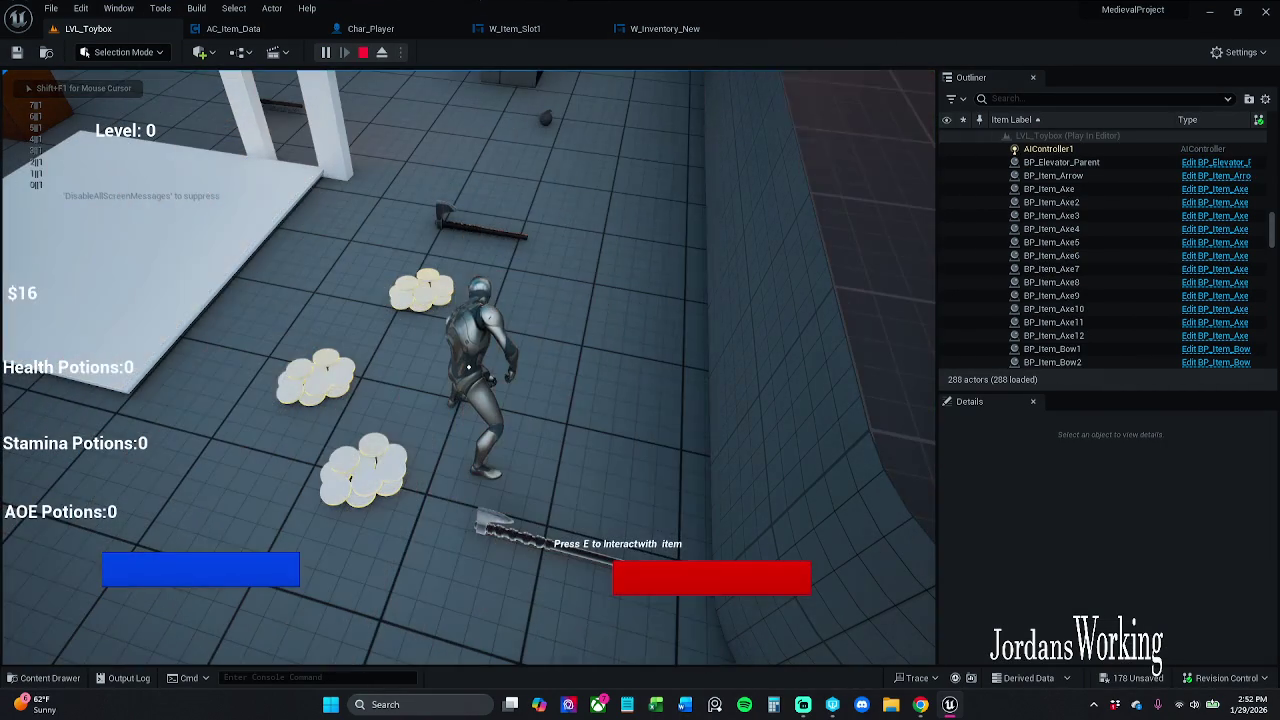
Check the inventory, then walk around collecting coins and health potions
{"action": "key", "text": "i"}
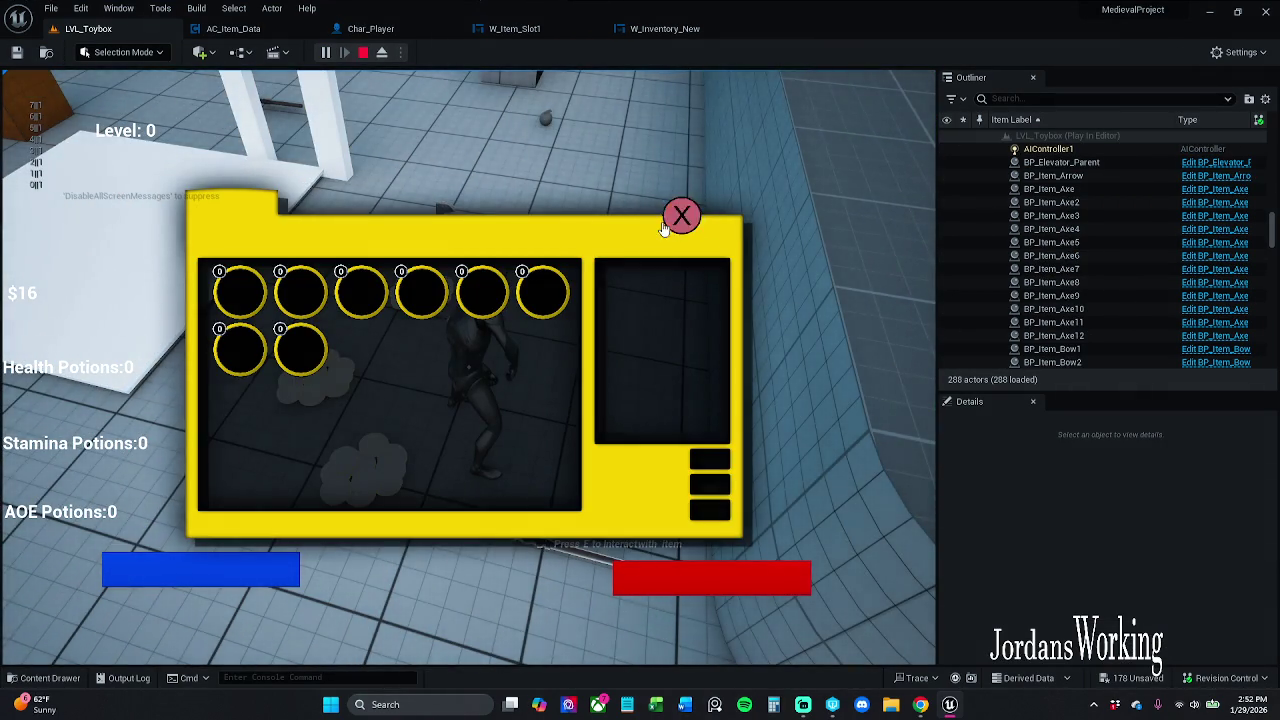
{"action": "left_click", "coordinate": [675, 222]}
{"action": "key", "text": "w"}
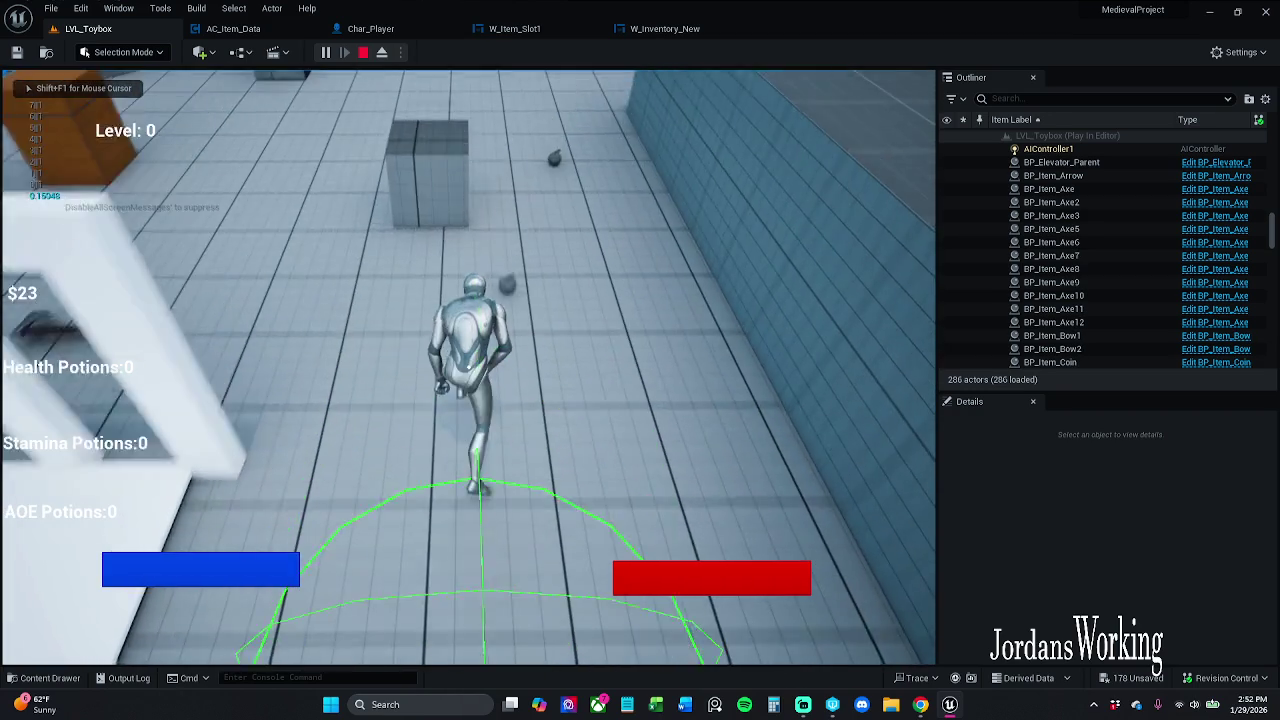
{"action": "key", "text": "w"}
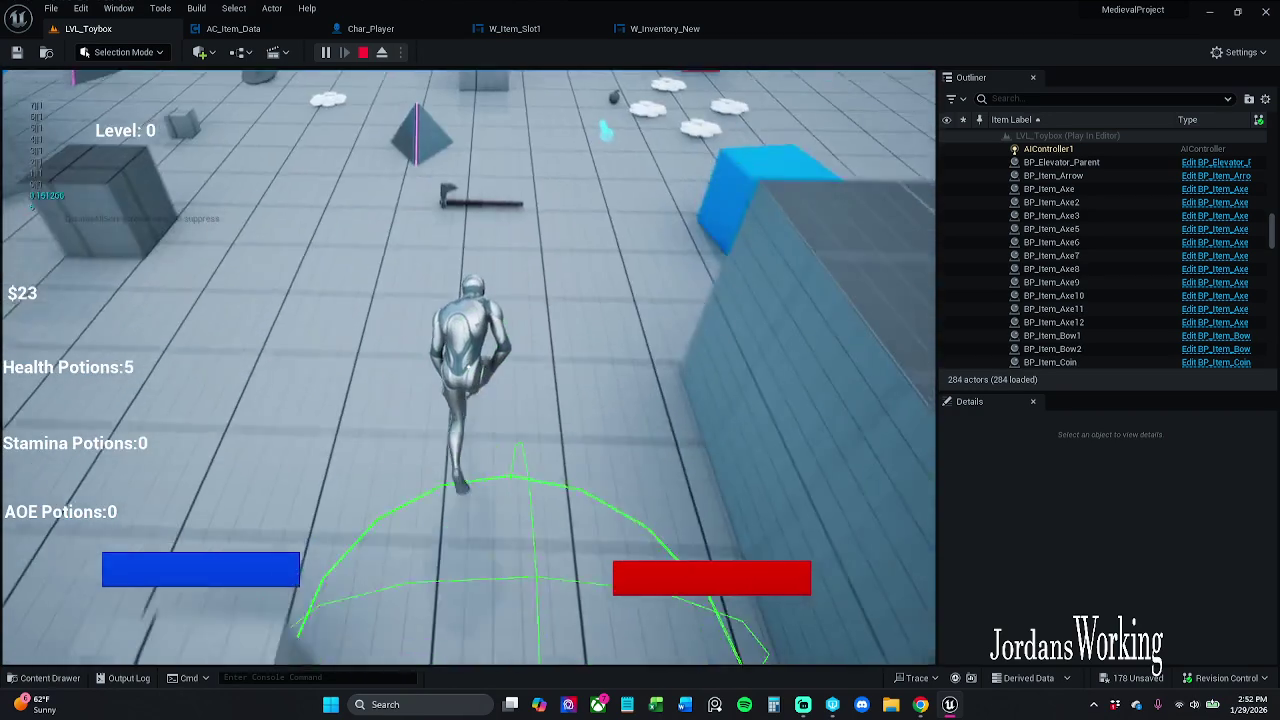
{"action": "key", "text": "w"}
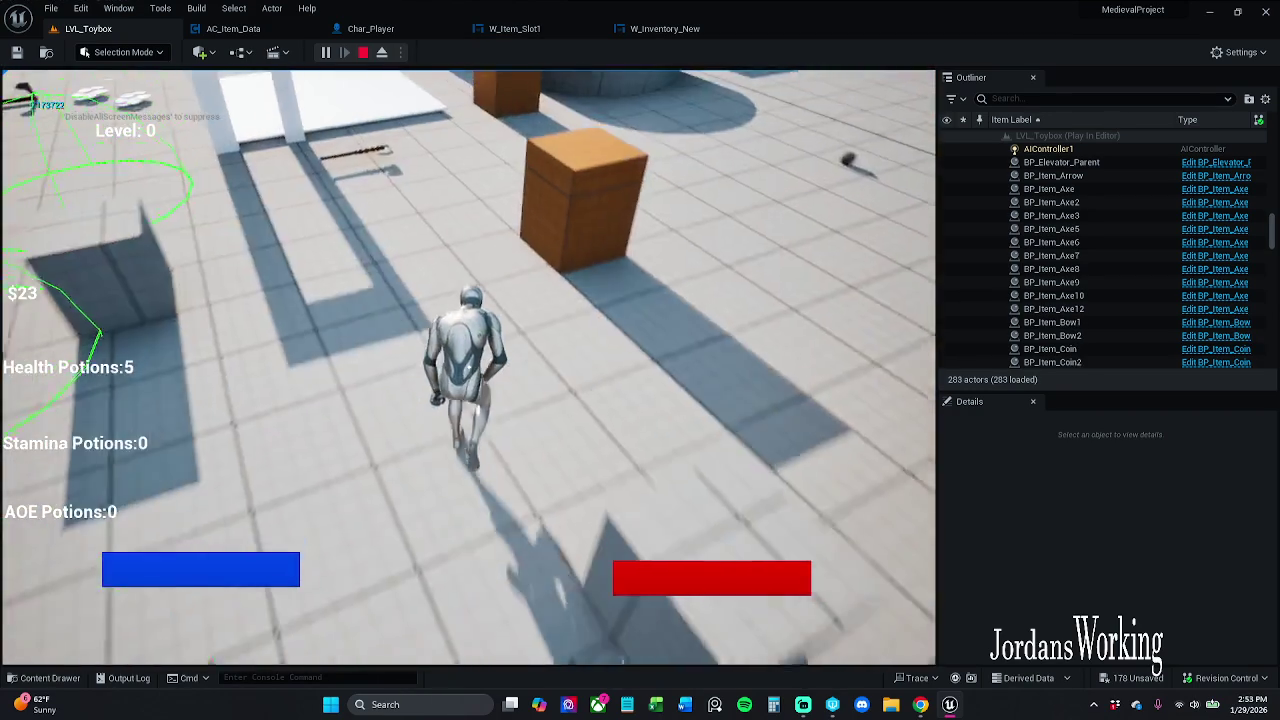
{"action": "key", "text": "w"}
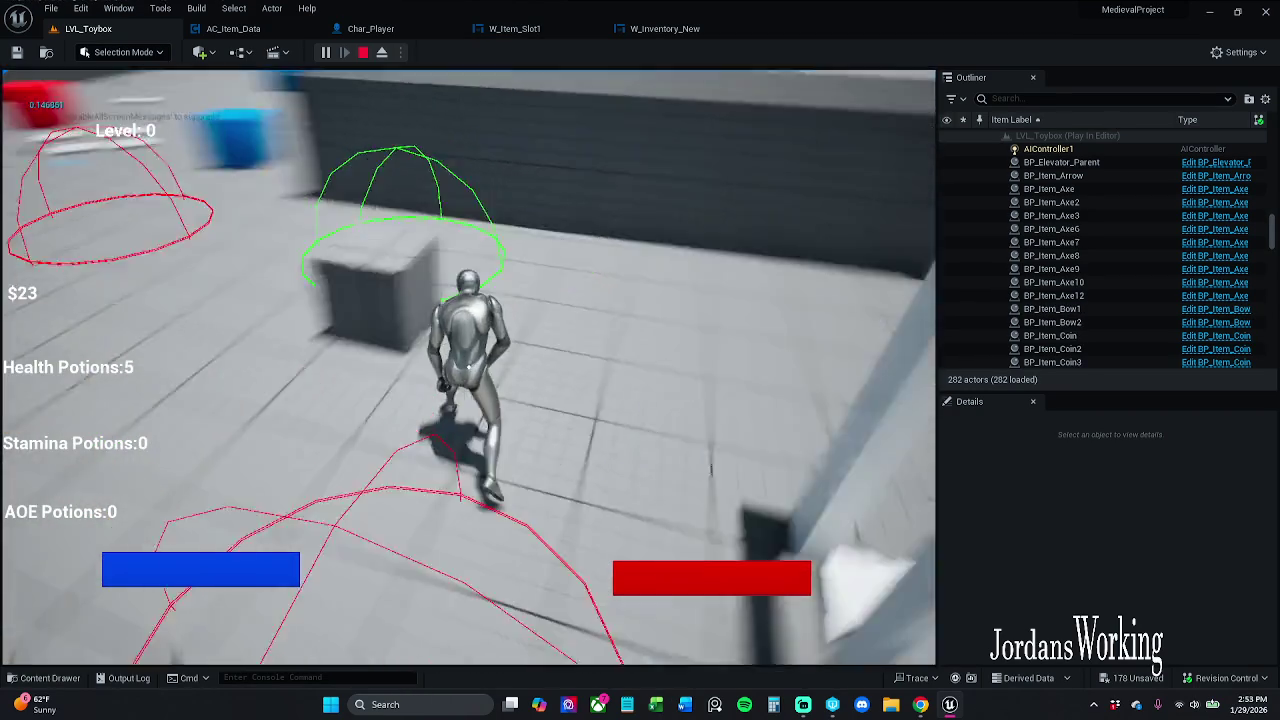
{"action": "key", "text": "w"}
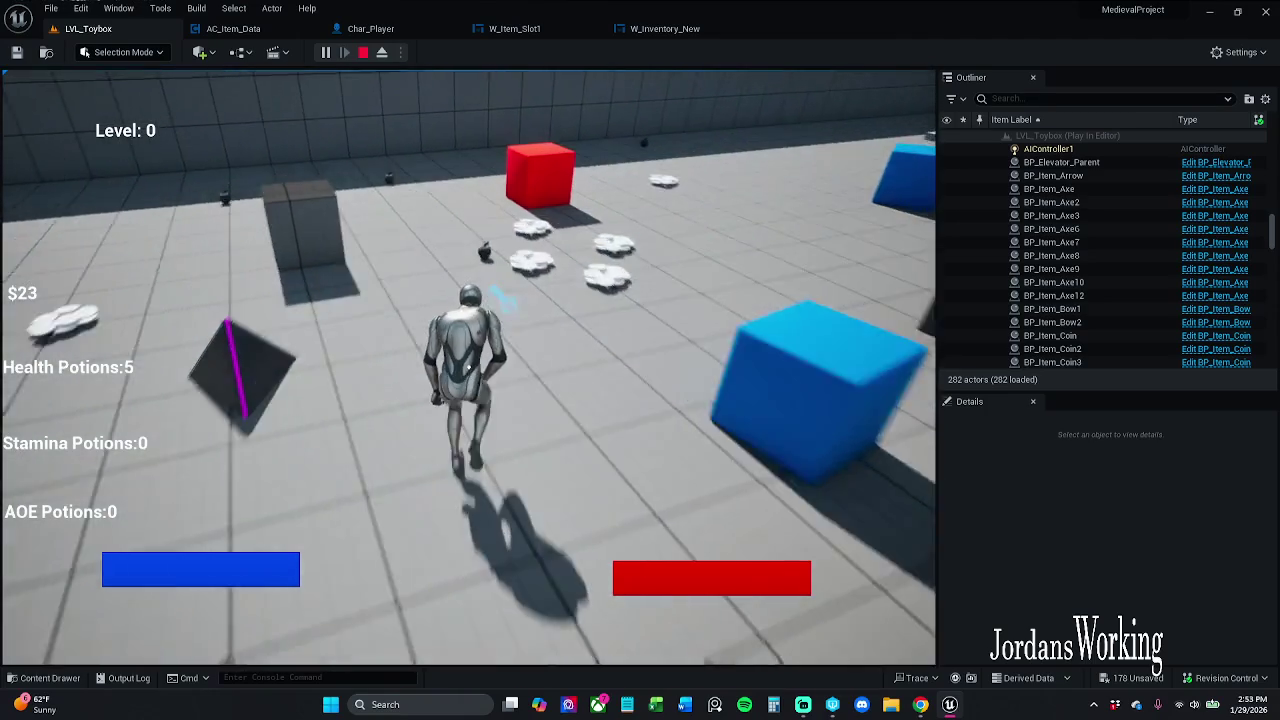
{"action": "key", "text": "w"}
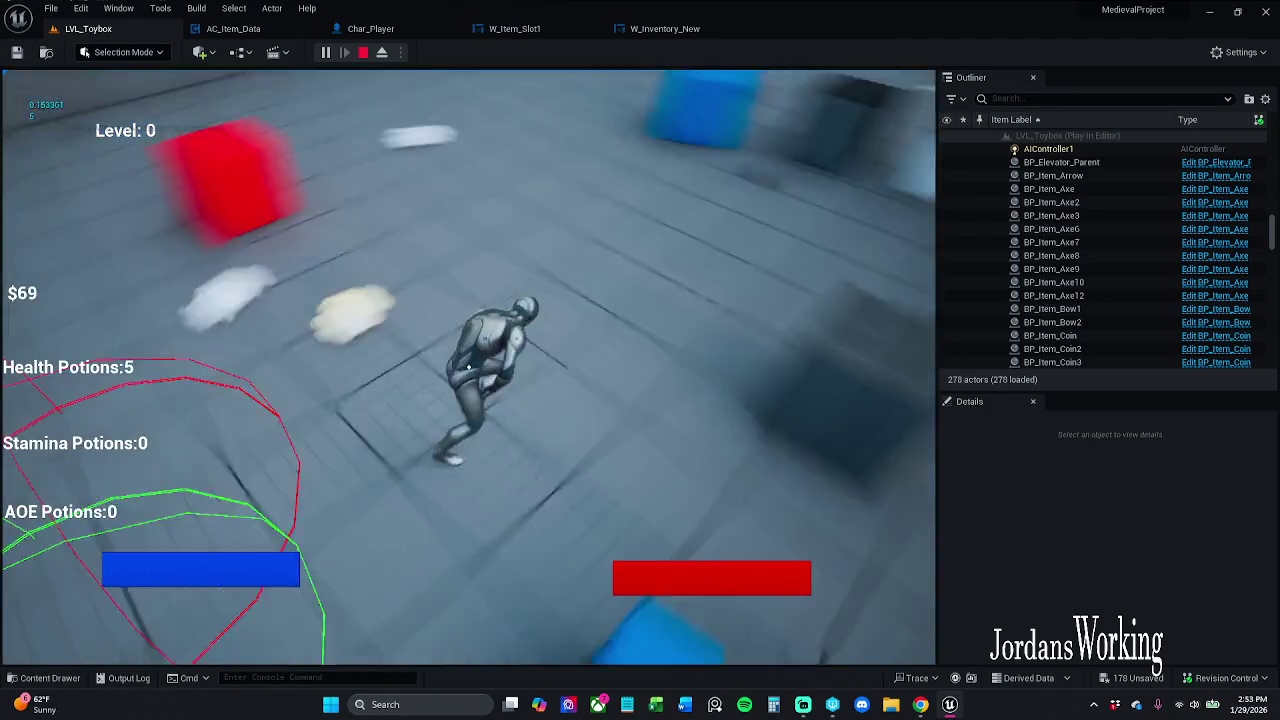
{"action": "key", "text": "w"}
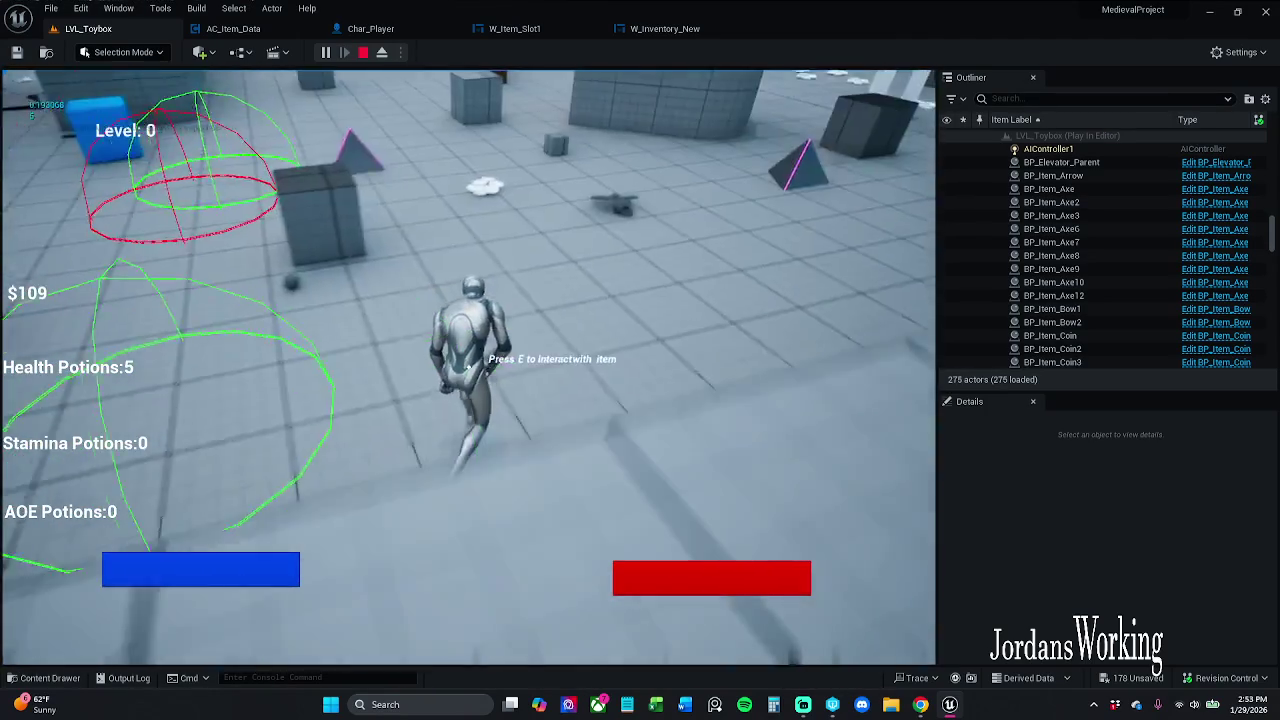
Explore new areas collecting more coins and item pickups, including the triangle item
{"action": "key", "text": "w"}
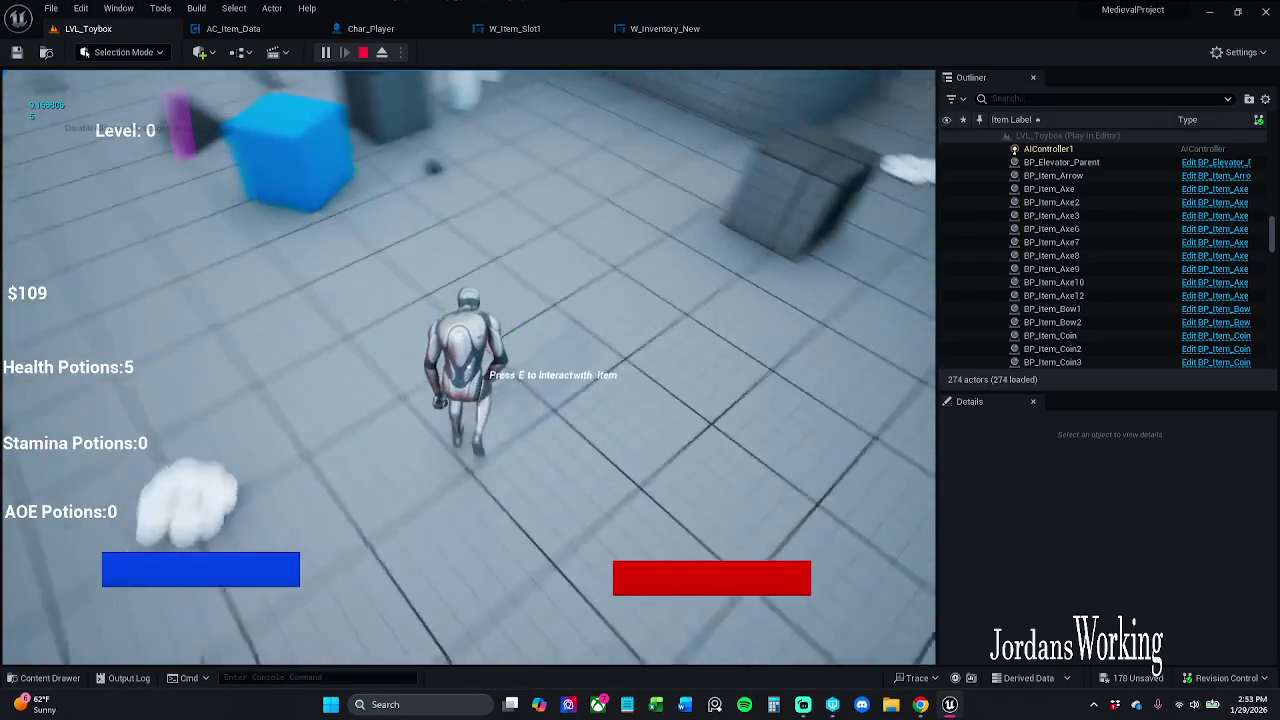
{"action": "key", "text": "w"}
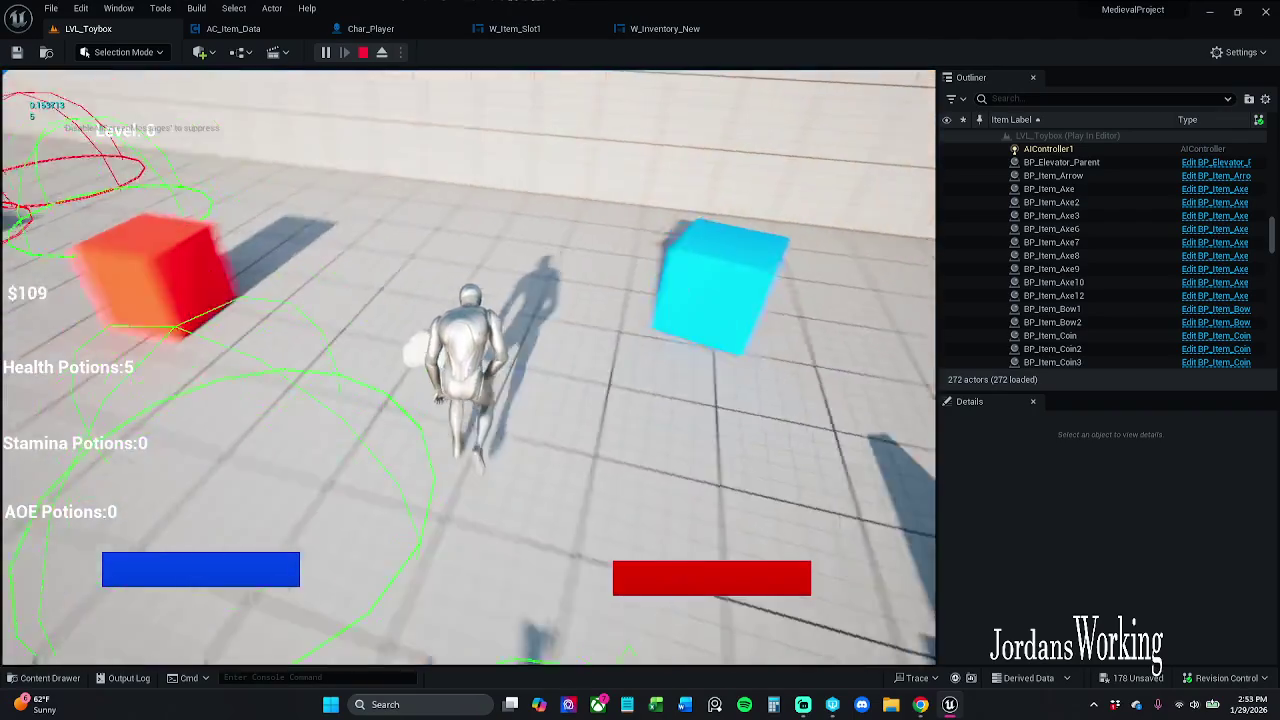
{"action": "key", "text": "w"}
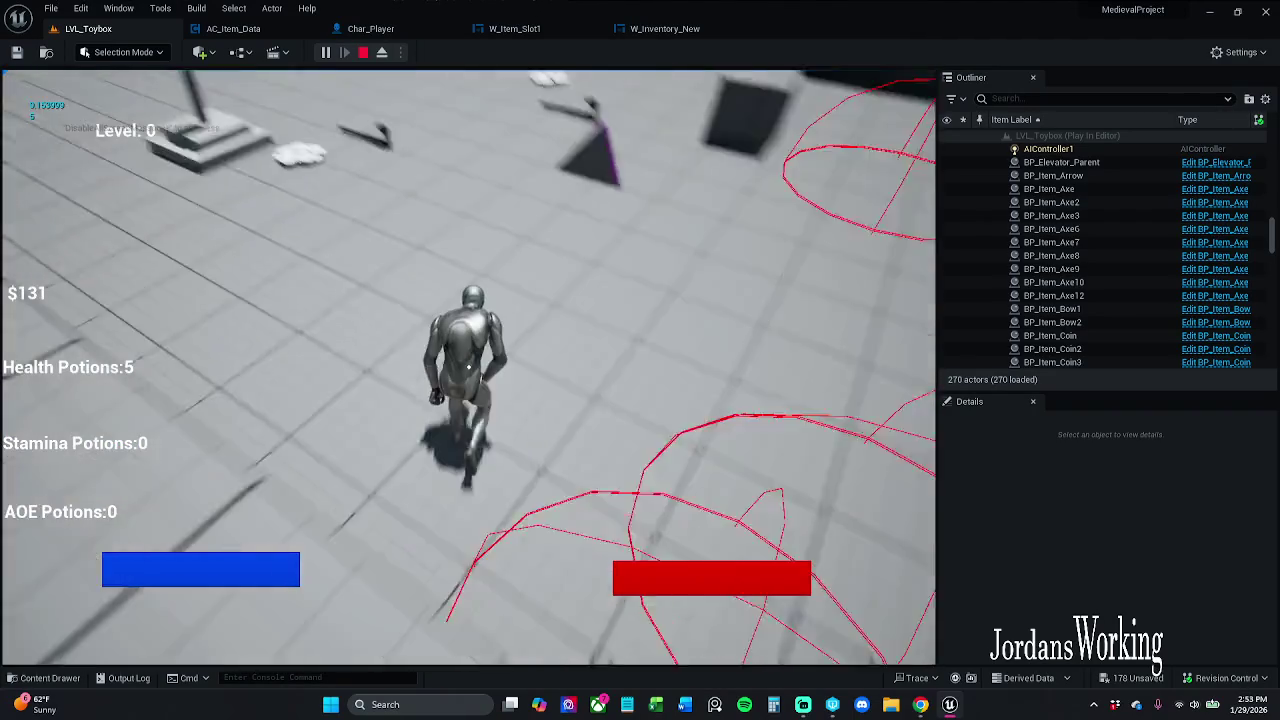
{"action": "key", "text": "w"}
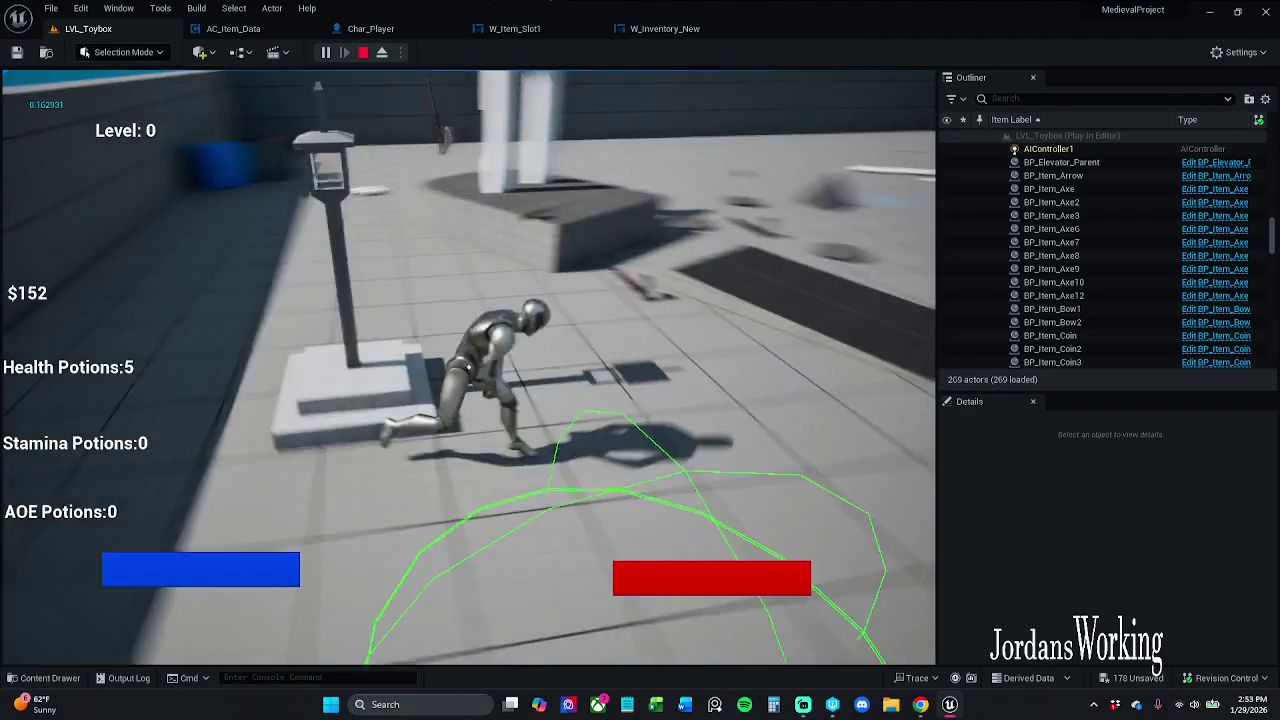
{"action": "key", "text": "w"}
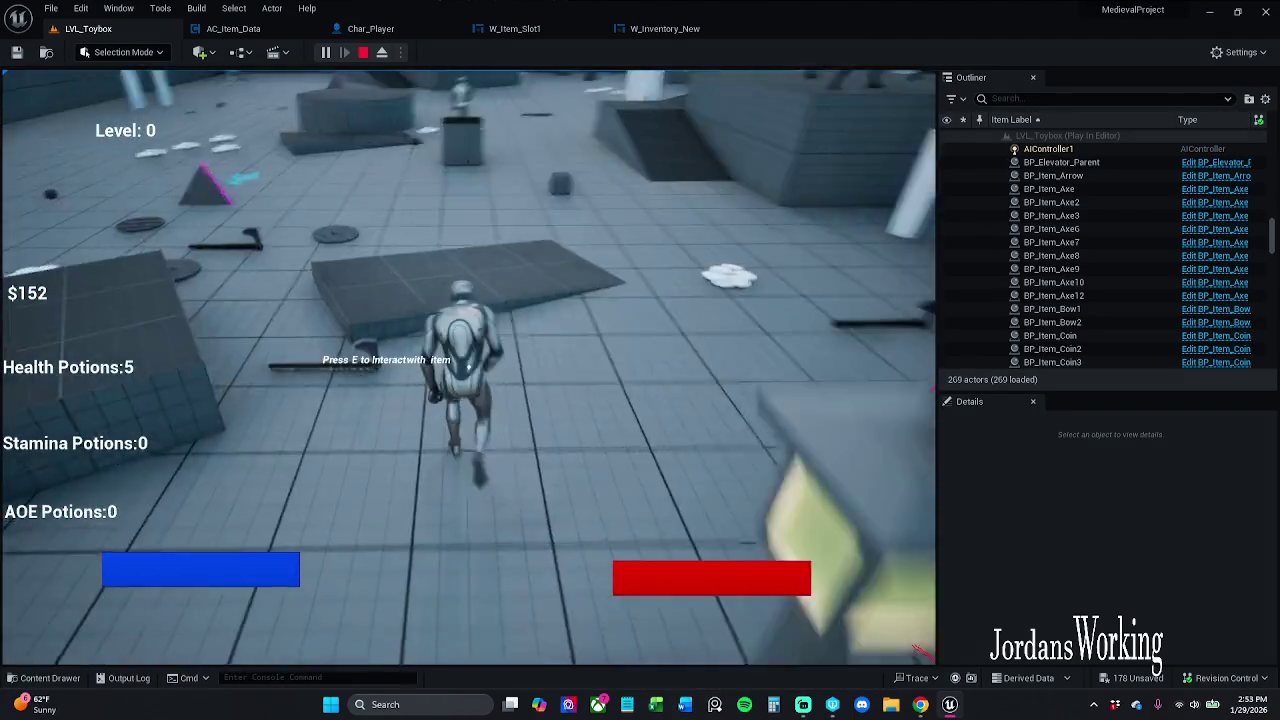
{"action": "key", "text": "w"}
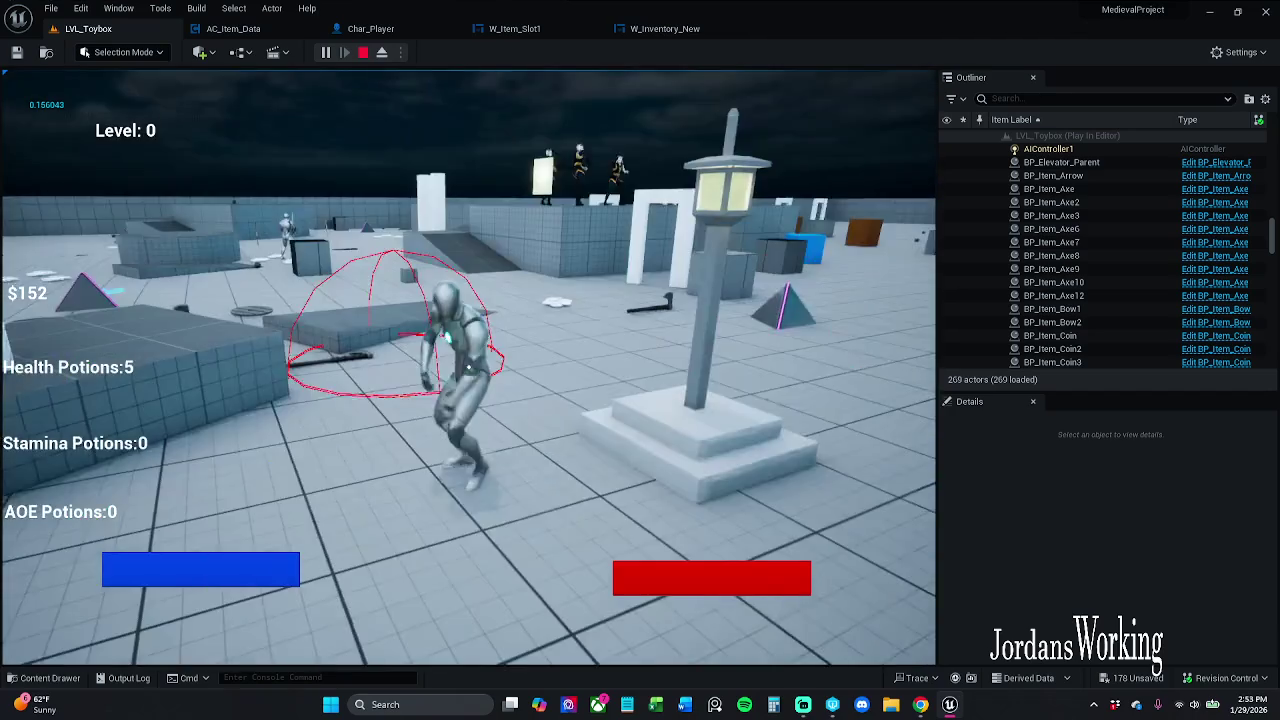
{"action": "key", "text": "w"}
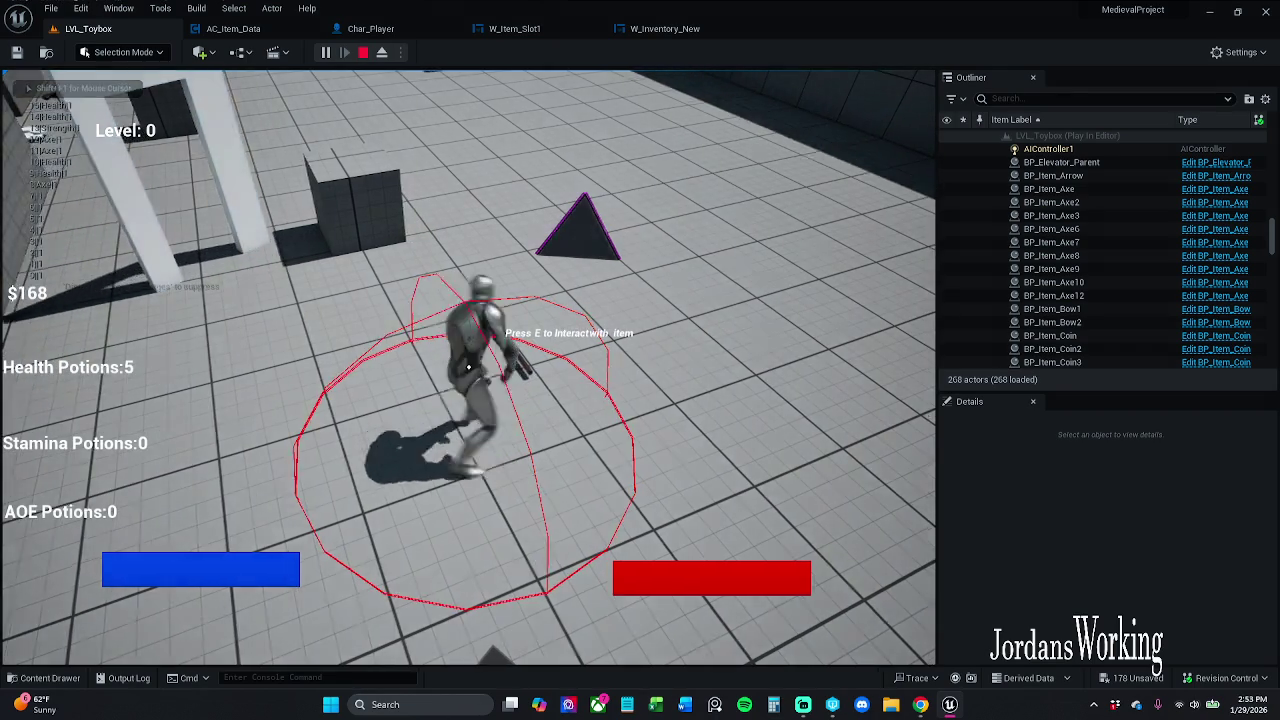
{"action": "key", "text": "w"}
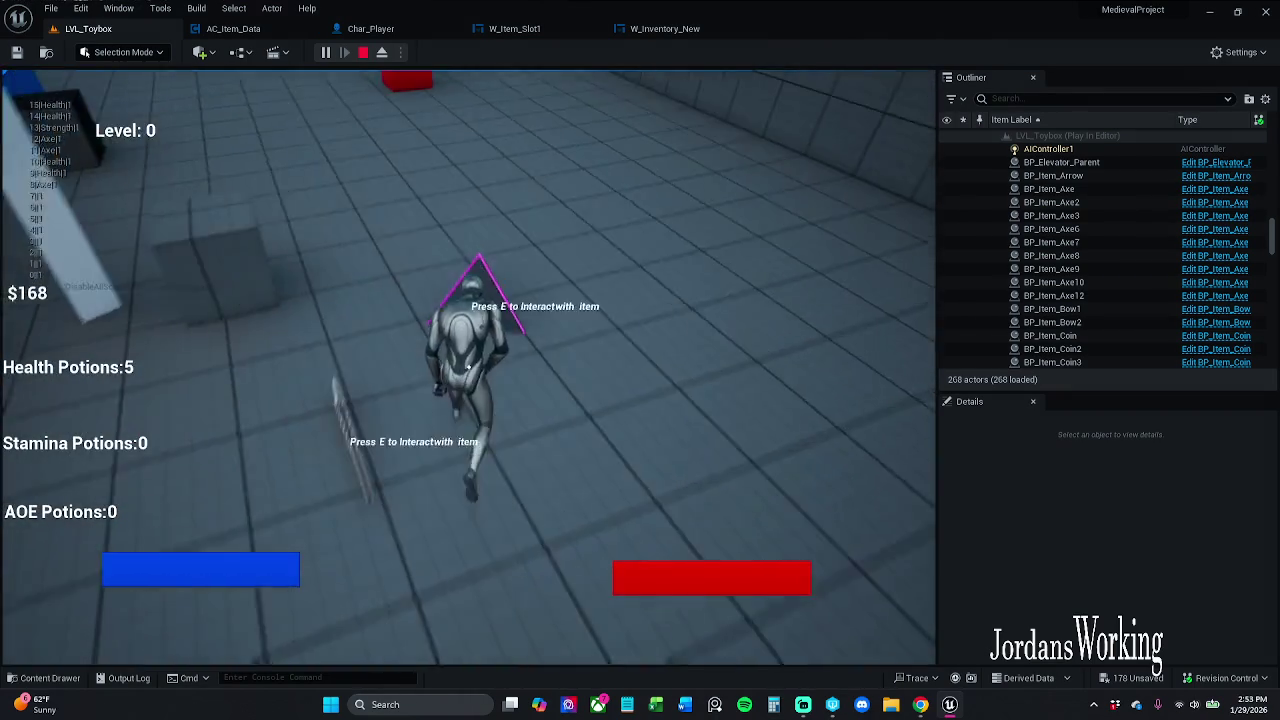
{"action": "key", "text": "e"}
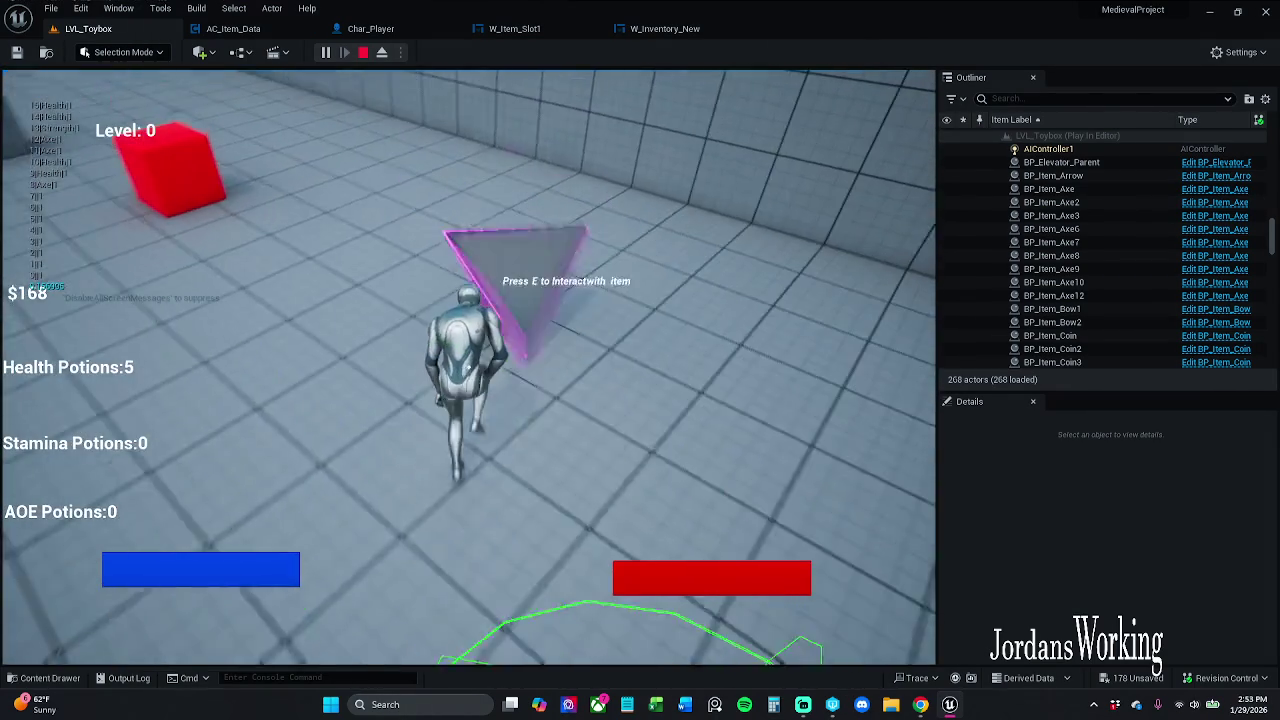
Check the counted item icons in the inventory, grab the axe, then stop playing
{"action": "key", "text": "i"}
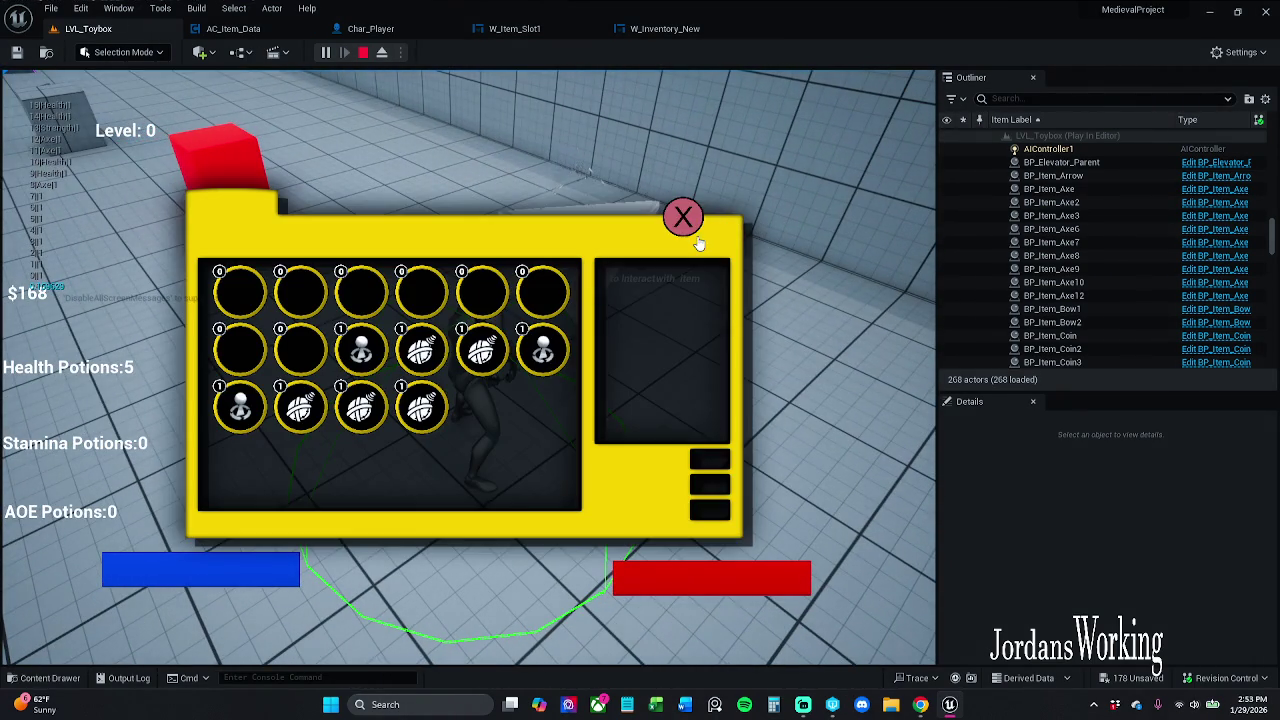
{"action": "key", "text": "i"}
{"action": "key", "text": "w"}
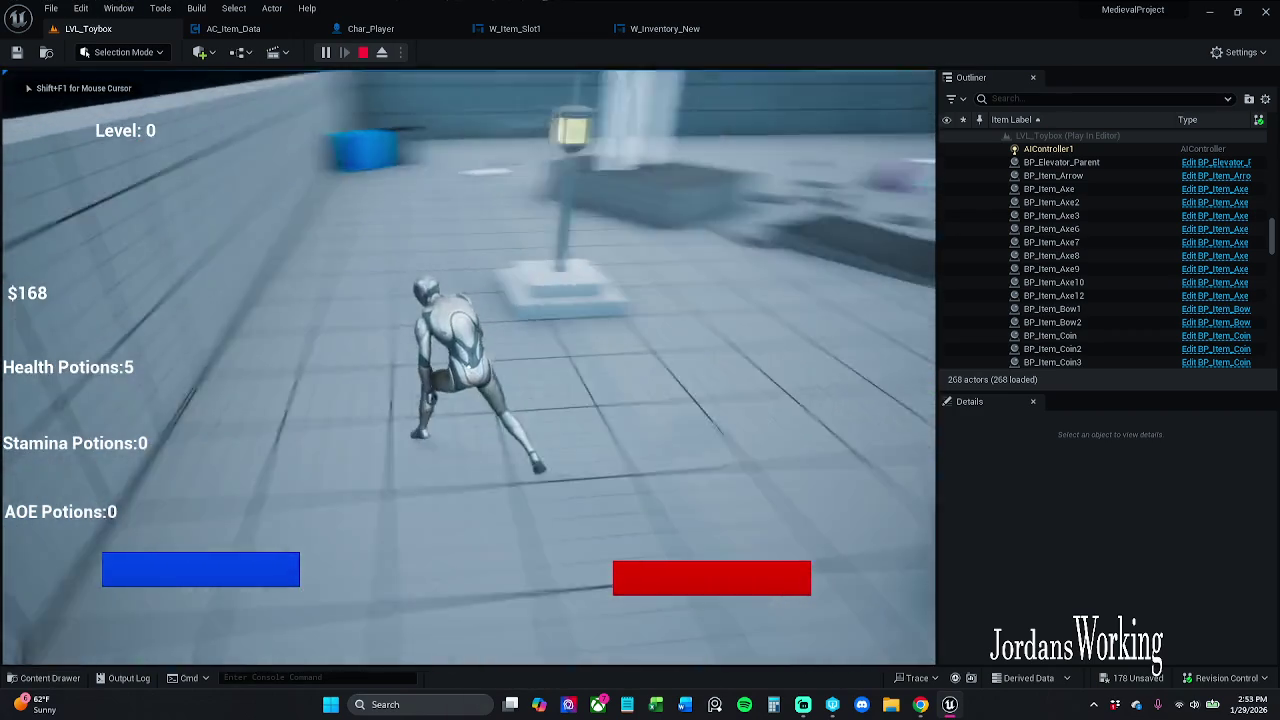
{"action": "key", "text": "space"}
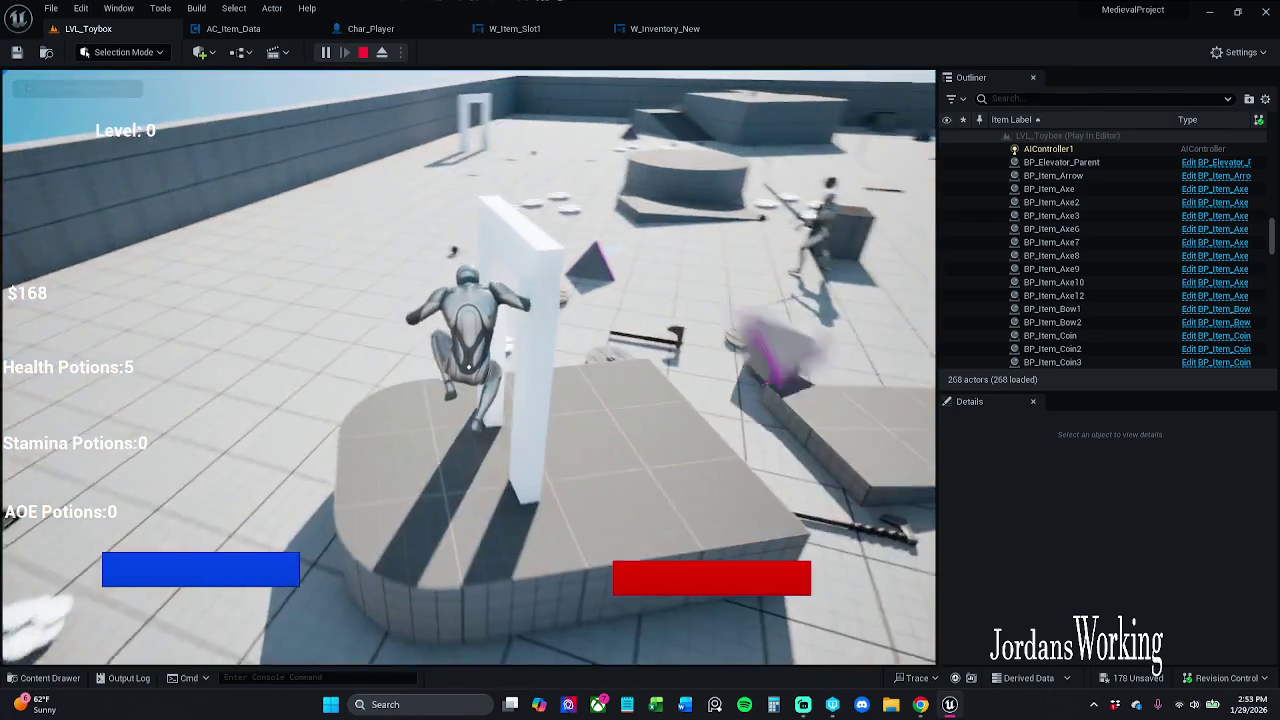
{"action": "key", "text": "w"}
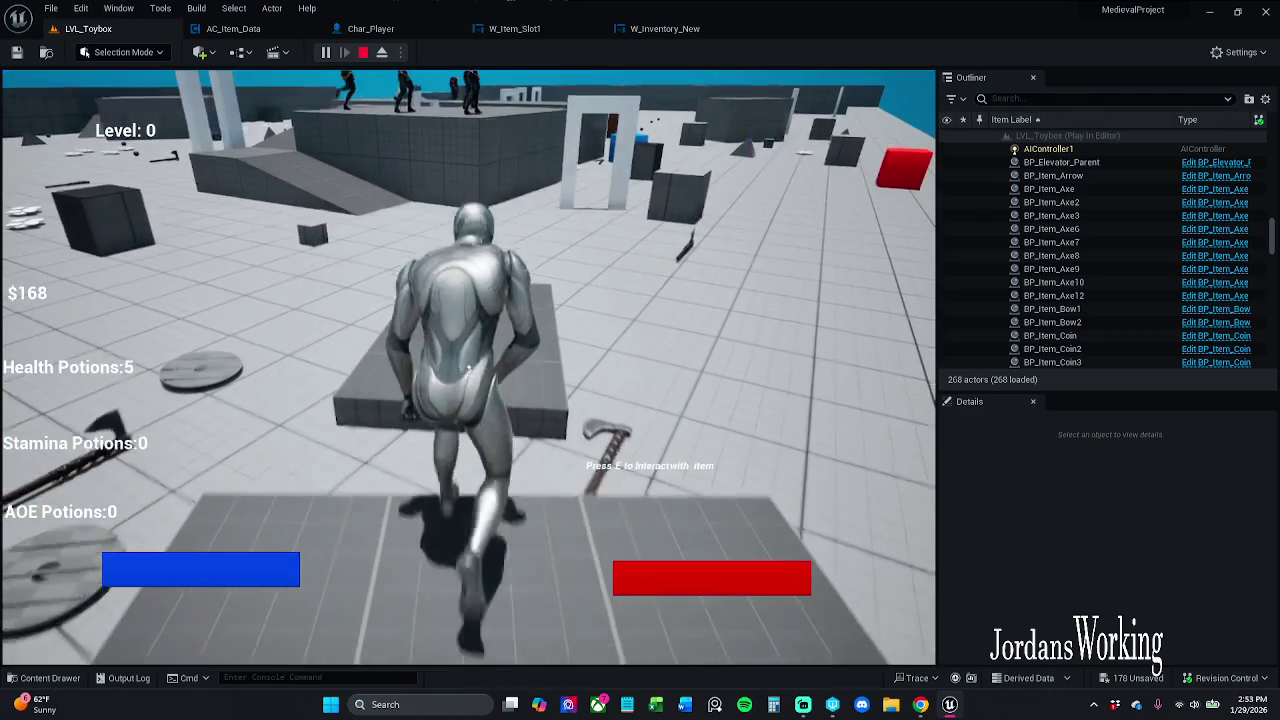
{"action": "key", "text": "i"}
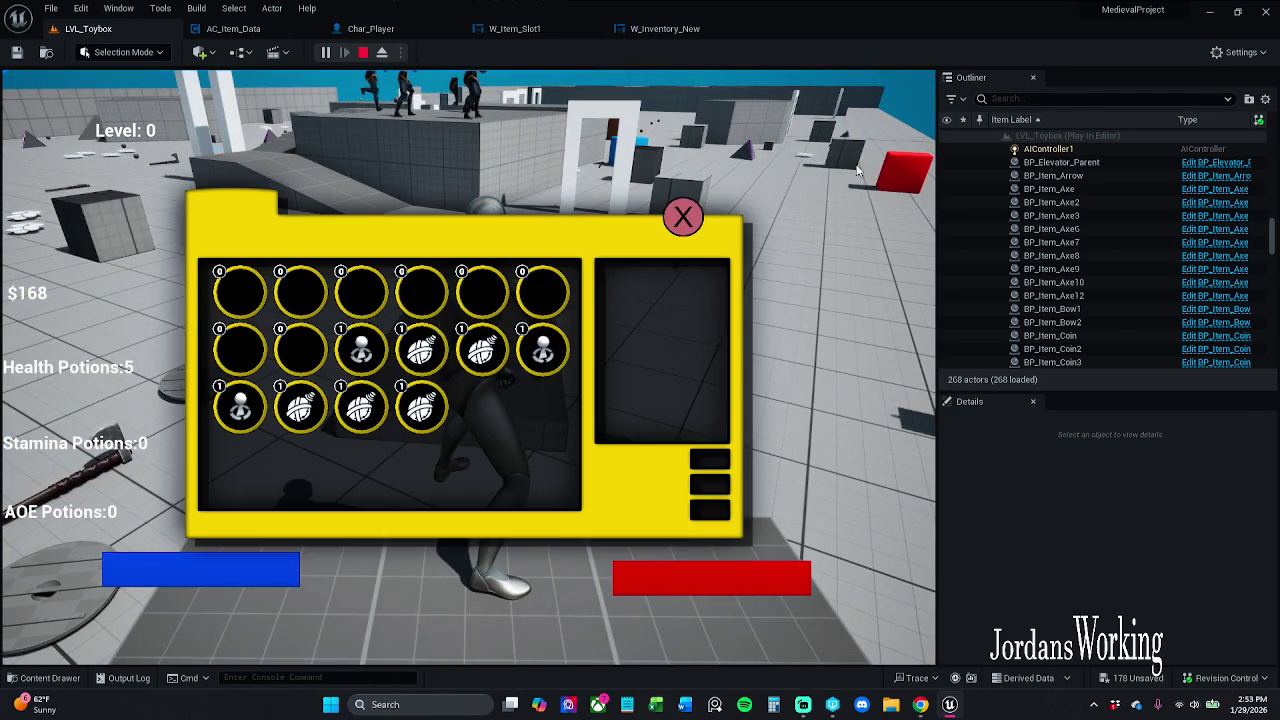
{"action": "key", "text": "Escape"}
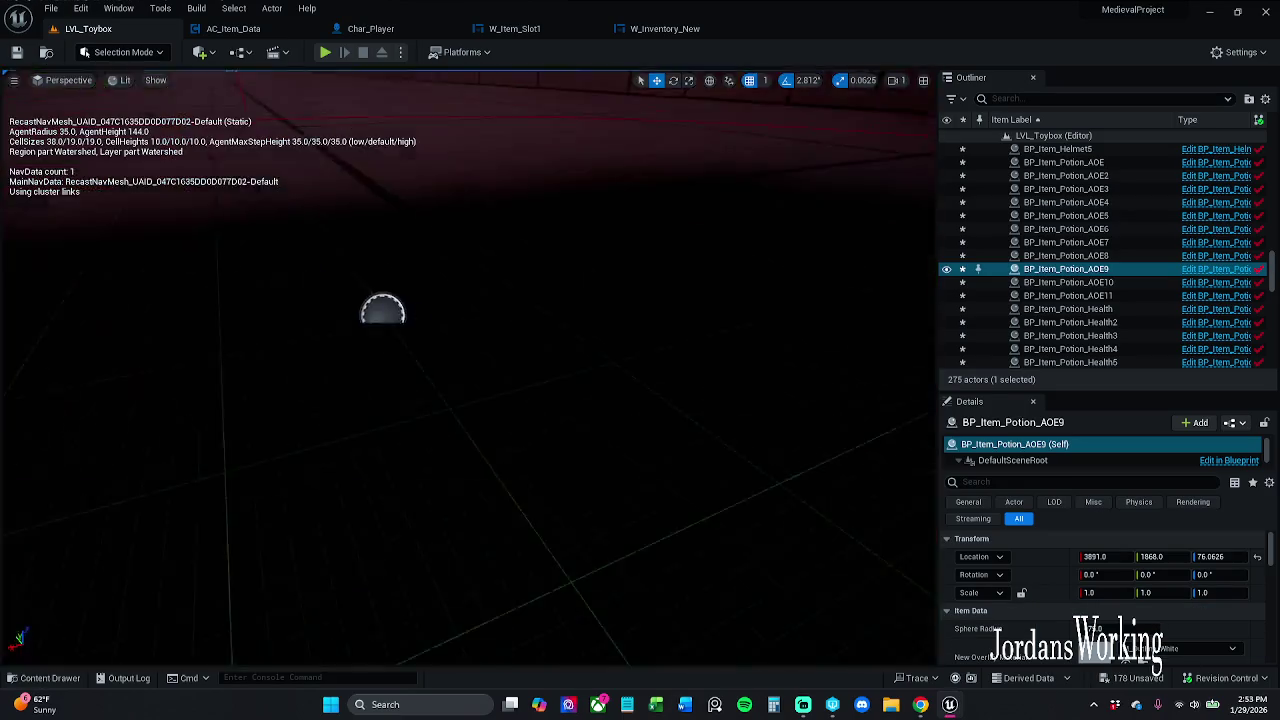
{"action": "mouse_move", "coordinate": [468, 400]}
{"action": "left_mouse_down"}
{"action": "mouse_move", "coordinate": [468, 330]}
{"action": "mouse_move", "coordinate": [468, 370]}
{"action": "left_mouse_up"}
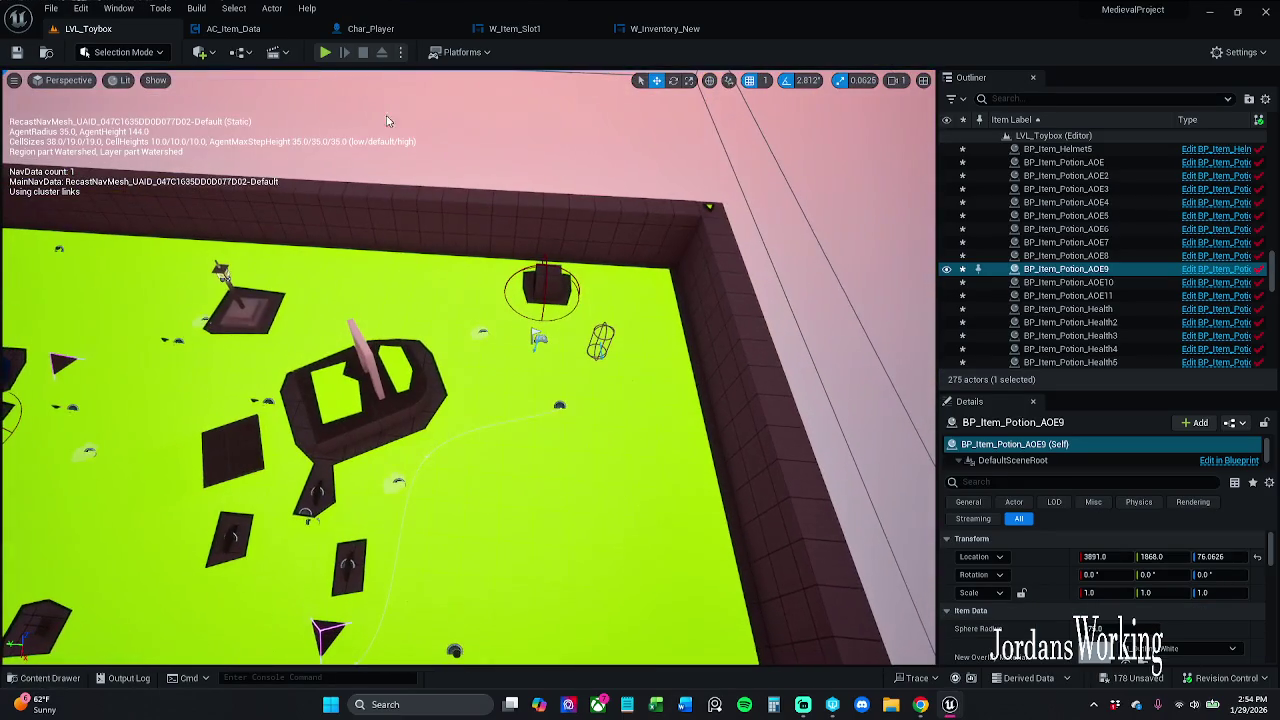
{"action": "left_click", "coordinate": [323, 52]}
{"action": "key", "text": "i"}
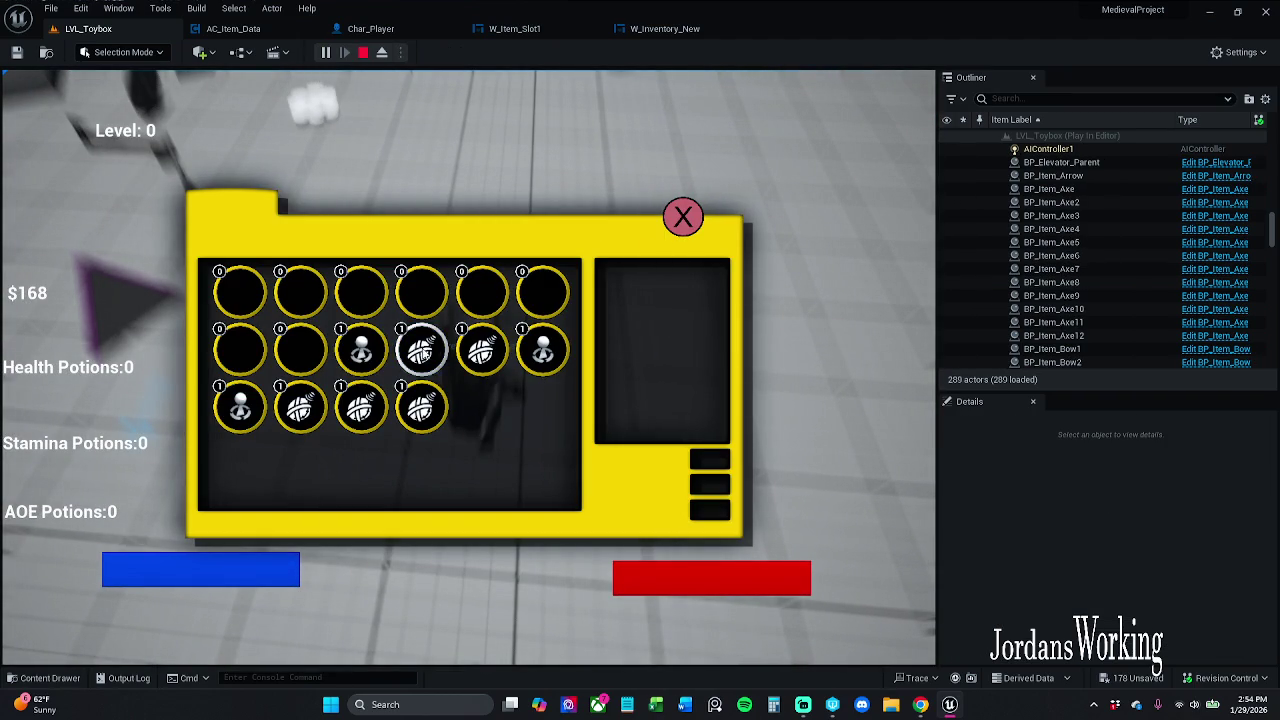
{"action": "left_click", "coordinate": [423, 350]}
{"action": "left_click", "coordinate": [665, 238]}
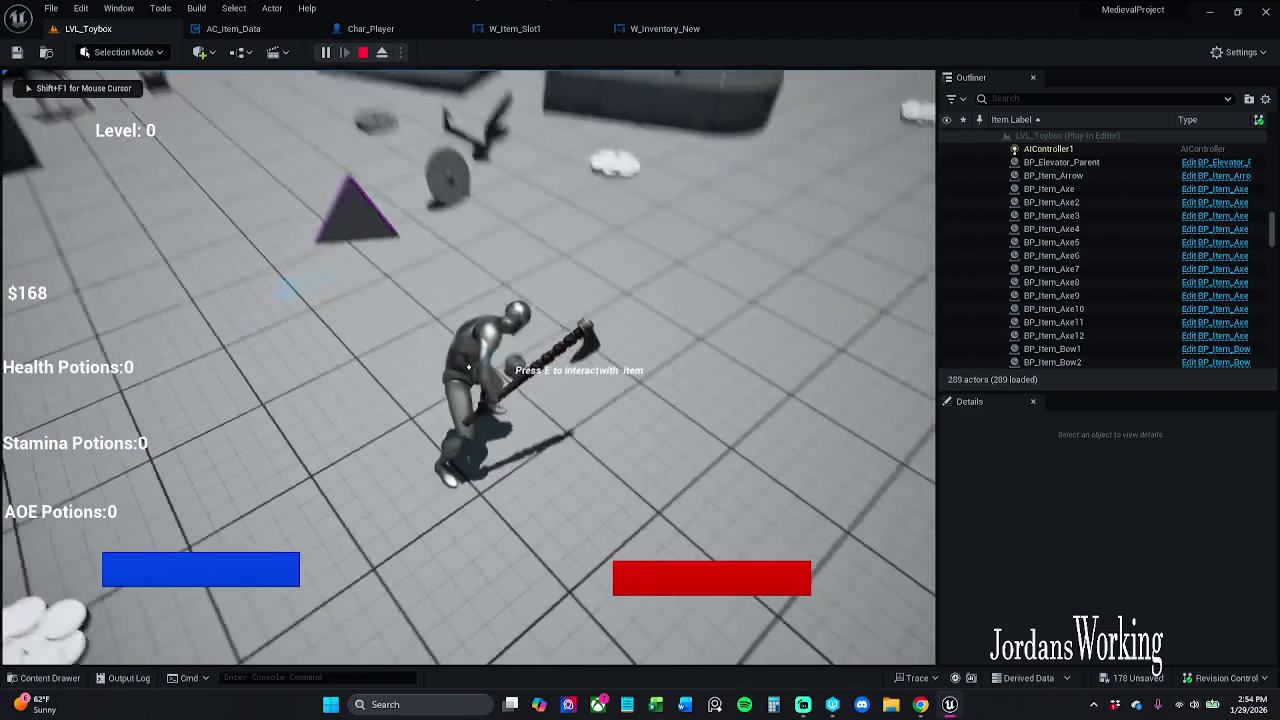
{"action": "key", "text": "Escape"}
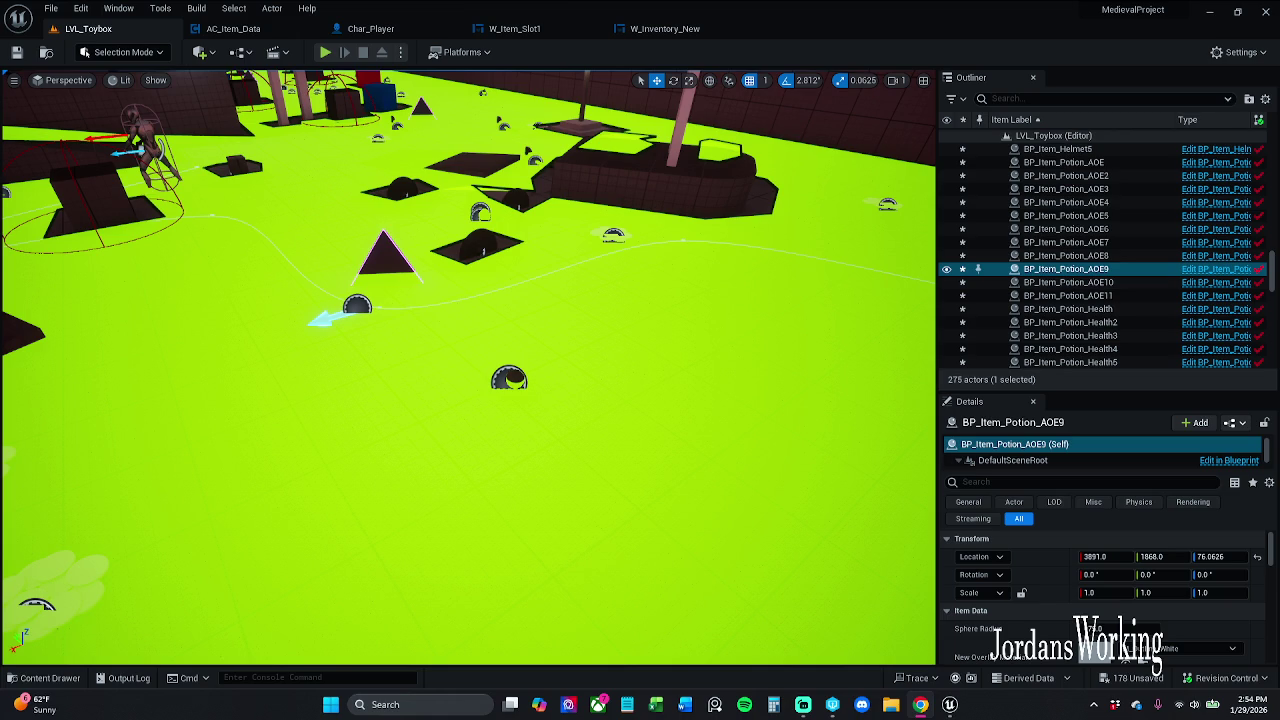
{"action": "left_click", "coordinate": [262, 35]}
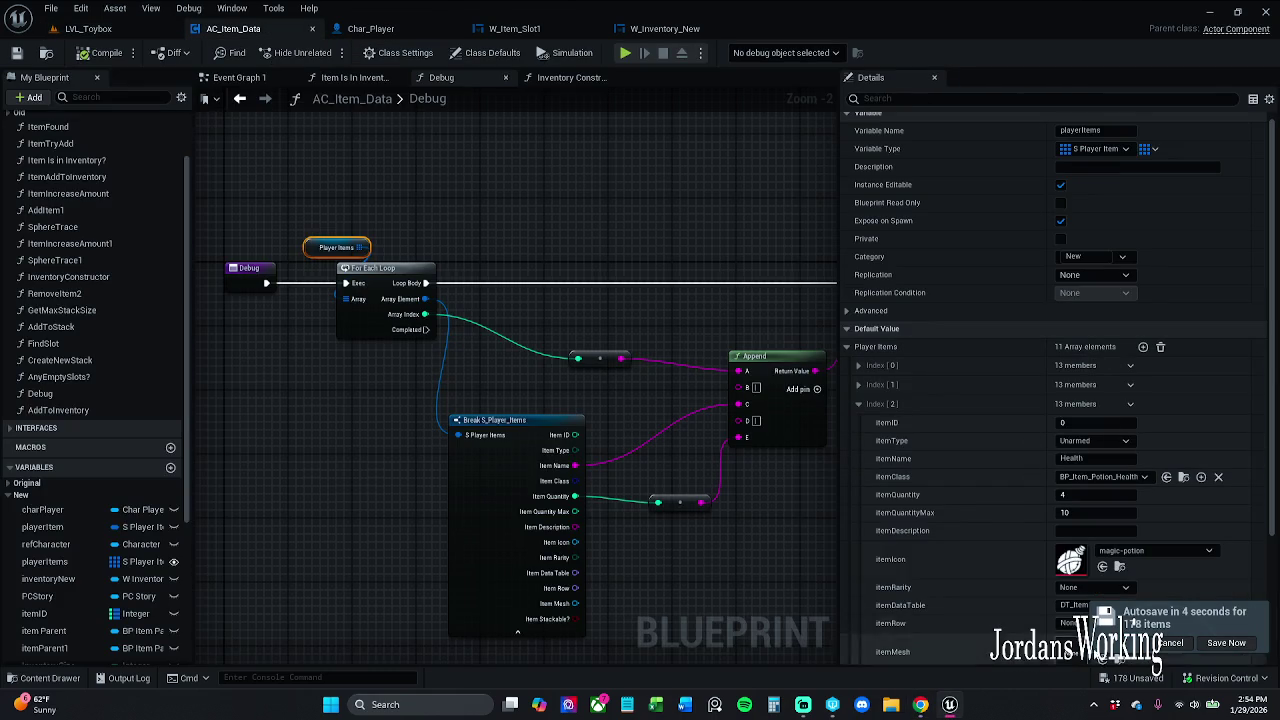
Postpone the pending autosave and copy the Index [2] Health entry's values
{"action": "left_click", "coordinate": [1168, 644]}
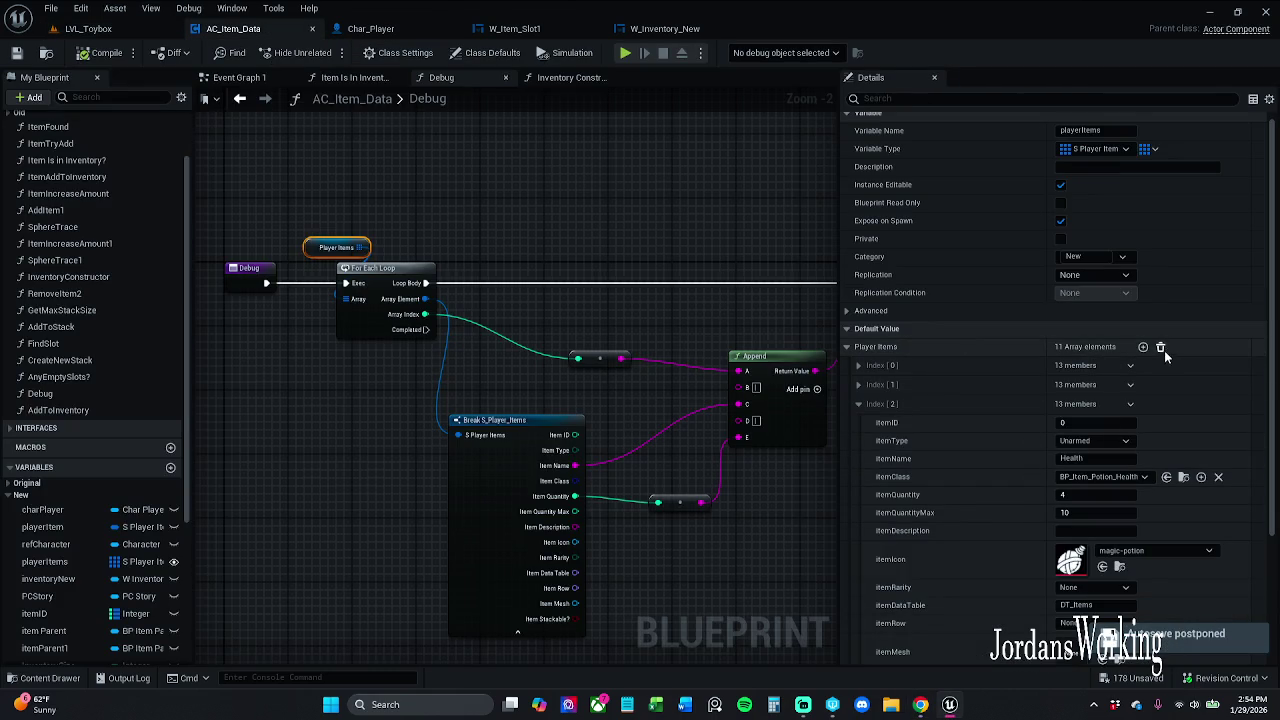
{"action": "scroll", "coordinate": [923, 437], "scroll_direction": "down", "scroll_amount": 4}
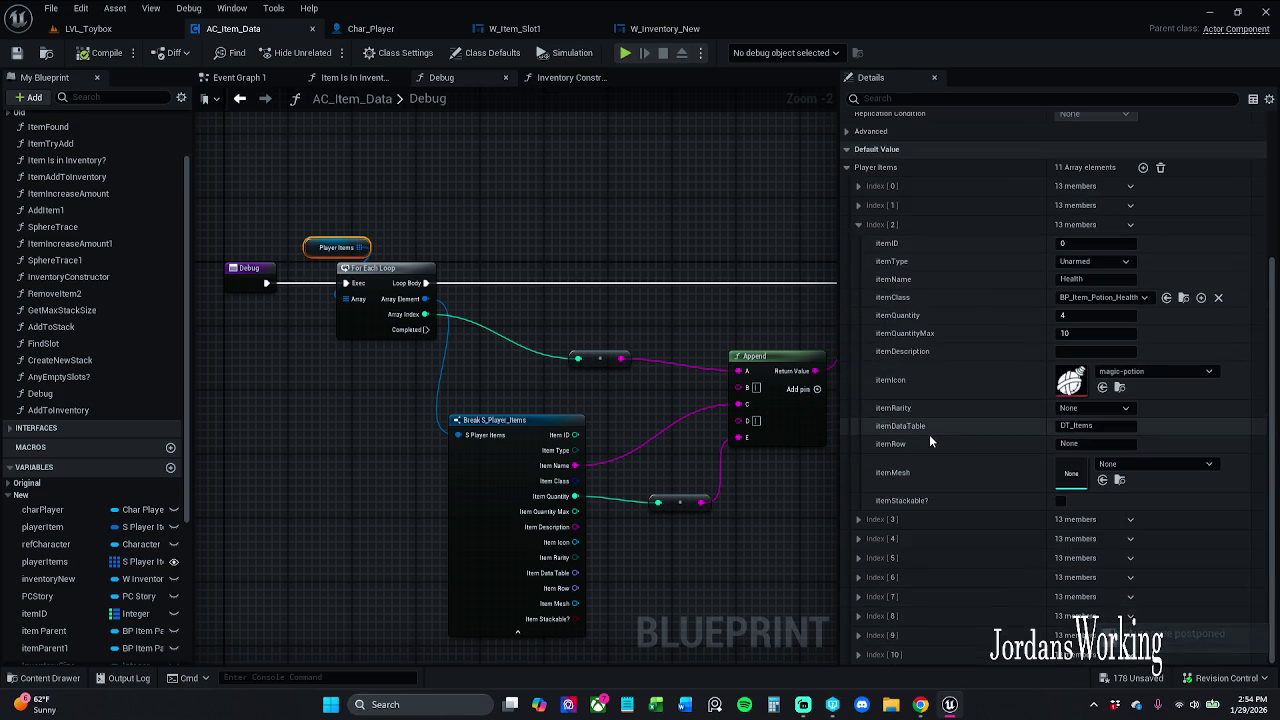
{"action": "scroll", "coordinate": [1062, 405], "scroll_direction": "up", "scroll_amount": 2}
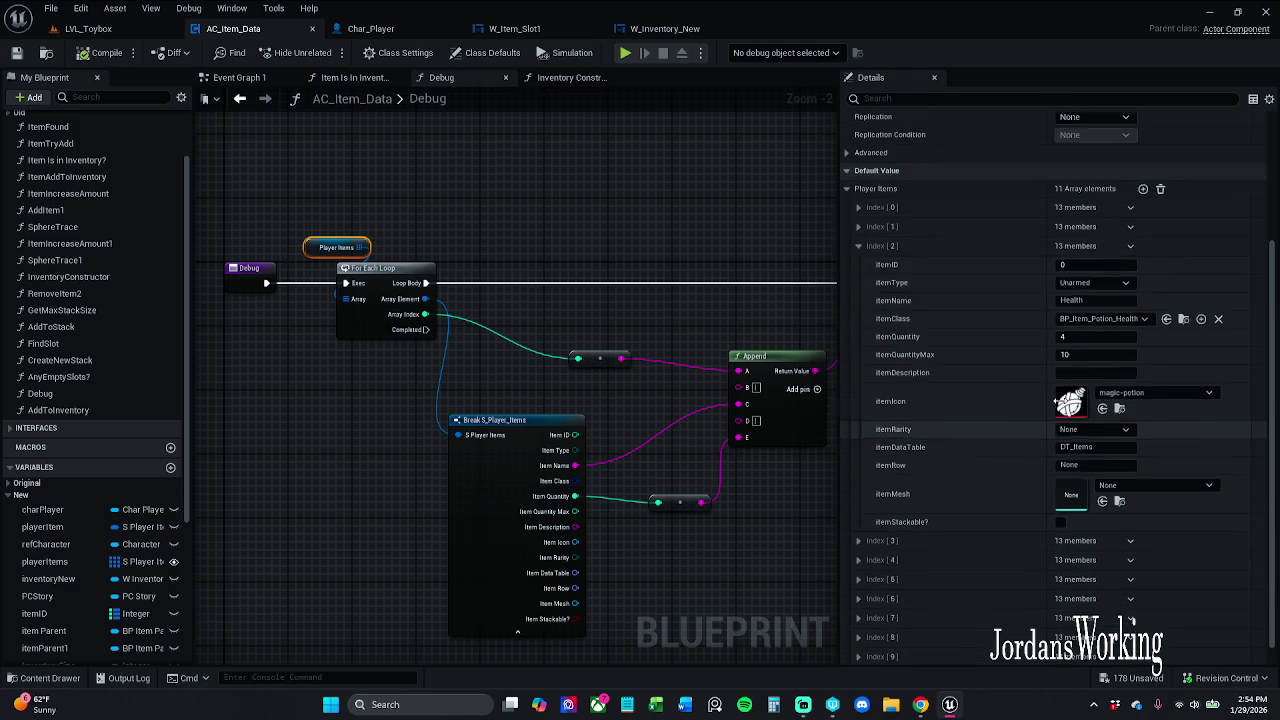
{"action": "right_click", "coordinate": [946, 333]}
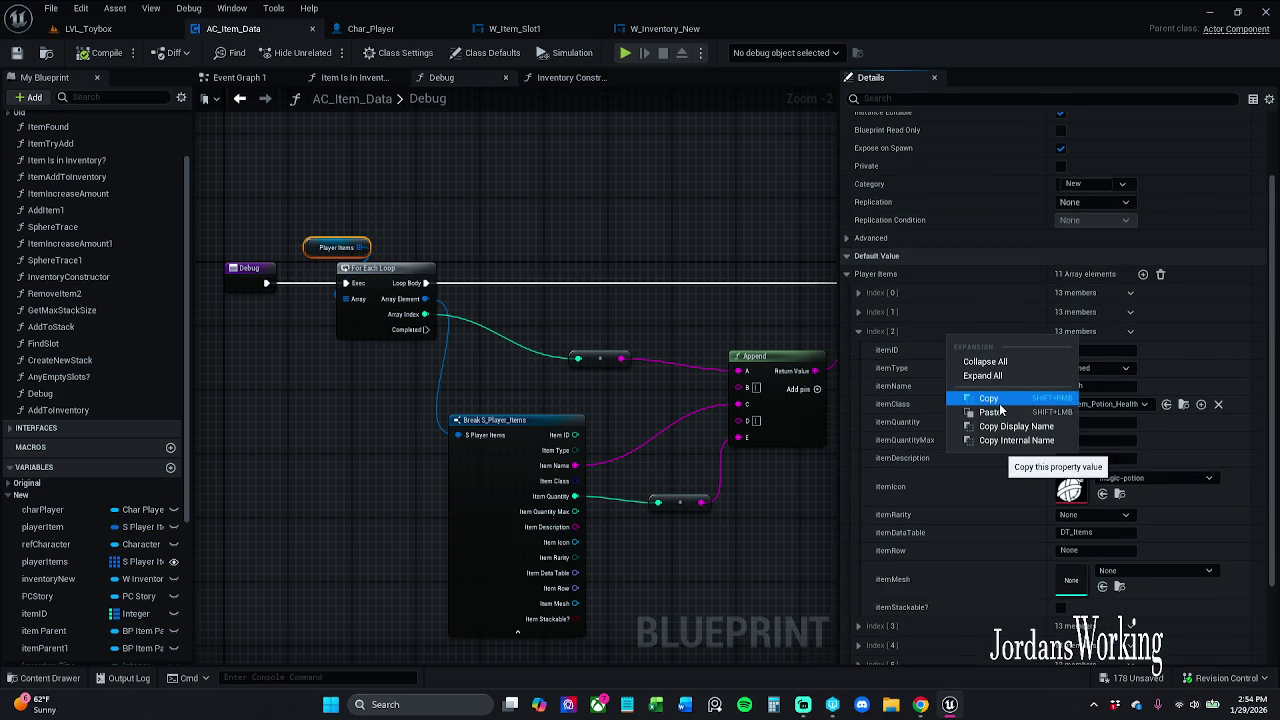
{"action": "left_click", "coordinate": [999, 401]}
Remove all elements from the Player Items default array
{"action": "scroll", "coordinate": [995, 396], "scroll_direction": "down", "scroll_amount": 2}
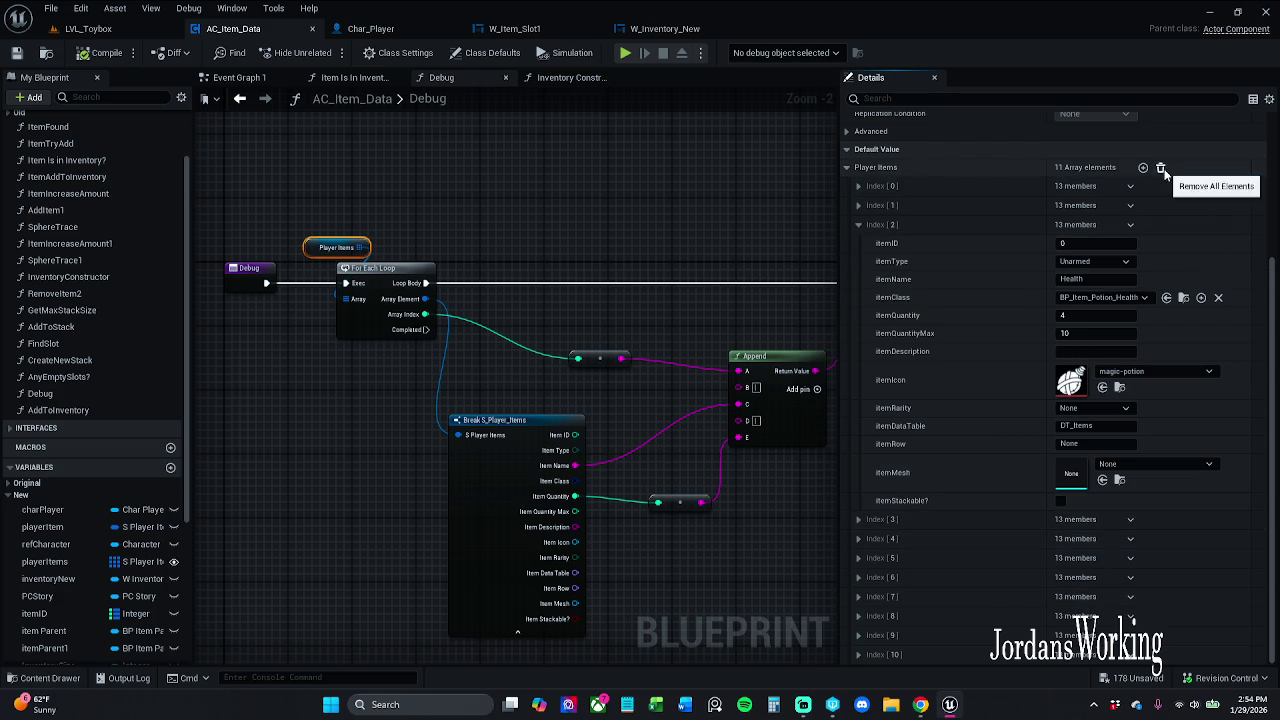
{"action": "right_click", "coordinate": [987, 228]}
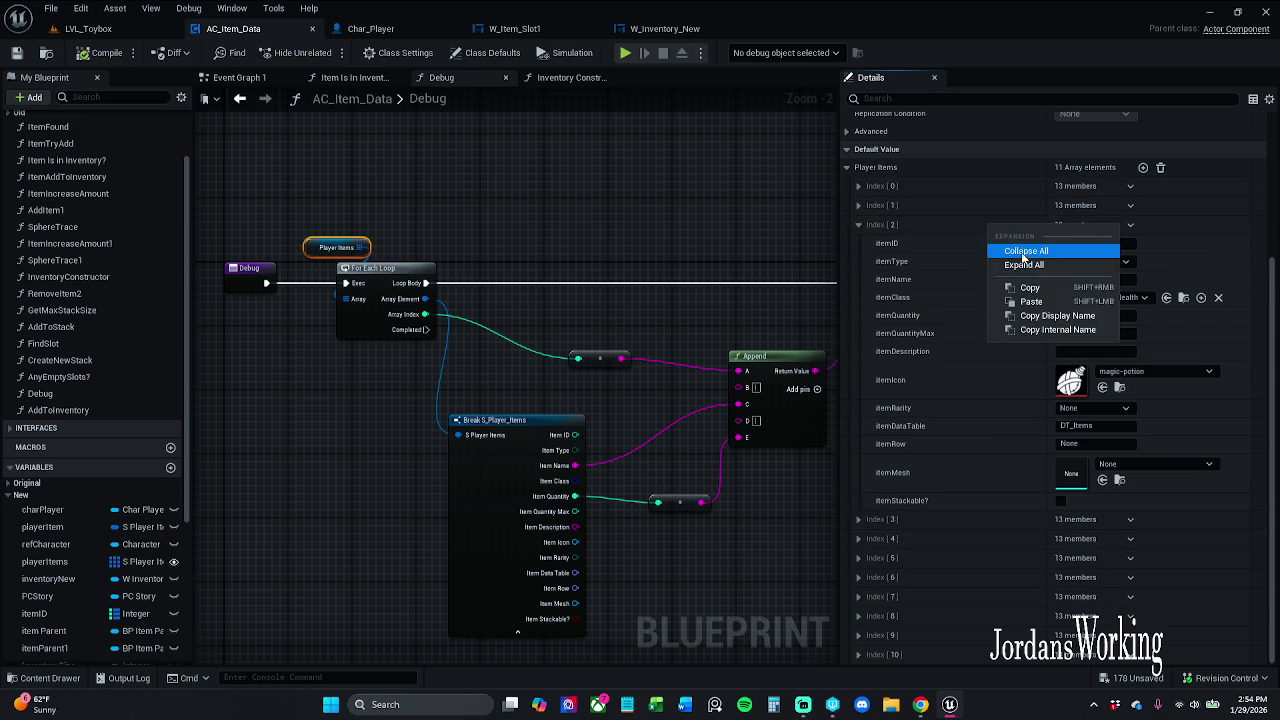
{"action": "left_click", "coordinate": [1047, 289]}
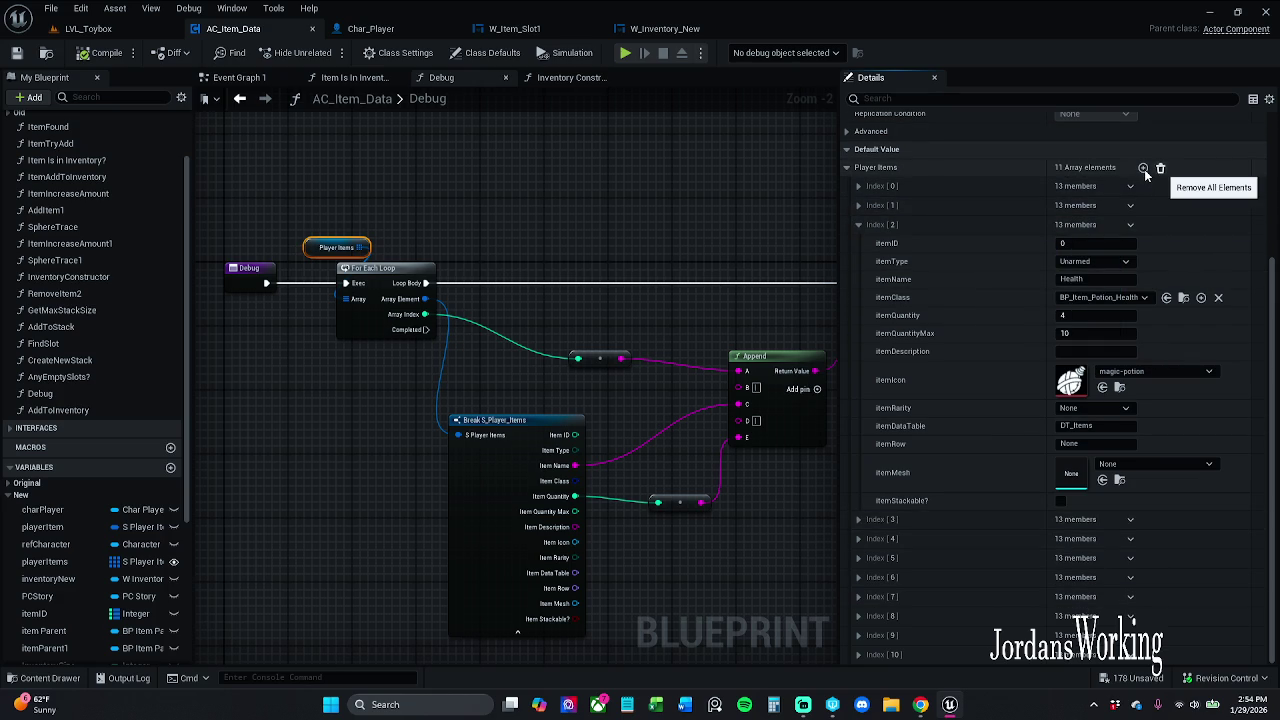
{"action": "left_click", "coordinate": [1153, 170]}
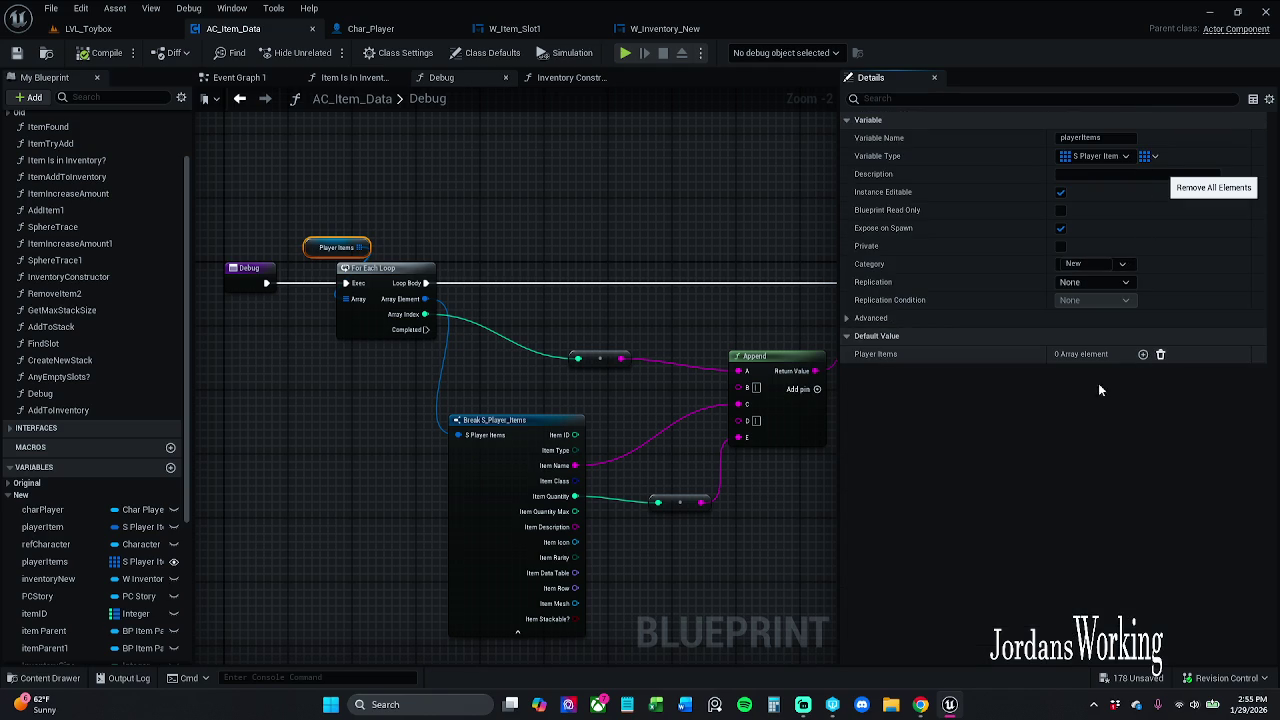
Add three default Player Items elements and copy Index 0's item values
{"action": "left_click", "coordinate": [1143, 355]}
{"action": "left_click", "coordinate": [1143, 355]}
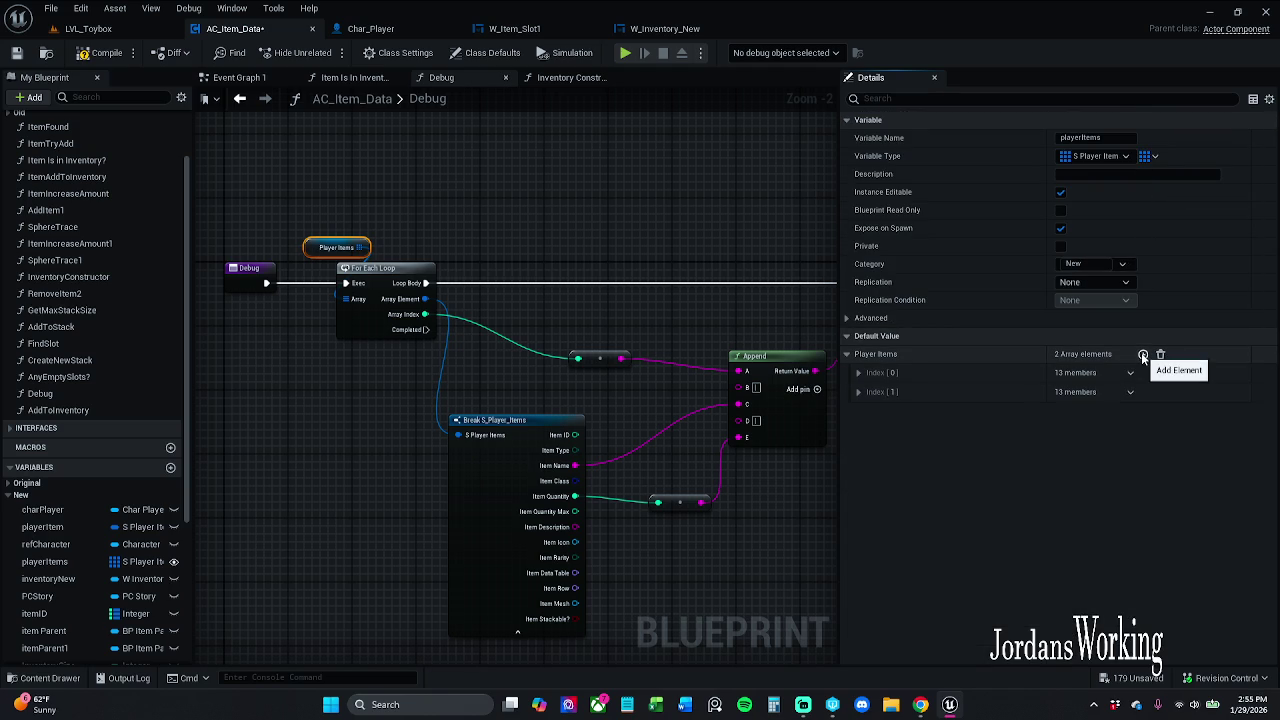
{"action": "left_click", "coordinate": [1143, 355]}
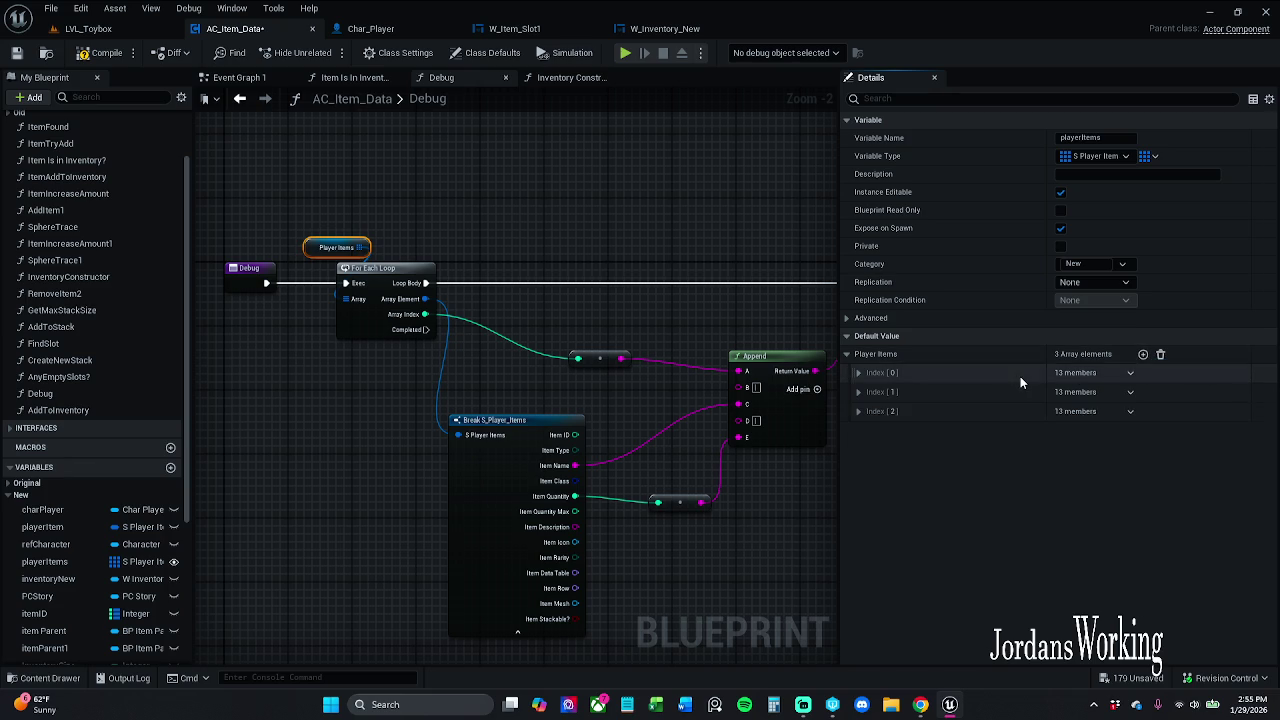
{"action": "right_click", "coordinate": [1016, 376]}
{"action": "left_click", "coordinate": [1073, 455]}
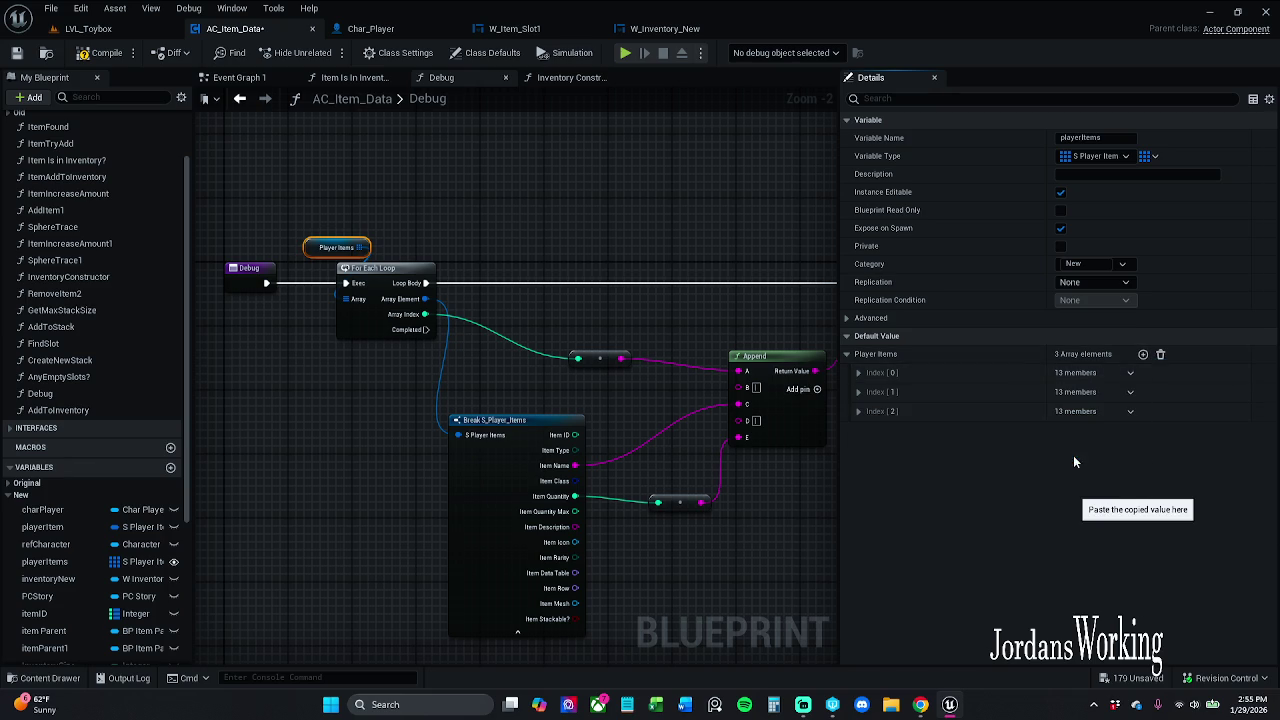
Paste the copied item values into Index 1 and Index 2, then save AC_Item_Data
{"action": "right_click", "coordinate": [1026, 391]}
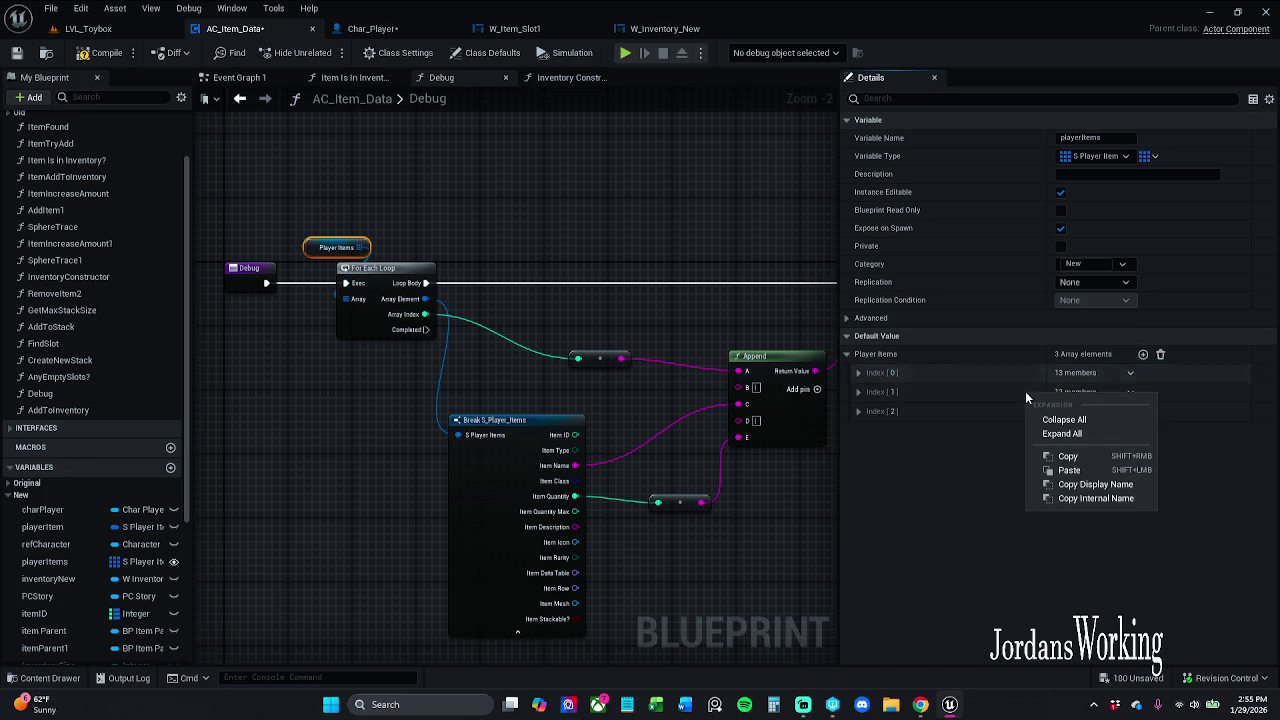
{"action": "left_click", "coordinate": [1078, 471]}
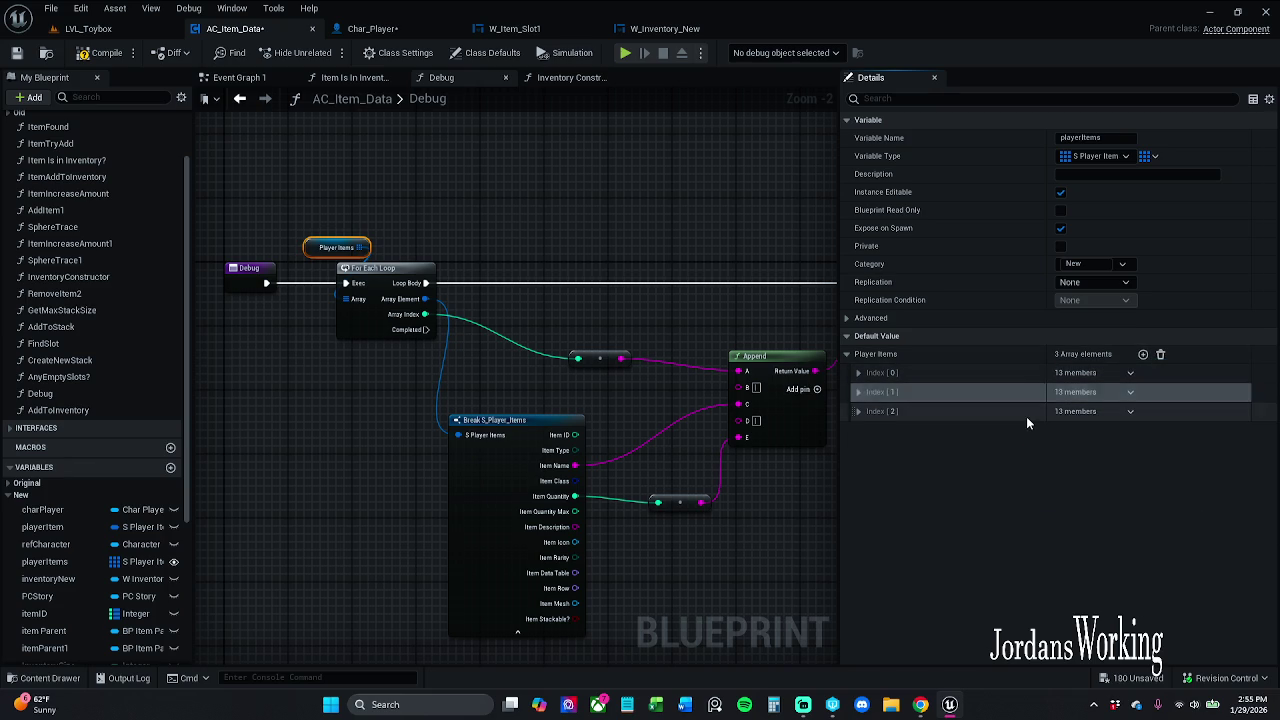
{"action": "right_click", "coordinate": [1026, 414]}
{"action": "left_click", "coordinate": [1078, 494]}
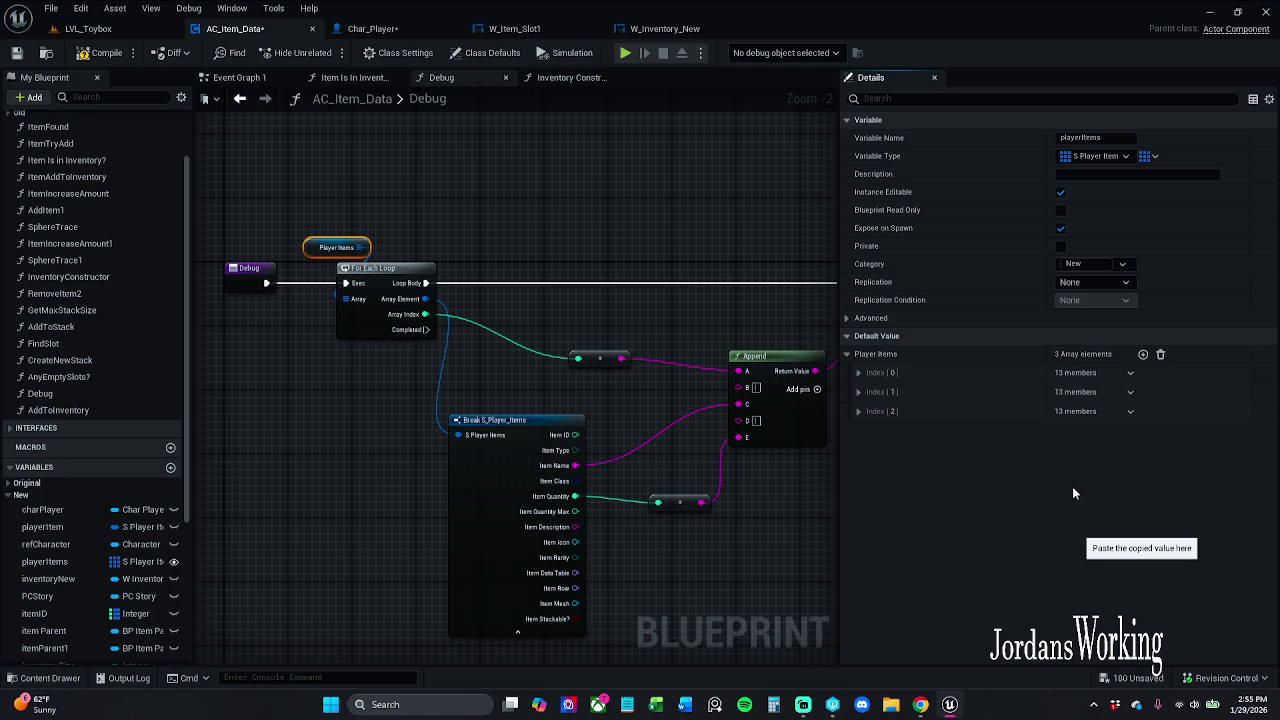
{"action": "left_click", "coordinate": [859, 412]}
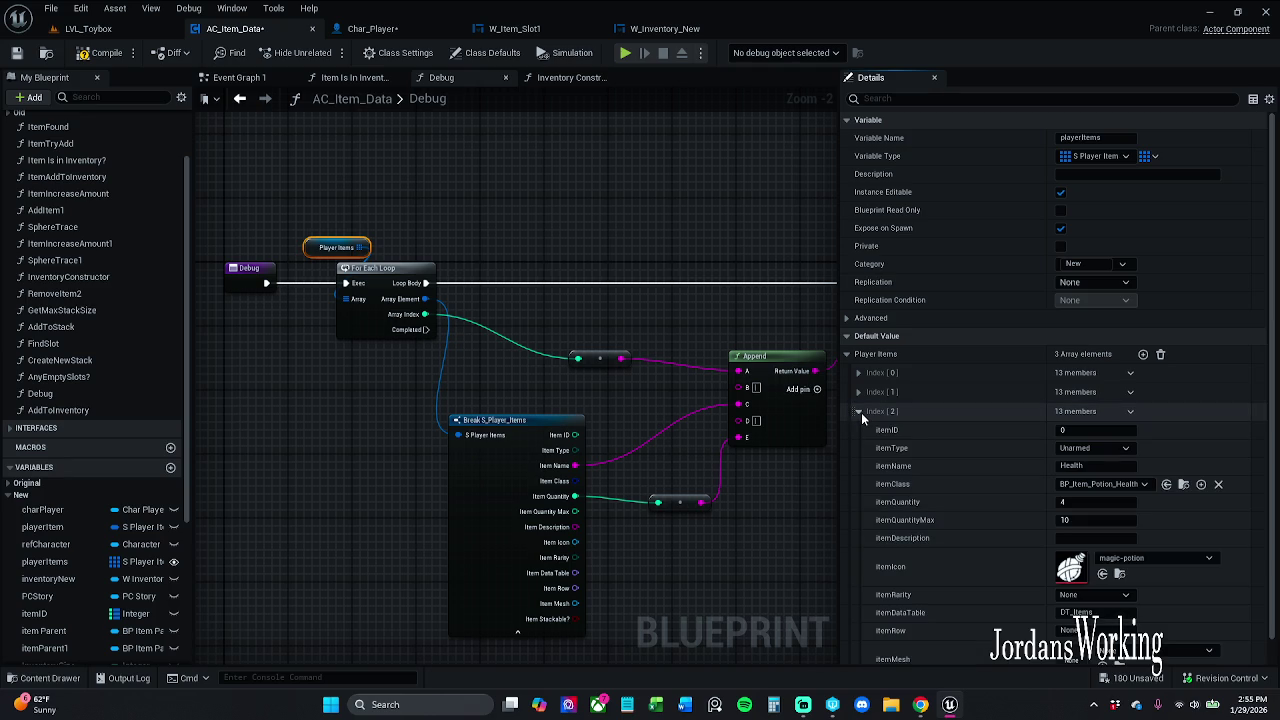
{"action": "left_click", "coordinate": [859, 412]}
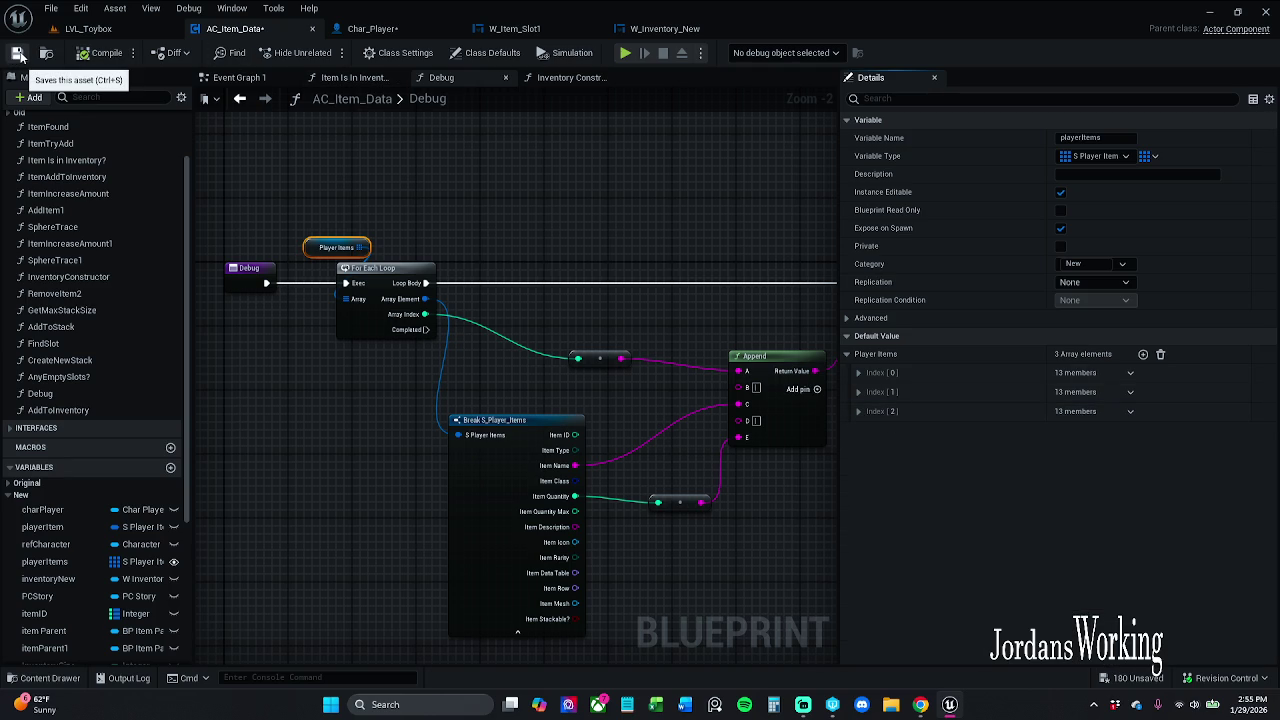
{"action": "left_click", "coordinate": [17, 53]}
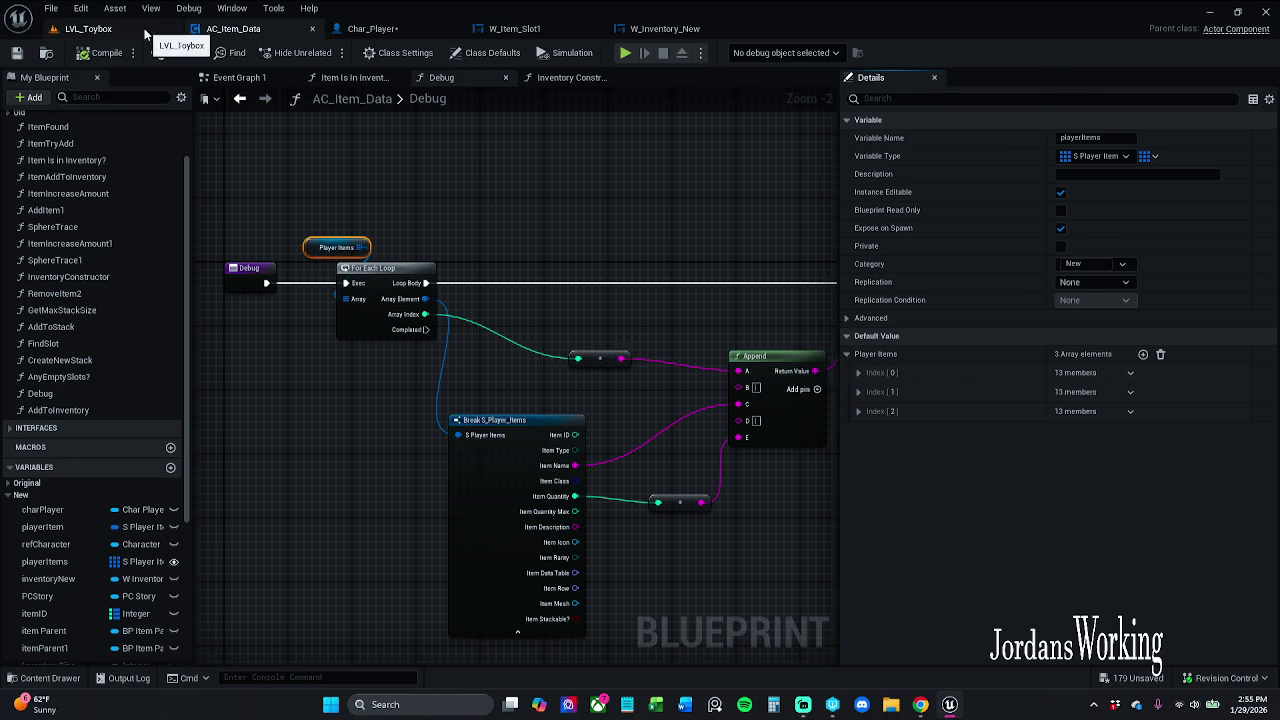
Save the Char_Player blueprint
{"action": "left_click", "coordinate": [144, 28]}
{"action": "left_click", "coordinate": [386, 30]}
{"action": "left_click", "coordinate": [17, 53]}
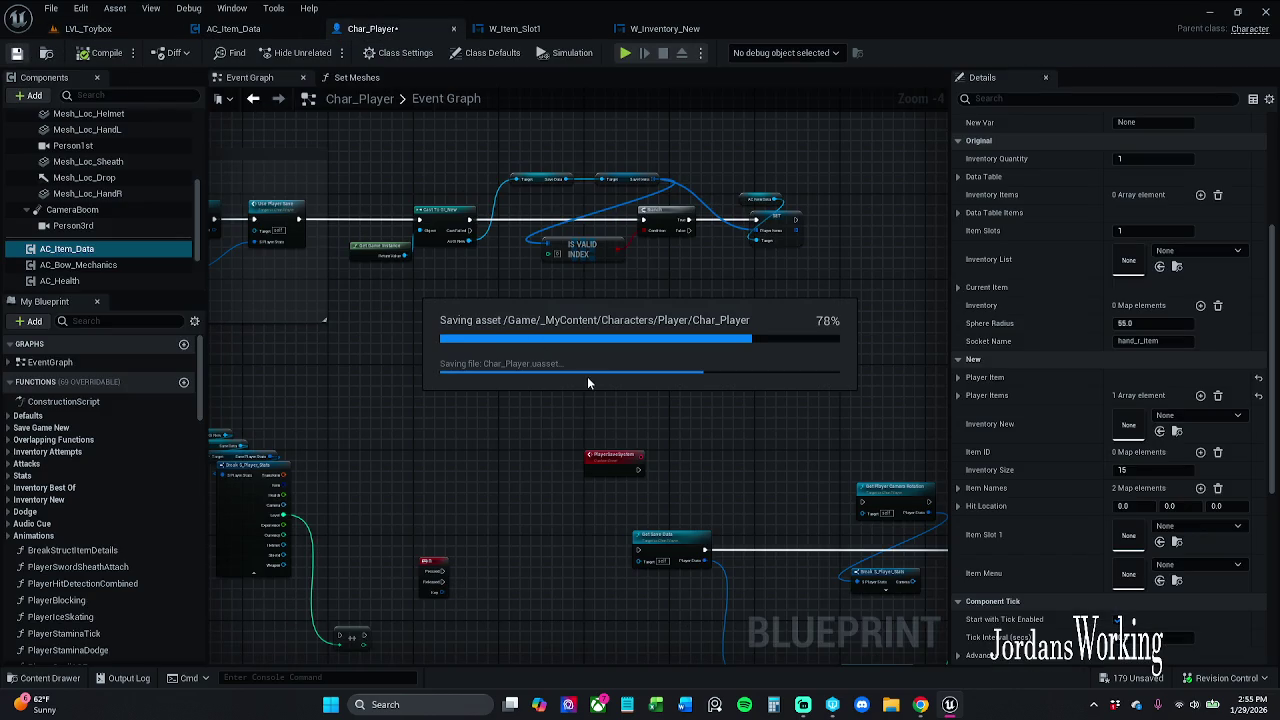
Start a LVL_Toybox playtest, check the inventory window, and run toward the items
{"action": "left_click", "coordinate": [123, 32]}
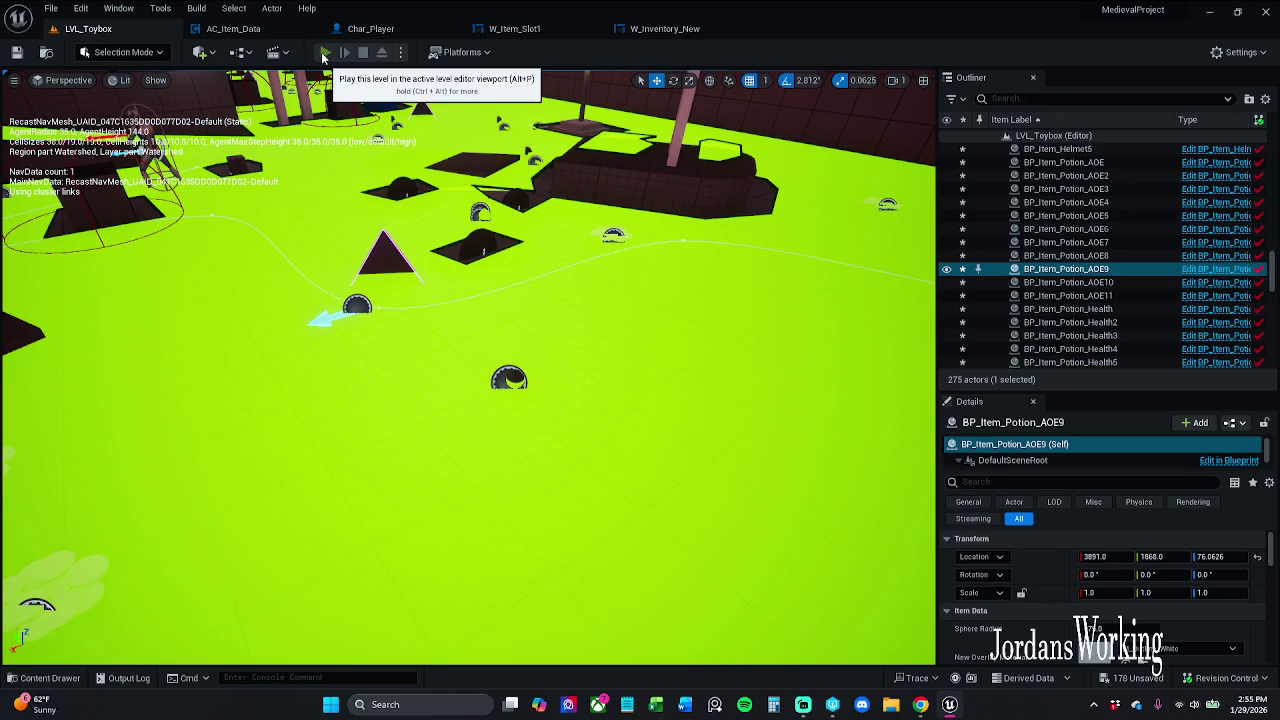
{"action": "left_click", "coordinate": [325, 52]}
{"action": "key", "text": "i"}
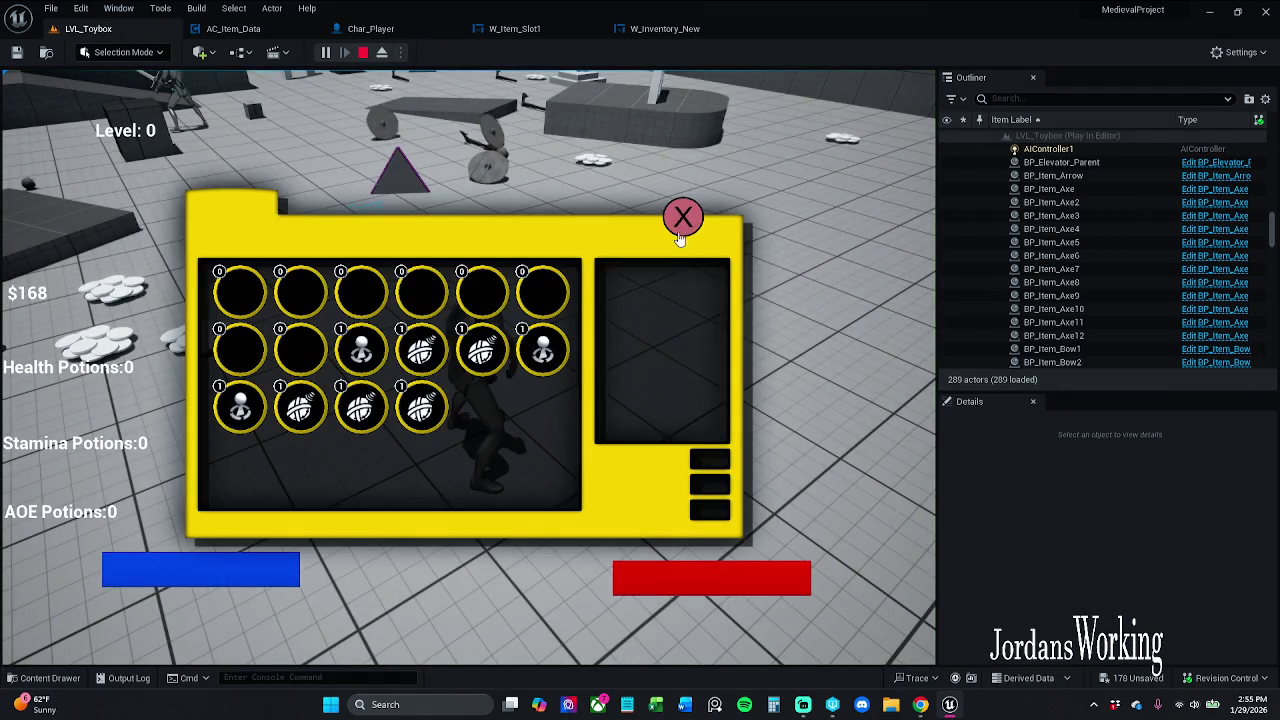
{"action": "left_click", "coordinate": [682, 218]}
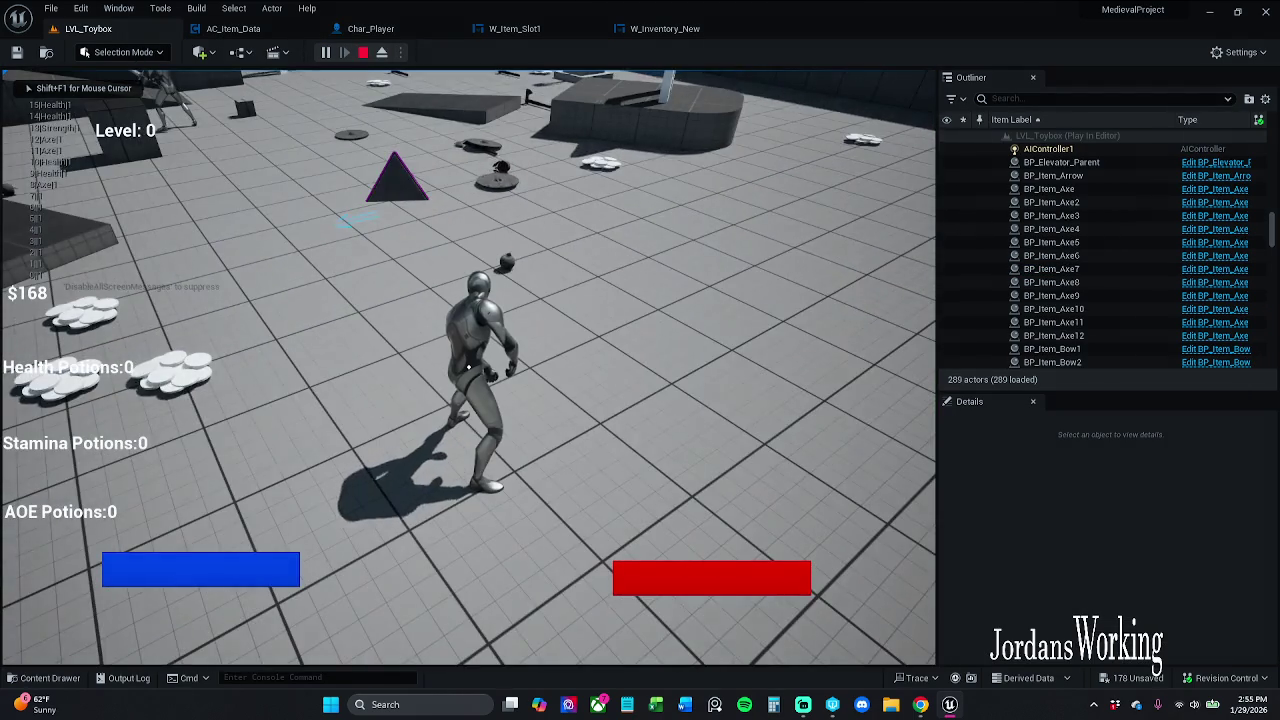
{"action": "key", "text": "w"}
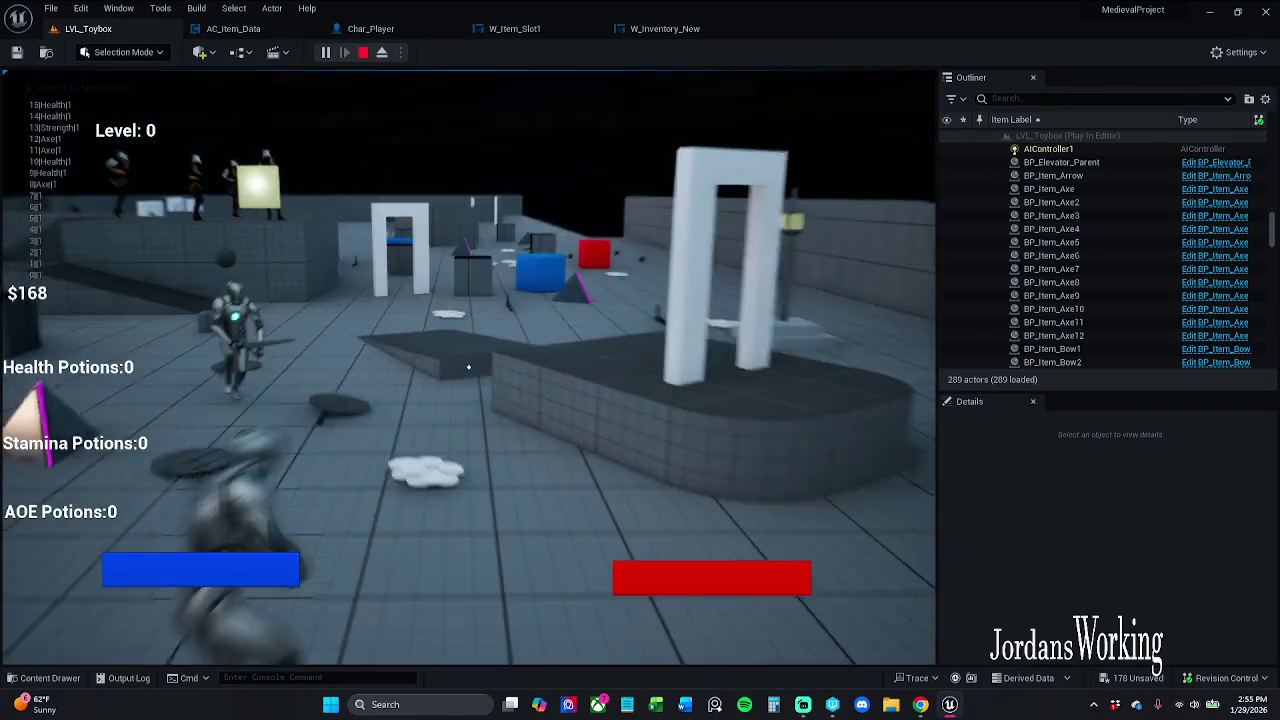
{"action": "key", "text": "w"}
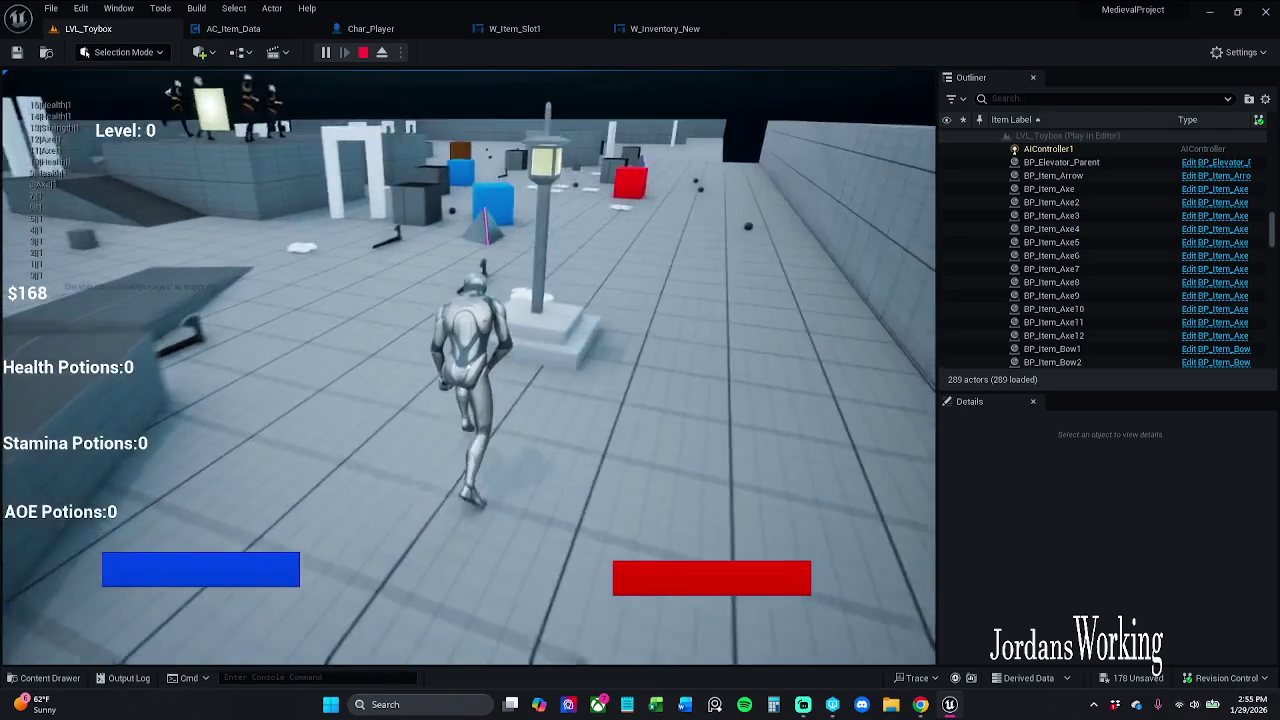
{"action": "key", "text": "w"}
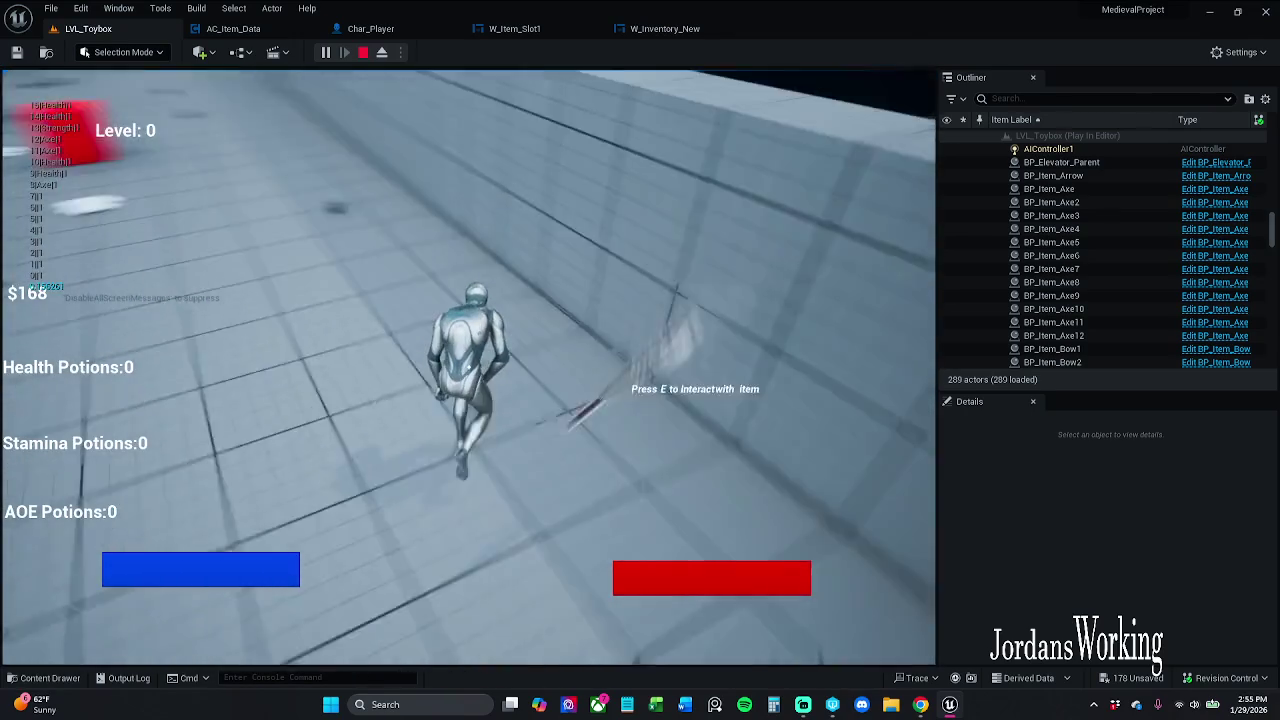
{"action": "key", "text": "w"}
Pick up health potions until the count reaches 5, stop play, and return to AC_Item_Data
{"action": "key", "text": "e"}
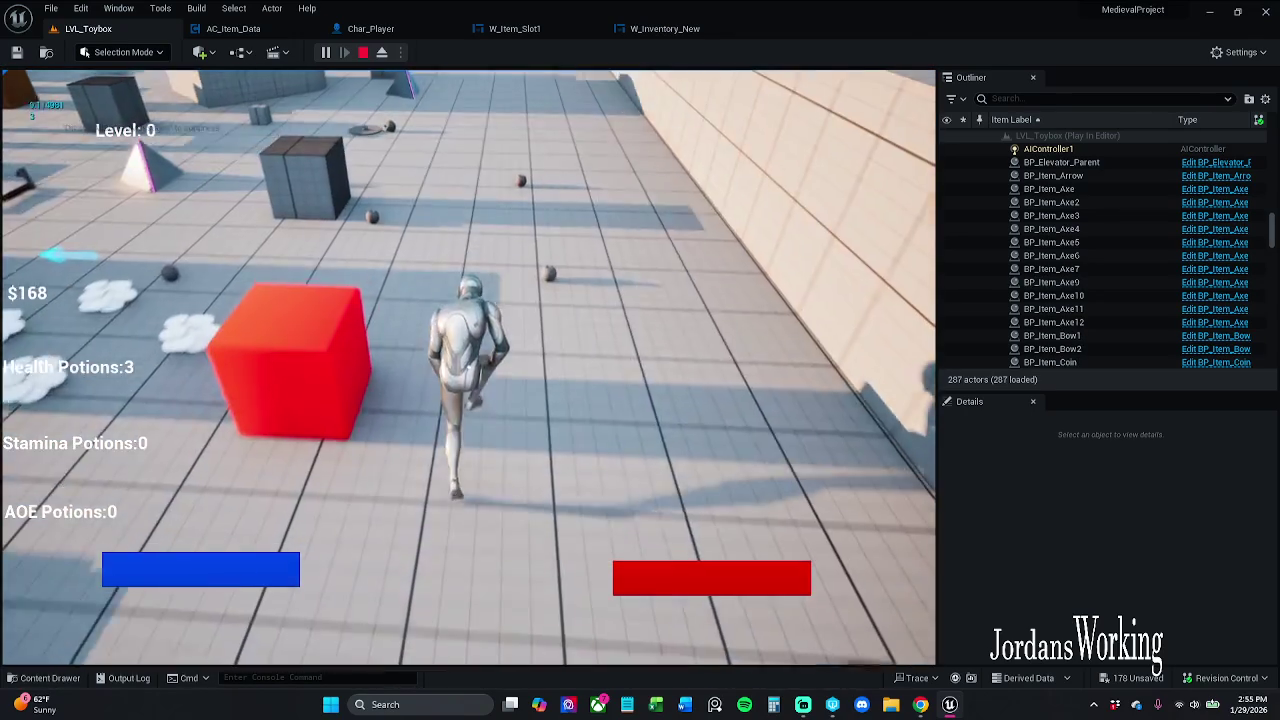
{"action": "key", "text": "w"}
{"action": "key", "text": "w"}
{"action": "key", "text": "e"}
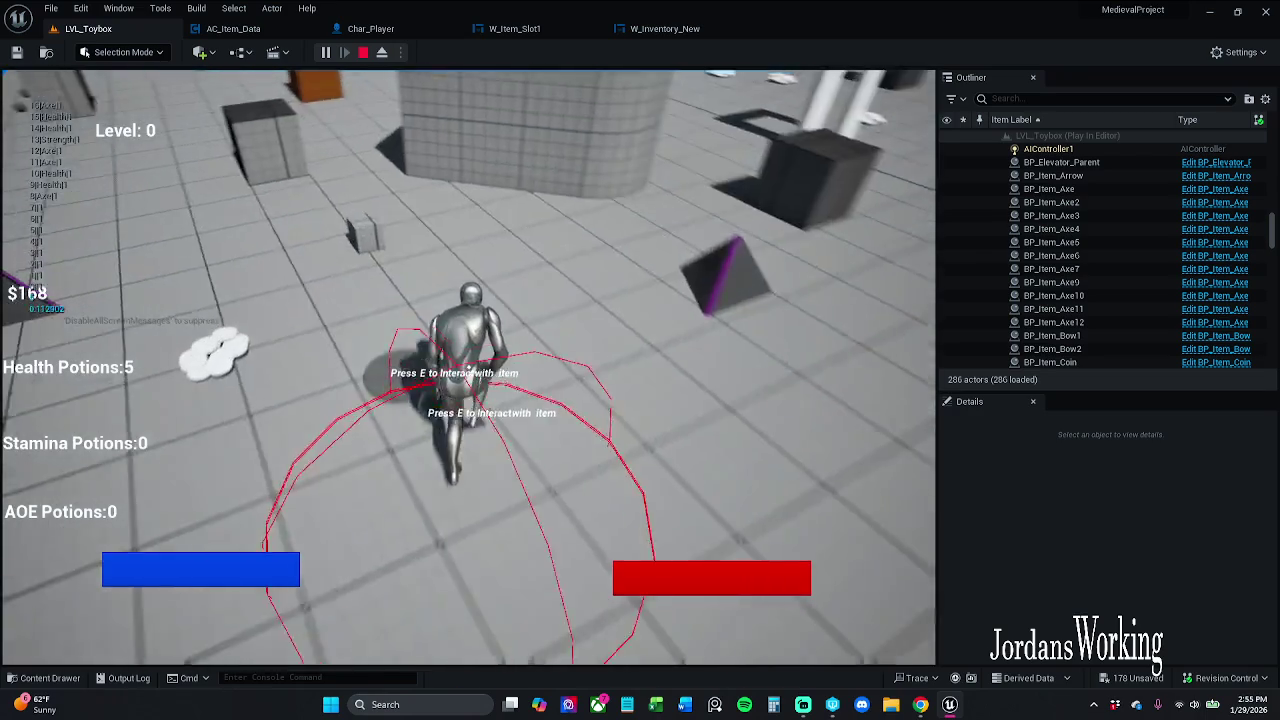
{"action": "key", "text": "w"}
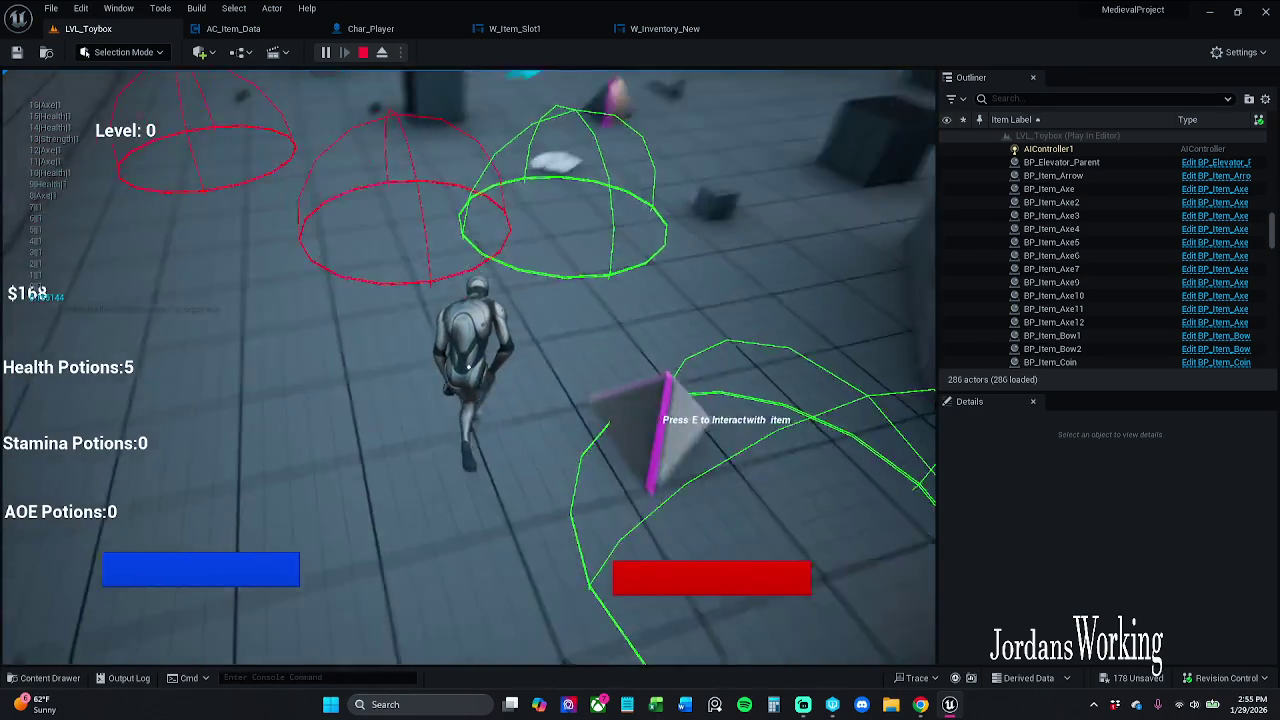
{"action": "key", "text": "w"}
{"action": "key", "text": "i"}
{"action": "key", "text": "Escape"}
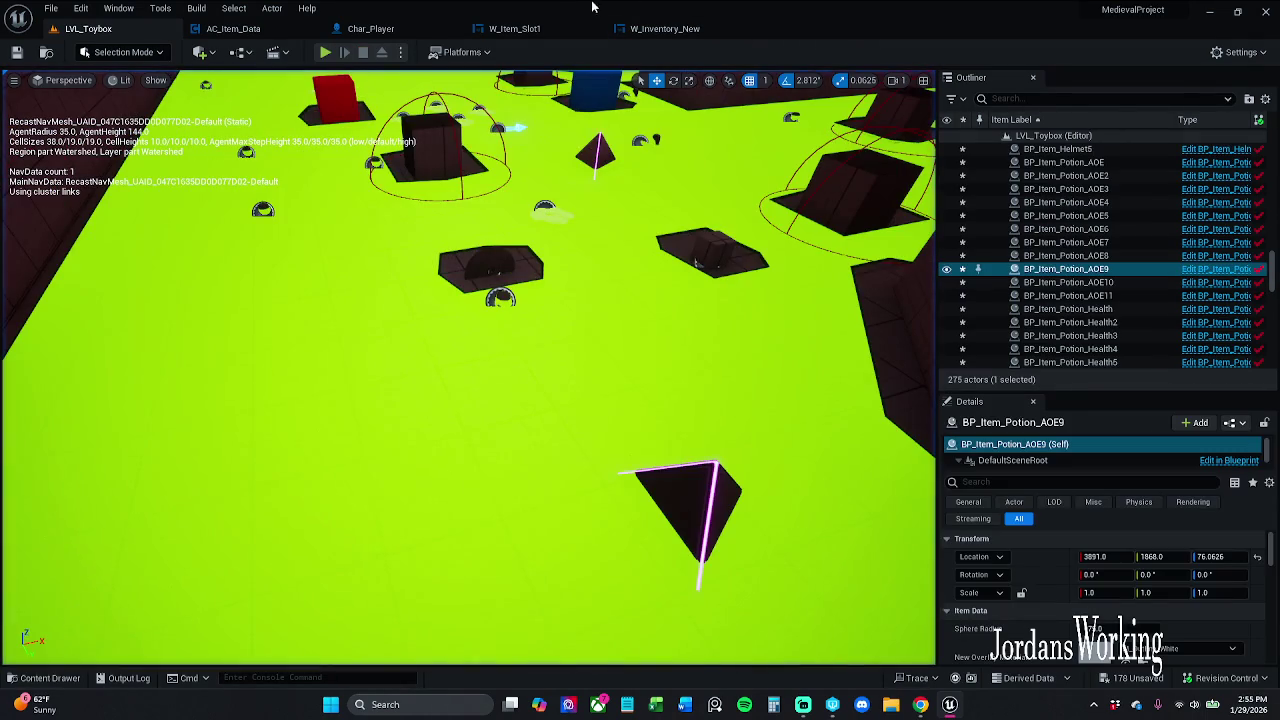
{"action": "left_click", "coordinate": [238, 29]}
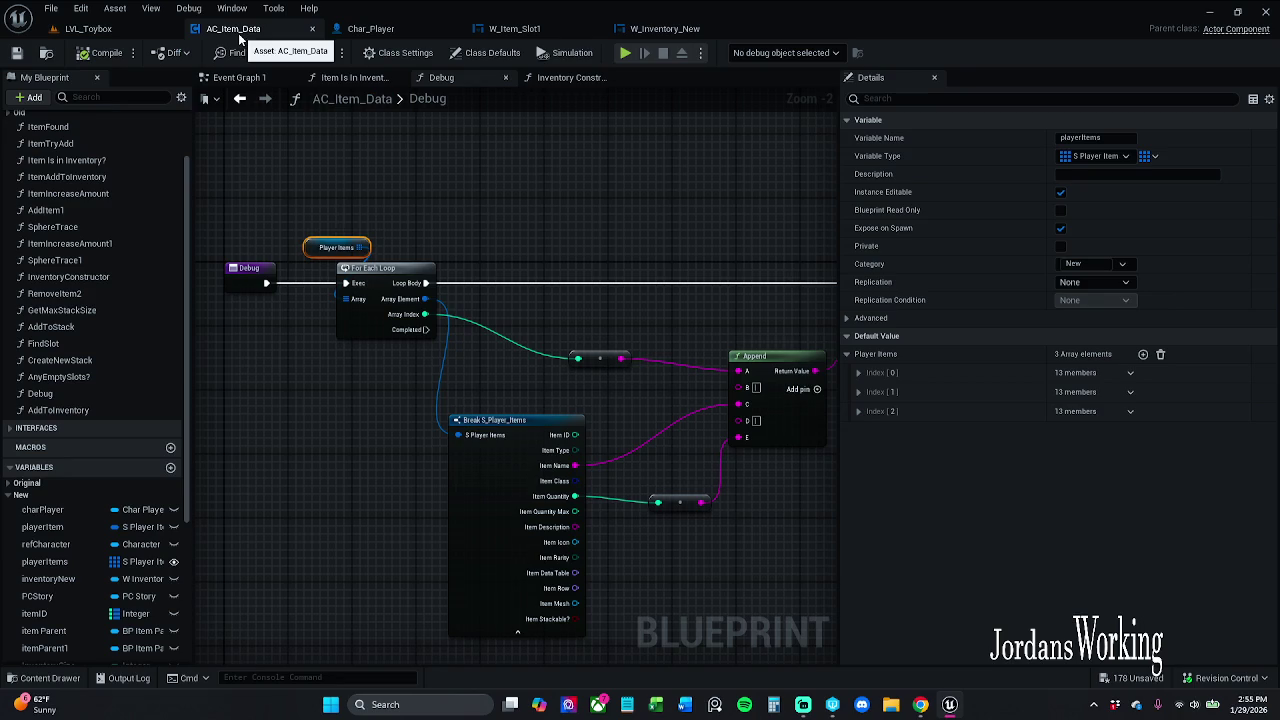
Open the AddToInventory function graph from Inventory Constructor and bring the Find Slot branch into view
{"action": "left_click", "coordinate": [566, 77]}
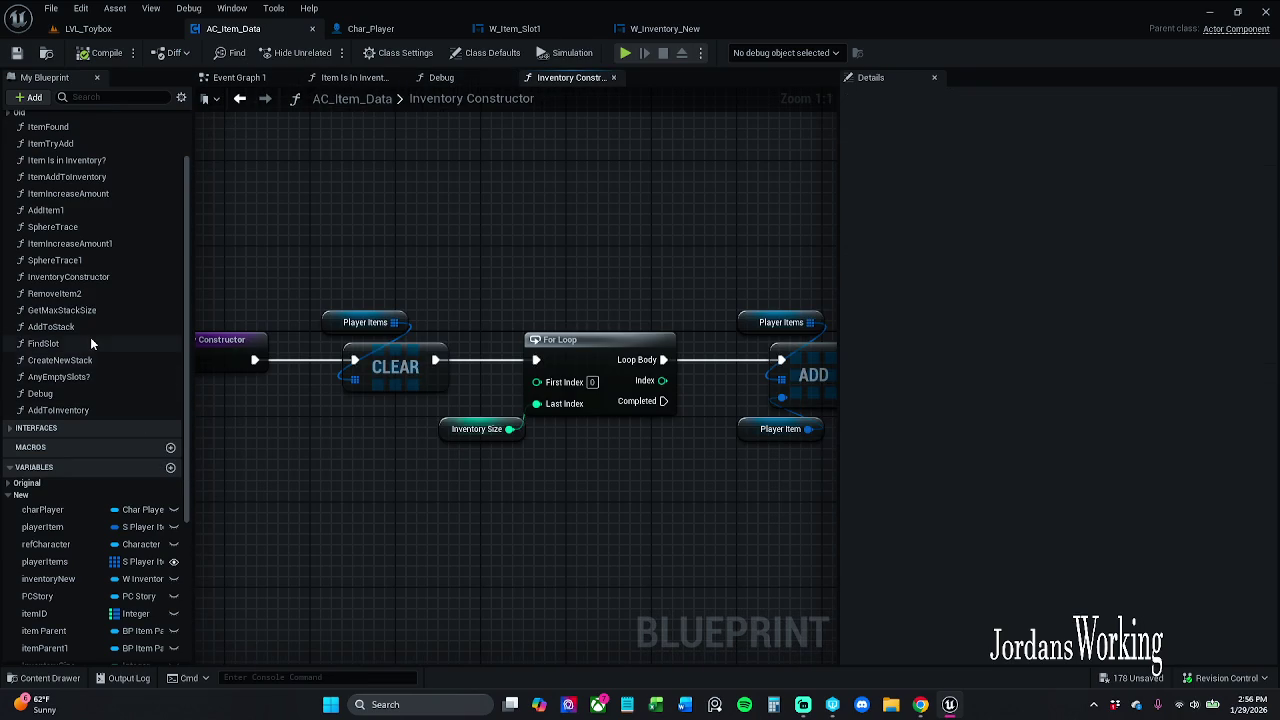
{"action": "double_click", "coordinate": [80, 409]}
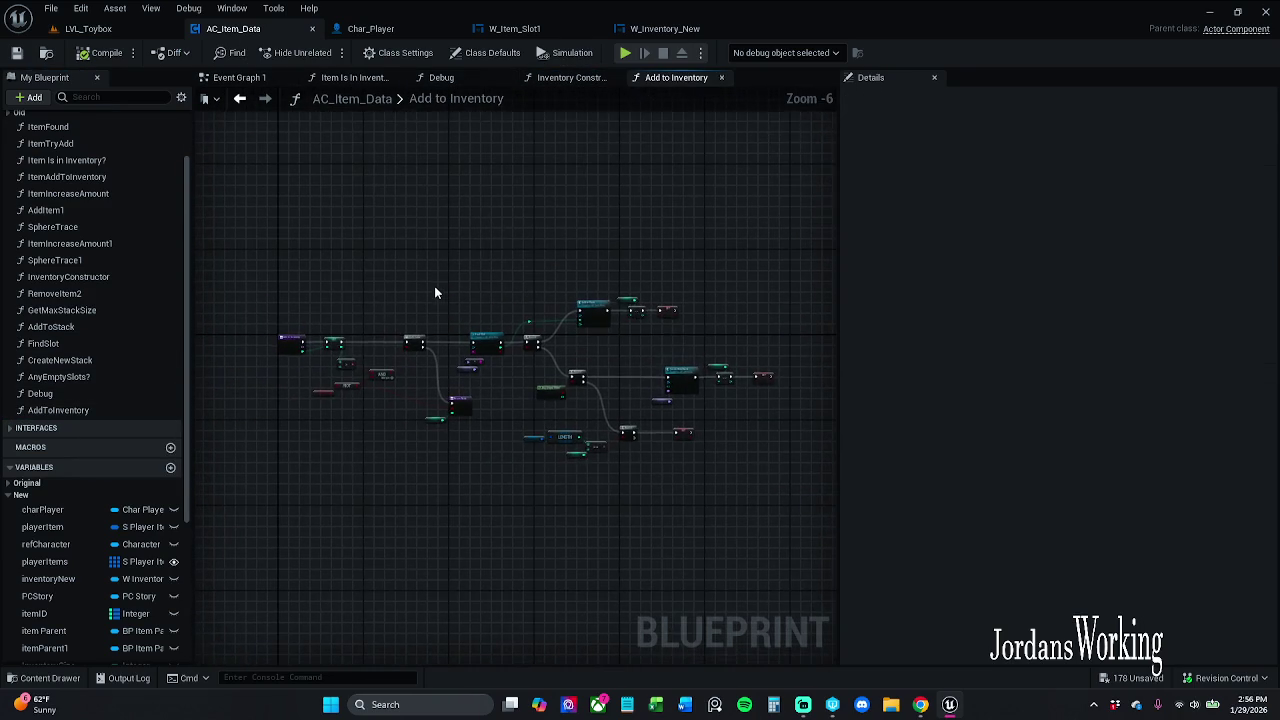
{"action": "scroll", "coordinate": [409, 337], "scroll_direction": "up", "scroll_amount": 4}
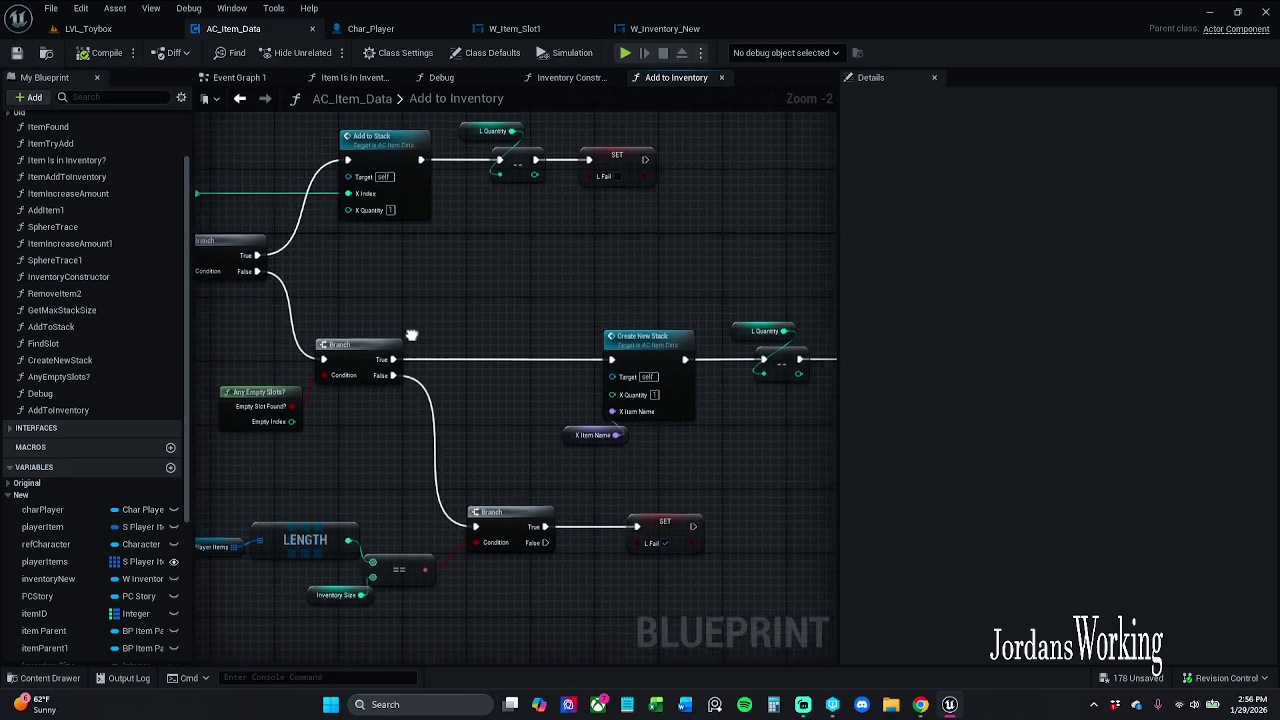
{"action": "mouse_move", "coordinate": [402, 335]}
{"action": "left_mouse_down"}
{"action": "mouse_move", "coordinate": [533, 405]}
{"action": "mouse_move", "coordinate": [603, 406]}
{"action": "left_mouse_up"}
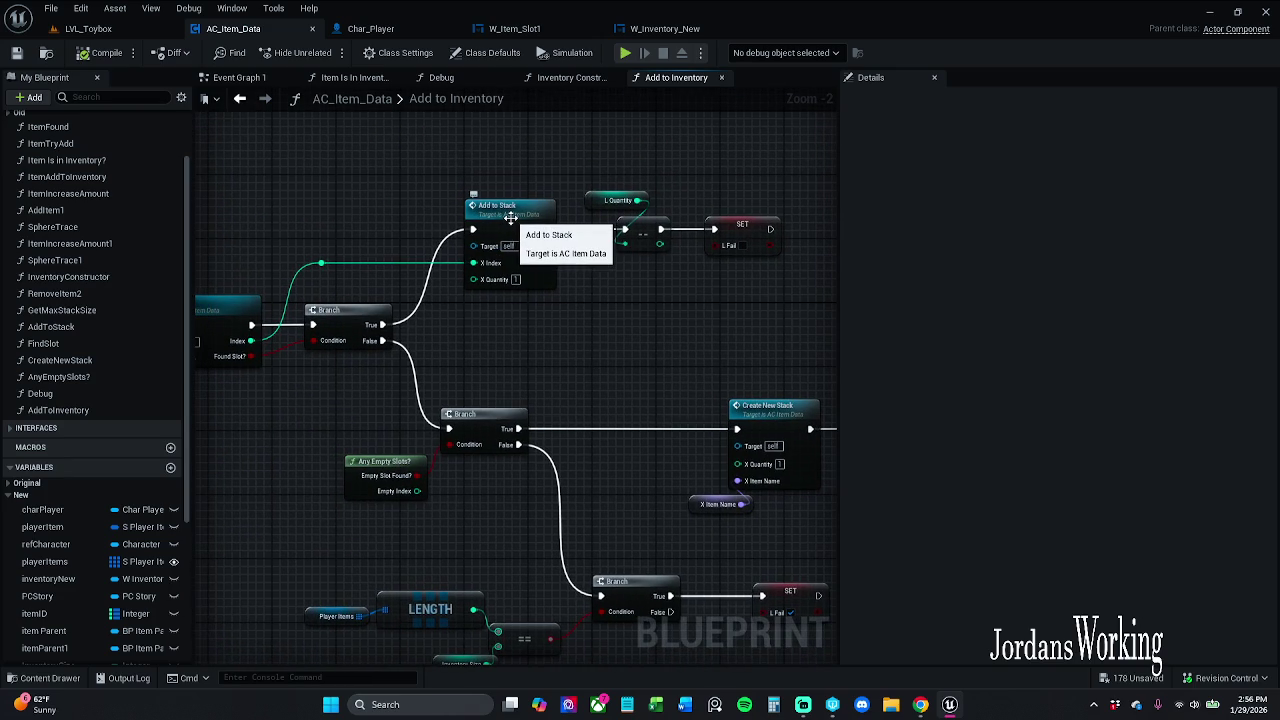
{"action": "mouse_move", "coordinate": [465, 324]}
{"action": "left_mouse_down"}
{"action": "mouse_move", "coordinate": [584, 355]}
{"action": "mouse_move", "coordinate": [612, 324]}
{"action": "left_mouse_up"}
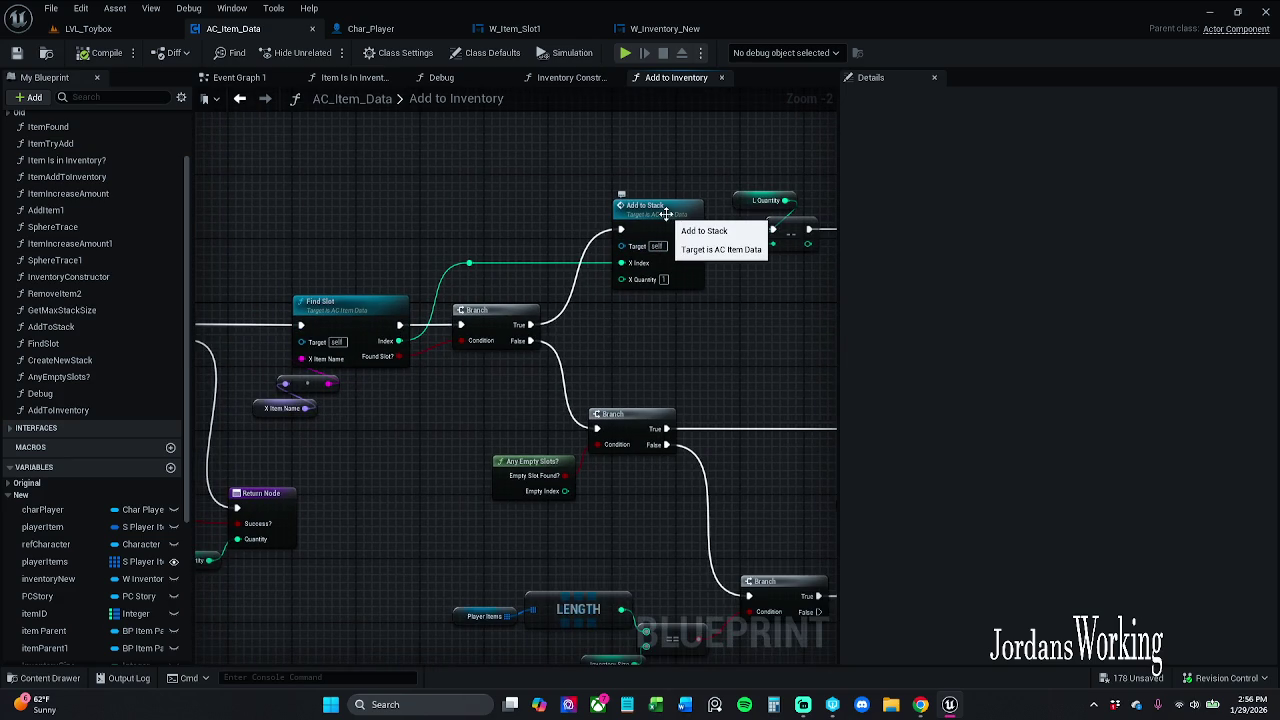
Review the Add to Stack function, then return to Add to Inventory's Find Slot and Add to Stack nodes
{"action": "double_click", "coordinate": [666, 213]}
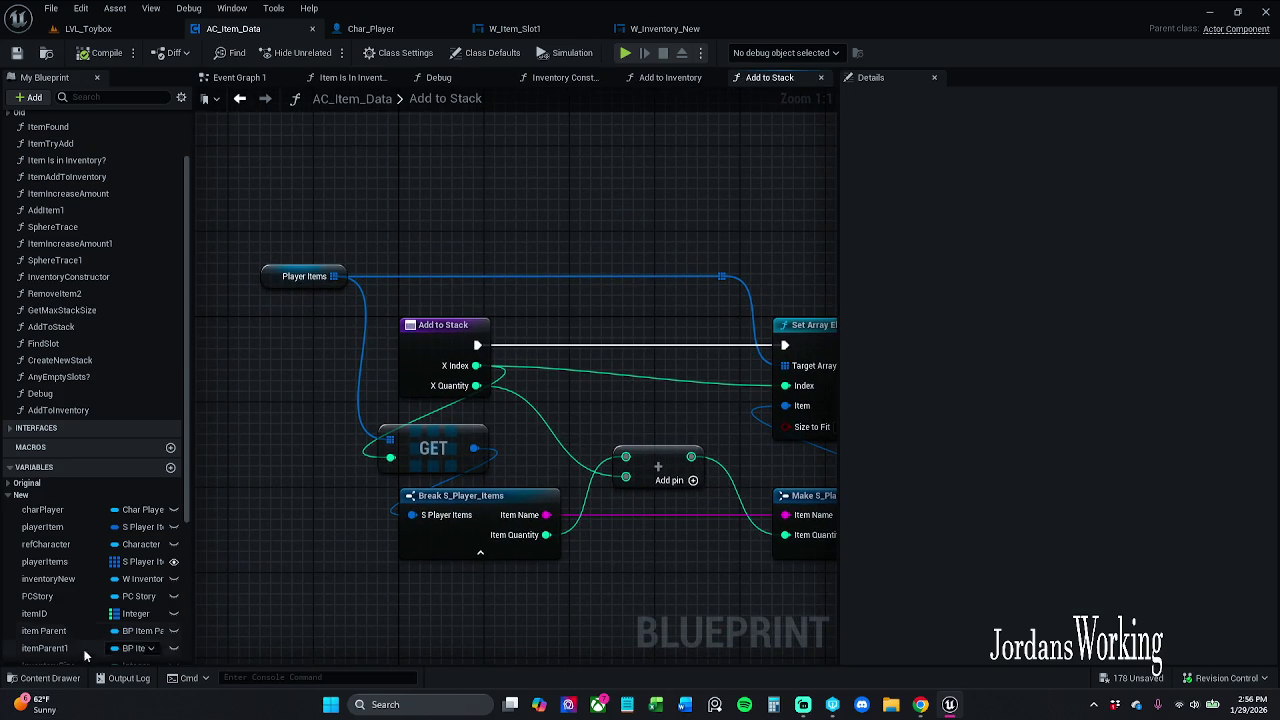
{"action": "left_click", "coordinate": [920, 704]}
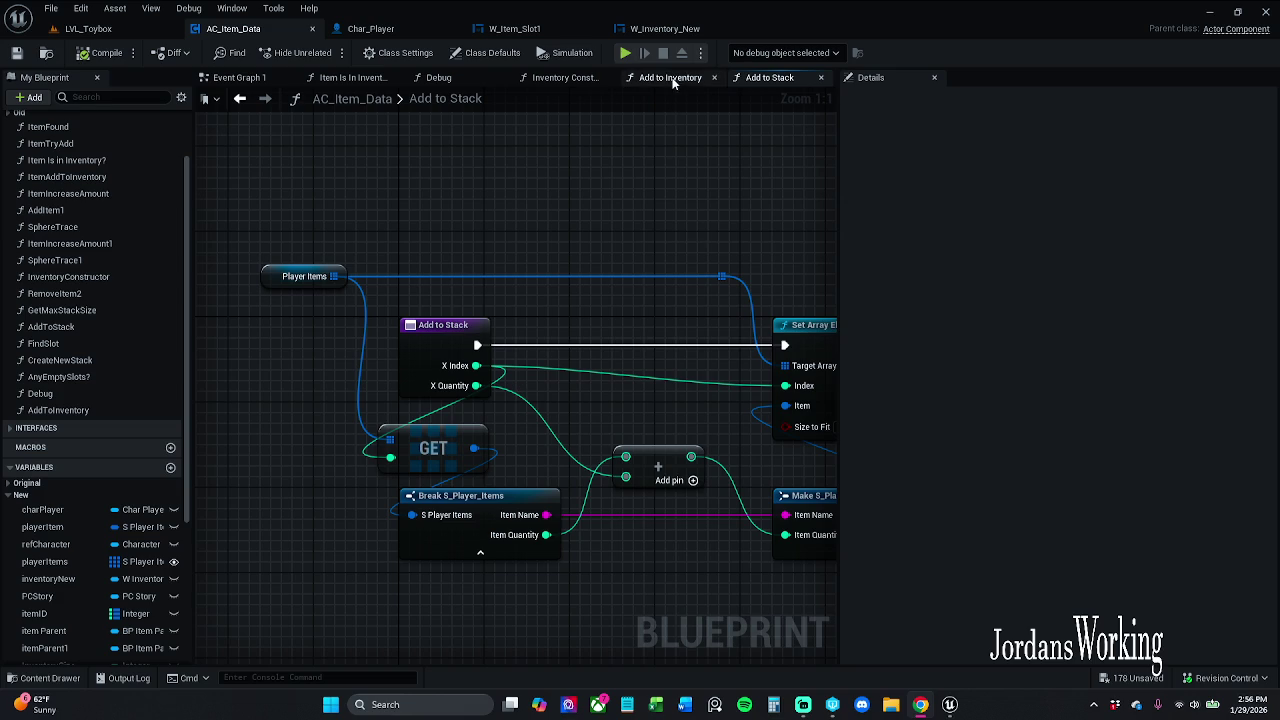
{"action": "left_click", "coordinate": [670, 77]}
{"action": "left_click_drag", "start_coordinate": [474, 215], "coordinate": [502, 283]}
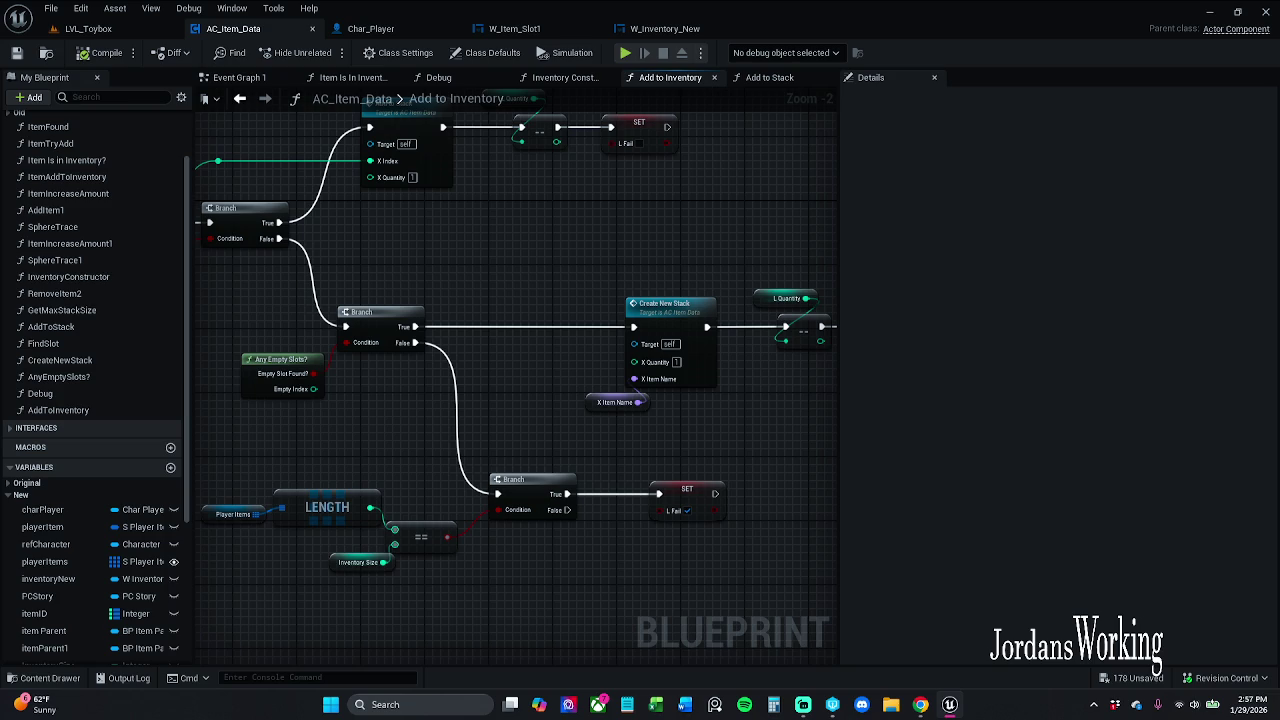
{"action": "left_click_drag", "start_coordinate": [387, 268], "coordinate": [618, 315]}
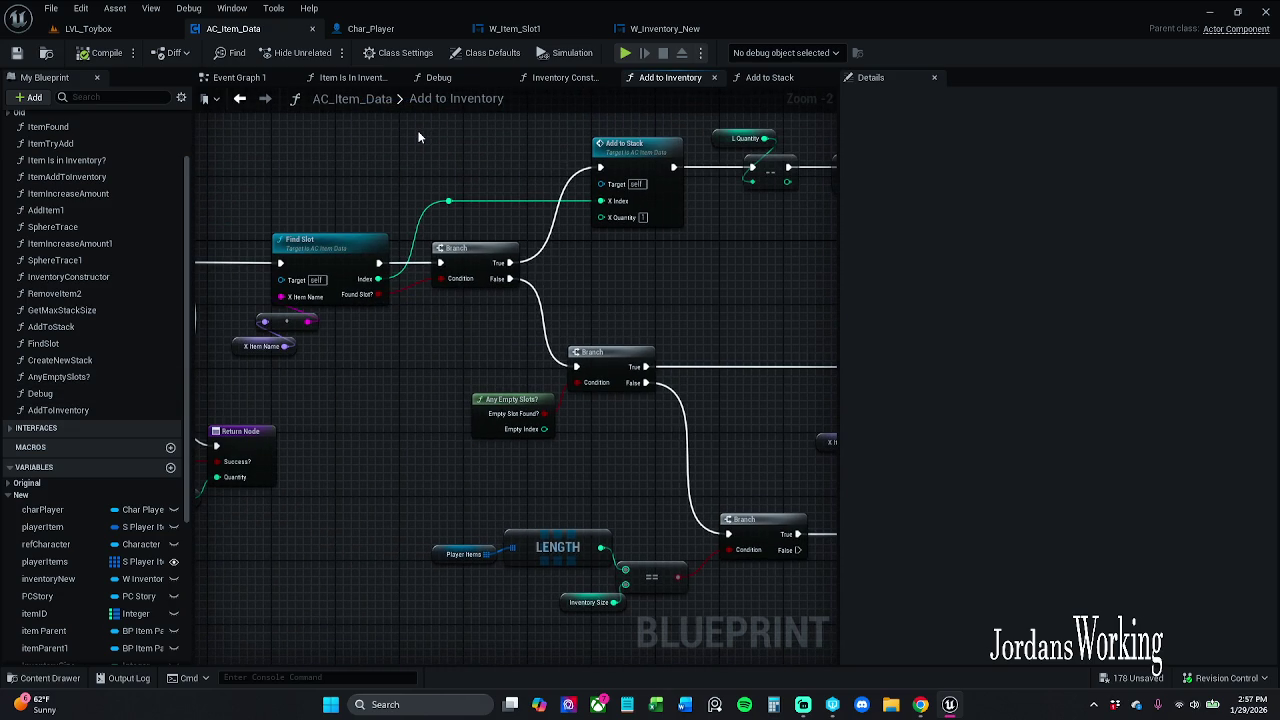
Inspect the Break S_Player_Items pin options in W_Item_Slot1's Event Graph, then return to AC_Item_Data
{"action": "left_click", "coordinate": [521, 33]}
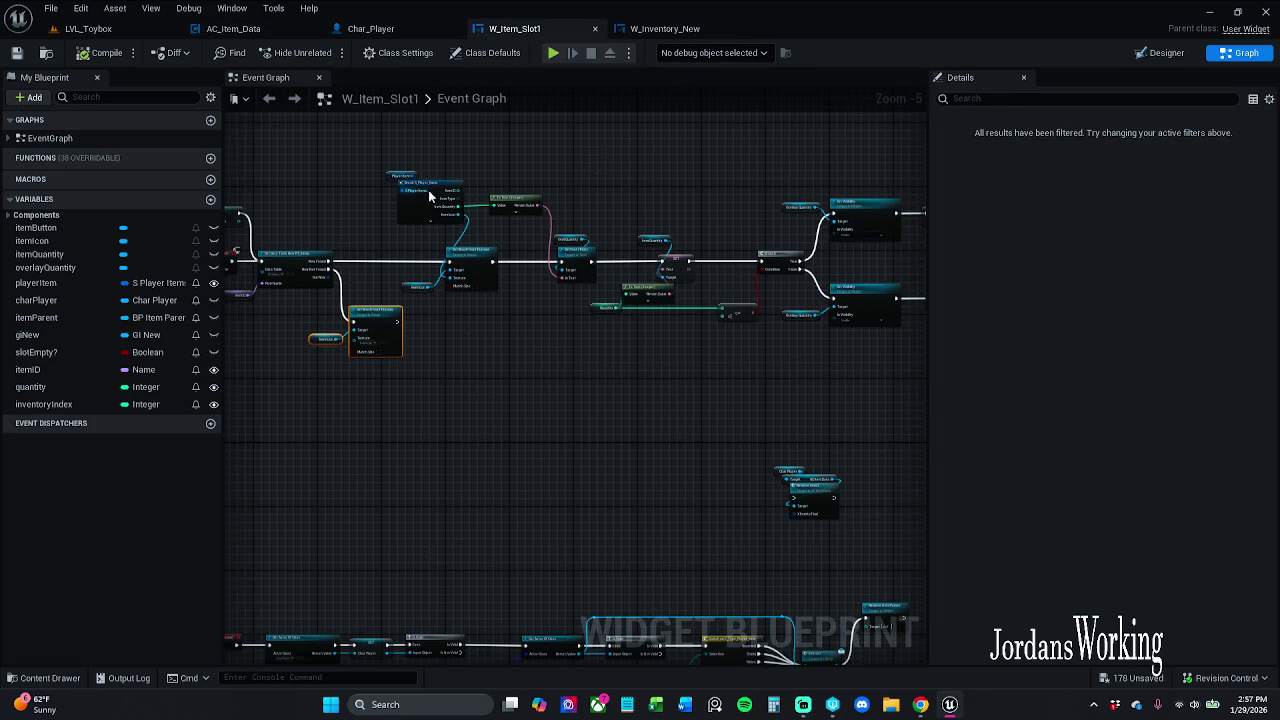
{"action": "left_click", "coordinate": [515, 203]}
{"action": "left_click_drag", "start_coordinate": [533, 176], "coordinate": [527, 217]}
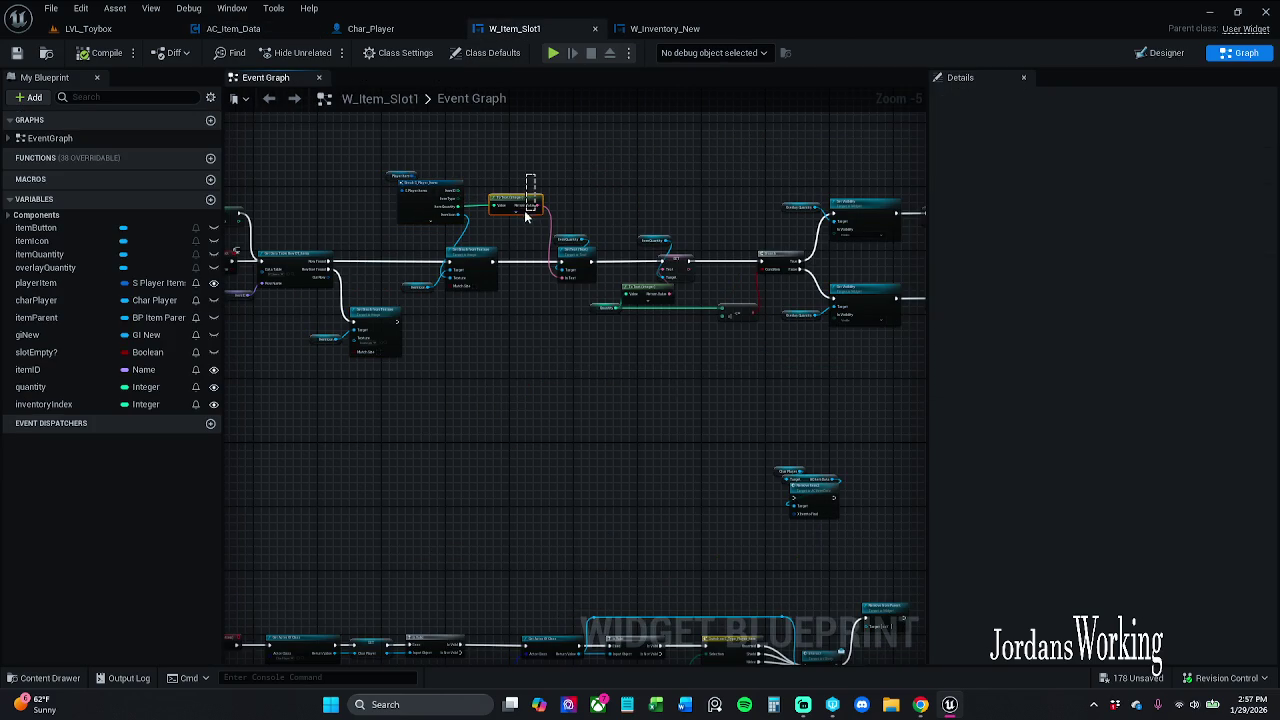
{"action": "left_click", "coordinate": [454, 181]}
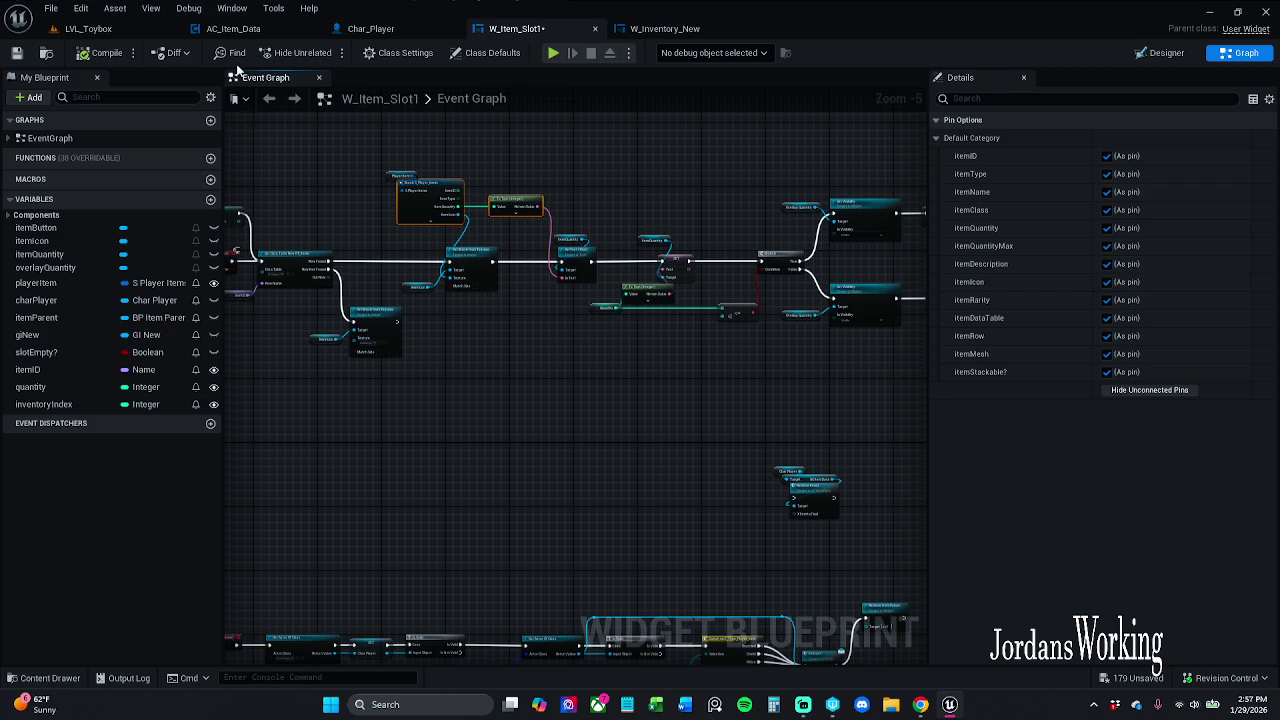
{"action": "left_click", "coordinate": [252, 33]}
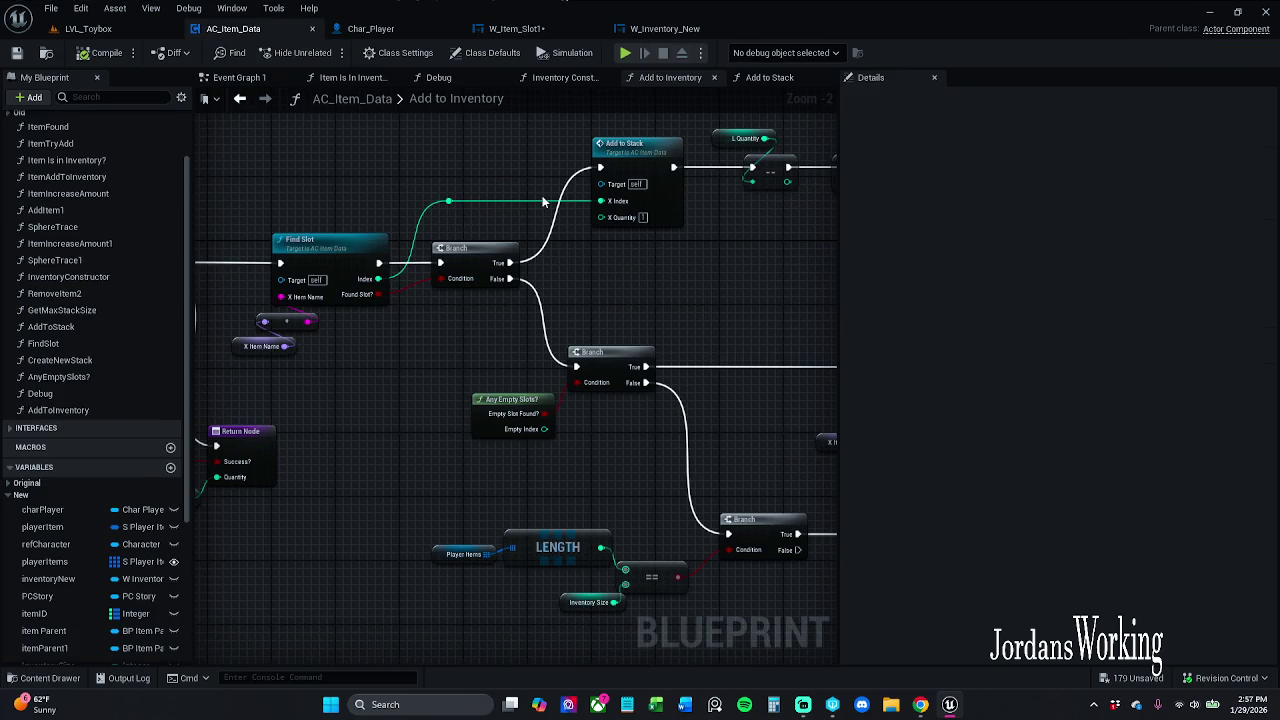
Tidy the Break, == and Return nodes in Any Empty Slots?, then save AC_Item_Data
{"action": "left_click_drag", "start_coordinate": [561, 278], "coordinate": [502, 276]}
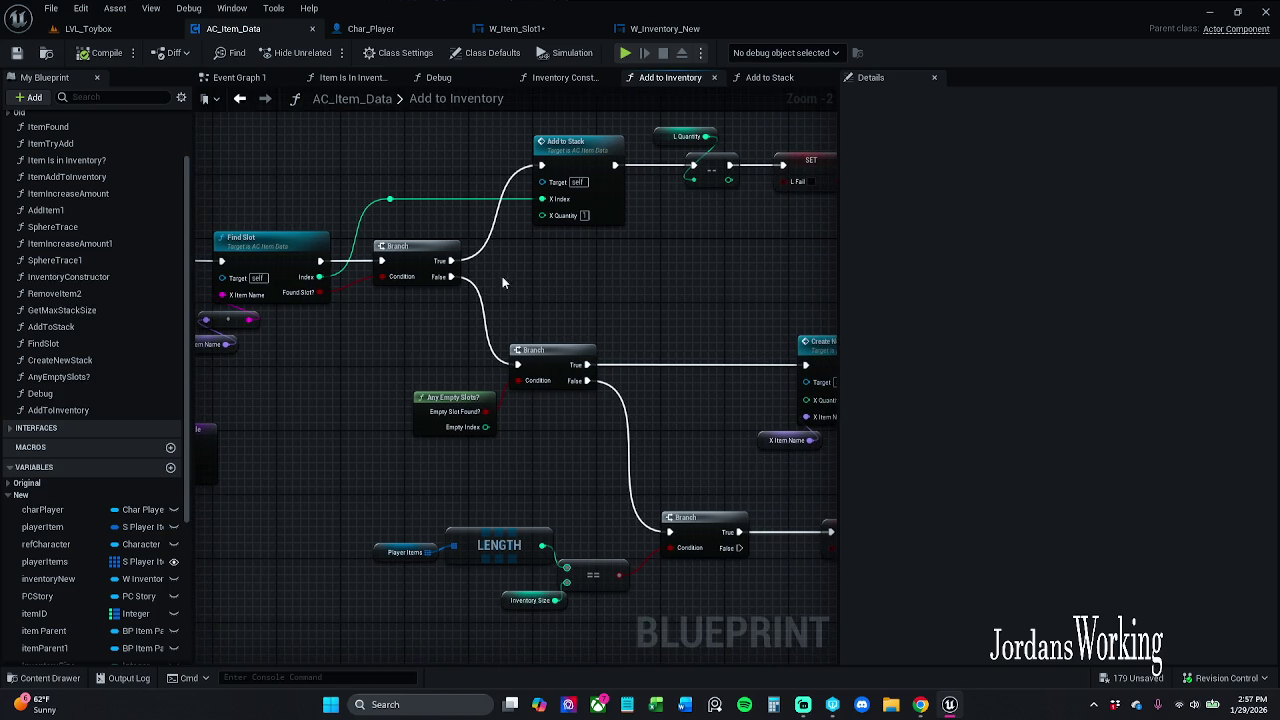
{"action": "scroll", "coordinate": [526, 294], "scroll_direction": "down", "scroll_amount": 1}
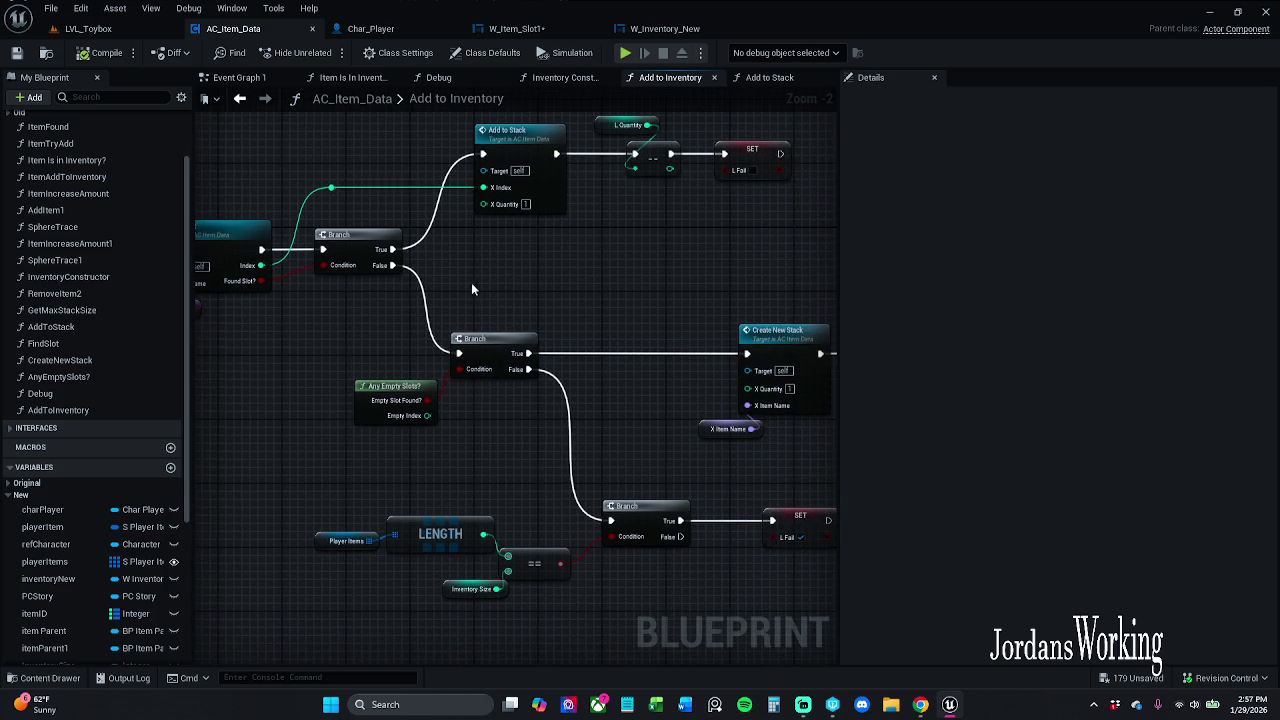
{"action": "mouse_move", "coordinate": [501, 394]}
{"action": "left_mouse_down"}
{"action": "mouse_move", "coordinate": [299, 377]}
{"action": "mouse_move", "coordinate": [491, 366]}
{"action": "left_mouse_up"}
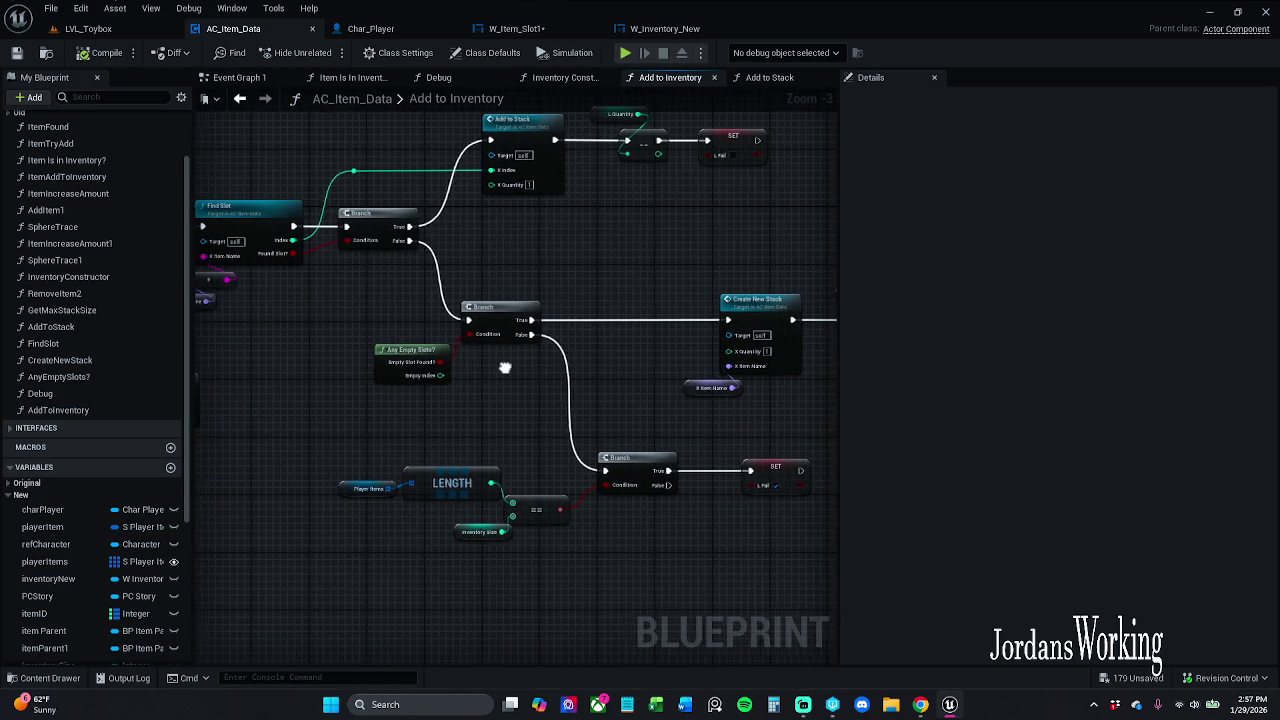
{"action": "double_click", "coordinate": [428, 350]}
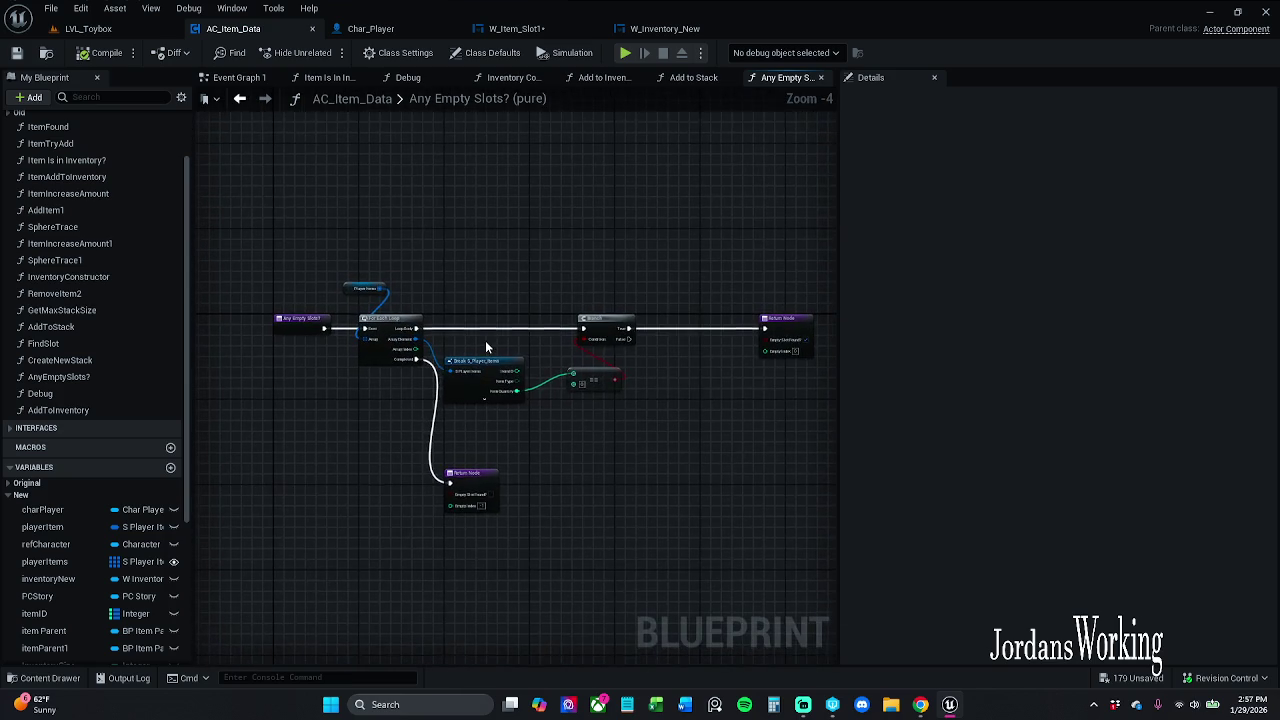
{"action": "left_click_drag", "start_coordinate": [494, 347], "coordinate": [616, 443]}
{"action": "mouse_move", "coordinate": [514, 479]}
{"action": "left_mouse_down"}
{"action": "mouse_move", "coordinate": [540, 440]}
{"action": "mouse_move", "coordinate": [584, 437]}
{"action": "mouse_move", "coordinate": [626, 384]}
{"action": "left_mouse_up"}
{"action": "left_click", "coordinate": [622, 454]}
{"action": "mouse_move", "coordinate": [487, 542]}
{"action": "left_mouse_down"}
{"action": "mouse_move", "coordinate": [453, 494]}
{"action": "mouse_move", "coordinate": [138, 456]}
{"action": "mouse_move", "coordinate": [345, 415]}
{"action": "left_mouse_up"}
{"action": "left_click", "coordinate": [457, 442]}
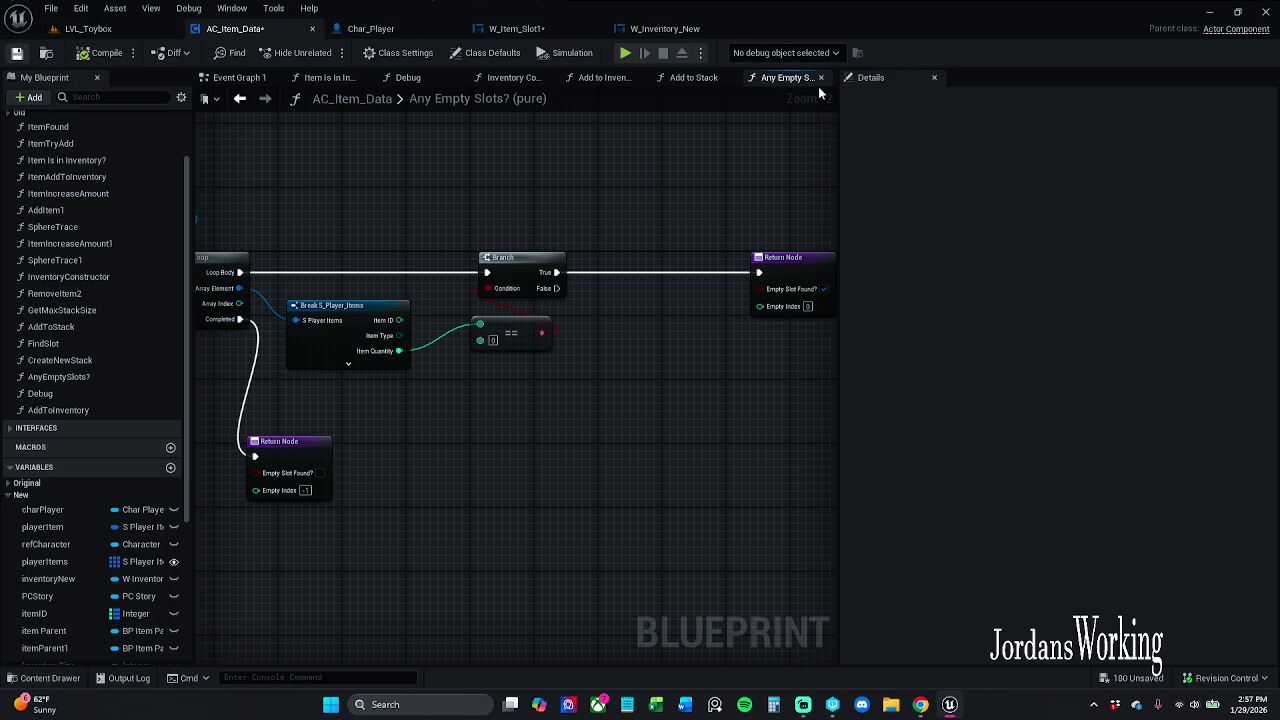
{"action": "key", "text": "ctrl+s"}
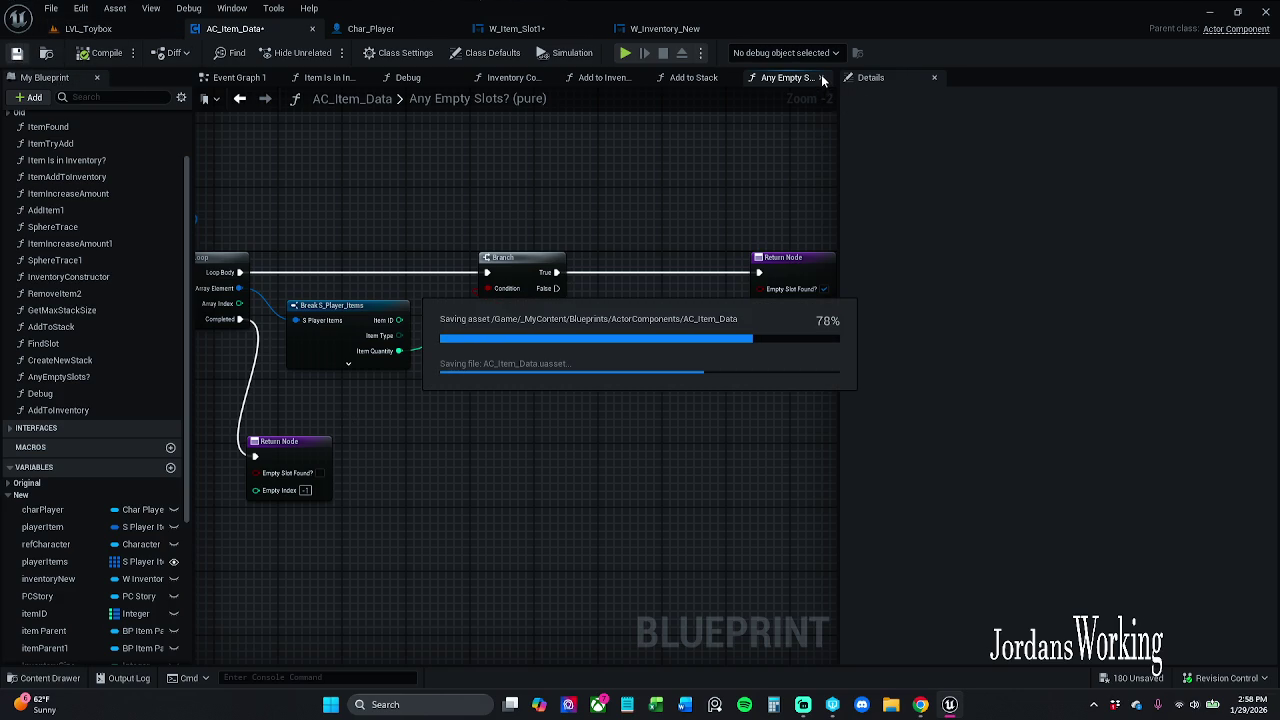
Close Any Empty Slots? and inspect the Make S_Player_Items pins in Add to Stack
{"action": "left_click", "coordinate": [821, 76]}
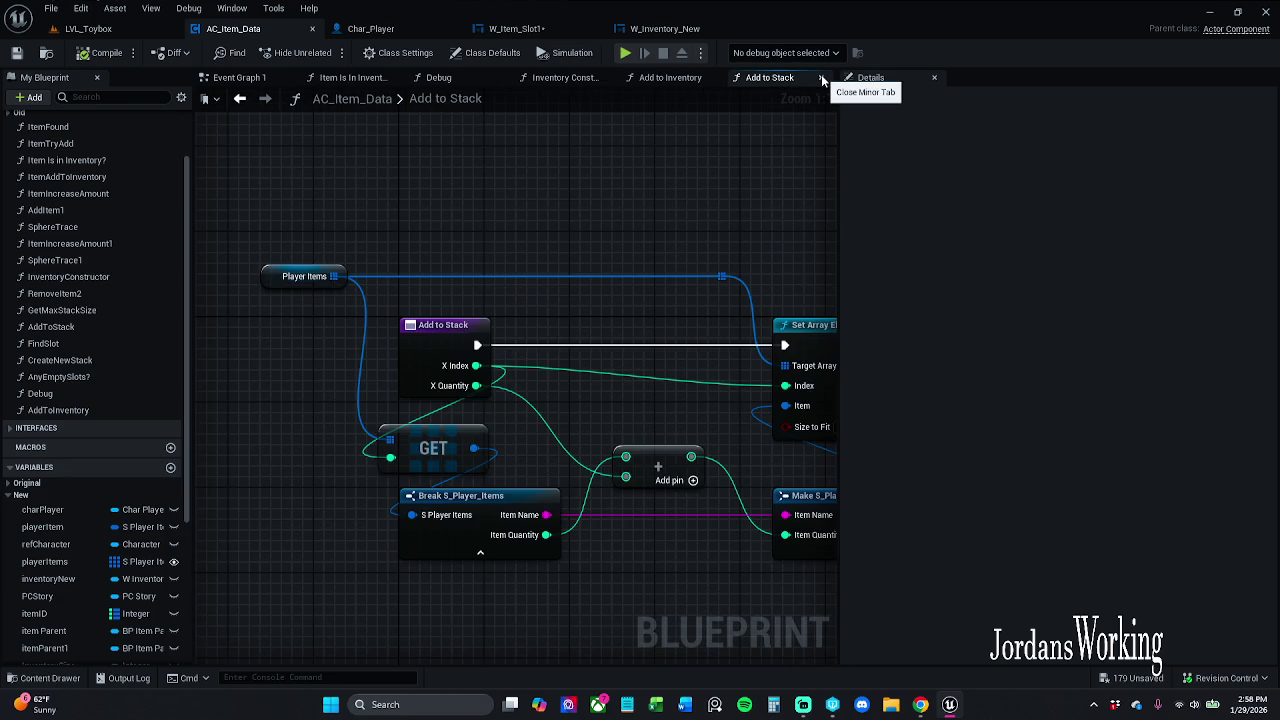
{"action": "scroll", "coordinate": [720, 197], "scroll_direction": "down", "scroll_amount": 3}
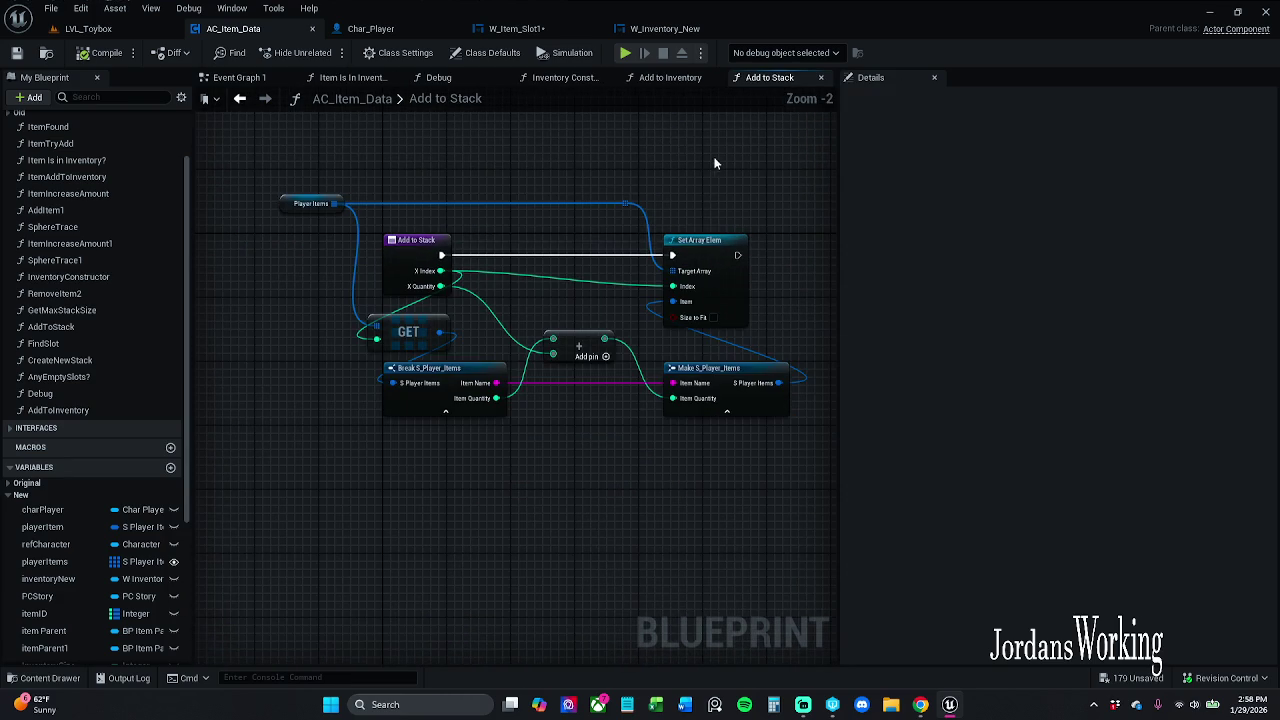
{"action": "left_click_drag", "start_coordinate": [742, 154], "coordinate": [684, 169]}
{"action": "left_click", "coordinate": [688, 411]}
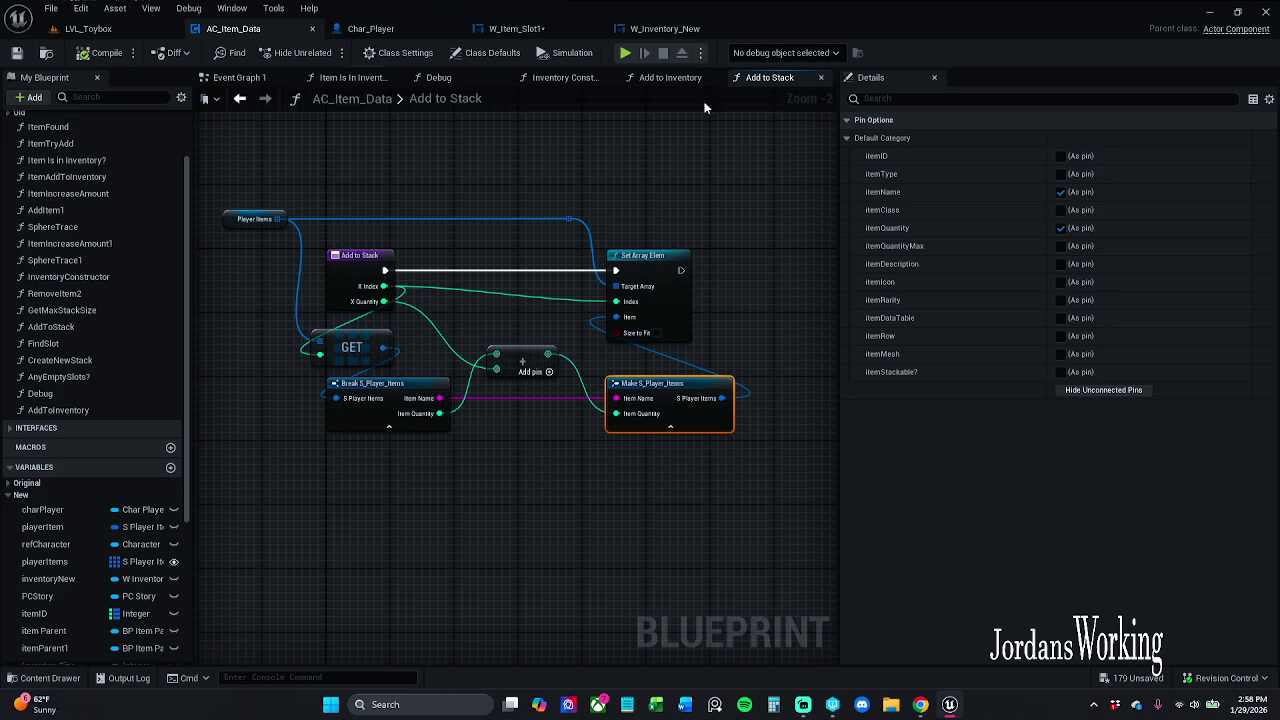
Review Add to Inventory's While Loop and Inventory Size check, then open the Find Slot function
{"action": "left_click", "coordinate": [667, 82]}
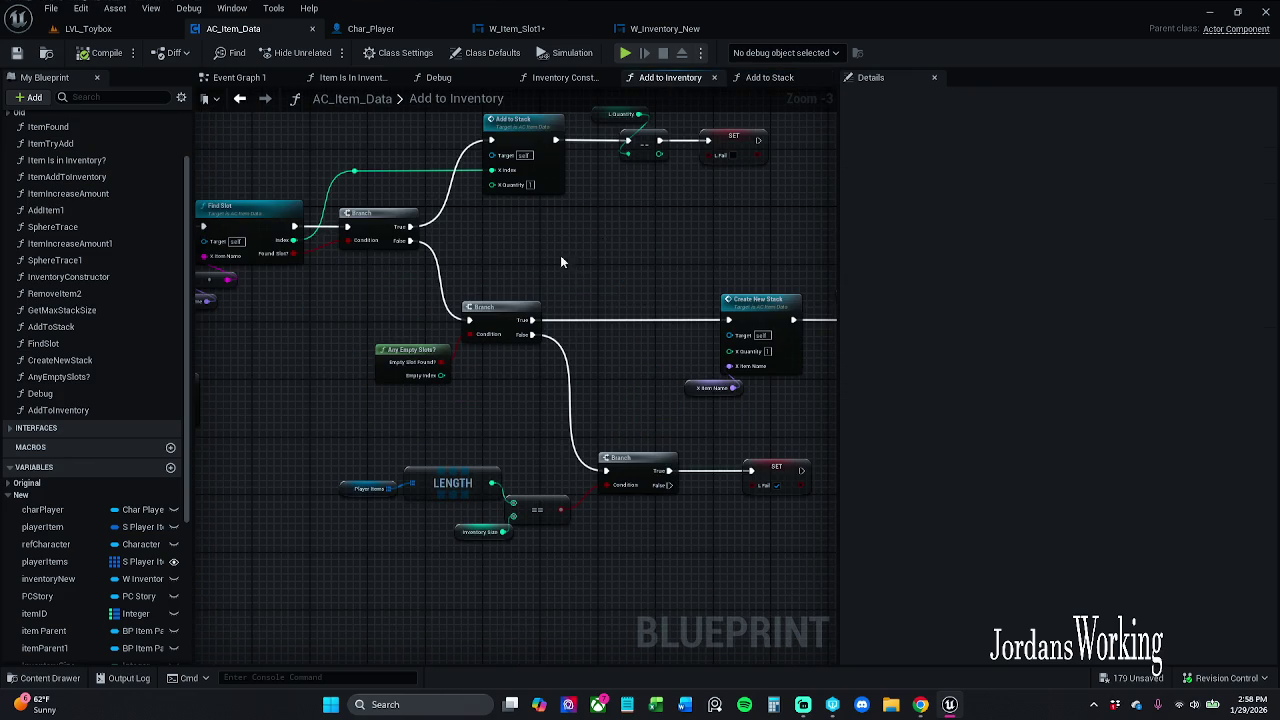
{"action": "scroll", "coordinate": [560, 255], "scroll_direction": "down", "scroll_amount": 2}
{"action": "scroll", "coordinate": [600, 271], "scroll_direction": "up", "scroll_amount": 1}
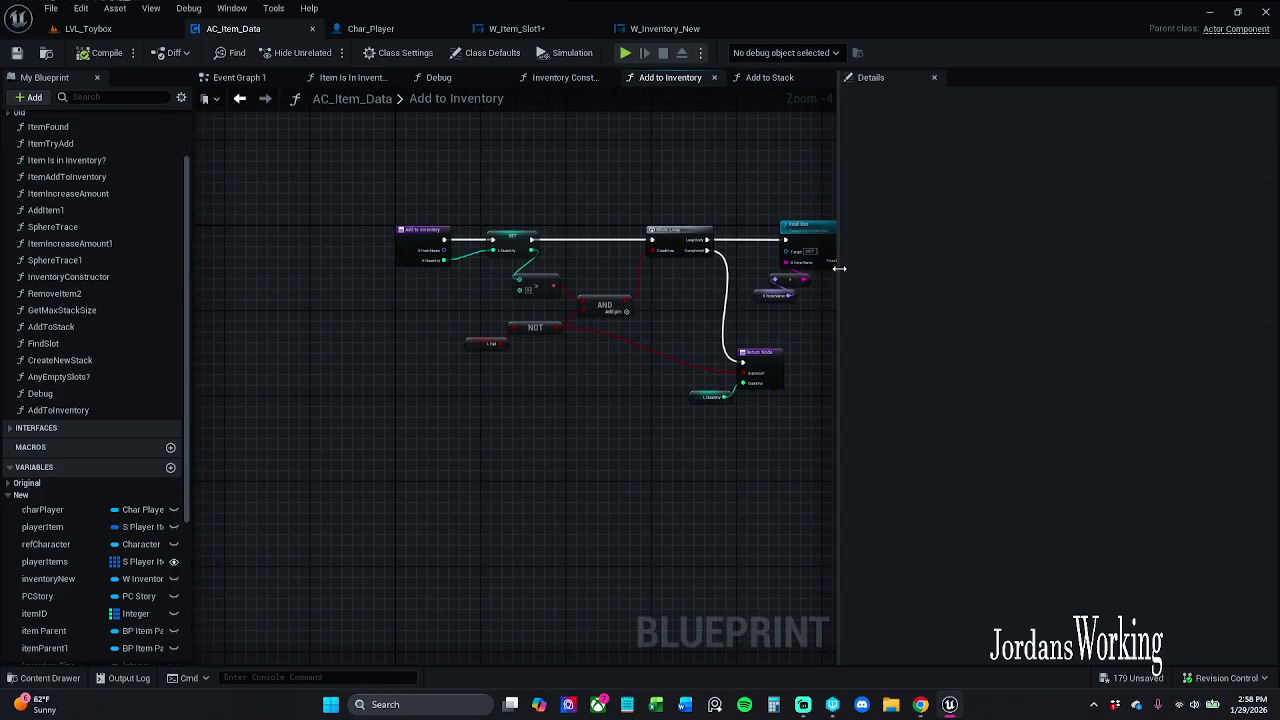
{"action": "scroll", "coordinate": [571, 294], "scroll_direction": "up", "scroll_amount": 4}
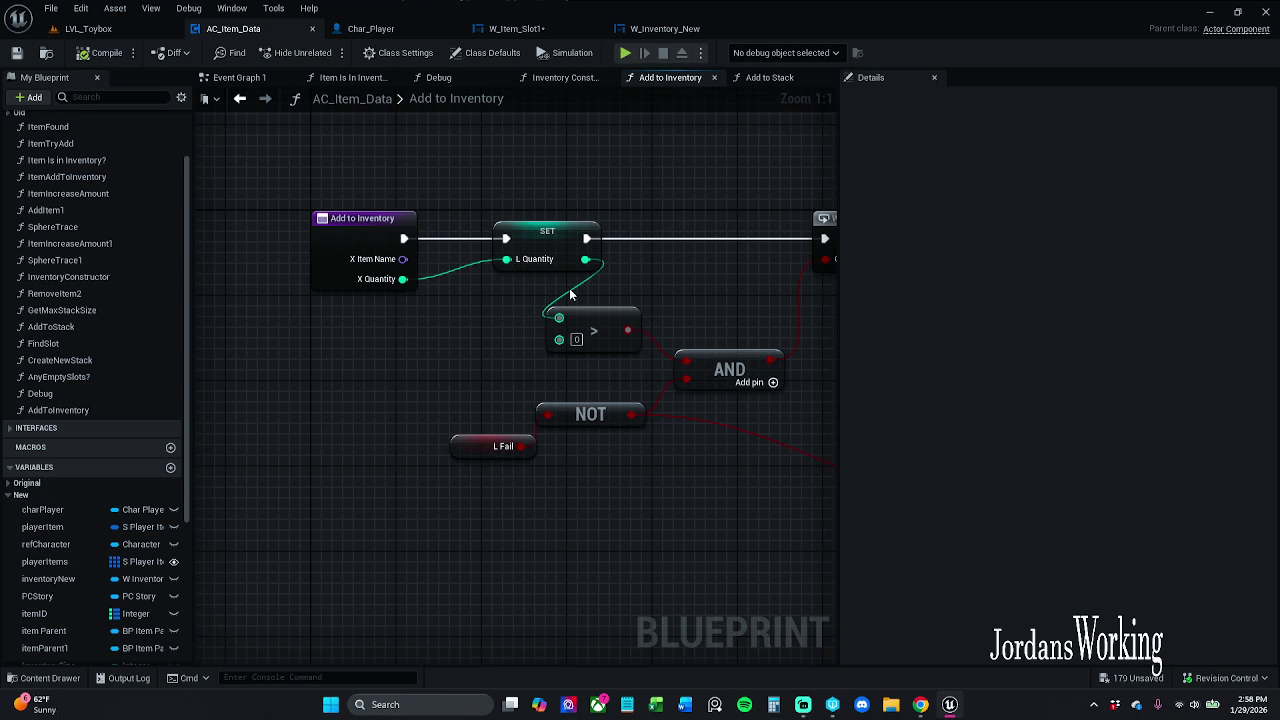
{"action": "scroll", "coordinate": [570, 294], "scroll_direction": "down", "scroll_amount": 2}
{"action": "left_click_drag", "start_coordinate": [637, 440], "coordinate": [537, 417]}
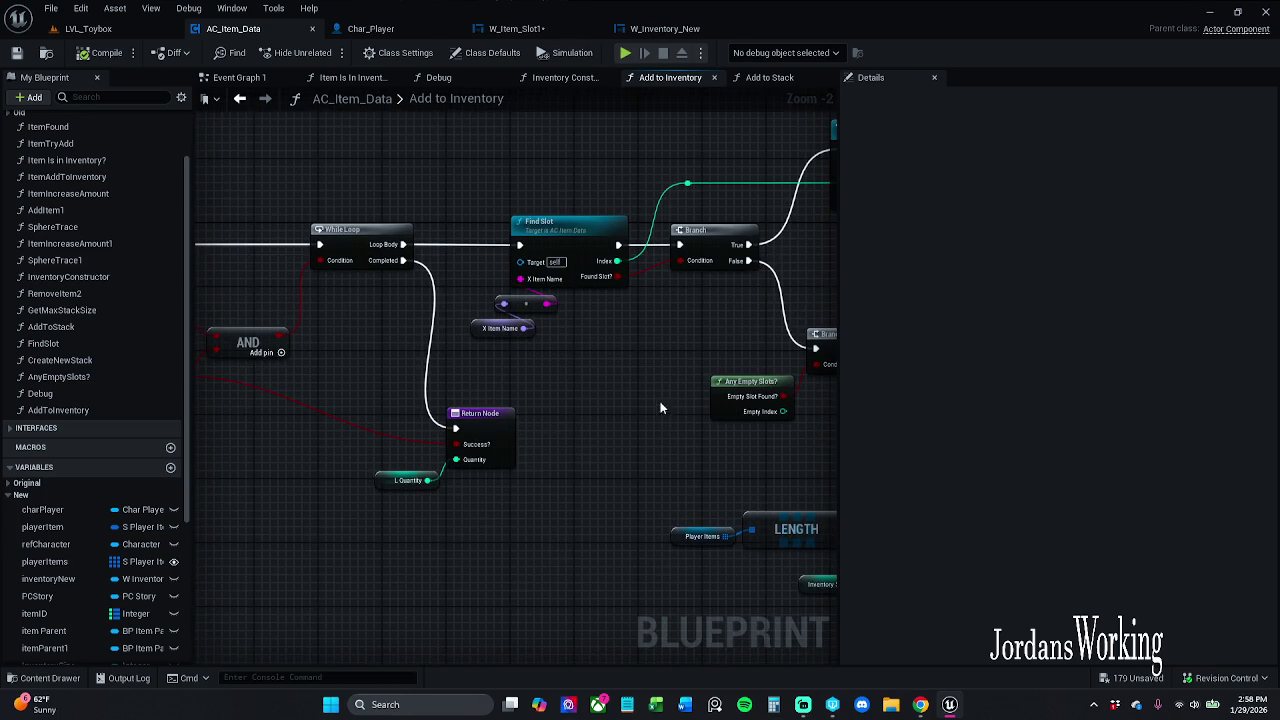
{"action": "left_click_drag", "start_coordinate": [660, 401], "coordinate": [408, 408]}
{"action": "double_click", "coordinate": [320, 281]}
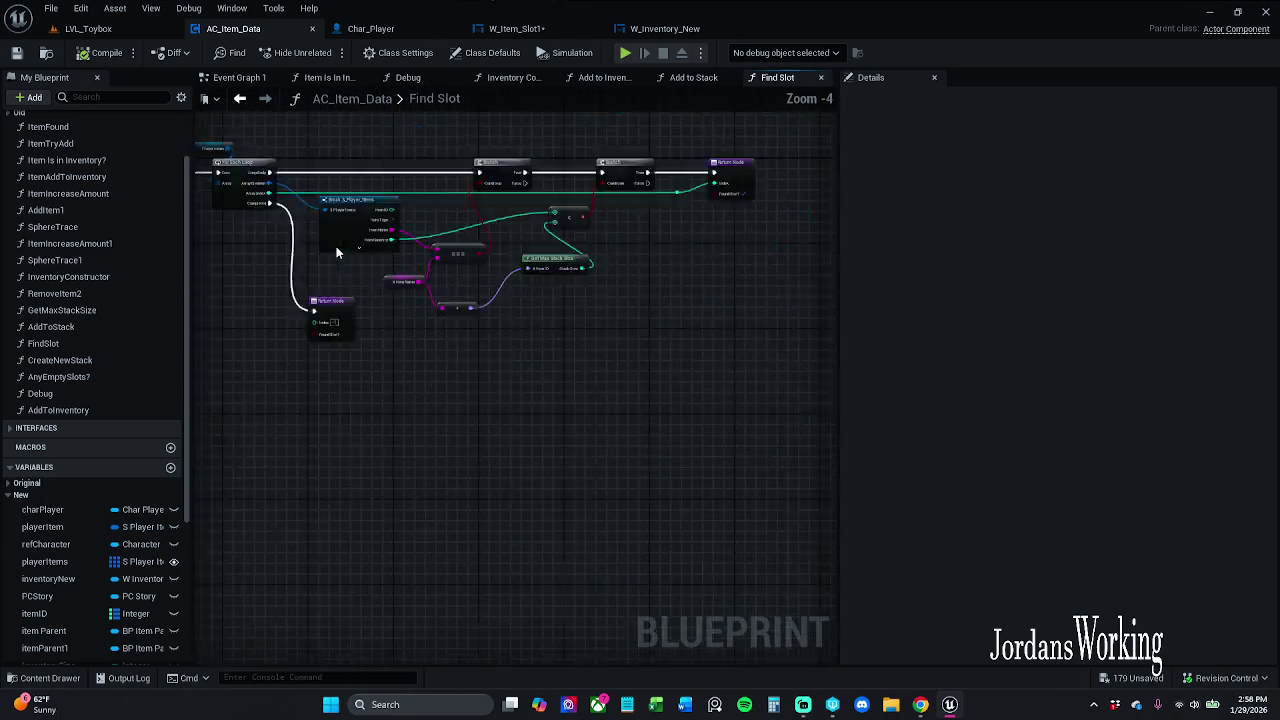
Review Find Slot's Return Node and Break S_Player_Items logic
{"action": "scroll", "coordinate": [620, 386], "scroll_direction": "up", "scroll_amount": 2}
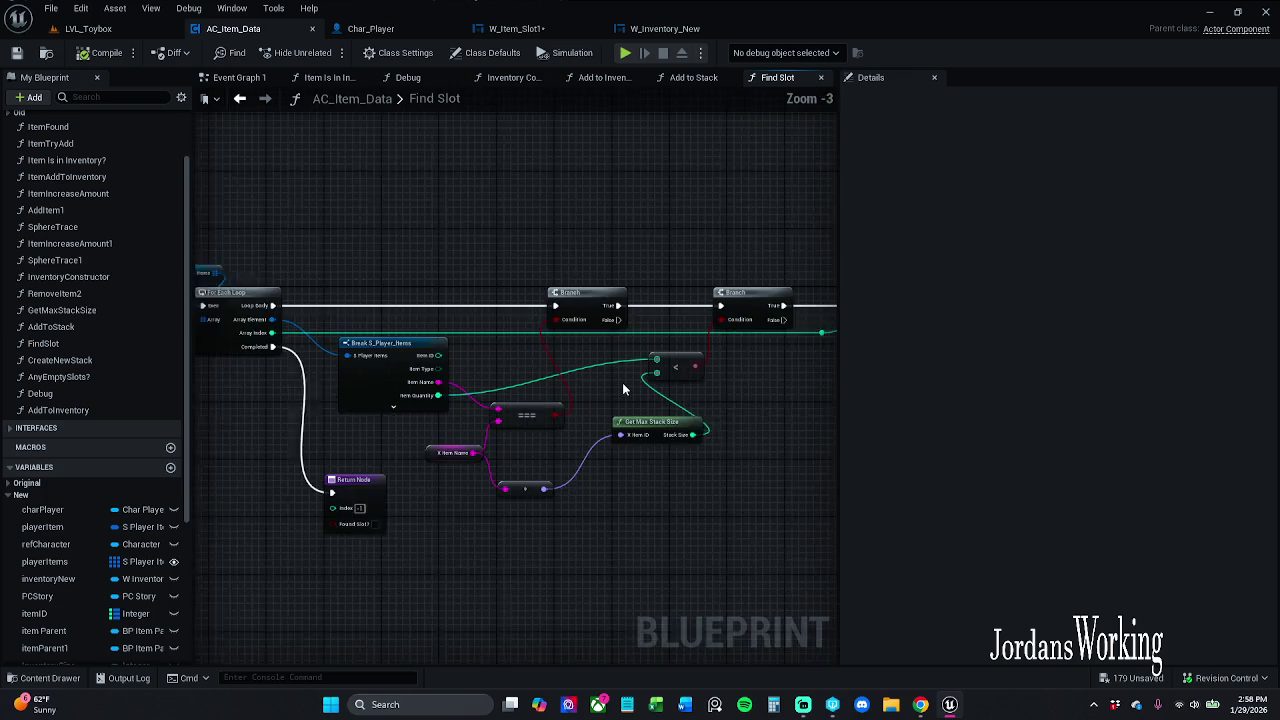
{"action": "left_click_drag", "start_coordinate": [622, 389], "coordinate": [345, 388]}
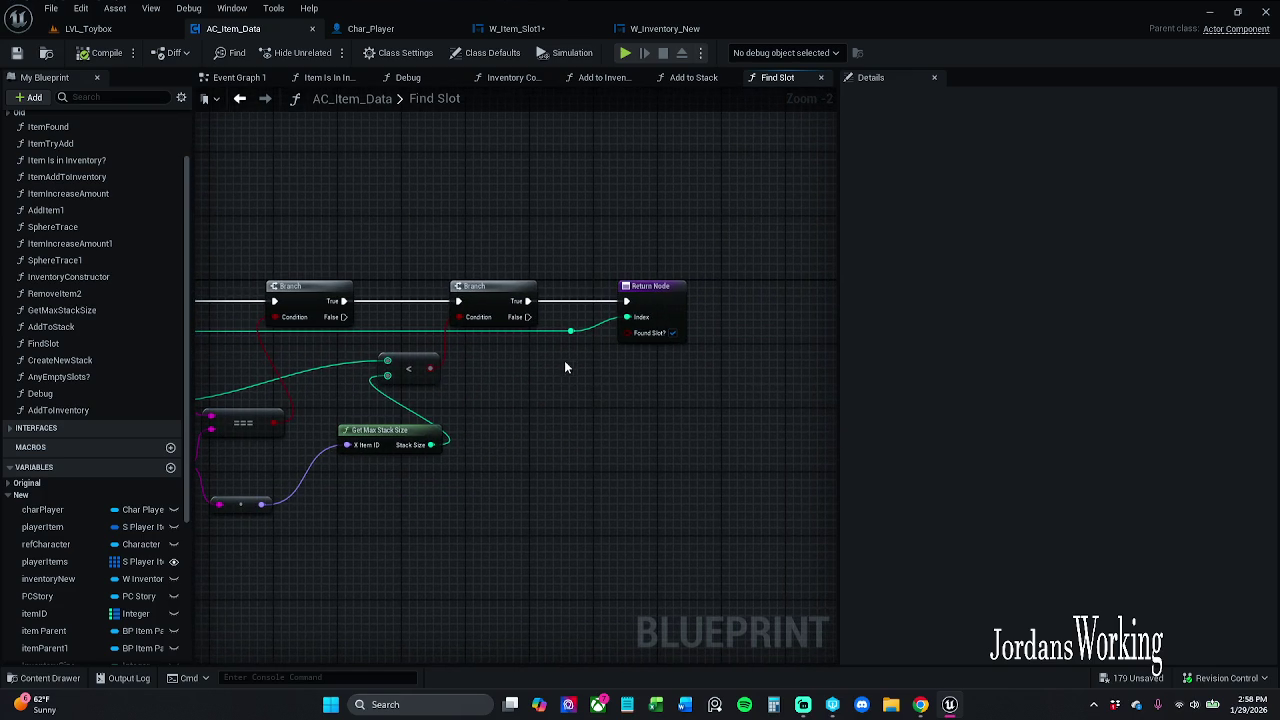
{"action": "left_click_drag", "start_coordinate": [564, 360], "coordinate": [651, 363]}
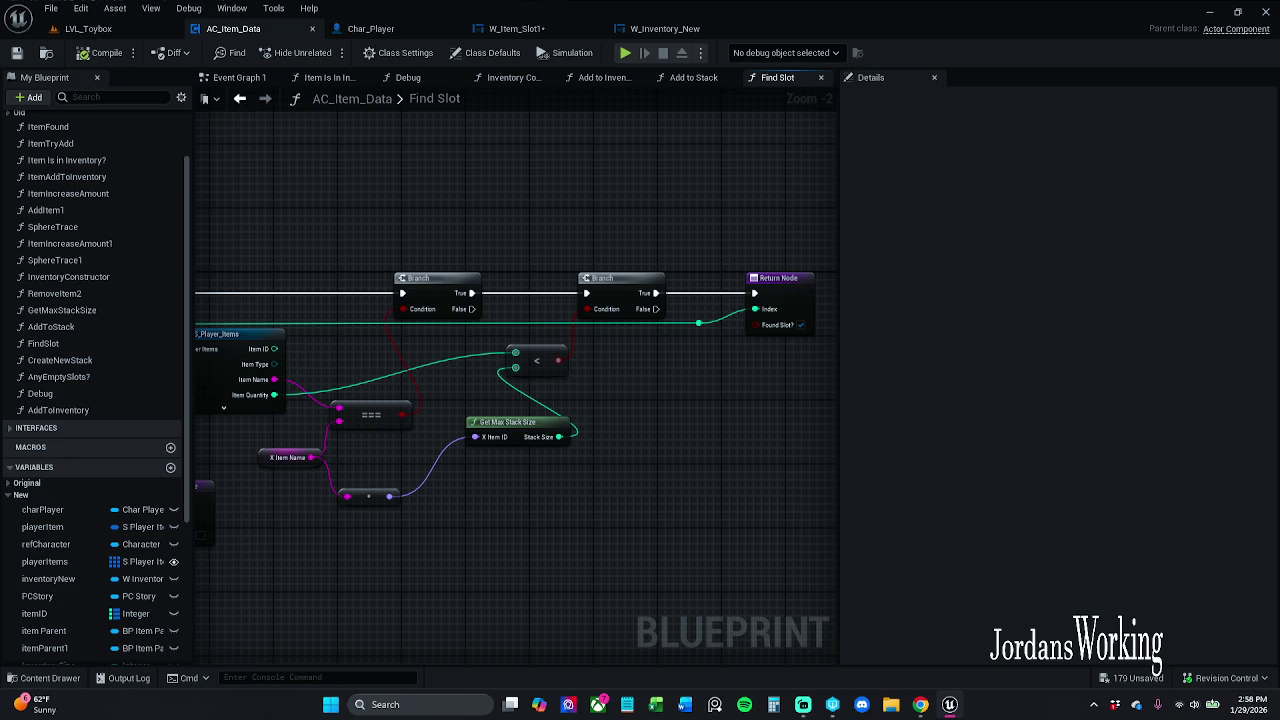
{"action": "key", "text": "alt+Tab"}
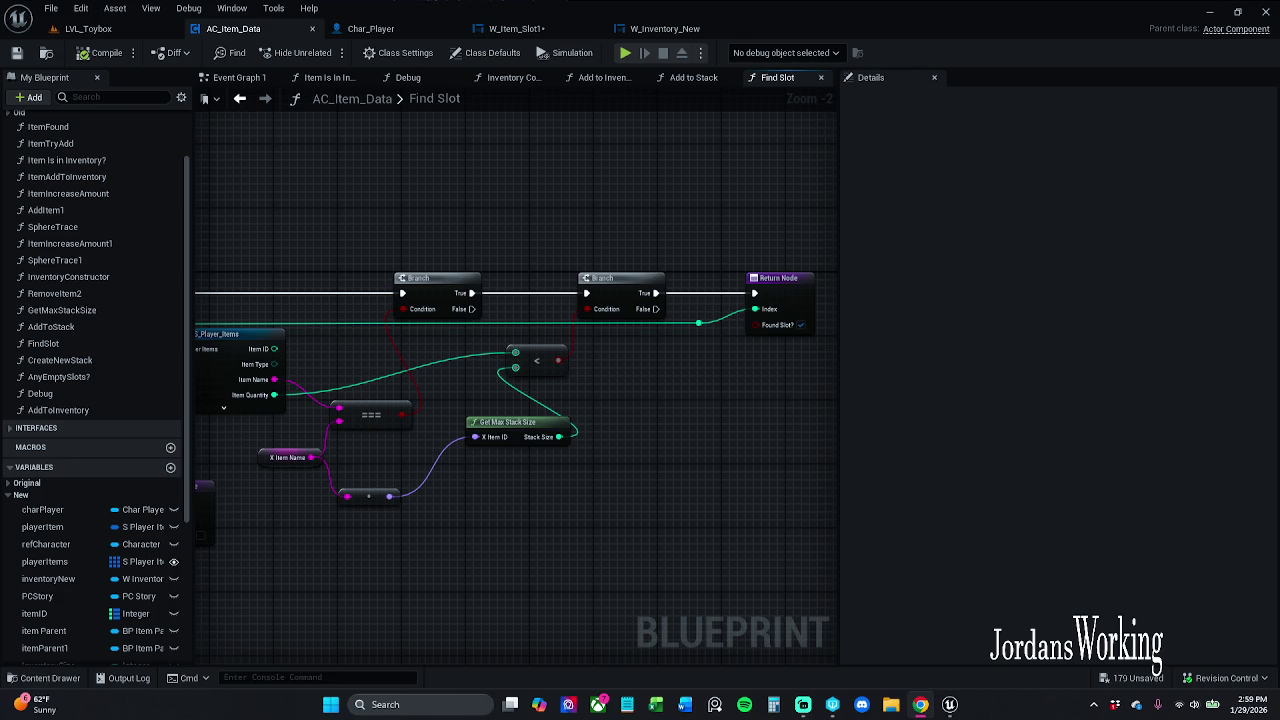
{"action": "left_click_drag", "start_coordinate": [788, 514], "coordinate": [808, 500]}
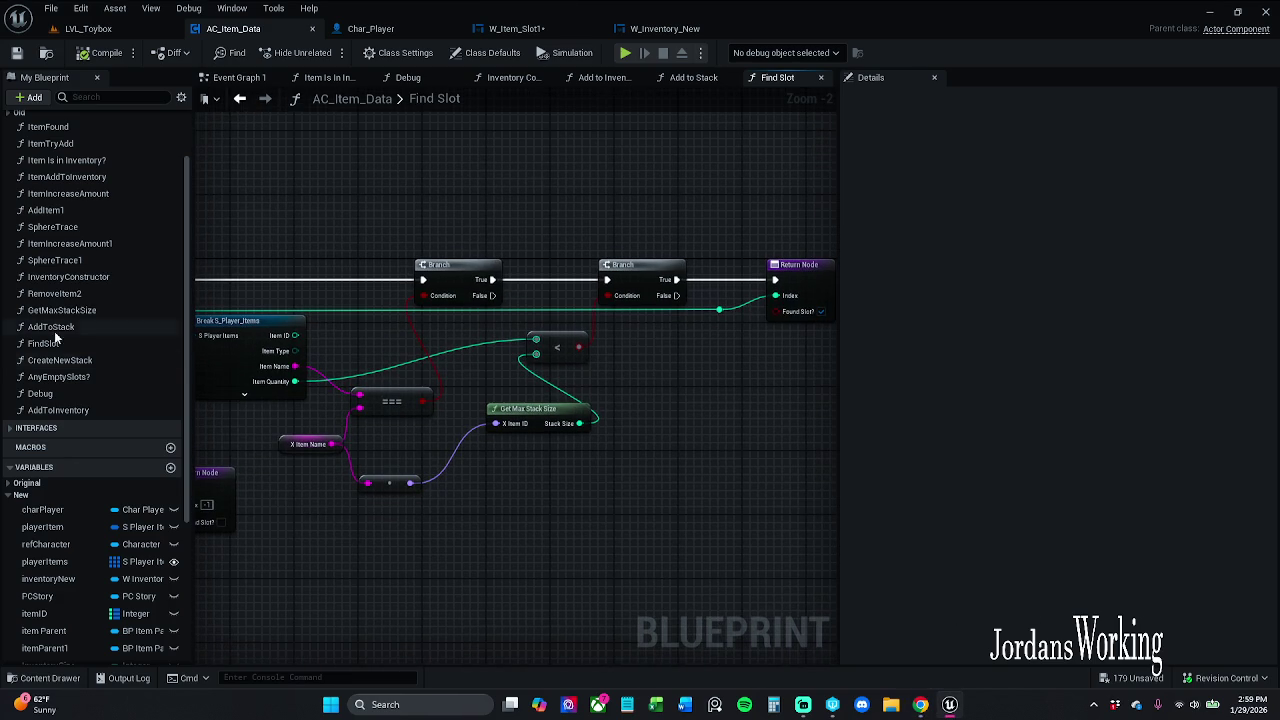
Open Get Max Stack Size to check its two Return Nodes, then go to W_Item_Slot1
{"action": "double_click", "coordinate": [85, 313]}
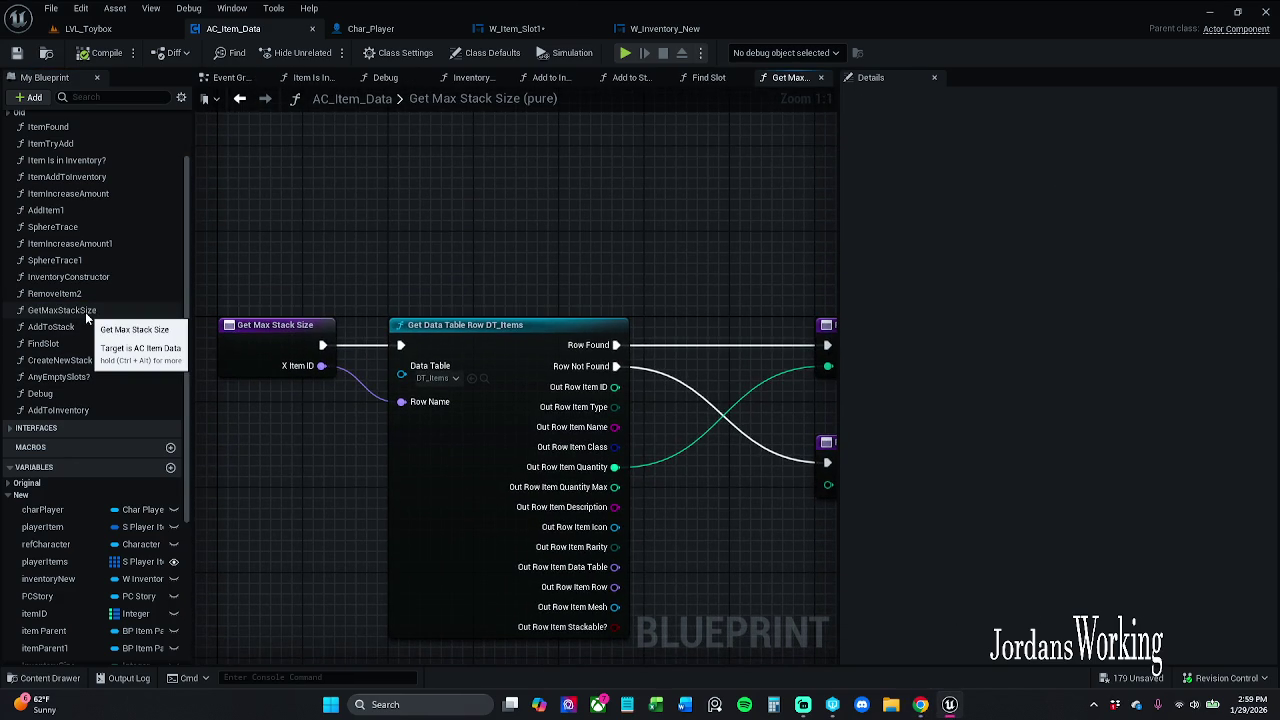
{"action": "left_click_drag", "start_coordinate": [826, 217], "coordinate": [660, 216]}
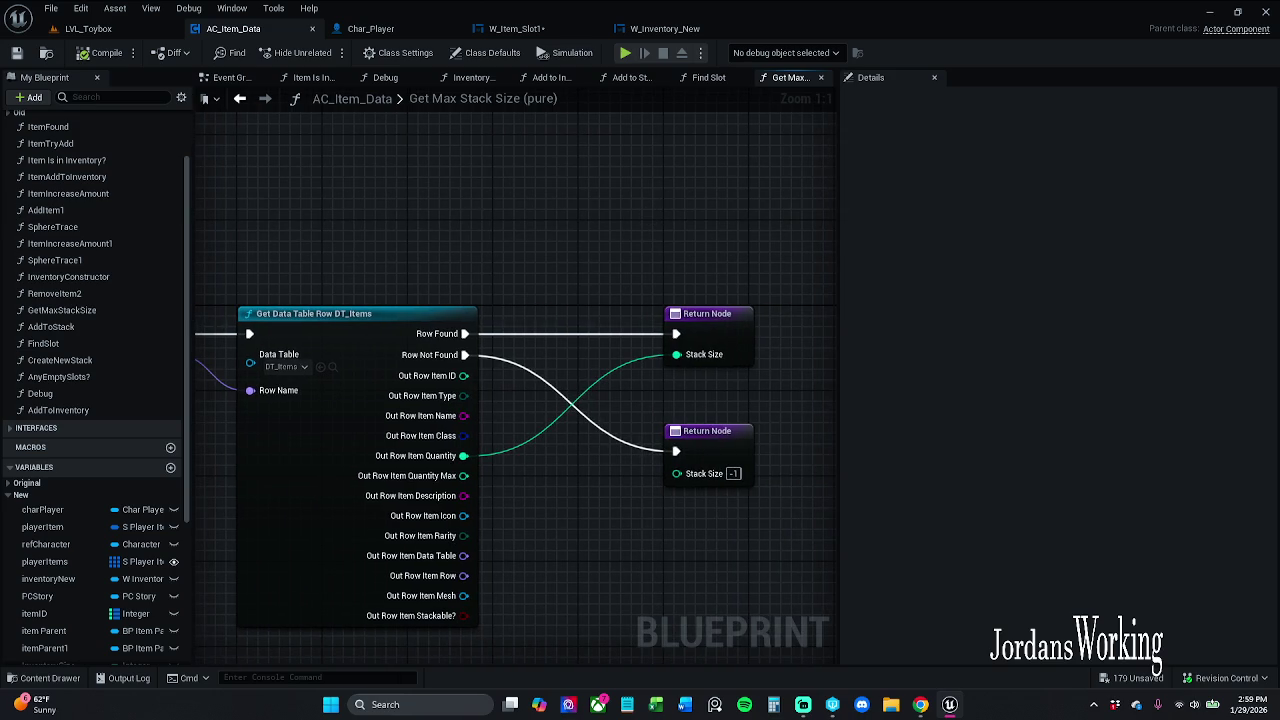
{"action": "left_click", "coordinate": [516, 28]}
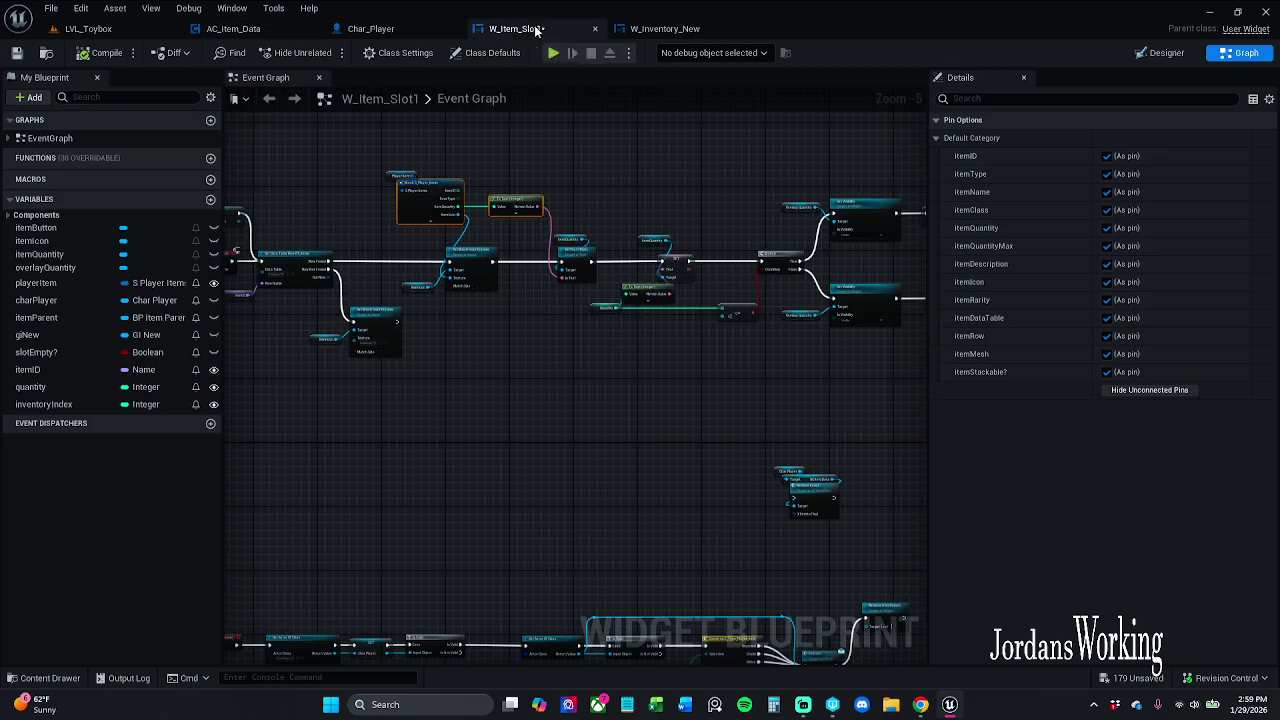
Save modified packages and bring W_Item_Slot1's Break S_Player_Items and To Text nodes into view
{"action": "left_click", "coordinate": [16, 52]}
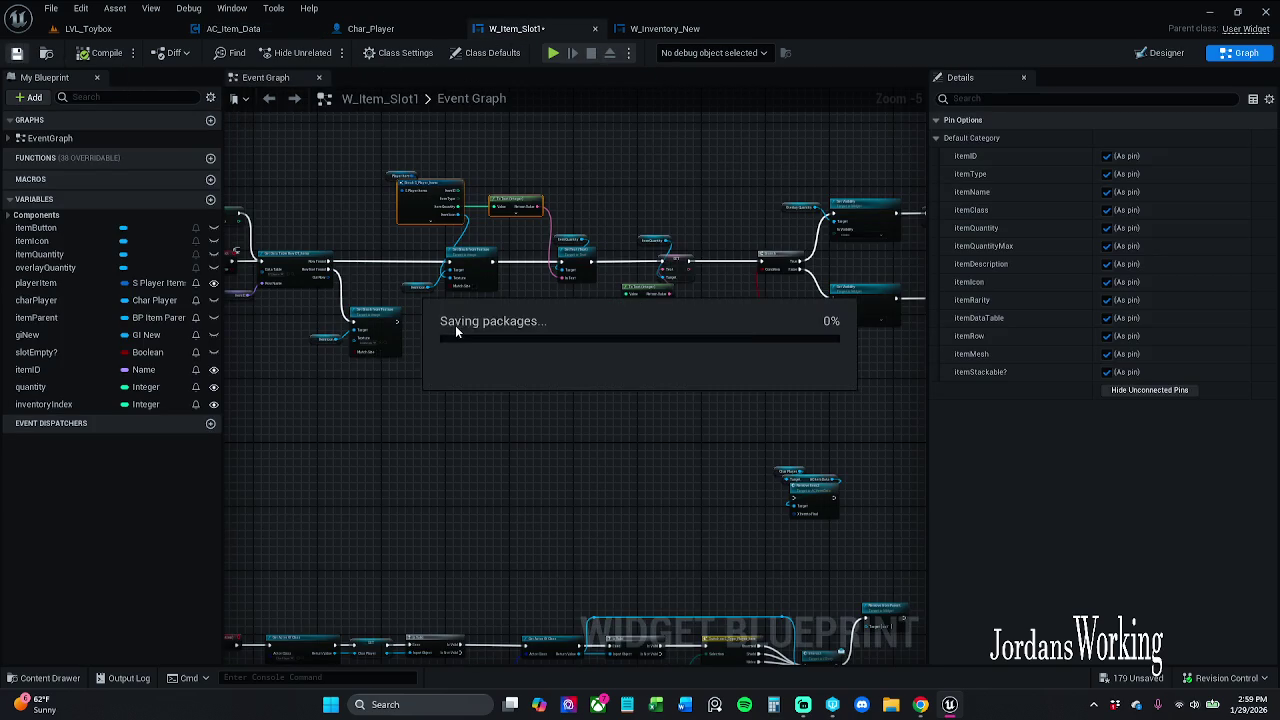
{"action": "scroll", "coordinate": [446, 325], "scroll_direction": "up", "scroll_amount": 4}
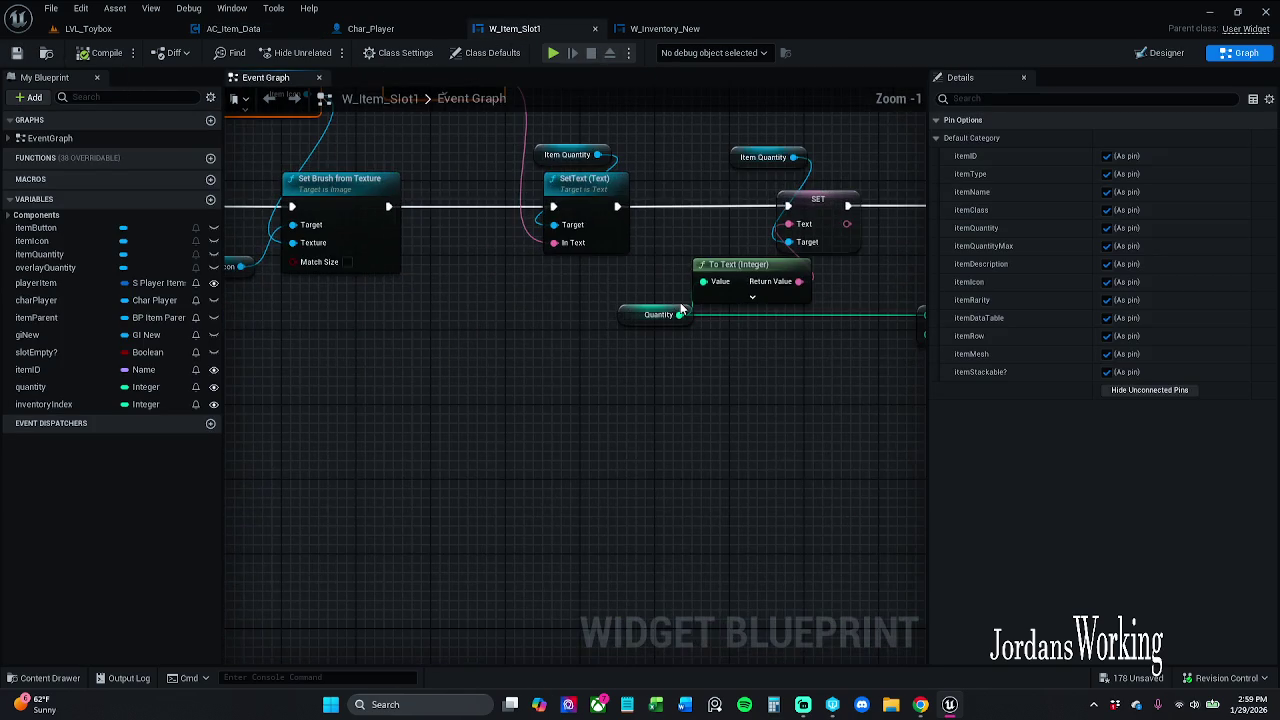
{"action": "left_click_drag", "start_coordinate": [616, 371], "coordinate": [626, 411]}
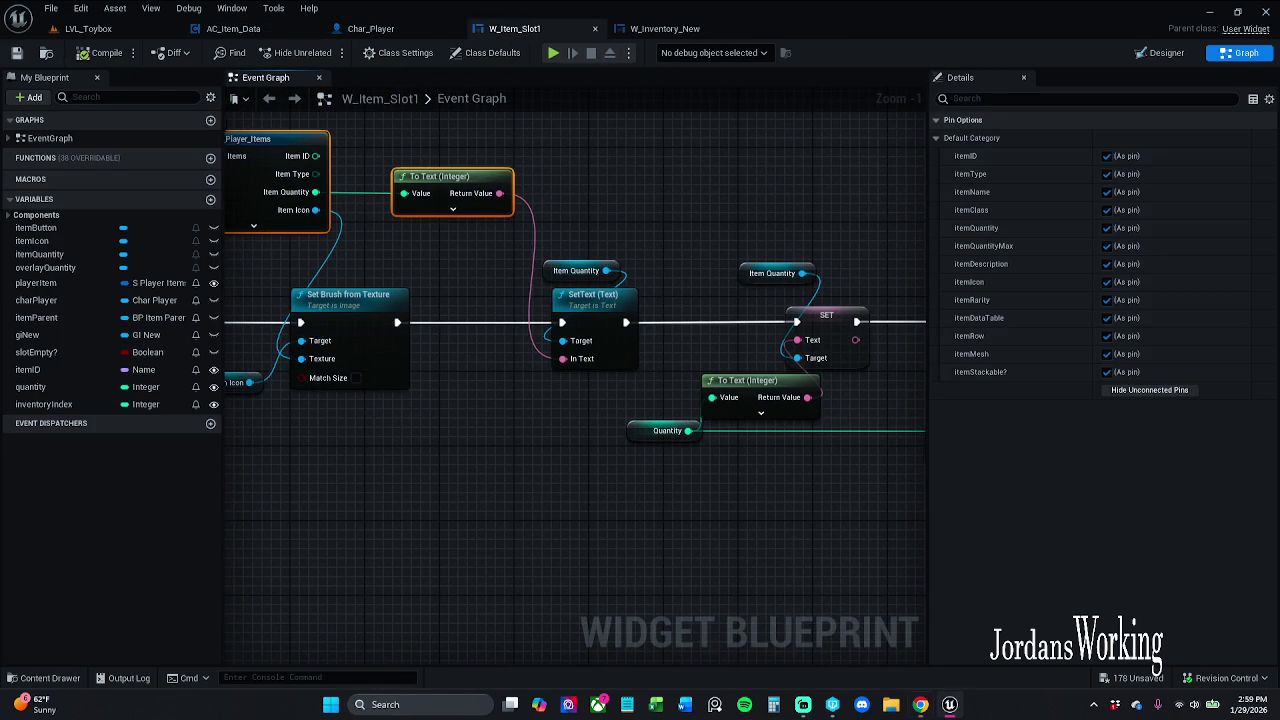
{"action": "scroll", "coordinate": [409, 391], "scroll_direction": "down", "scroll_amount": 2}
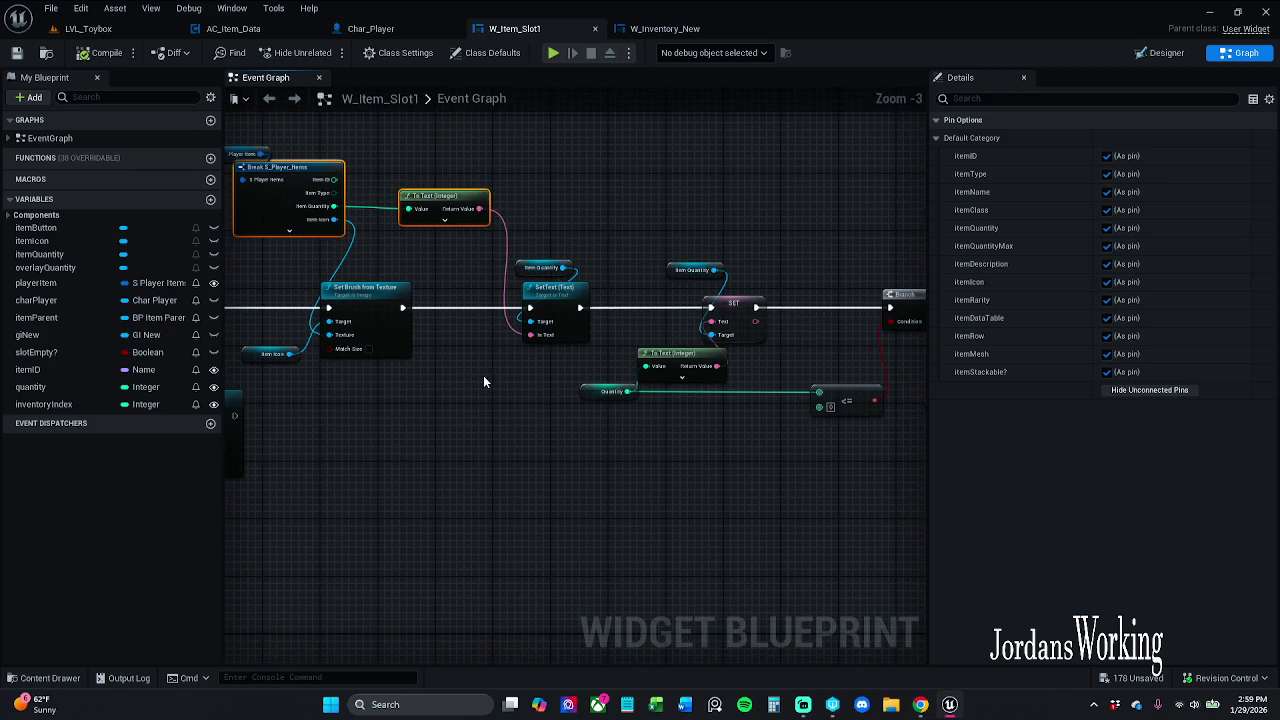
{"action": "left_click_drag", "start_coordinate": [532, 382], "coordinate": [628, 382]}
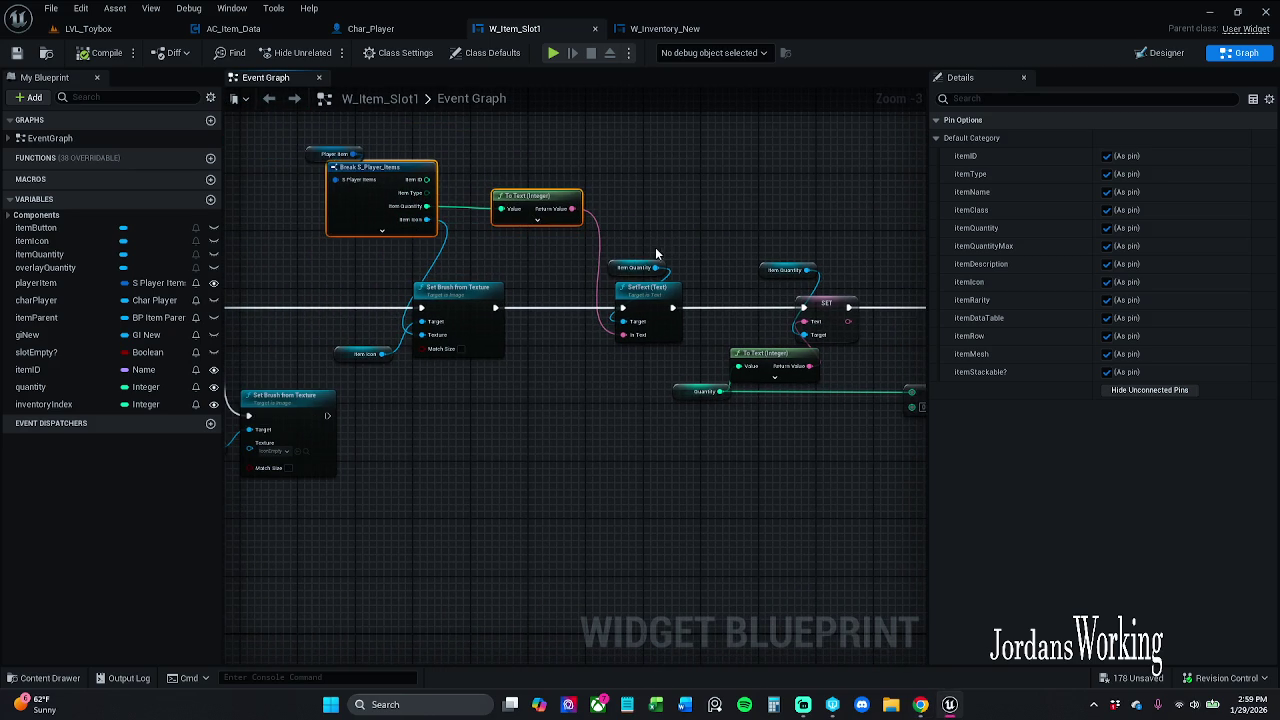
{"action": "scroll", "coordinate": [645, 254], "scroll_direction": "up", "scroll_amount": 2}
{"action": "mouse_move", "coordinate": [644, 247]}
{"action": "left_mouse_down"}
{"action": "mouse_move", "coordinate": [583, 259]}
{"action": "mouse_move", "coordinate": [640, 262]}
{"action": "left_mouse_up"}
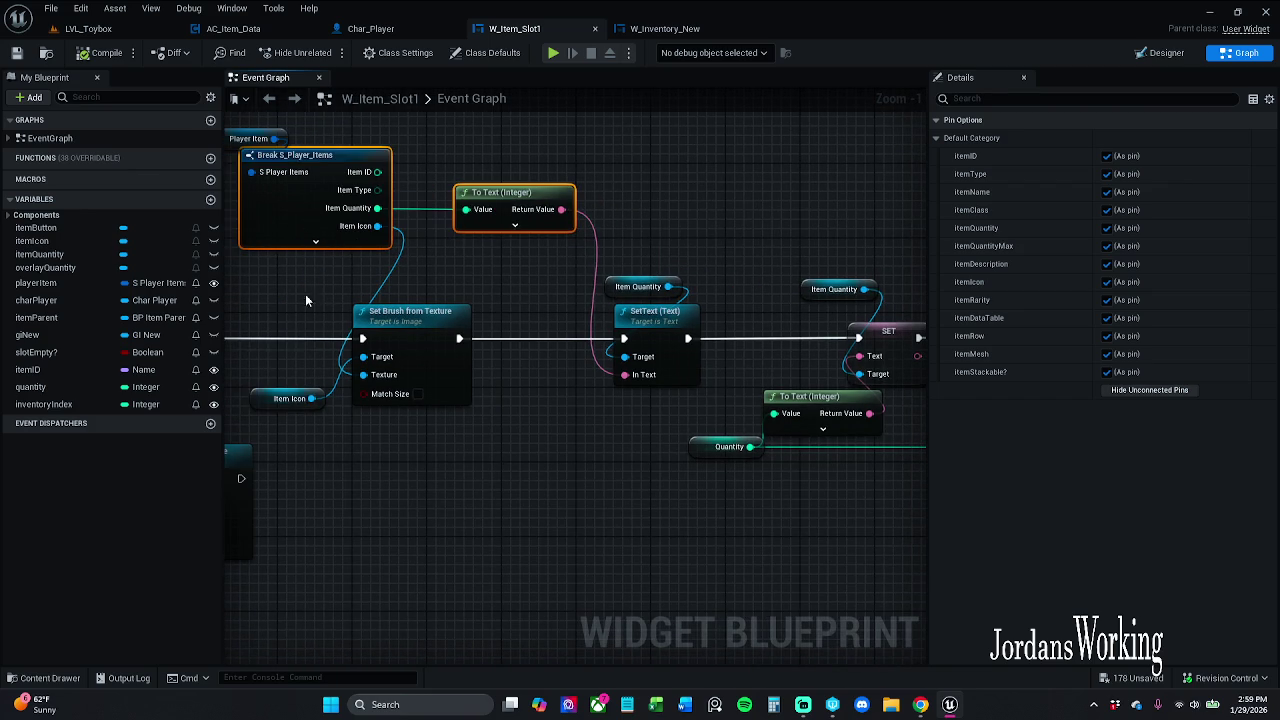
{"action": "mouse_move", "coordinate": [623, 462]}
{"action": "left_mouse_down"}
{"action": "mouse_move", "coordinate": [462, 414]}
{"action": "mouse_move", "coordinate": [831, 406]}
{"action": "mouse_move", "coordinate": [838, 447]}
{"action": "left_mouse_up"}
{"action": "scroll", "coordinate": [924, 410], "scroll_direction": "down", "scroll_amount": 1}
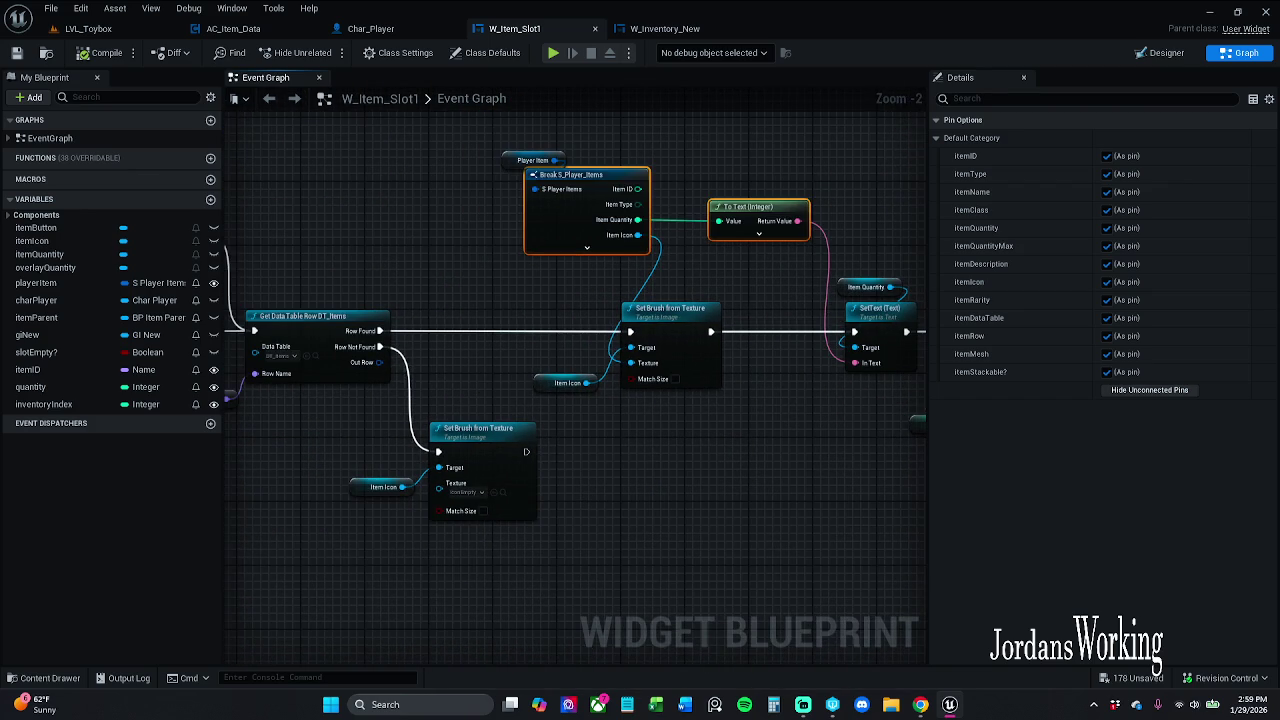
{"action": "mouse_move", "coordinate": [924, 410]}
{"action": "left_mouse_down"}
{"action": "mouse_move", "coordinate": [299, 405]}
{"action": "mouse_move", "coordinate": [644, 403]}
{"action": "left_mouse_up"}
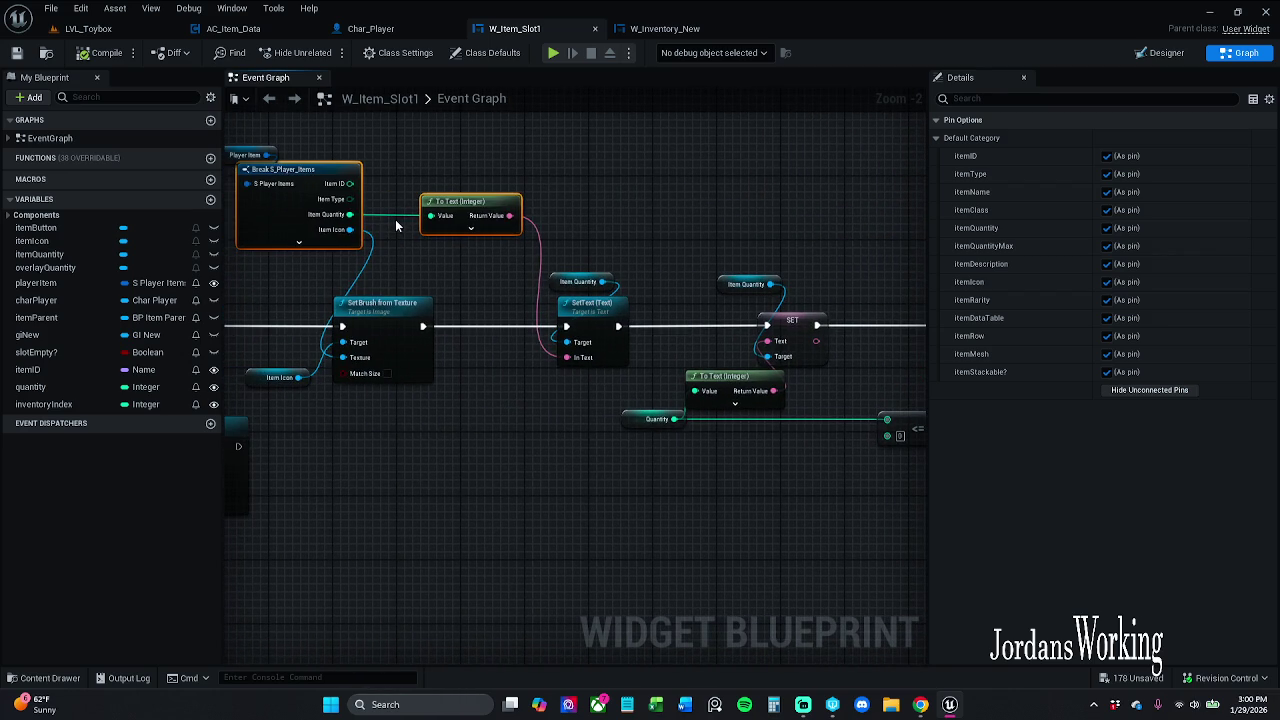
Wire Item Quantity into To Text (Integer) and the <= node, compile, then return to LVL_Toybox
{"action": "mouse_move", "coordinate": [349, 214]}
{"action": "left_mouse_down"}
{"action": "mouse_move", "coordinate": [590, 340]}
{"action": "mouse_move", "coordinate": [820, 434]}
{"action": "mouse_move", "coordinate": [695, 391]}
{"action": "left_mouse_up"}
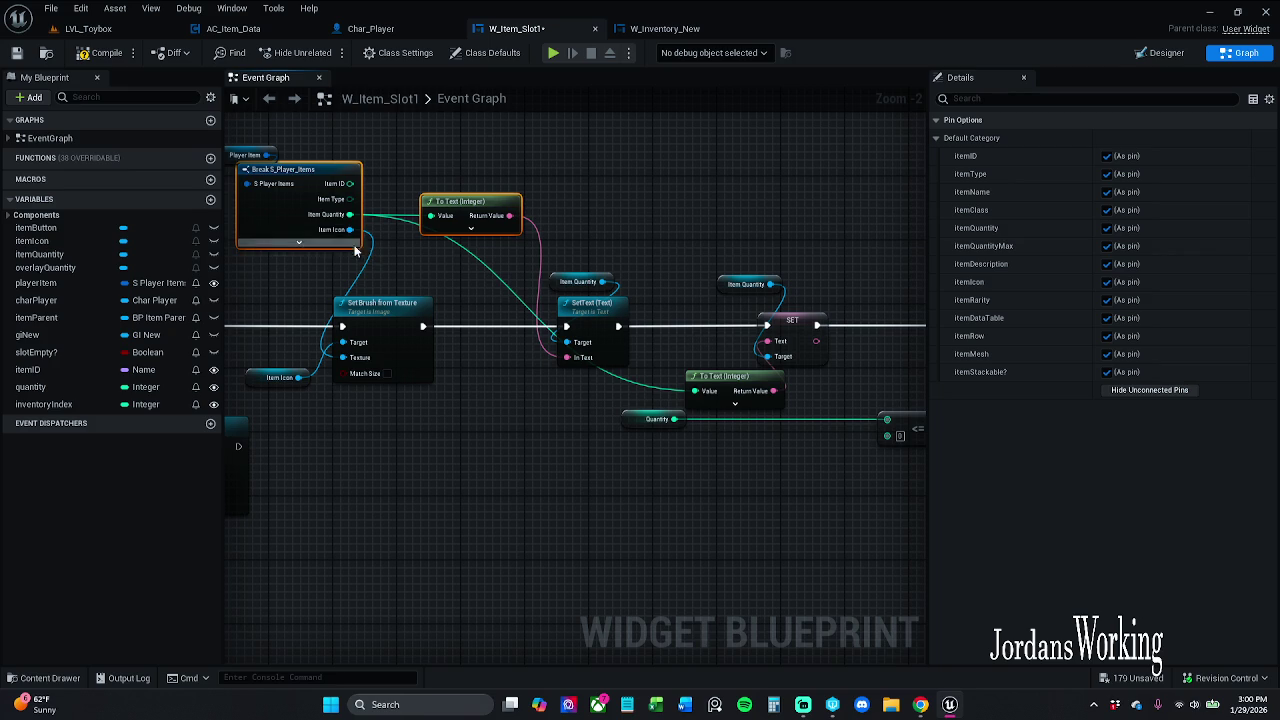
{"action": "mouse_move", "coordinate": [349, 214]}
{"action": "left_mouse_down"}
{"action": "mouse_move", "coordinate": [600, 425]}
{"action": "mouse_move", "coordinate": [888, 420]}
{"action": "left_mouse_up"}
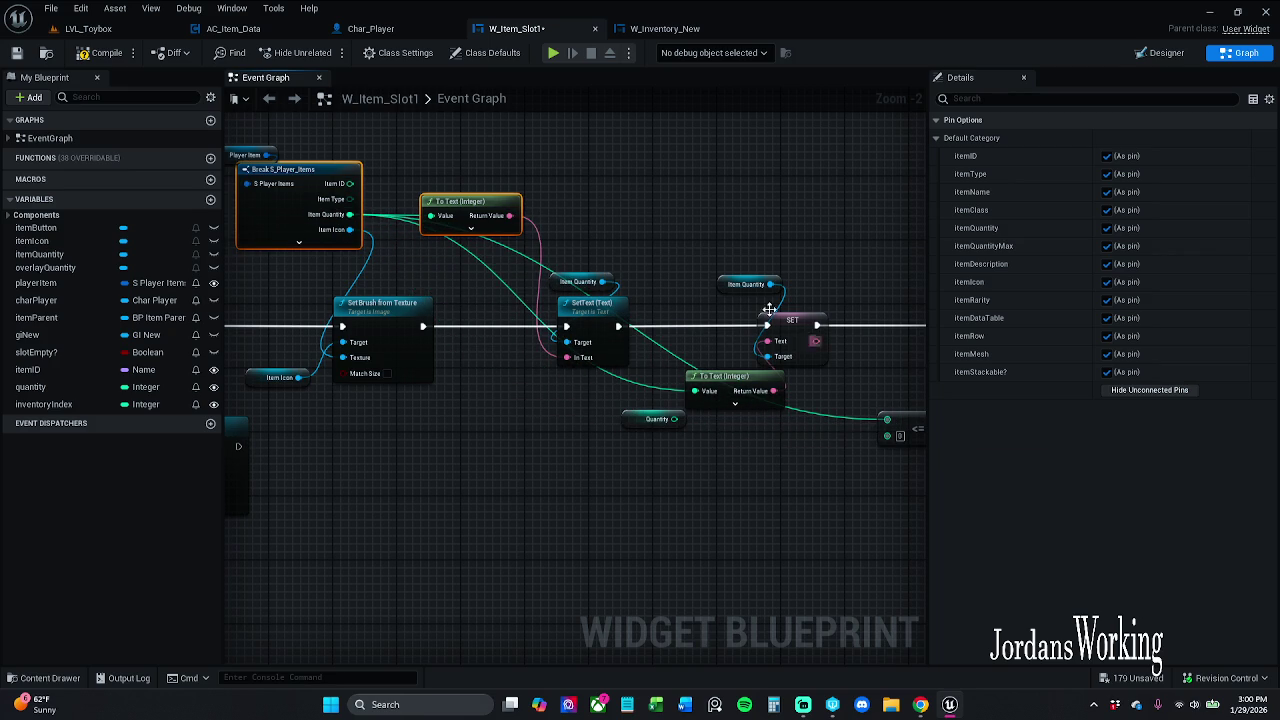
{"action": "left_click", "coordinate": [91, 52]}
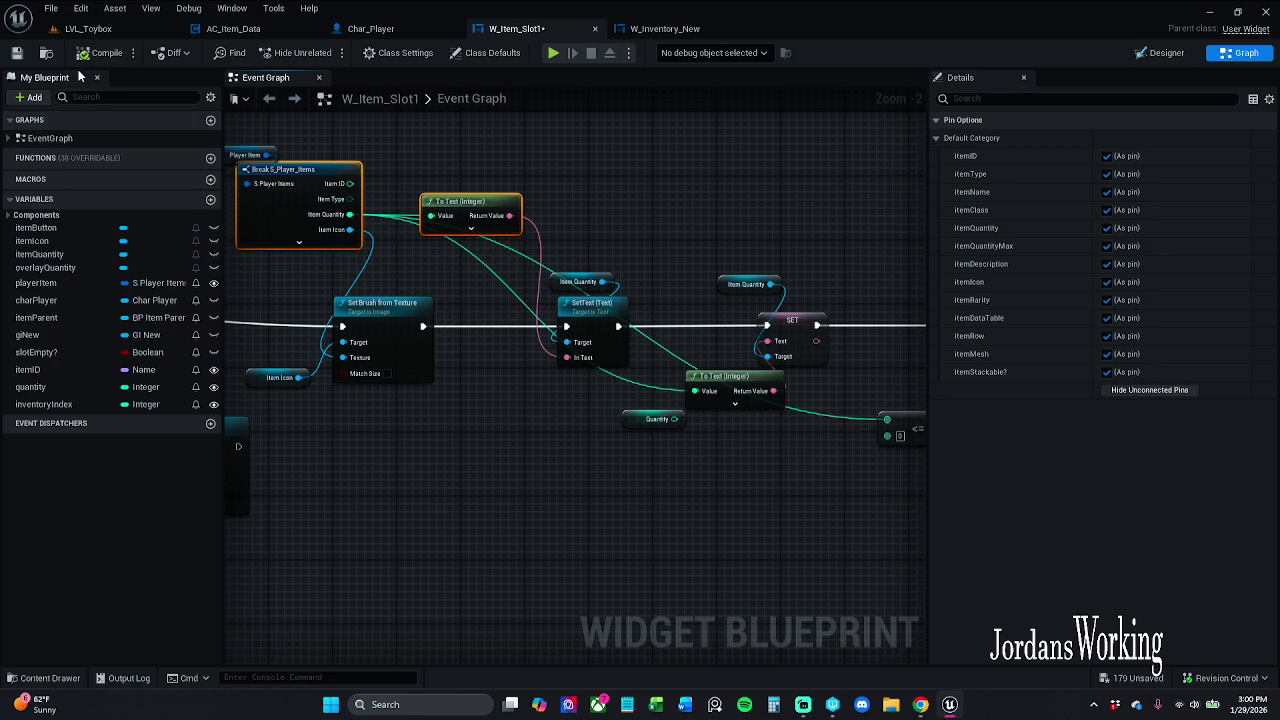
{"action": "mouse_move", "coordinate": [757, 246]}
{"action": "left_mouse_down"}
{"action": "mouse_move", "coordinate": [287, 228]}
{"action": "mouse_move", "coordinate": [736, 233]}
{"action": "left_mouse_up"}
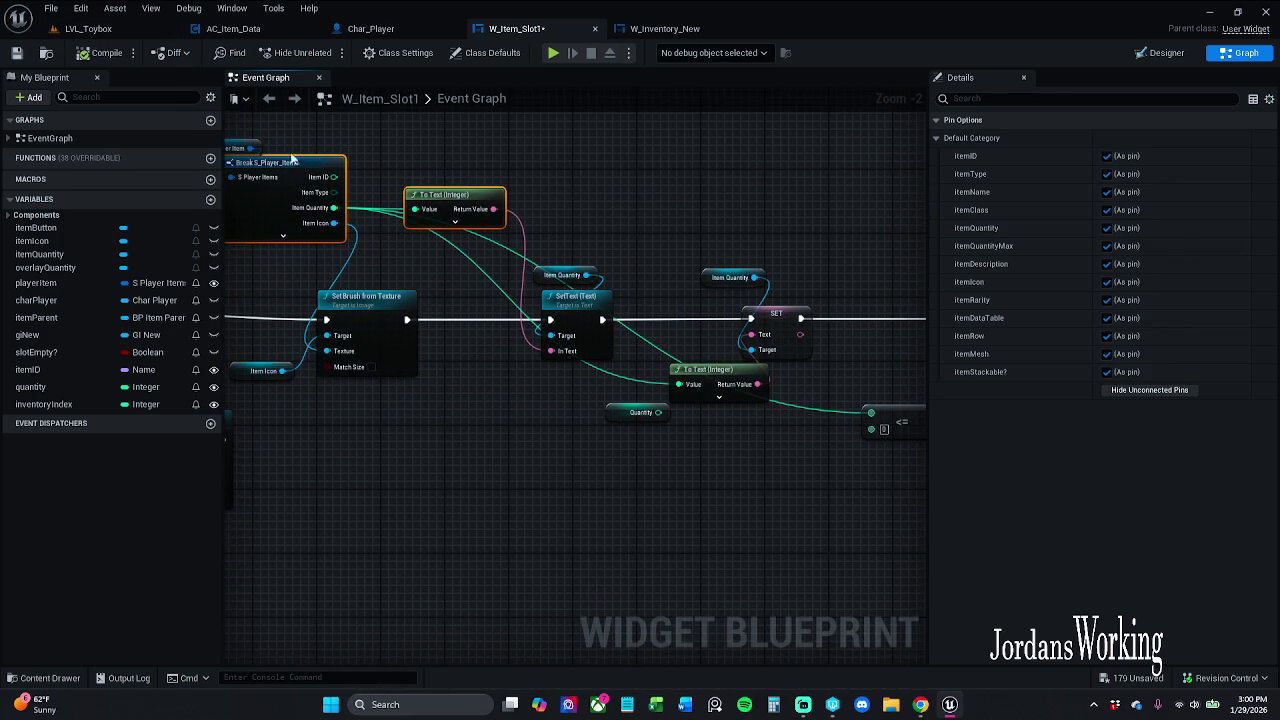
{"action": "left_click", "coordinate": [88, 28]}
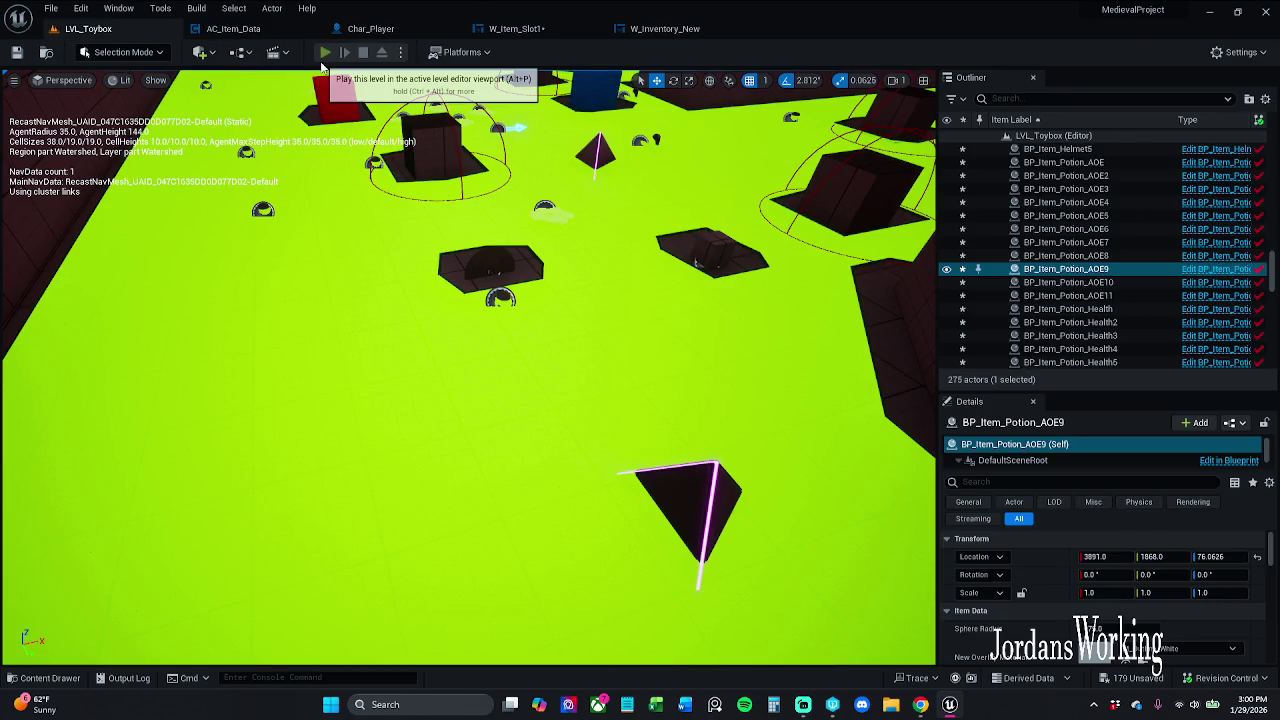
{"action": "left_click", "coordinate": [325, 53]}
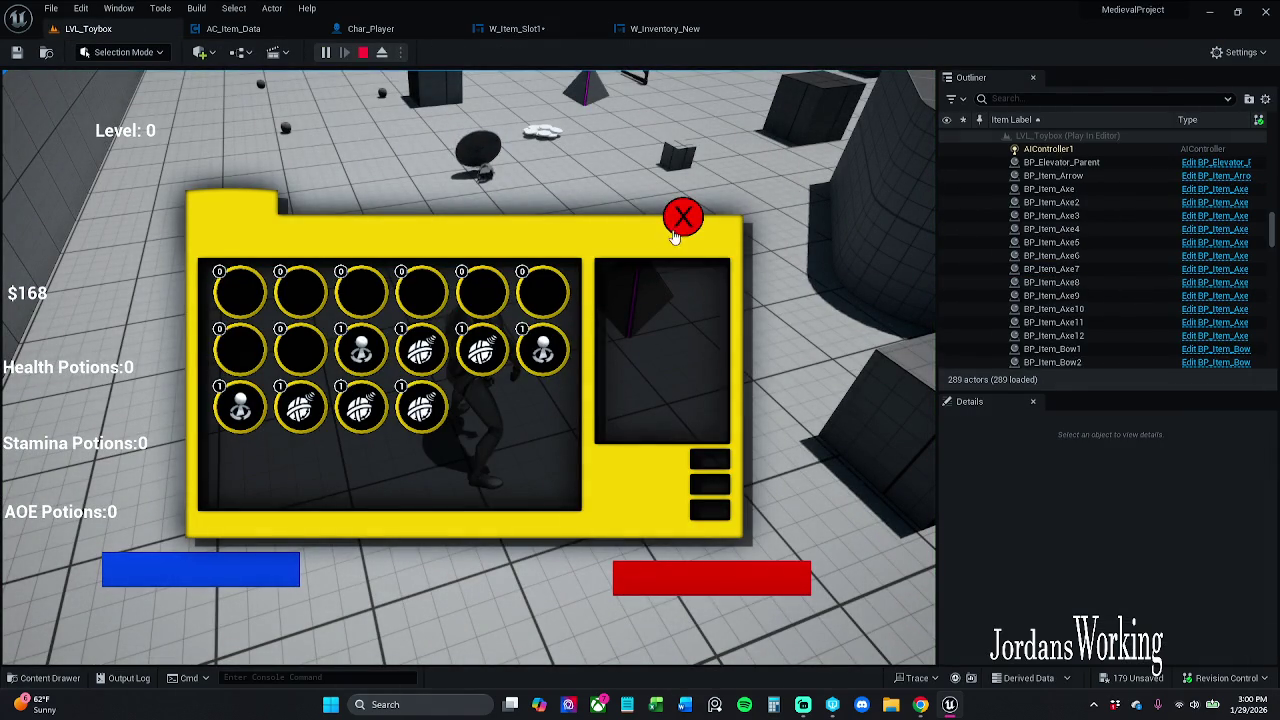
{"action": "left_click", "coordinate": [677, 216]}
{"action": "key", "text": "w"}
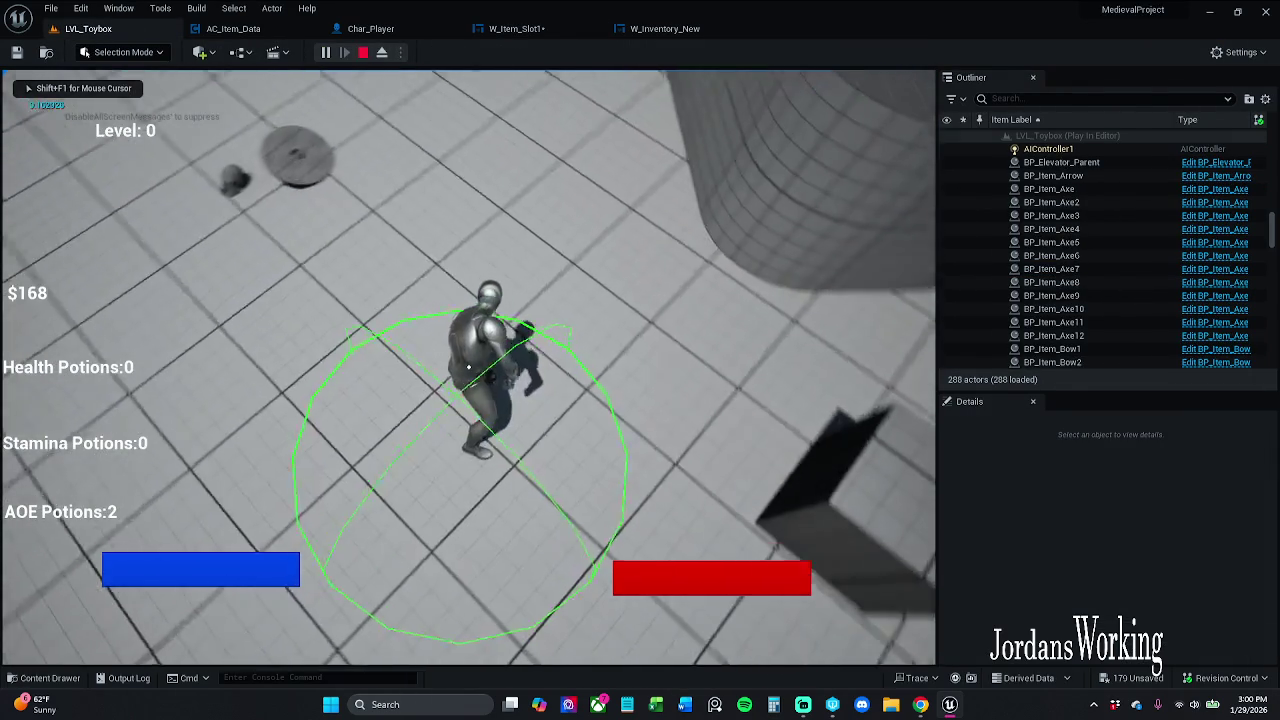
{"action": "key", "text": "i"}
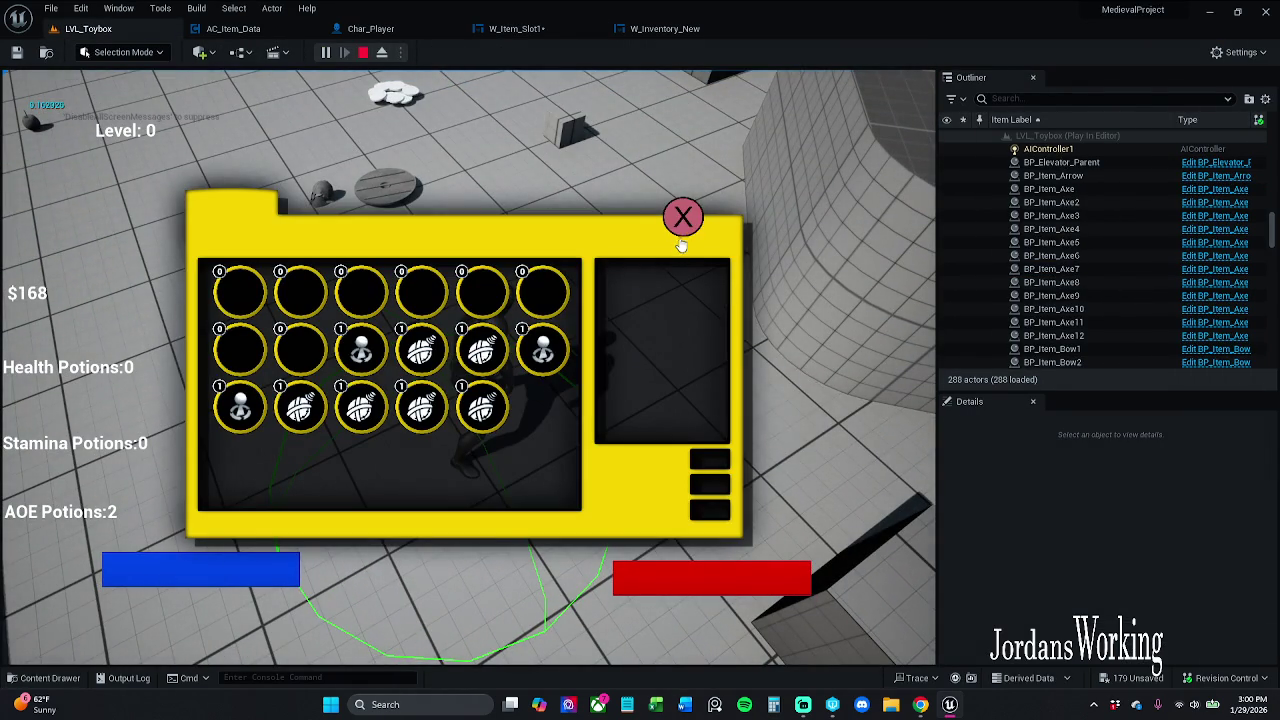
{"action": "left_click", "coordinate": [683, 213]}
{"action": "key", "text": "w"}
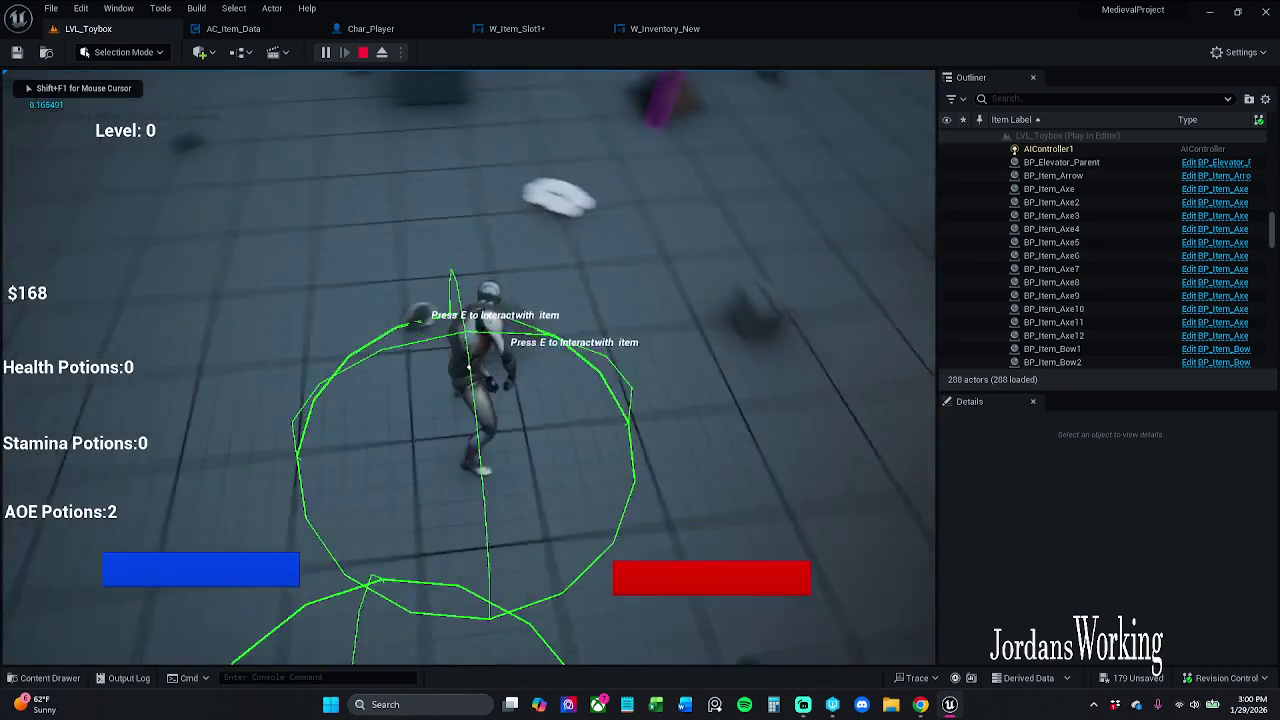
{"action": "key", "text": "w"}
{"action": "key", "text": "e"}
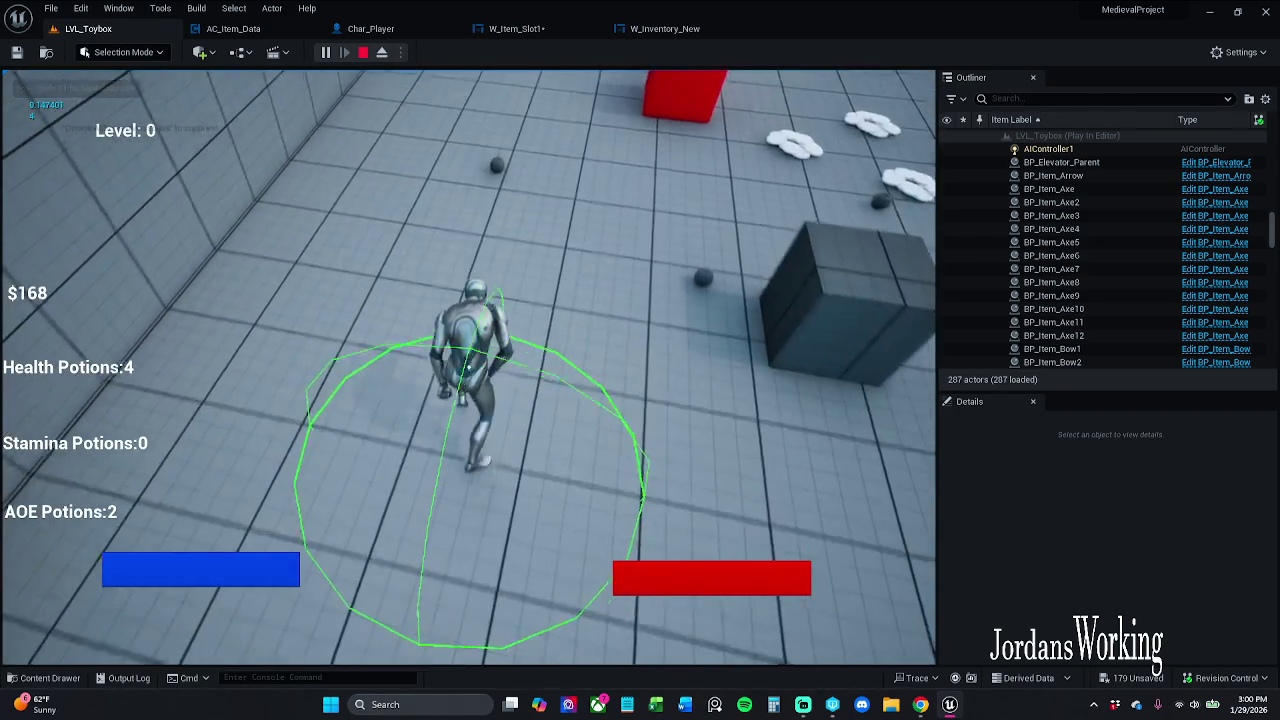
{"action": "key", "text": "e"}
{"action": "key", "text": "w"}
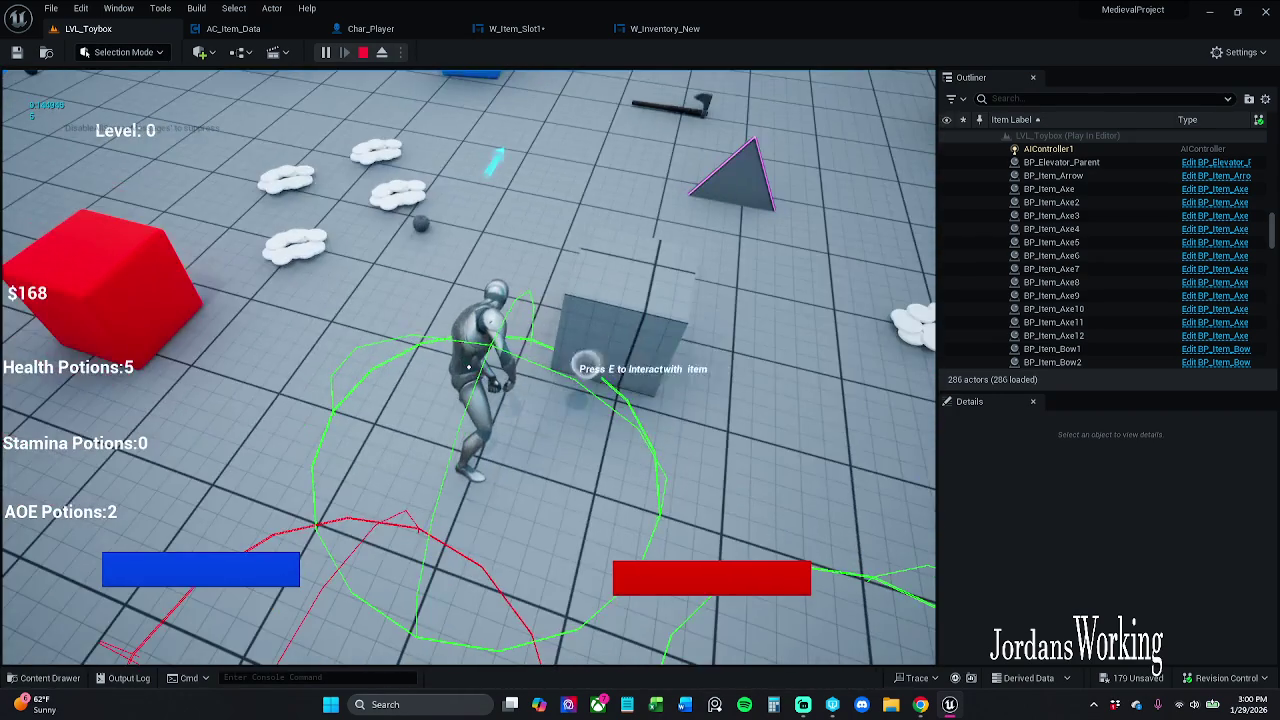
{"action": "key", "text": "w"}
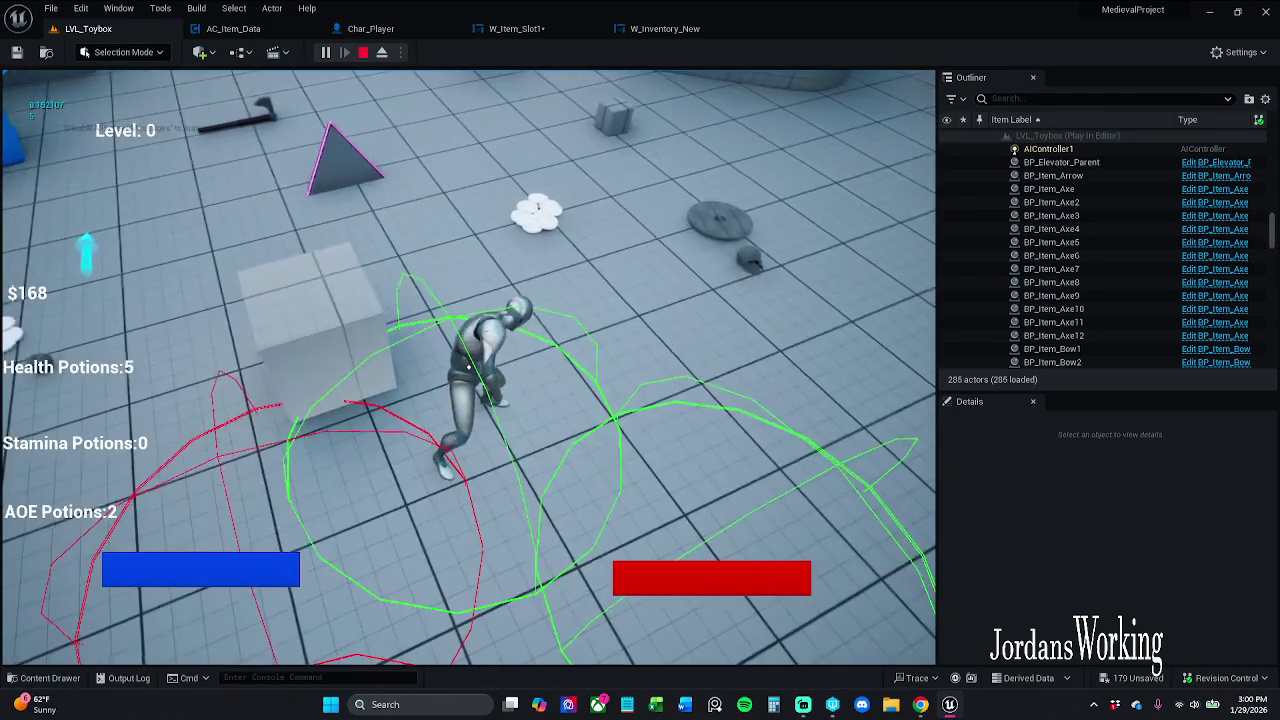
{"action": "key", "text": "i"}
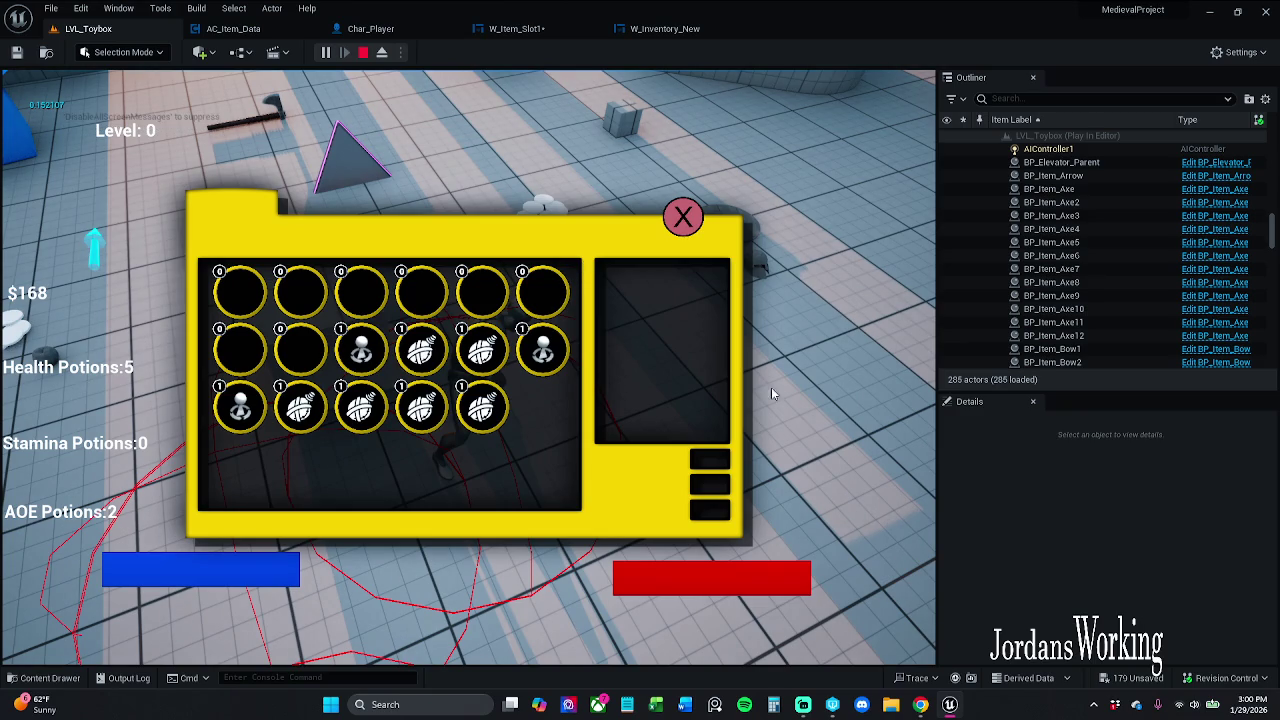
{"action": "left_click", "coordinate": [683, 217]}
{"action": "key", "text": "Escape"}
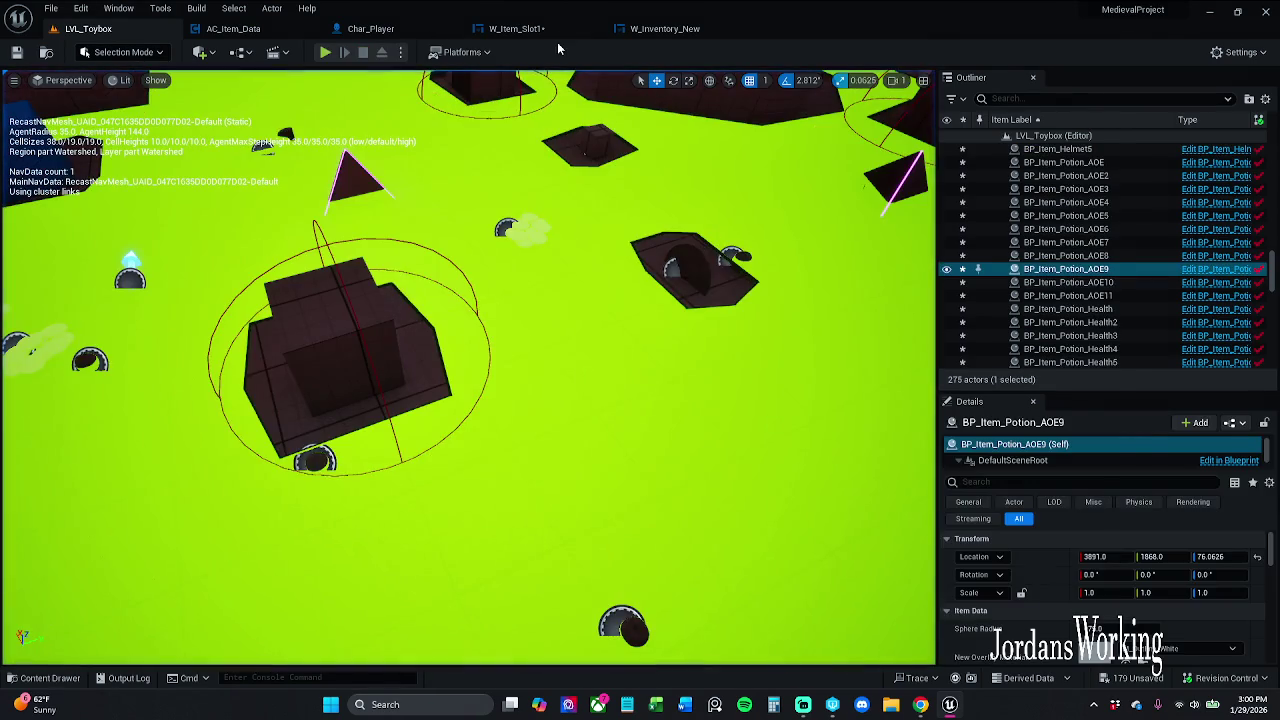
Connect W_Item_Slot1's Quantity getter to a new <= node and compile
{"action": "left_click", "coordinate": [515, 28]}
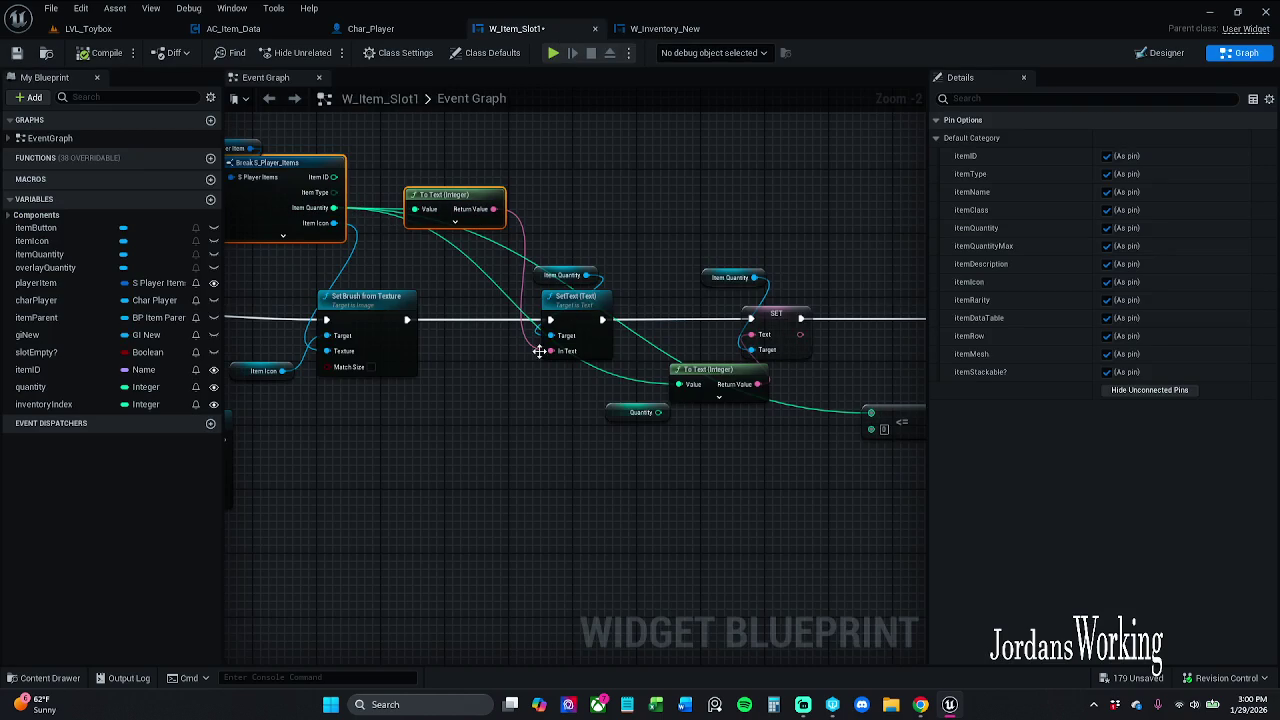
{"action": "mouse_move", "coordinate": [658, 412]}
{"action": "left_mouse_down"}
{"action": "mouse_move", "coordinate": [682, 390]}
{"action": "mouse_move", "coordinate": [690, 405]}
{"action": "mouse_move", "coordinate": [866, 410]}
{"action": "mouse_move", "coordinate": [658, 412]}
{"action": "left_mouse_up"}
{"action": "type", "text": "<="}
{"action": "key", "text": "Return"}
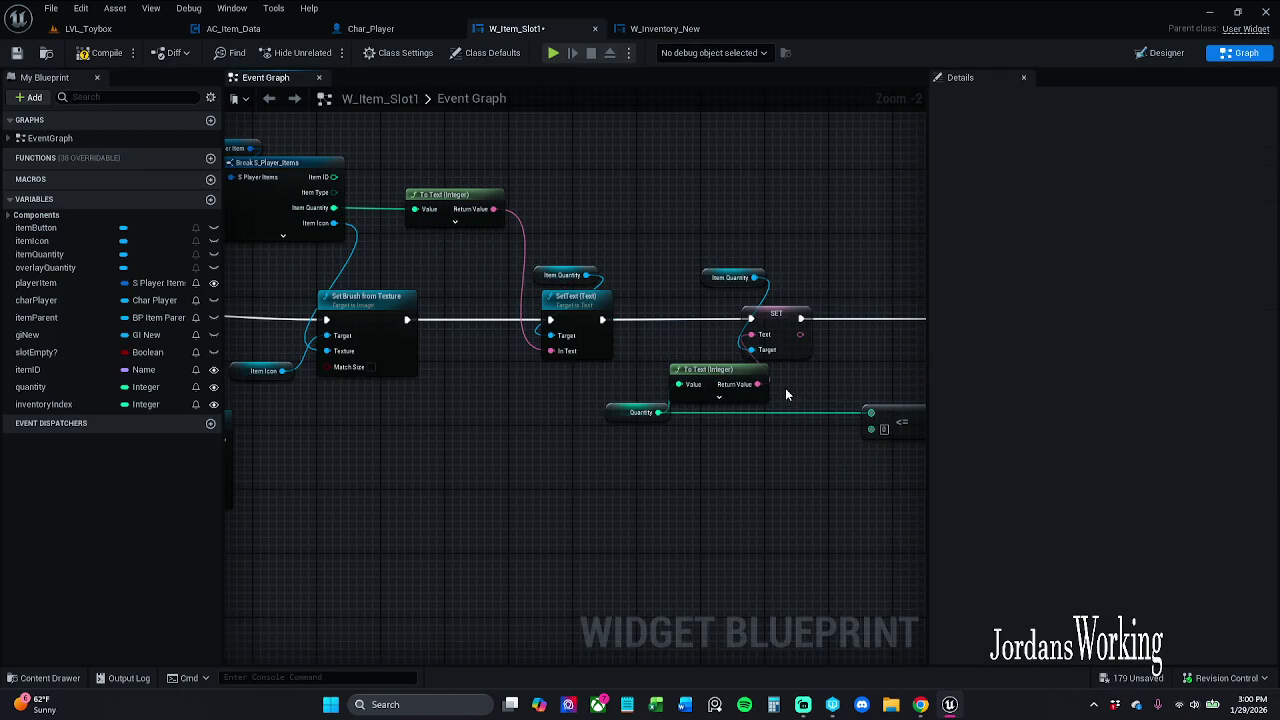
{"action": "left_click", "coordinate": [100, 53]}
Review the Set Visibility, Switch and Remove from Parent nodes, save the widget, then open AC_Item_Data
{"action": "scroll", "coordinate": [576, 236], "scroll_direction": "down", "scroll_amount": 2}
{"action": "mouse_move", "coordinate": [466, 209]}
{"action": "left_mouse_down"}
{"action": "mouse_move", "coordinate": [489, 209]}
{"action": "mouse_move", "coordinate": [229, 200]}
{"action": "mouse_move", "coordinate": [426, 272]}
{"action": "left_mouse_up"}
{"action": "scroll", "coordinate": [531, 374], "scroll_direction": "up", "scroll_amount": 2}
{"action": "left_click_drag", "start_coordinate": [531, 374], "coordinate": [564, 216]}
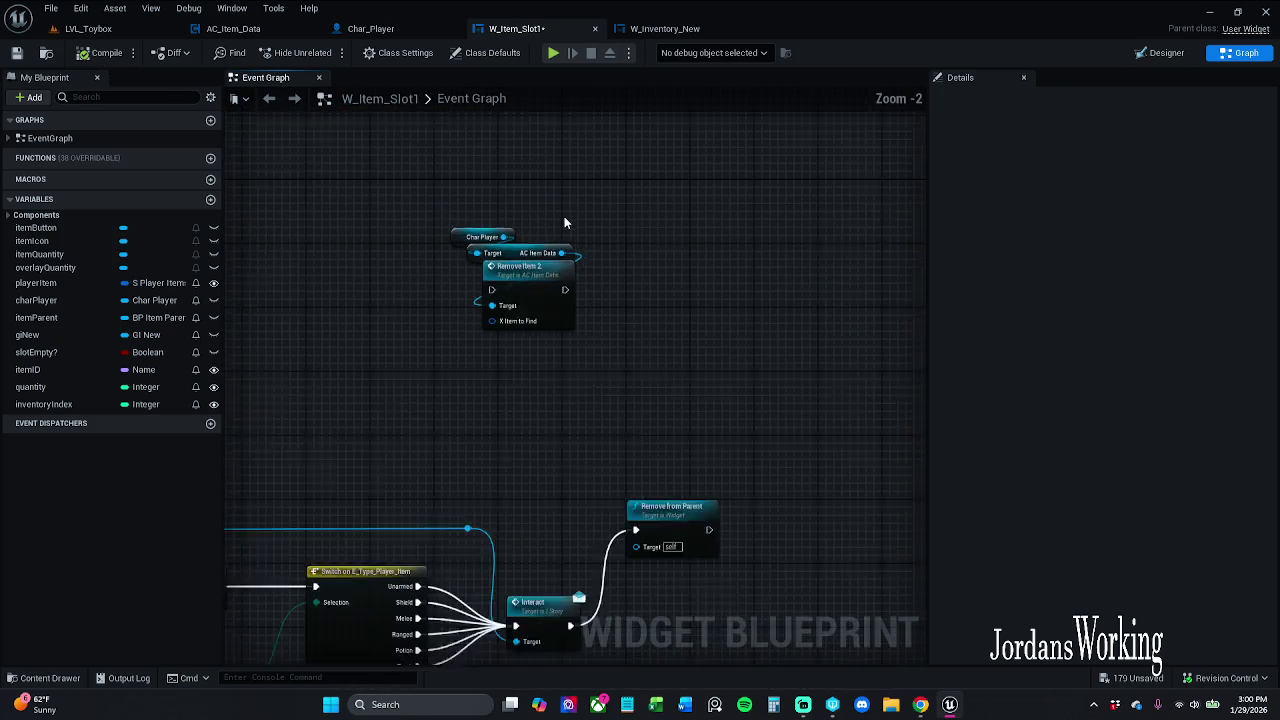
{"action": "scroll", "coordinate": [585, 372], "scroll_direction": "down", "scroll_amount": 2}
{"action": "mouse_move", "coordinate": [580, 391]}
{"action": "left_mouse_down"}
{"action": "mouse_move", "coordinate": [530, 420]}
{"action": "mouse_move", "coordinate": [464, 497]}
{"action": "mouse_move", "coordinate": [482, 593]}
{"action": "left_mouse_up"}
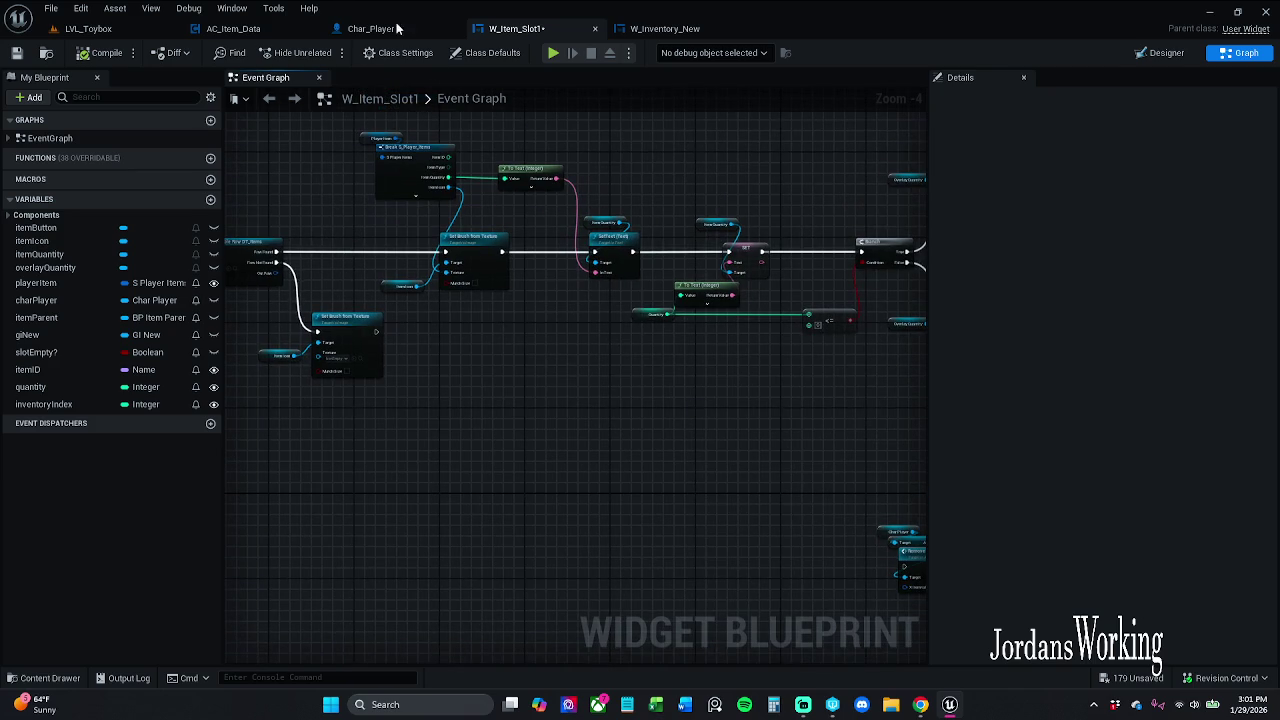
{"action": "left_click", "coordinate": [15, 52]}
{"action": "left_click", "coordinate": [233, 28]}
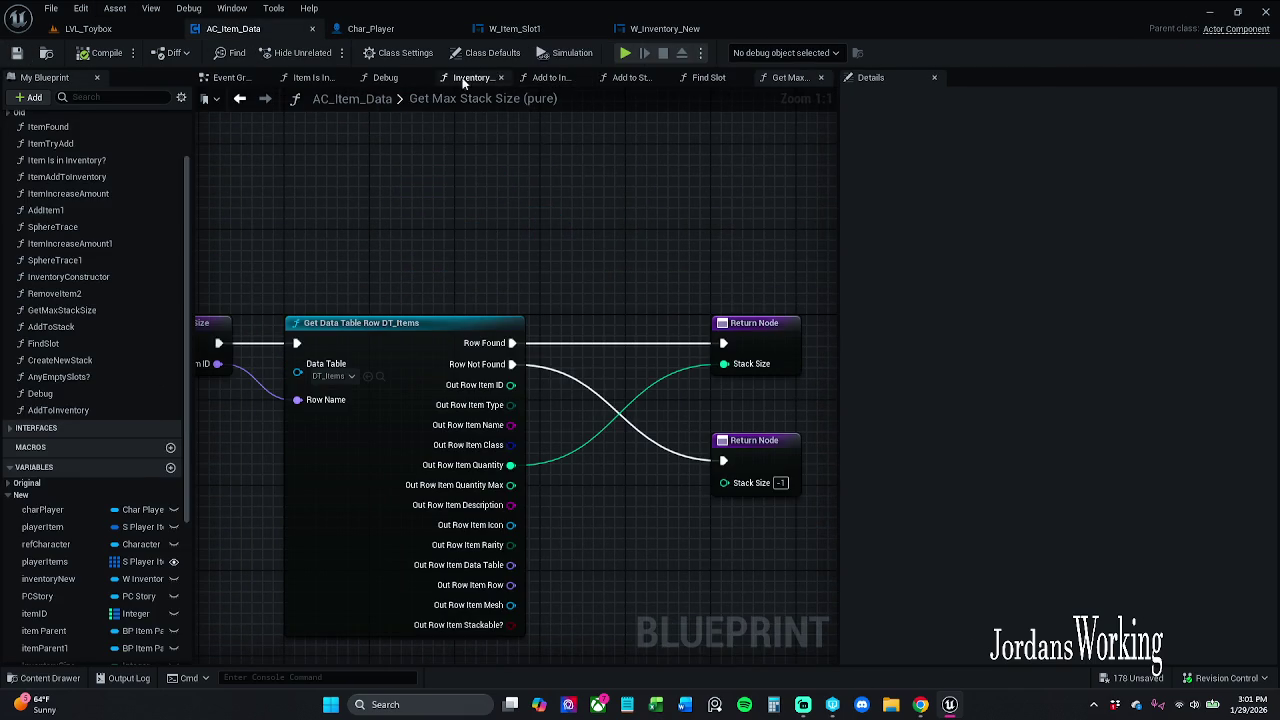
Open AC_Item_Data's Event Graph and pan past the stacking logic to the interaction input chain
{"action": "left_click", "coordinate": [230, 78]}
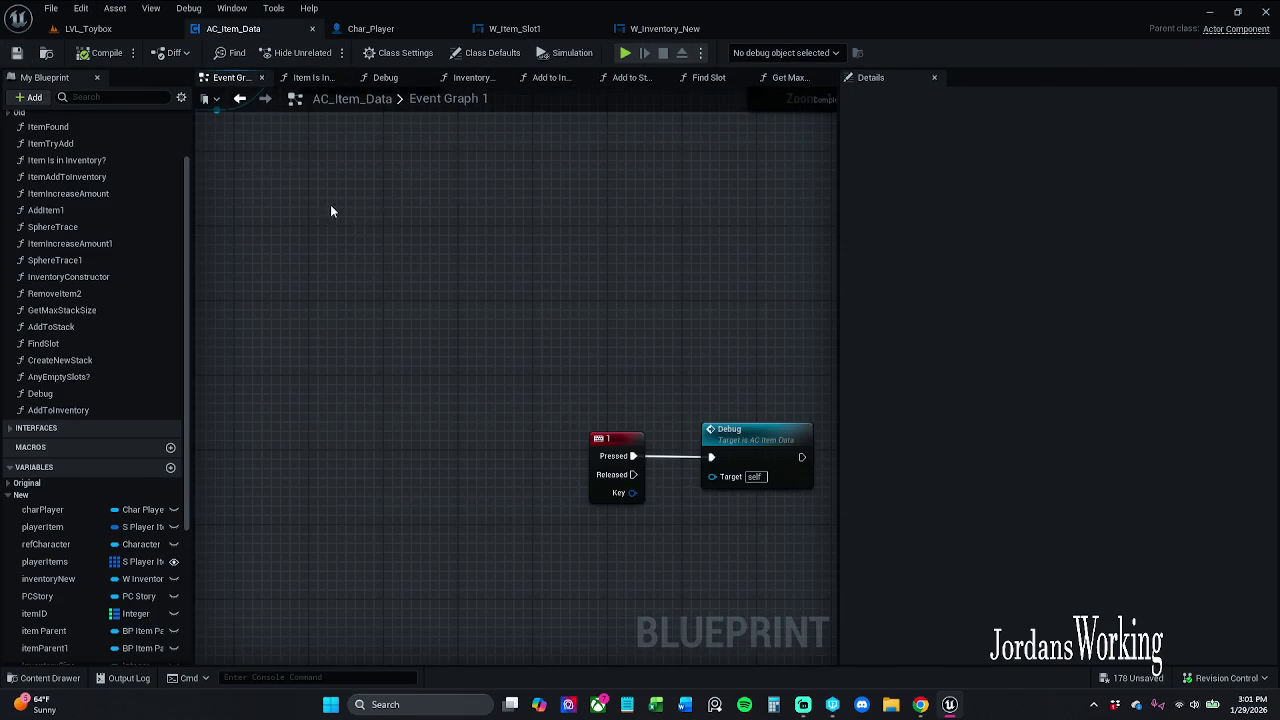
{"action": "scroll", "coordinate": [561, 259], "scroll_direction": "down", "scroll_amount": 5}
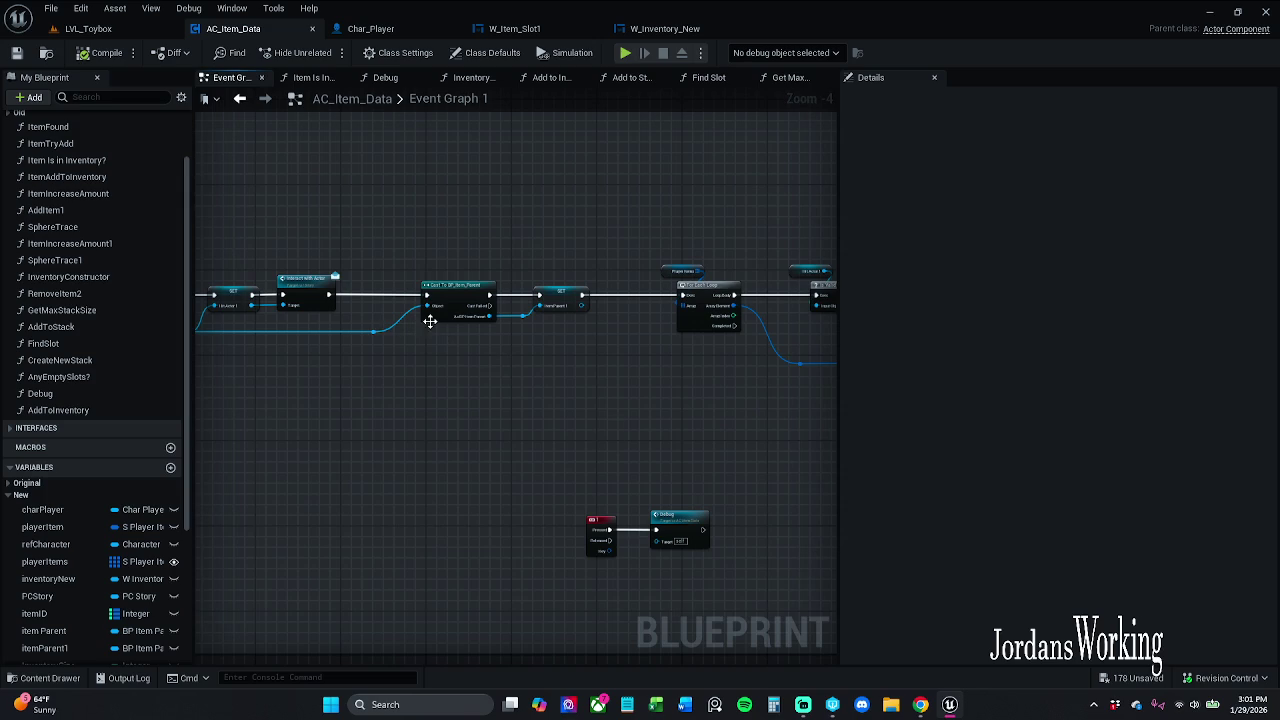
{"action": "mouse_move", "coordinate": [597, 357]}
{"action": "left_mouse_down"}
{"action": "mouse_move", "coordinate": [251, 366]}
{"action": "mouse_move", "coordinate": [102, 347]}
{"action": "left_mouse_up"}
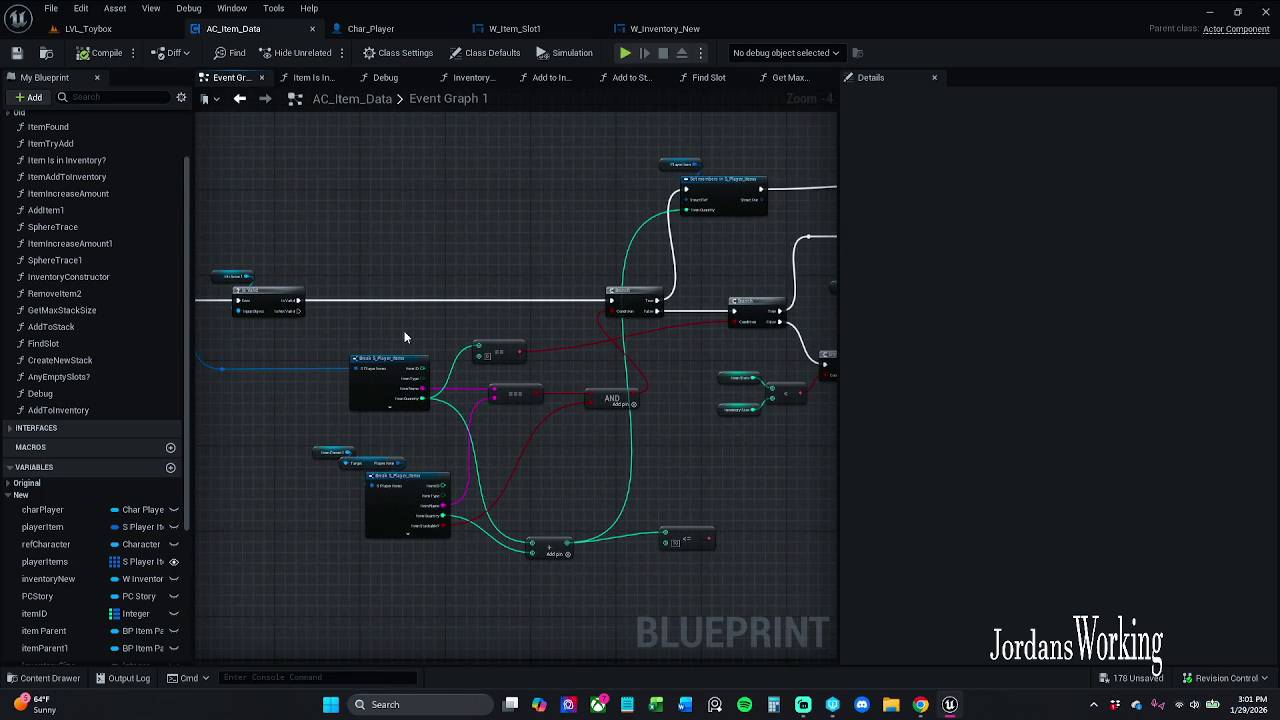
{"action": "left_click_drag", "start_coordinate": [396, 308], "coordinate": [268, 297]}
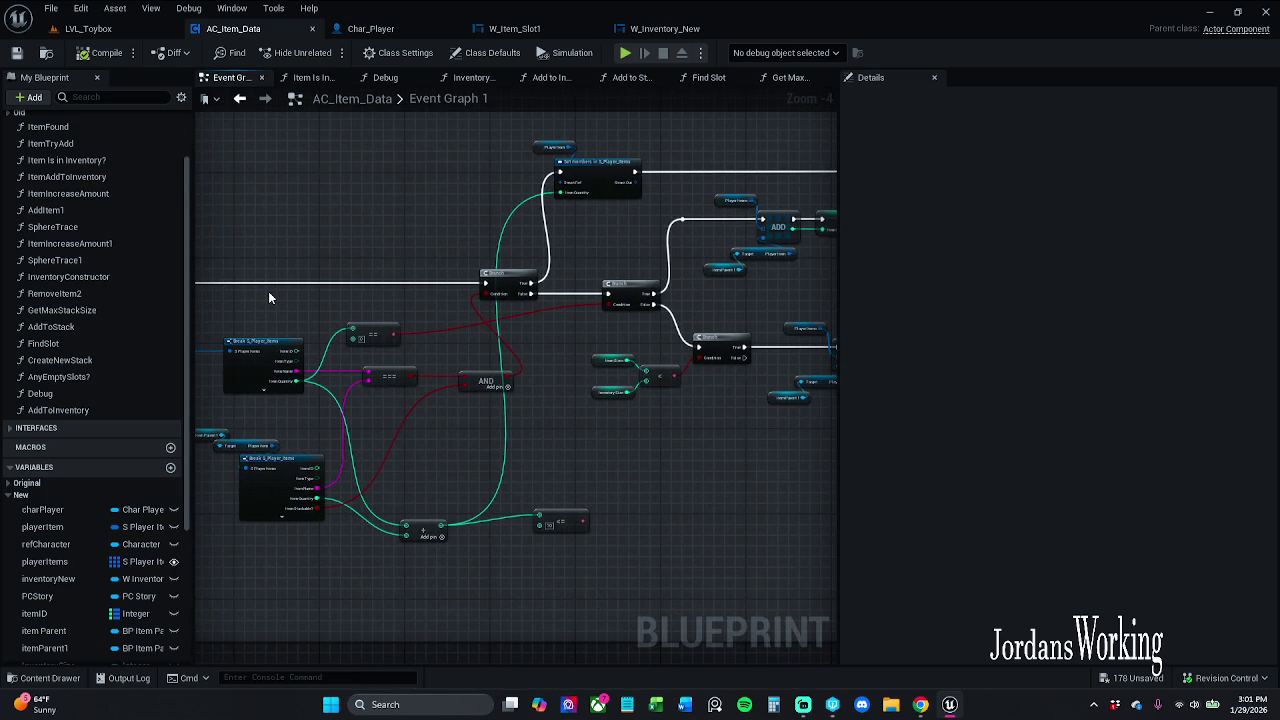
{"action": "mouse_move", "coordinate": [706, 262]}
{"action": "left_mouse_down"}
{"action": "mouse_move", "coordinate": [444, 272]}
{"action": "mouse_move", "coordinate": [548, 292]}
{"action": "mouse_move", "coordinate": [825, 291]}
{"action": "left_mouse_up"}
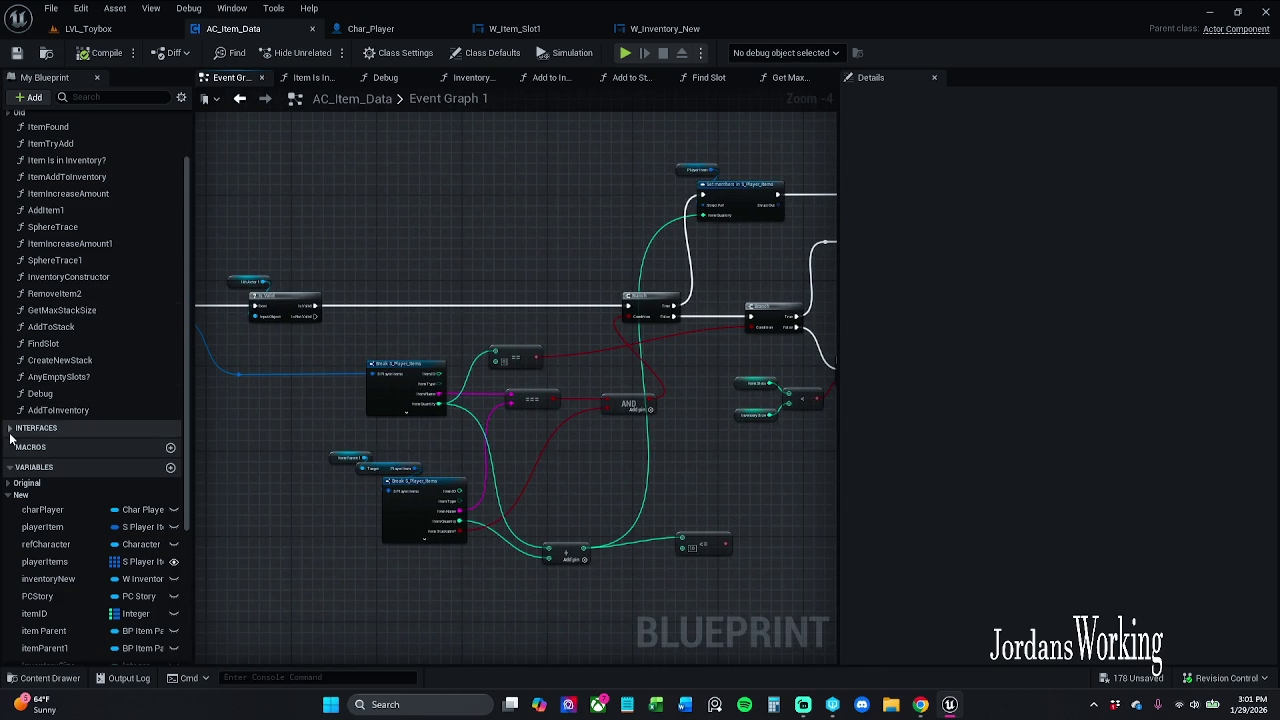
{"action": "mouse_move", "coordinate": [283, 188]}
{"action": "left_mouse_down"}
{"action": "mouse_move", "coordinate": [740, 180]}
{"action": "mouse_move", "coordinate": [644, 187]}
{"action": "mouse_move", "coordinate": [696, 178]}
{"action": "left_mouse_up"}
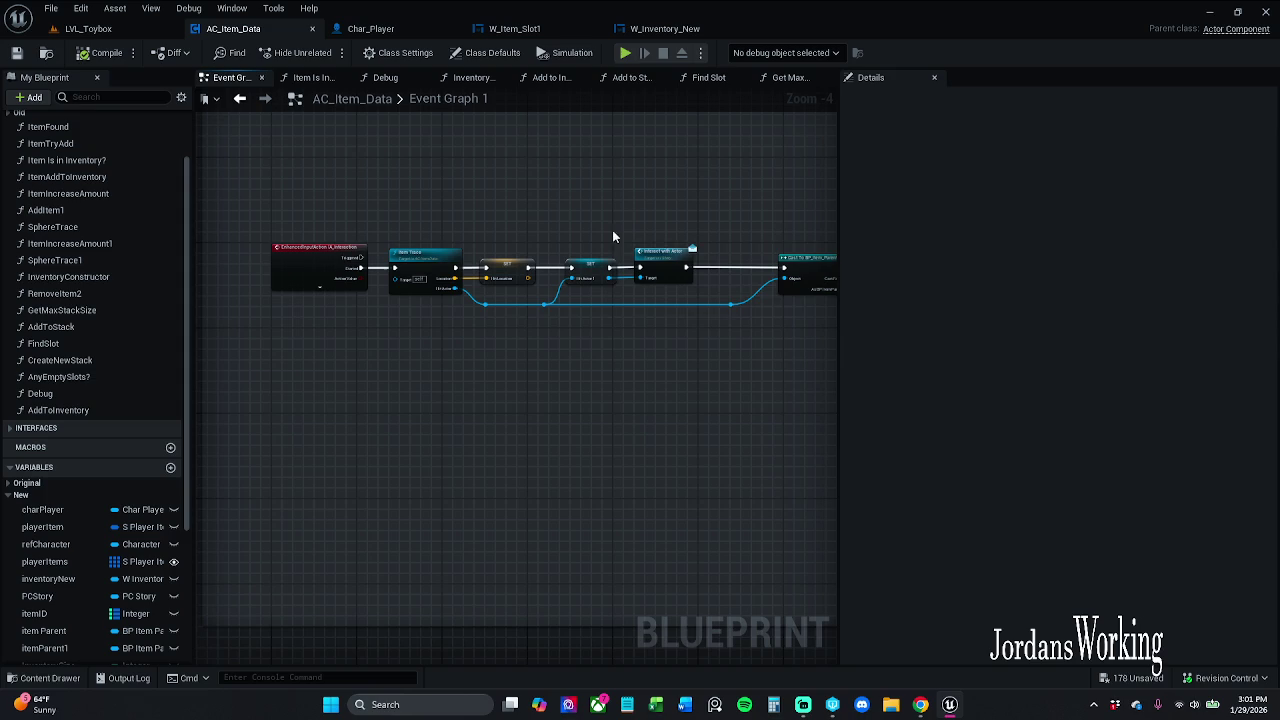
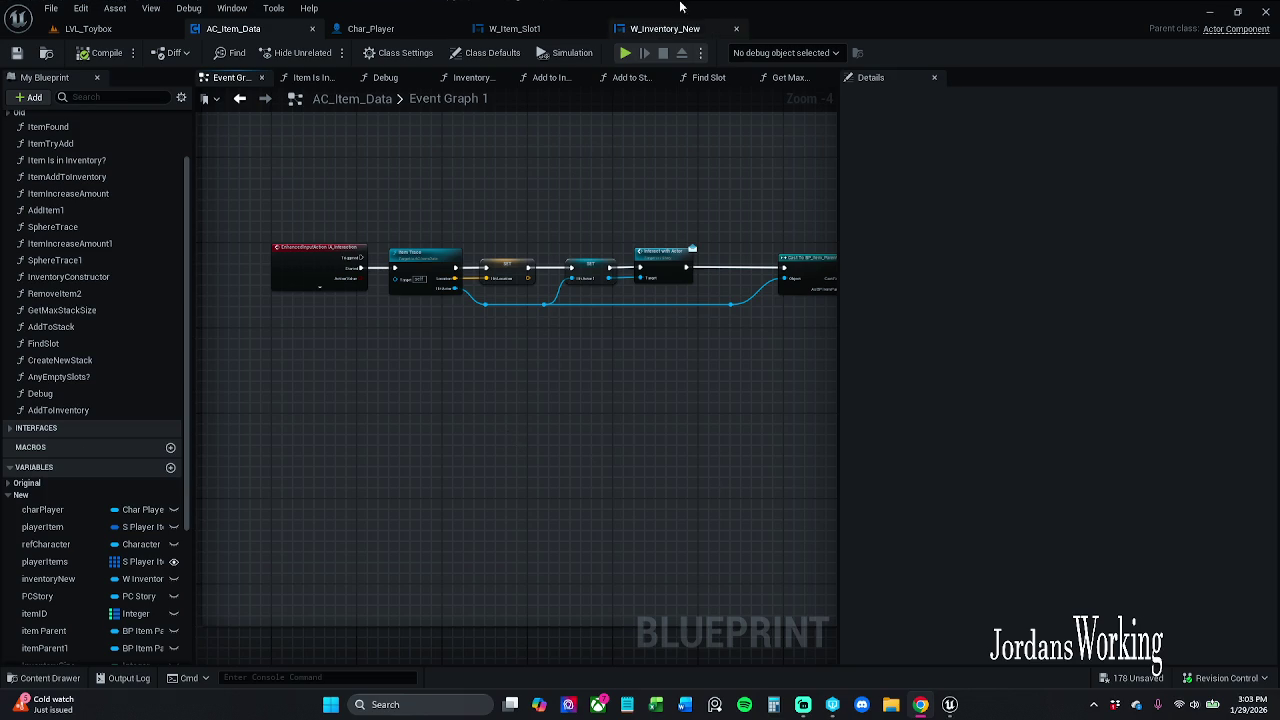
Connect the For Each Loop's Array Index to Create W Item Slot 1 Widget's Inventory Index
{"action": "left_click", "coordinate": [682, 32]}
{"action": "left_click_drag", "start_coordinate": [487, 128], "coordinate": [609, 112]}
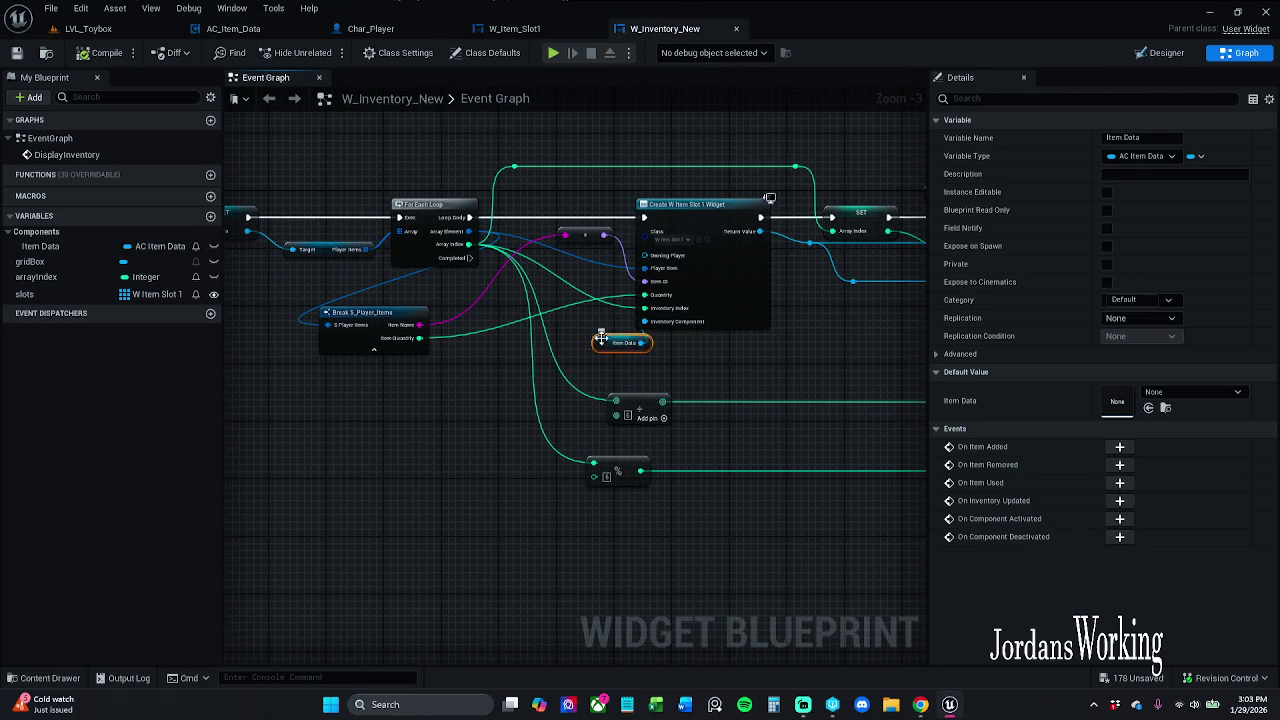
{"action": "left_click_drag", "start_coordinate": [596, 332], "coordinate": [552, 344]}
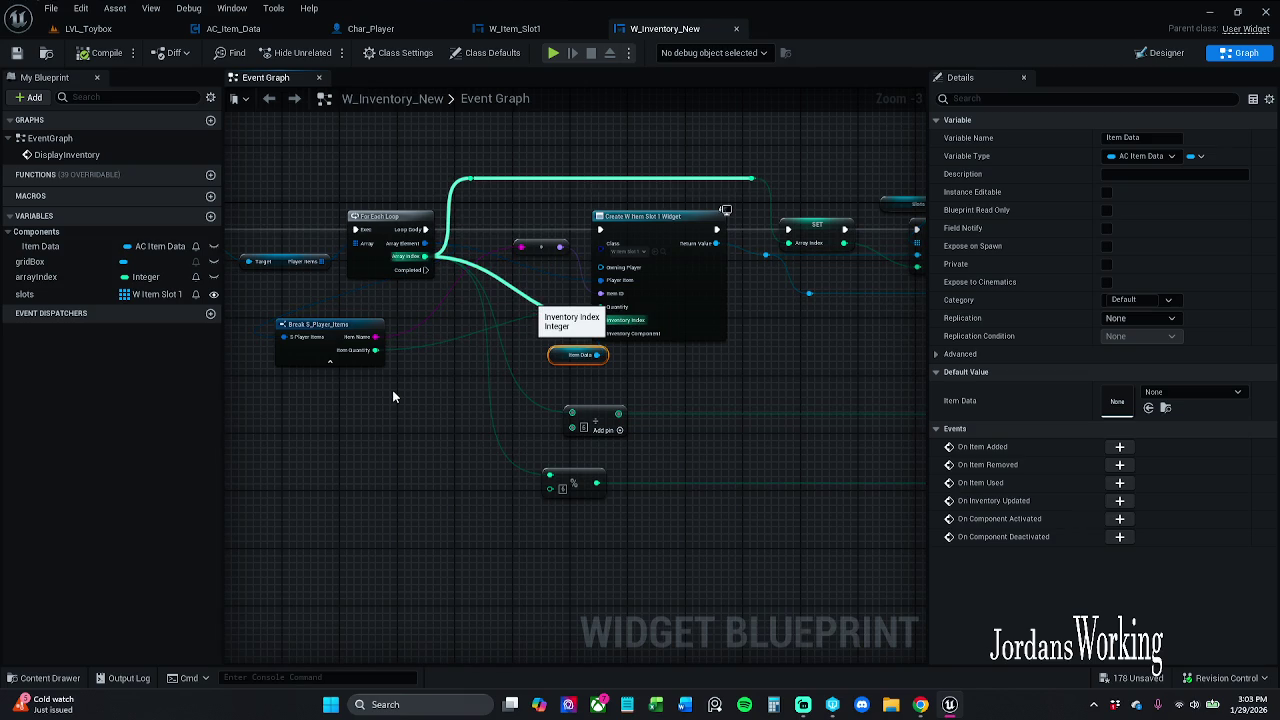
{"action": "left_click", "coordinate": [392, 397]}
{"action": "scroll", "coordinate": [447, 264], "scroll_direction": "up", "scroll_amount": 2}
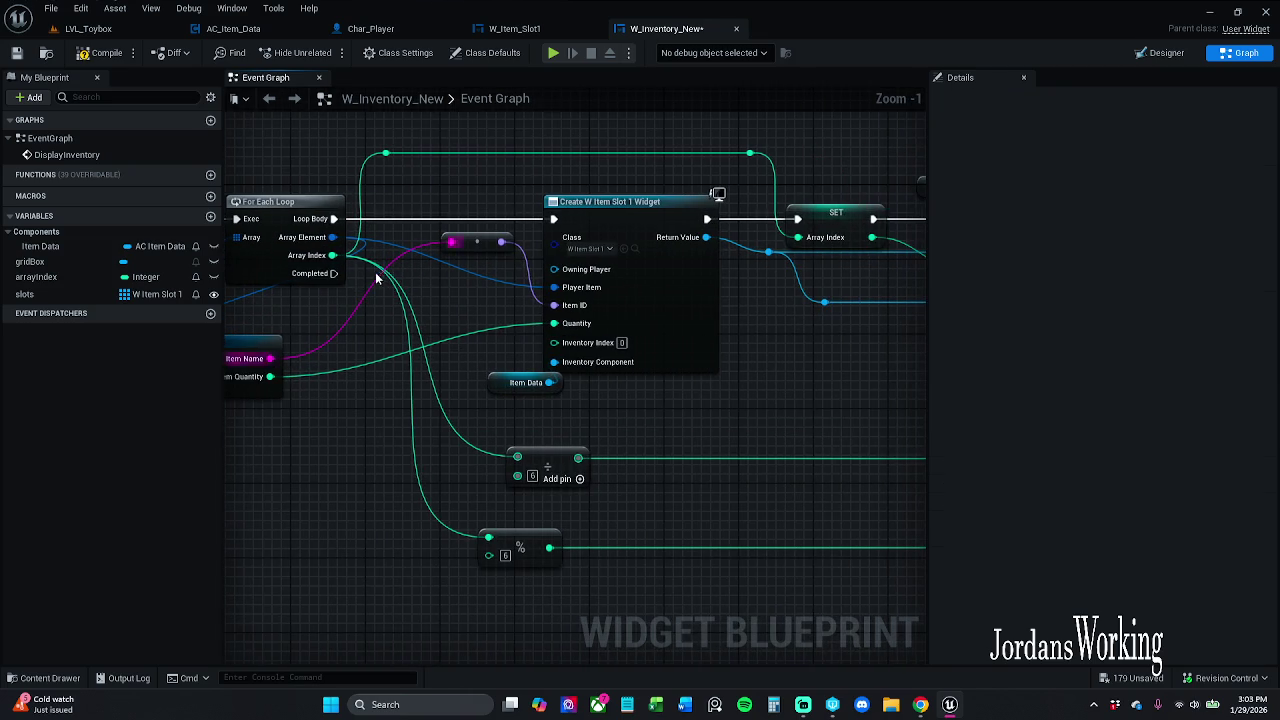
{"action": "mouse_move", "coordinate": [333, 255]}
{"action": "left_mouse_down"}
{"action": "mouse_move", "coordinate": [543, 347]}
{"action": "mouse_move", "coordinate": [590, 292]}
{"action": "left_mouse_up"}
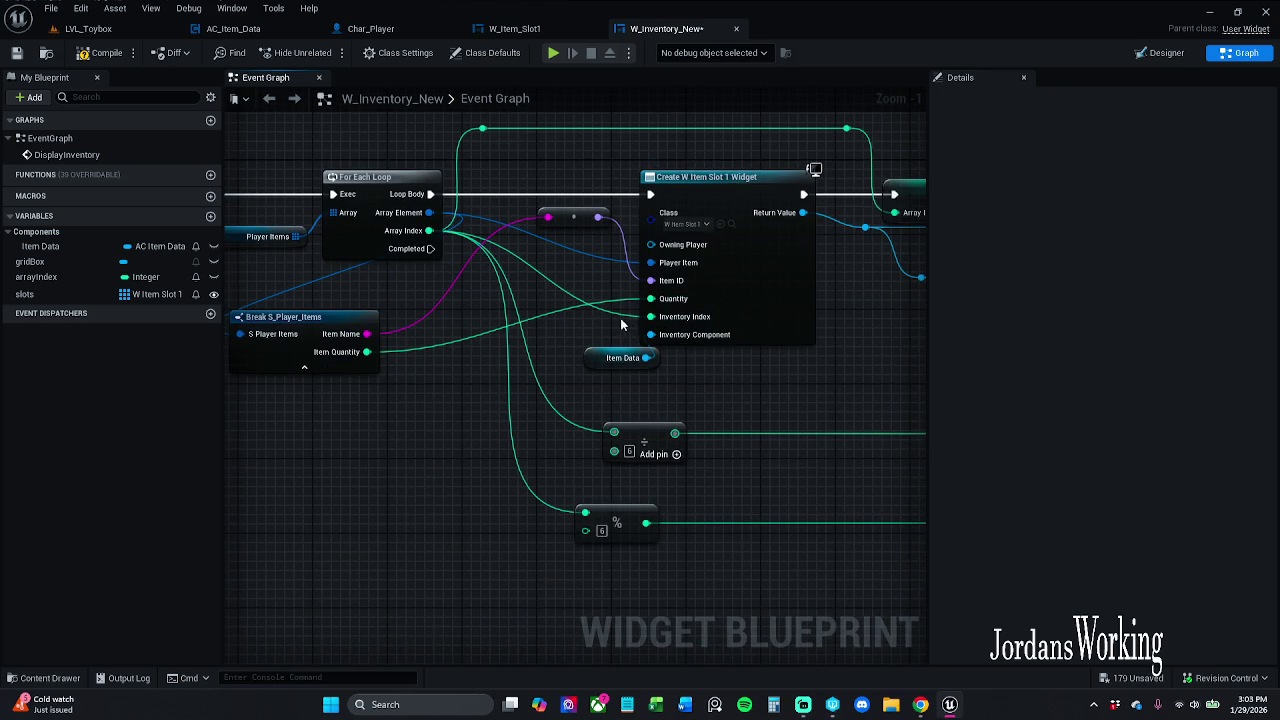
{"action": "scroll", "coordinate": [627, 325], "scroll_direction": "down", "scroll_amount": 1}
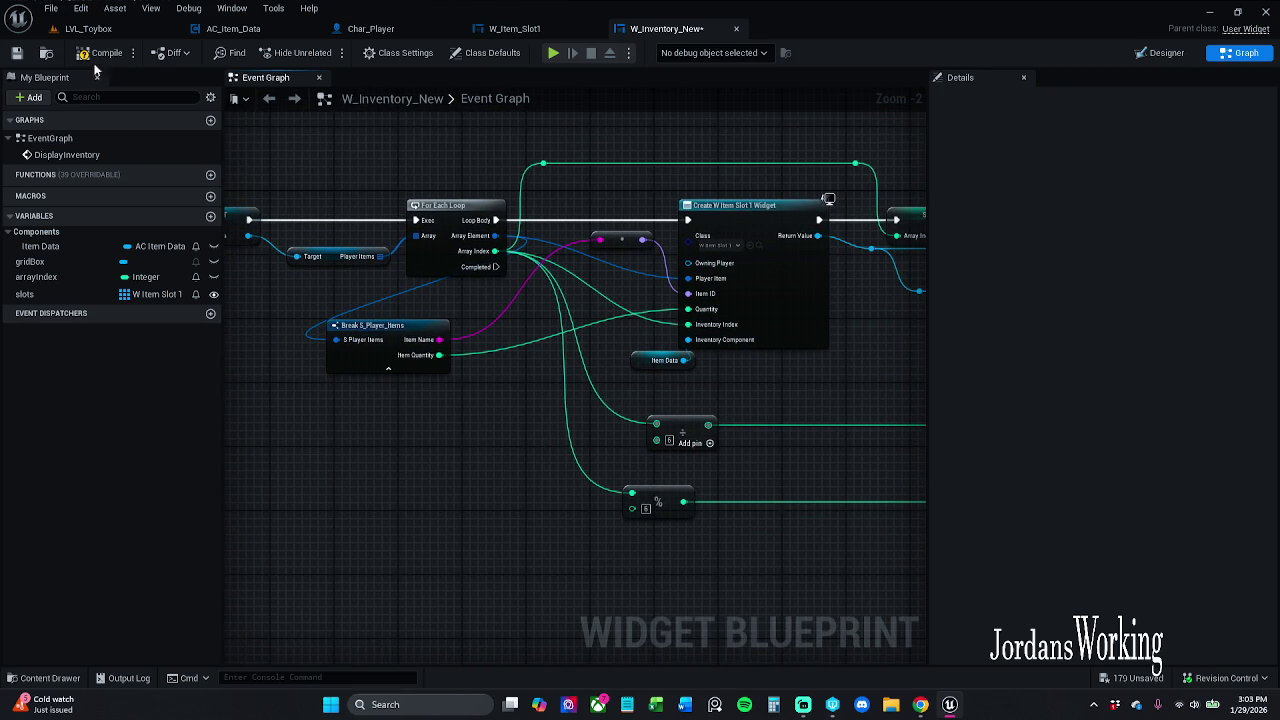
Save W_Inventory_New and bring the Add Child and Set Padding nodes into view
{"action": "left_click", "coordinate": [16, 52]}
{"action": "mouse_move", "coordinate": [624, 312]}
{"action": "left_mouse_down"}
{"action": "mouse_move", "coordinate": [606, 294]}
{"action": "mouse_move", "coordinate": [532, 289]}
{"action": "left_mouse_up"}
{"action": "scroll", "coordinate": [798, 290], "scroll_direction": "down", "scroll_amount": 2}
{"action": "mouse_move", "coordinate": [798, 290]}
{"action": "left_mouse_down"}
{"action": "mouse_move", "coordinate": [528, 297]}
{"action": "mouse_move", "coordinate": [780, 291]}
{"action": "left_mouse_up"}
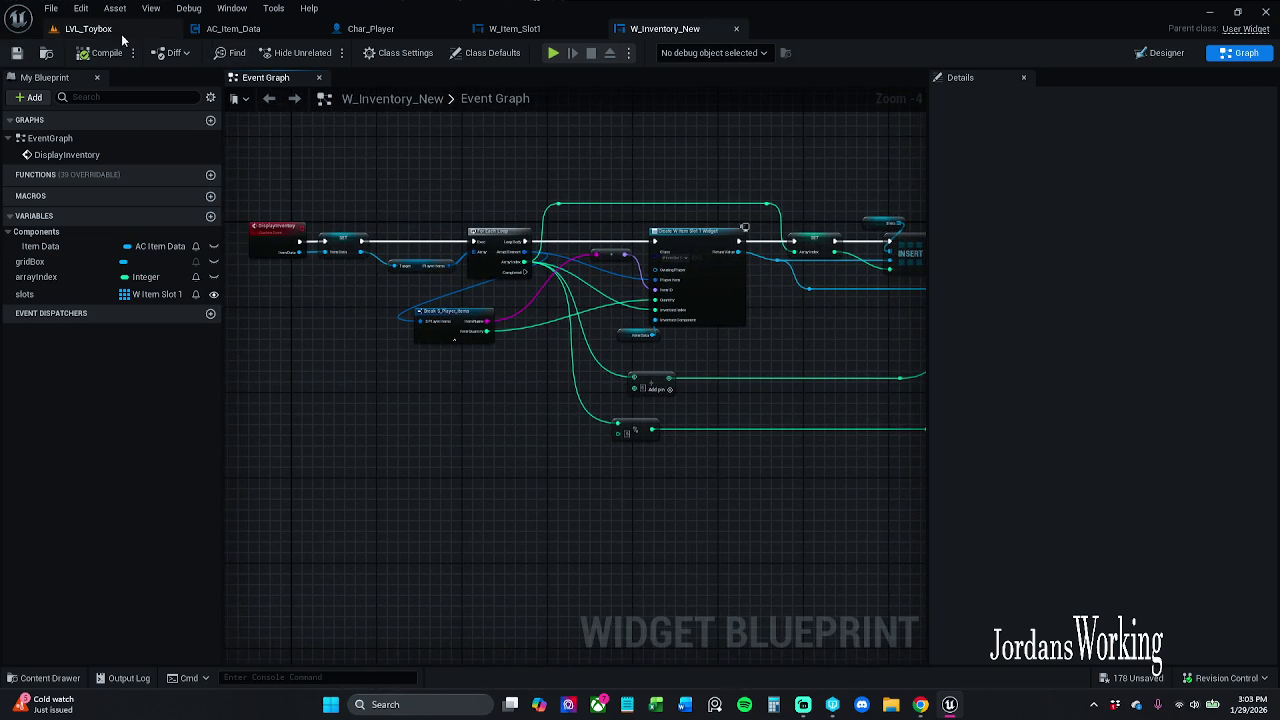
Start playing LVL_Toybox in the editor and glance at the inventory grid
{"action": "left_click", "coordinate": [128, 33]}
{"action": "key", "text": "alt+p"}
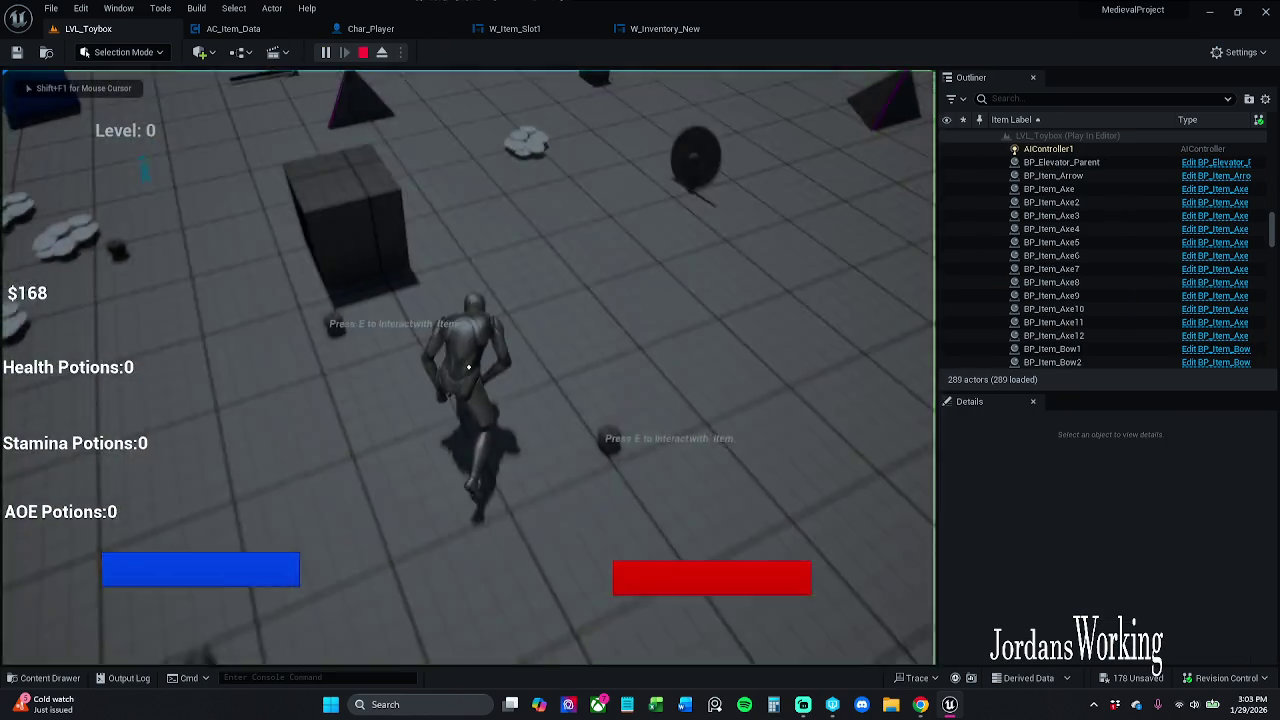
{"action": "key", "text": "i"}
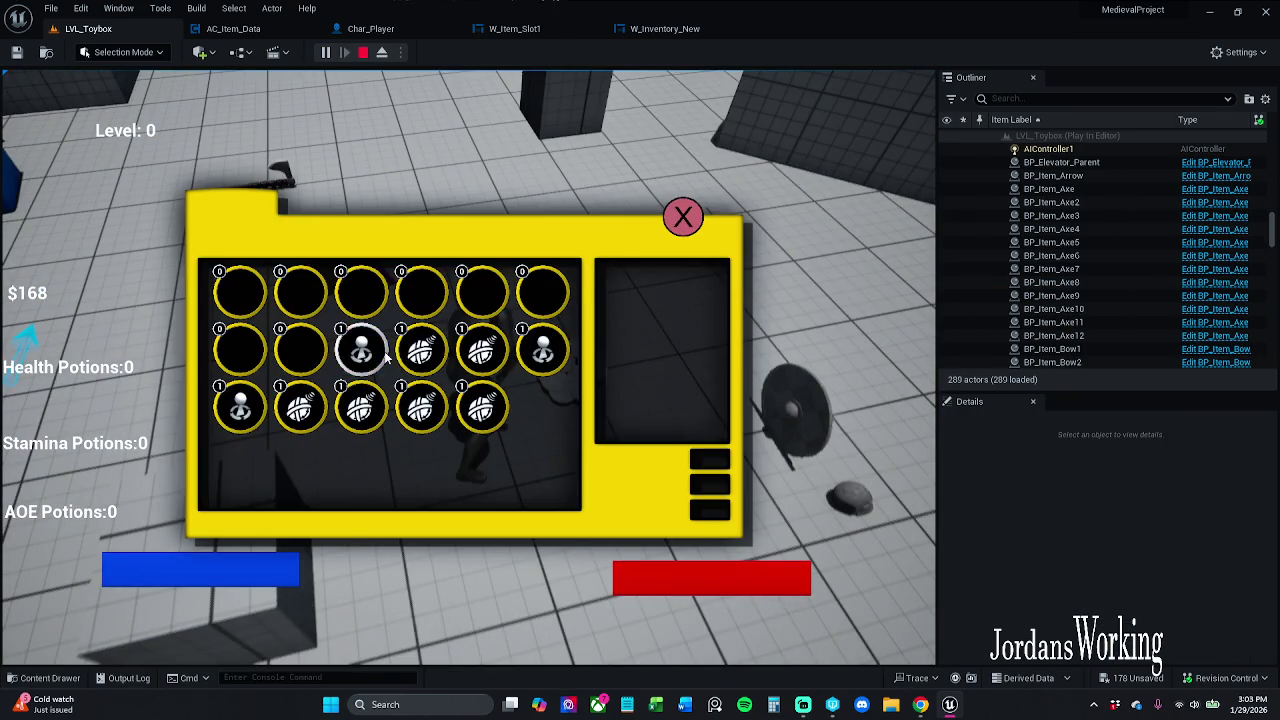
{"action": "left_click", "coordinate": [680, 220]}
Collect AOE potions, health potions, coins and the axe around the level
{"action": "key", "text": "e"}
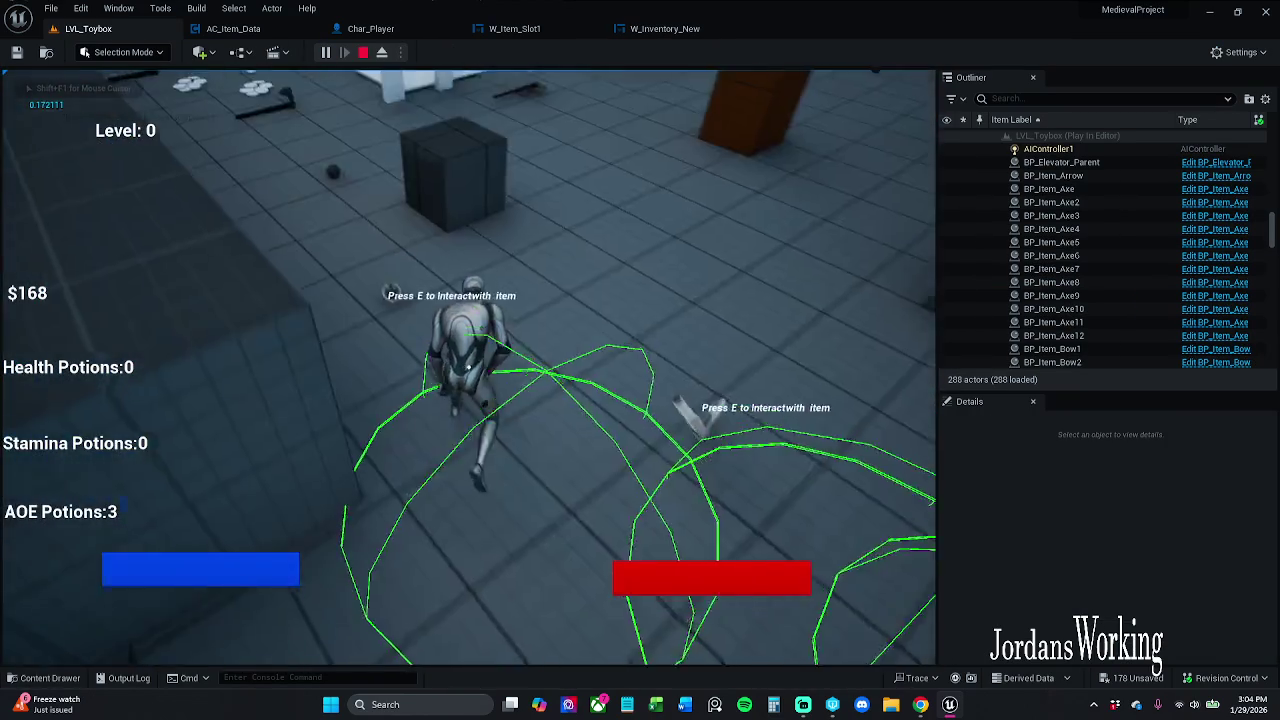
{"action": "key", "text": "e"}
{"action": "key", "text": "e"}
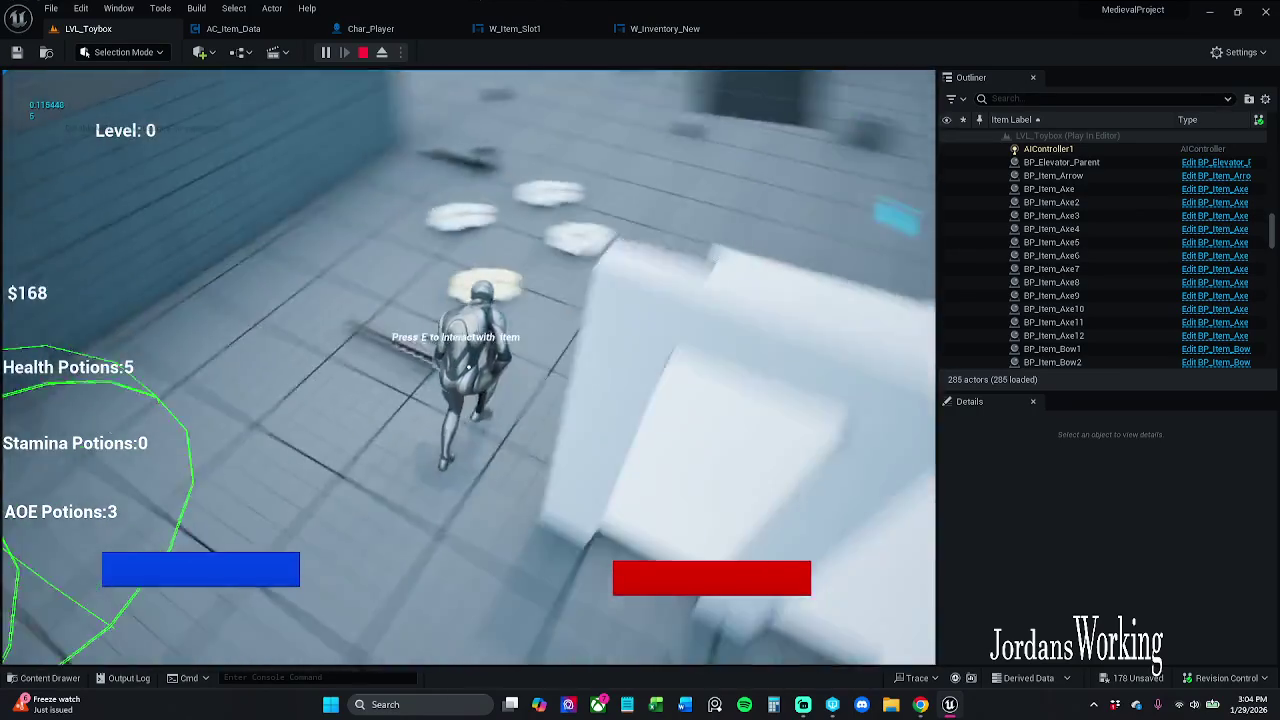
{"action": "key", "text": "e"}
{"action": "key", "text": "e"}
{"action": "key", "text": "e"}
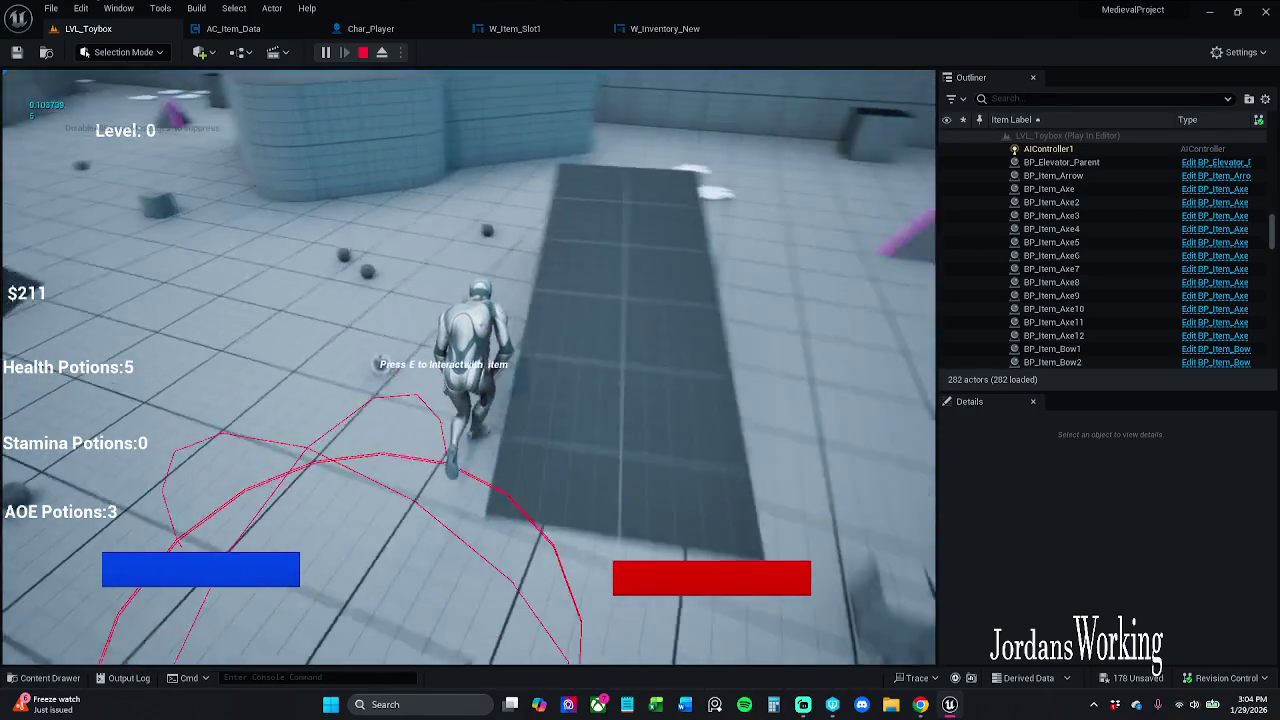
{"action": "key", "text": "e"}
{"action": "key", "text": "e"}
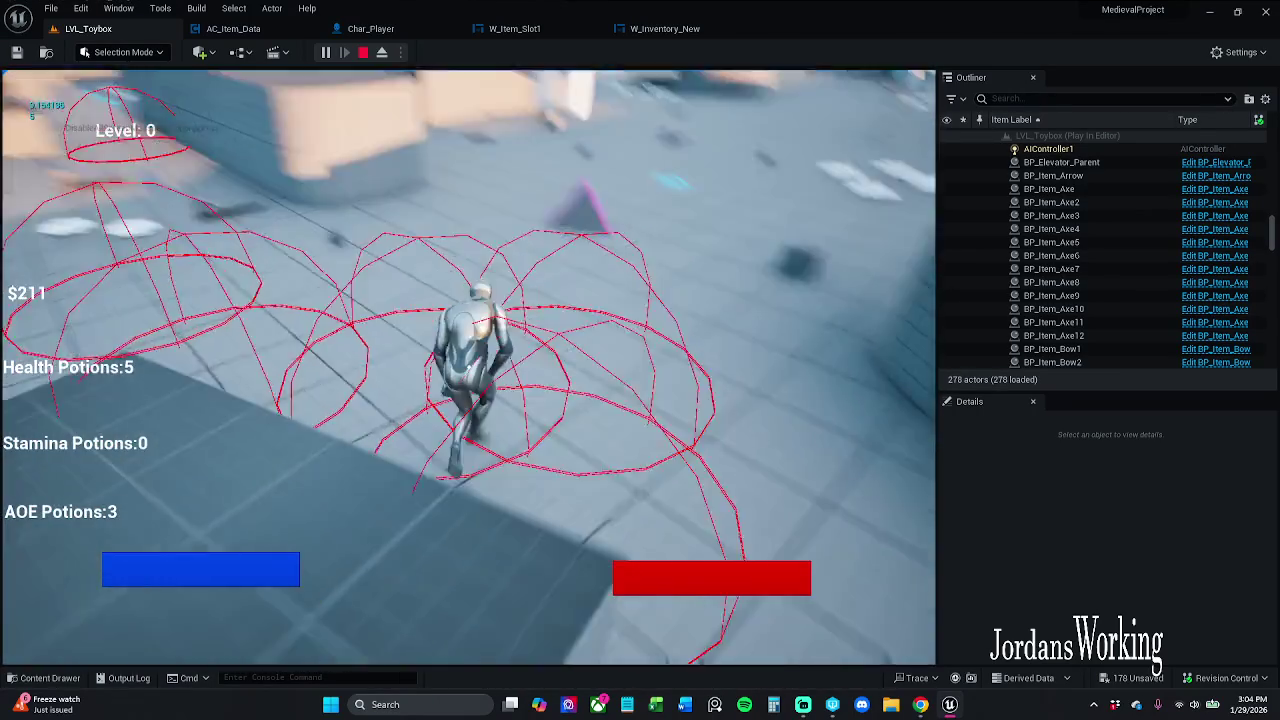
{"action": "key", "text": "e"}
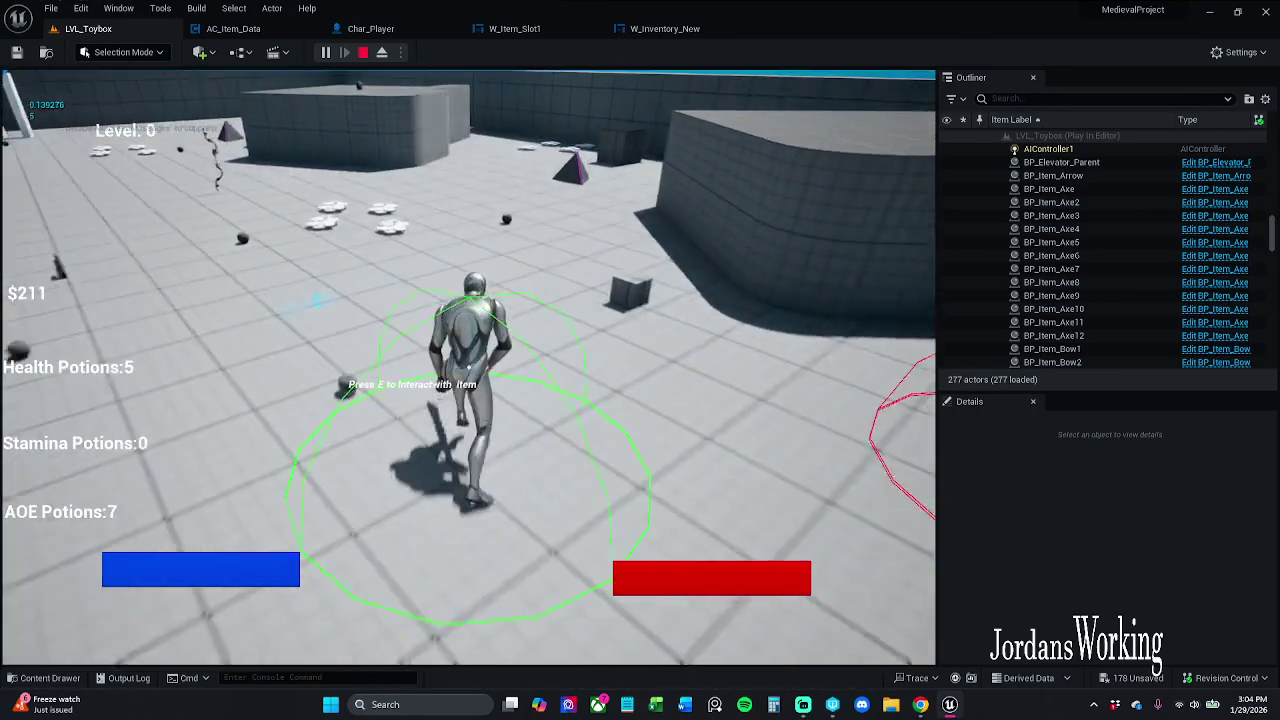
{"action": "key", "text": "e"}
{"action": "key", "text": "e"}
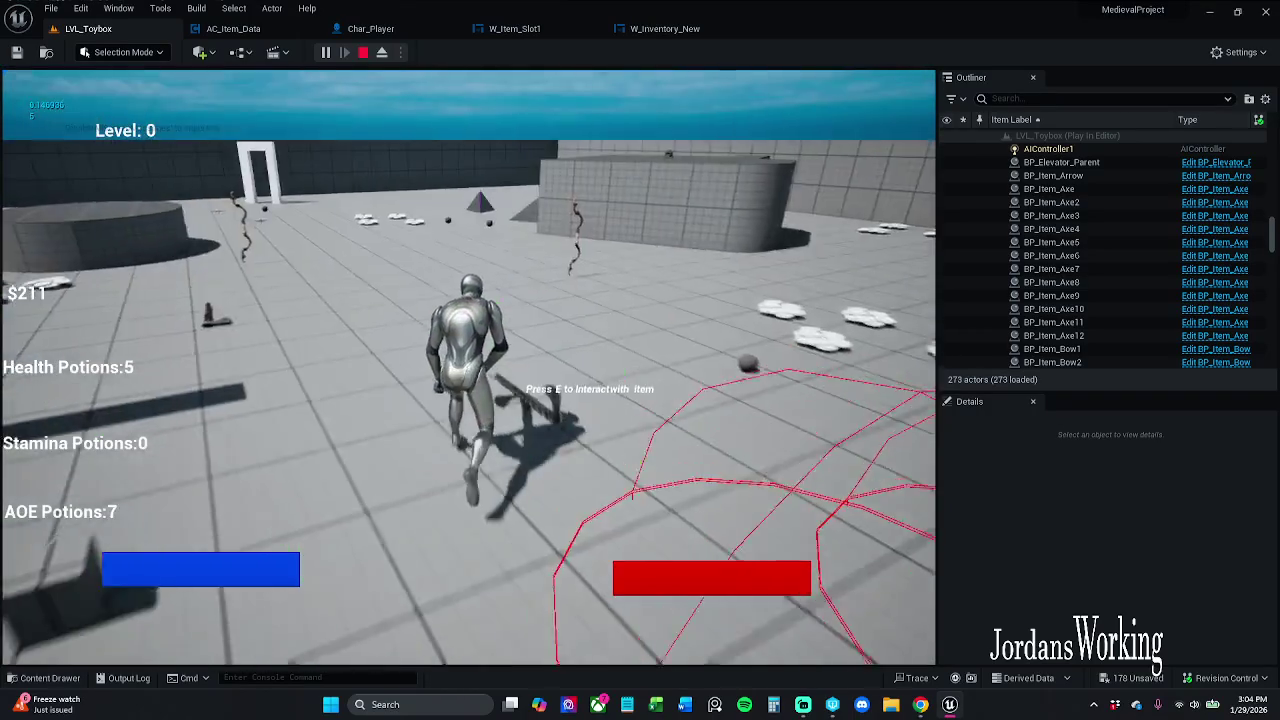
{"action": "key", "text": "e"}
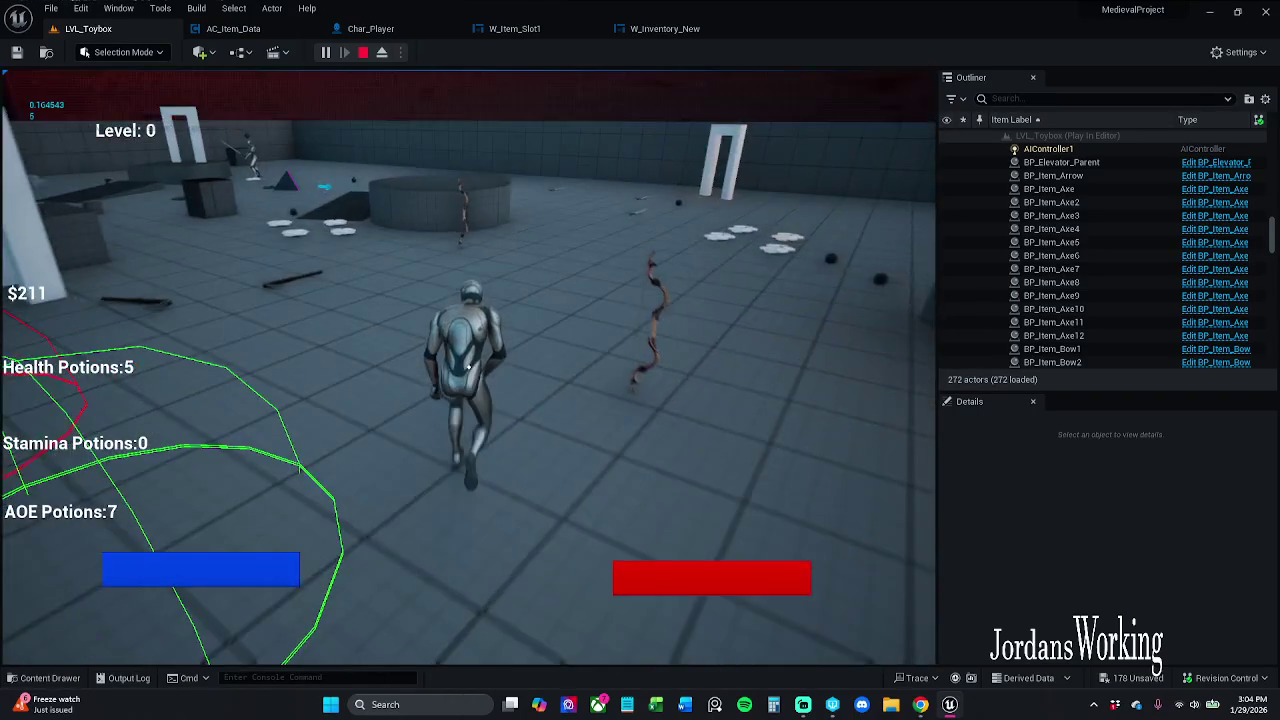
{"action": "key", "text": "e"}
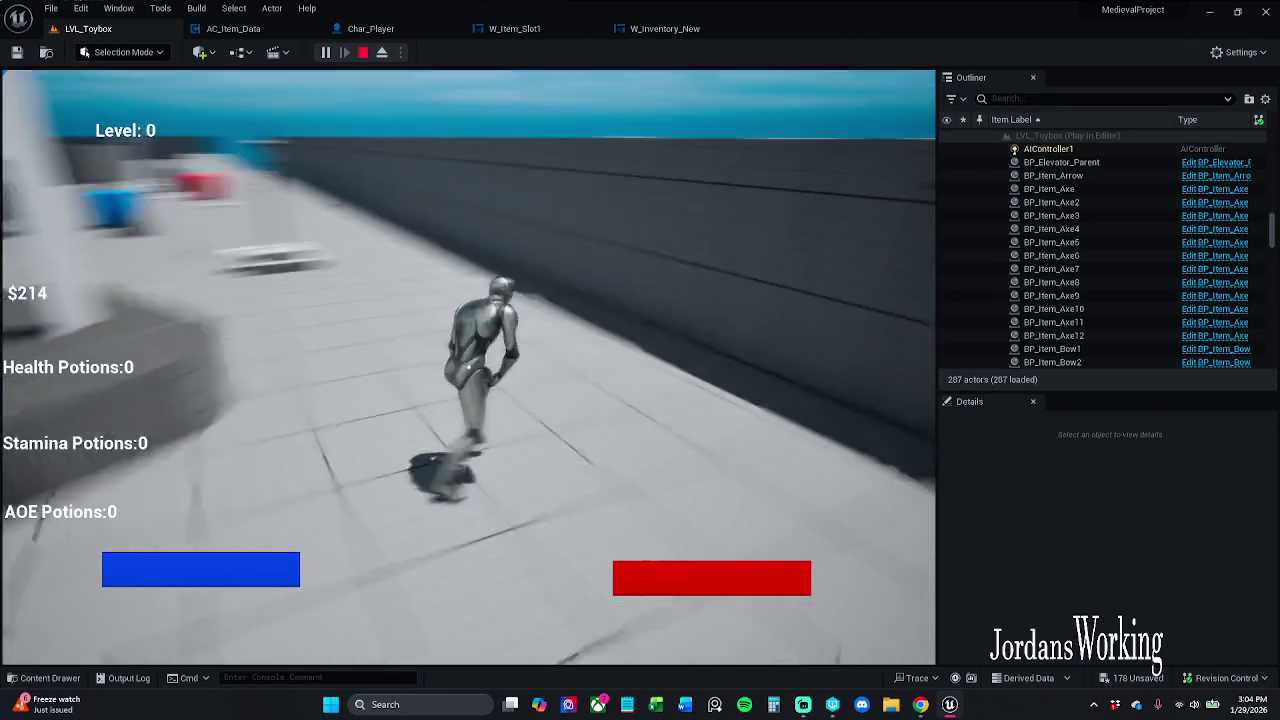
{"action": "key", "text": "e"}
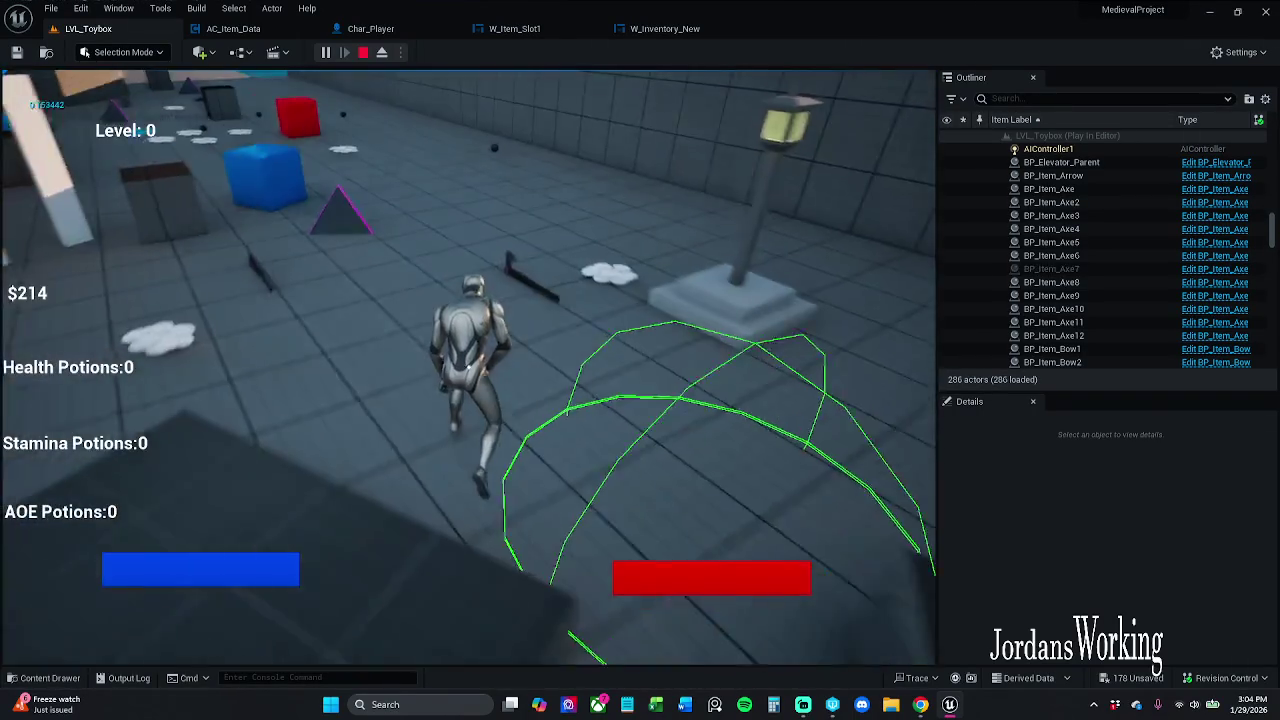
{"action": "key", "text": "w"}
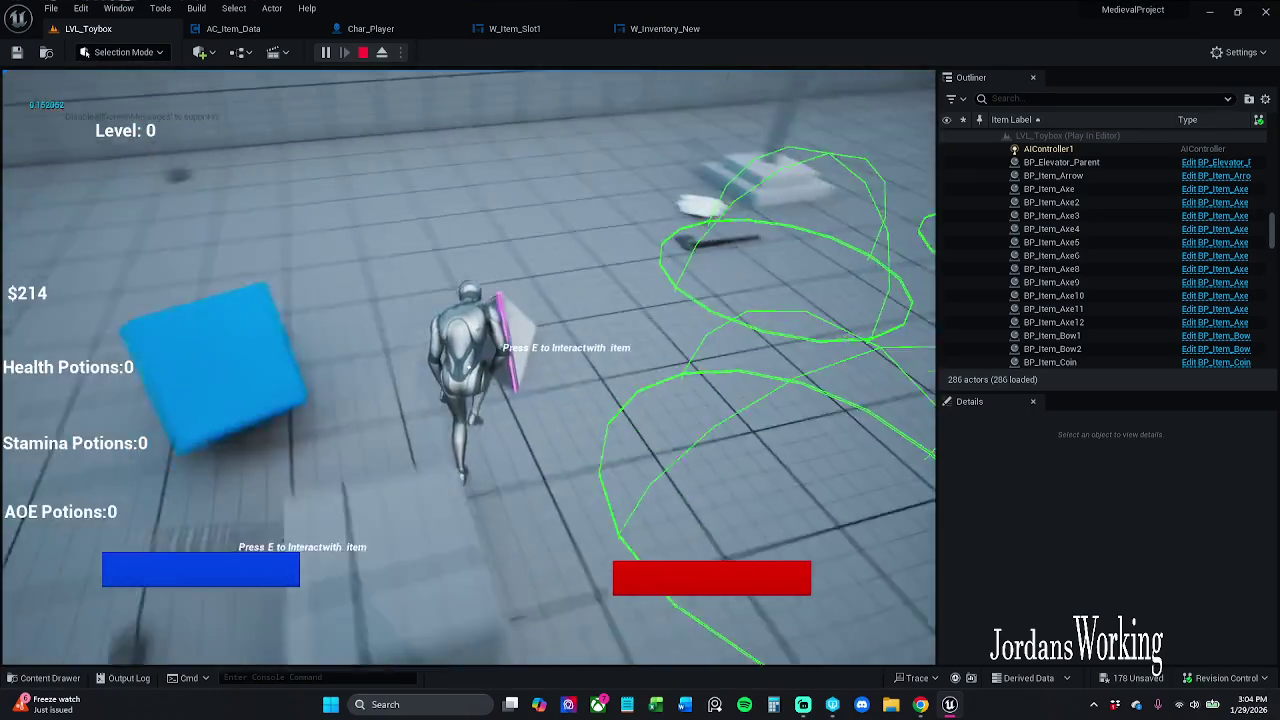
{"action": "key", "text": "w"}
Check the newly filled inventory slots, picking up more health potions between looks
{"action": "key", "text": "e"}
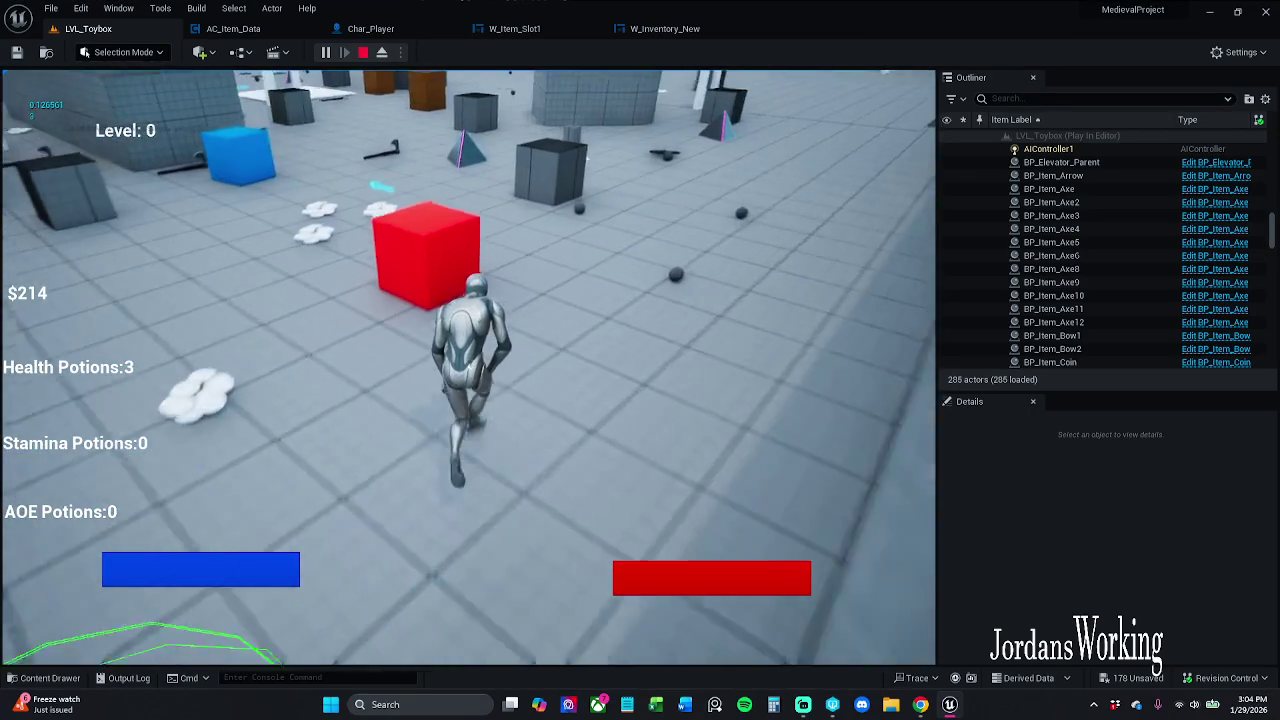
{"action": "key", "text": "i"}
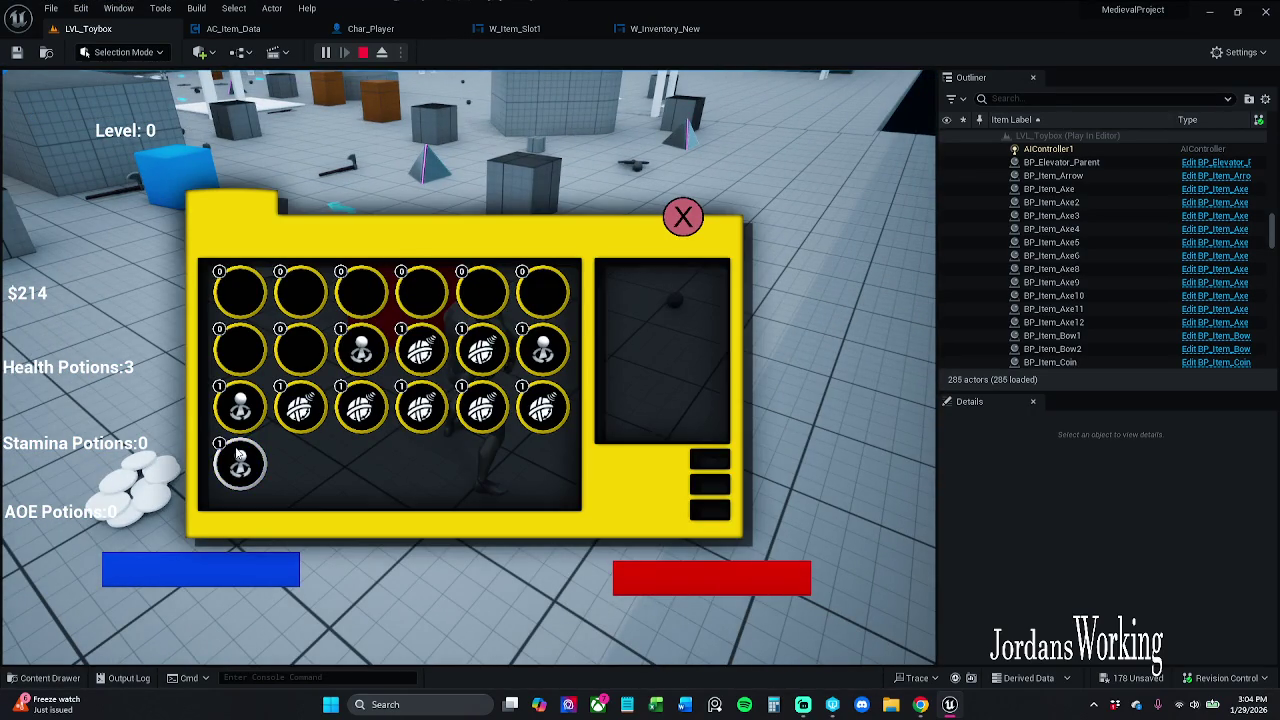
{"action": "left_click", "coordinate": [684, 216]}
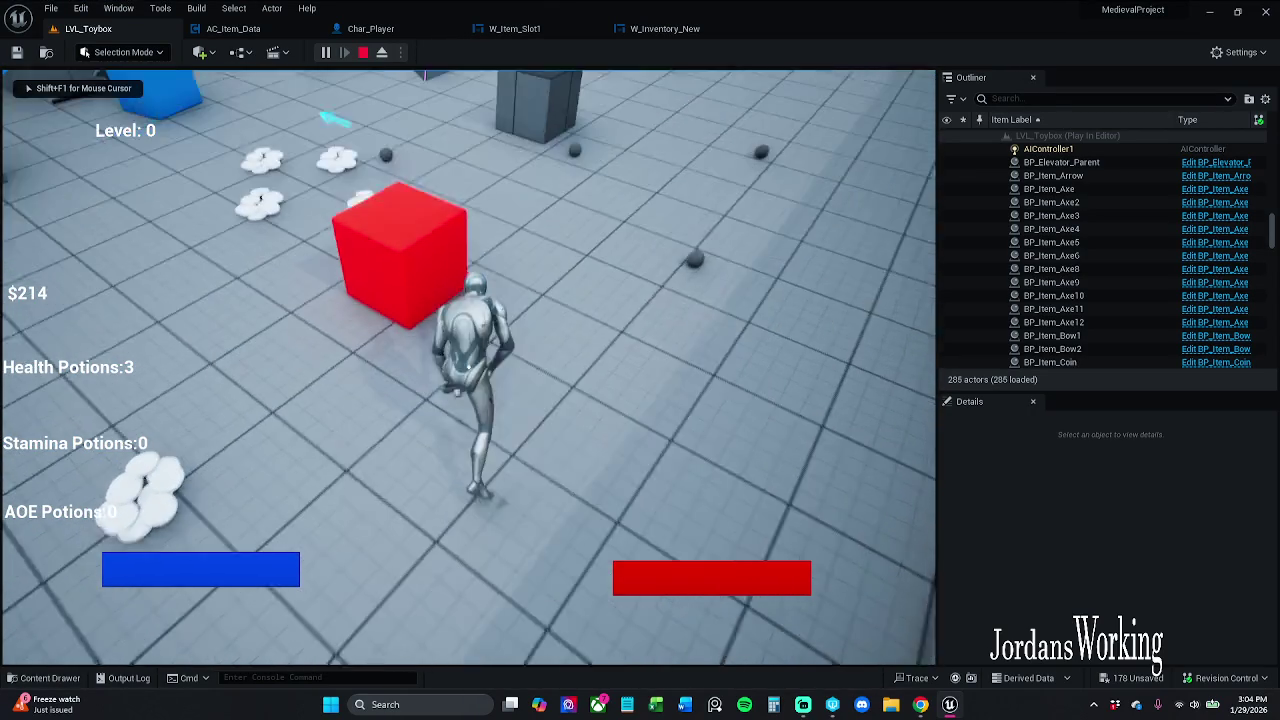
{"action": "key", "text": "i"}
{"action": "left_click", "coordinate": [682, 215]}
{"action": "key", "text": "w"}
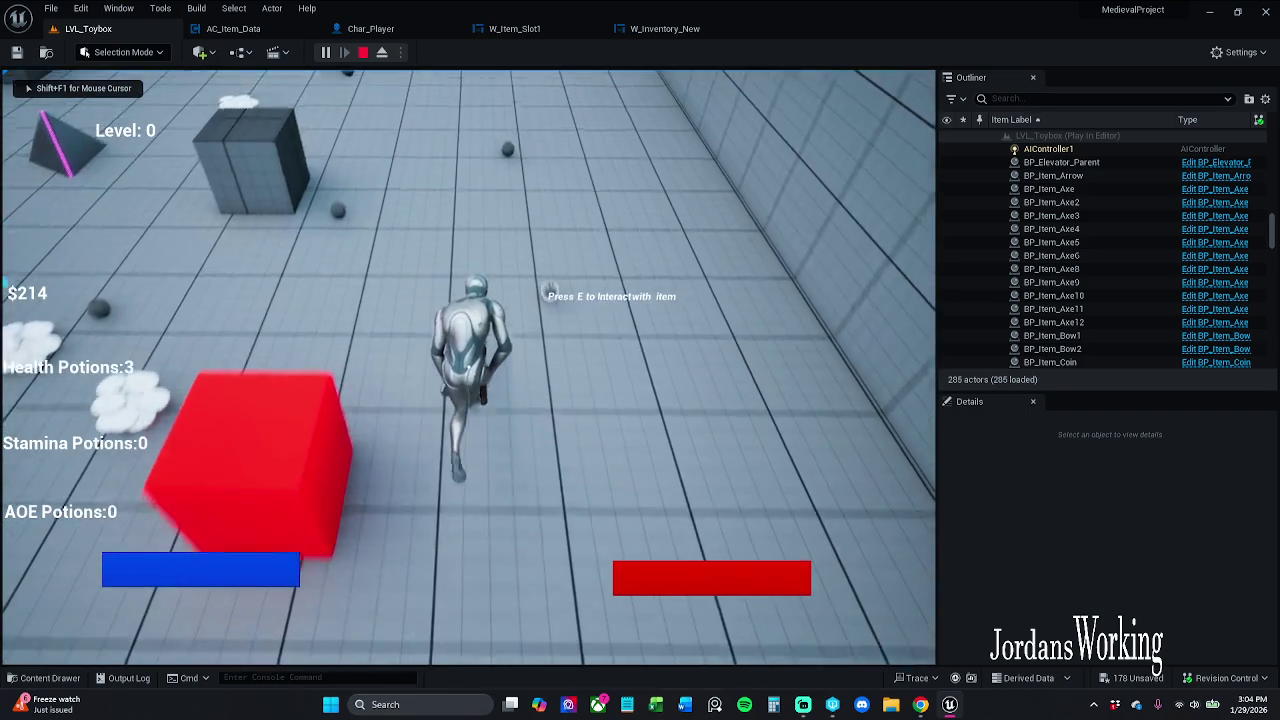
{"action": "key", "text": "e"}
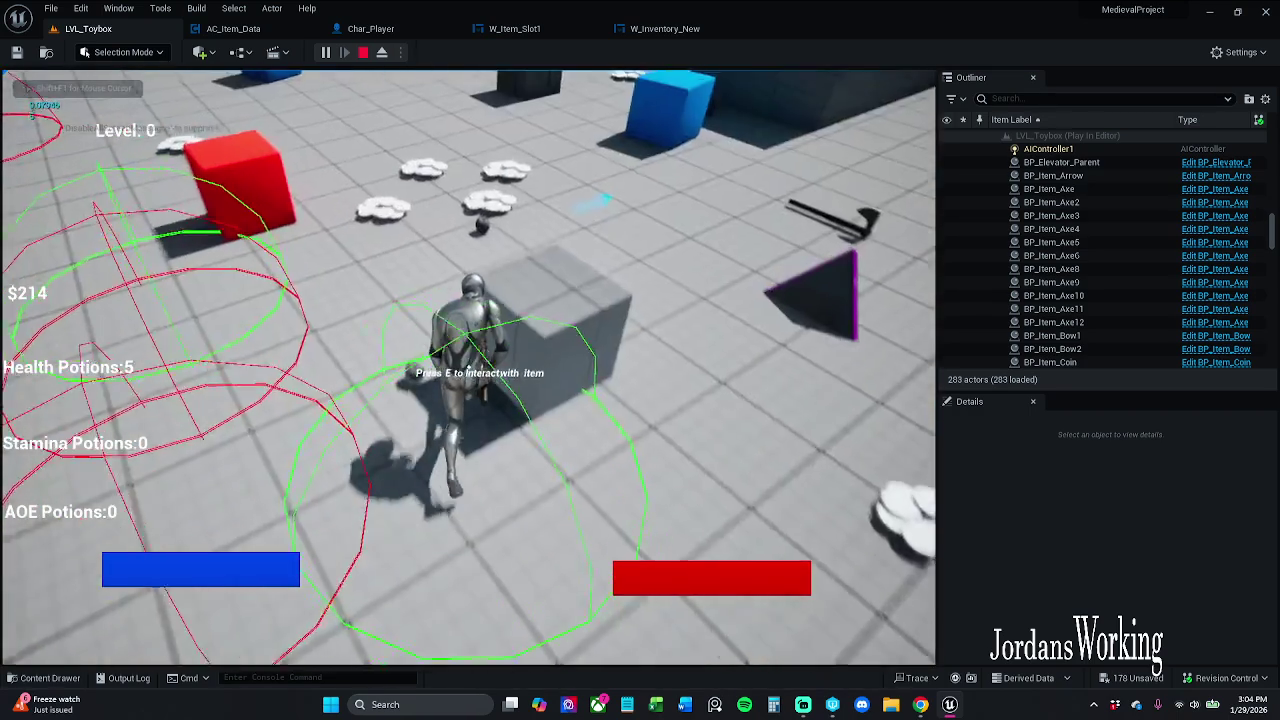
{"action": "key", "text": "i"}
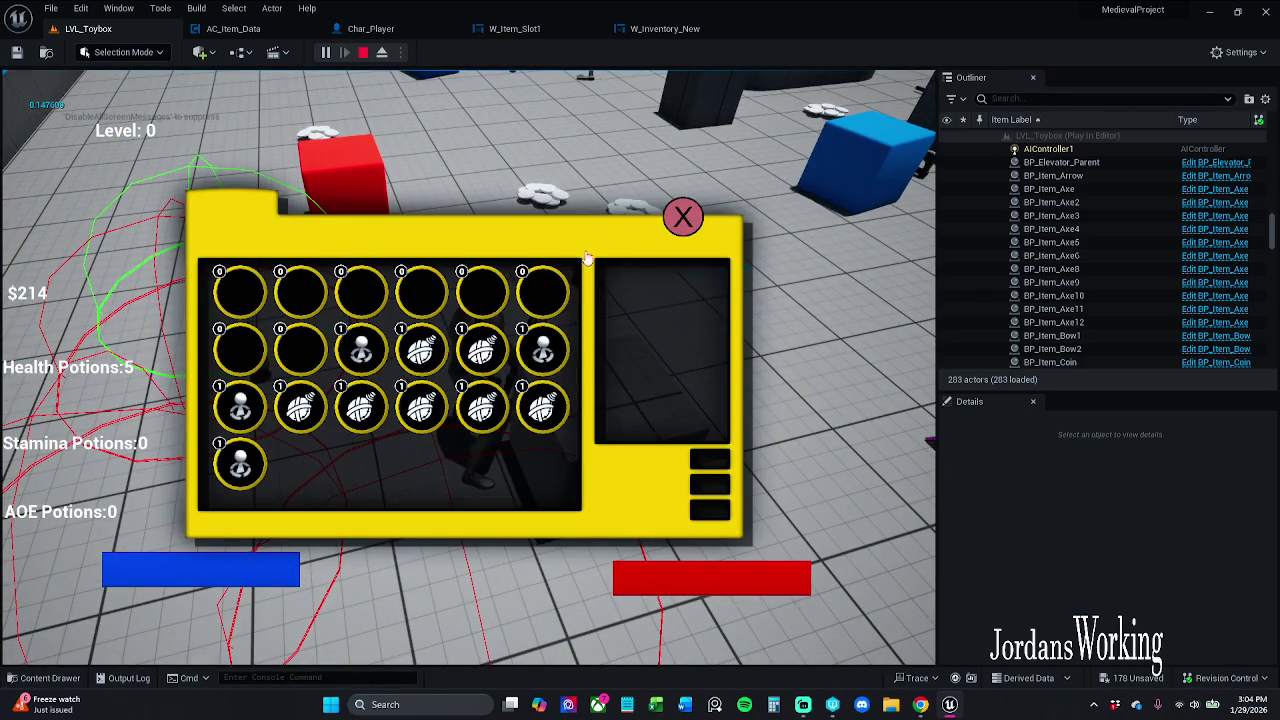
{"action": "left_click", "coordinate": [682, 216]}
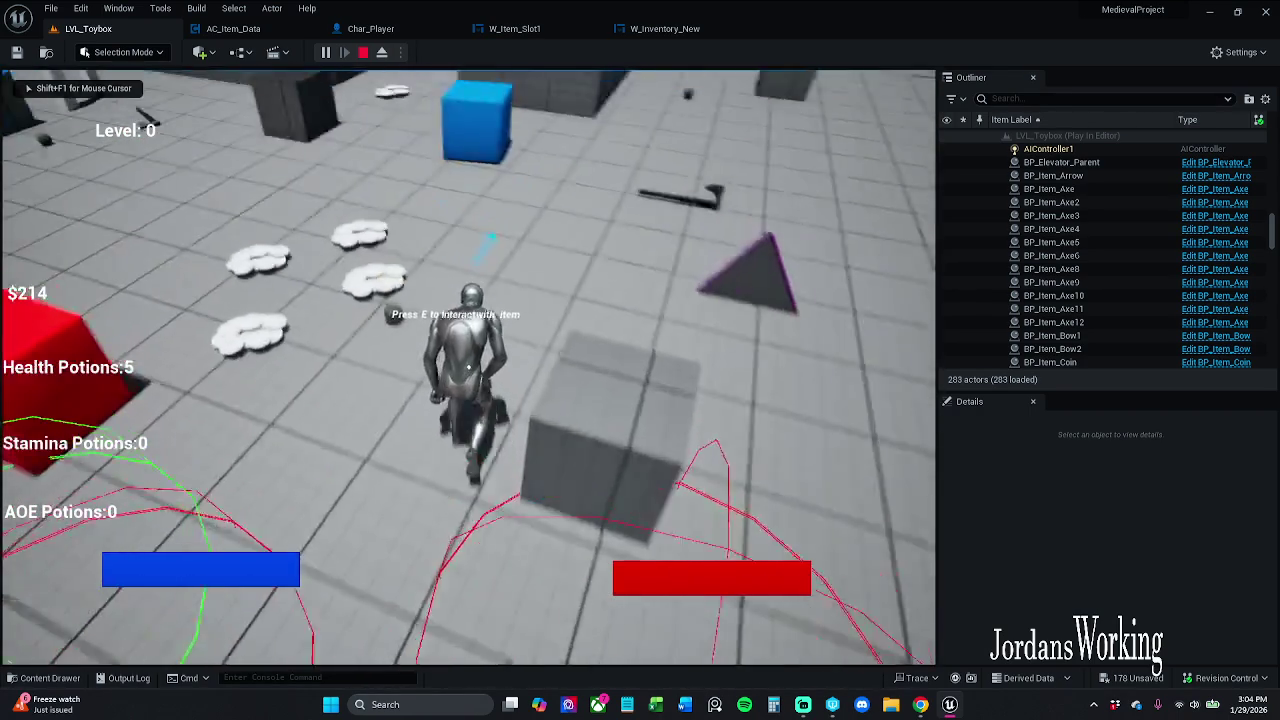
Collect more AOE potions and coins across the level, viewing the grid once
{"action": "key", "text": "e"}
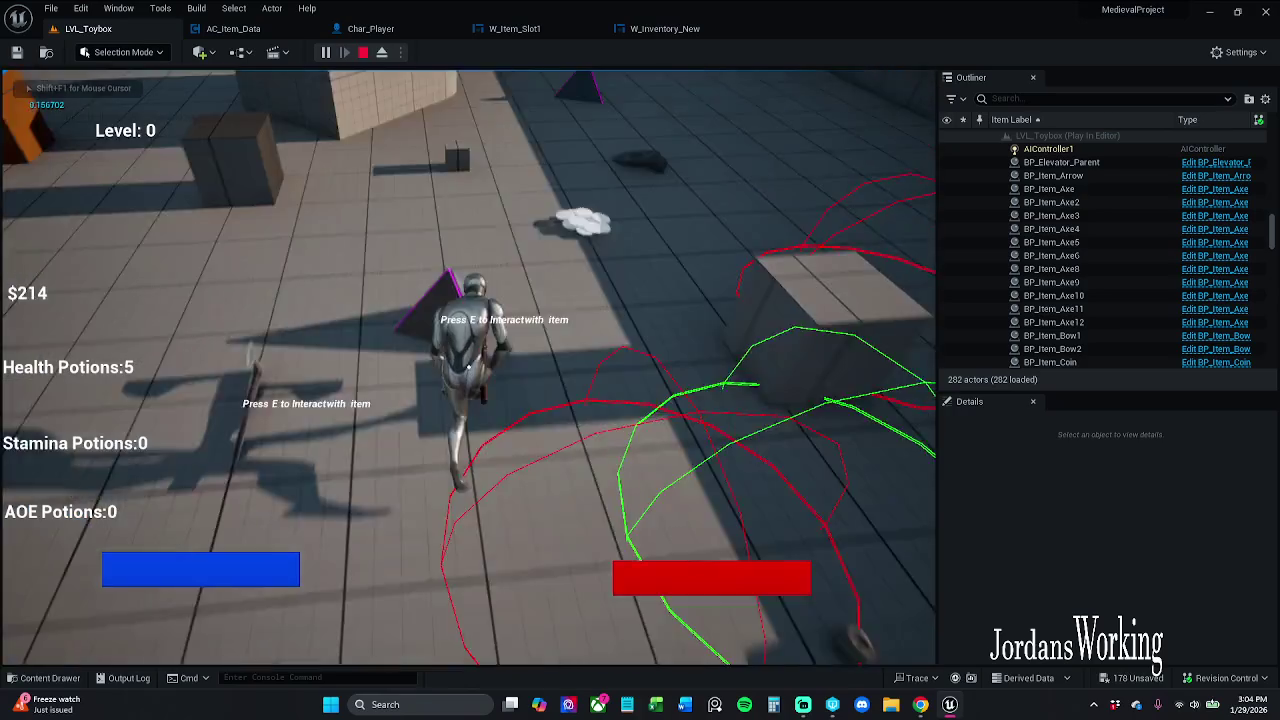
{"action": "key", "text": "e"}
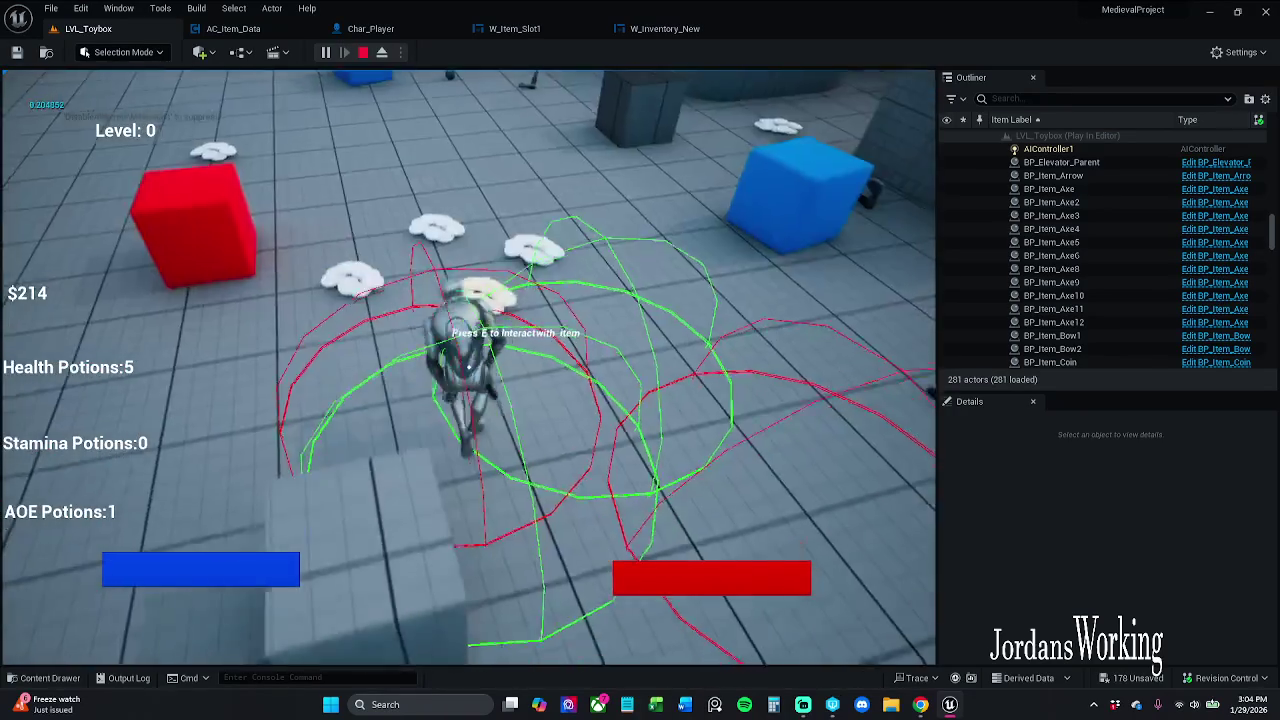
{"action": "key", "text": "e"}
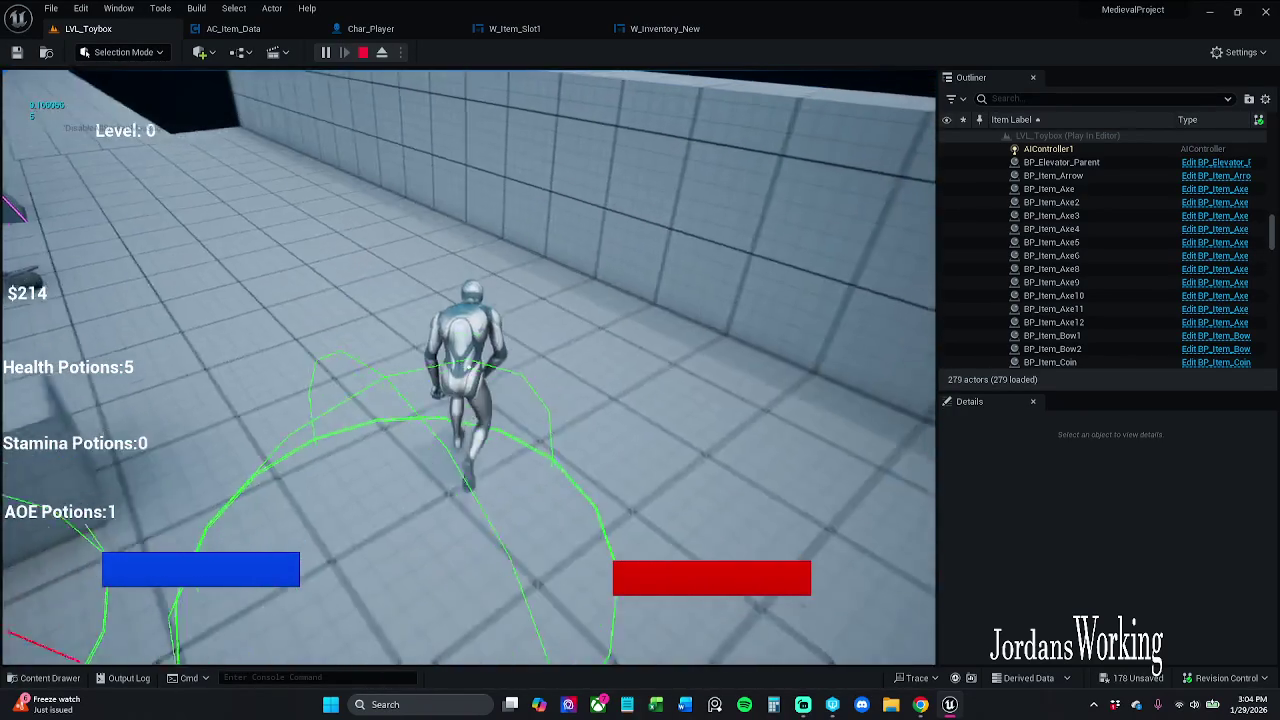
{"action": "key", "text": "i"}
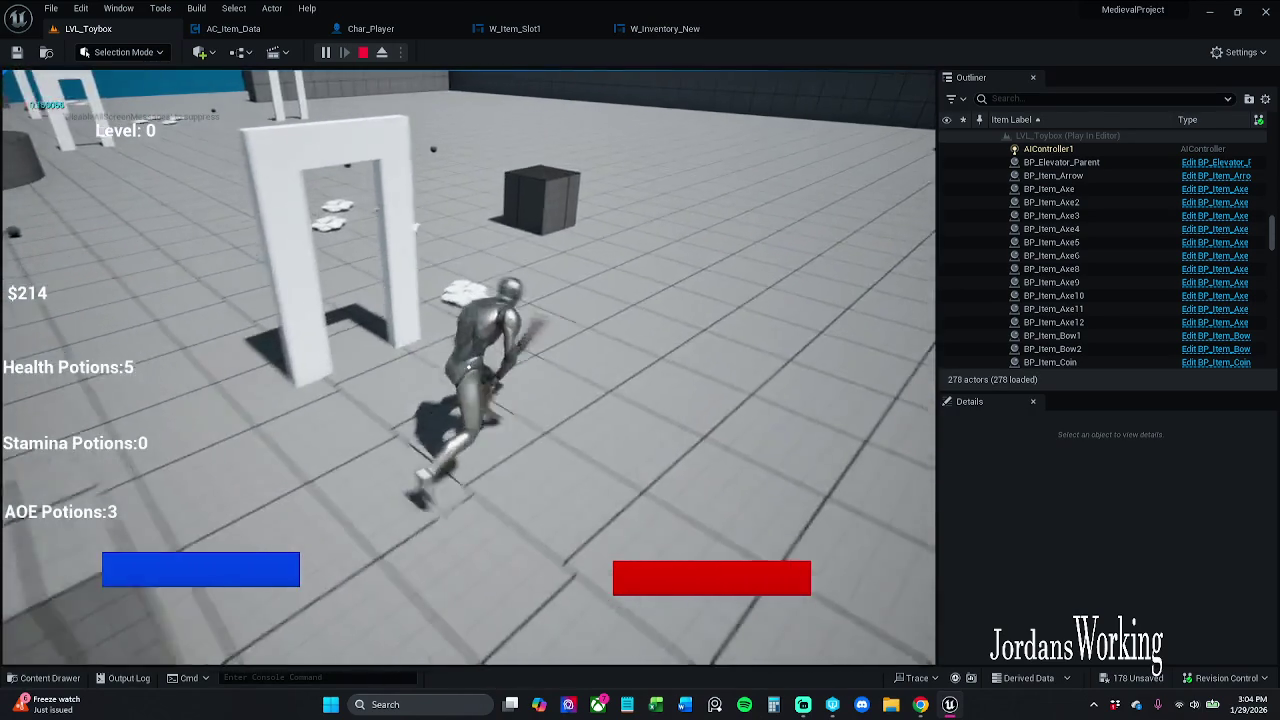
{"action": "key", "text": "w"}
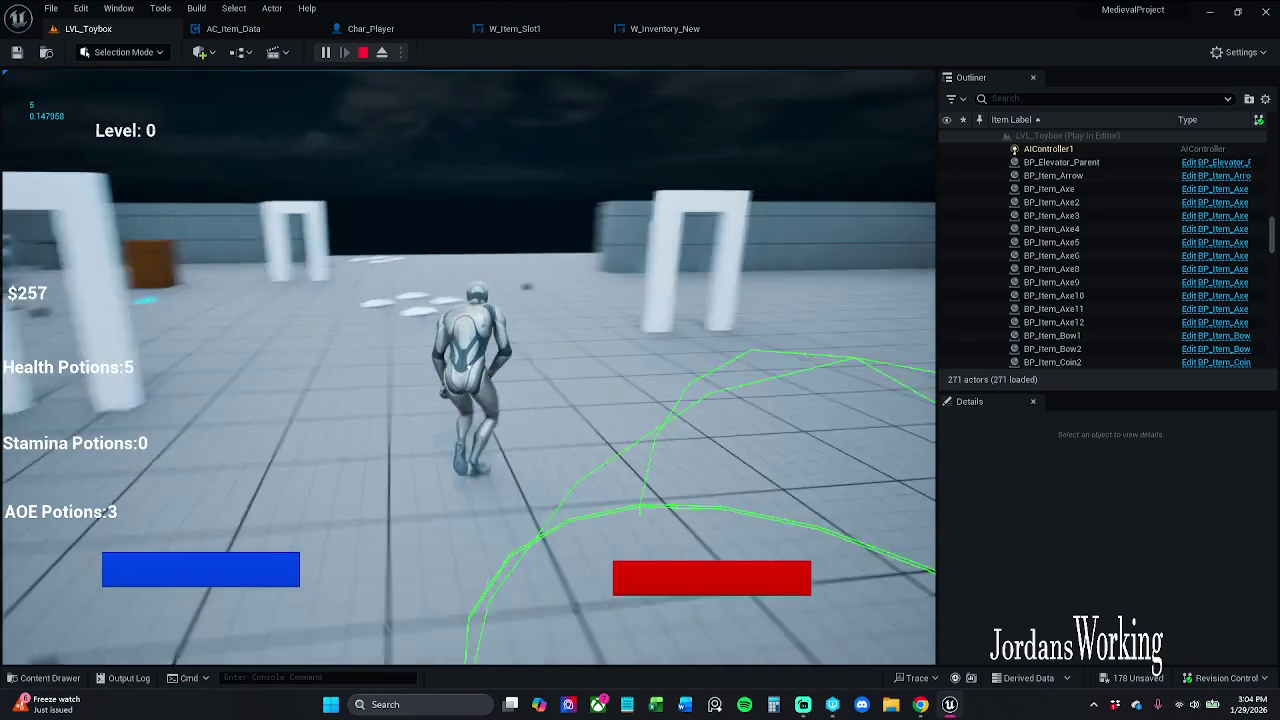
{"action": "key", "text": "w"}
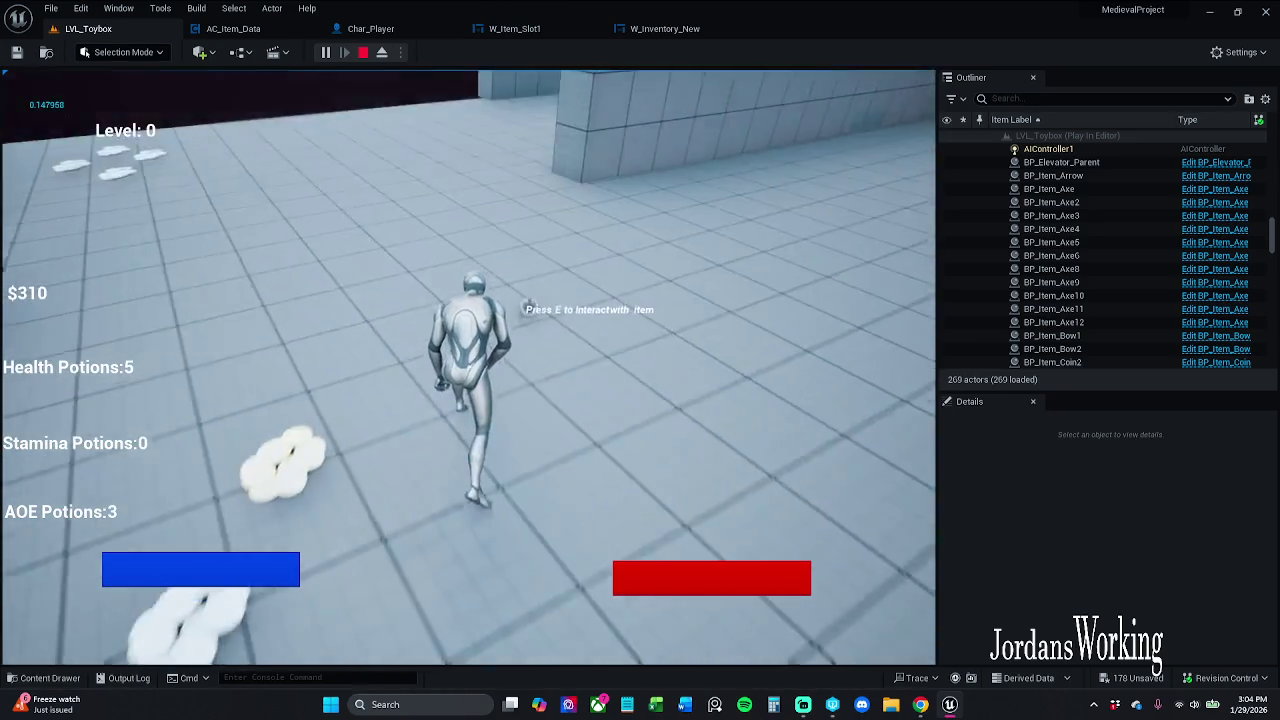
{"action": "key", "text": "w"}
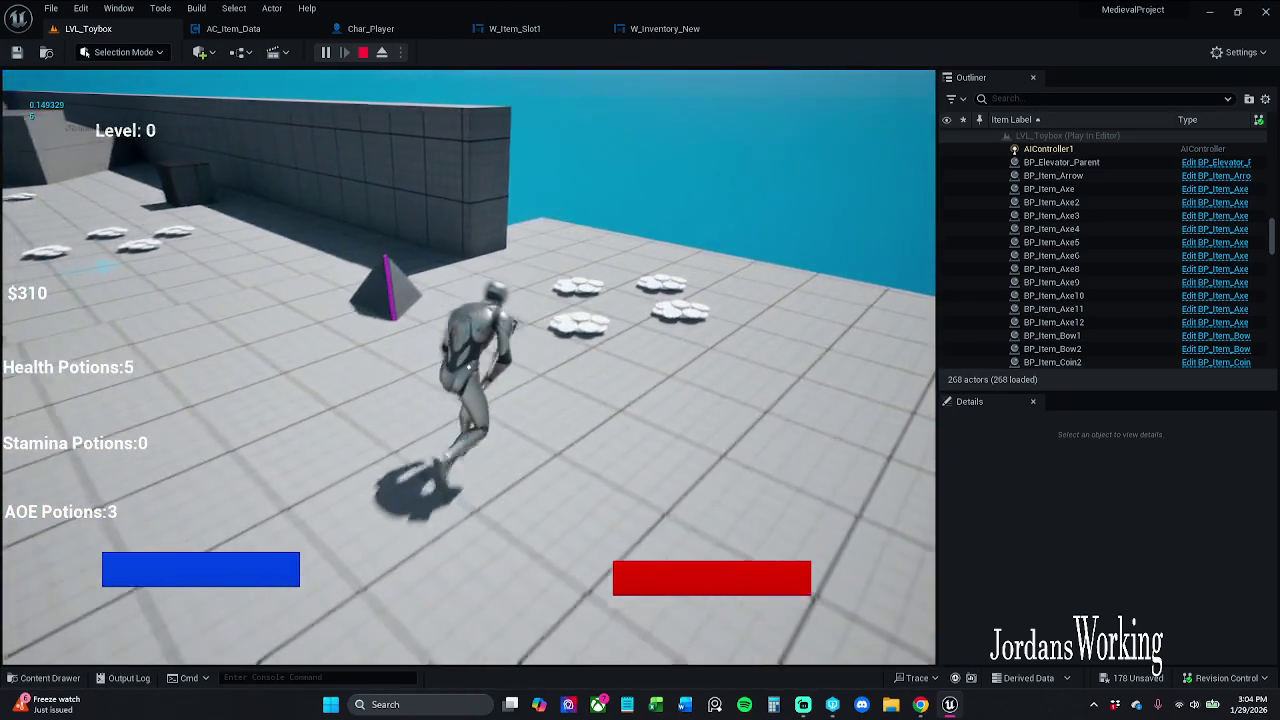
{"action": "key", "text": "e"}
{"action": "key", "text": "w"}
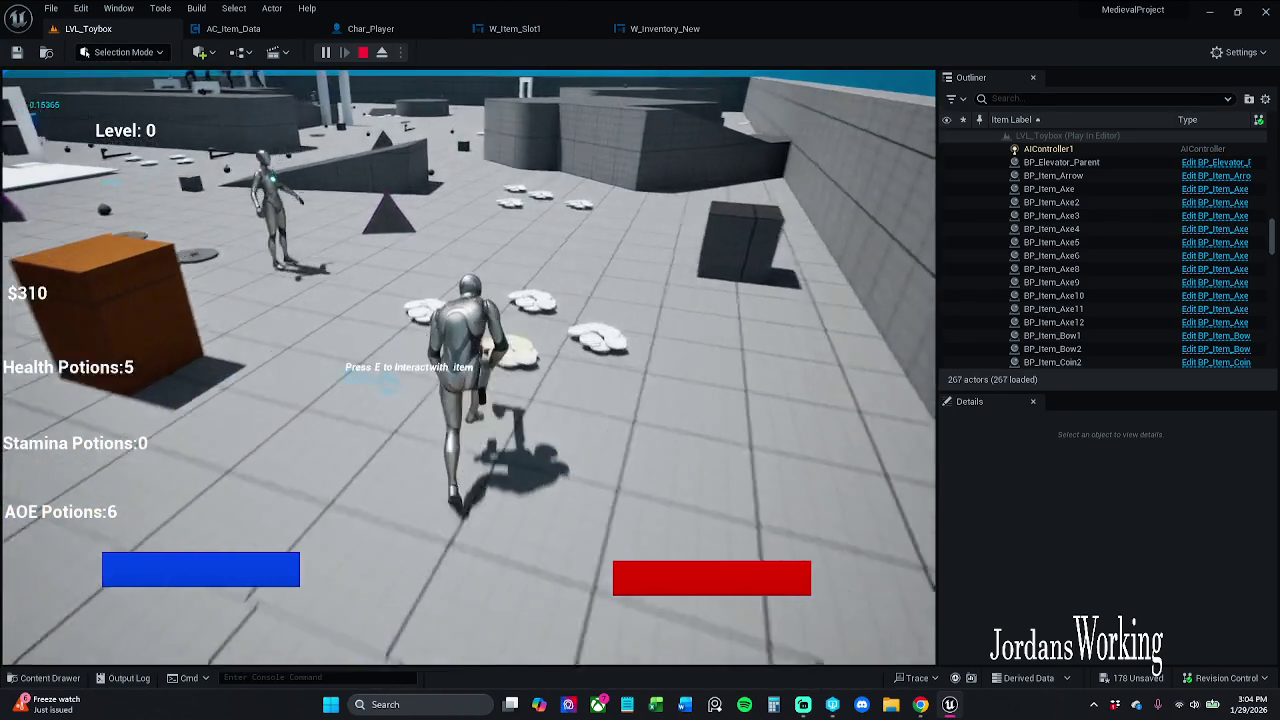
Inspect the inventory grid's item icons and counts again, then stop play
{"action": "key", "text": "i"}
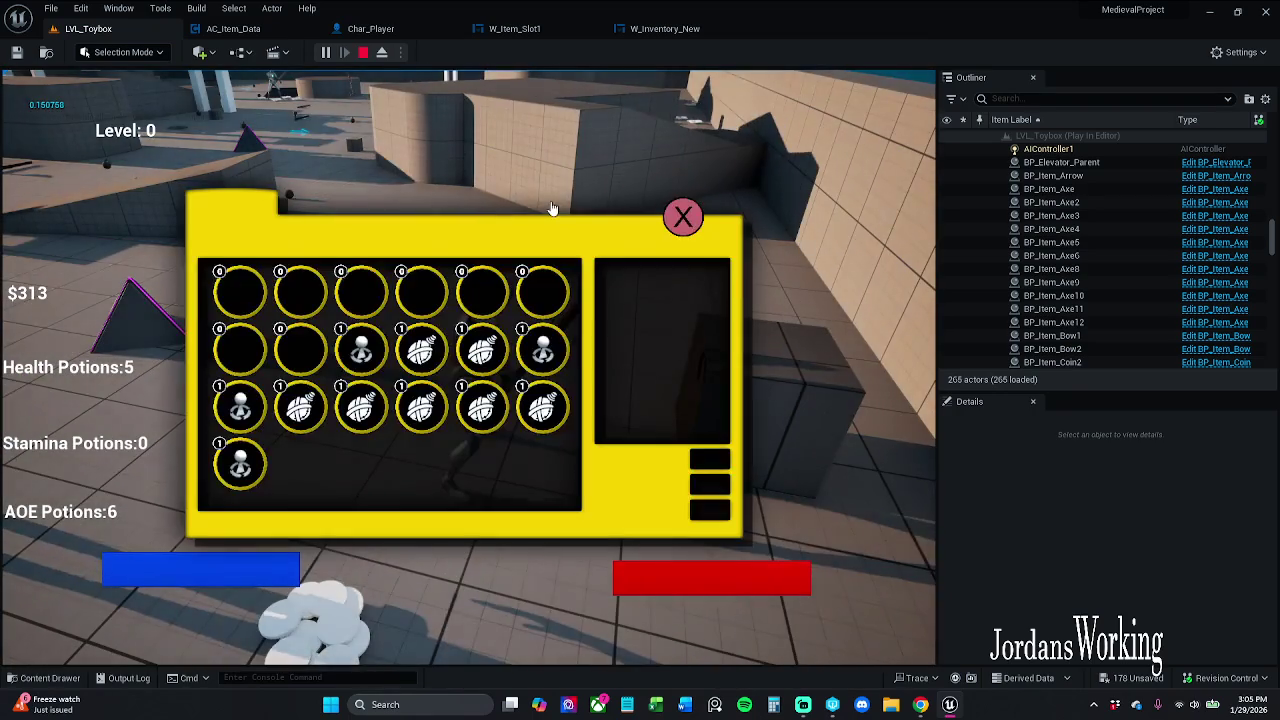
{"action": "left_click", "coordinate": [685, 217]}
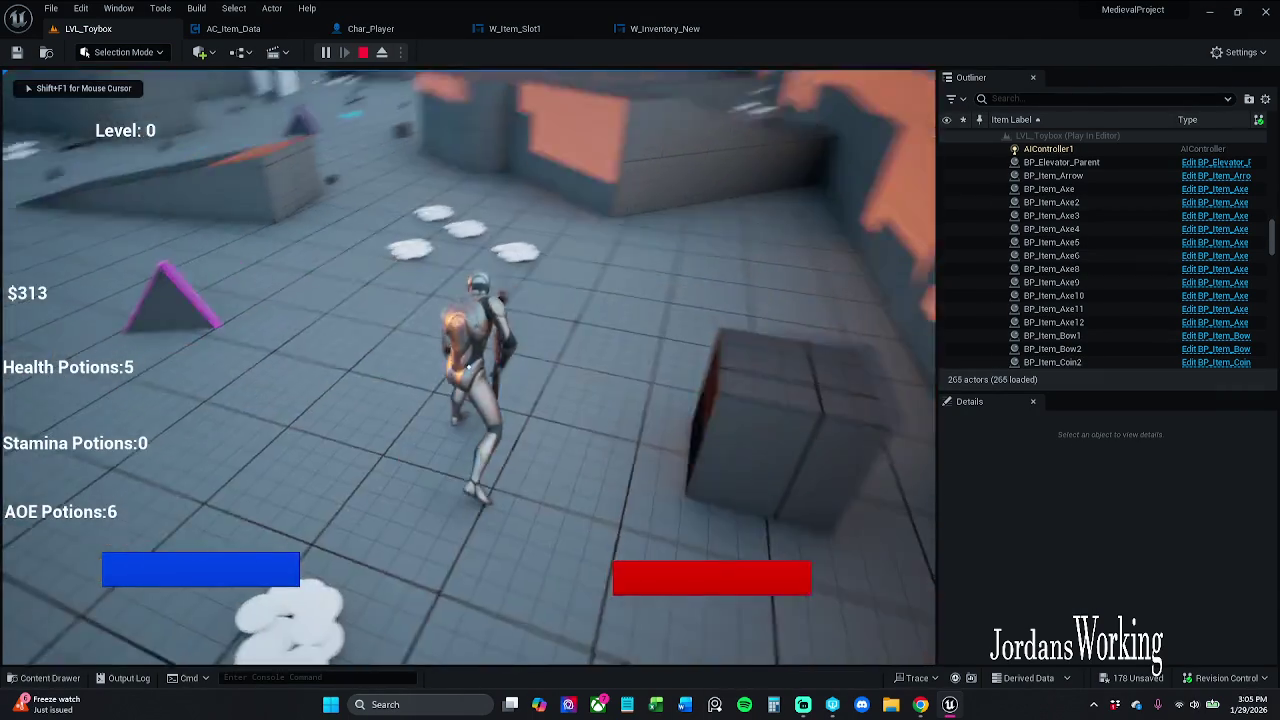
{"action": "key", "text": "i"}
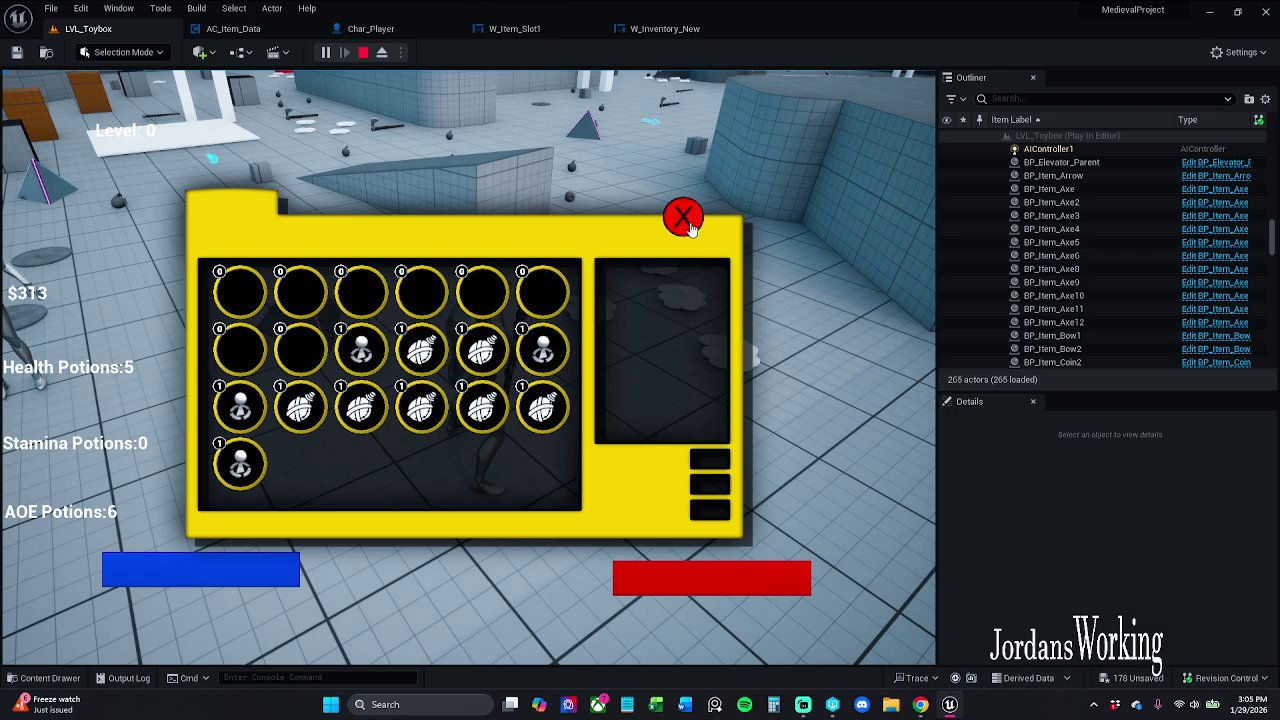
{"action": "left_click", "coordinate": [689, 228]}
{"action": "key", "text": "Escape"}
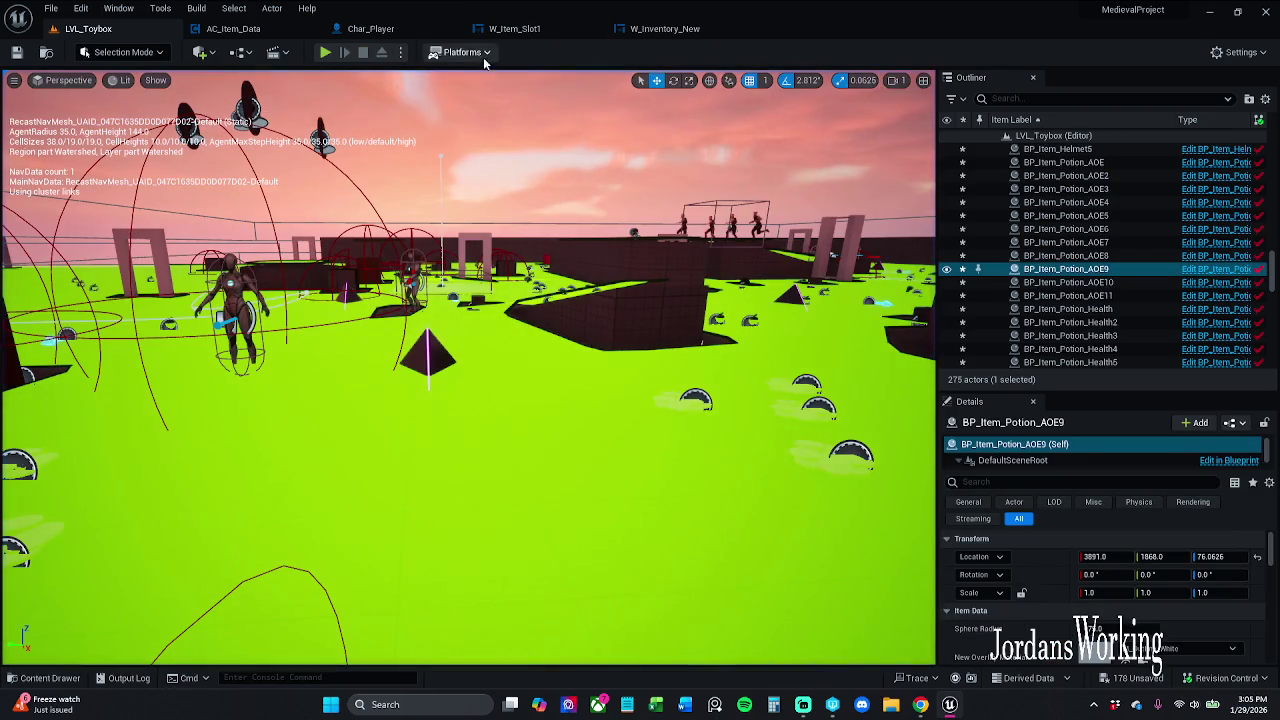
Browse the Content Drawer to Art > Widgets > InGameWidgets > Inventory
{"action": "left_click", "coordinate": [72, 678]}
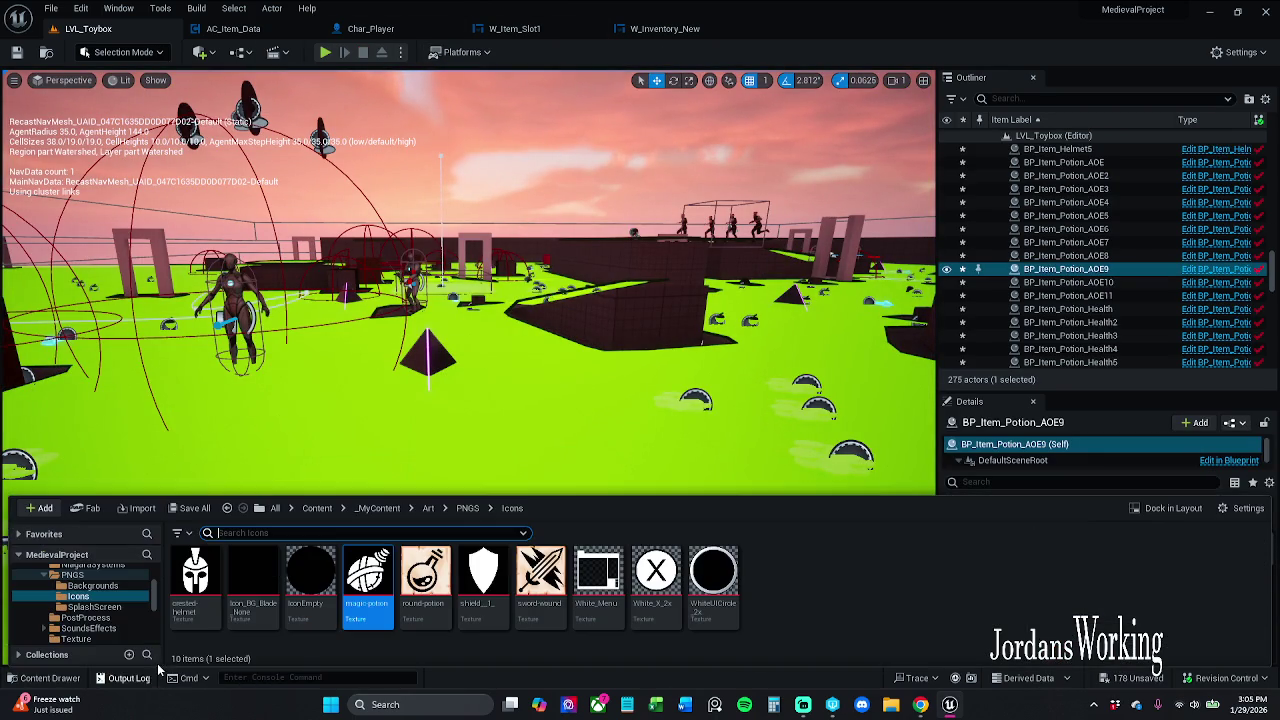
{"action": "left_click", "coordinate": [429, 508]}
{"action": "double_click", "coordinate": [829, 590]}
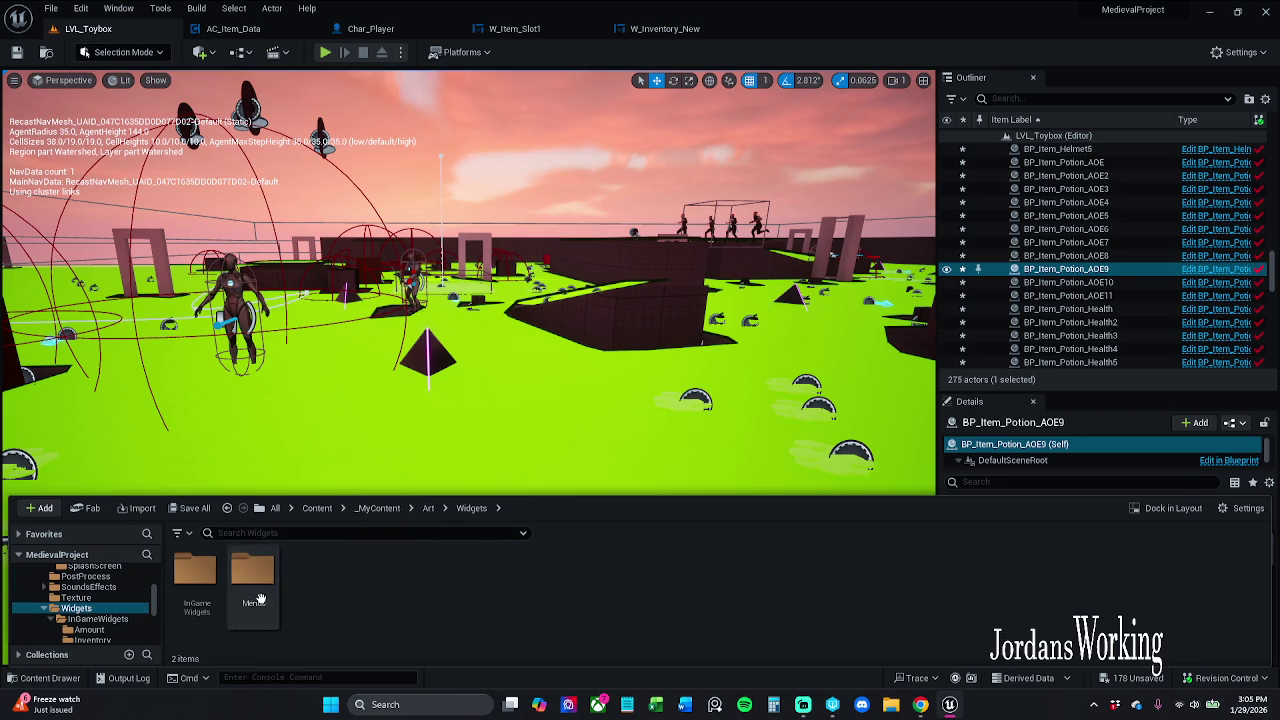
{"action": "double_click", "coordinate": [196, 588]}
{"action": "double_click", "coordinate": [200, 598]}
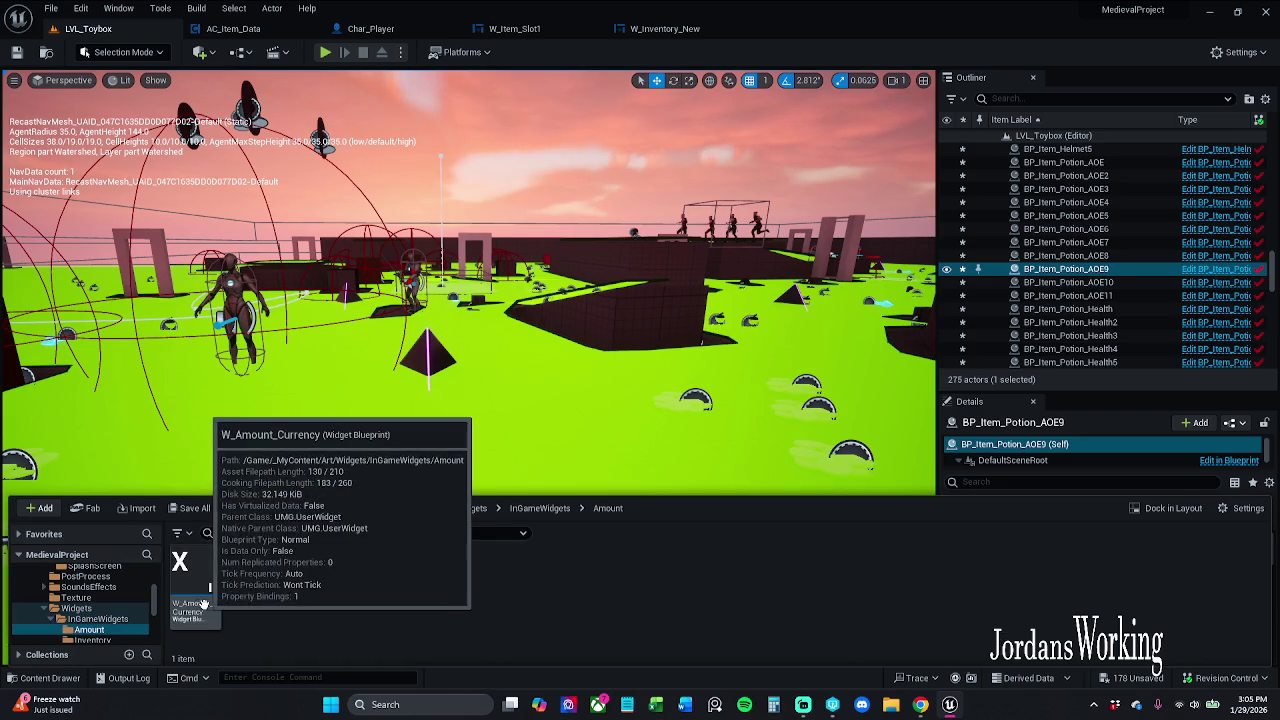
{"action": "left_click", "coordinate": [540, 508]}
{"action": "left_click", "coordinate": [262, 596]}
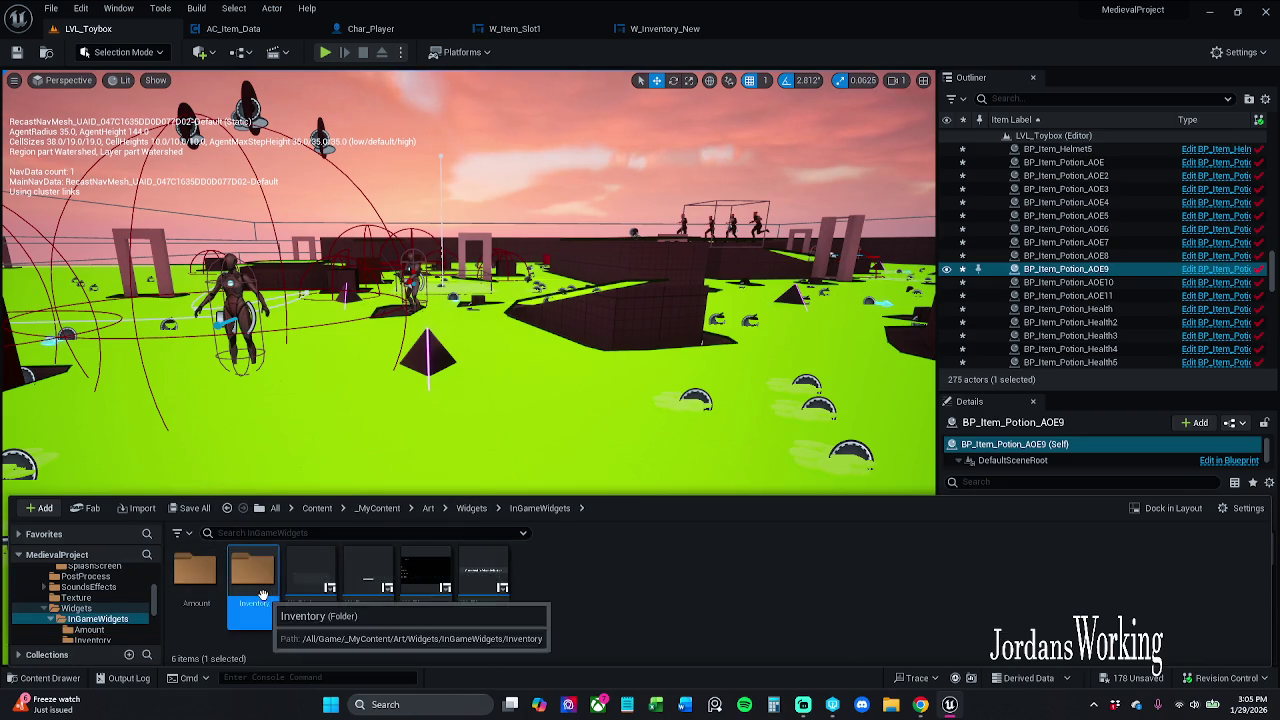
{"action": "double_click", "coordinate": [254, 590]}
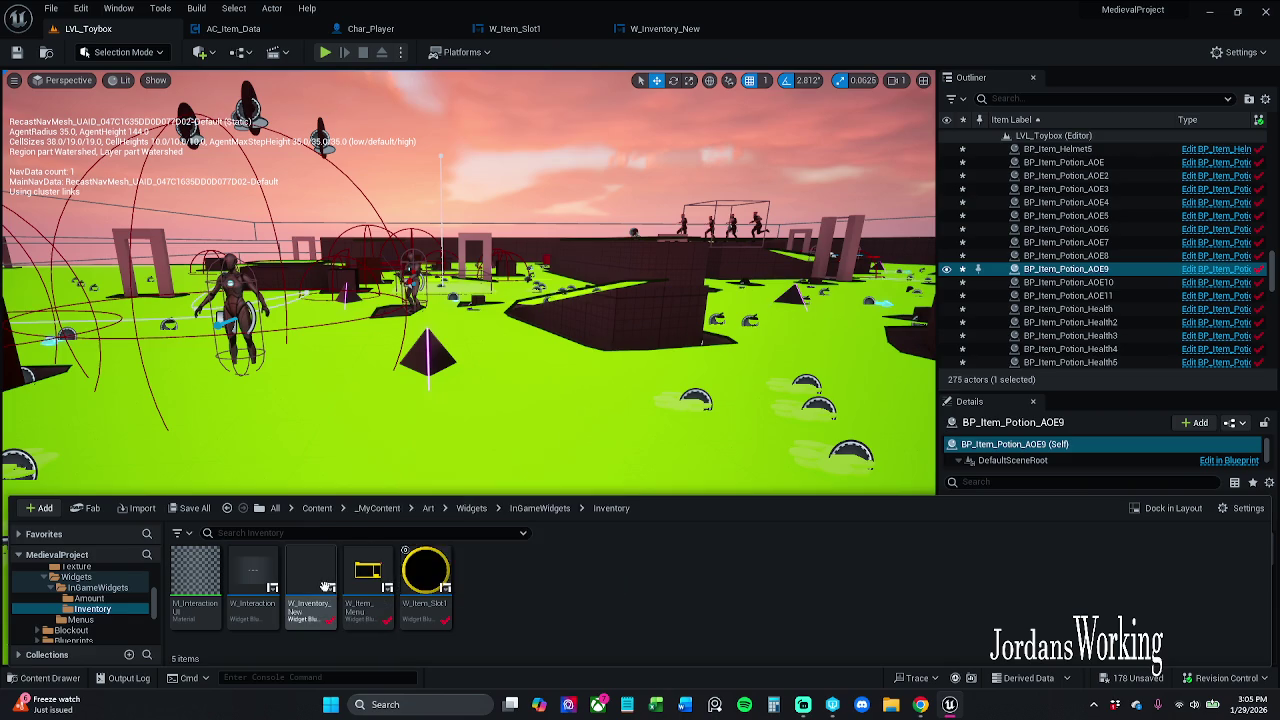
Open W_Inventory_New, look over its Branch and IsValidIndex nodes, and close it
{"action": "double_click", "coordinate": [312, 587]}
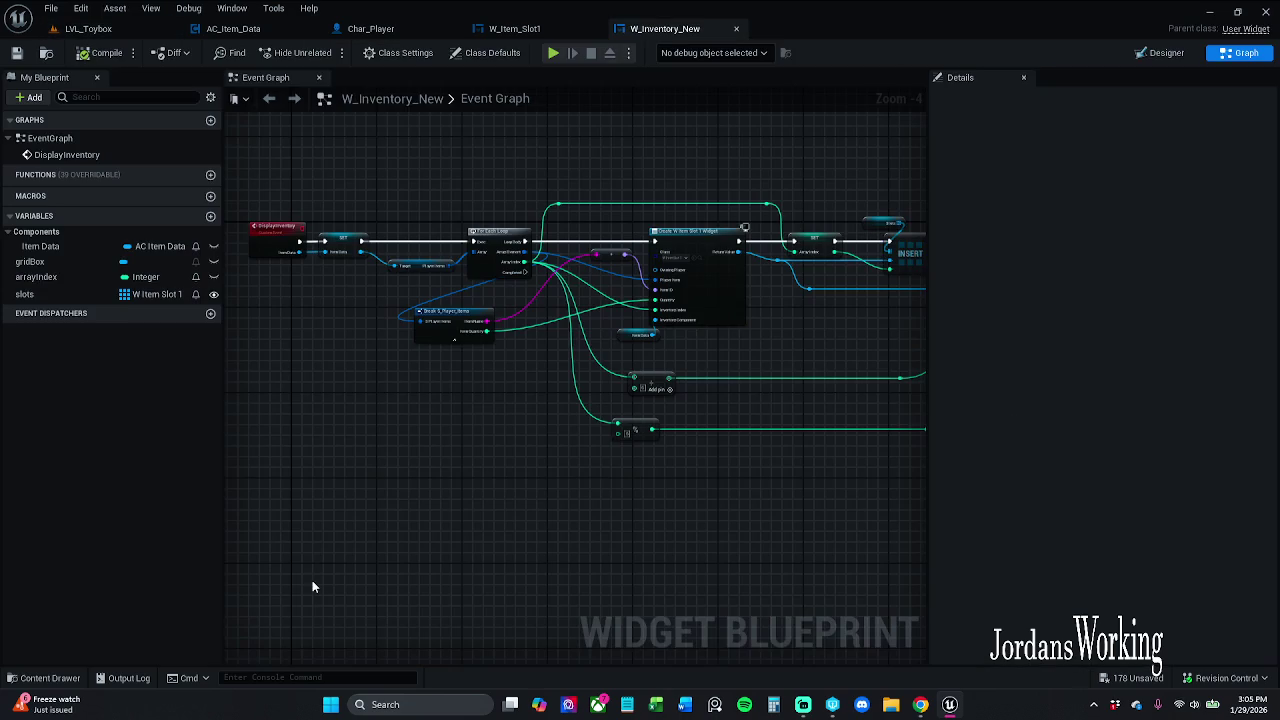
{"action": "mouse_move", "coordinate": [577, 291]}
{"action": "left_mouse_down"}
{"action": "mouse_move", "coordinate": [767, 551]}
{"action": "mouse_move", "coordinate": [807, 591]}
{"action": "mouse_move", "coordinate": [829, 577]}
{"action": "left_mouse_up"}
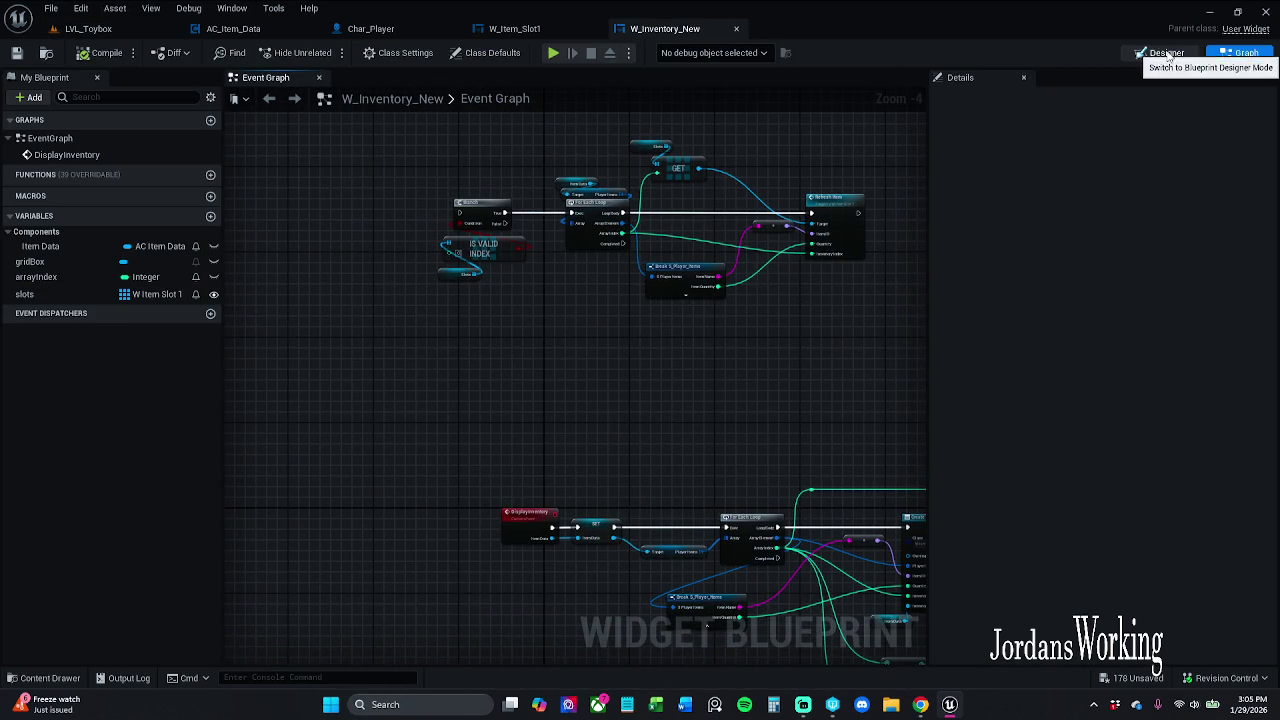
{"action": "left_click", "coordinate": [738, 31]}
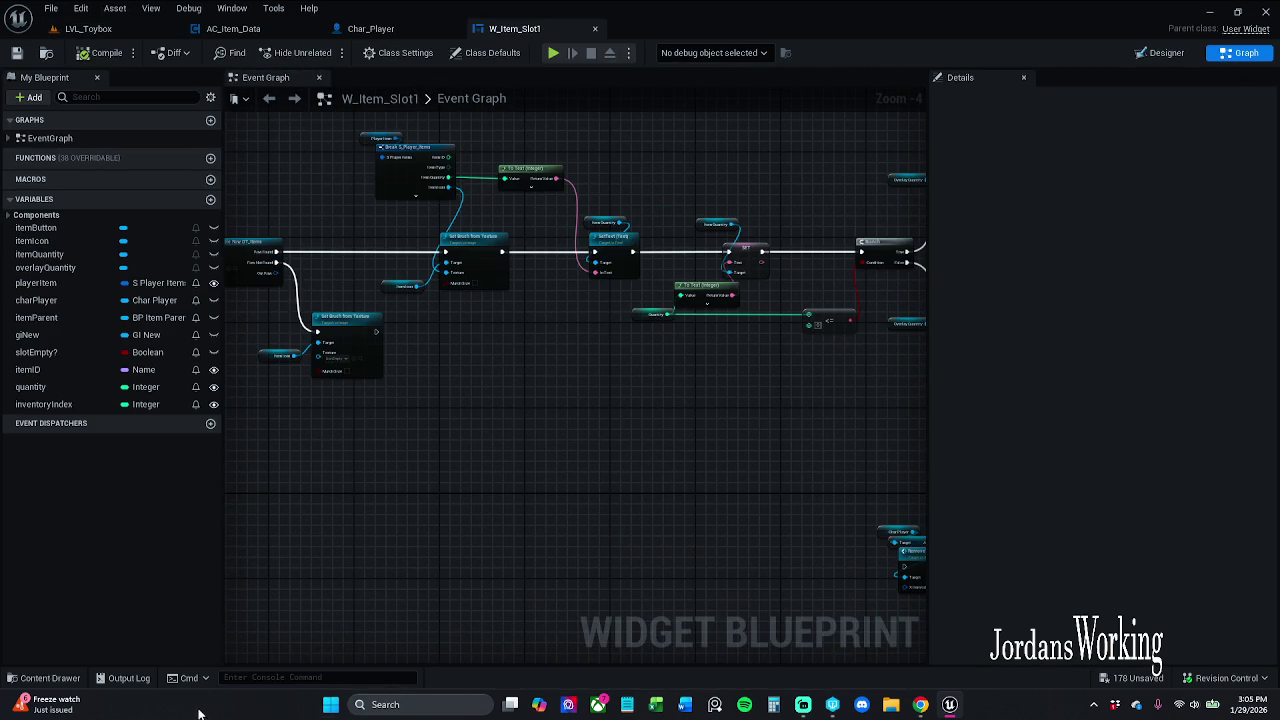
Bring W_Item_Slot1's Branch and Set Visibility quantity nodes into view
{"action": "left_click", "coordinate": [50, 678]}
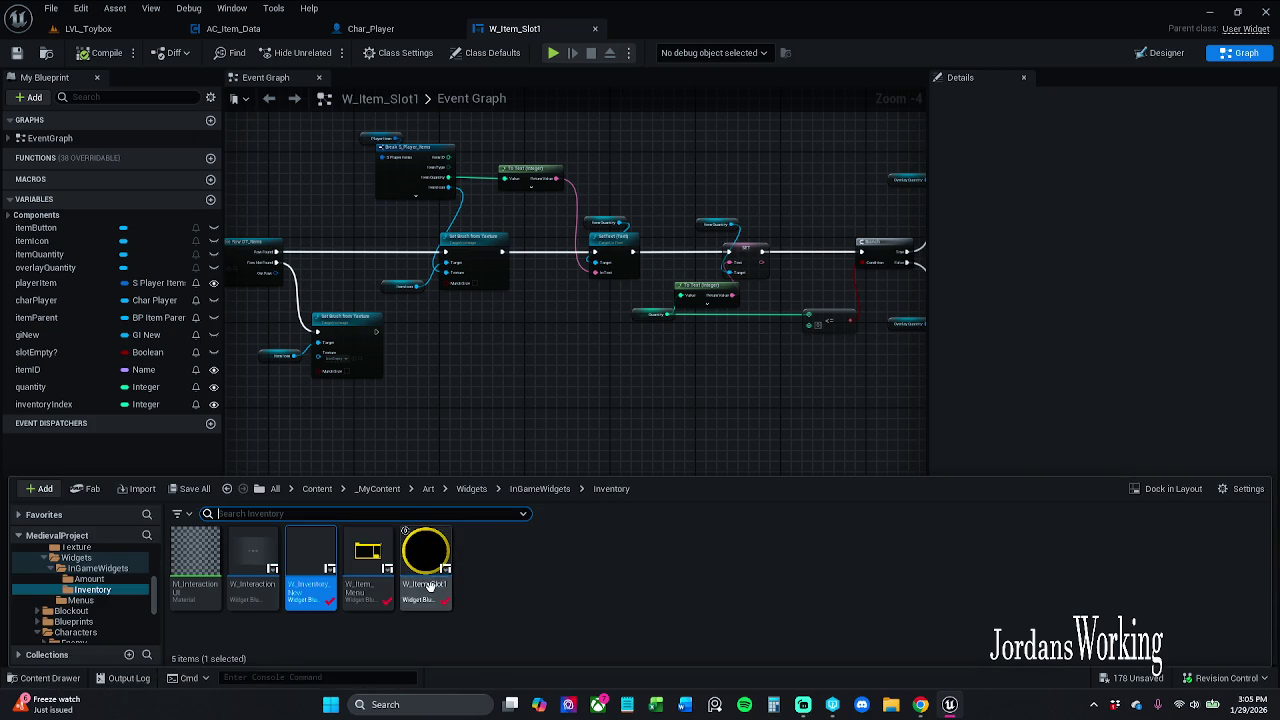
{"action": "left_click", "coordinate": [425, 565]}
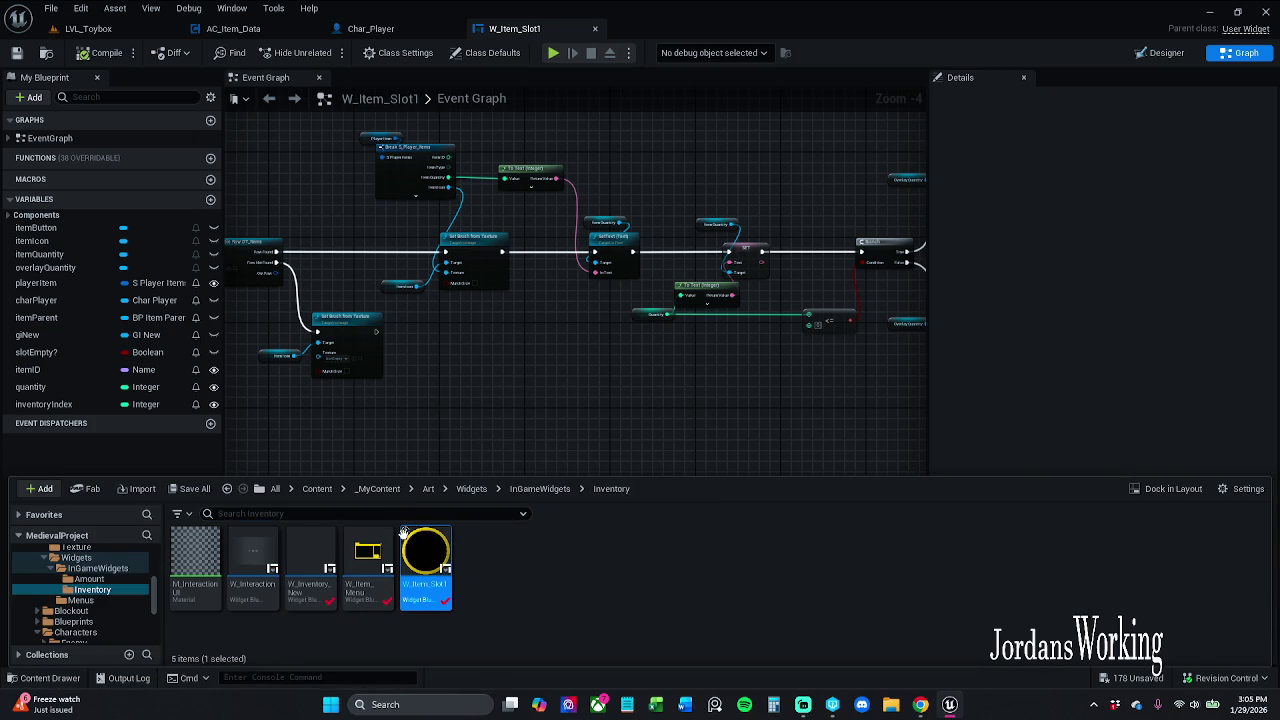
{"action": "mouse_move", "coordinate": [416, 558]}
{"action": "left_click_drag", "start_coordinate": [488, 427], "coordinate": [555, 433]}
{"action": "scroll", "coordinate": [672, 286], "scroll_direction": "up", "scroll_amount": 4}
{"action": "mouse_move", "coordinate": [588, 326]}
{"action": "left_mouse_down"}
{"action": "mouse_move", "coordinate": [677, 317]}
{"action": "mouse_move", "coordinate": [443, 354]}
{"action": "mouse_move", "coordinate": [392, 392]}
{"action": "mouse_move", "coordinate": [426, 371]}
{"action": "mouse_move", "coordinate": [509, 360]}
{"action": "mouse_move", "coordinate": [581, 451]}
{"action": "left_mouse_up"}
{"action": "scroll", "coordinate": [392, 392], "scroll_direction": "down", "scroll_amount": 1}
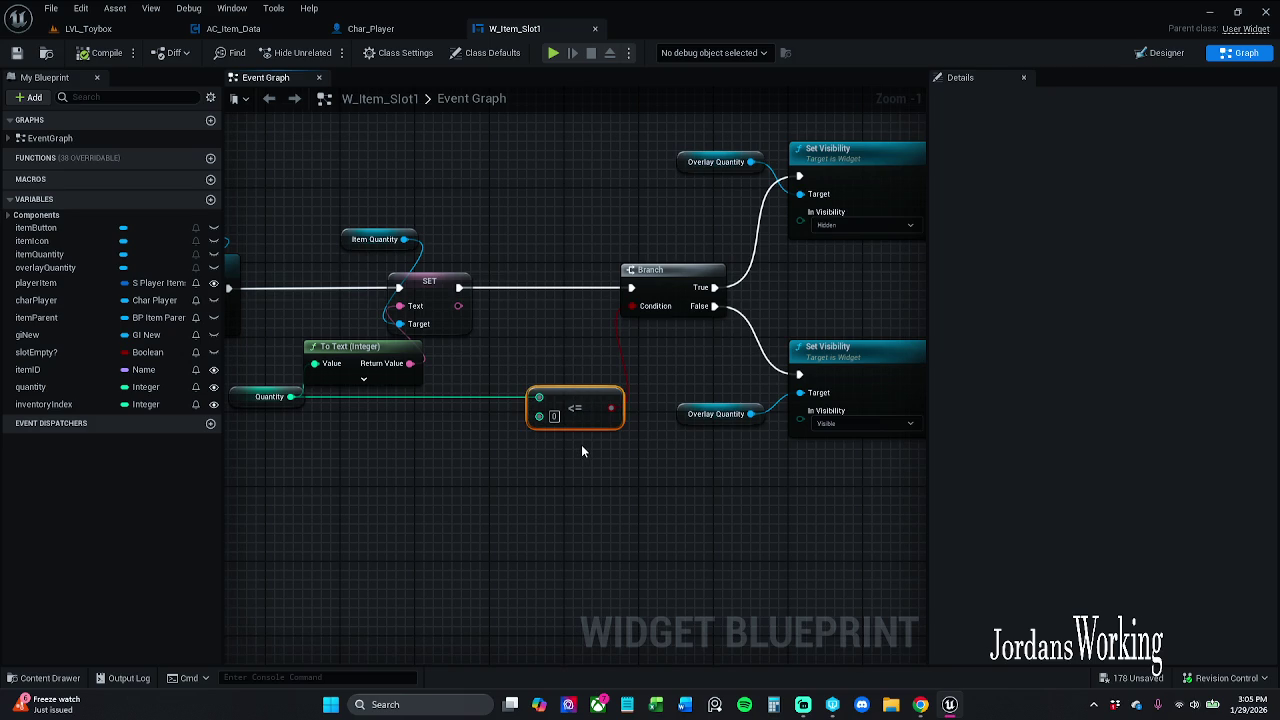
Change the <= node's comparison value from 0 to 1 and compile W_Item_Slot1
{"action": "left_click", "coordinate": [555, 417]}
{"action": "type", "text": "1"}
{"action": "key", "text": "Return"}
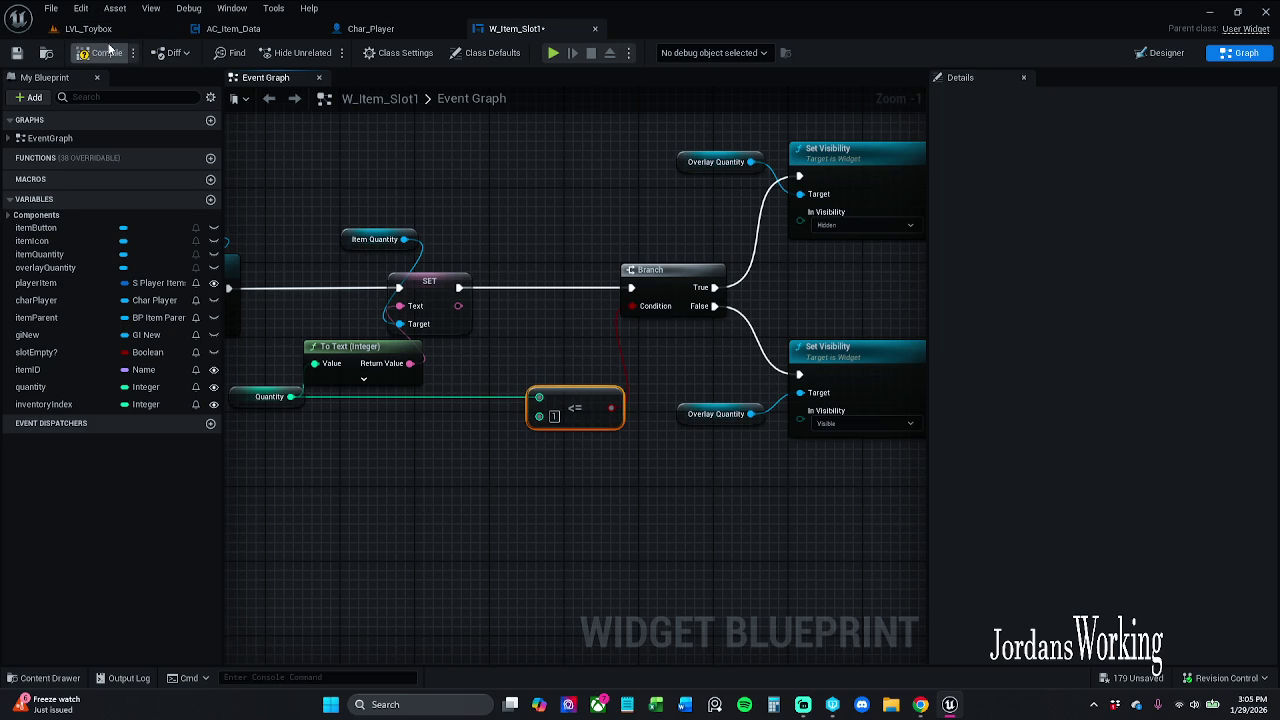
{"action": "left_click", "coordinate": [106, 54]}
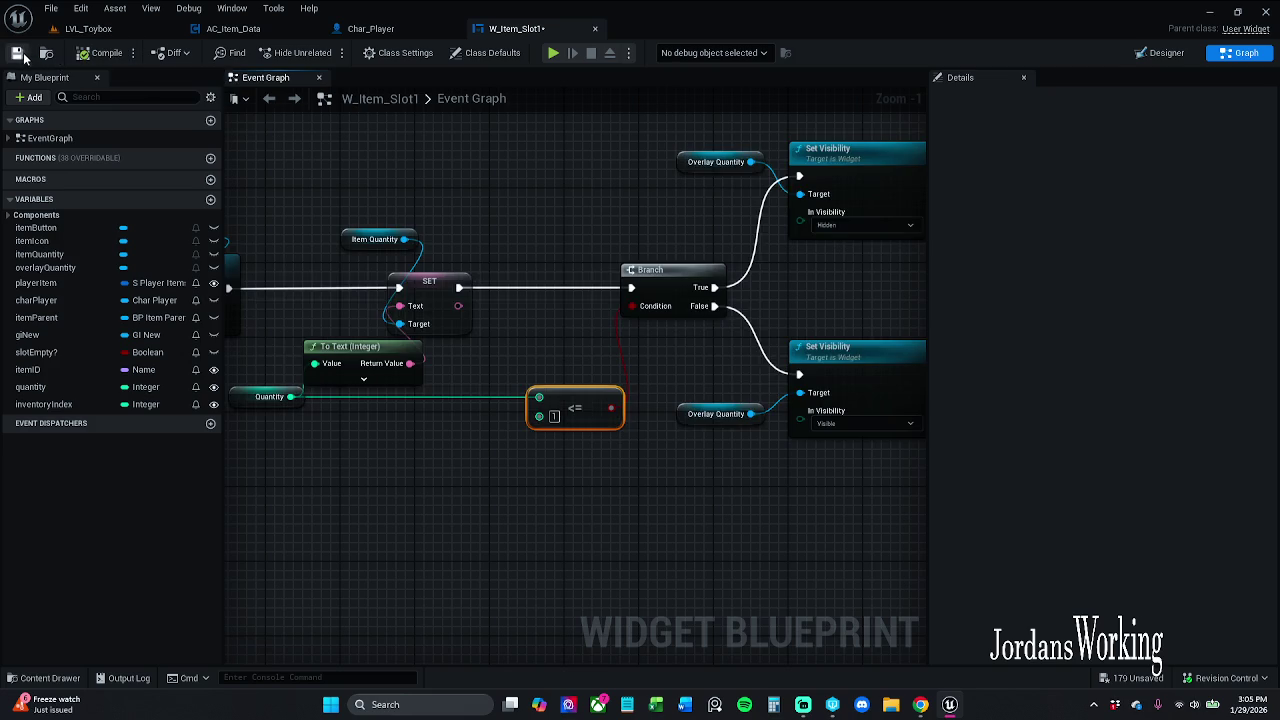
{"action": "left_click", "coordinate": [88, 28]}
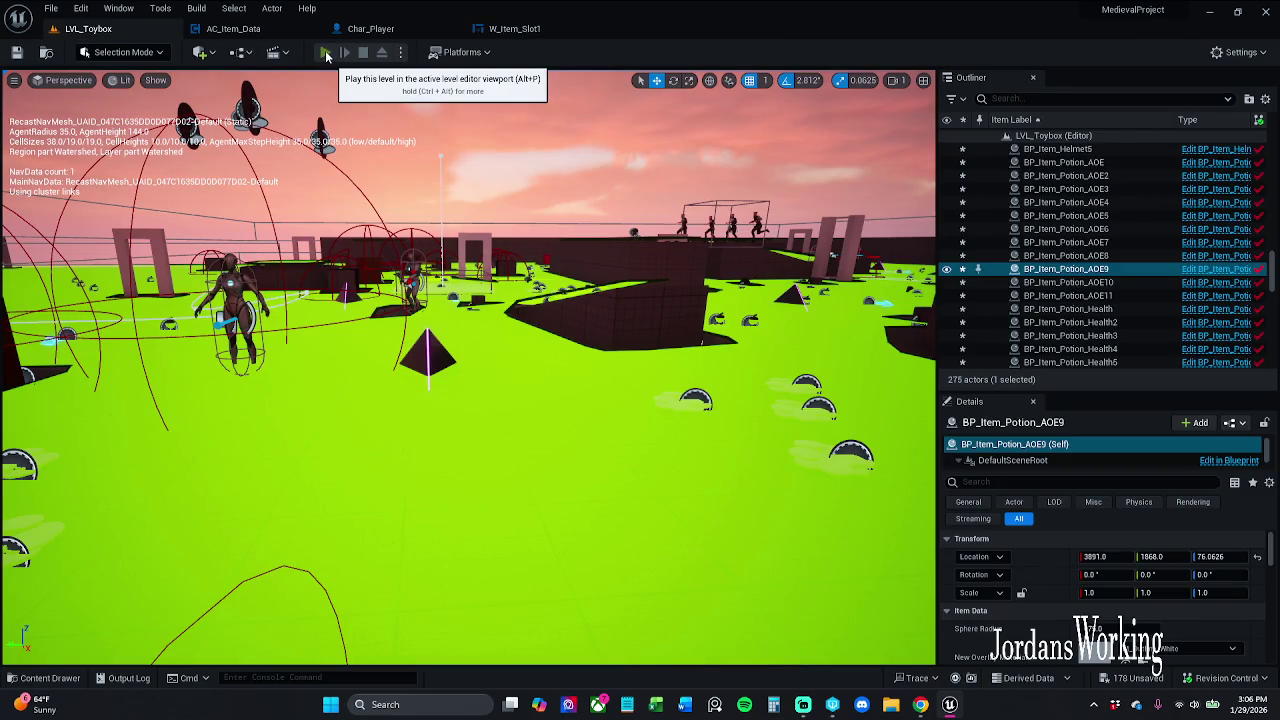
Playtest the level, viewing the inventory panel before stopping
{"action": "left_click", "coordinate": [326, 56]}
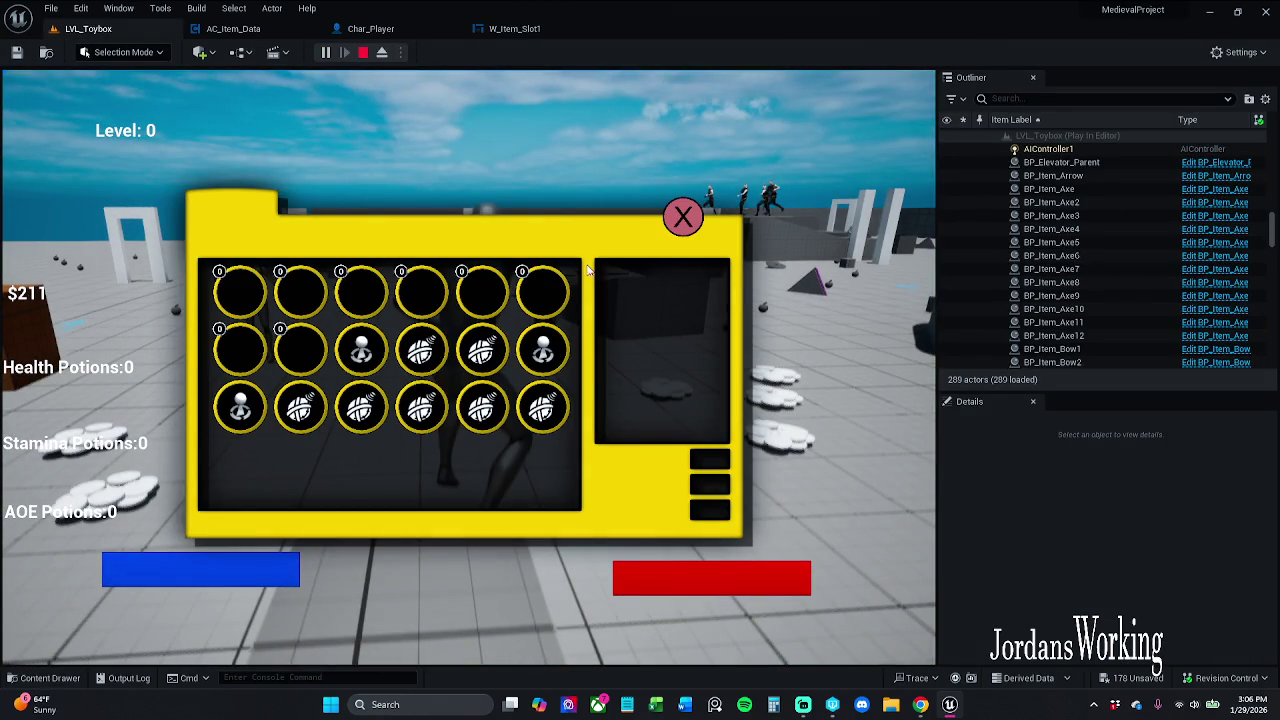
{"action": "left_click", "coordinate": [670, 229]}
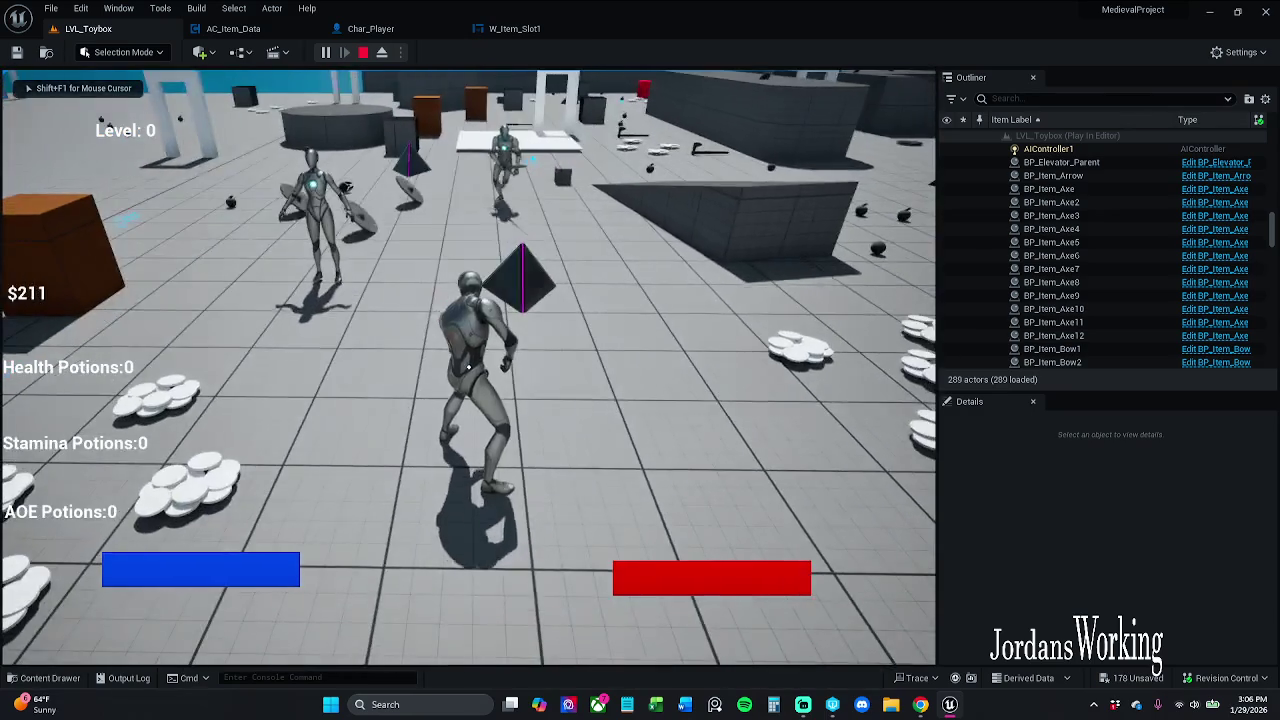
{"action": "key", "text": "Escape"}
Set W_Item_Slot1's <= comparison value back to 0 and compile
{"action": "left_click", "coordinate": [370, 28]}
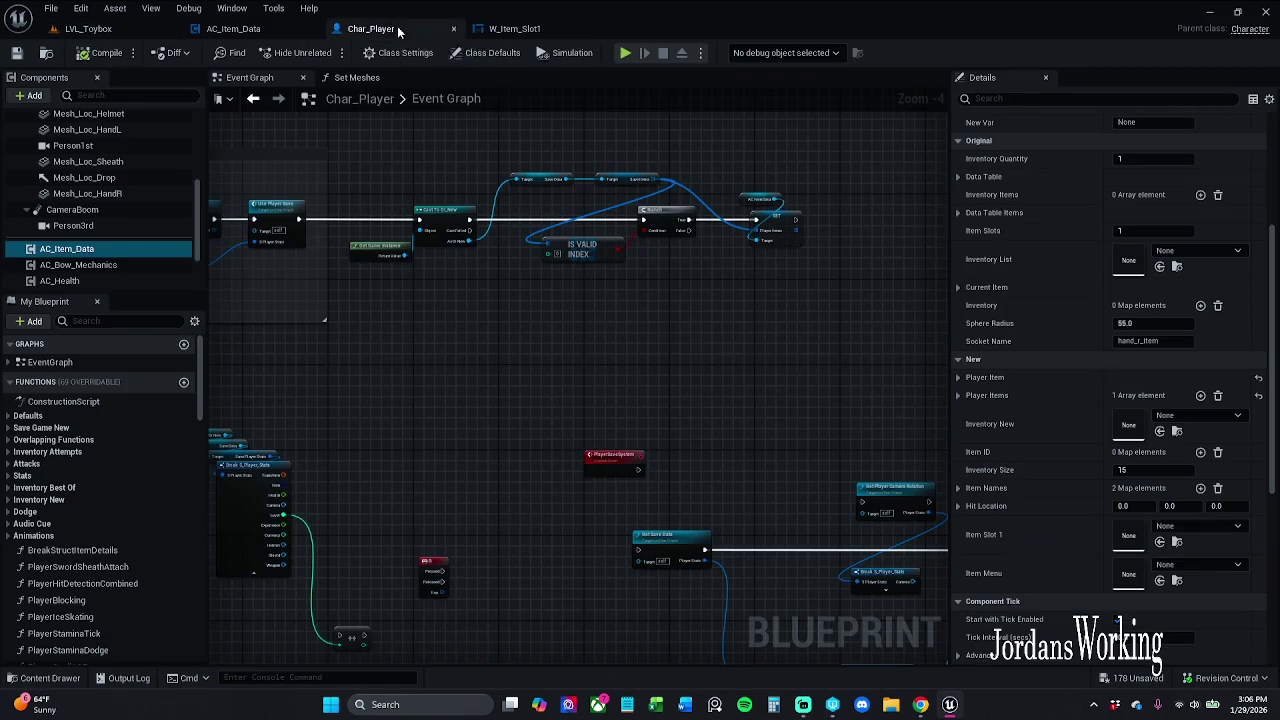
{"action": "left_click", "coordinate": [520, 27]}
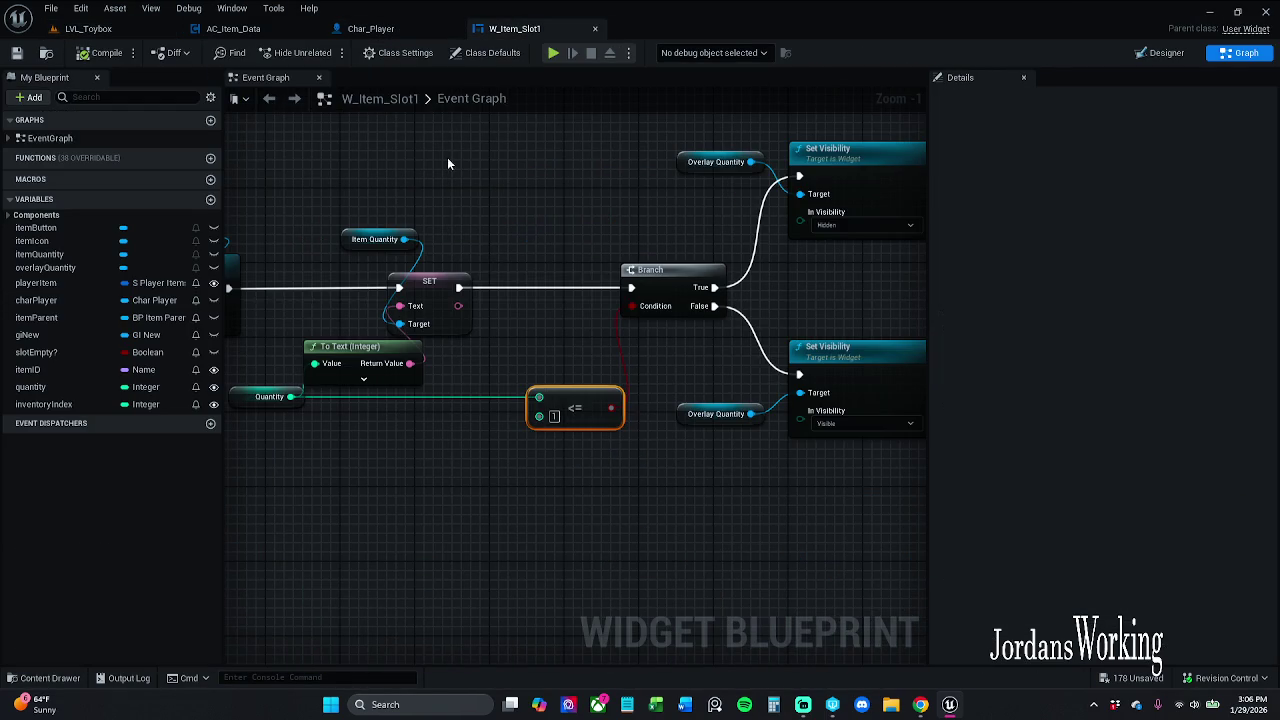
{"action": "left_click", "coordinate": [554, 416]}
{"action": "type", "text": "0"}
{"action": "left_click", "coordinate": [100, 52]}
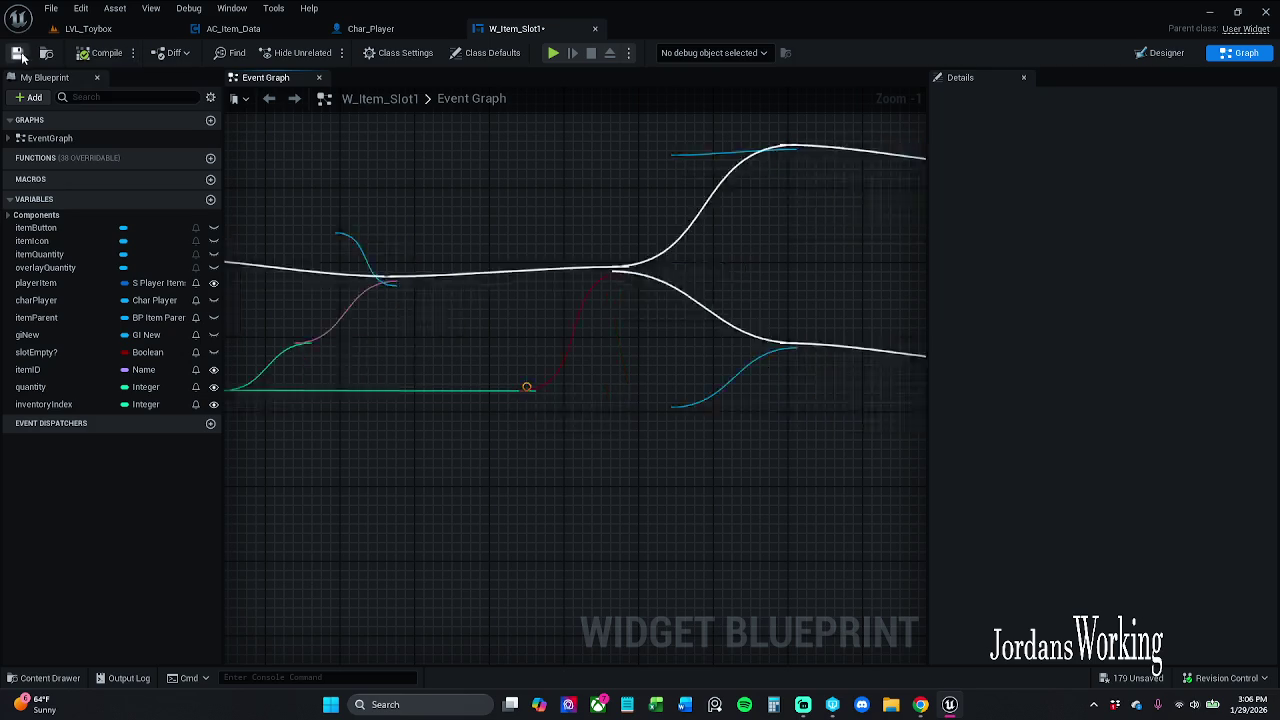
{"action": "left_click", "coordinate": [88, 28]}
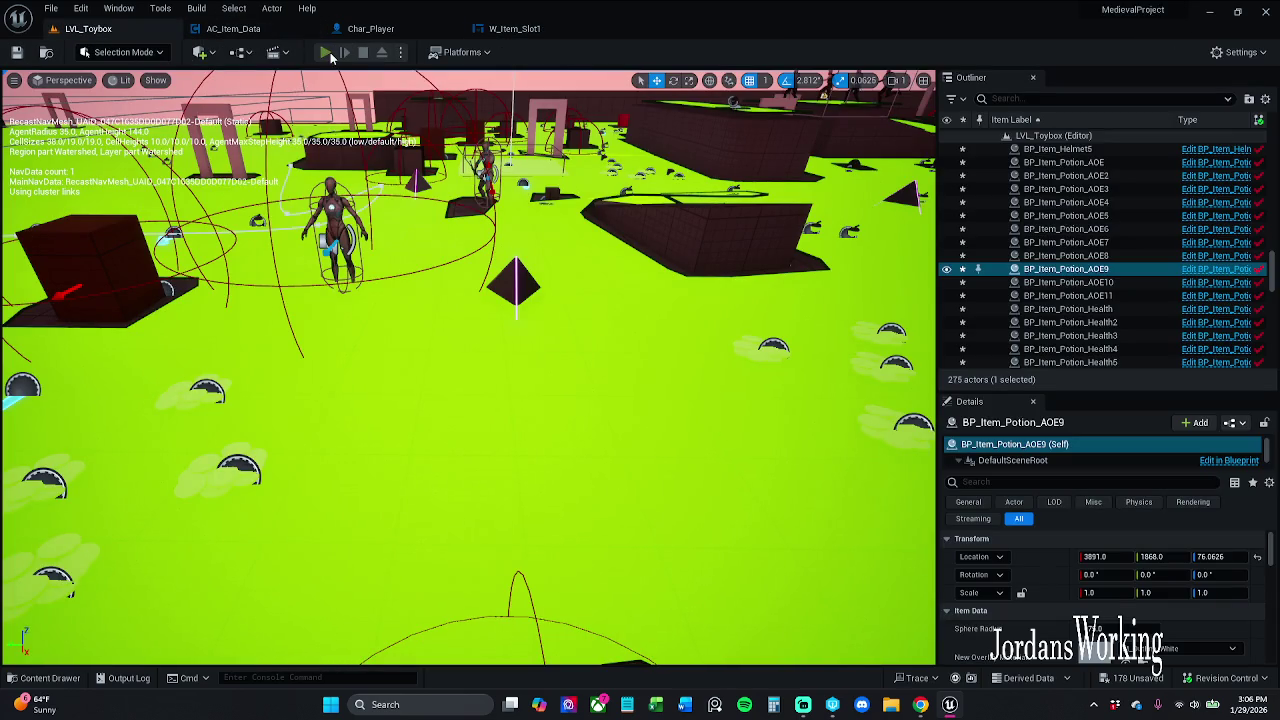
Run a brief retest of the level, then return to the blueprint editors
{"action": "left_click", "coordinate": [330, 57]}
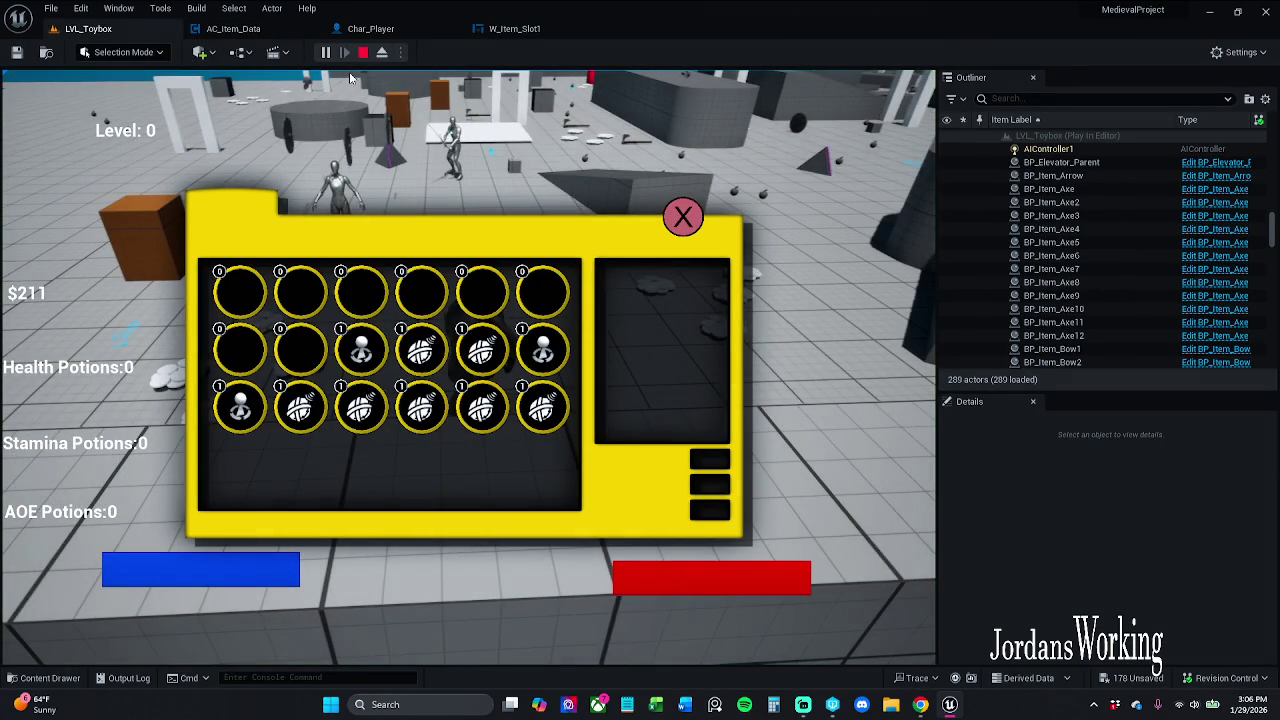
{"action": "left_click", "coordinate": [363, 52]}
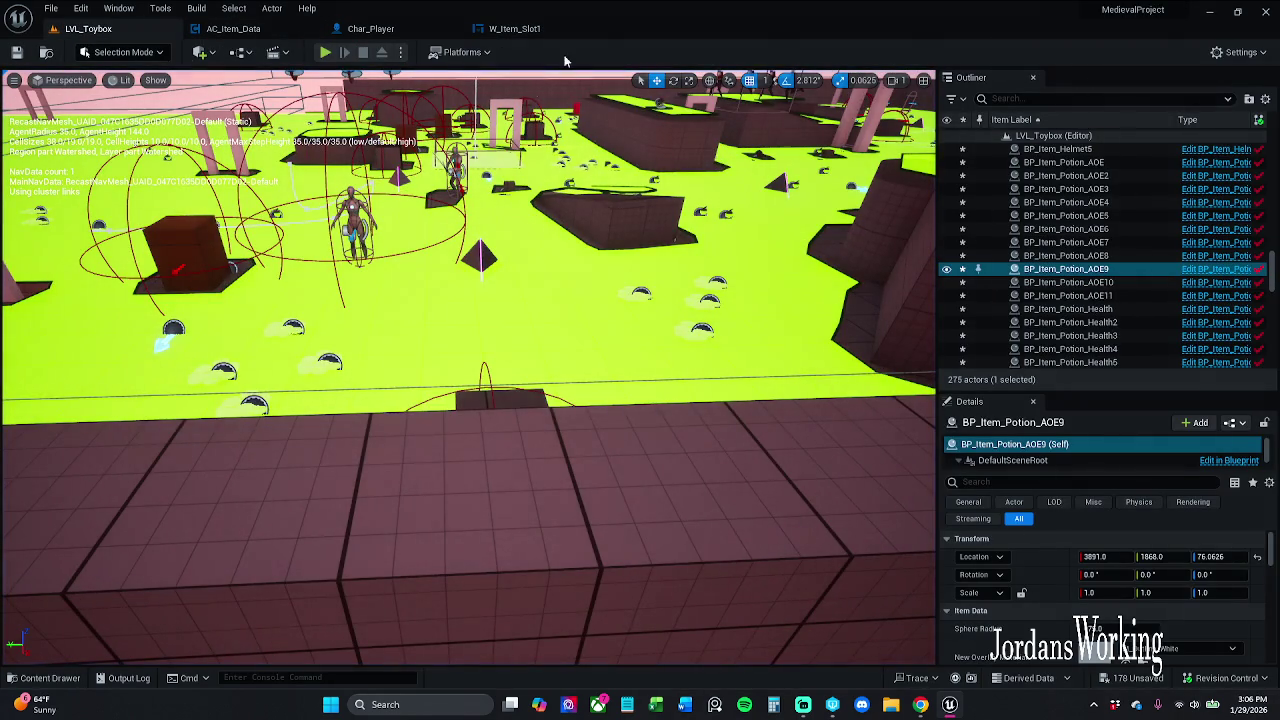
{"action": "left_click", "coordinate": [525, 33]}
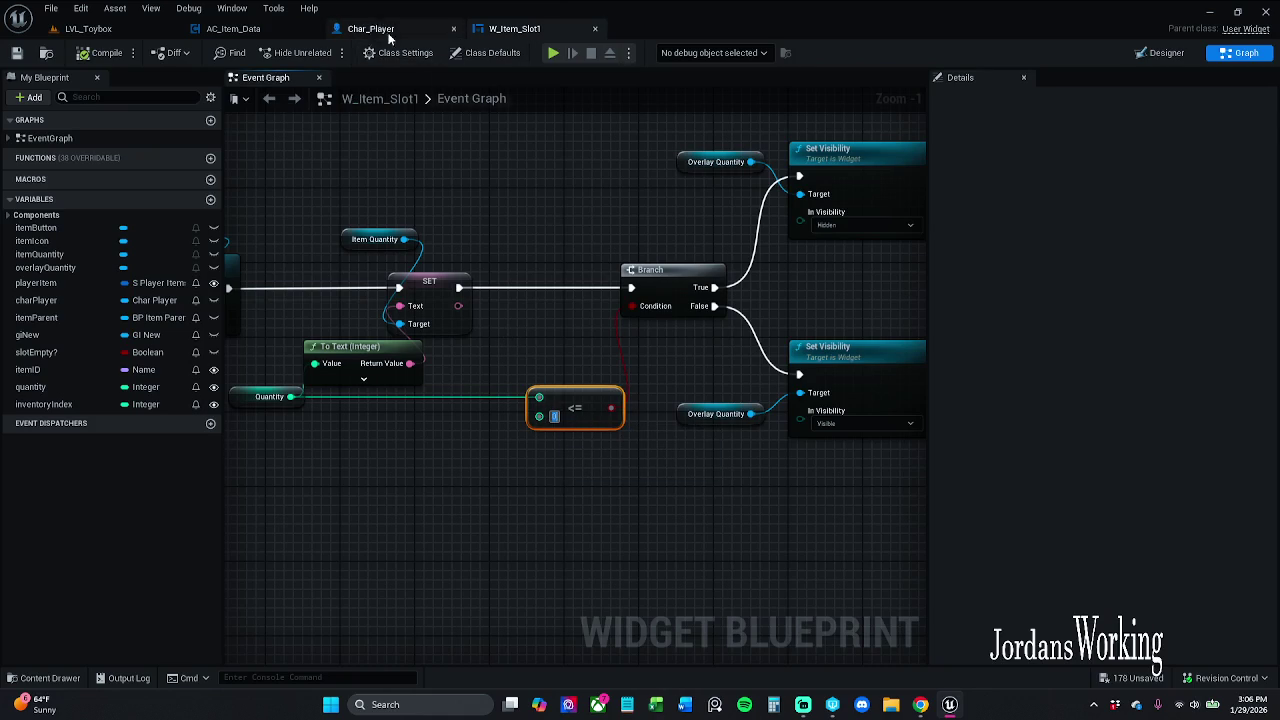
{"action": "left_click", "coordinate": [230, 28]}
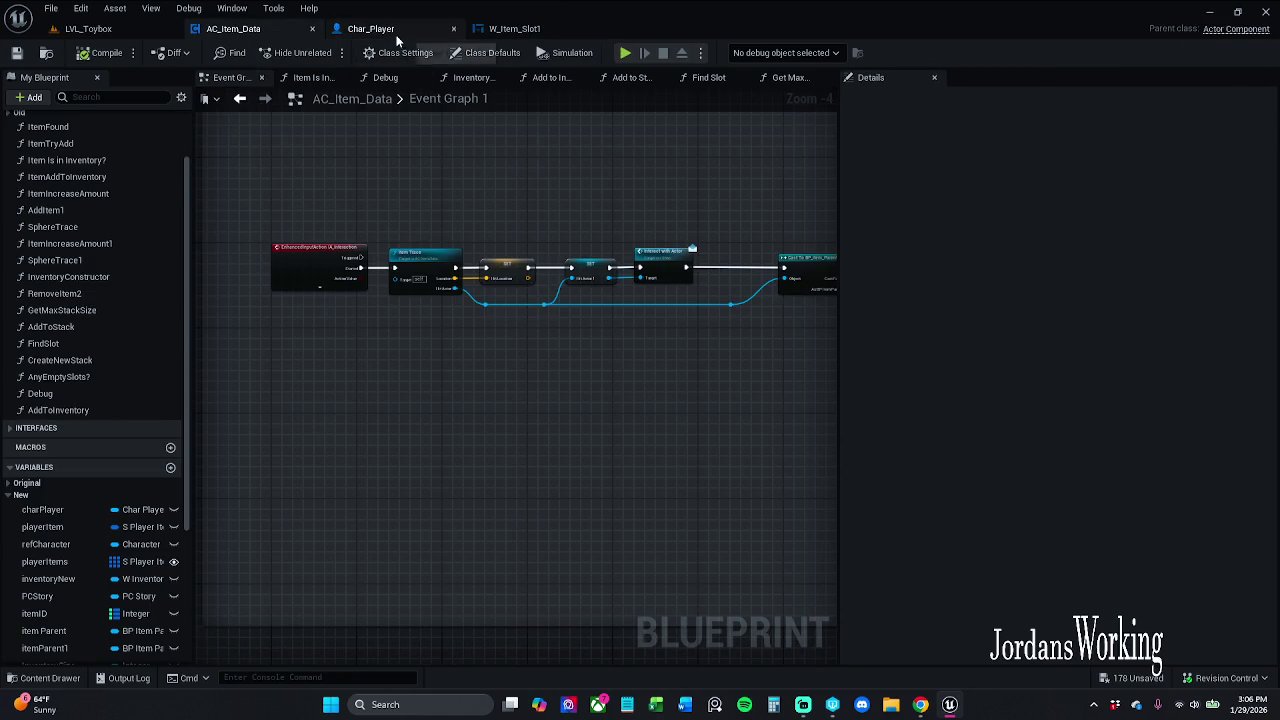
In Char_Player's AC_Item_Data, set Player Items Index [0] (Health potion) itemID to 3
{"action": "left_click", "coordinate": [395, 30]}
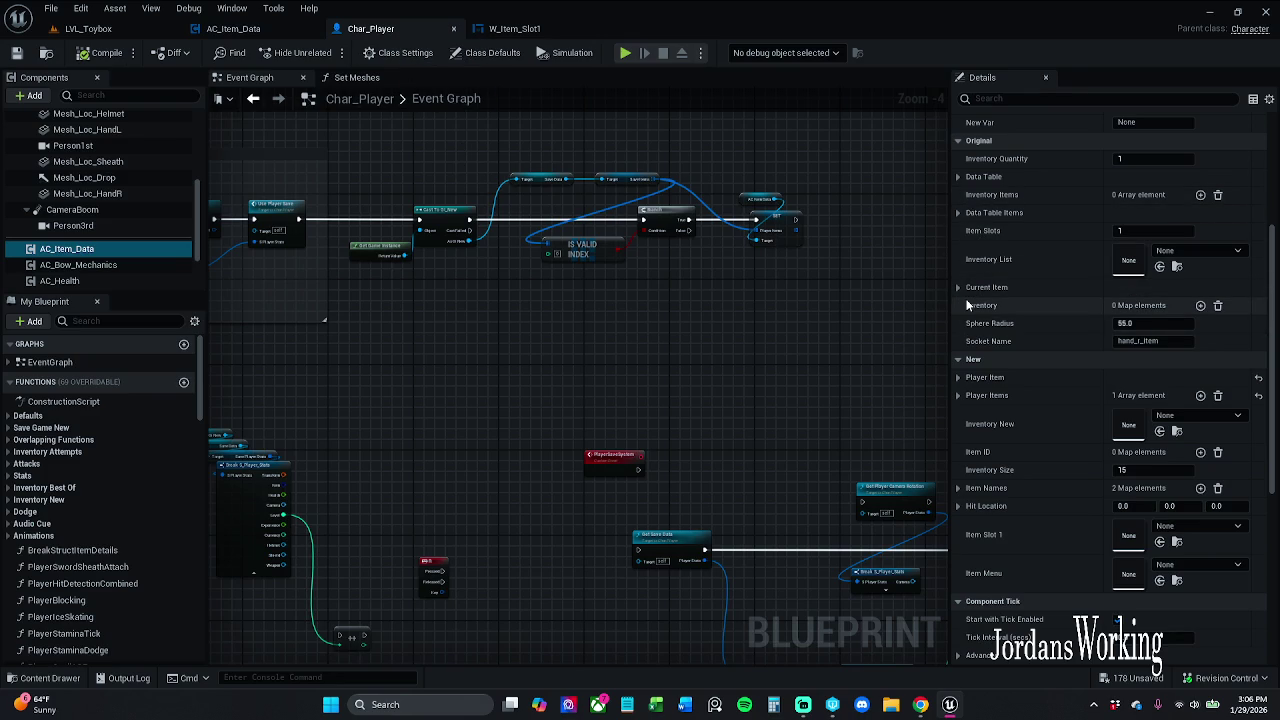
{"action": "left_click", "coordinate": [958, 395]}
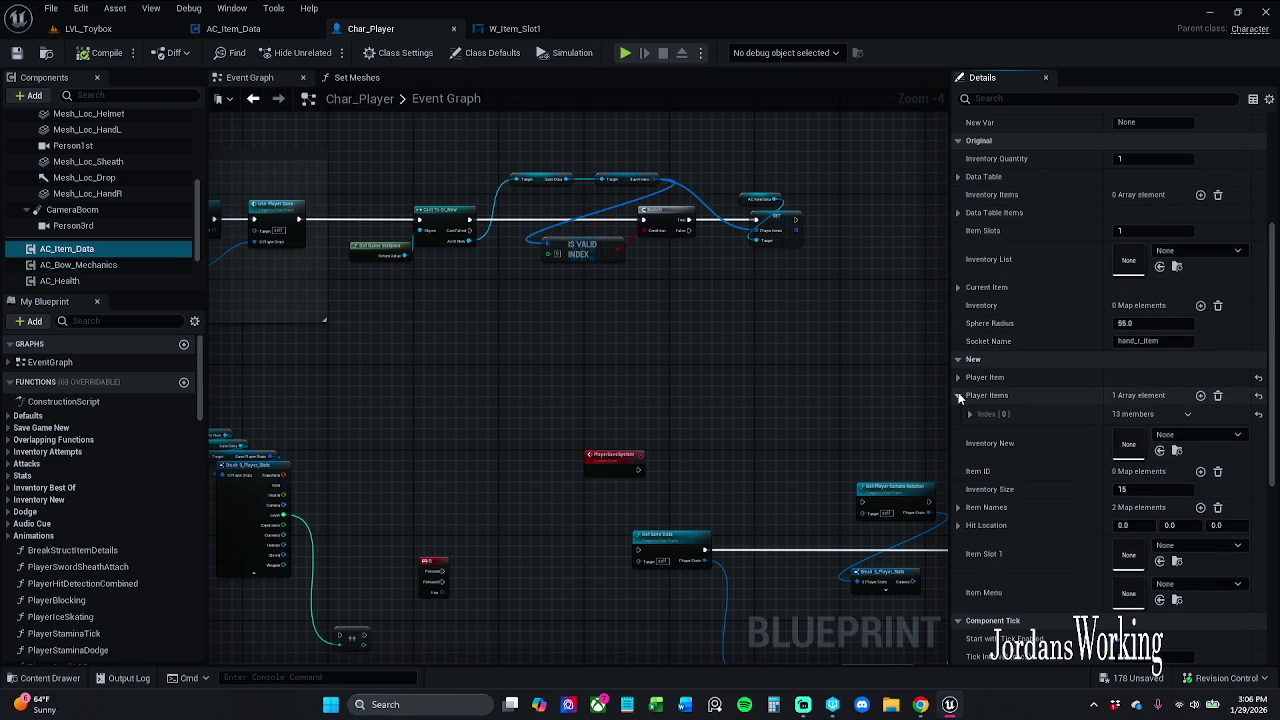
{"action": "left_click", "coordinate": [966, 413]}
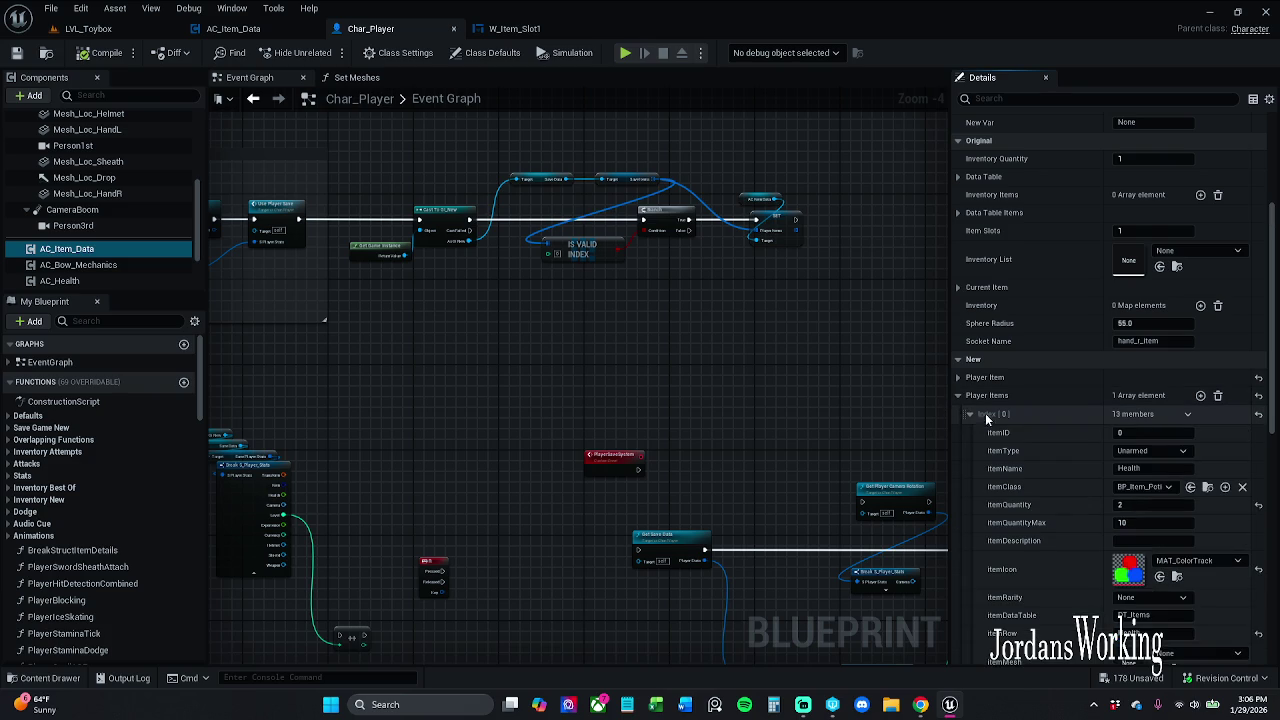
{"action": "scroll", "coordinate": [1100, 420], "scroll_direction": "down", "scroll_amount": 1}
{"action": "scroll", "coordinate": [1113, 424], "scroll_direction": "down", "scroll_amount": 1}
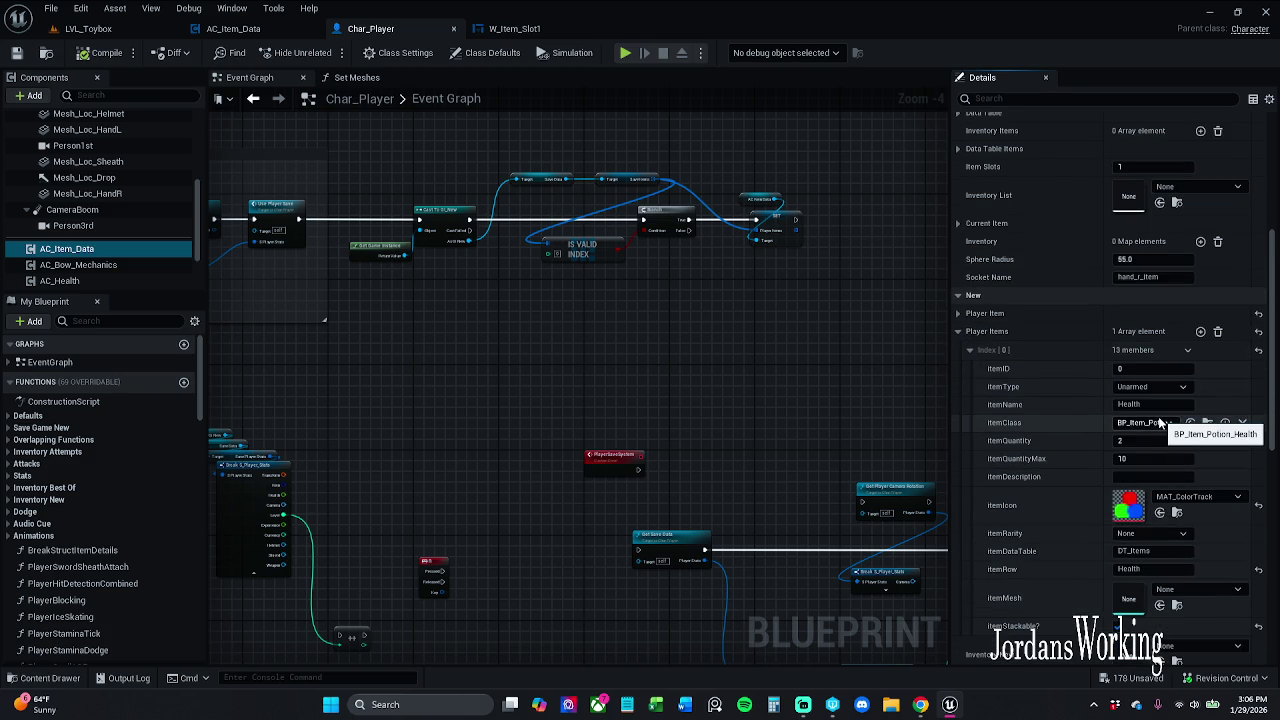
{"action": "left_click", "coordinate": [1155, 369]}
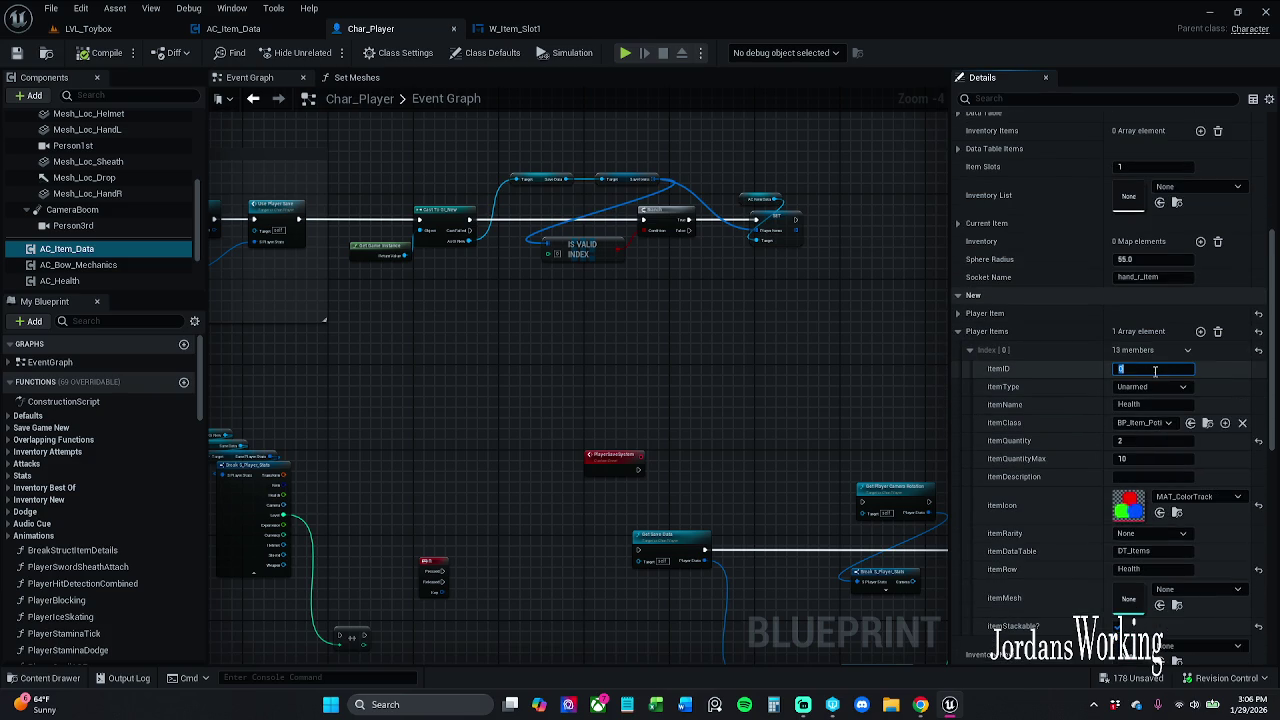
{"action": "type", "text": "3"}
{"action": "key", "text": "Return"}
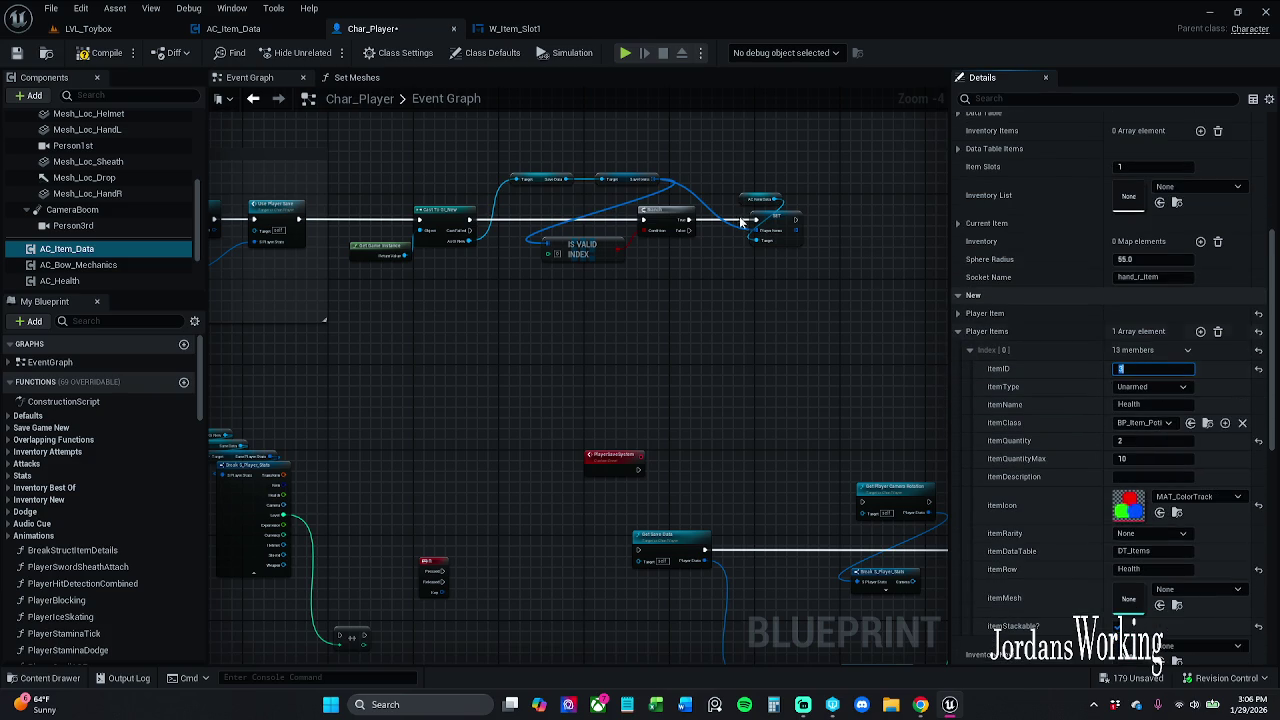
{"action": "left_click", "coordinate": [88, 28]}
Run a short playtest to inspect the inventory slots, then return to Char_Player
{"action": "left_click", "coordinate": [325, 54]}
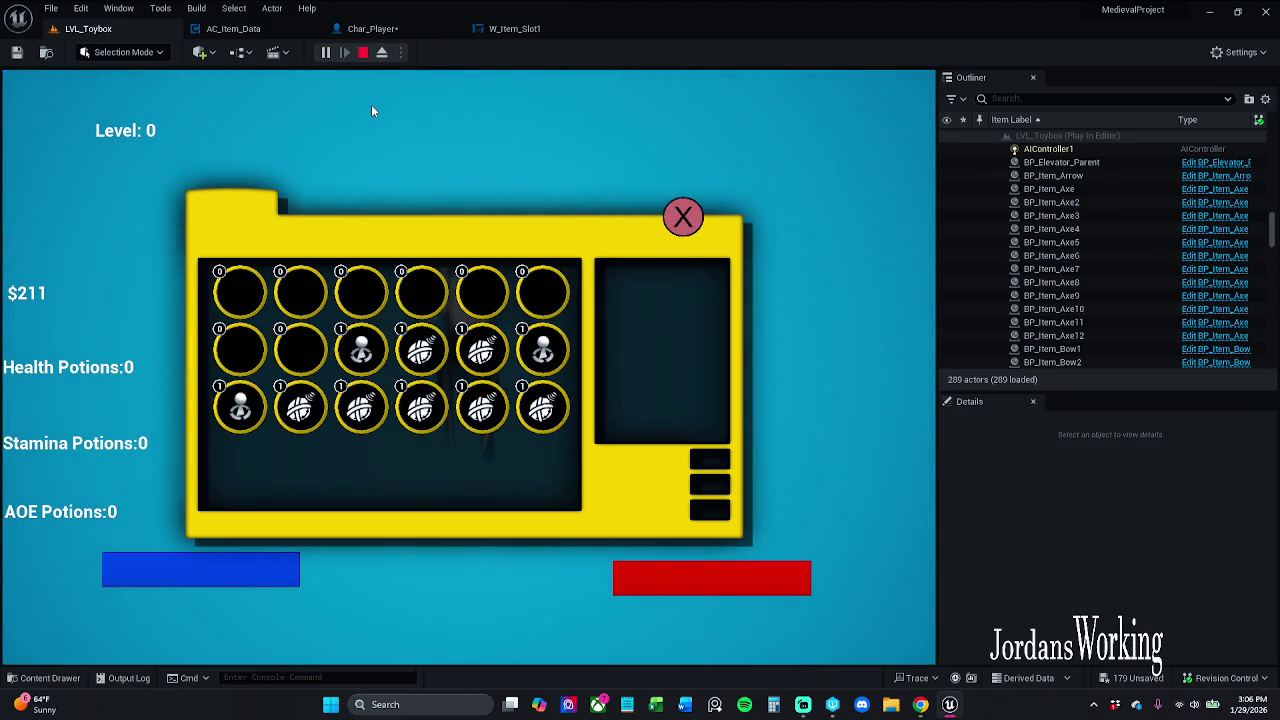
{"action": "key", "text": "Escape"}
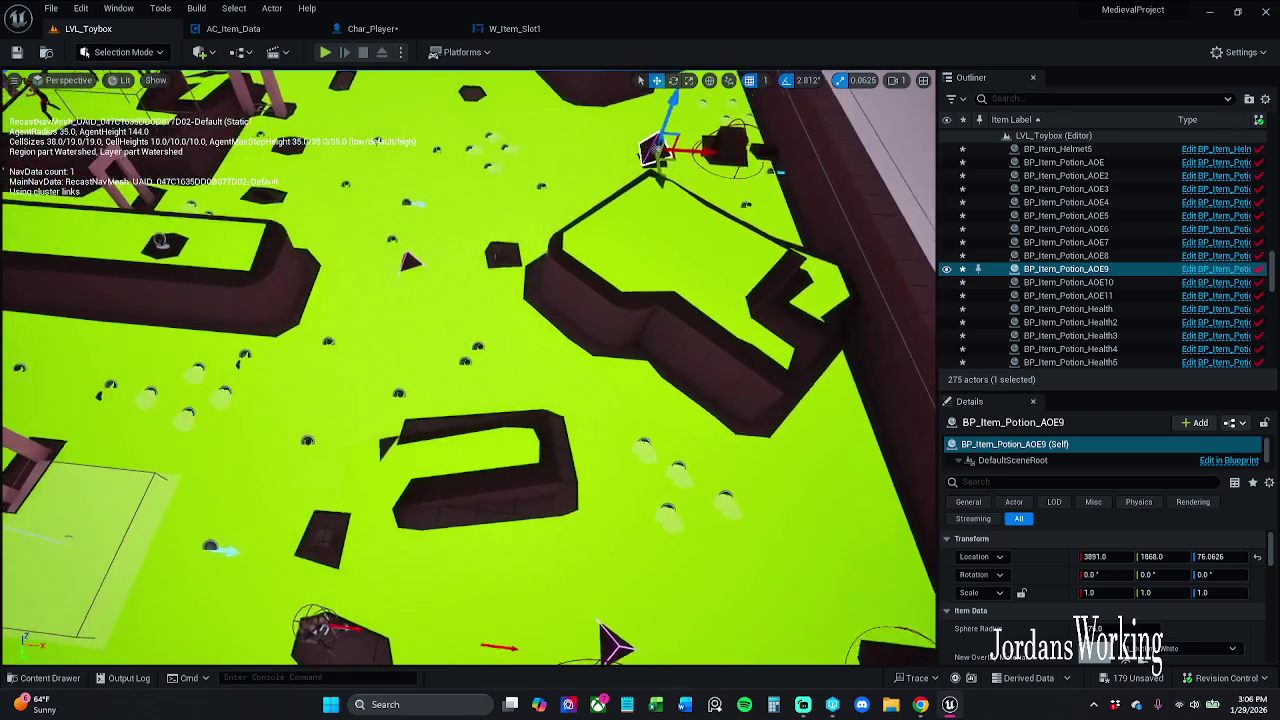
{"action": "left_click", "coordinate": [372, 28]}
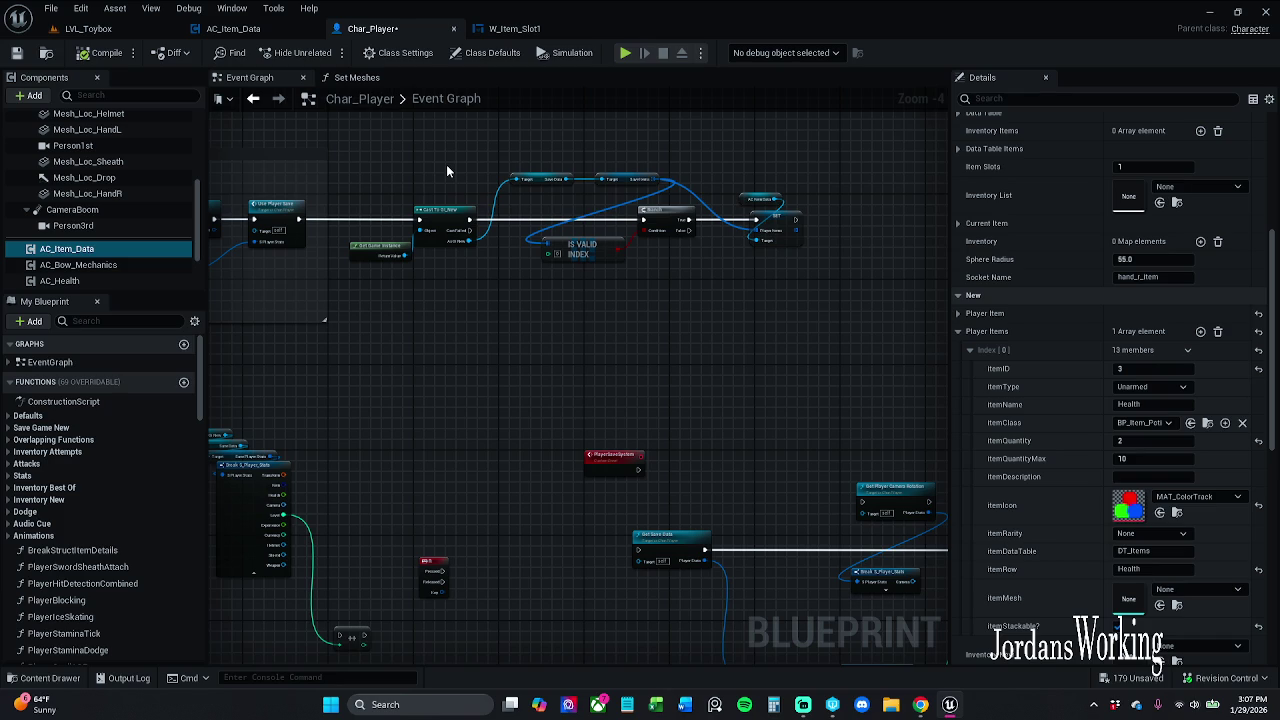
Nudge the Save Items node slightly right and pan the Char_Player graph
{"action": "scroll", "coordinate": [580, 156], "scroll_direction": "up", "scroll_amount": 2}
{"action": "left_click", "coordinate": [551, 186]}
{"action": "left_click_drag", "start_coordinate": [551, 186], "coordinate": [576, 186]}
{"action": "left_click", "coordinate": [594, 156]}
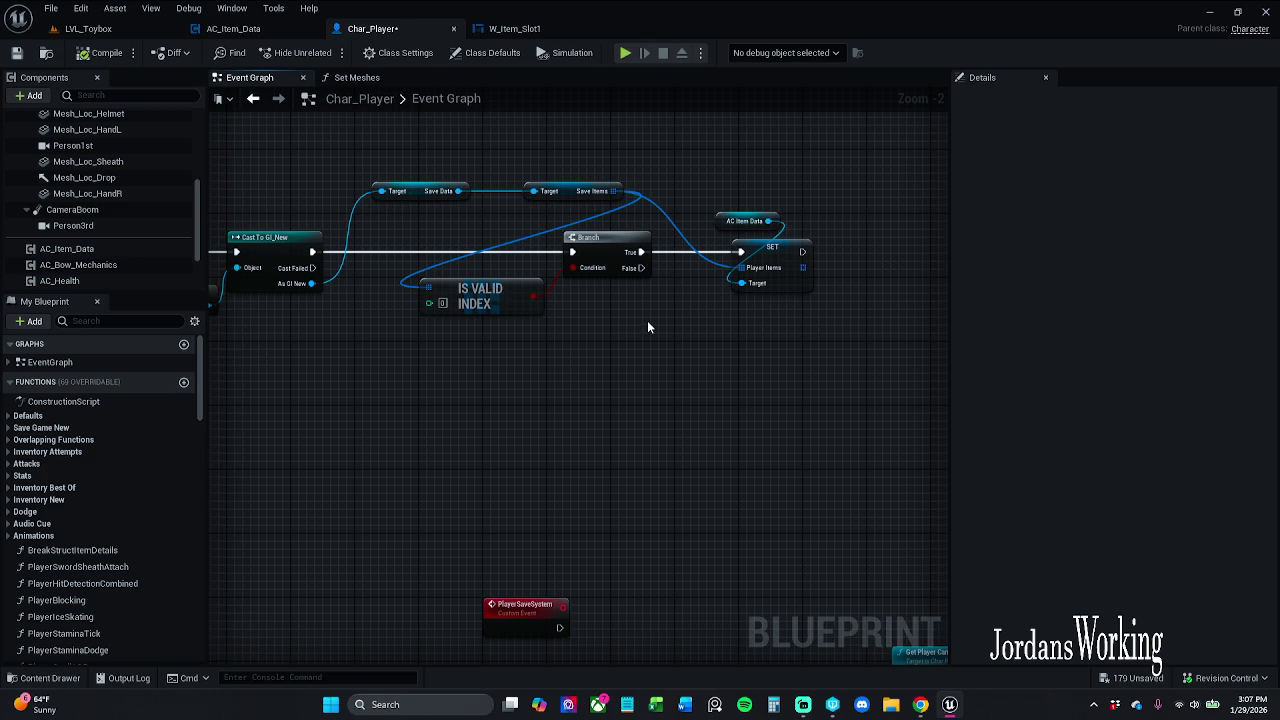
{"action": "scroll", "coordinate": [647, 320], "scroll_direction": "down", "scroll_amount": 2}
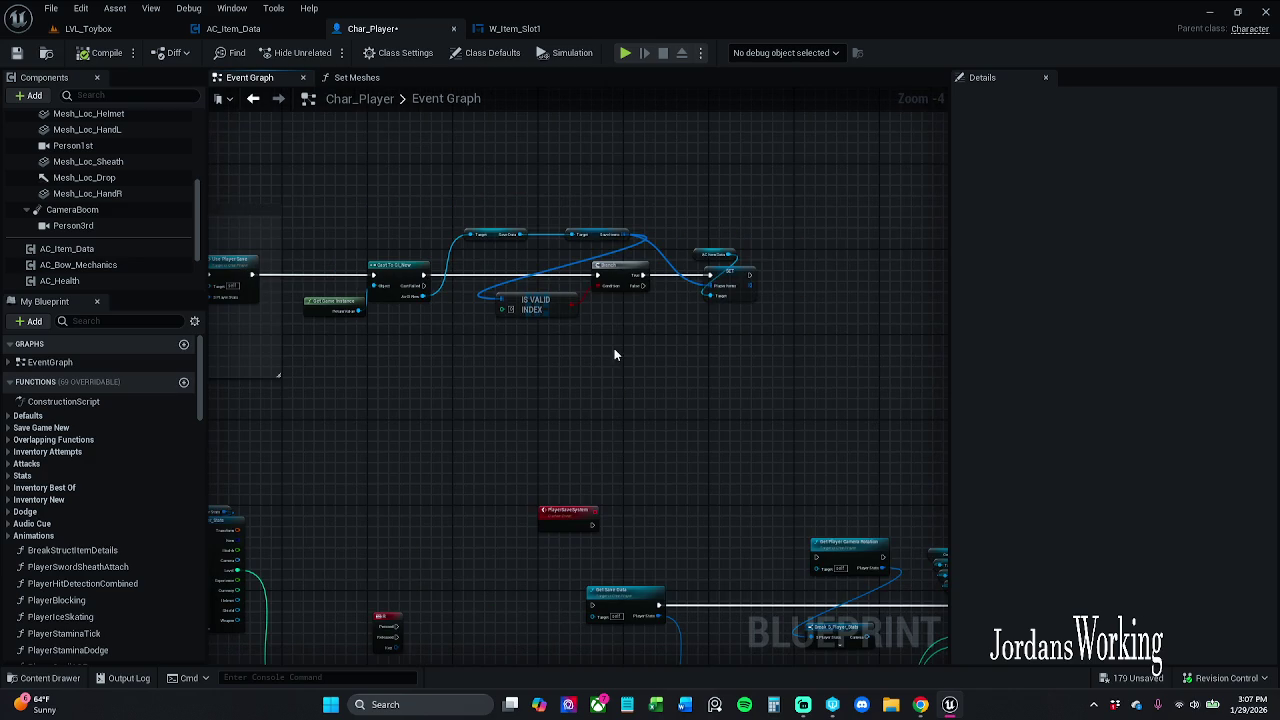
{"action": "left_click_drag", "start_coordinate": [645, 328], "coordinate": [613, 140]}
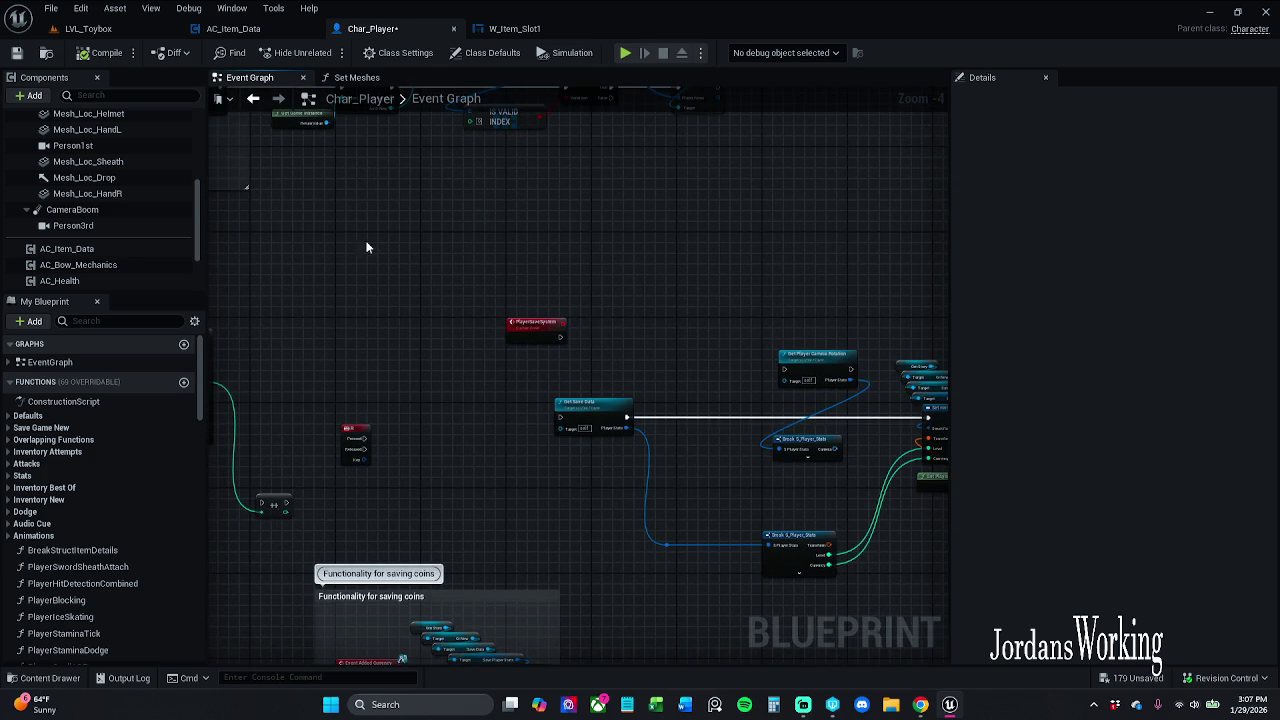
Give AC_Item_Data's Apple Player Item default an itemID of 8 and compile
{"action": "left_click", "coordinate": [95, 249]}
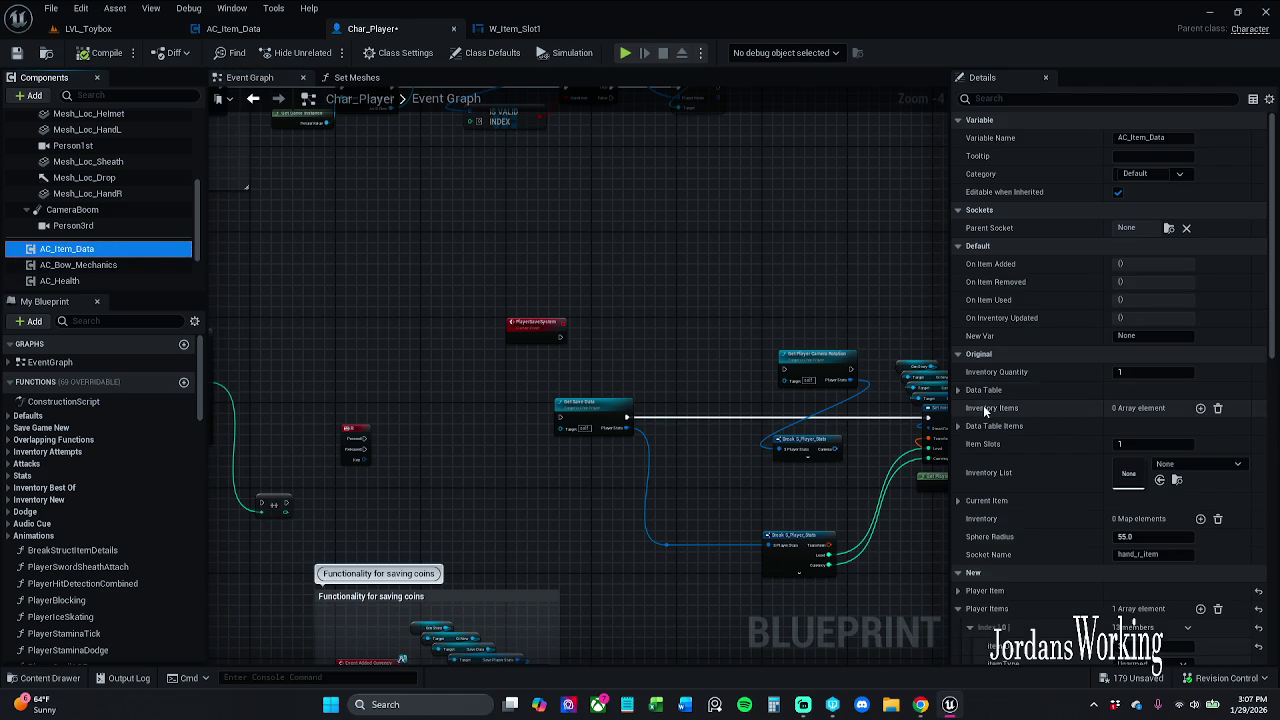
{"action": "left_click", "coordinate": [953, 426]}
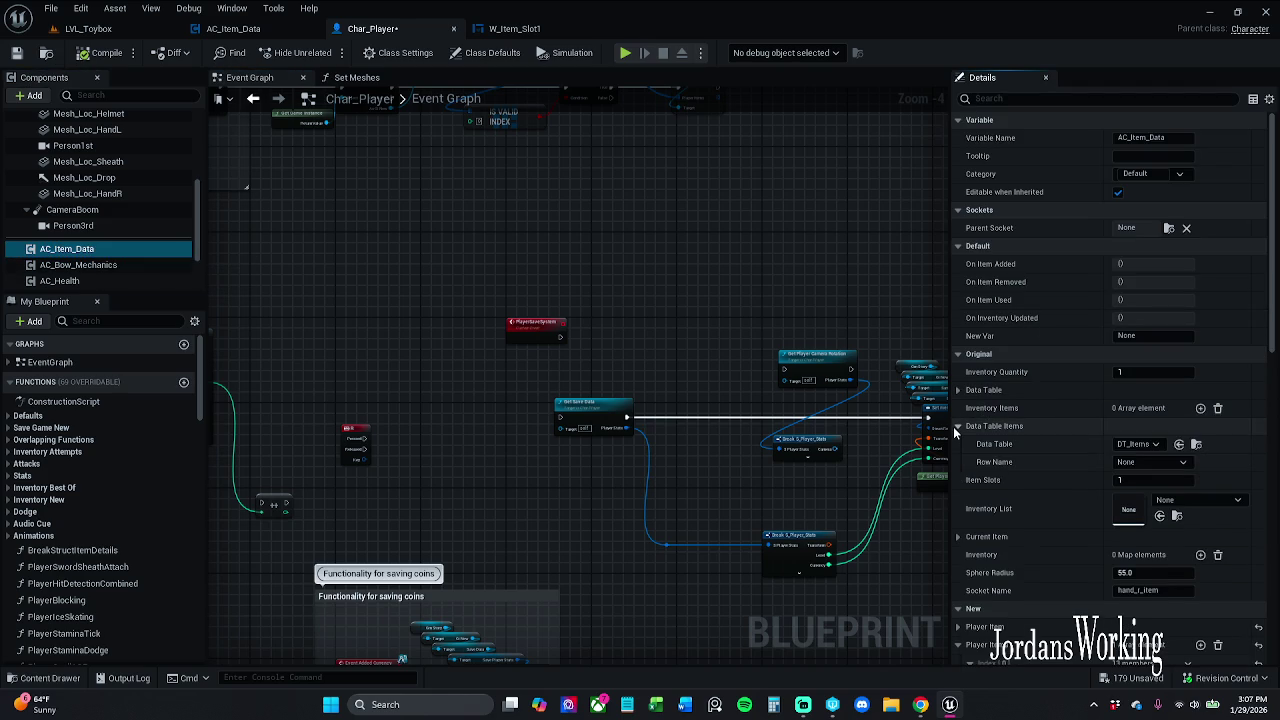
{"action": "left_click", "coordinate": [953, 426]}
{"action": "left_click", "coordinate": [960, 390]}
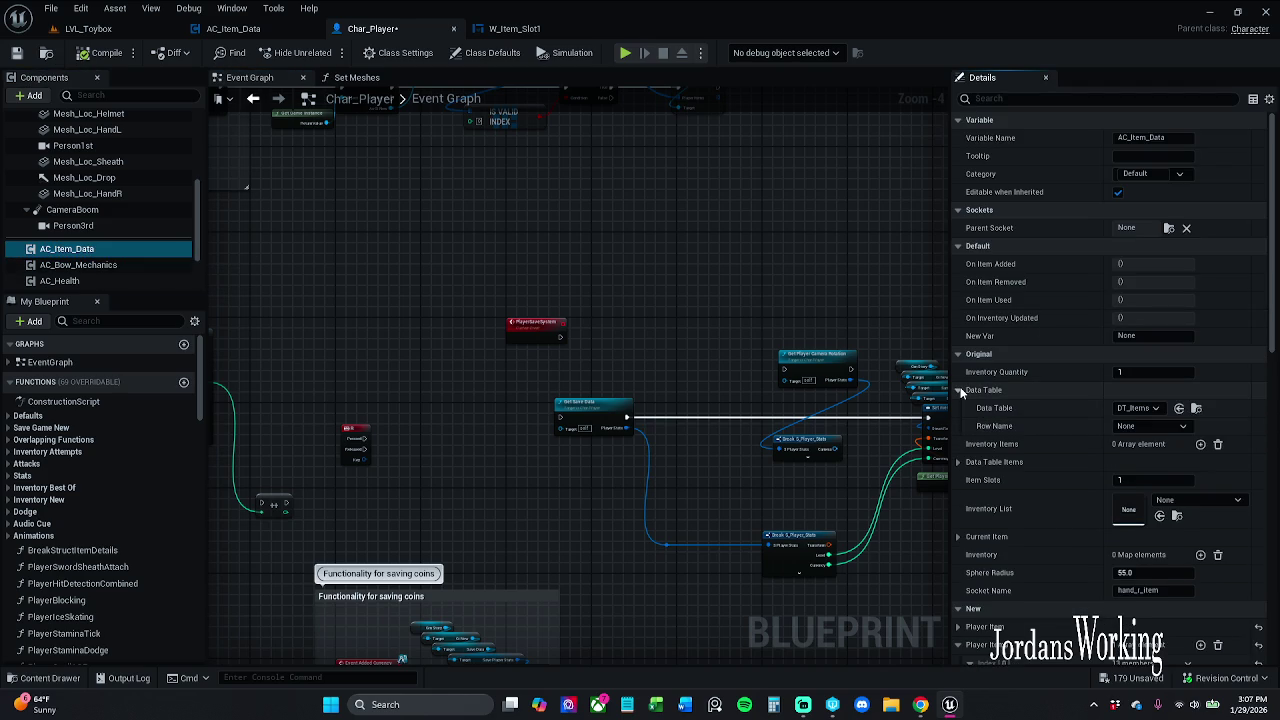
{"action": "left_click", "coordinate": [960, 390]}
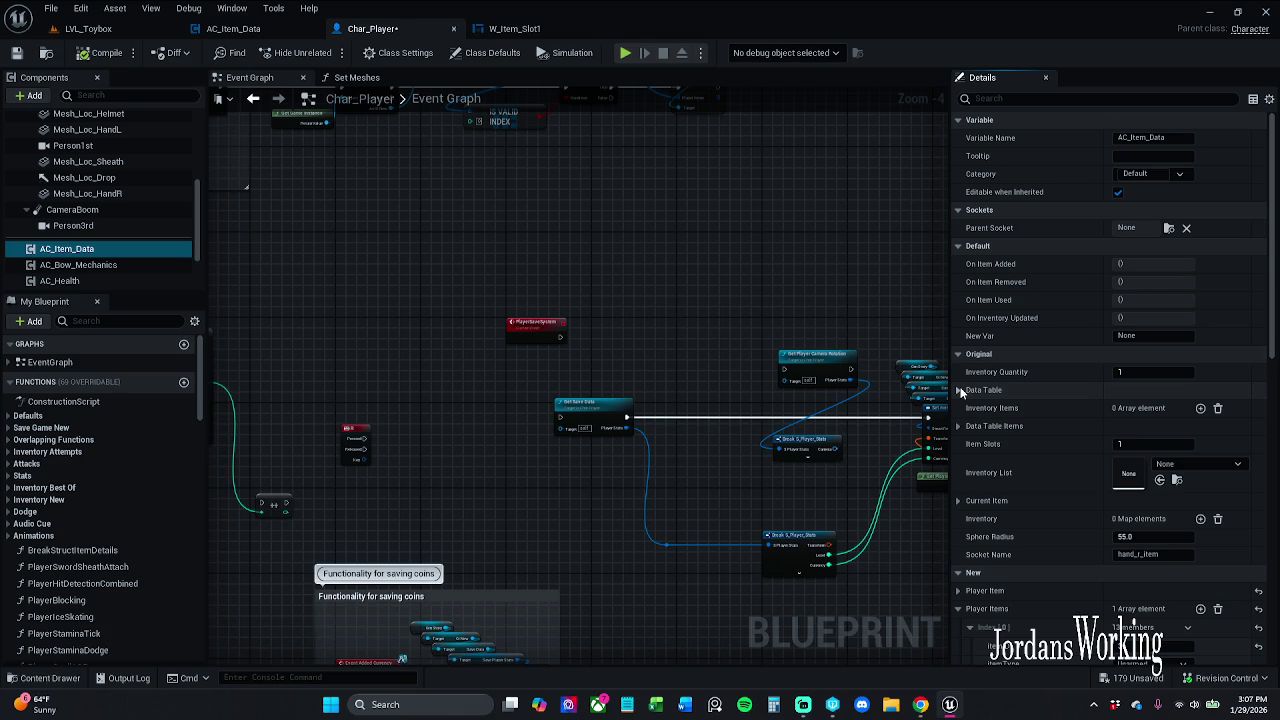
{"action": "scroll", "coordinate": [1030, 440], "scroll_direction": "down", "scroll_amount": 2}
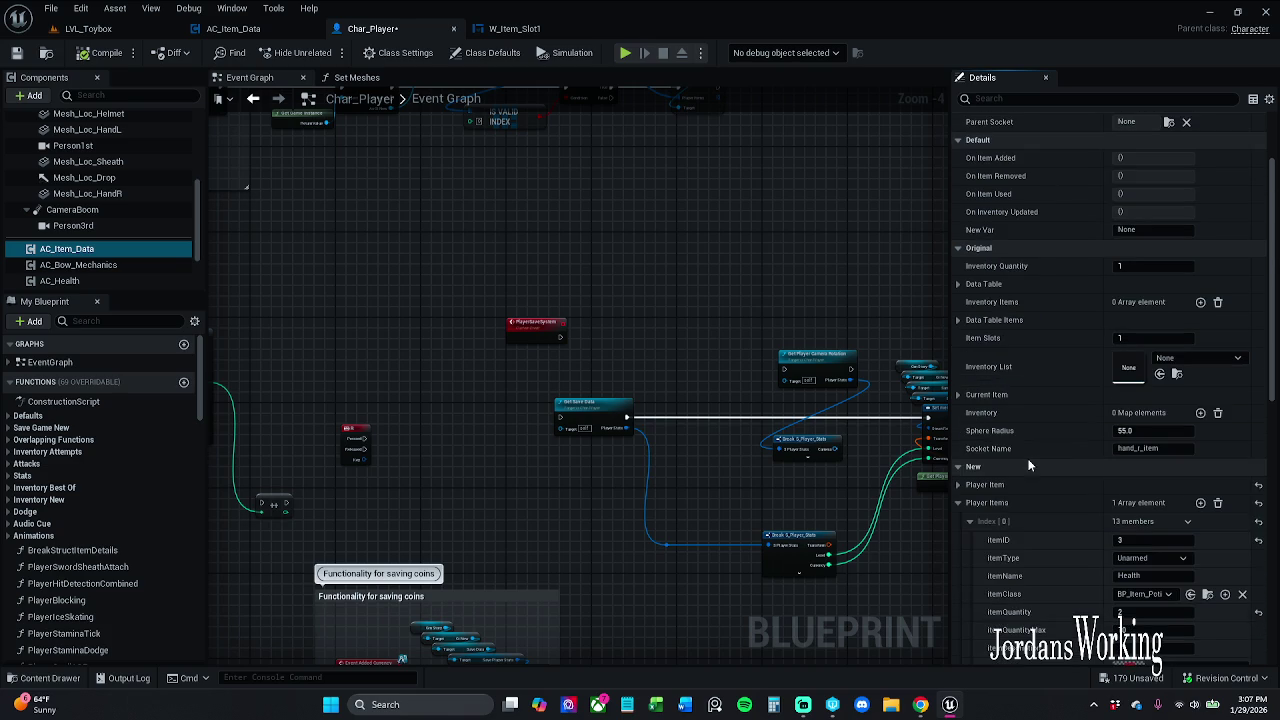
{"action": "scroll", "coordinate": [1035, 456], "scroll_direction": "down", "scroll_amount": 2}
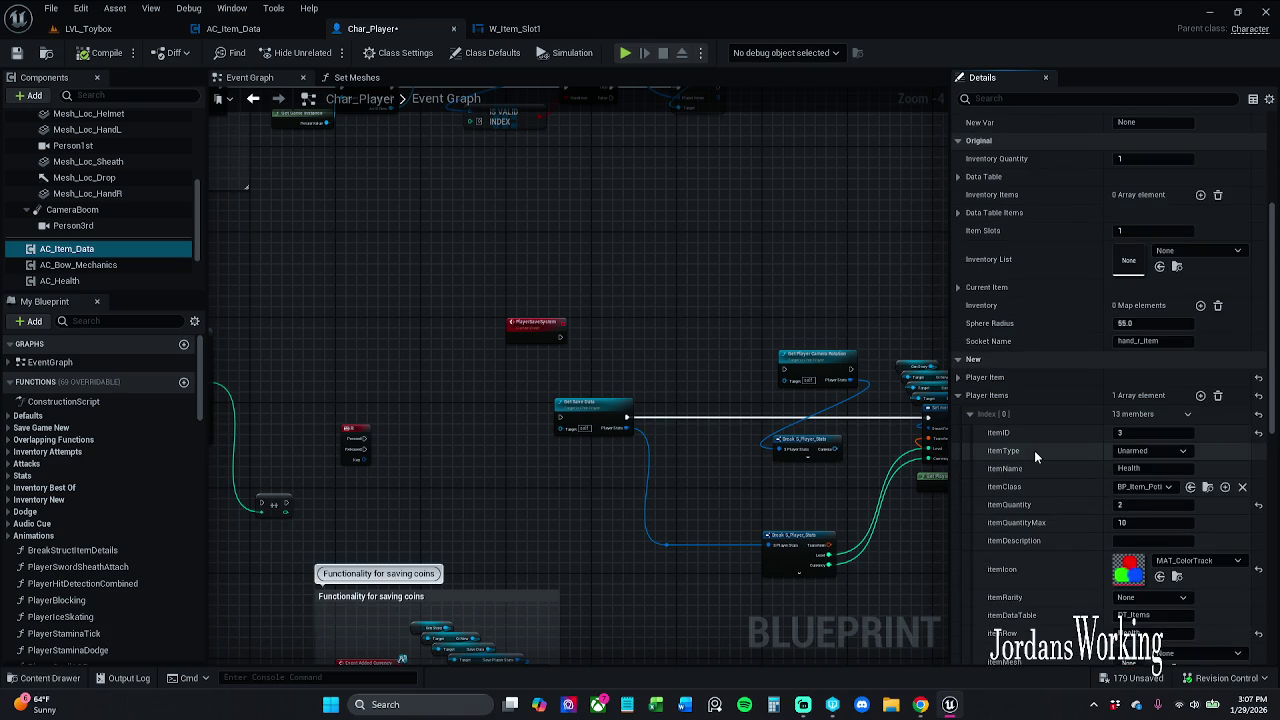
{"action": "left_click", "coordinate": [959, 377]}
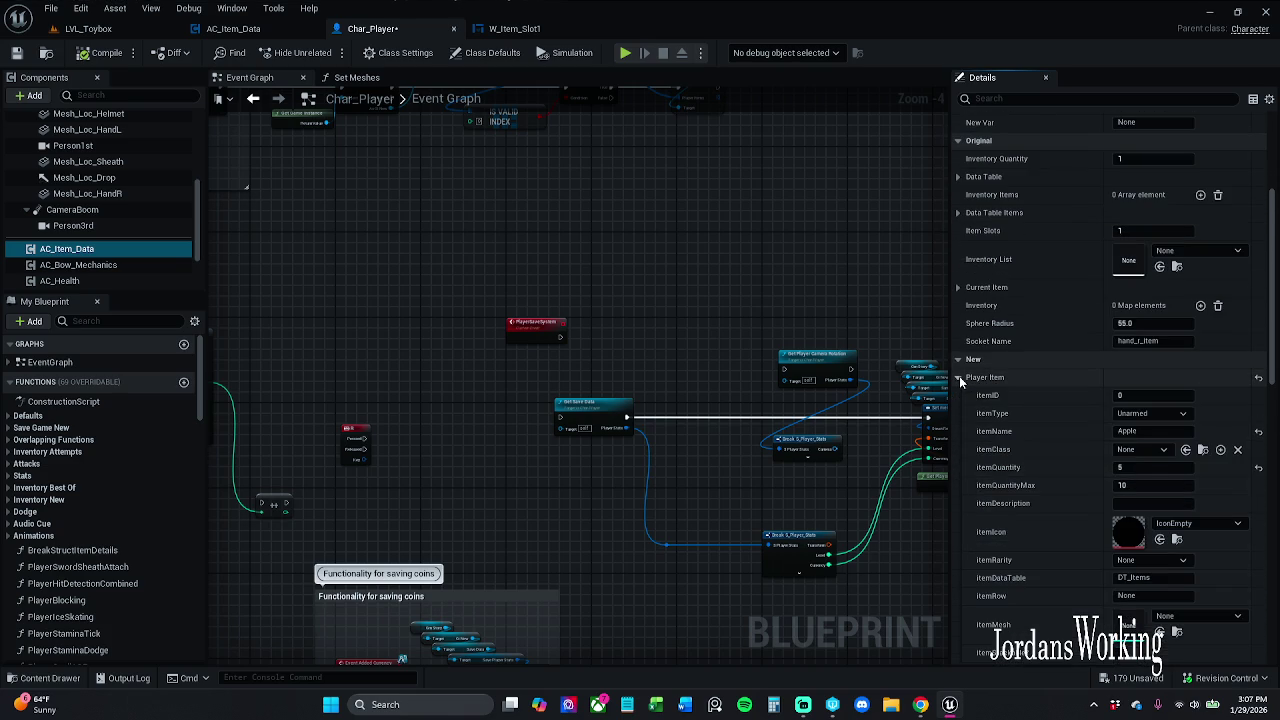
{"action": "left_click", "coordinate": [1153, 396]}
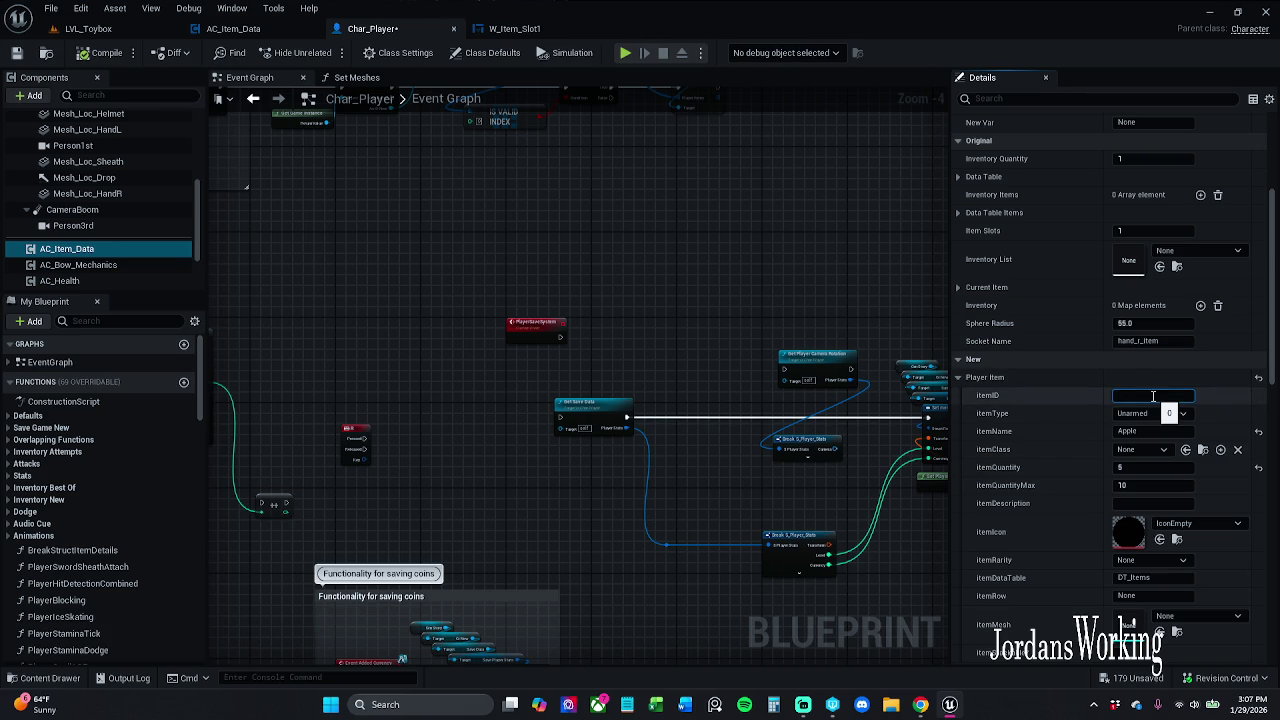
{"action": "left_click", "coordinate": [104, 58]}
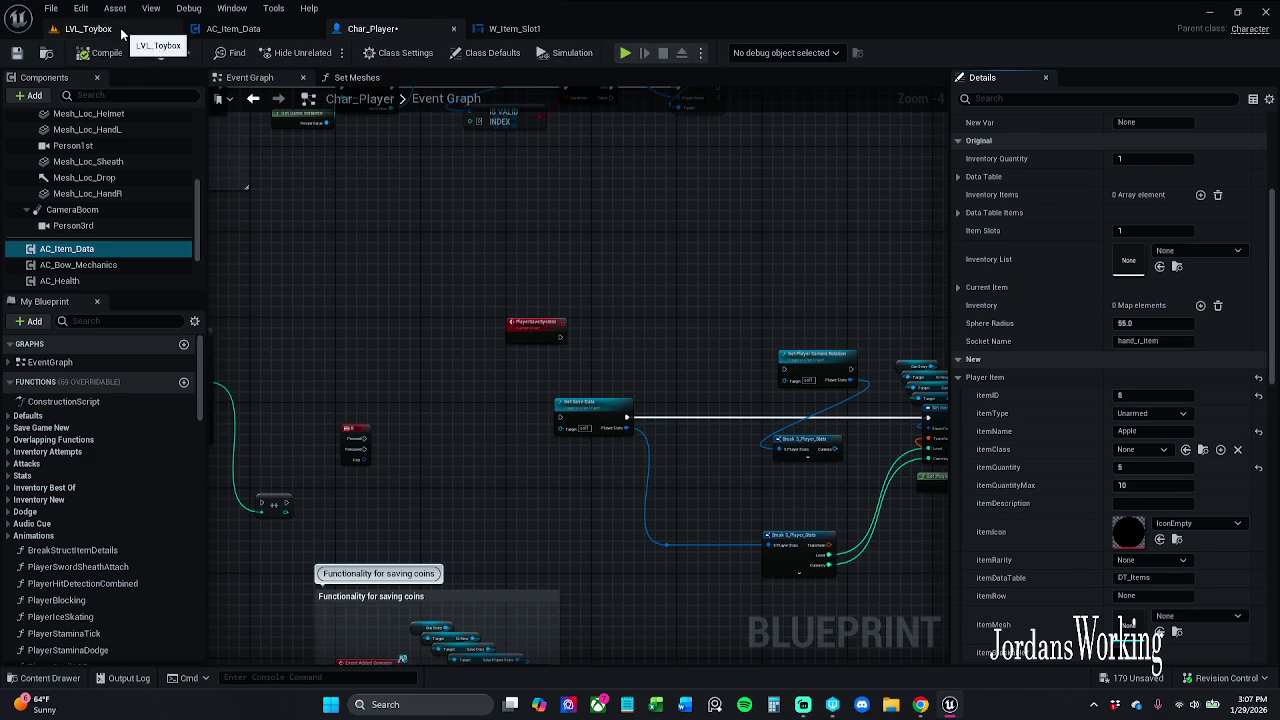
{"action": "left_click", "coordinate": [100, 29]}
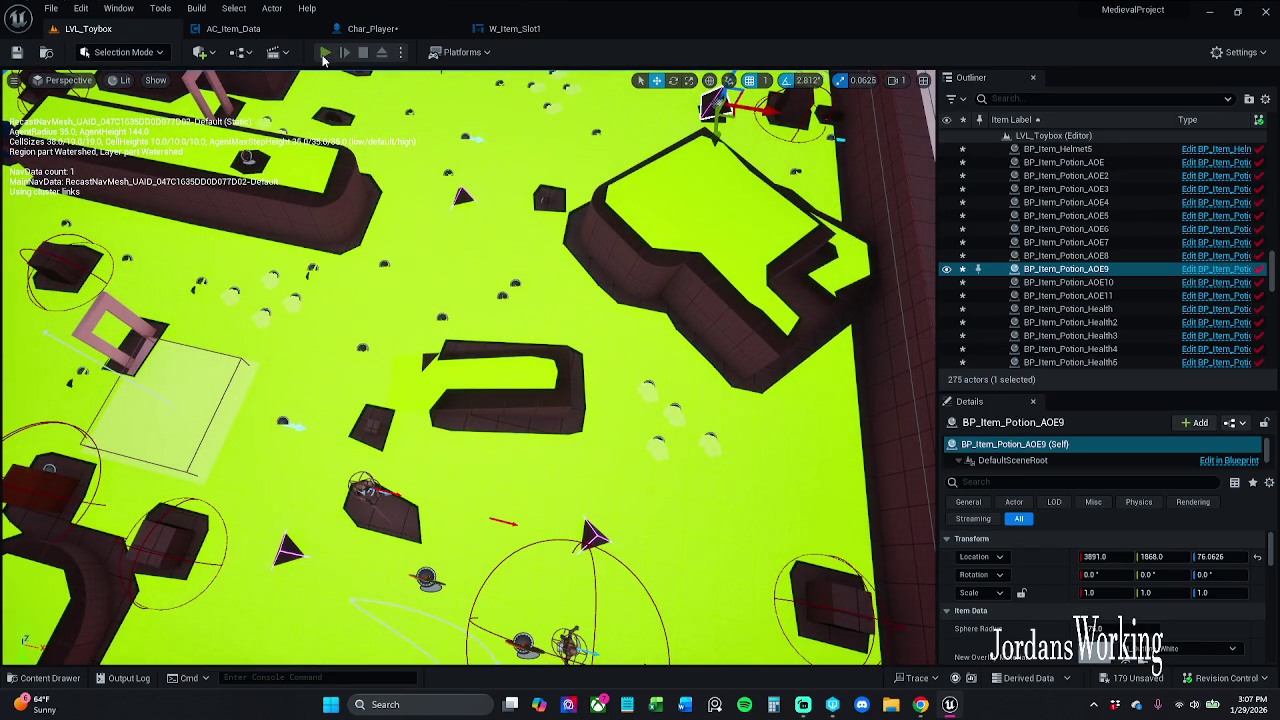
Playtest briefly, then save all modified assets with File > Save All
{"action": "left_click", "coordinate": [326, 58]}
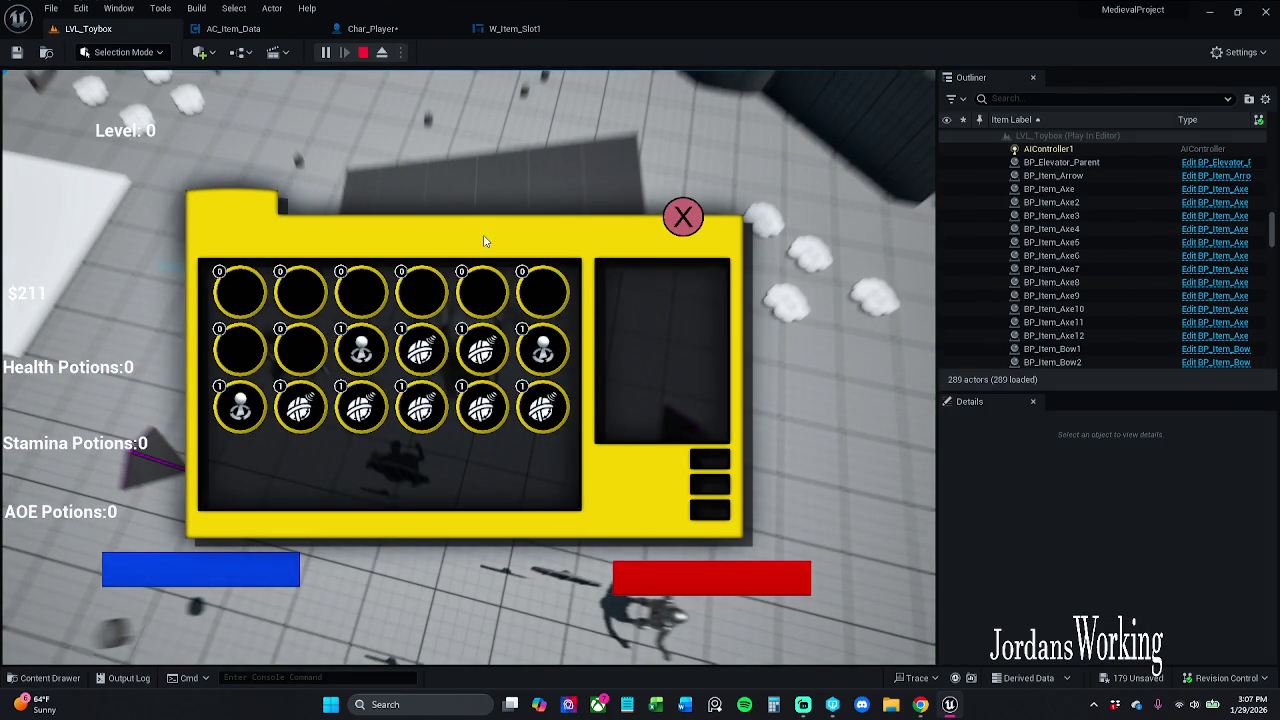
{"action": "key", "text": "Escape"}
{"action": "left_click", "coordinate": [50, 8]}
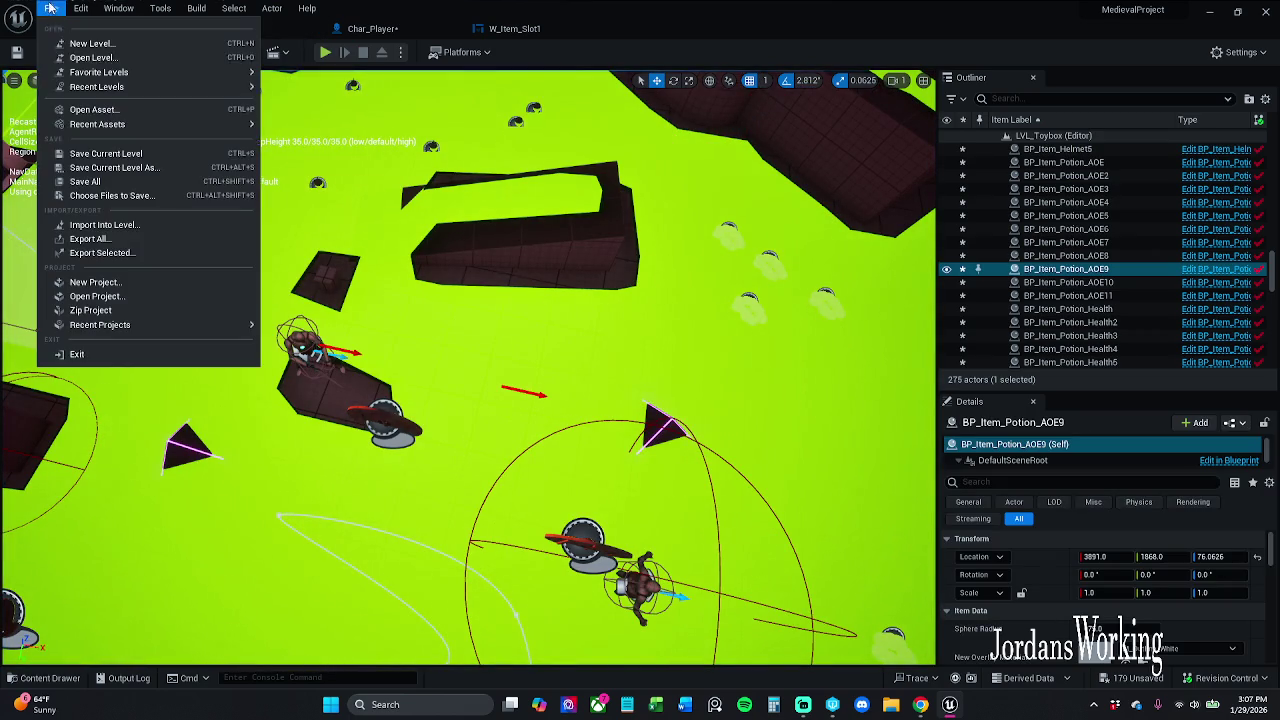
{"action": "left_click", "coordinate": [100, 181]}
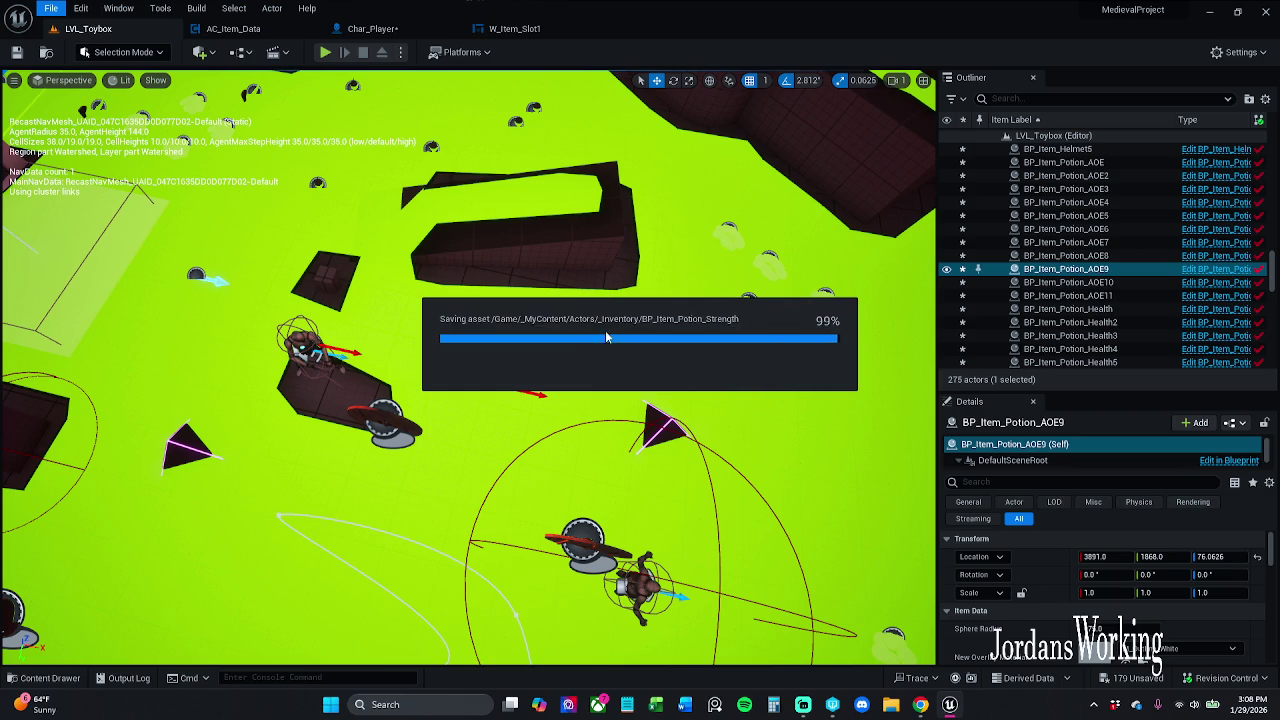
Run another short playtest of LVL_Toybox
{"action": "scroll", "coordinate": [606, 334], "scroll_direction": "down", "scroll_amount": 5}
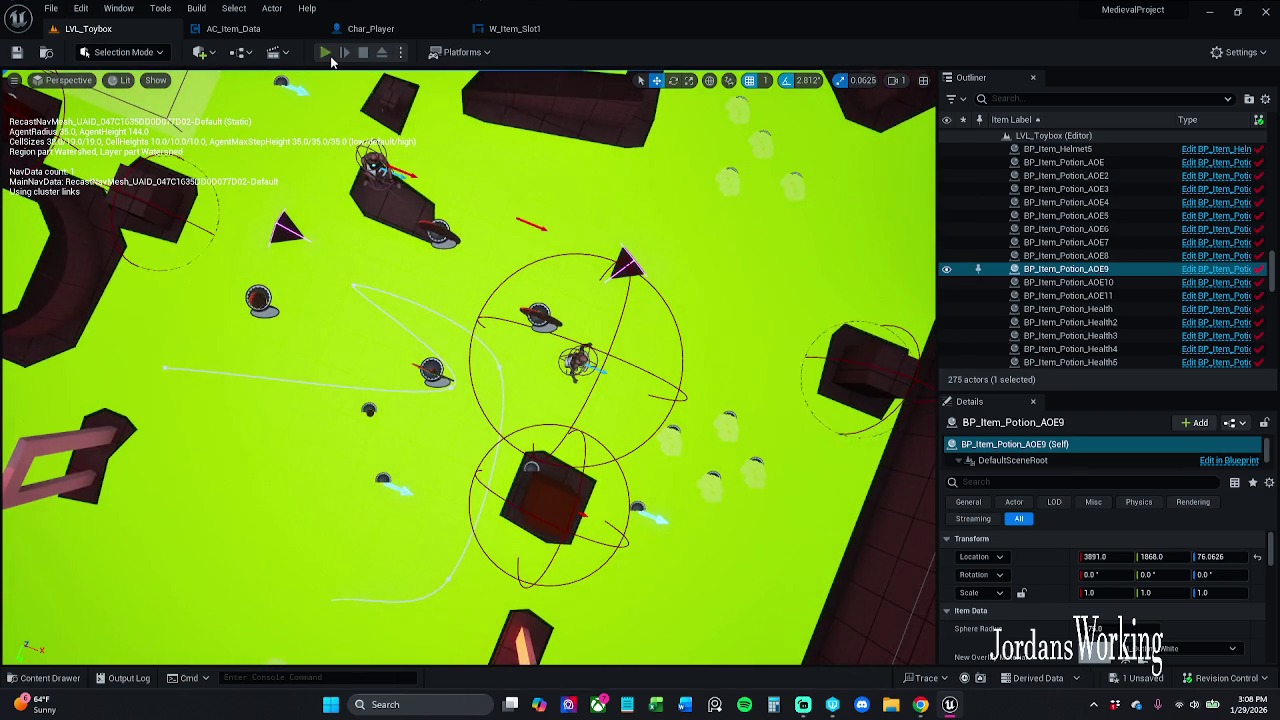
{"action": "left_click", "coordinate": [326, 53]}
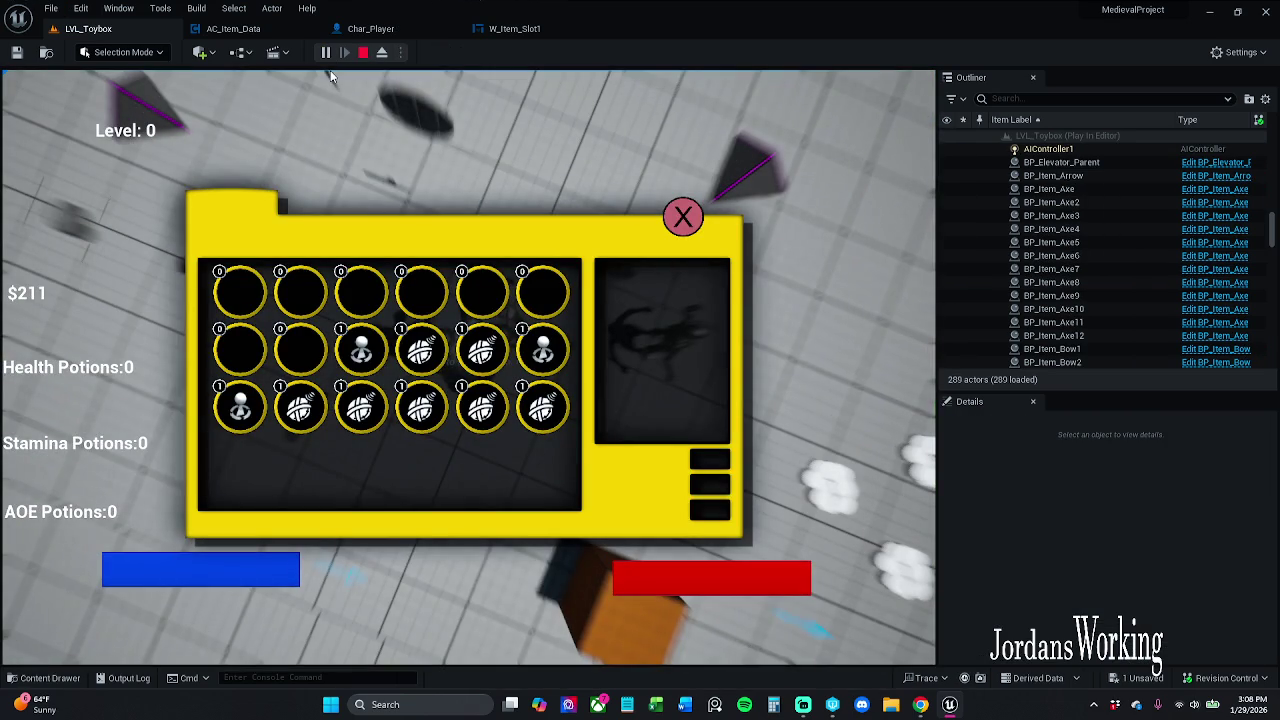
{"action": "left_click", "coordinate": [363, 52]}
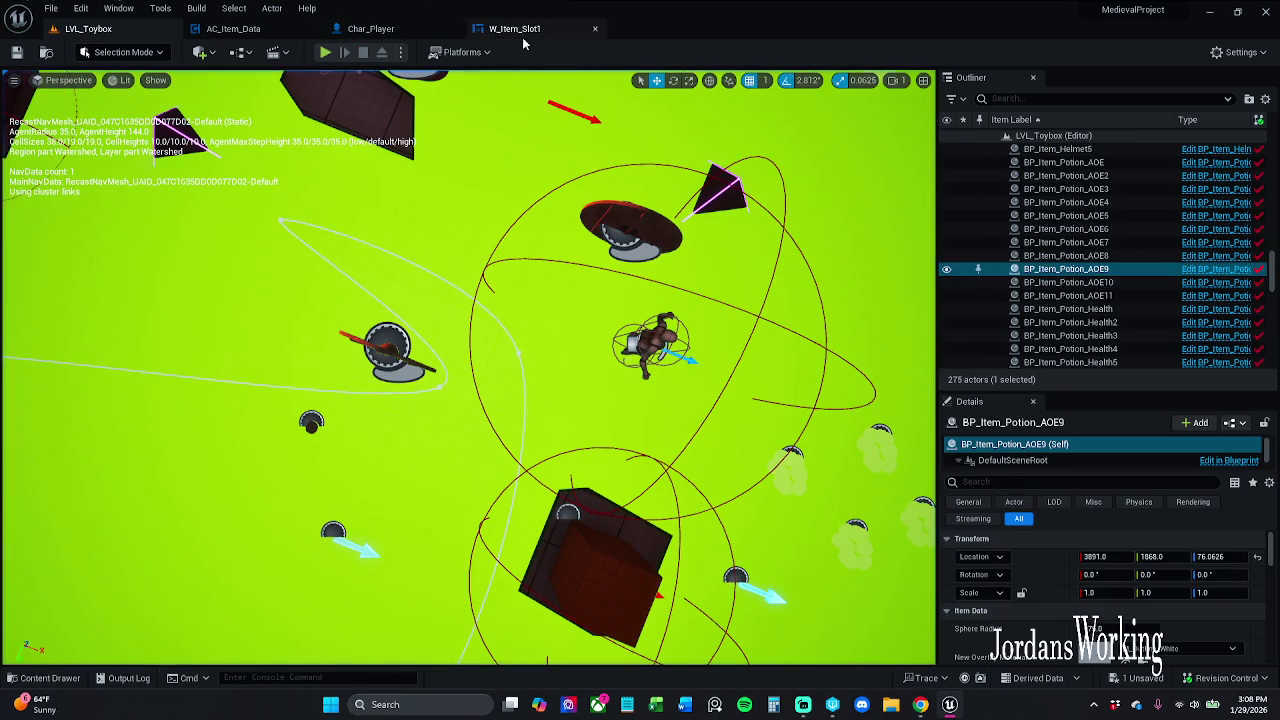
Reset Player Item and Player Items in Char_Player's Details to their defaults
{"action": "left_click", "coordinate": [407, 30]}
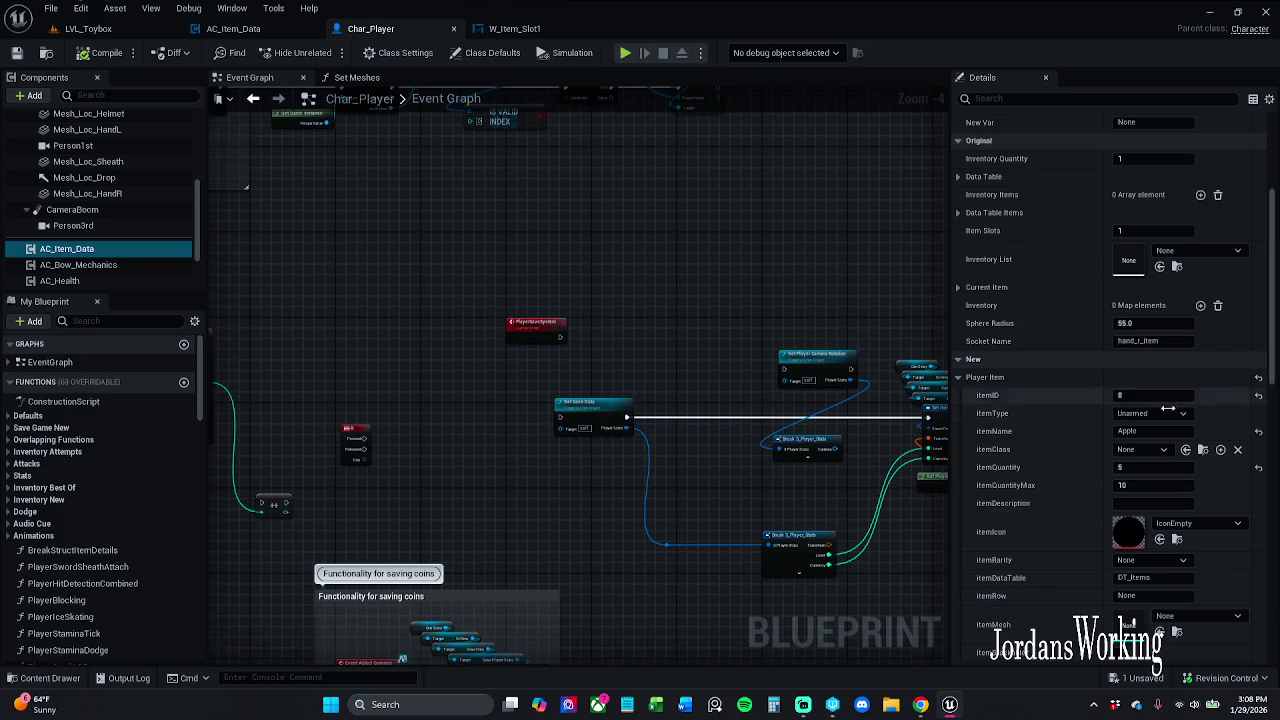
{"action": "left_click", "coordinate": [1258, 395]}
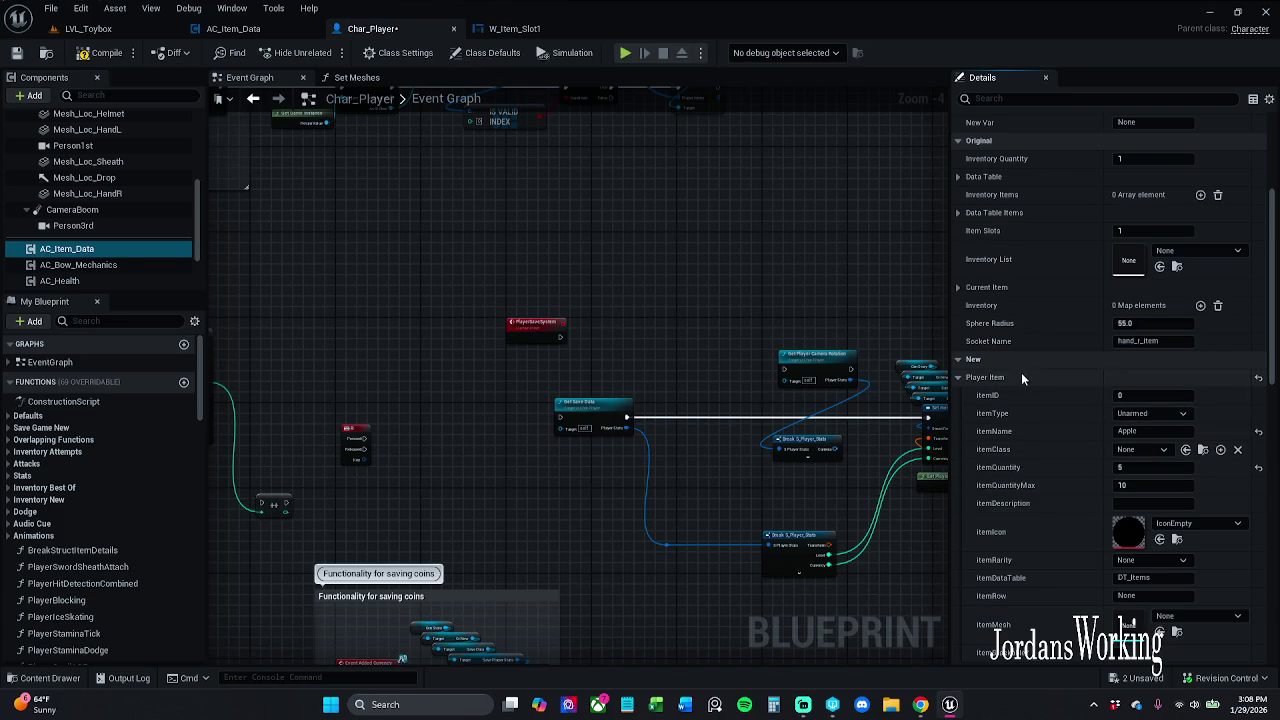
{"action": "left_click", "coordinate": [958, 378]}
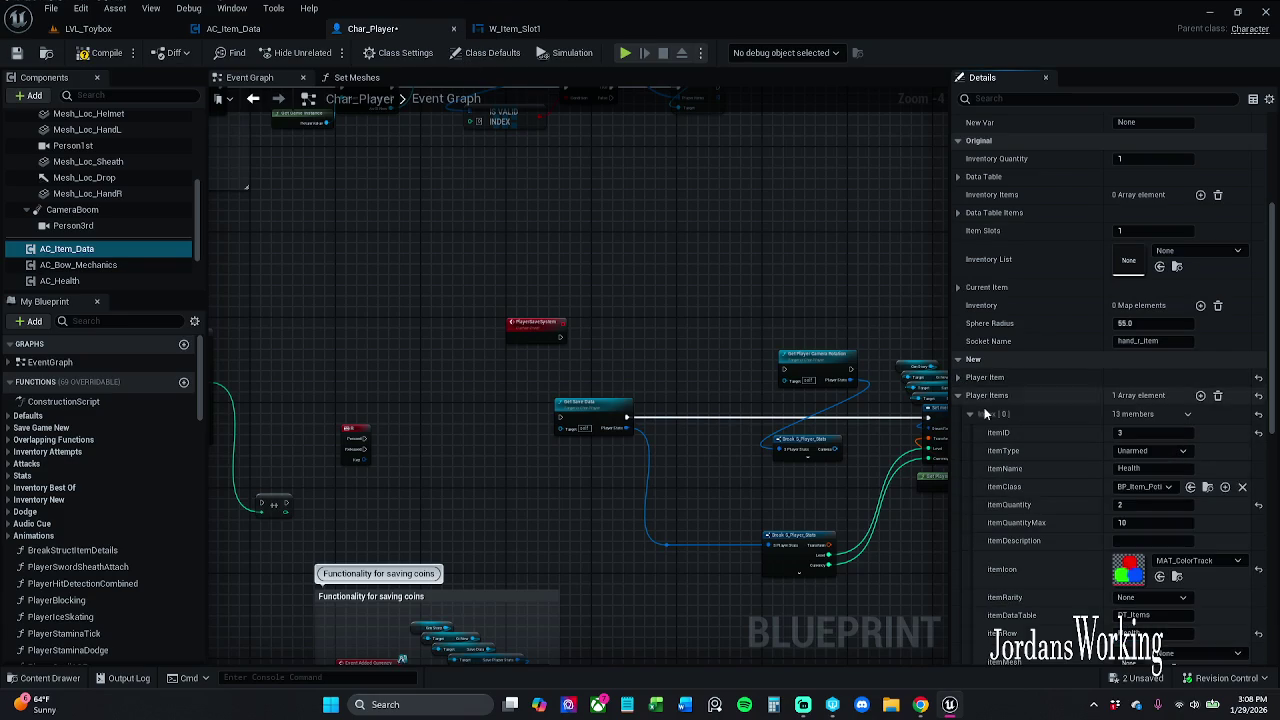
{"action": "left_click", "coordinate": [1259, 378]}
{"action": "left_click", "coordinate": [1258, 395]}
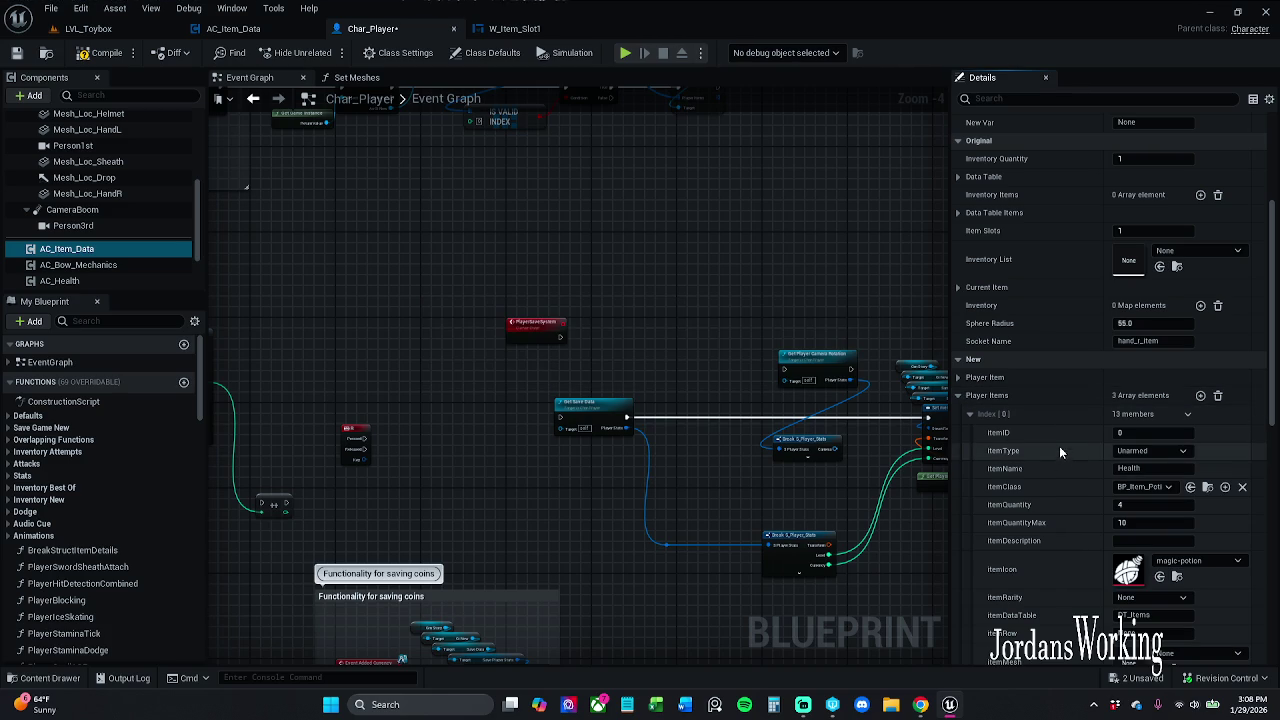
Check the three restored Player Items entries and save Char_Player
{"action": "scroll", "coordinate": [1060, 440], "scroll_direction": "down", "scroll_amount": 3}
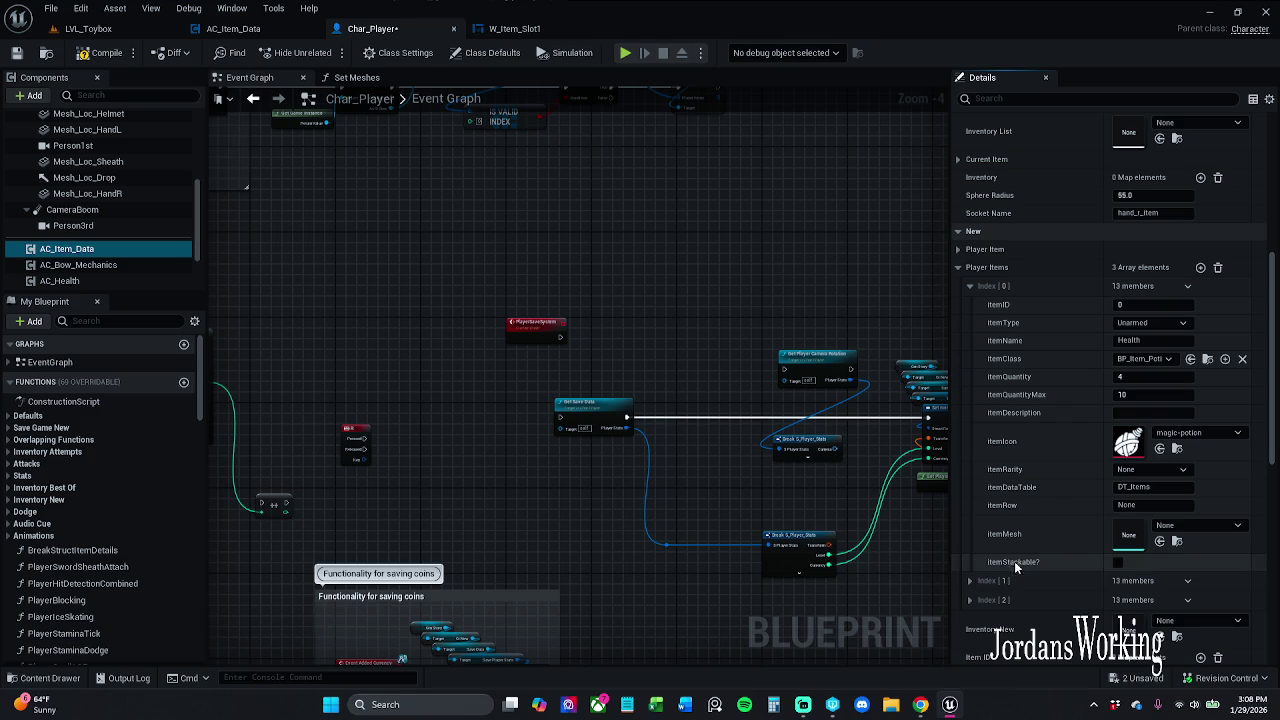
{"action": "left_click", "coordinate": [970, 581]}
{"action": "scroll", "coordinate": [1011, 535], "scroll_direction": "down", "scroll_amount": 3}
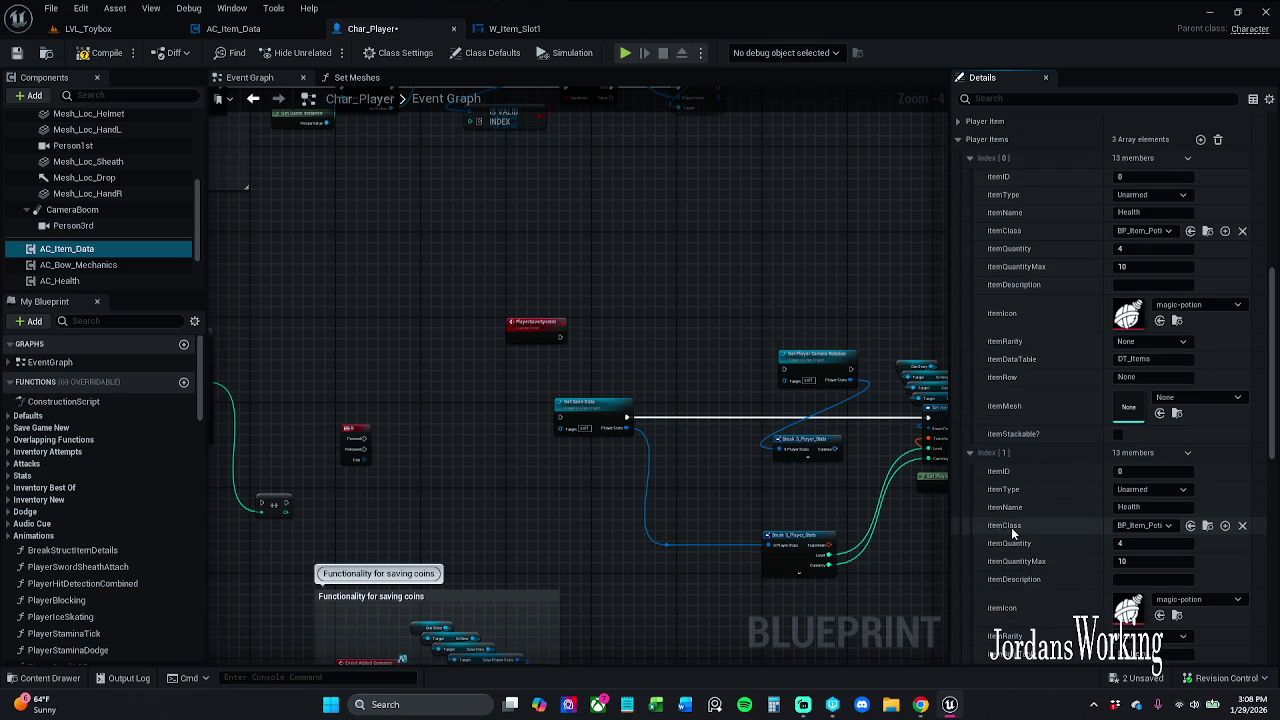
{"action": "left_click", "coordinate": [969, 453]}
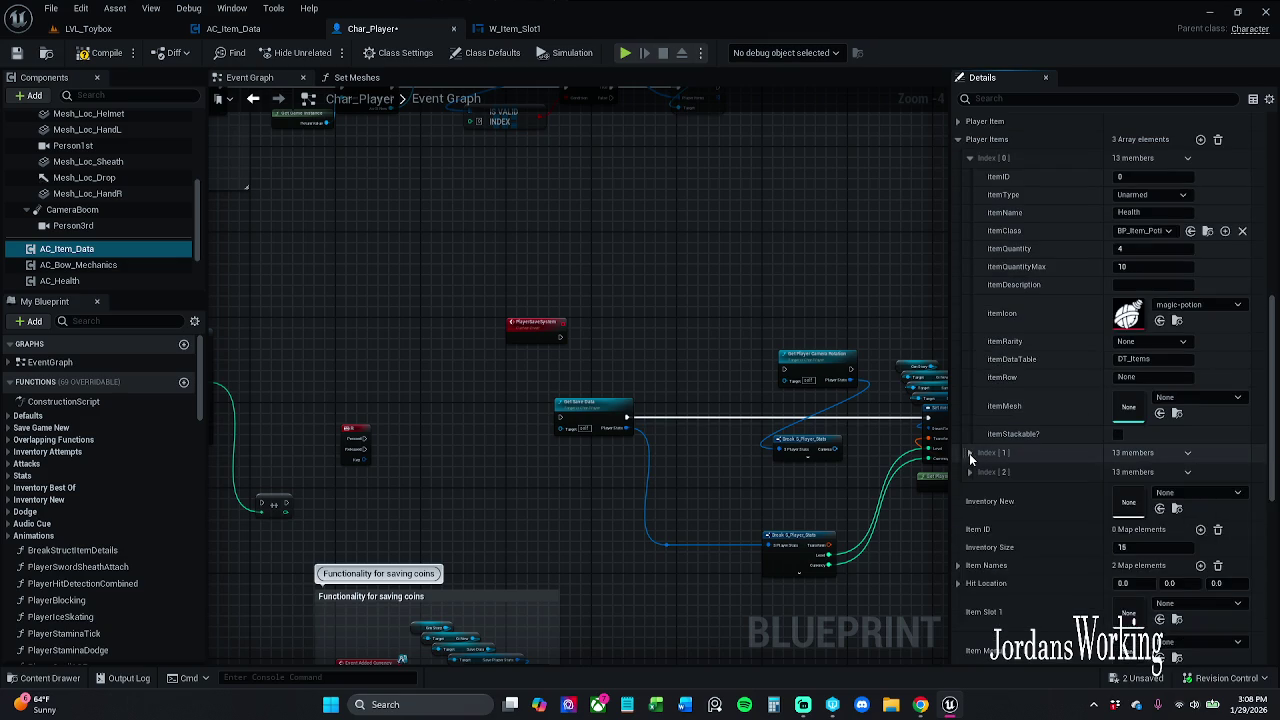
{"action": "scroll", "coordinate": [969, 450], "scroll_direction": "up", "scroll_amount": 3}
{"action": "left_click", "coordinate": [969, 286]}
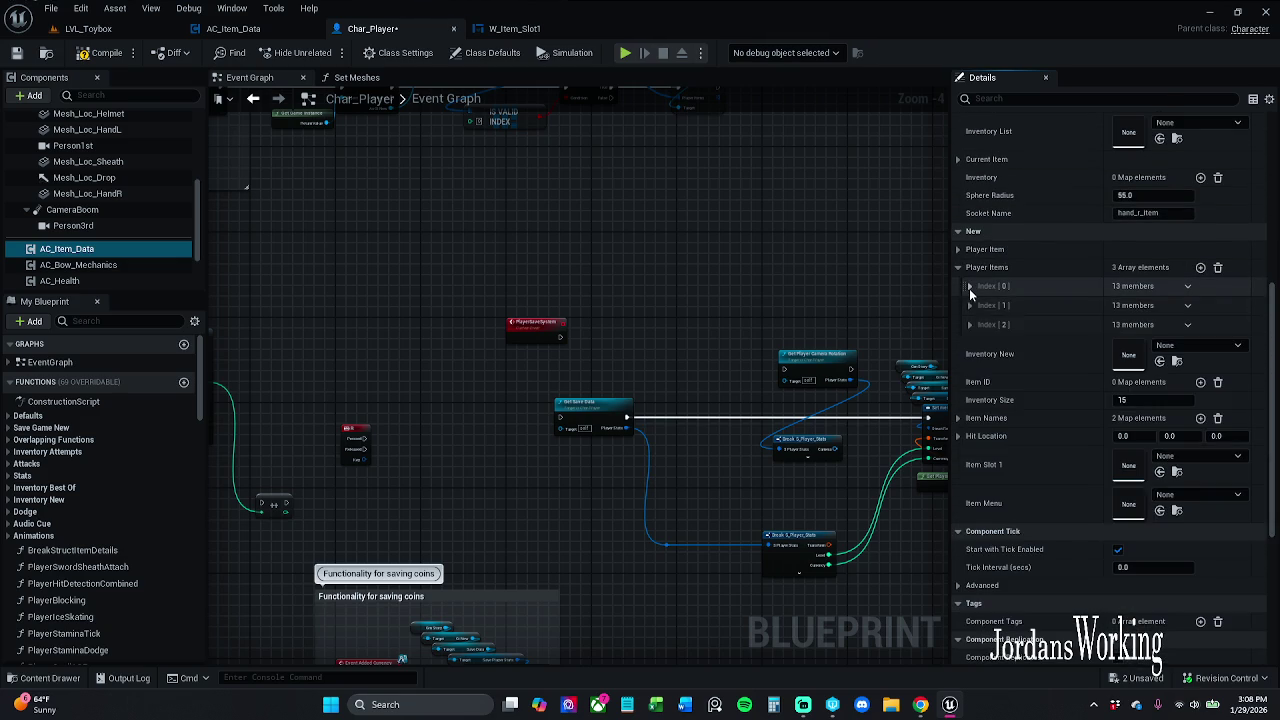
{"action": "left_click", "coordinate": [969, 325]}
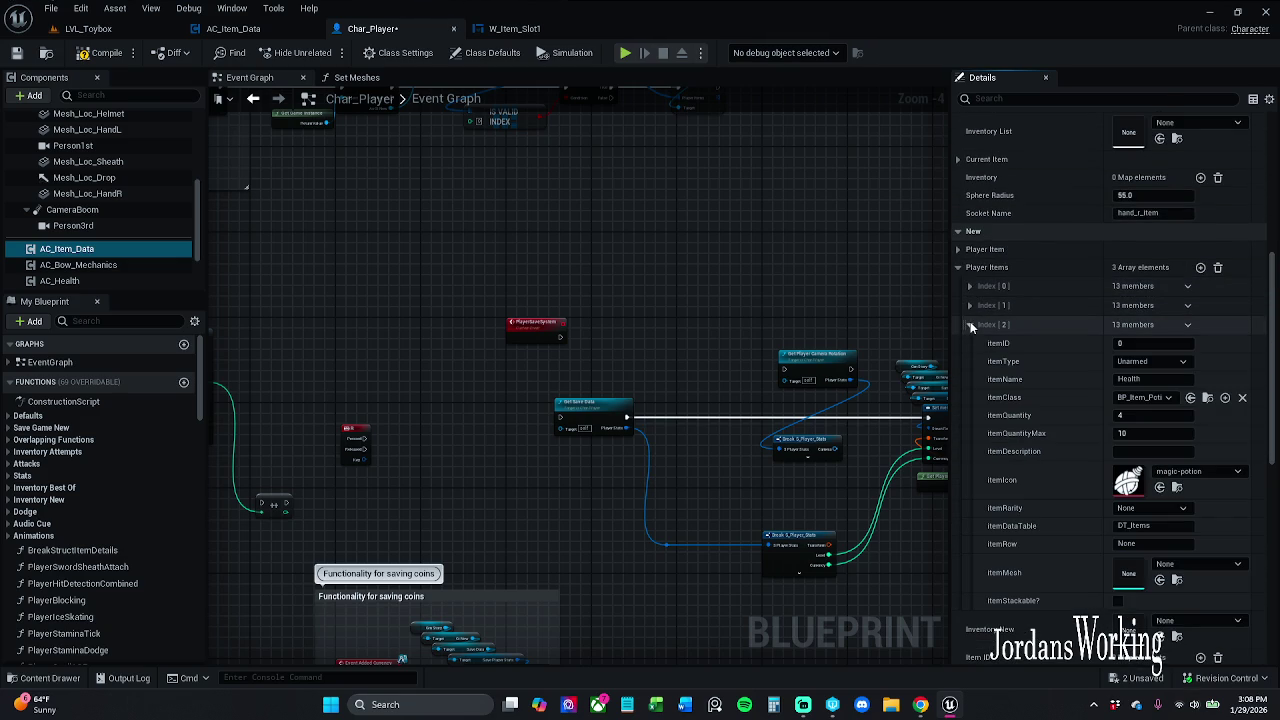
{"action": "left_click", "coordinate": [970, 325]}
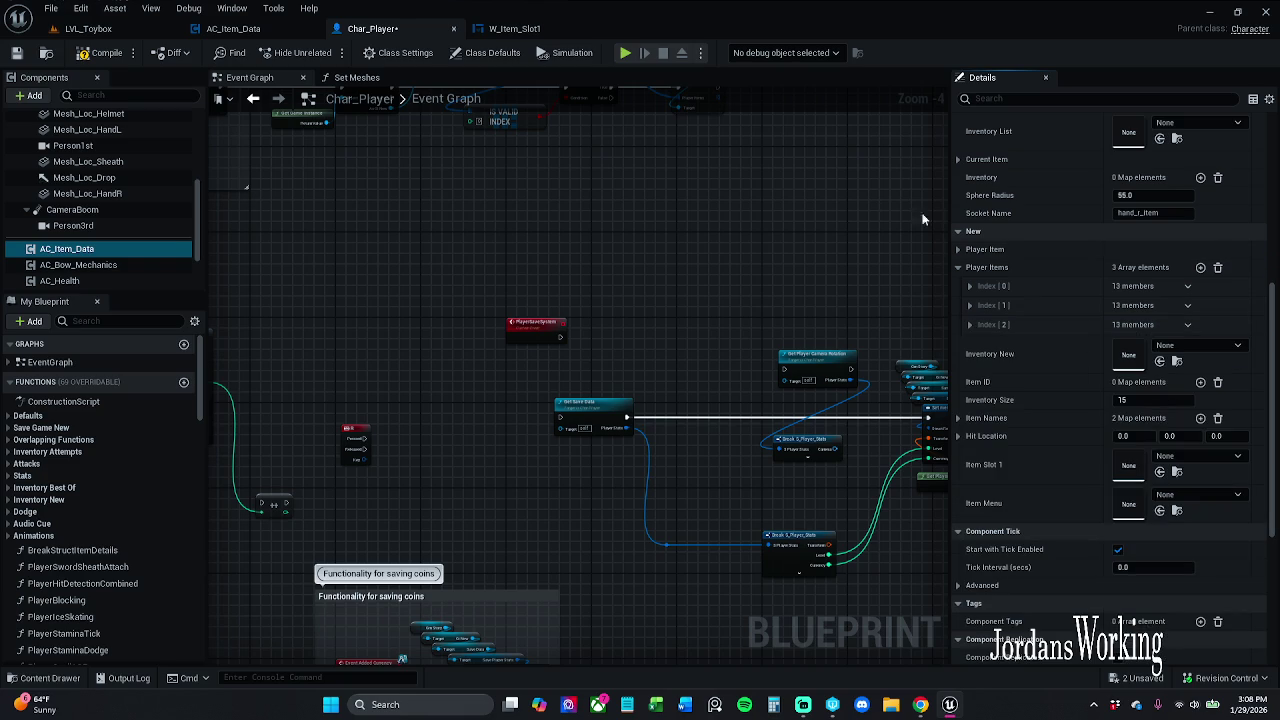
{"action": "left_click", "coordinate": [18, 53]}
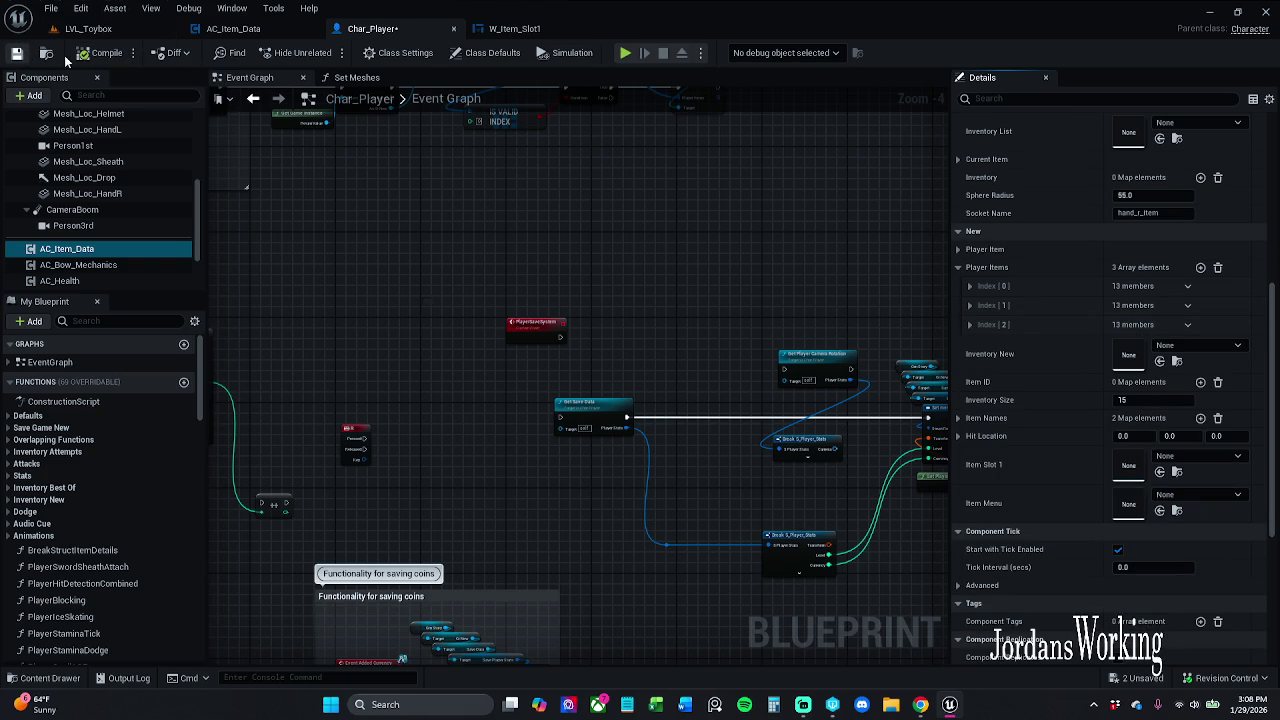
Play-test LVL_Toybox in the editor, check the inventory grid, then stop the session
{"action": "left_click", "coordinate": [115, 30]}
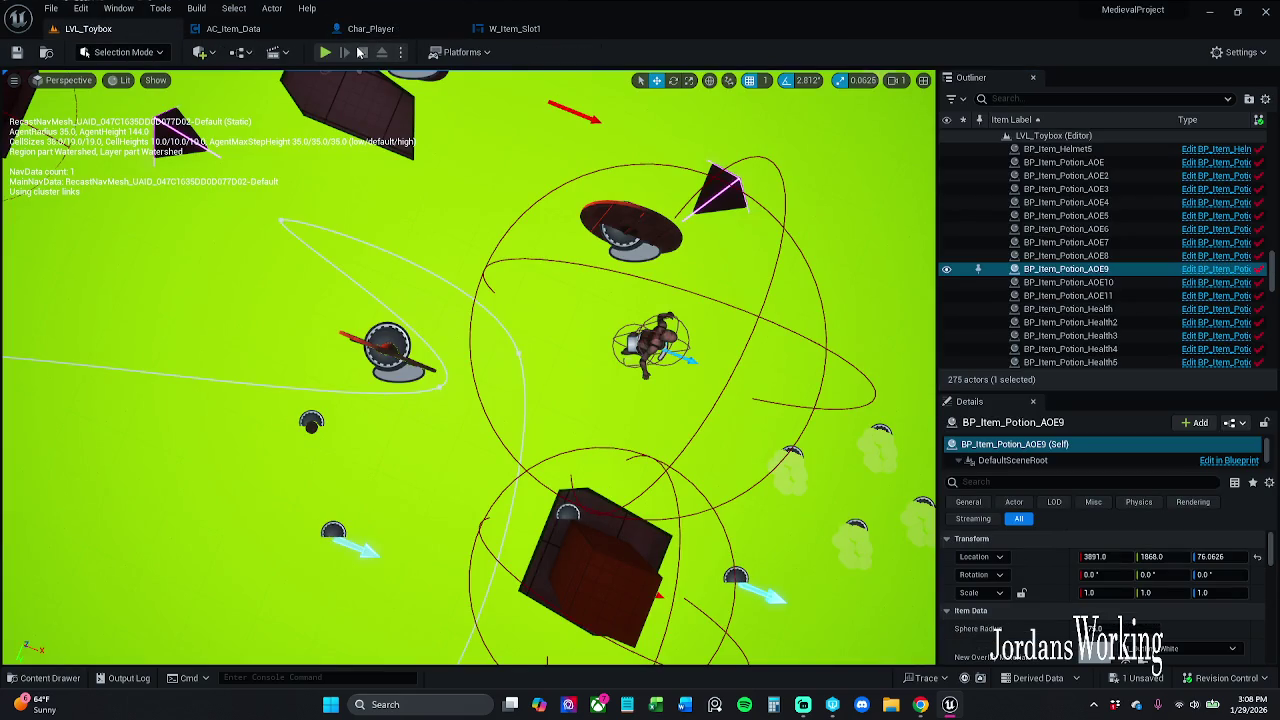
{"action": "left_click", "coordinate": [333, 55]}
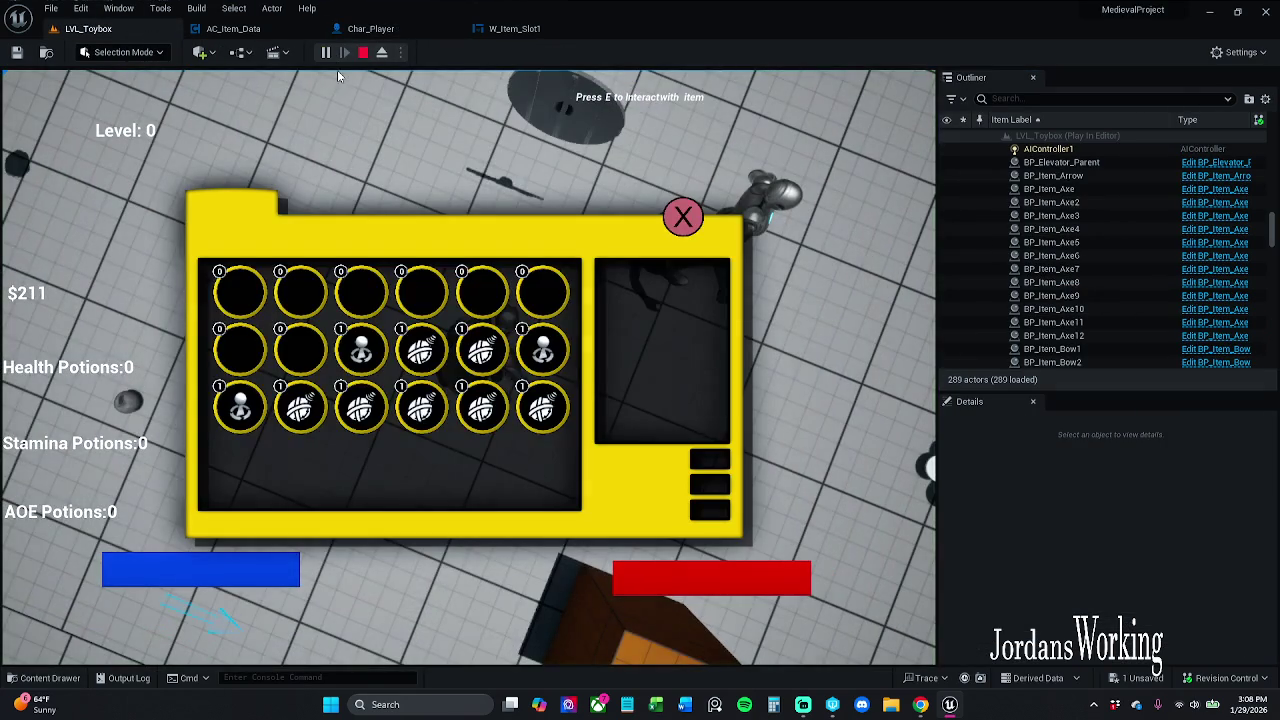
{"action": "left_click", "coordinate": [684, 228]}
{"action": "key", "text": "Escape"}
Review W_Item_Slot1's quantity check and Set Visibility nodes, save it, and return to Char_Player
{"action": "left_click", "coordinate": [514, 28]}
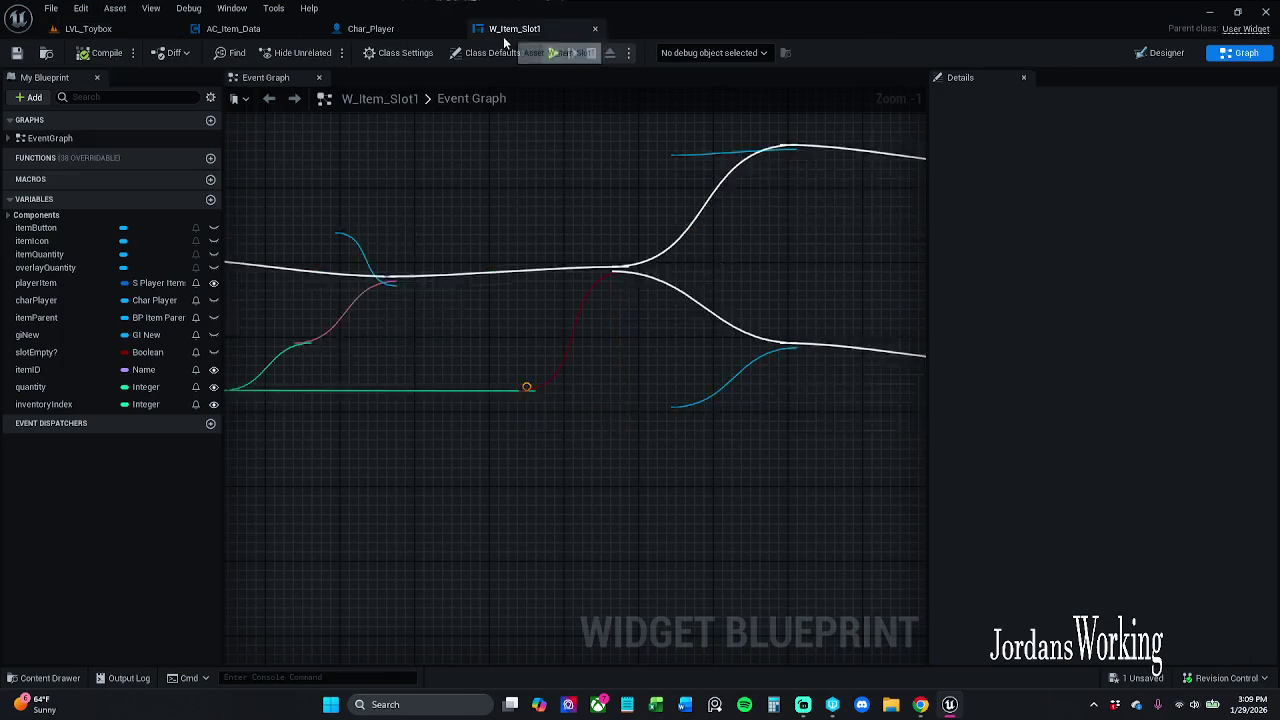
{"action": "left_click_drag", "start_coordinate": [626, 363], "coordinate": [575, 372]}
{"action": "left_click_drag", "start_coordinate": [268, 439], "coordinate": [386, 428]}
{"action": "left_click", "coordinate": [314, 409]}
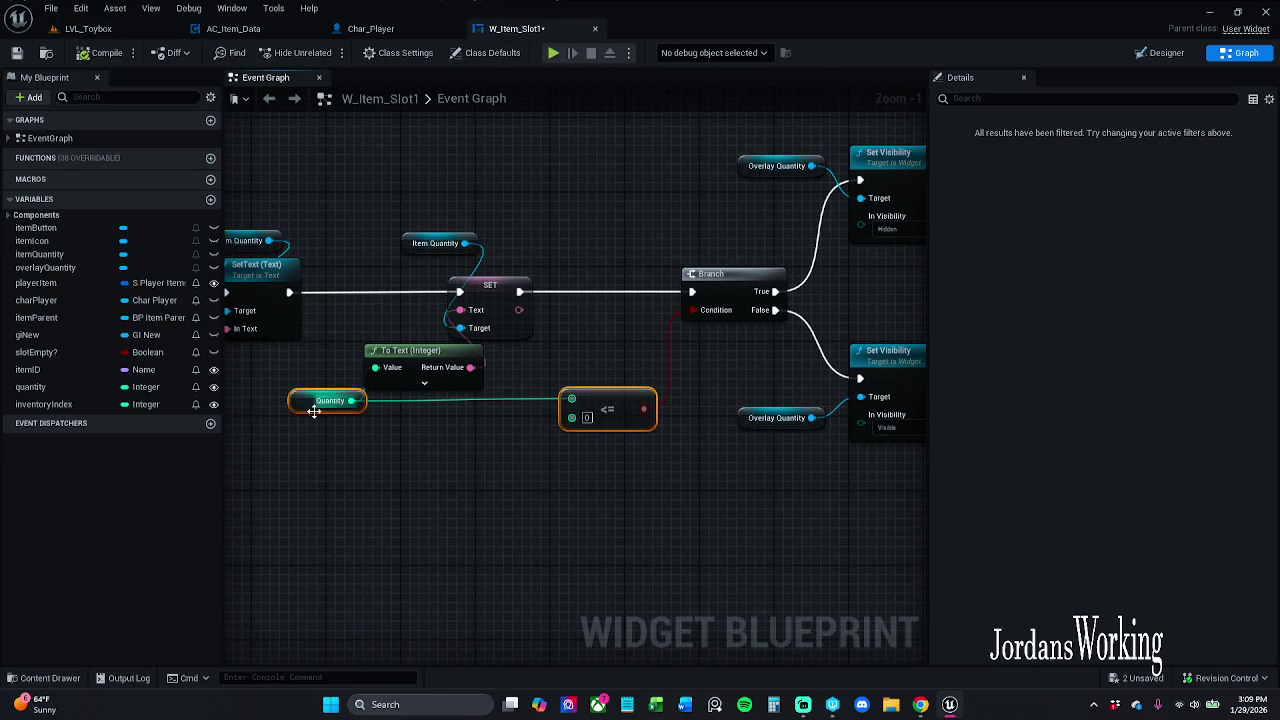
{"action": "left_click", "coordinate": [546, 477]}
{"action": "left_click_drag", "start_coordinate": [517, 413], "coordinate": [344, 398]}
{"action": "left_click", "coordinate": [16, 52]}
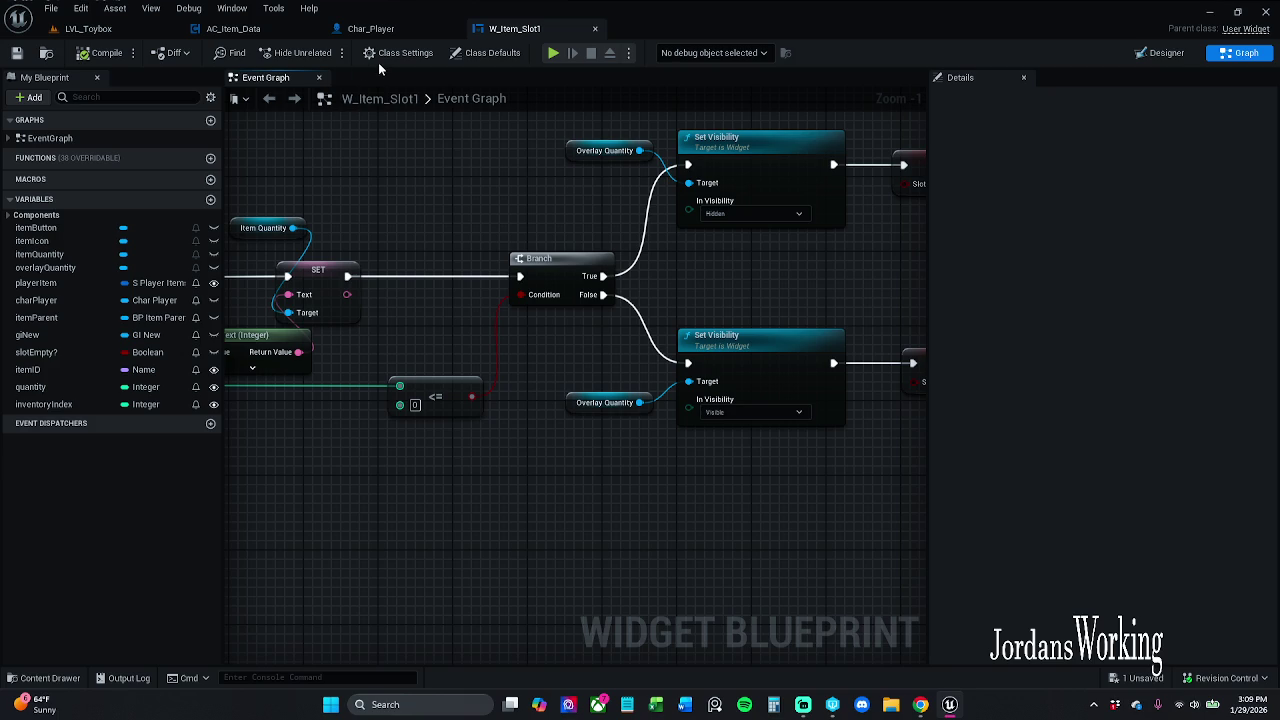
{"action": "left_click", "coordinate": [372, 28]}
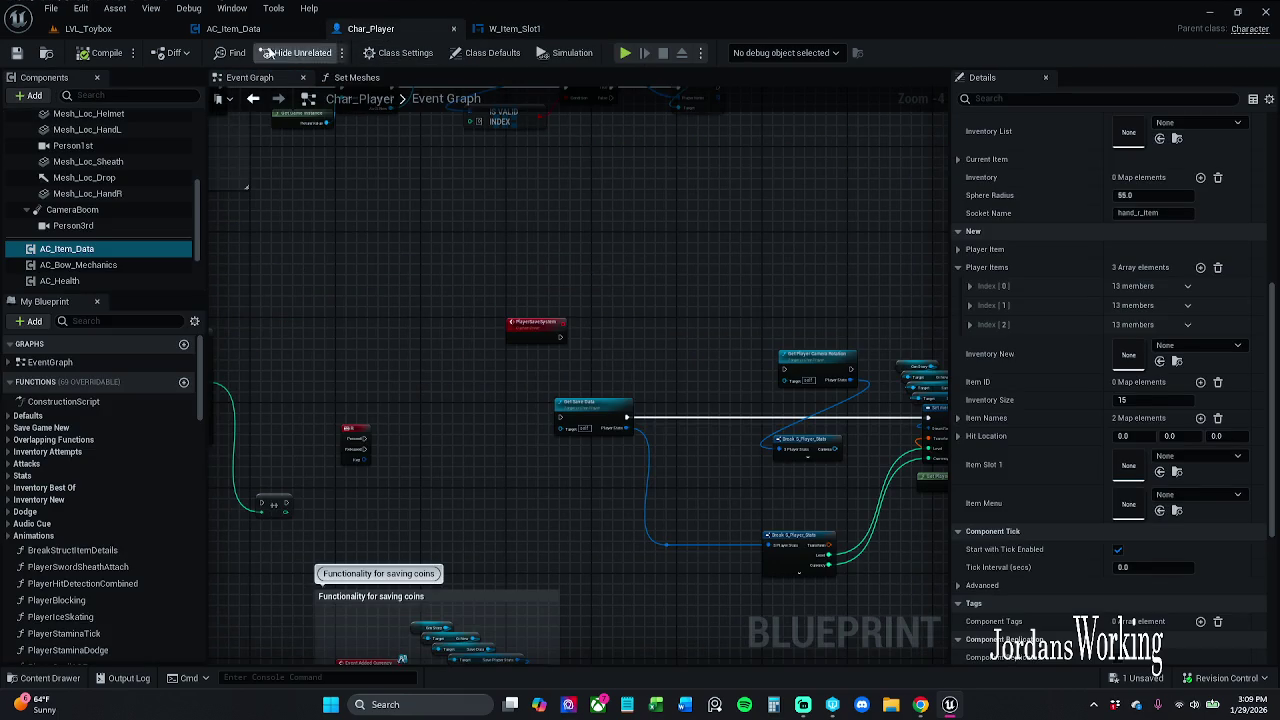
In AC_Item_Data, shift the IA_Interaction-to-Interact with Actor node chain right and save
{"action": "left_click", "coordinate": [233, 28]}
{"action": "mouse_move", "coordinate": [547, 268]}
{"action": "left_mouse_down"}
{"action": "mouse_move", "coordinate": [434, 223]}
{"action": "mouse_move", "coordinate": [391, 229]}
{"action": "mouse_move", "coordinate": [497, 233]}
{"action": "left_mouse_up"}
{"action": "mouse_move", "coordinate": [265, 222]}
{"action": "left_mouse_down"}
{"action": "mouse_move", "coordinate": [508, 329]}
{"action": "mouse_move", "coordinate": [574, 318]}
{"action": "left_mouse_up"}
{"action": "left_click_drag", "start_coordinate": [566, 262], "coordinate": [606, 260]}
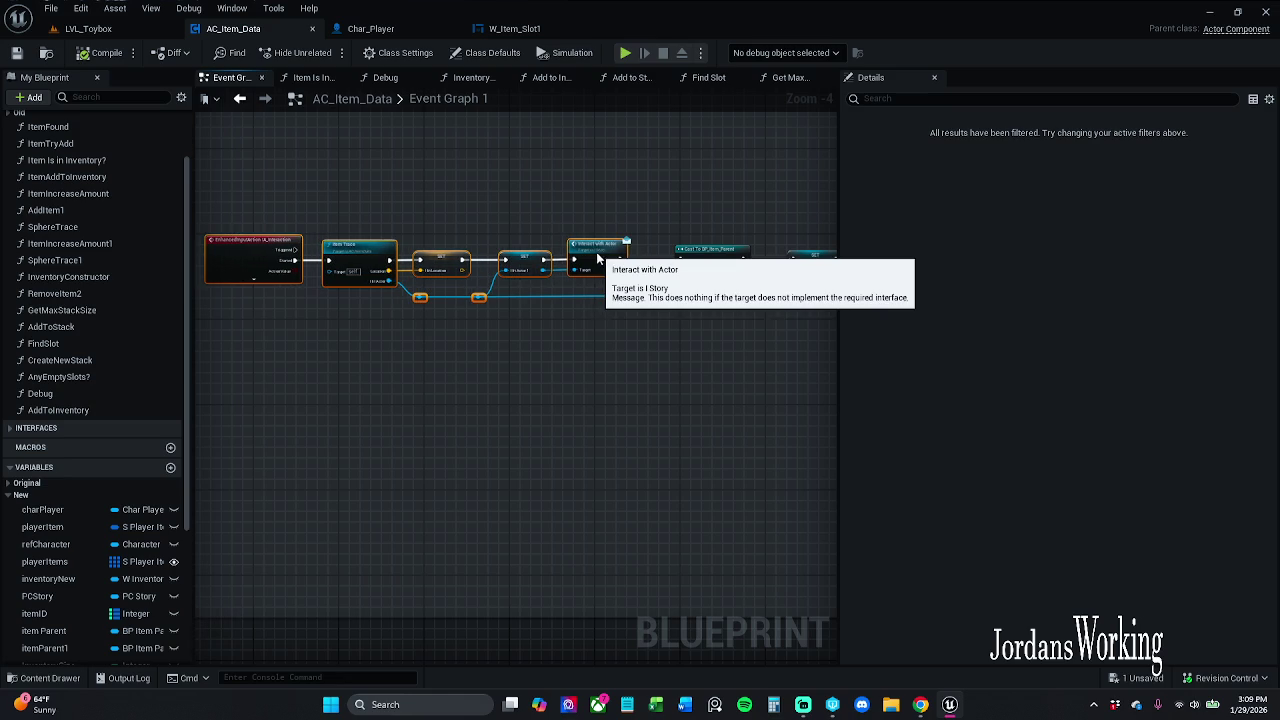
{"action": "left_click", "coordinate": [692, 228]}
{"action": "mouse_move", "coordinate": [206, 215]}
{"action": "left_mouse_down"}
{"action": "mouse_move", "coordinate": [528, 337]}
{"action": "mouse_move", "coordinate": [609, 351]}
{"action": "left_mouse_up"}
{"action": "left_click_drag", "start_coordinate": [601, 258], "coordinate": [611, 258]}
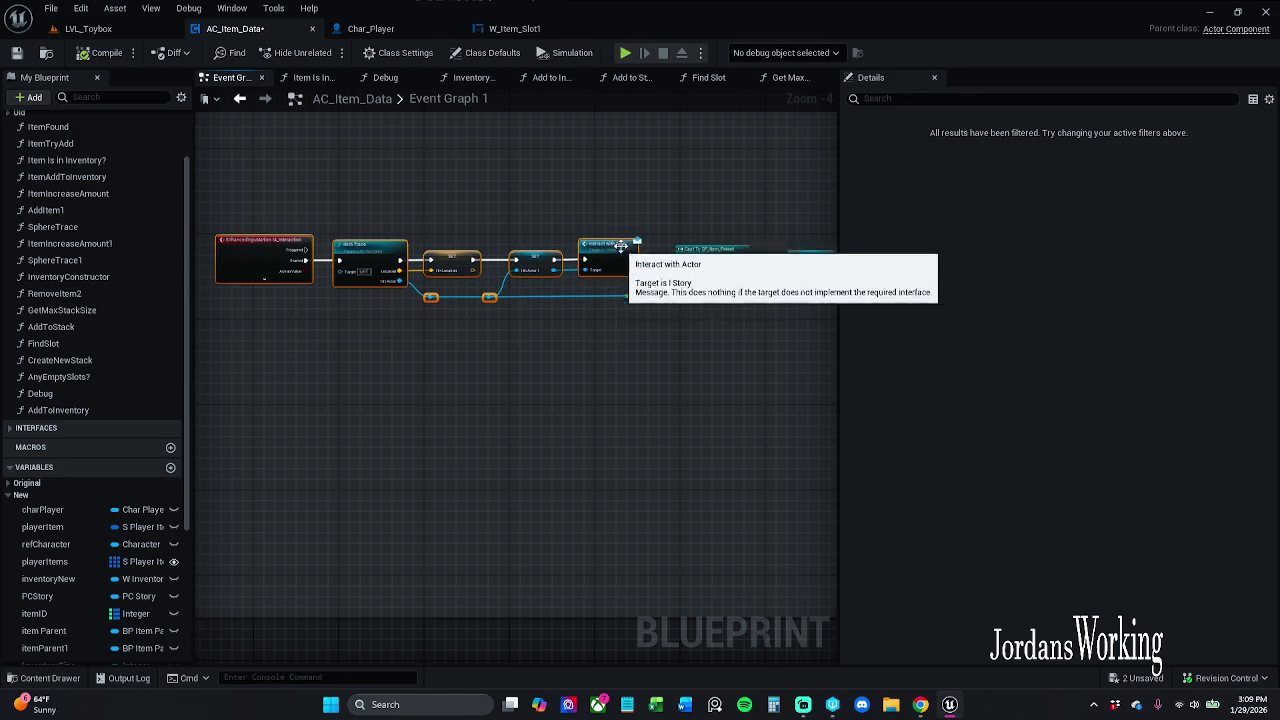
{"action": "left_click", "coordinate": [636, 205]}
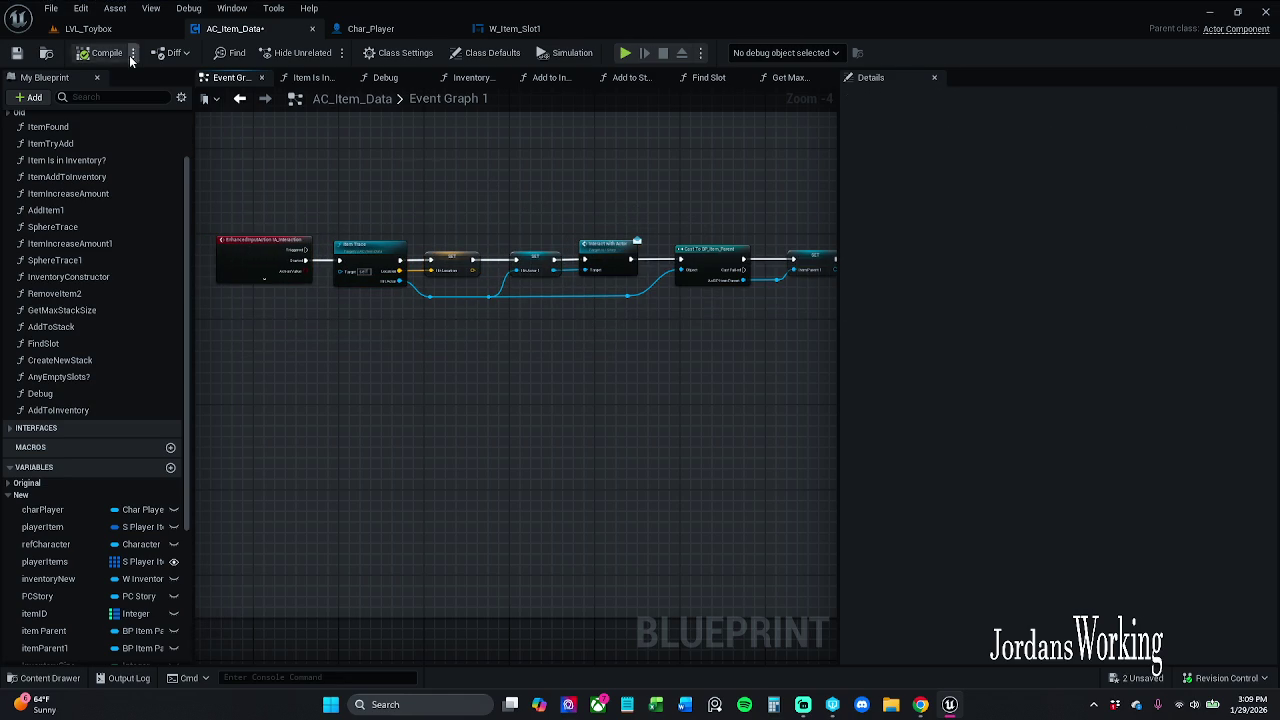
{"action": "left_click", "coordinate": [19, 54]}
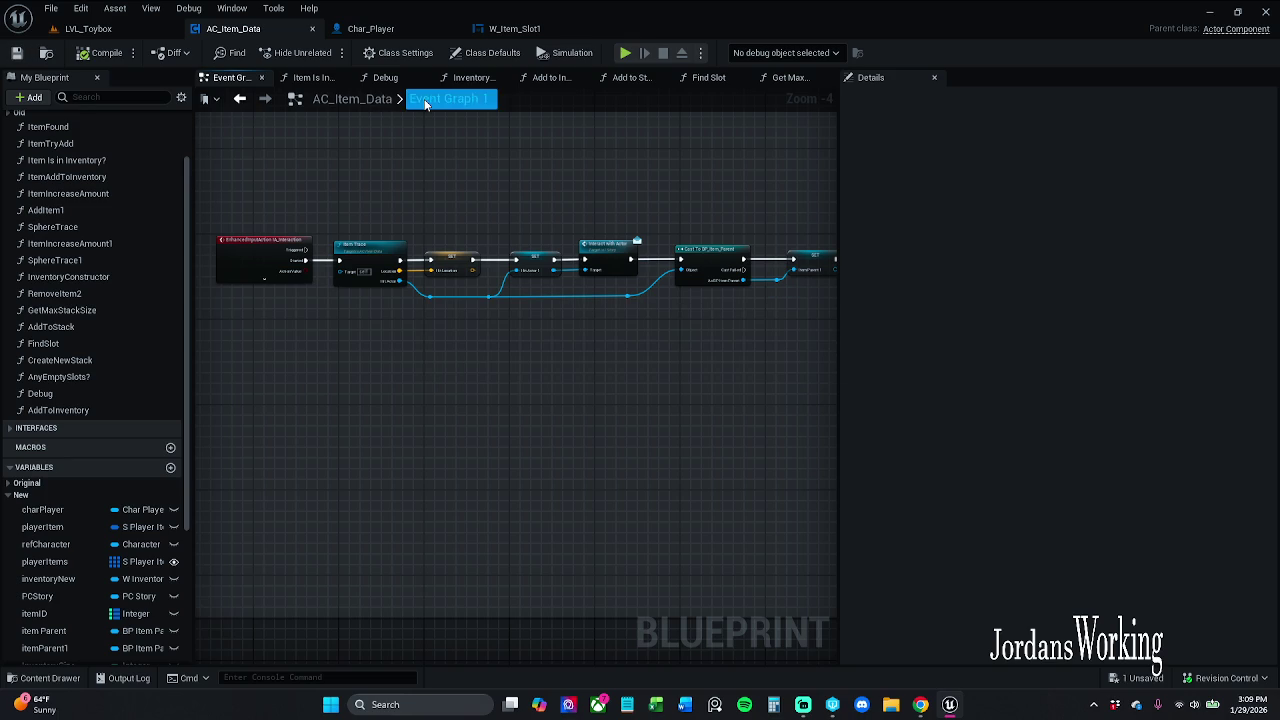
Browse the Item Is In Inventory?, Debug, Inventory Constructor and Add to Inventory function graphs
{"action": "left_click", "coordinate": [318, 78]}
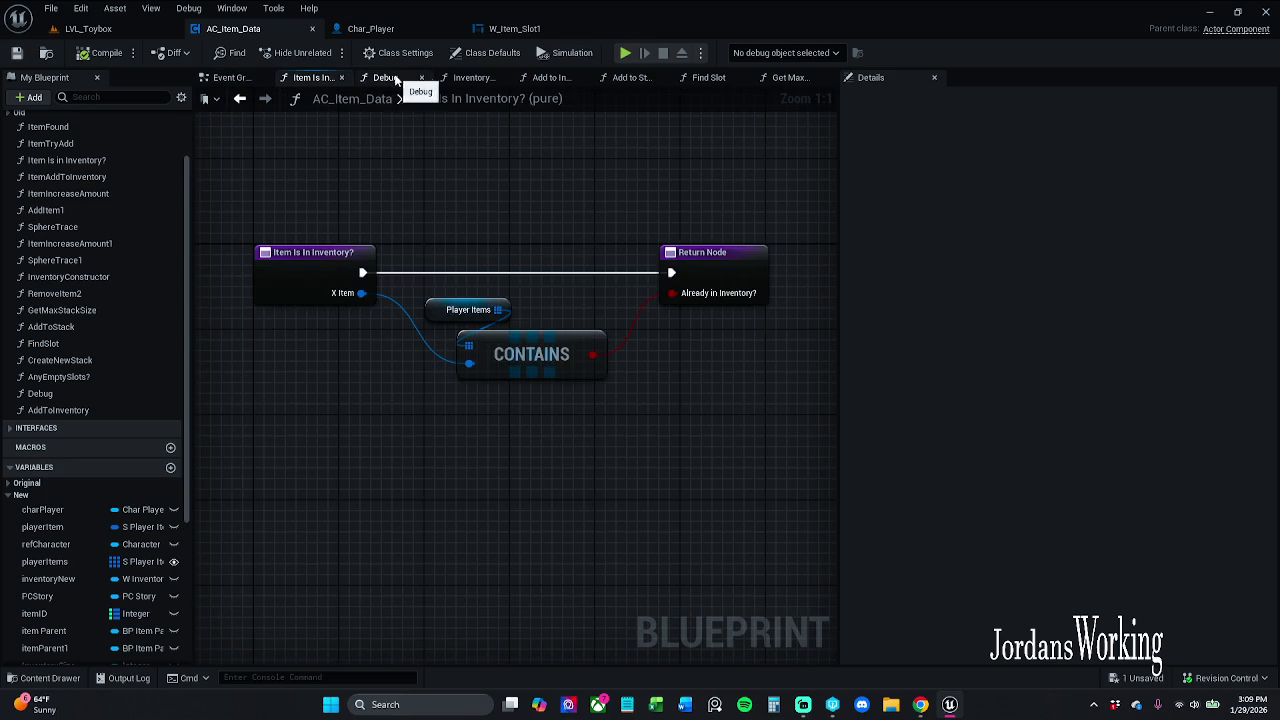
{"action": "left_click", "coordinate": [386, 78]}
{"action": "left_click", "coordinate": [476, 79]}
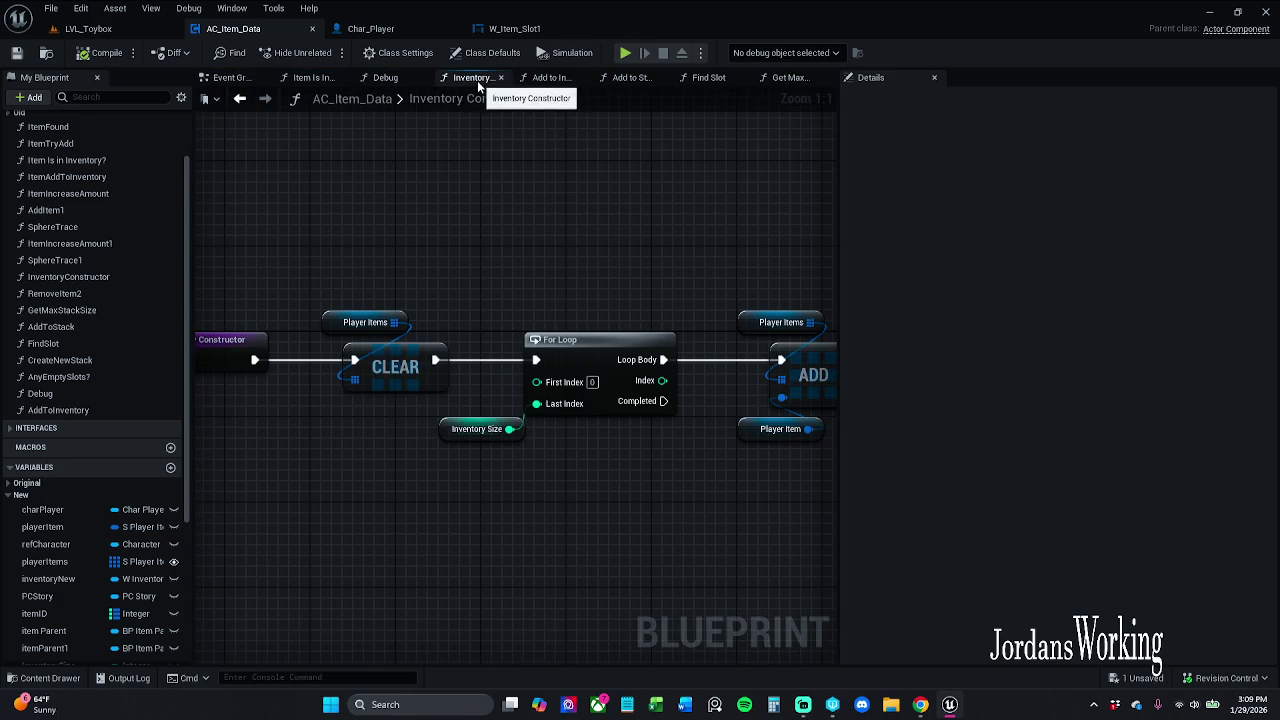
{"action": "left_click", "coordinate": [553, 80]}
{"action": "mouse_move", "coordinate": [522, 127]}
{"action": "left_mouse_down"}
{"action": "mouse_move", "coordinate": [680, 230]}
{"action": "mouse_move", "coordinate": [560, 245]}
{"action": "left_mouse_up"}
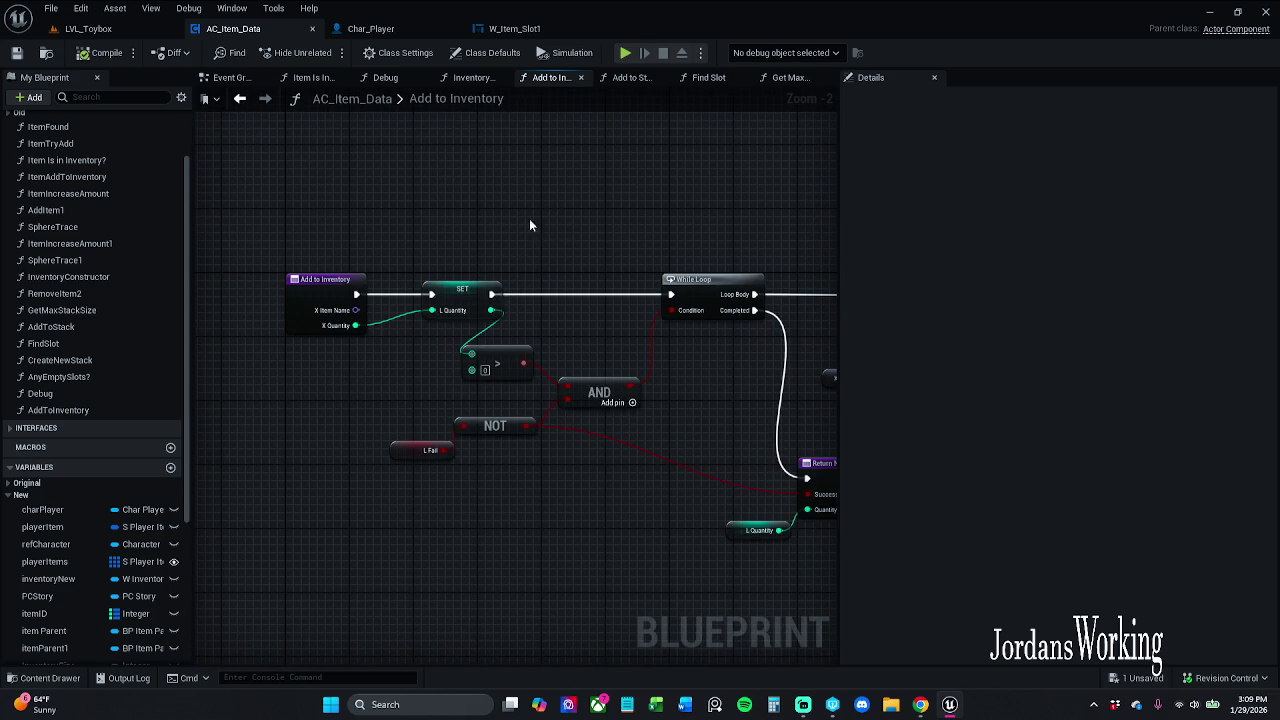
Find all references to Add to Inventory and step through each listed call site
{"action": "left_click", "coordinate": [322, 296]}
{"action": "right_click", "coordinate": [320, 299]}
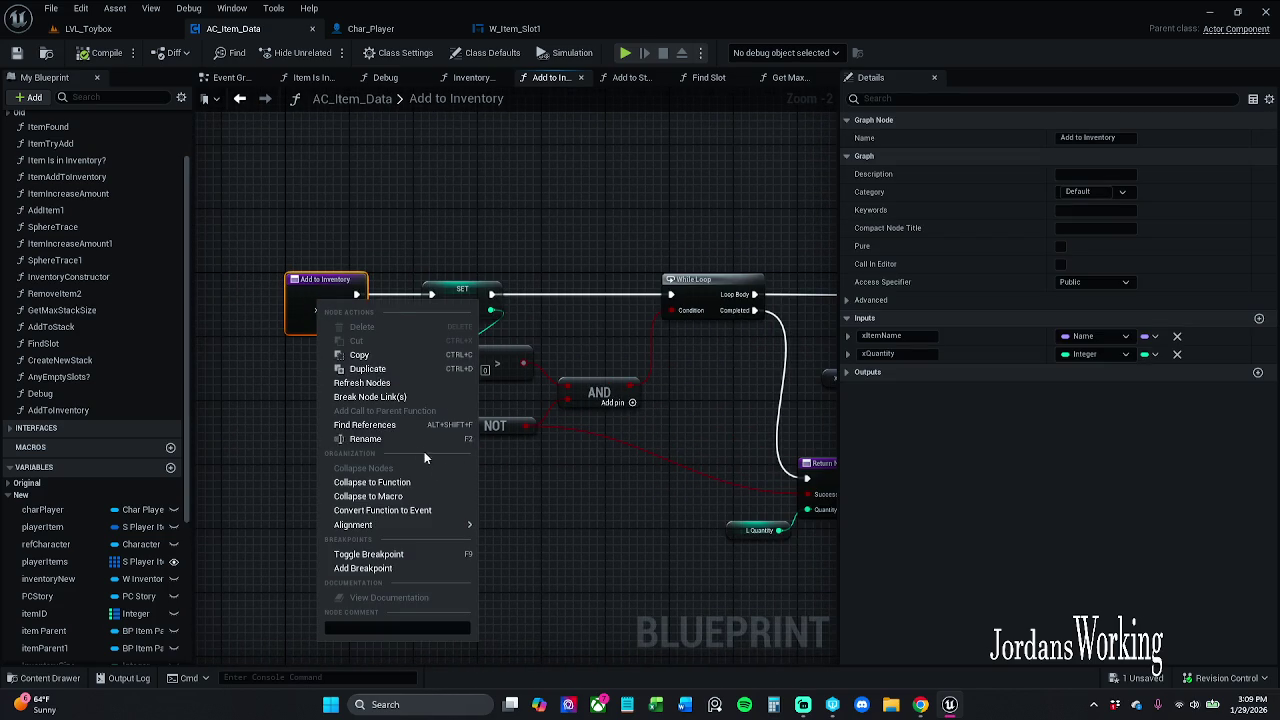
{"action": "left_click", "coordinate": [380, 425]}
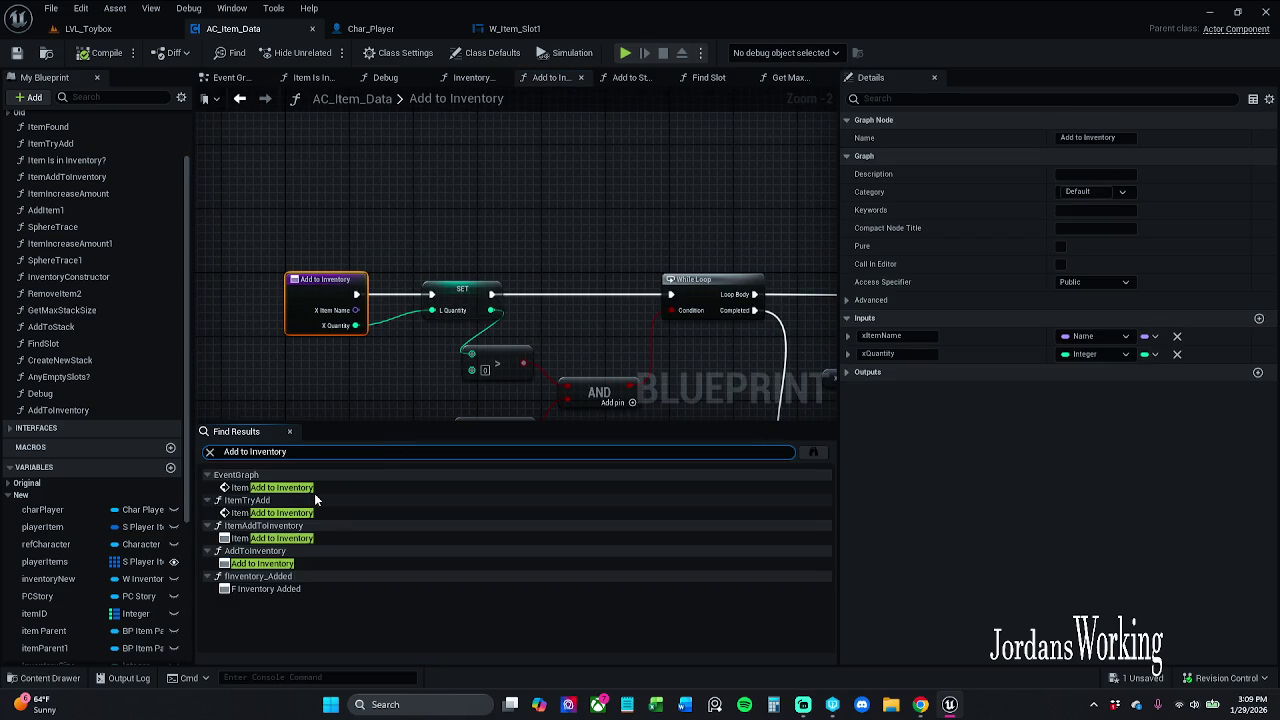
{"action": "left_click", "coordinate": [306, 565]}
{"action": "left_click", "coordinate": [306, 587]}
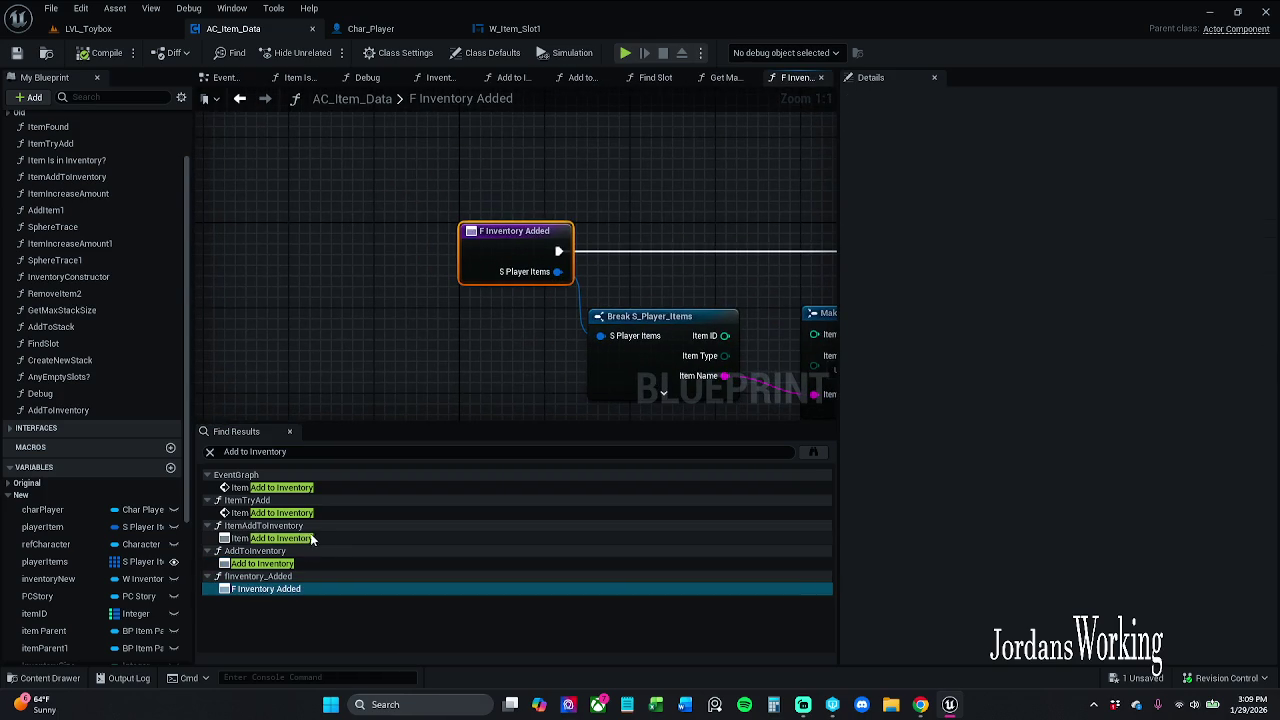
{"action": "left_click", "coordinate": [333, 539]}
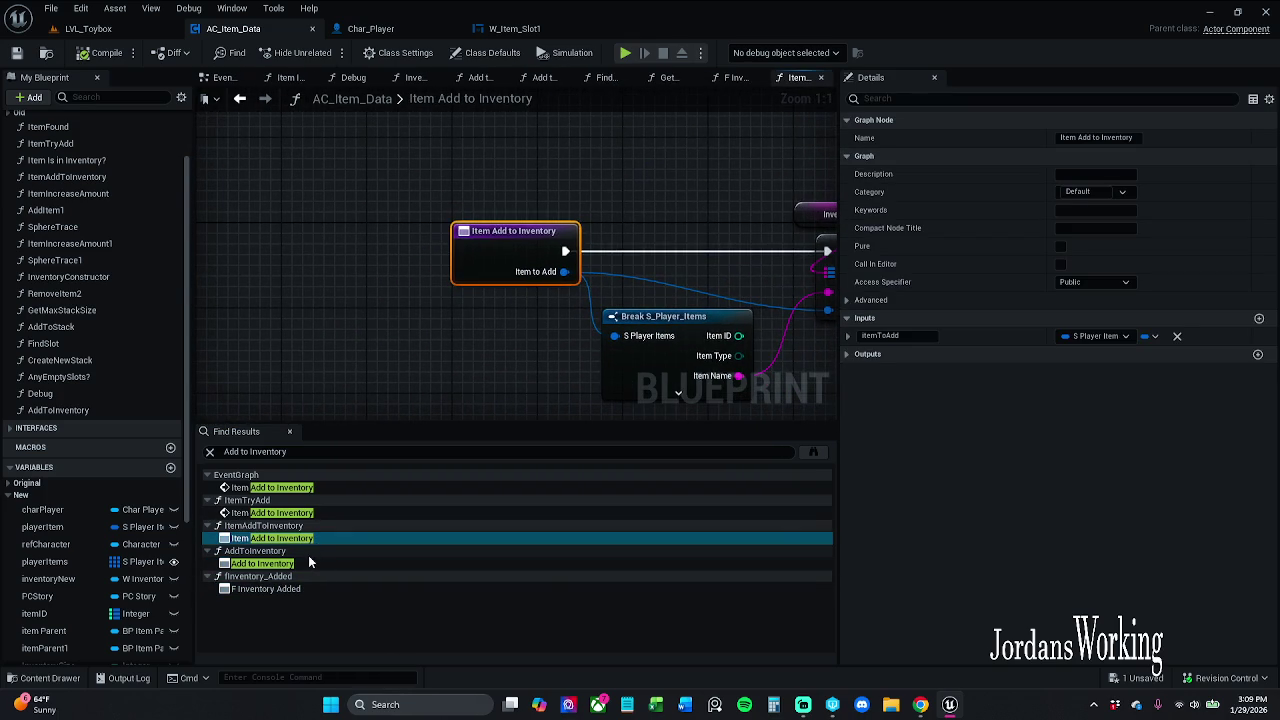
{"action": "left_click", "coordinate": [311, 564]}
{"action": "left_click", "coordinate": [312, 588]}
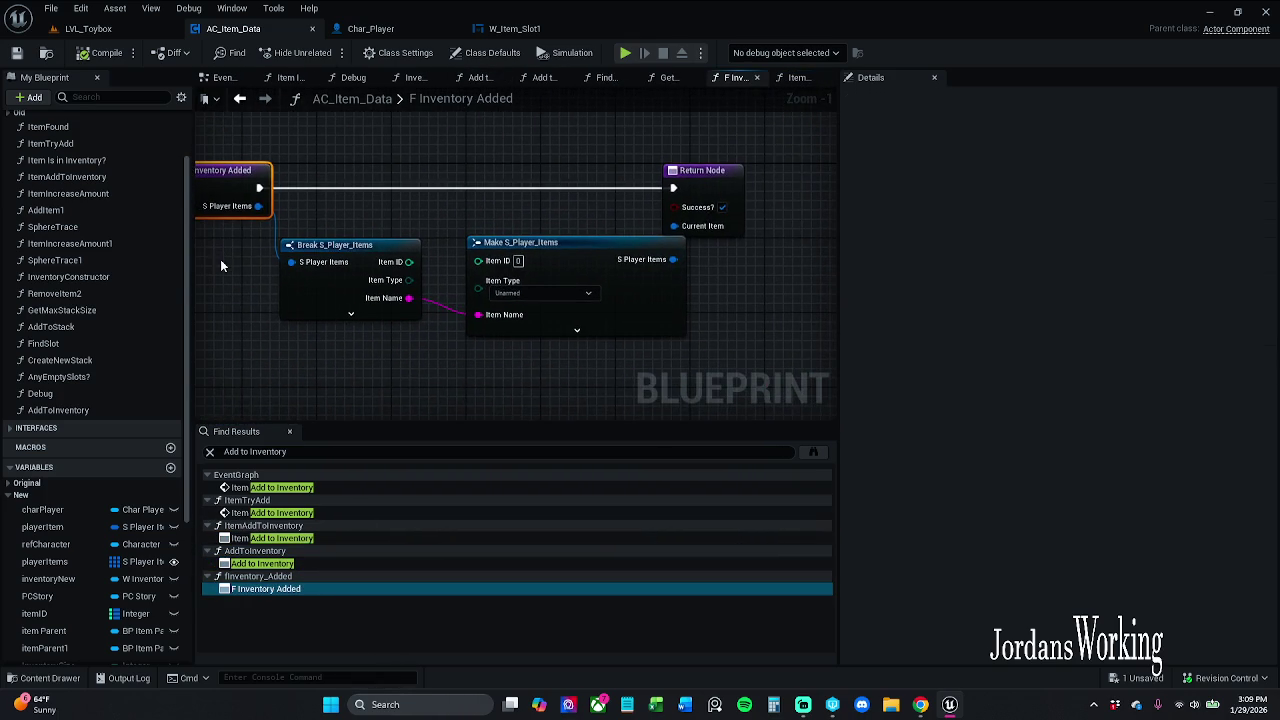
{"action": "left_click", "coordinate": [334, 538]}
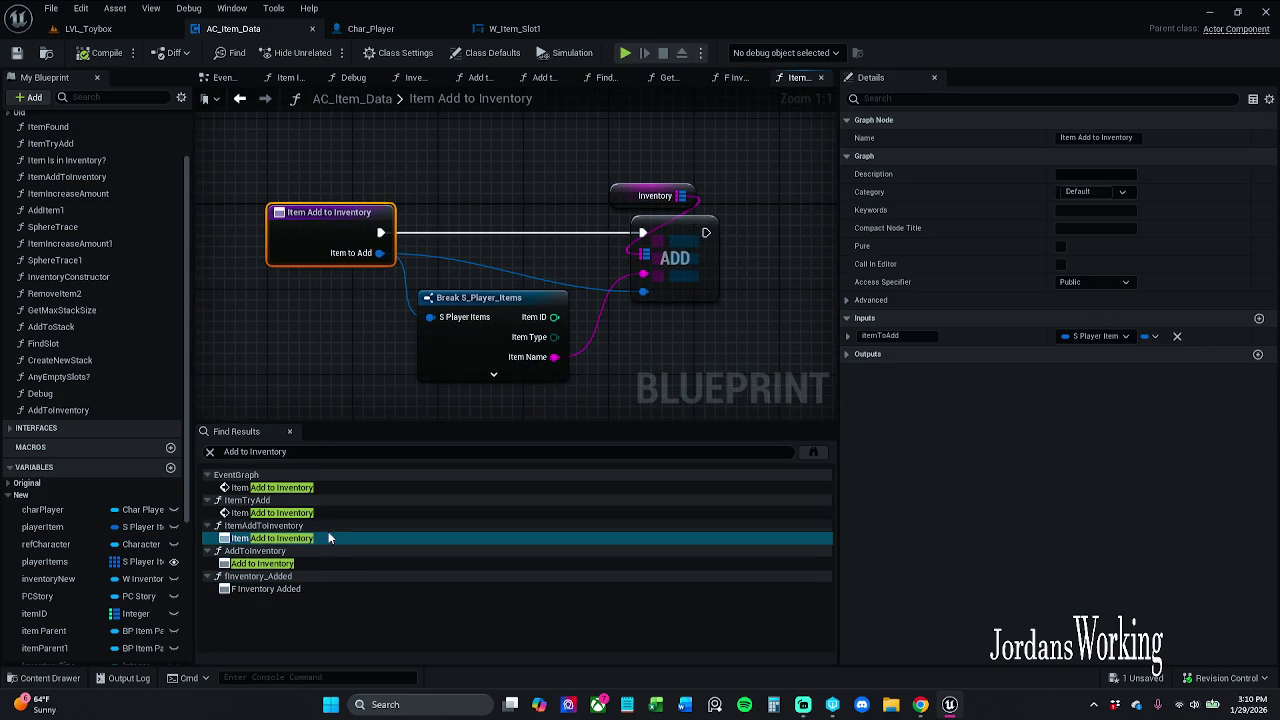
{"action": "left_click", "coordinate": [341, 512]}
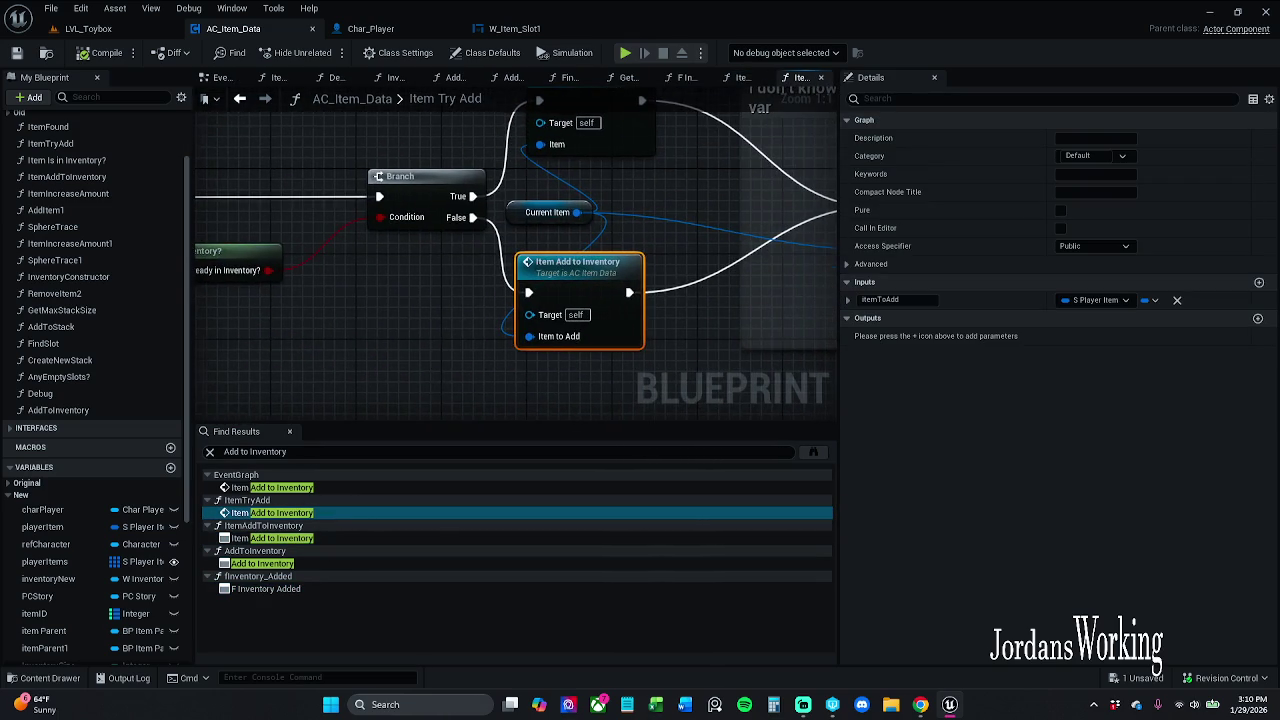
{"action": "left_click", "coordinate": [353, 488]}
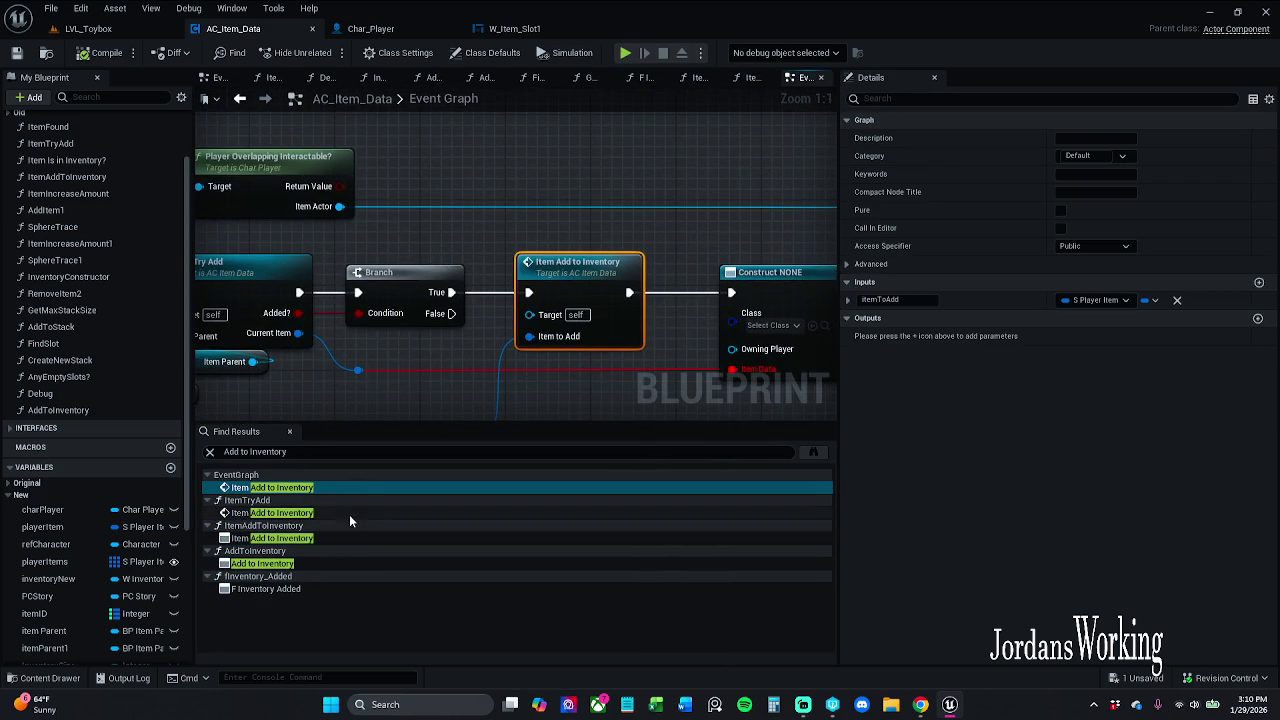
{"action": "left_click", "coordinate": [330, 565]}
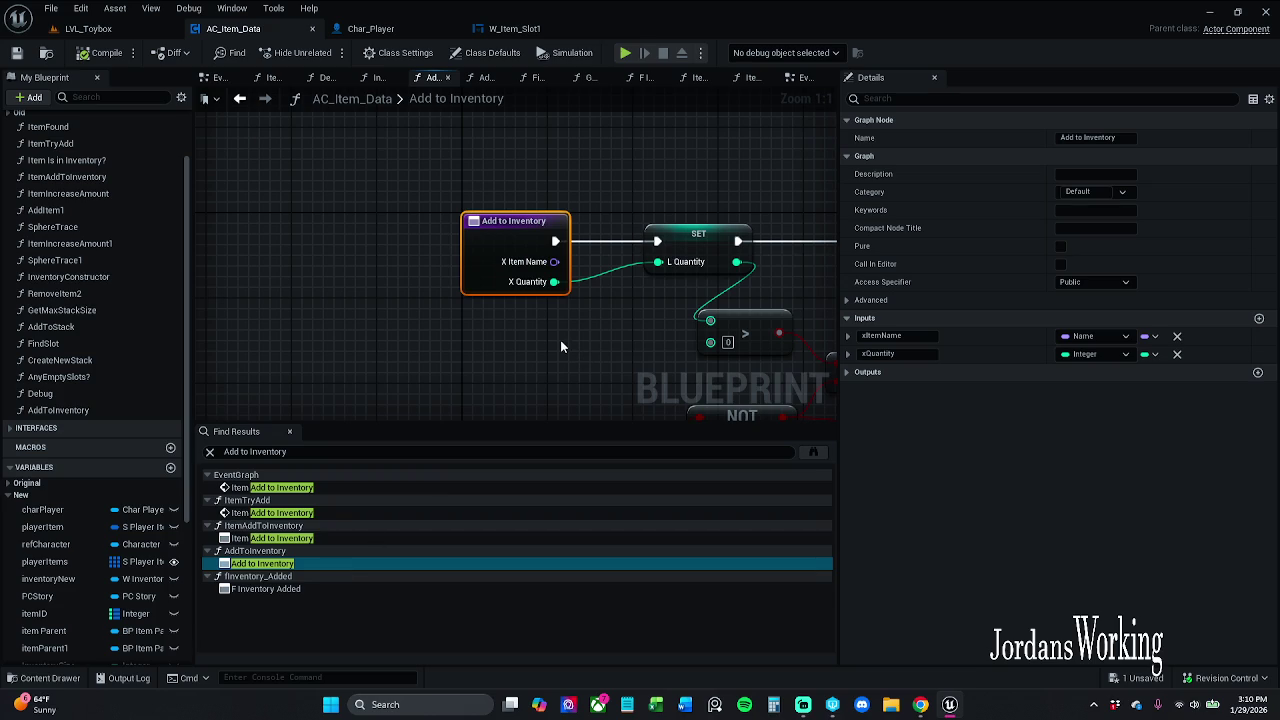
Dismiss the search results and frame the While Loop, Find Slot and Return Node
{"action": "left_click", "coordinate": [289, 431]}
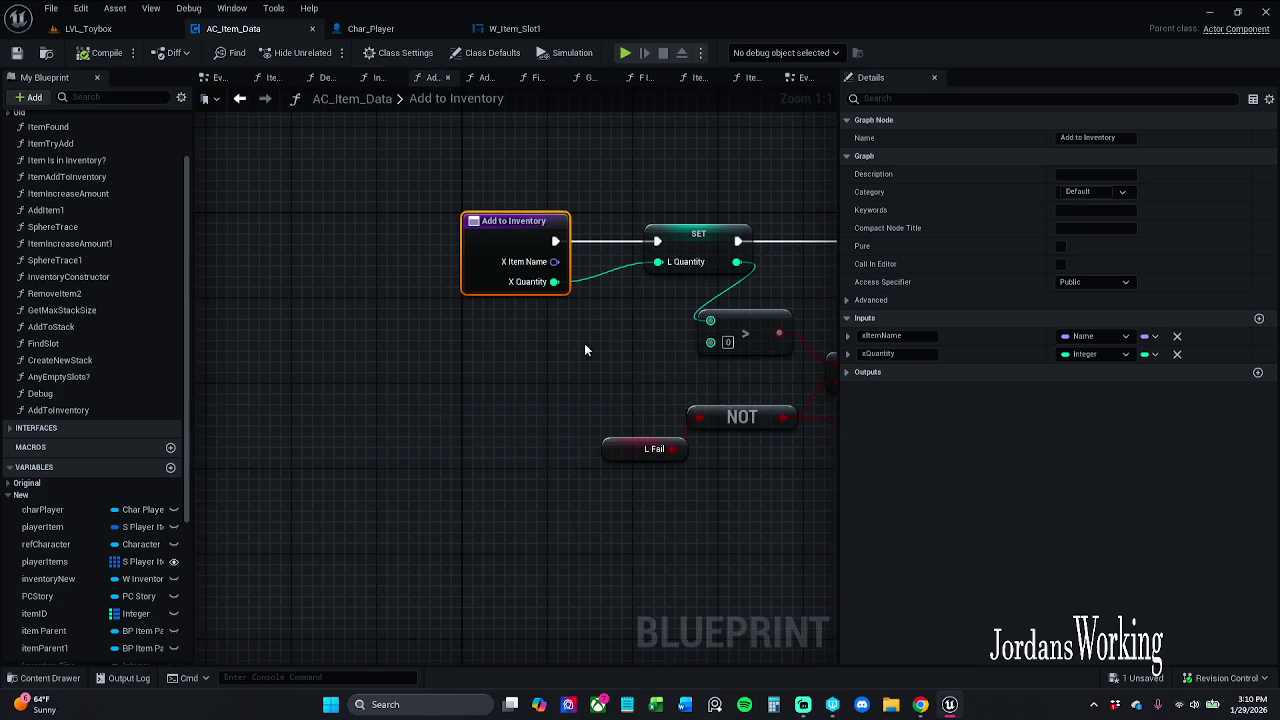
{"action": "left_click_drag", "start_coordinate": [584, 343], "coordinate": [340, 335]}
{"action": "scroll", "coordinate": [340, 335], "scroll_direction": "down", "scroll_amount": 1}
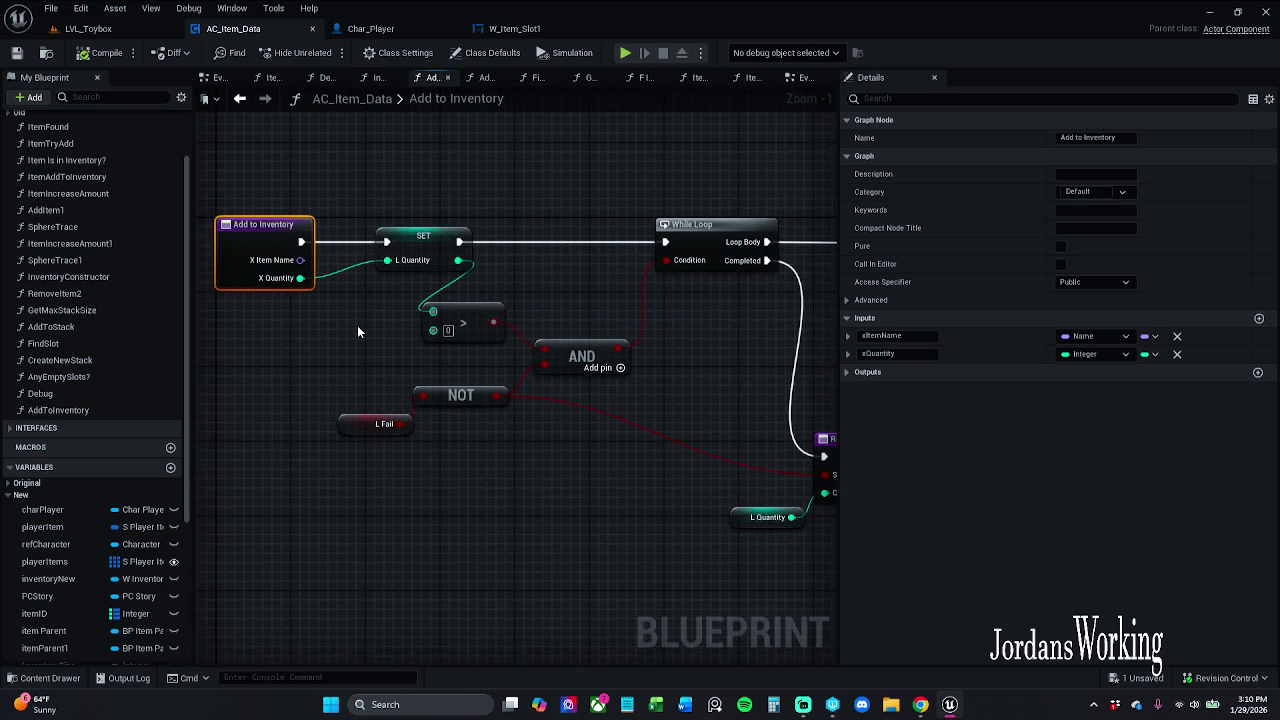
{"action": "mouse_move", "coordinate": [442, 448]}
{"action": "left_mouse_down"}
{"action": "mouse_move", "coordinate": [255, 429]}
{"action": "mouse_move", "coordinate": [362, 405]}
{"action": "left_mouse_up"}
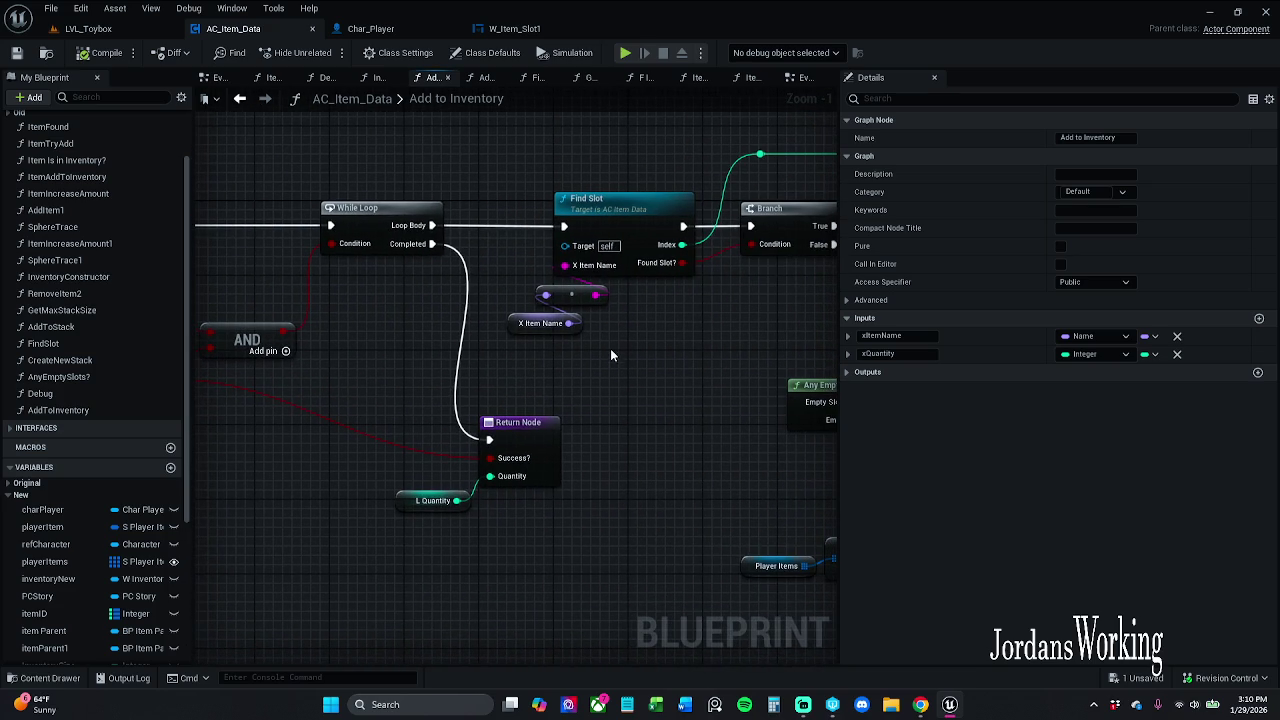
{"action": "scroll", "coordinate": [610, 348], "scroll_direction": "down", "scroll_amount": 1}
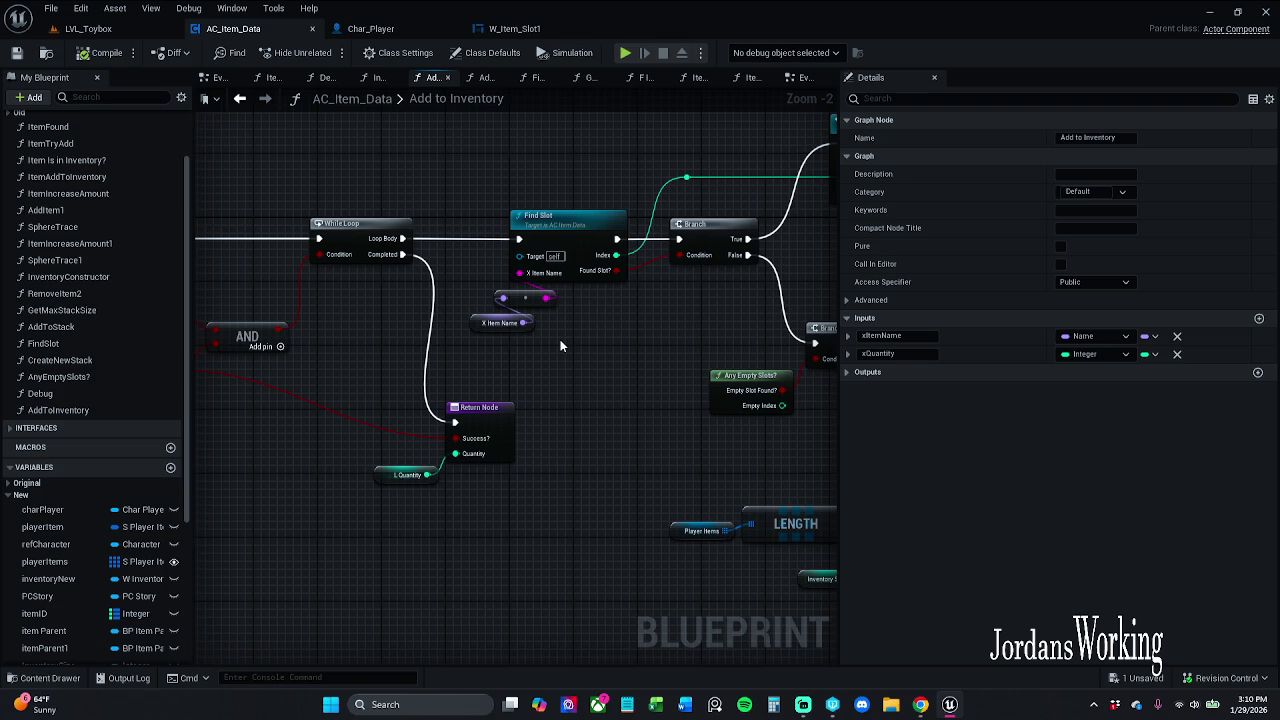
Close the leftover function tabs, including Get, F Inv, Item Add and Item Try Add
{"action": "left_click", "coordinate": [500, 78]}
{"action": "left_click", "coordinate": [534, 77]}
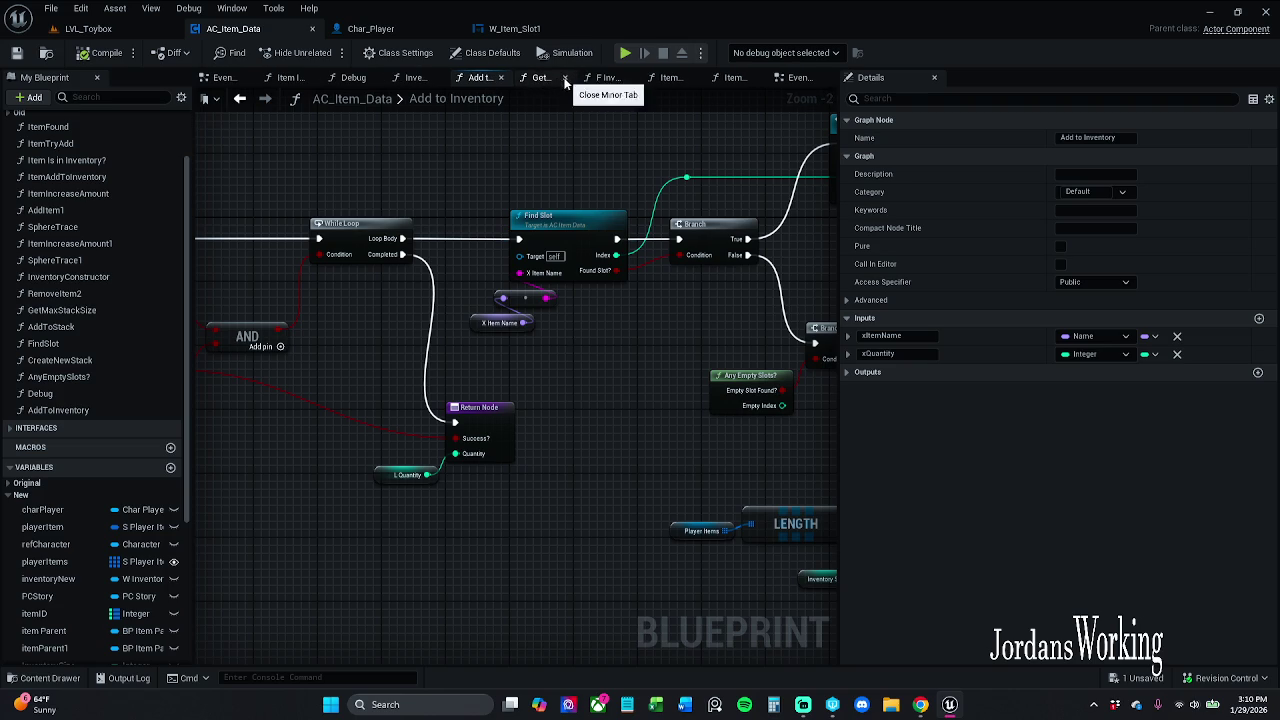
{"action": "left_click", "coordinate": [565, 78]}
{"action": "left_click", "coordinate": [611, 77]}
{"action": "left_click", "coordinate": [645, 79]}
{"action": "left_click", "coordinate": [660, 77]}
{"action": "left_click", "coordinate": [733, 82]}
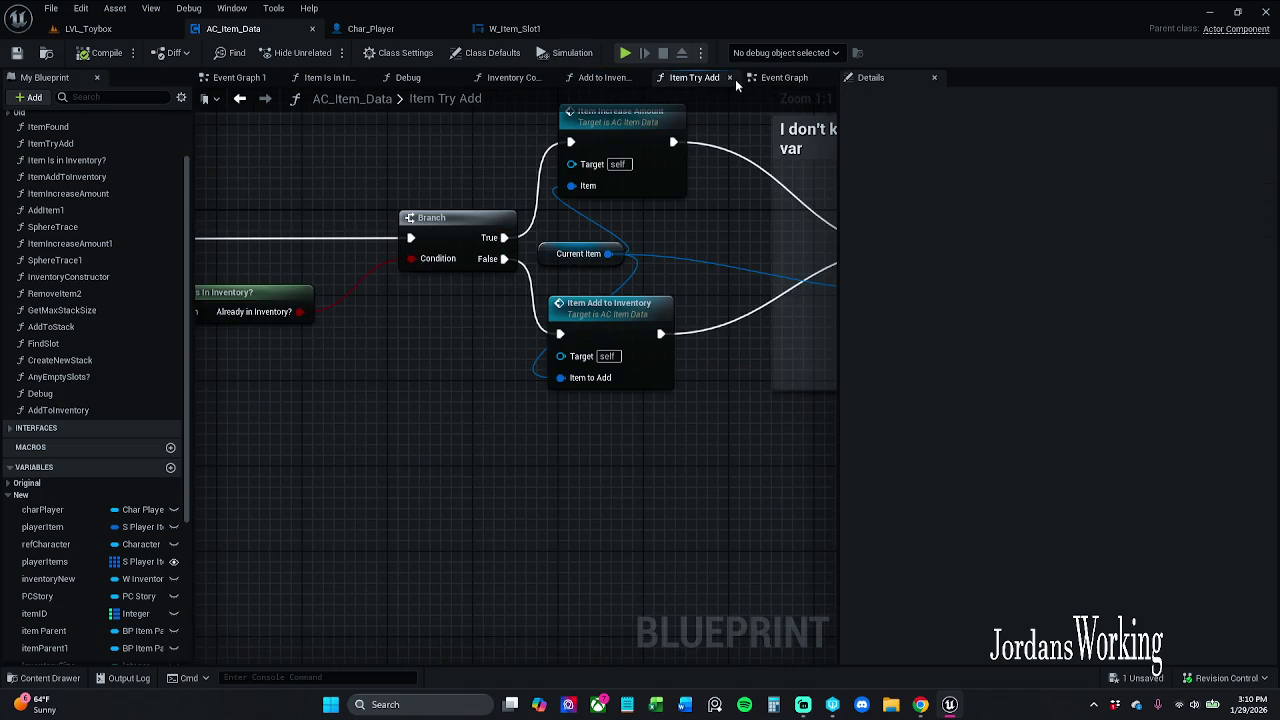
{"action": "left_click", "coordinate": [730, 78]}
Refresh the Construct NONE node in the Event Graph and check its class choices
{"action": "left_click", "coordinate": [775, 78]}
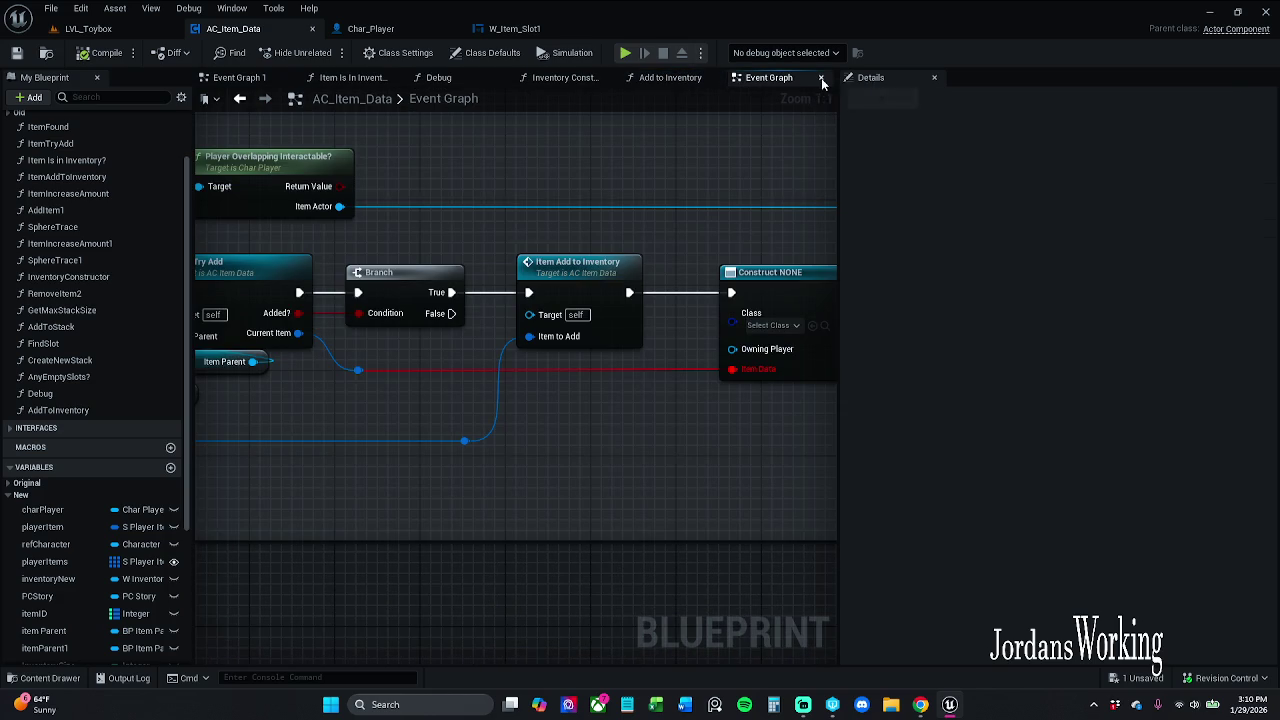
{"action": "right_click", "coordinate": [788, 298]}
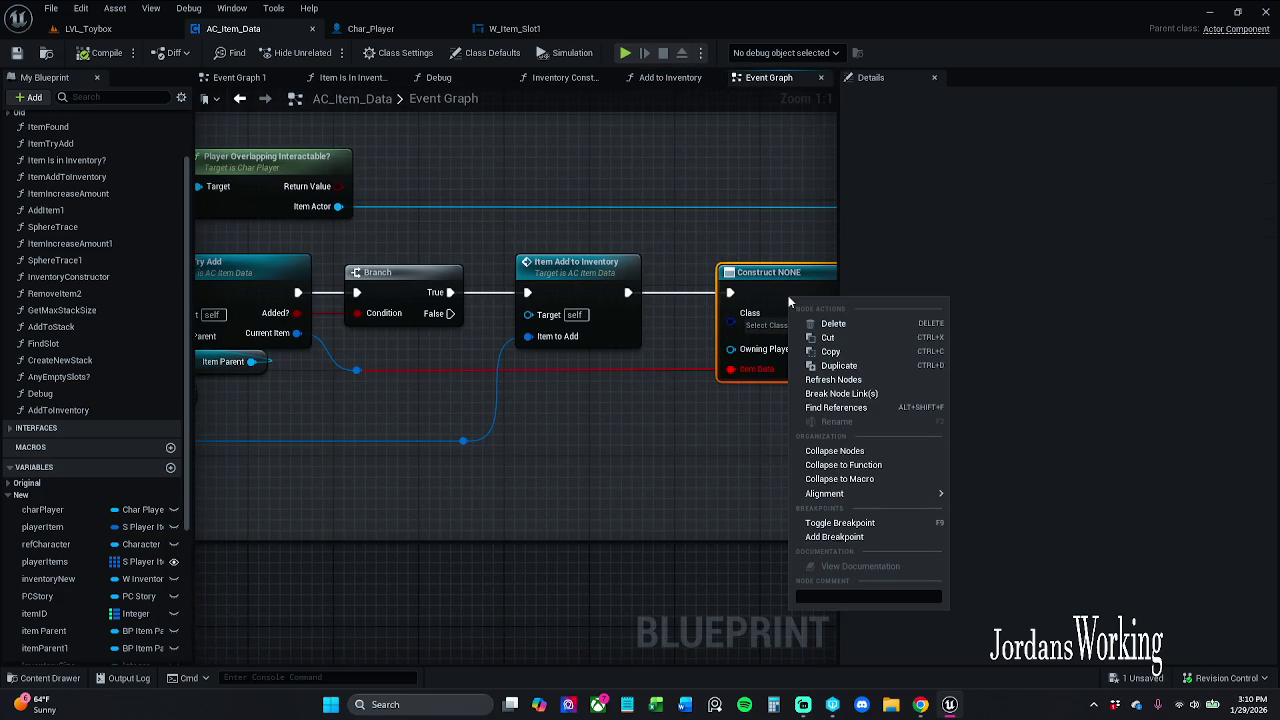
{"action": "left_click", "coordinate": [844, 382]}
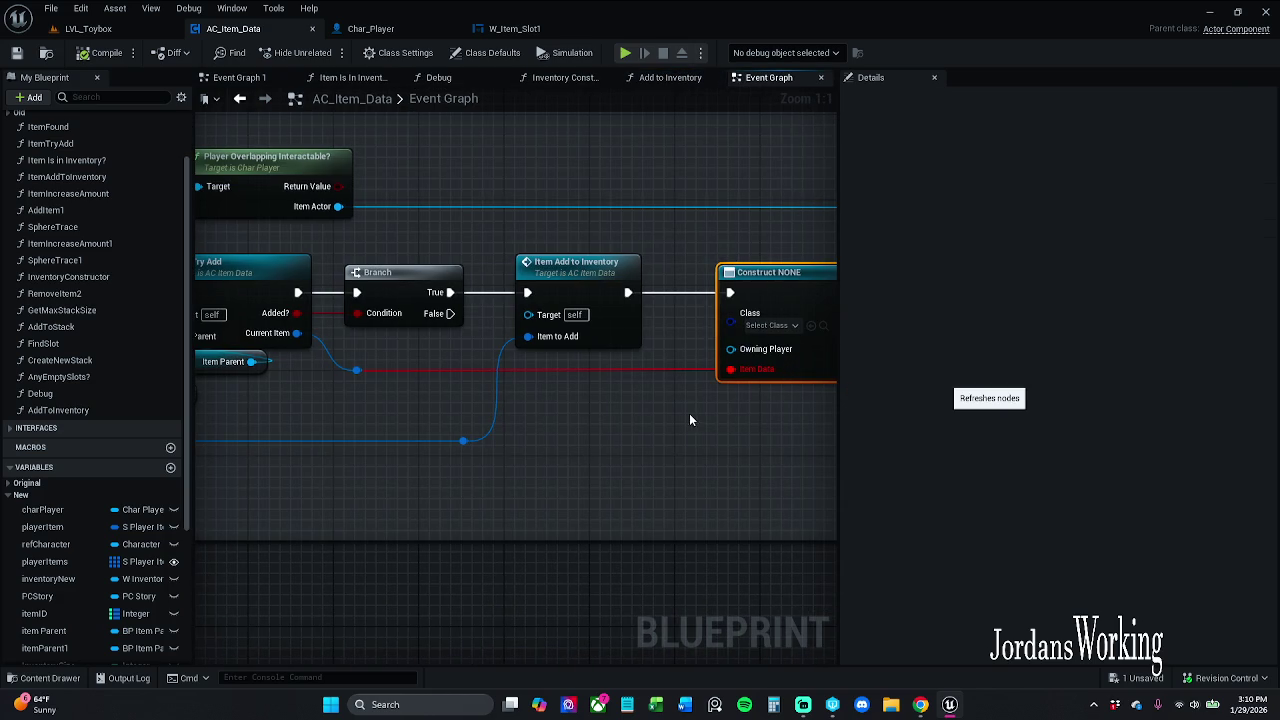
{"action": "right_click", "coordinate": [589, 413]}
{"action": "key", "text": "Escape"}
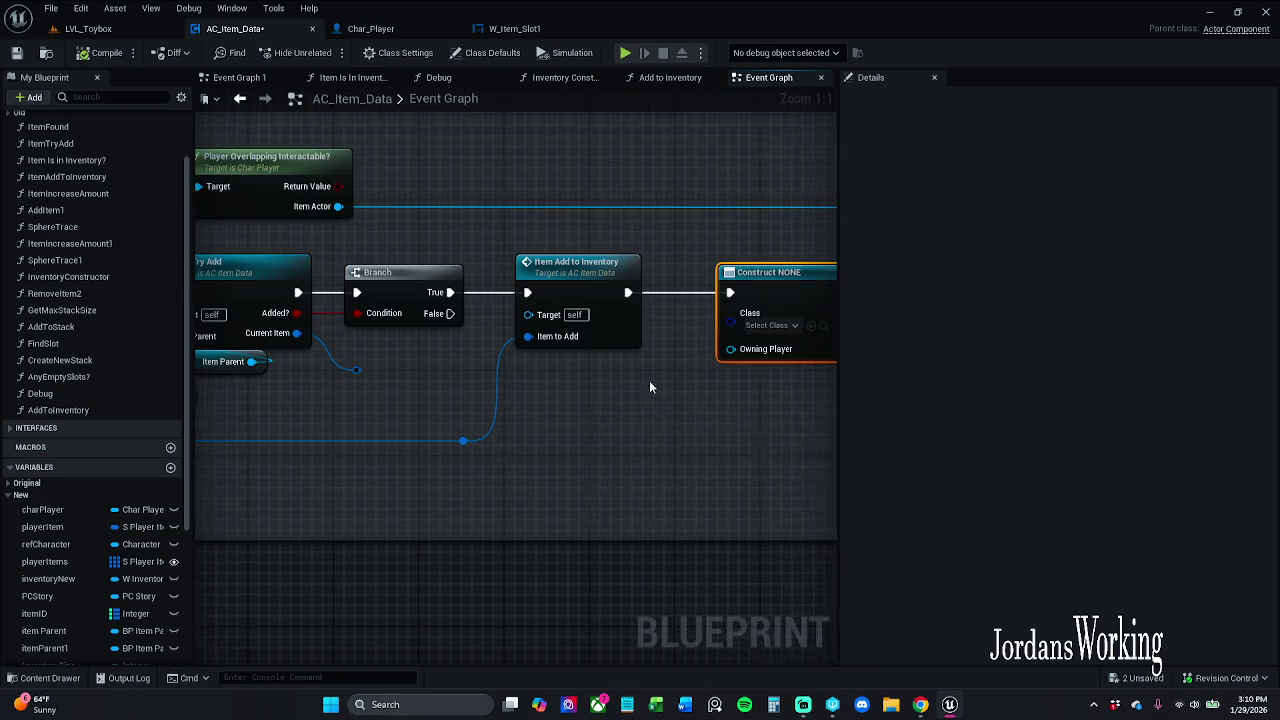
{"action": "left_click_drag", "start_coordinate": [649, 386], "coordinate": [534, 376]}
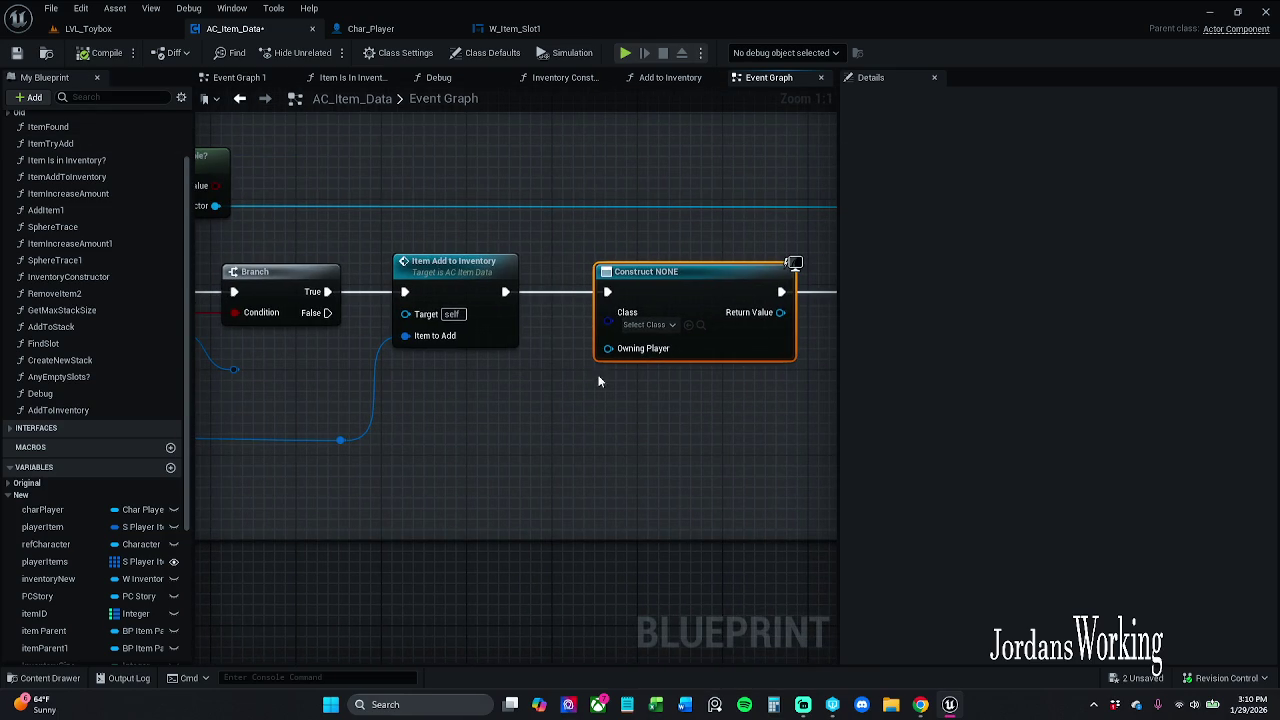
{"action": "left_click", "coordinate": [648, 324]}
{"action": "mouse_move", "coordinate": [483, 449]}
{"action": "left_mouse_down"}
{"action": "mouse_move", "coordinate": [953, 429]}
{"action": "mouse_move", "coordinate": [875, 441]}
{"action": "mouse_move", "coordinate": [742, 429]}
{"action": "left_mouse_up"}
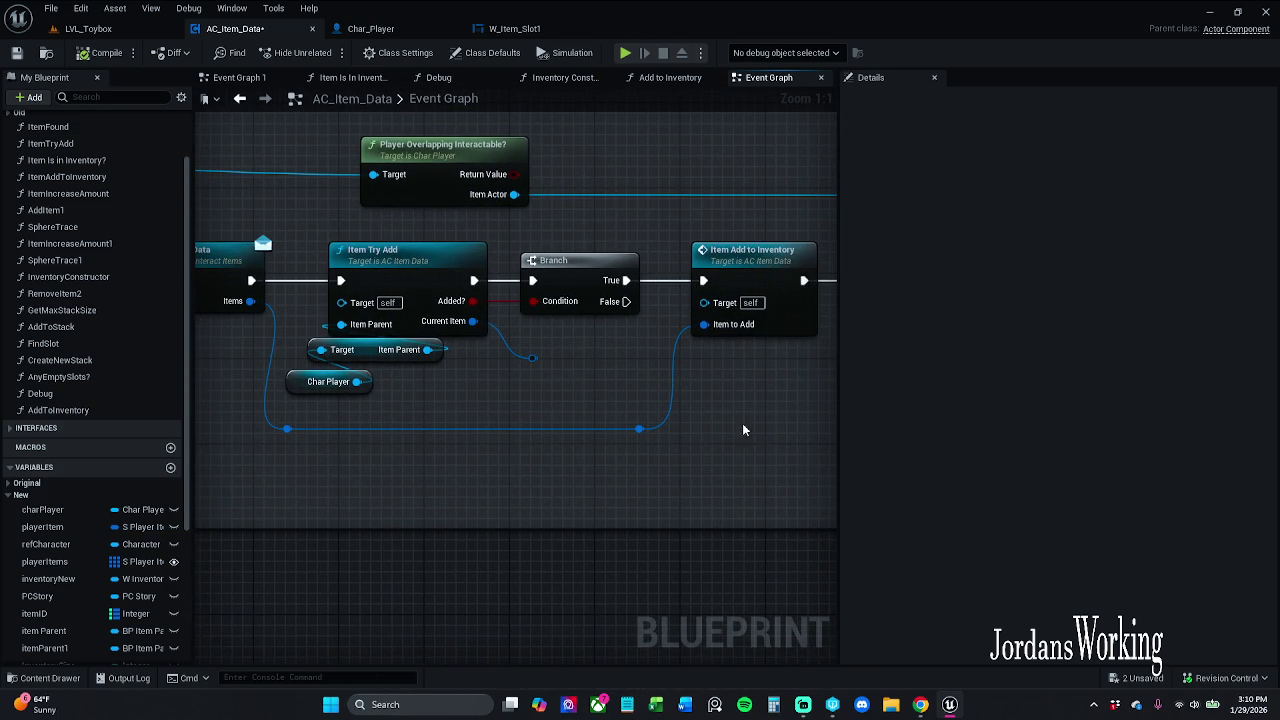
Save AC_Item_Data and briefly inspect the Item Try Add function graph
{"action": "left_click", "coordinate": [18, 53]}
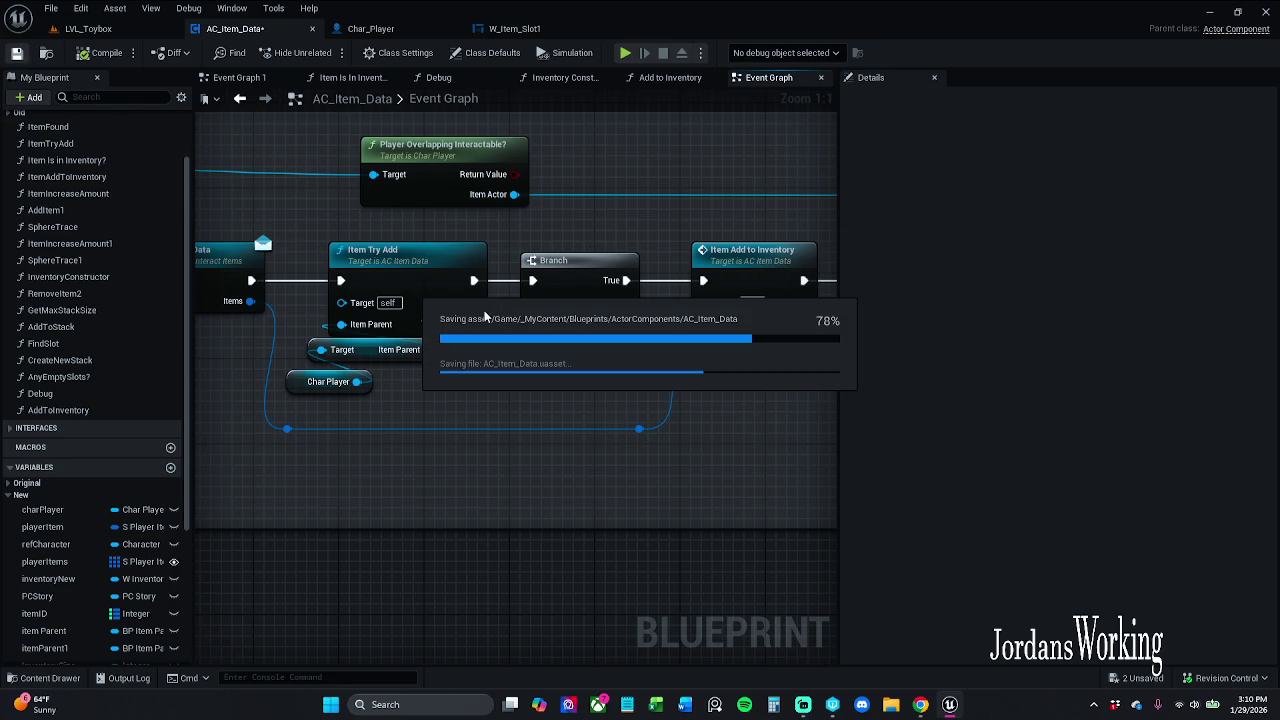
{"action": "double_click", "coordinate": [421, 280]}
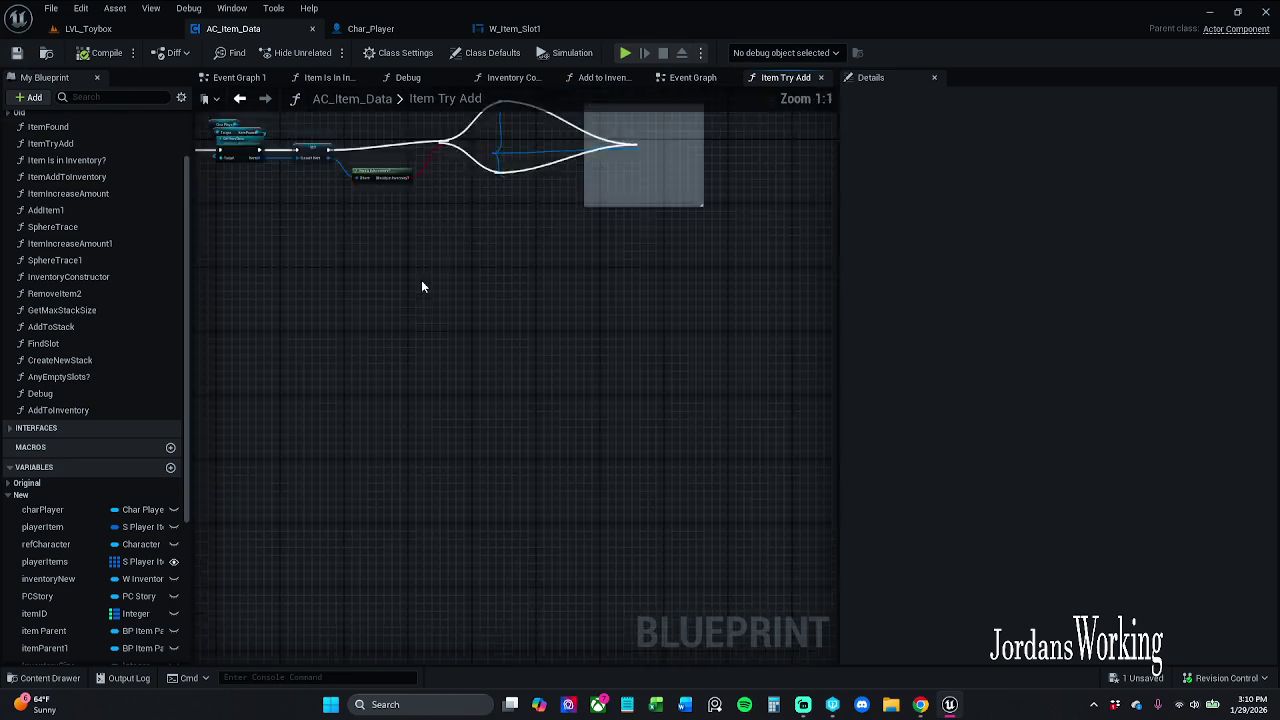
{"action": "left_click", "coordinate": [821, 78]}
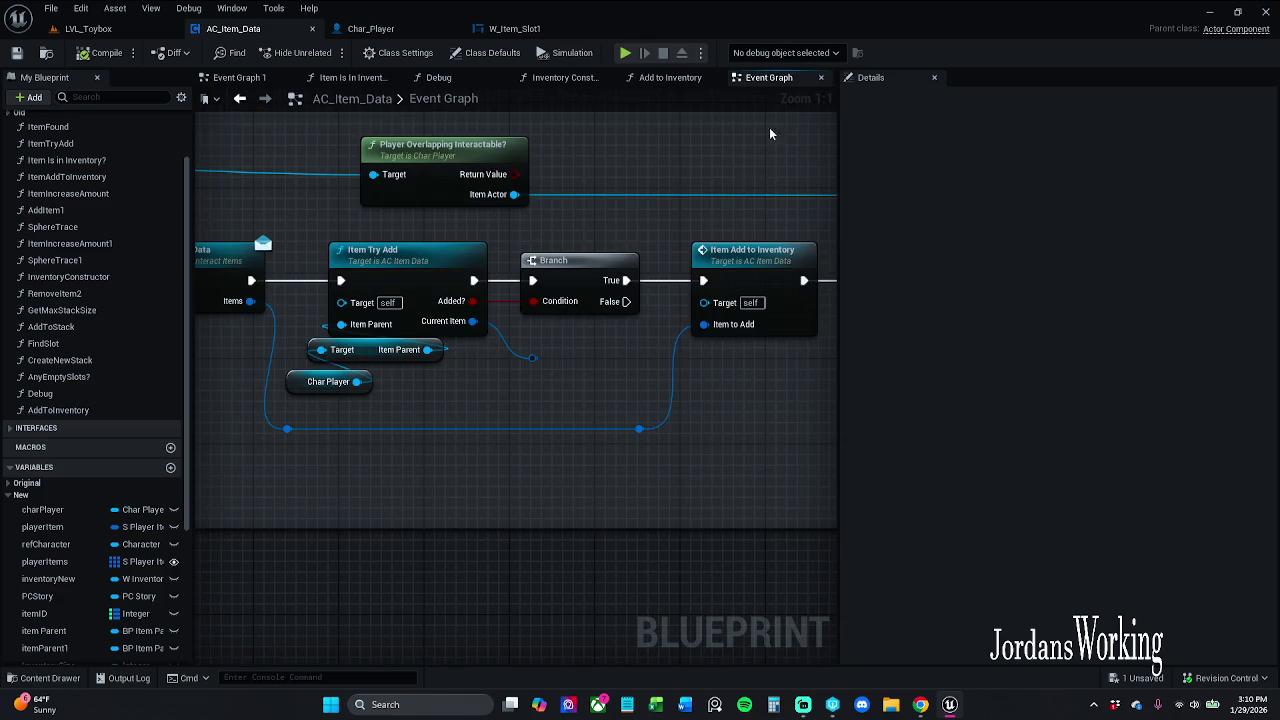
Look for actions taking the player items structure near the Construct node, then cancel
{"action": "left_click_drag", "start_coordinate": [586, 213], "coordinate": [475, 213]}
{"action": "mouse_move", "coordinate": [407, 342]}
{"action": "left_mouse_down"}
{"action": "mouse_move", "coordinate": [590, 334]}
{"action": "mouse_move", "coordinate": [592, 318]}
{"action": "mouse_move", "coordinate": [620, 420]}
{"action": "left_mouse_up"}
{"action": "left_click", "coordinate": [520, 400]}
{"action": "mouse_move", "coordinate": [520, 400]}
{"action": "left_mouse_down"}
{"action": "mouse_move", "coordinate": [700, 296]}
{"action": "mouse_move", "coordinate": [605, 343]}
{"action": "mouse_move", "coordinate": [486, 363]}
{"action": "mouse_move", "coordinate": [333, 358]}
{"action": "left_mouse_up"}
{"action": "scroll", "coordinate": [333, 358], "scroll_direction": "down", "scroll_amount": 1}
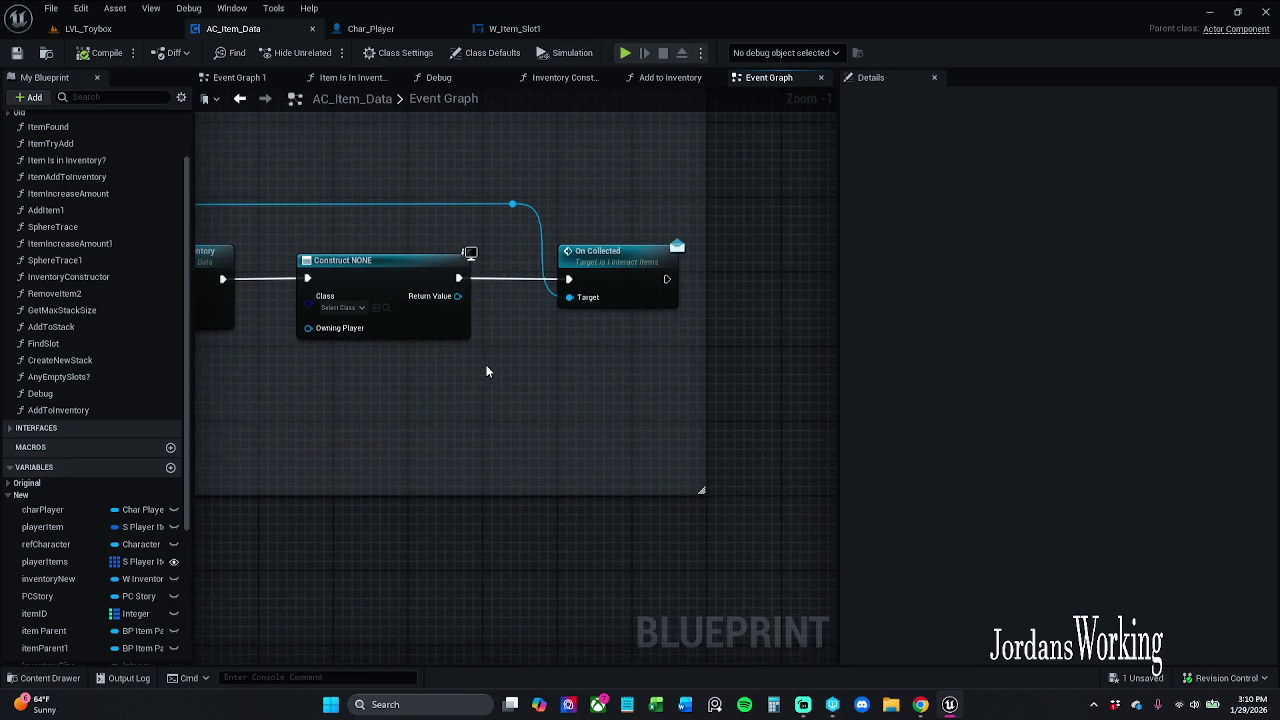
{"action": "scroll", "coordinate": [700, 357], "scroll_direction": "down", "scroll_amount": 3}
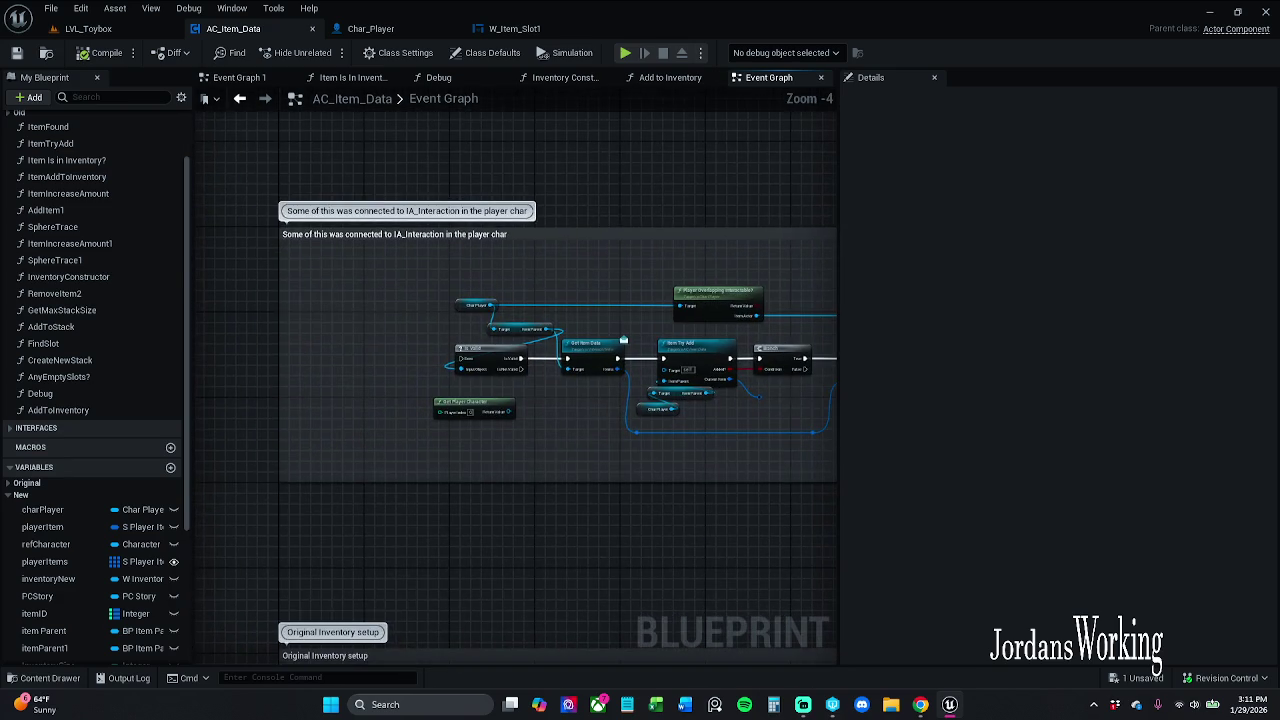
{"action": "scroll", "coordinate": [549, 388], "scroll_direction": "up", "scroll_amount": 1}
{"action": "left_click_drag", "start_coordinate": [650, 400], "coordinate": [456, 400]}
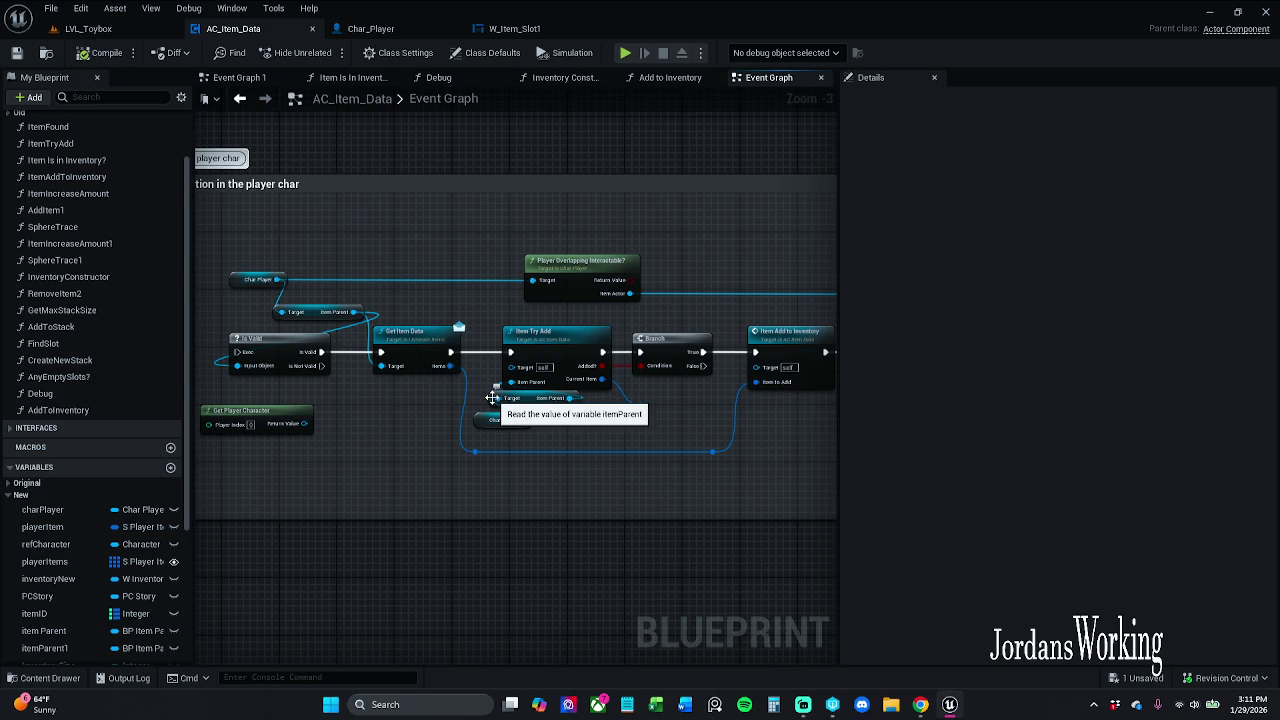
{"action": "left_click_drag", "start_coordinate": [492, 397], "coordinate": [417, 402]}
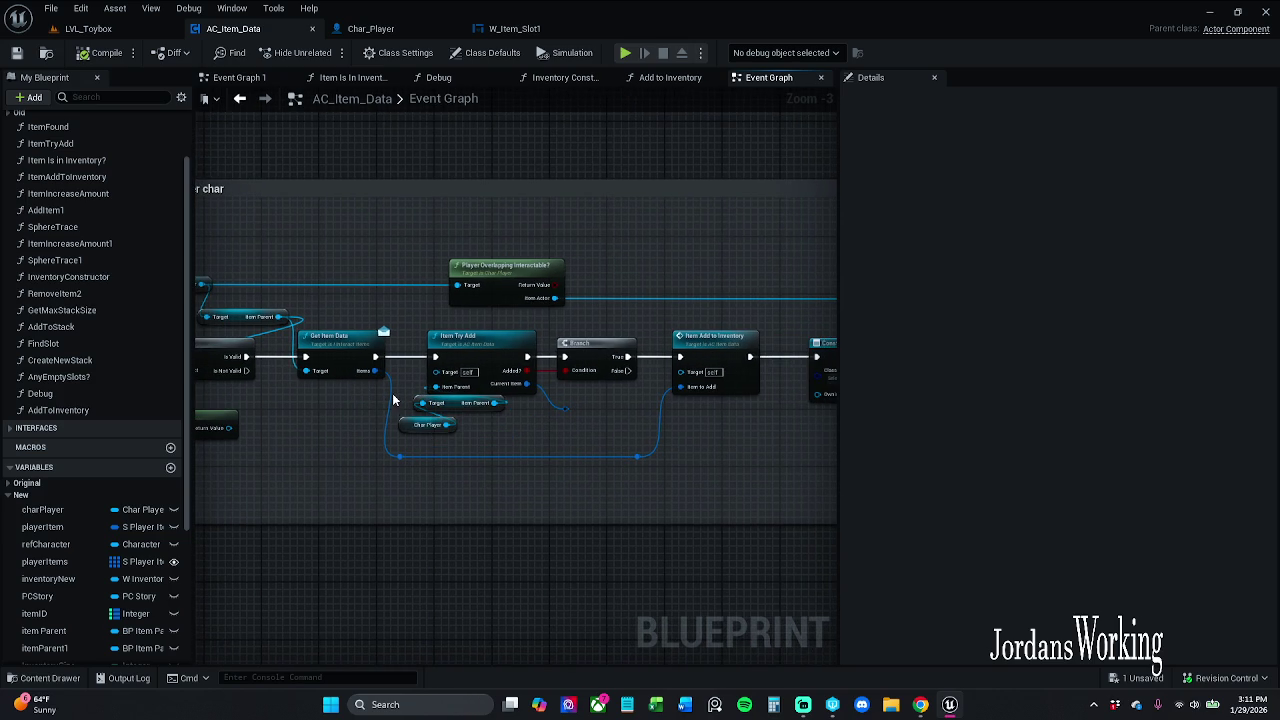
{"action": "scroll", "coordinate": [393, 400], "scroll_direction": "up", "scroll_amount": 1}
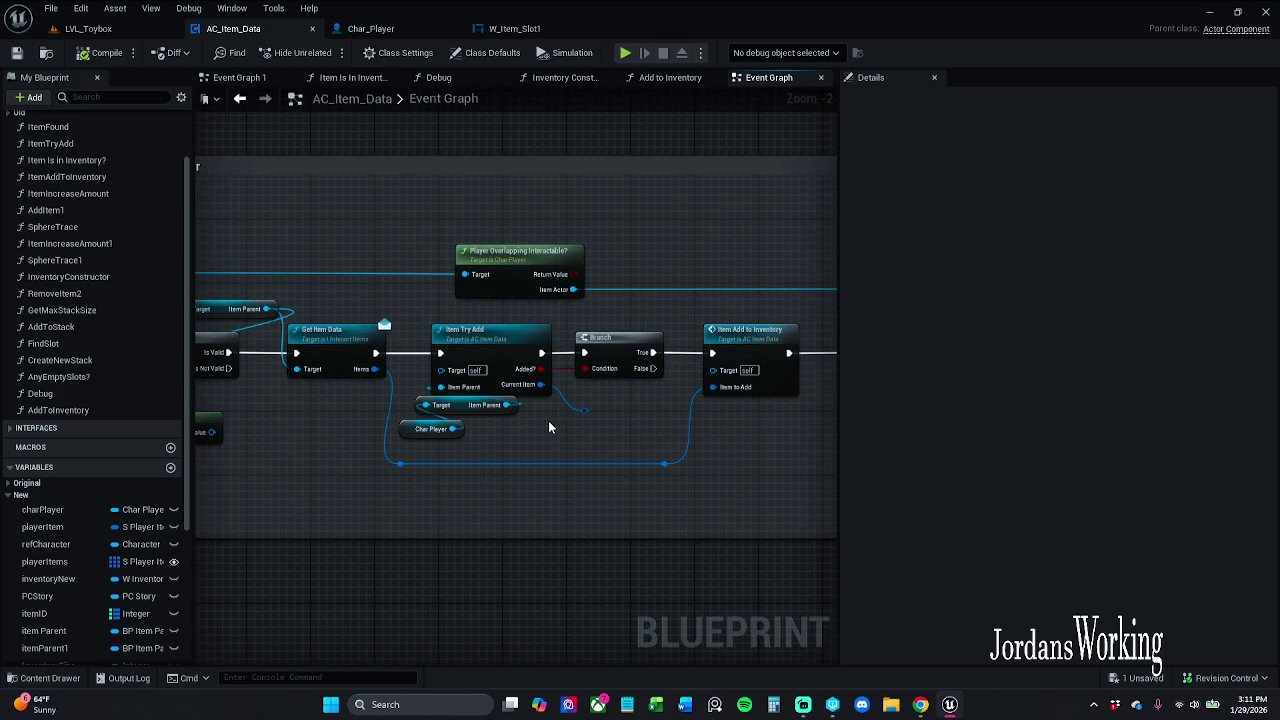
{"action": "left_click_drag", "start_coordinate": [550, 421], "coordinate": [429, 394]}
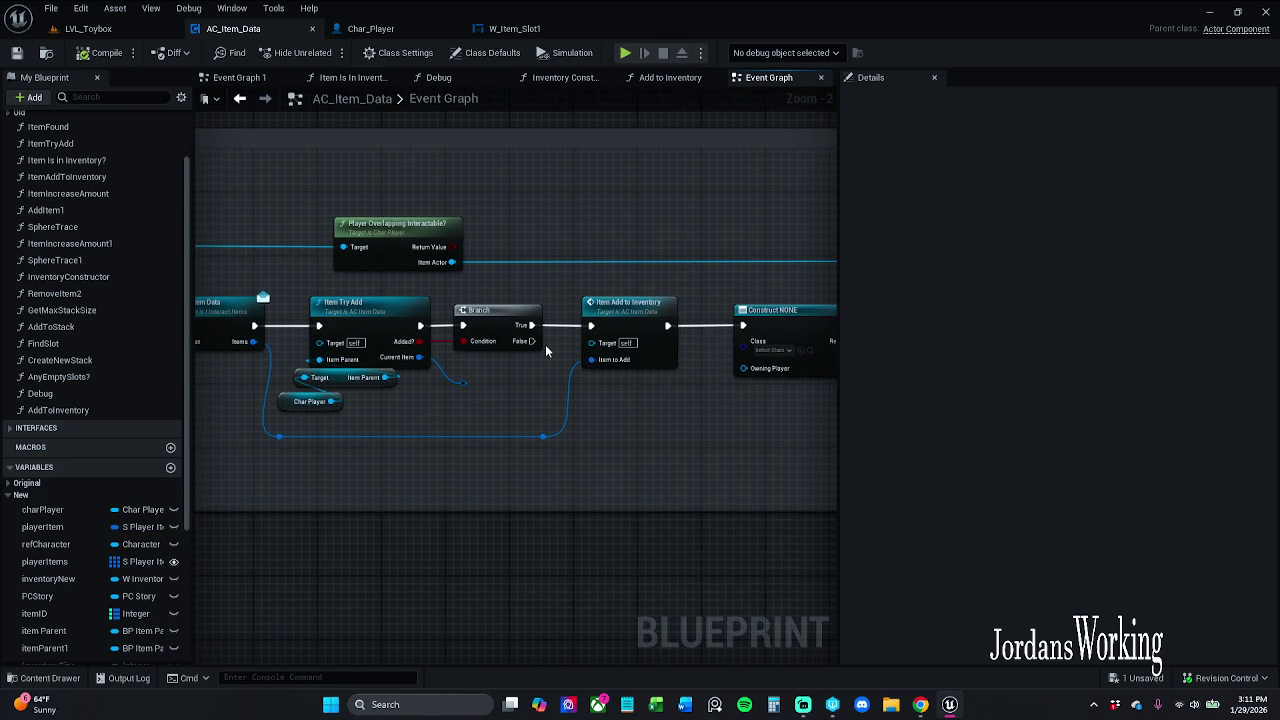
{"action": "mouse_move", "coordinate": [459, 262]}
{"action": "left_mouse_down"}
{"action": "mouse_move", "coordinate": [528, 290]}
{"action": "mouse_move", "coordinate": [597, 258]}
{"action": "mouse_move", "coordinate": [588, 233]}
{"action": "mouse_move", "coordinate": [540, 259]}
{"action": "mouse_move", "coordinate": [468, 255]}
{"action": "left_mouse_up"}
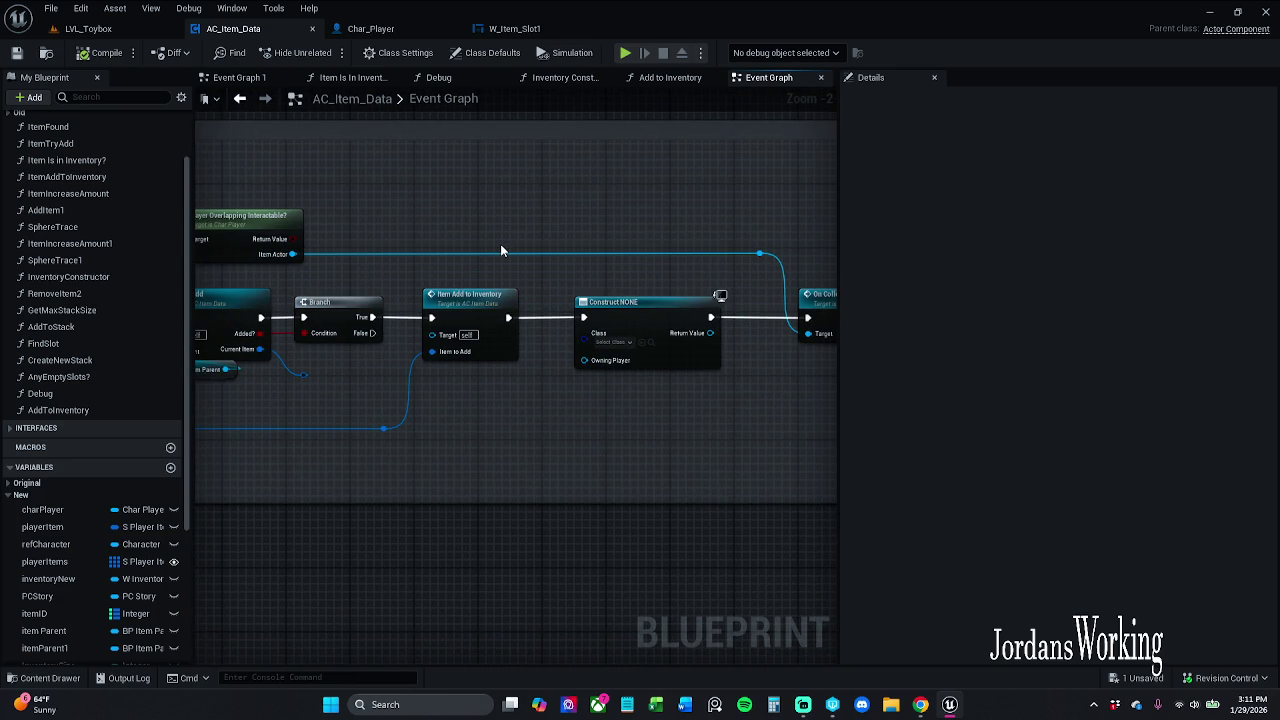
{"action": "mouse_move", "coordinate": [503, 251]}
{"action": "left_mouse_down"}
{"action": "mouse_move", "coordinate": [514, 237]}
{"action": "mouse_move", "coordinate": [804, 200]}
{"action": "left_mouse_up"}
{"action": "scroll", "coordinate": [789, 201], "scroll_direction": "down", "scroll_amount": 1}
{"action": "scroll", "coordinate": [732, 222], "scroll_direction": "down", "scroll_amount": 3}
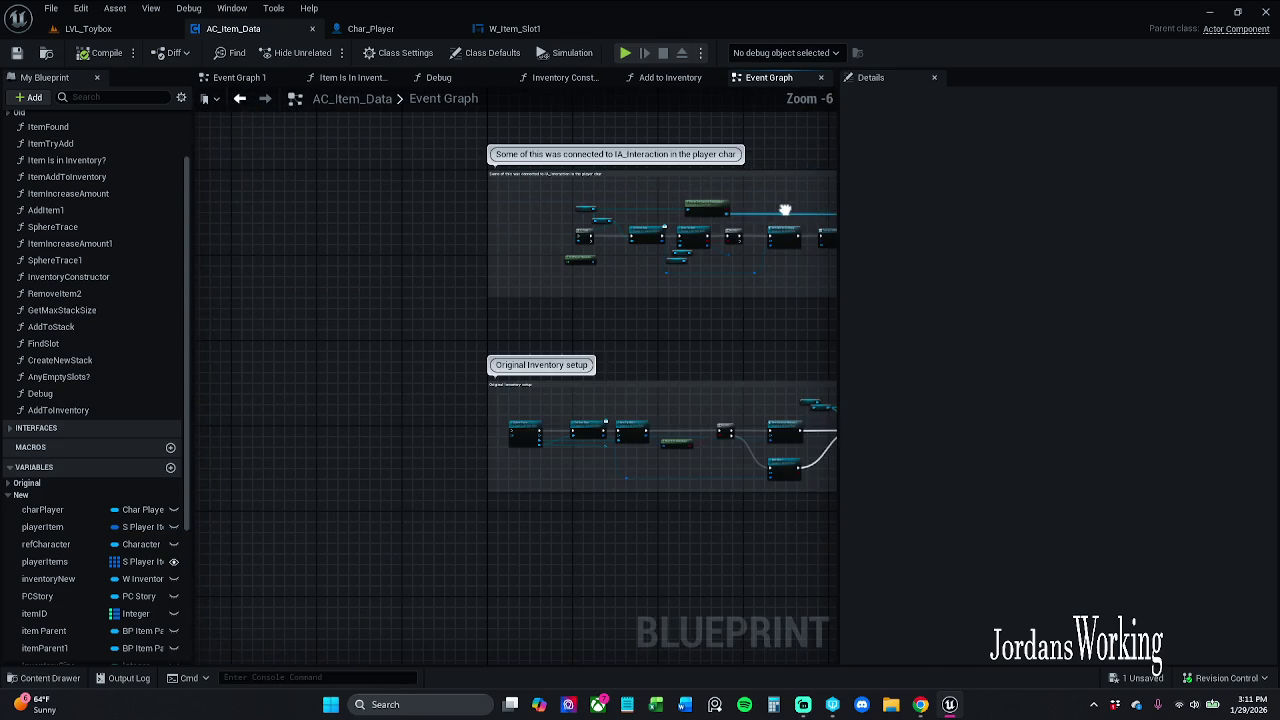
{"action": "left_click_drag", "start_coordinate": [682, 220], "coordinate": [584, 354]}
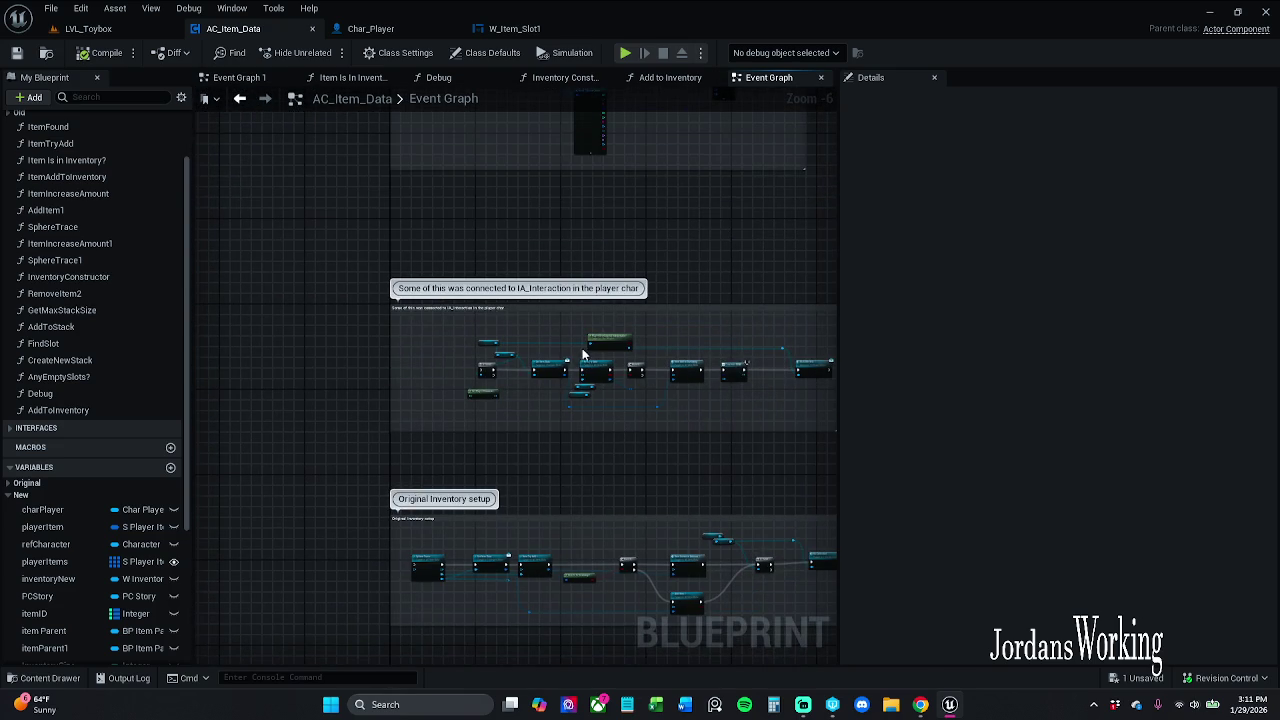
{"action": "mouse_move", "coordinate": [668, 197]}
{"action": "left_mouse_down"}
{"action": "mouse_move", "coordinate": [603, 477]}
{"action": "mouse_move", "coordinate": [612, 444]}
{"action": "mouse_move", "coordinate": [549, 208]}
{"action": "left_mouse_up"}
{"action": "scroll", "coordinate": [606, 486], "scroll_direction": "down", "scroll_amount": 5}
{"action": "scroll", "coordinate": [549, 208], "scroll_direction": "up", "scroll_amount": 2}
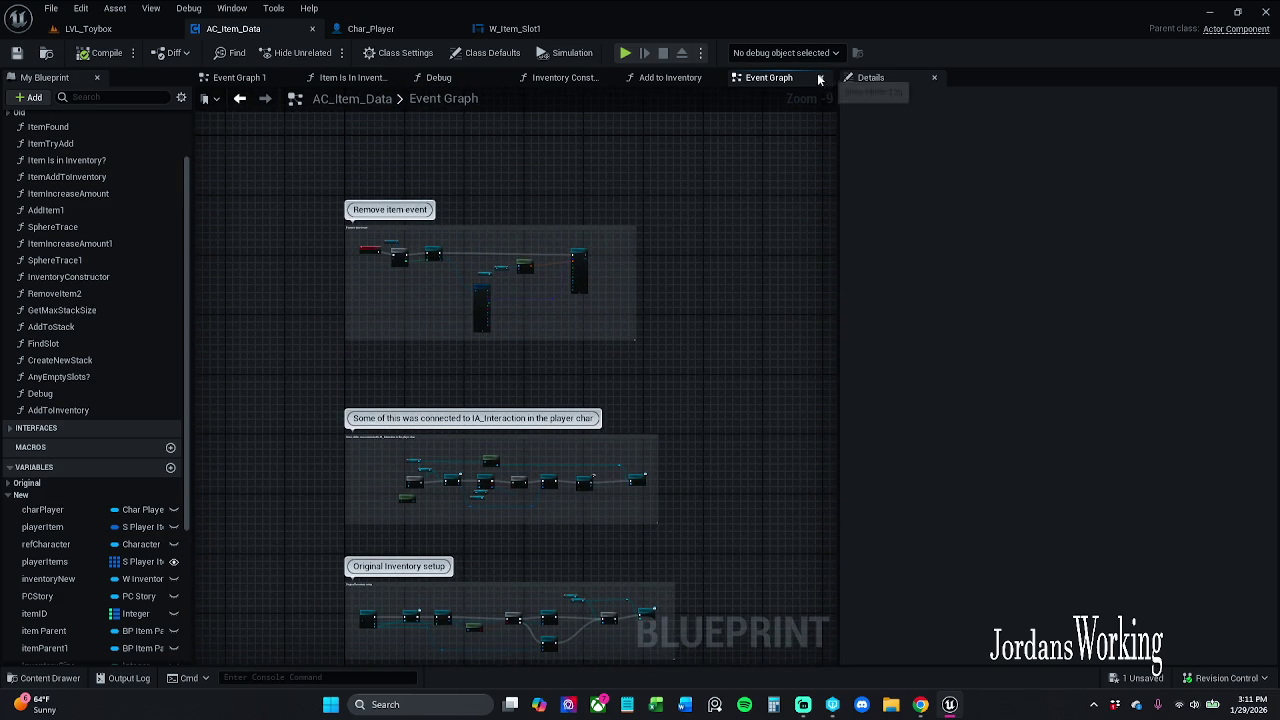
Close Event Graph, check Debug, Item Is In Inventory?, Inventory Constructor, Add to Inventory, then Event Graph 1
{"action": "left_click", "coordinate": [820, 77]}
{"action": "left_click", "coordinate": [441, 77]}
{"action": "left_click", "coordinate": [372, 78]}
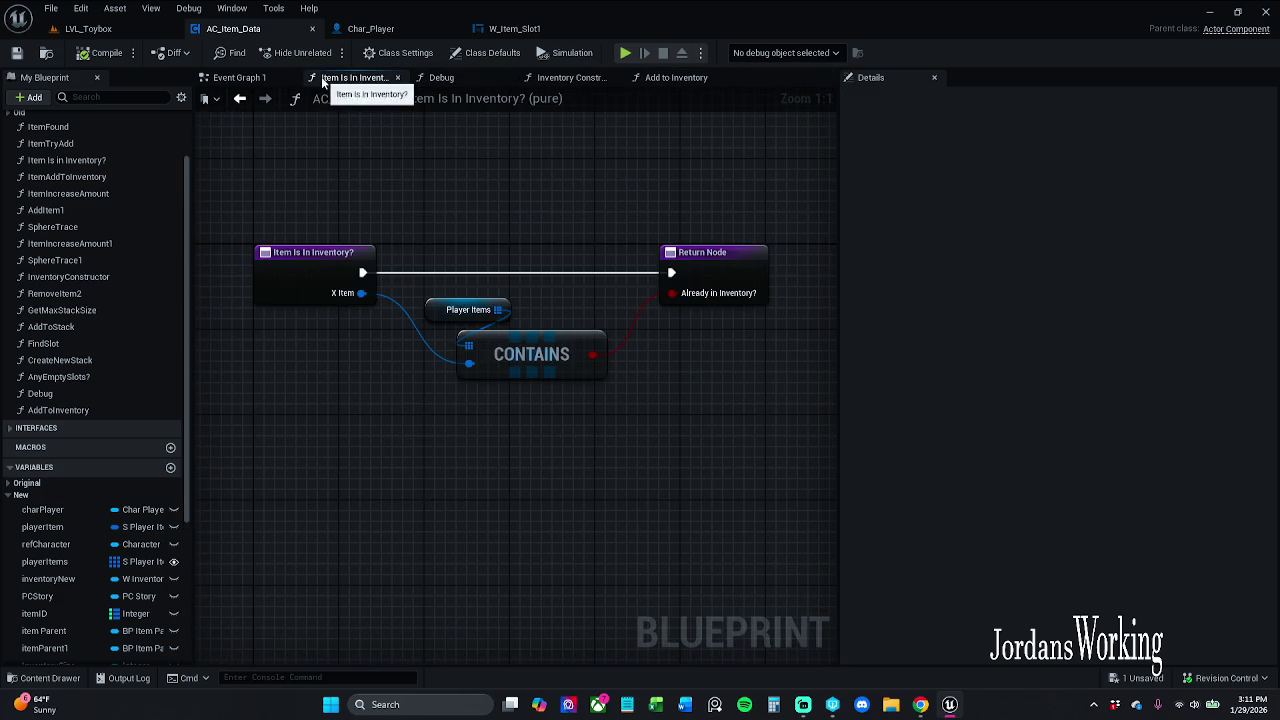
{"action": "left_click", "coordinate": [565, 77]}
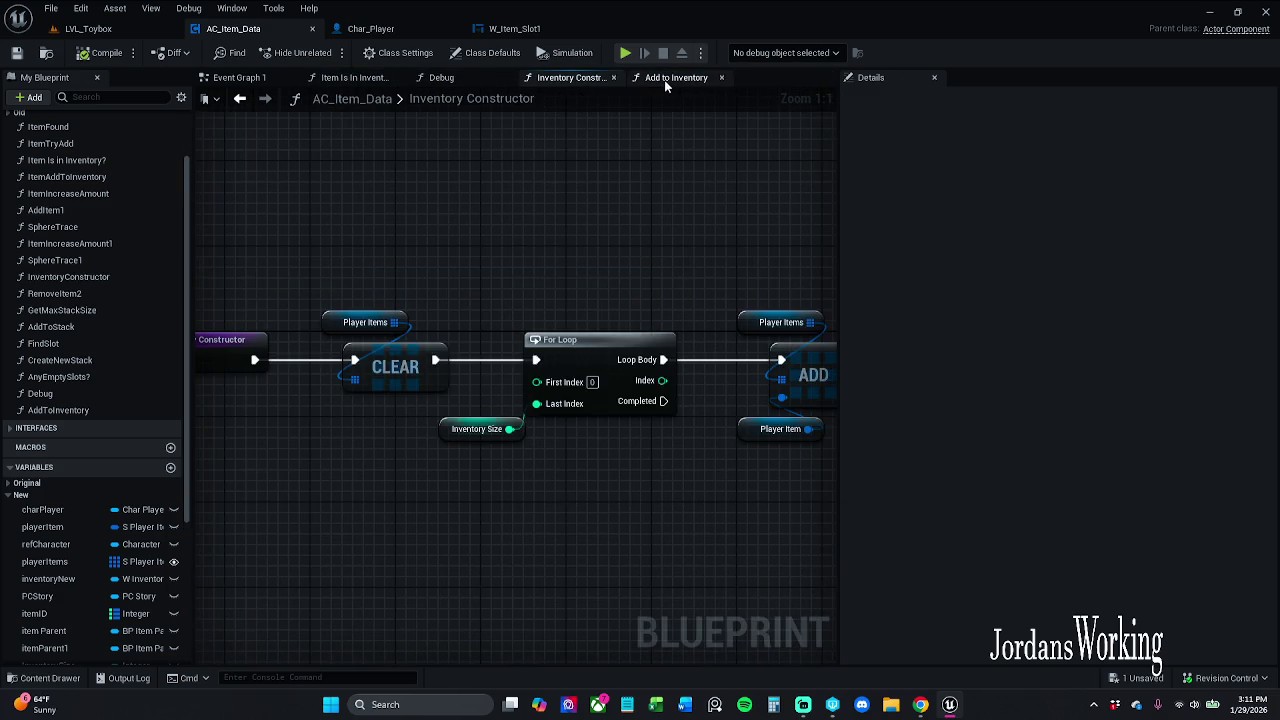
{"action": "left_click", "coordinate": [676, 77]}
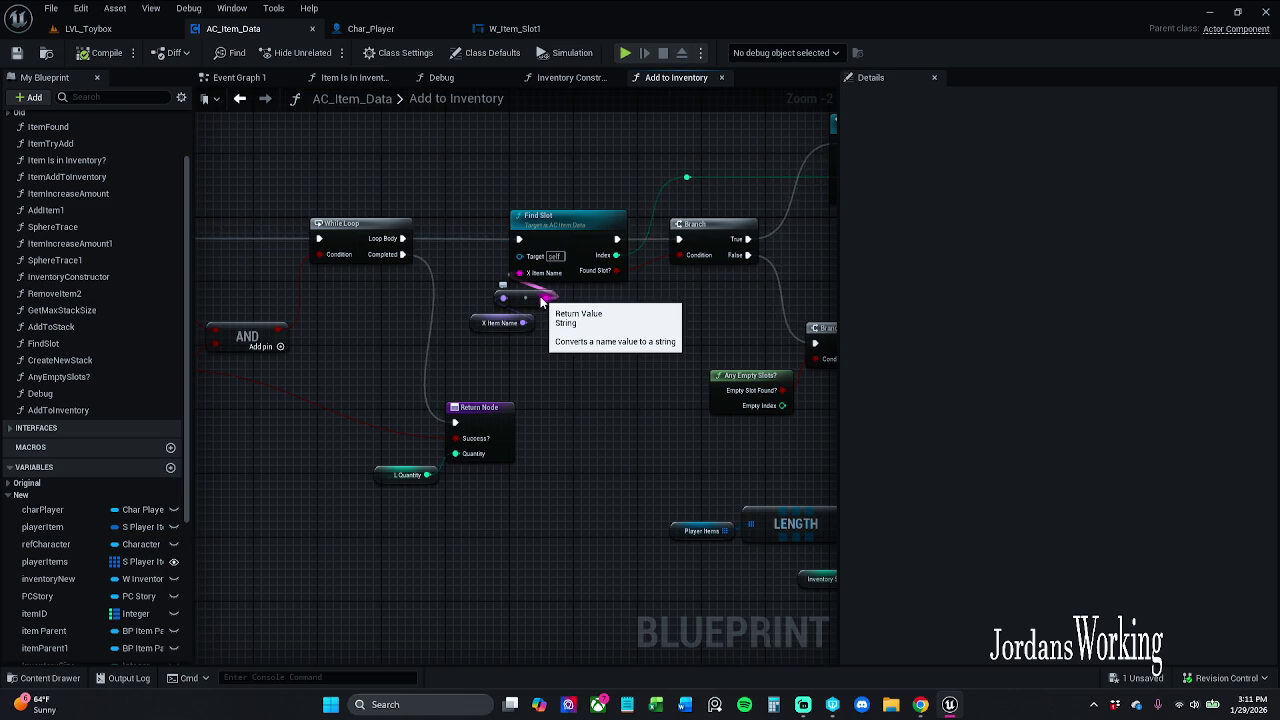
{"action": "left_click", "coordinate": [250, 79]}
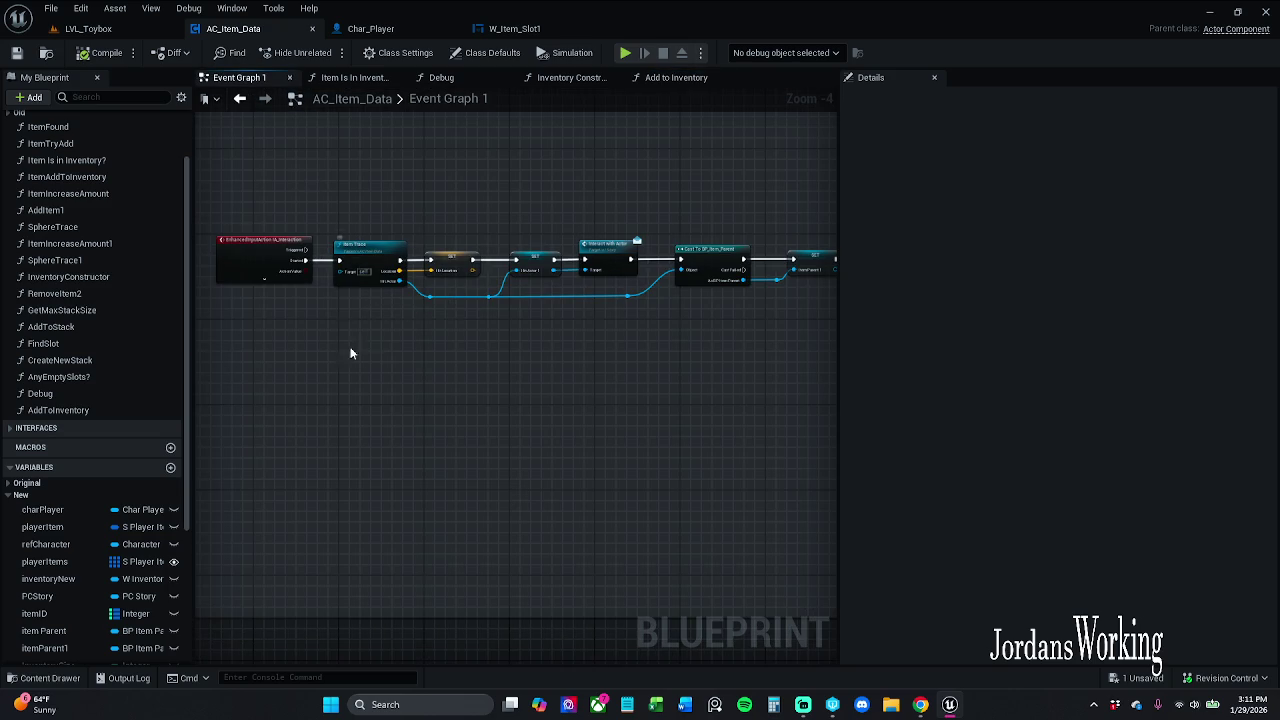